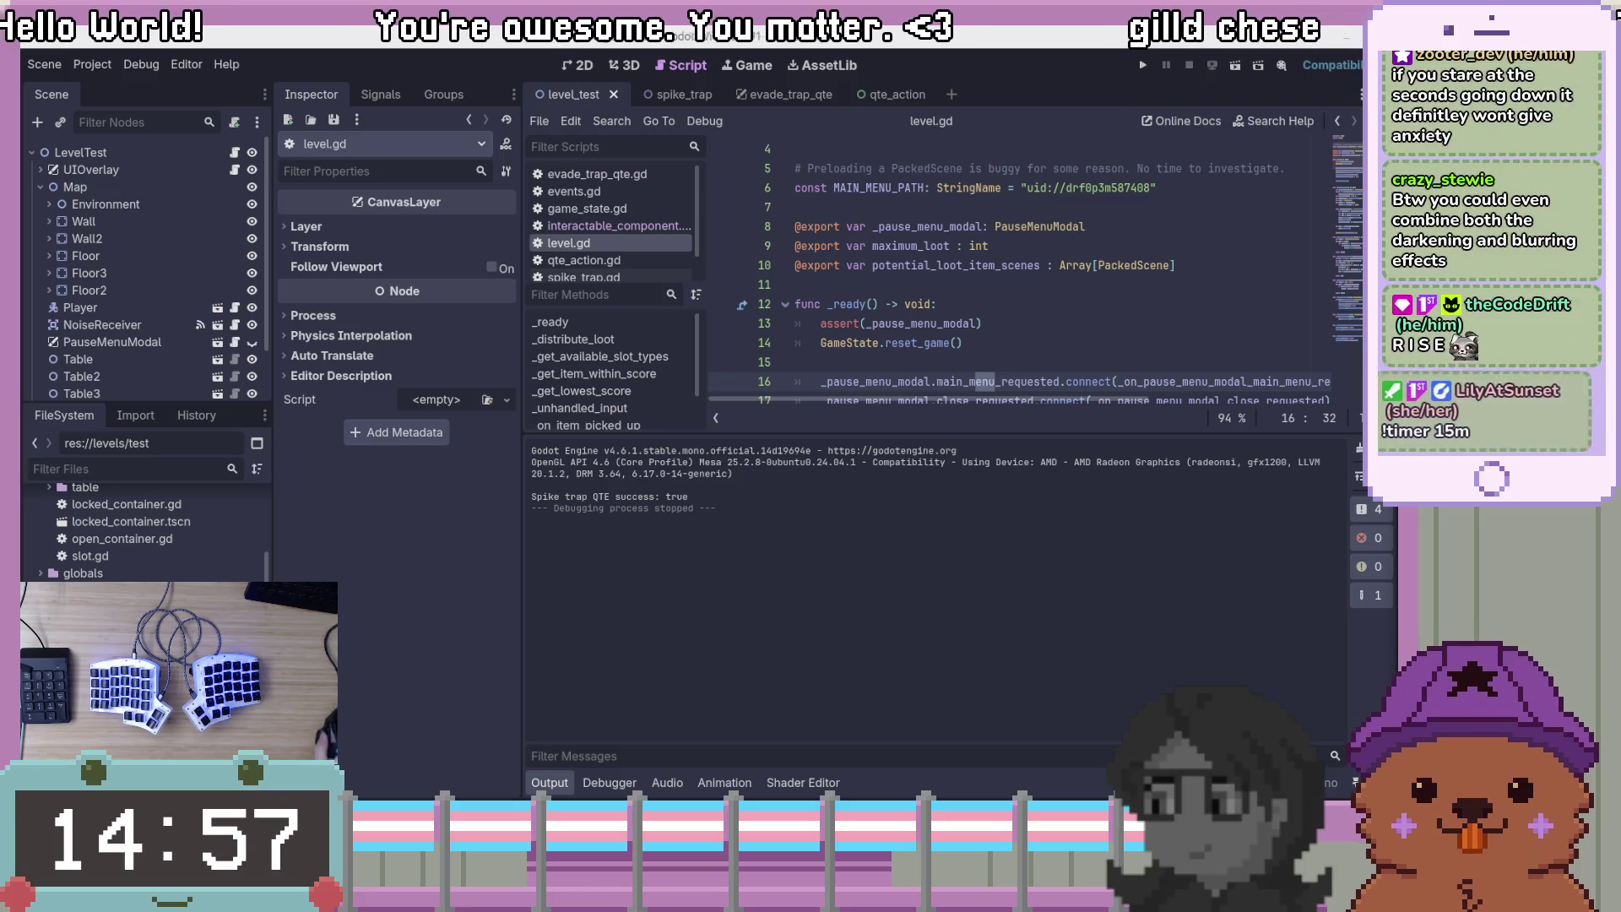
# - Expand MyopiaCanvasLayer and select its ColorRect to show its shader code in the Shader Editor
pyautogui.scroll(-2, 106, 384)
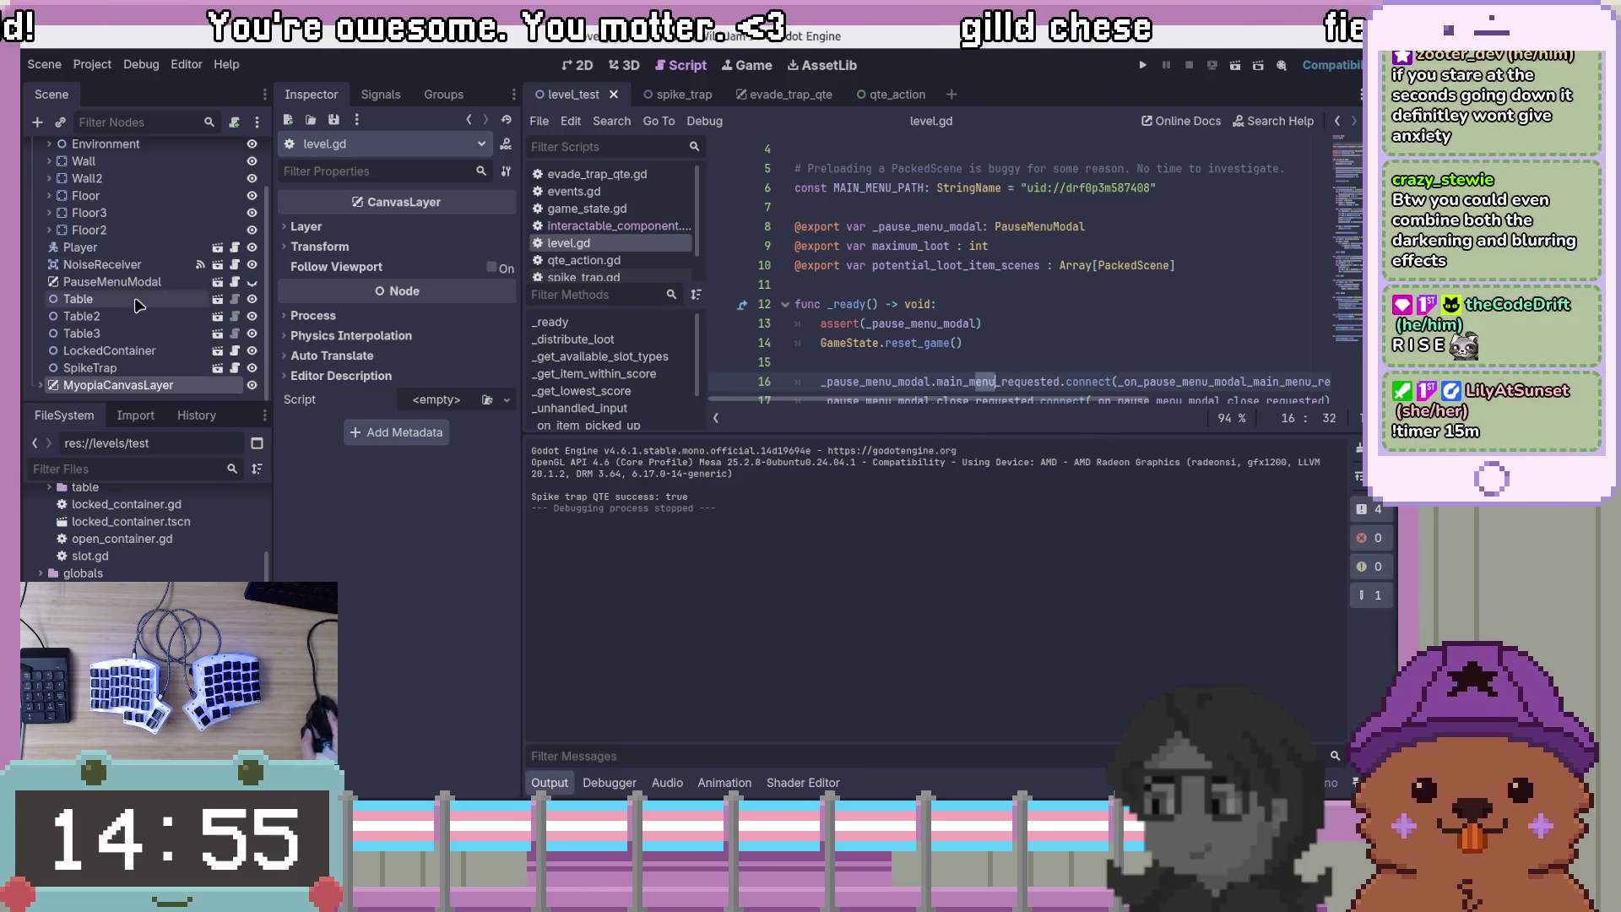
pyautogui.click(40, 385)
pyautogui.click(99, 385)
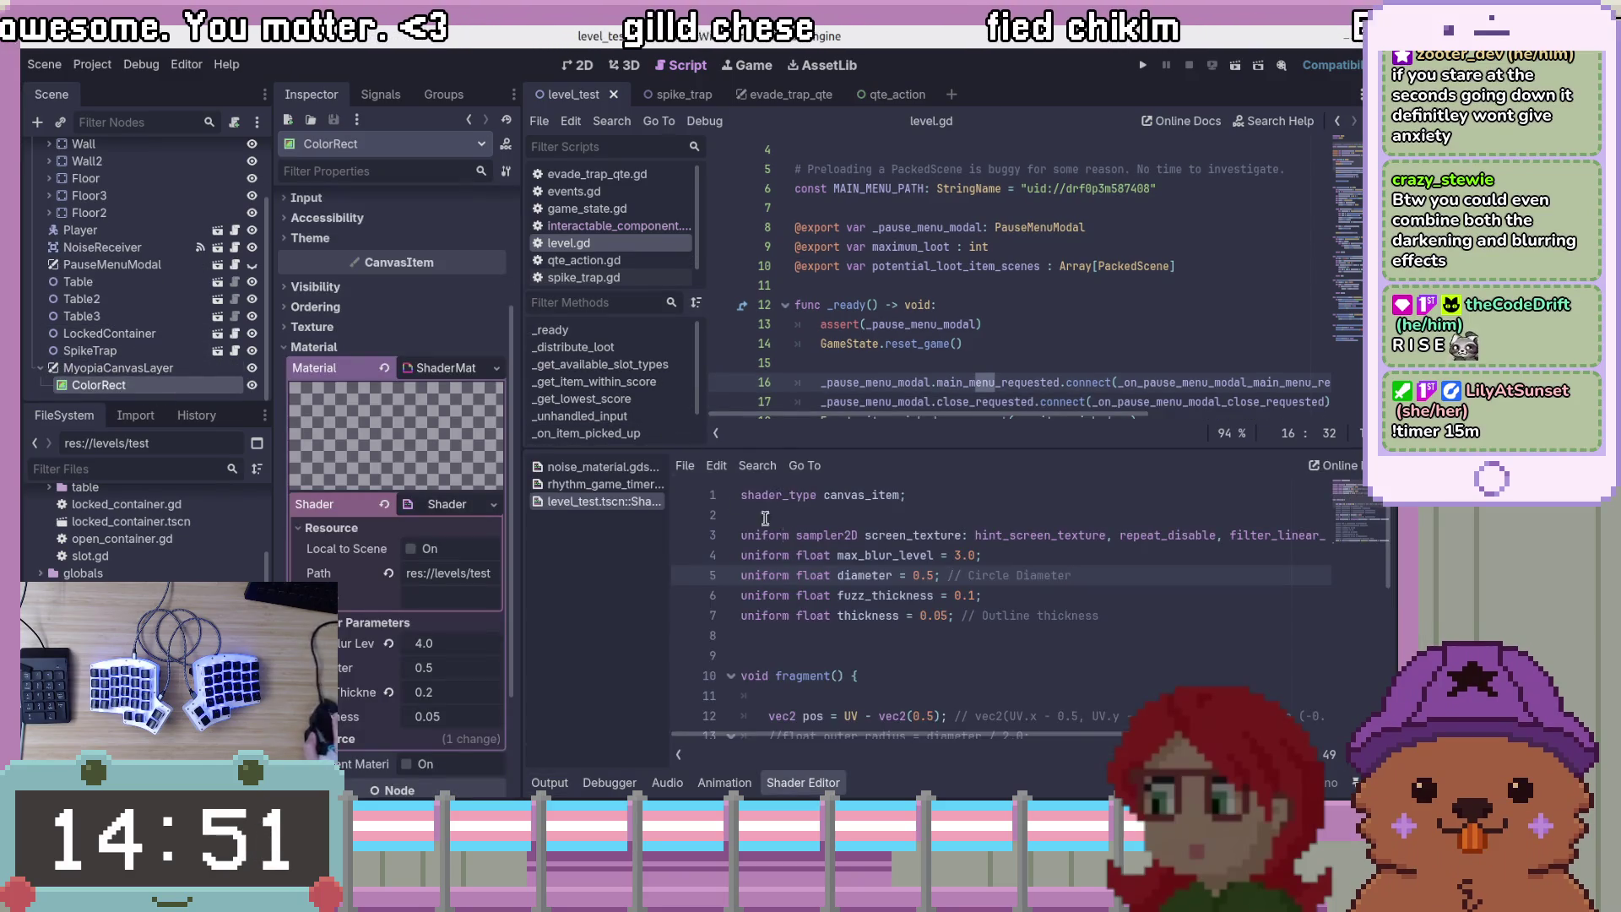
pyautogui.click(823, 697)
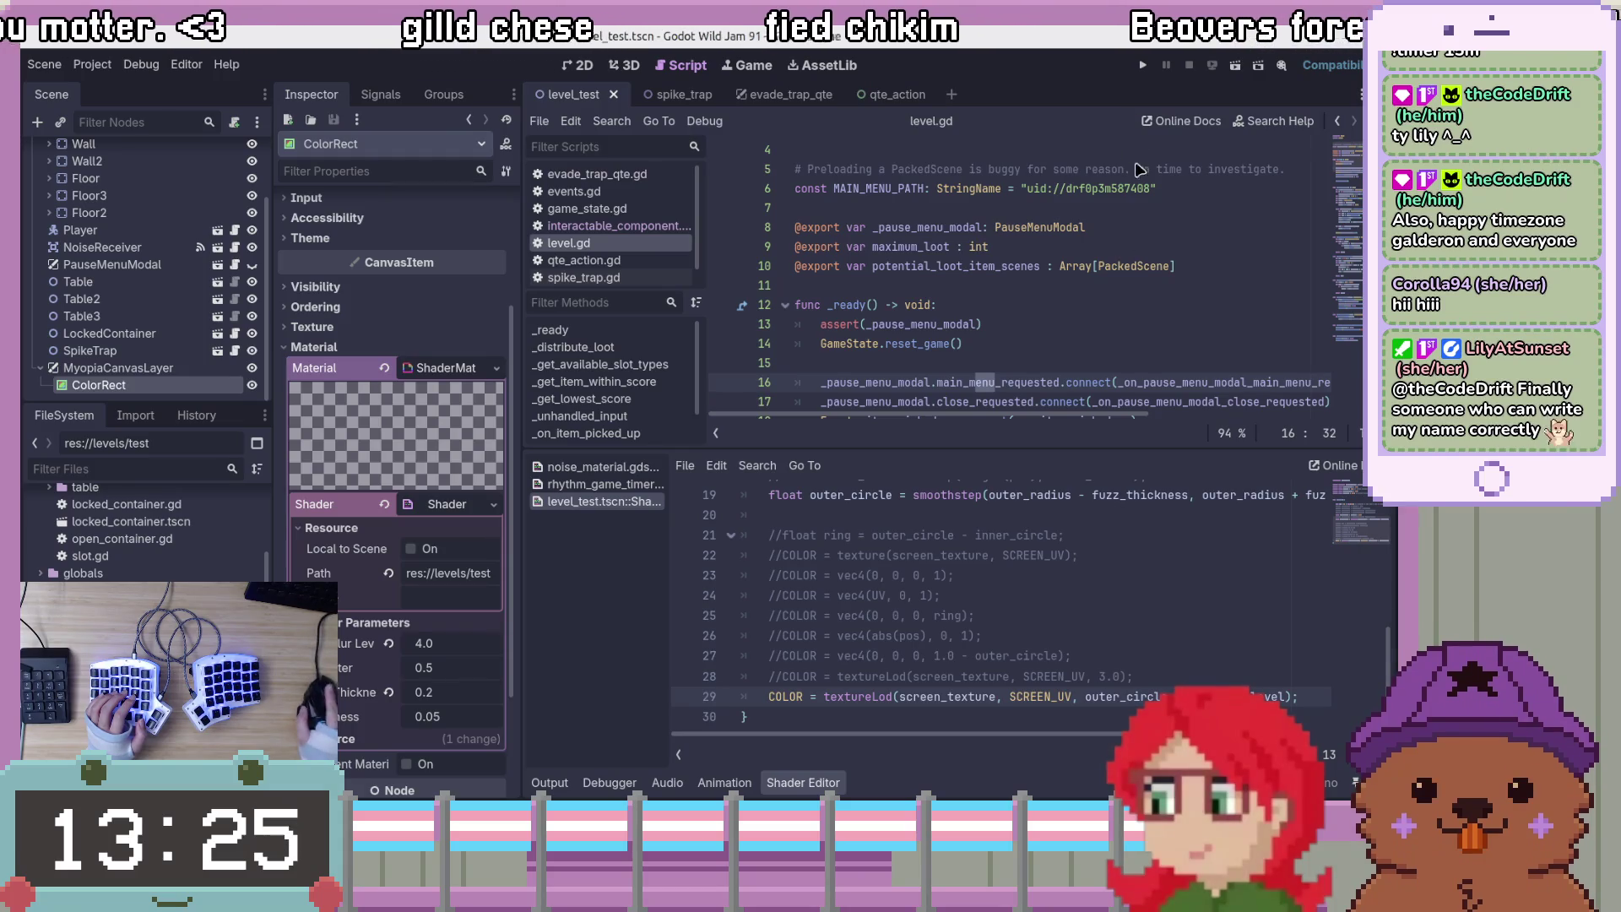
pyautogui.scroll(-15, 1154, 248)
pyautogui.scroll(-3, 1155, 248)
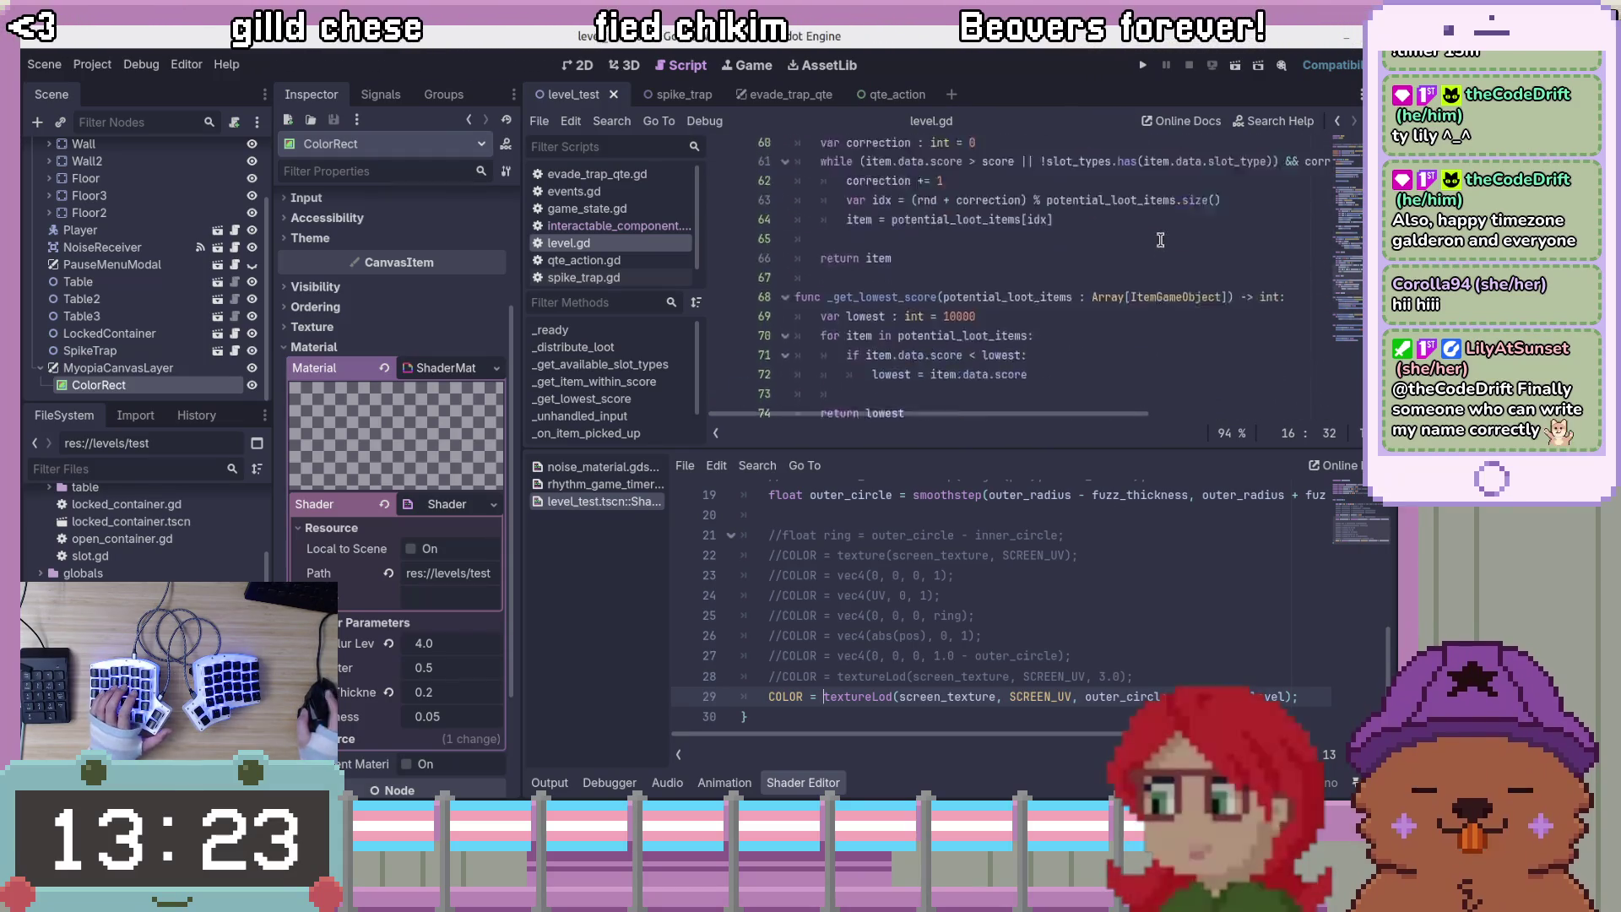
pyautogui.scroll(8, 1155, 248)
pyautogui.click(1081, 615)
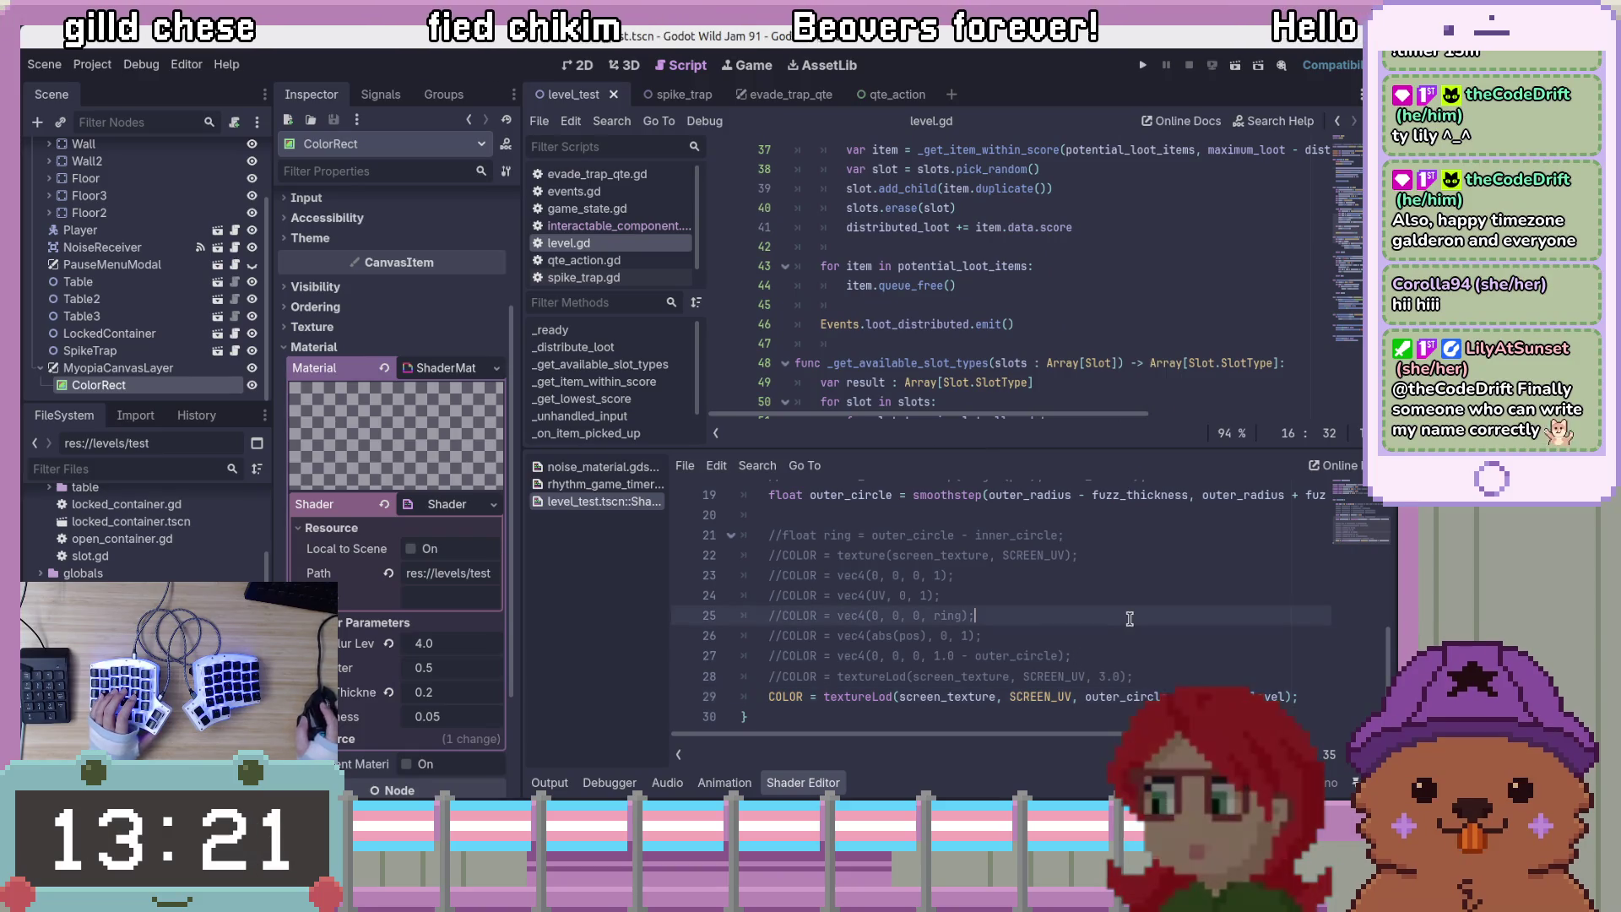
pyautogui.click(1180, 688)
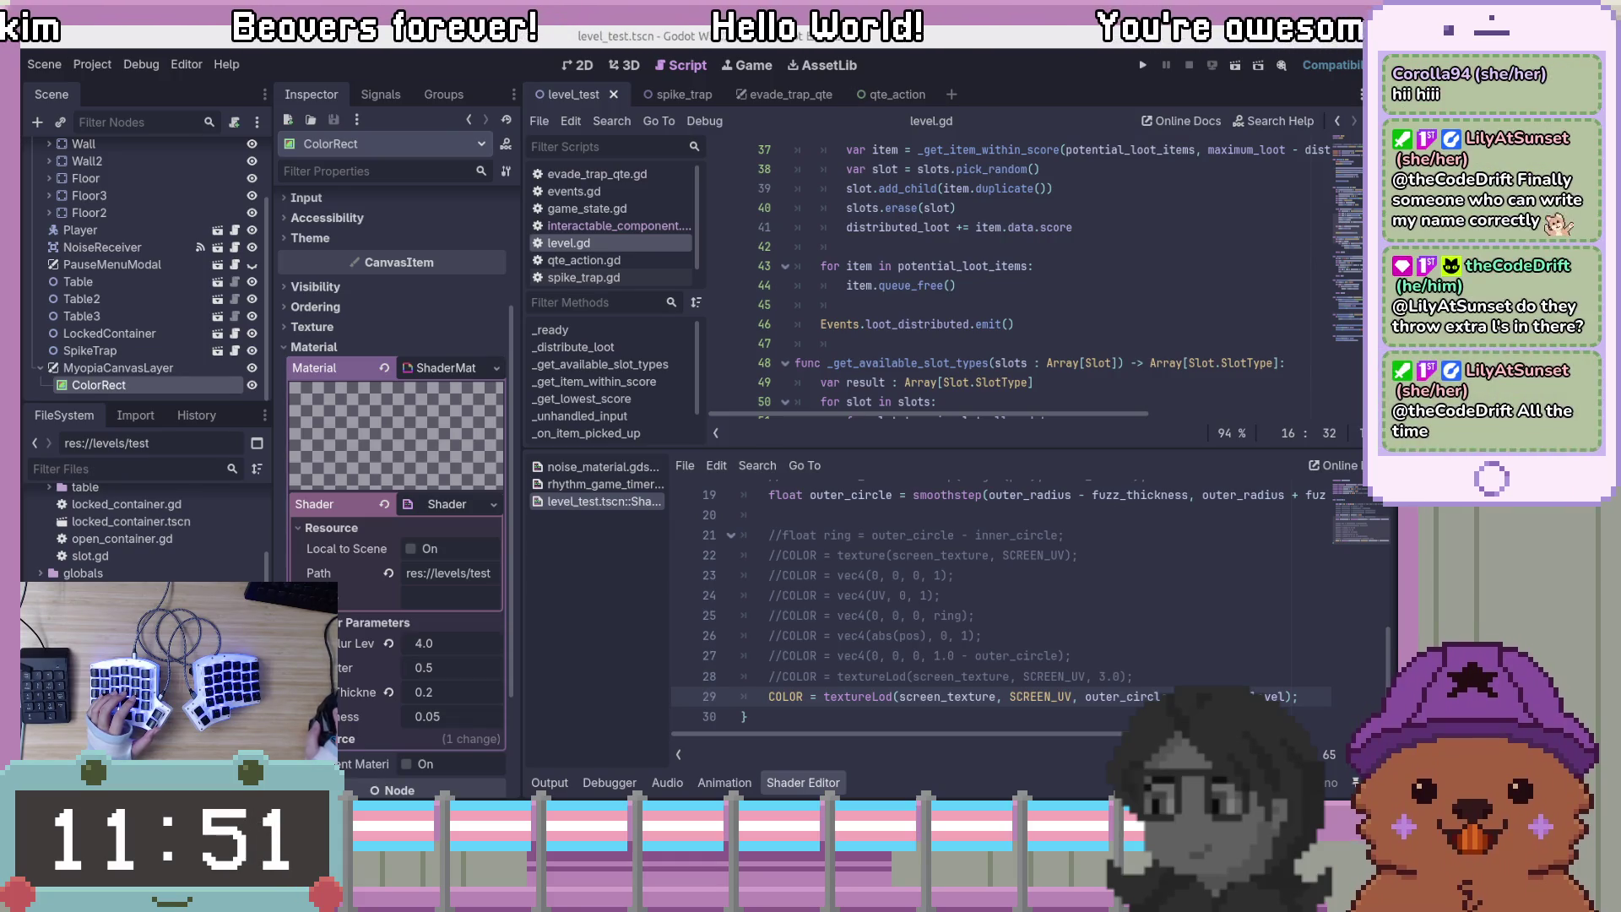
pyautogui.scroll(-15, 1178, 380)
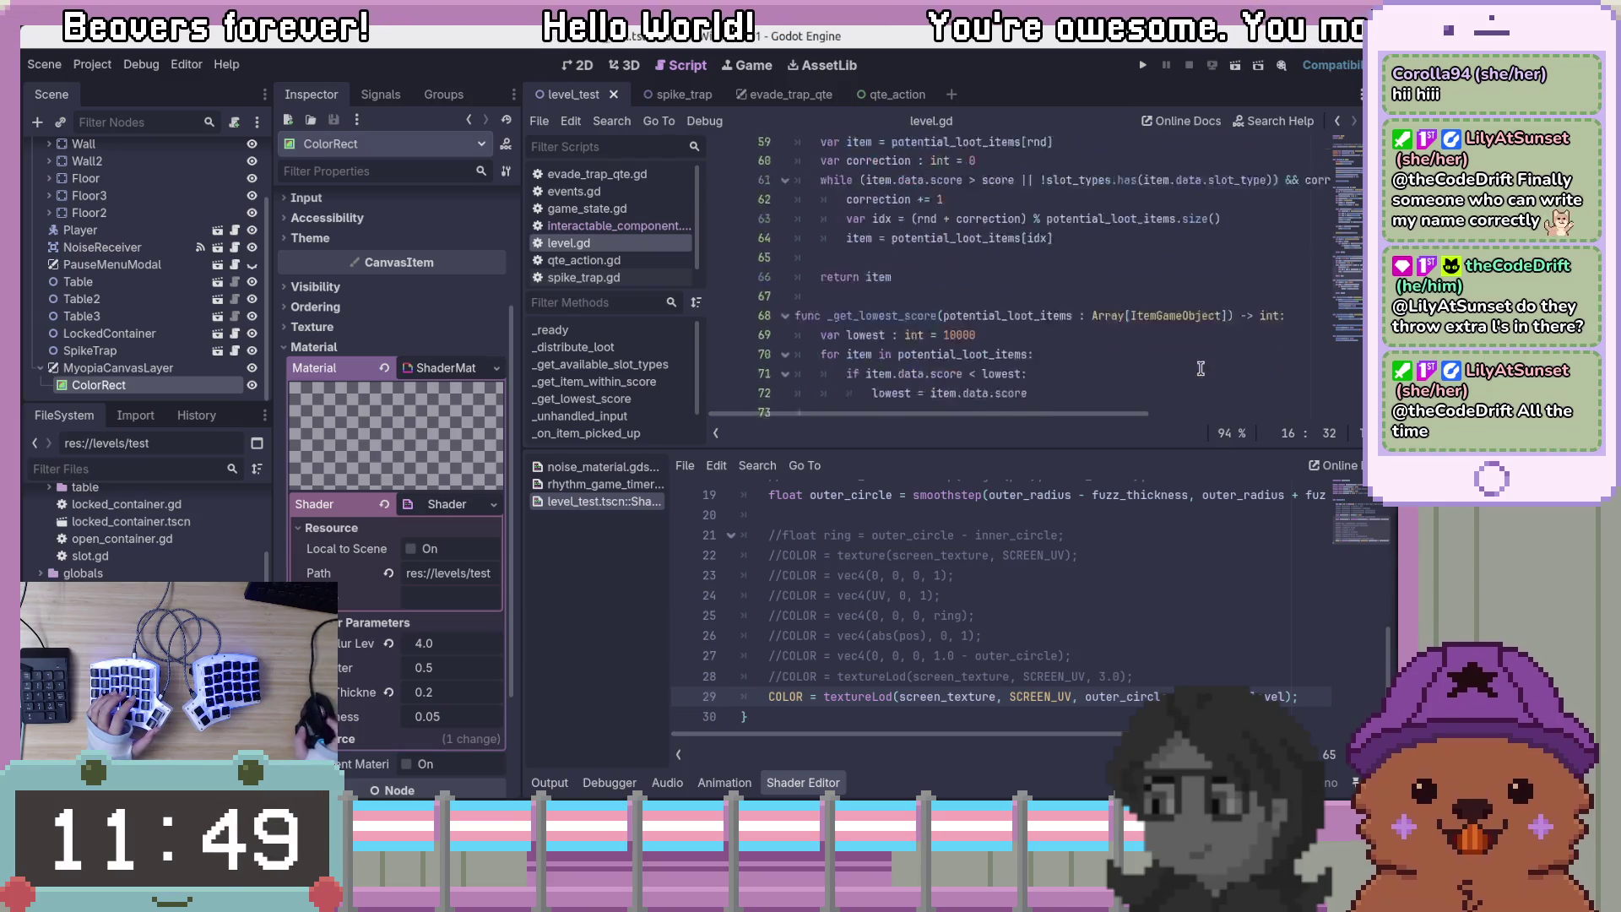
pyautogui.click(1139, 316)
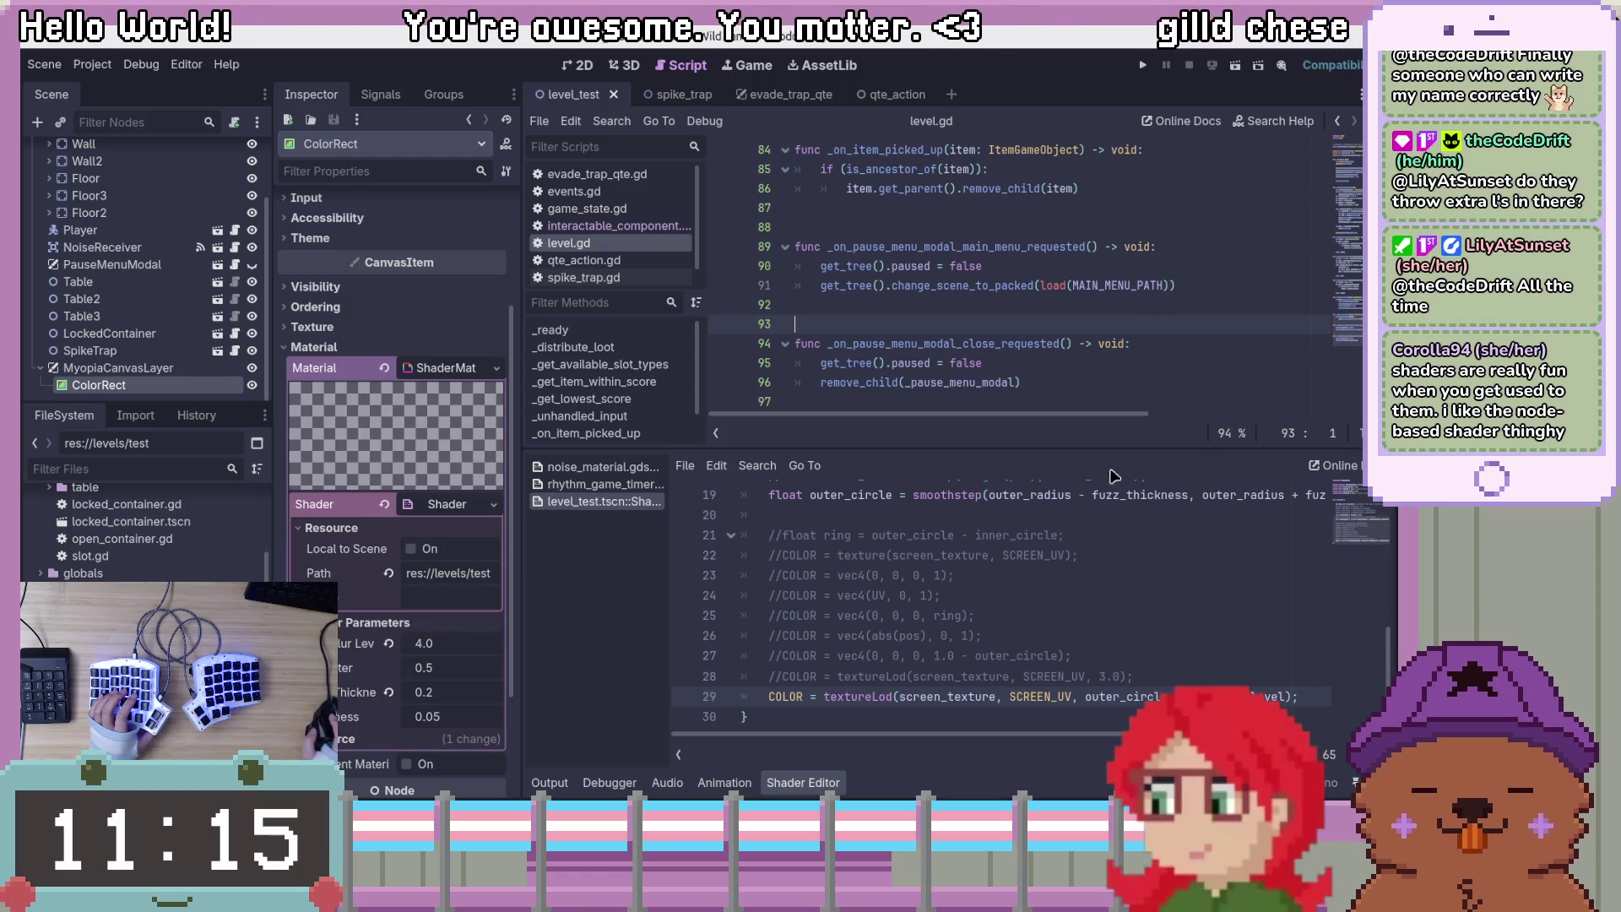
# - Enlarge the Shader Editor vertically so most of the fragment function is visible
pyautogui.moveTo(1127, 447); pyautogui.dragTo(1127, 279)
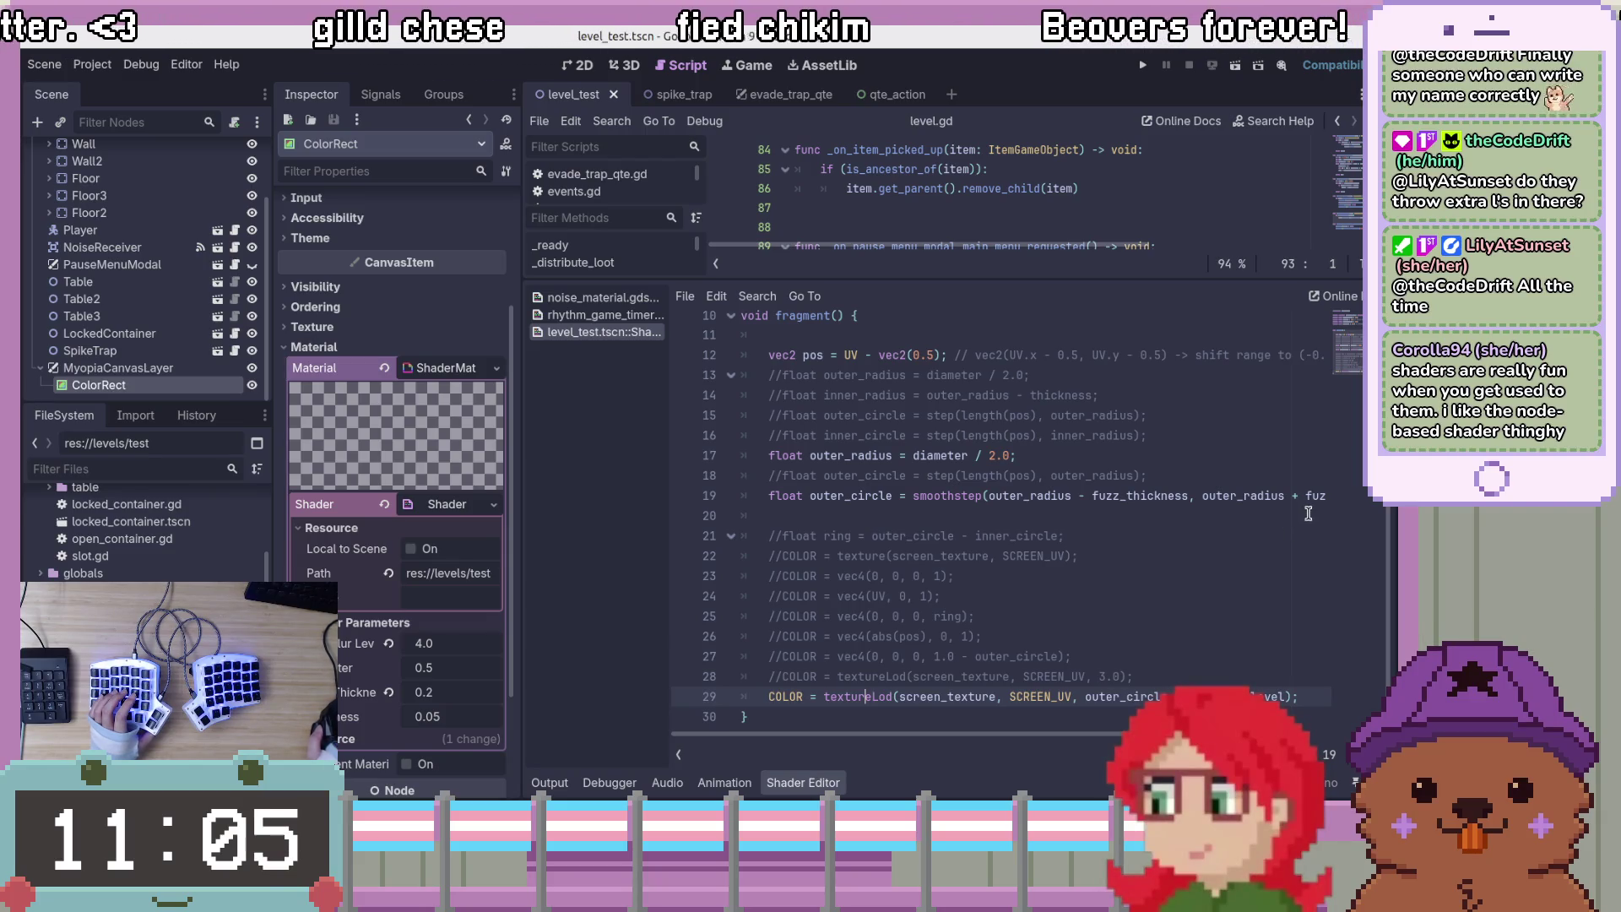
# - Insert 'vec4 black = vec4(0, 0, 0, 1)' on a new line 29 above the COLOR assignment
pyautogui.click(1177, 658)
pyautogui.click(1302, 681)
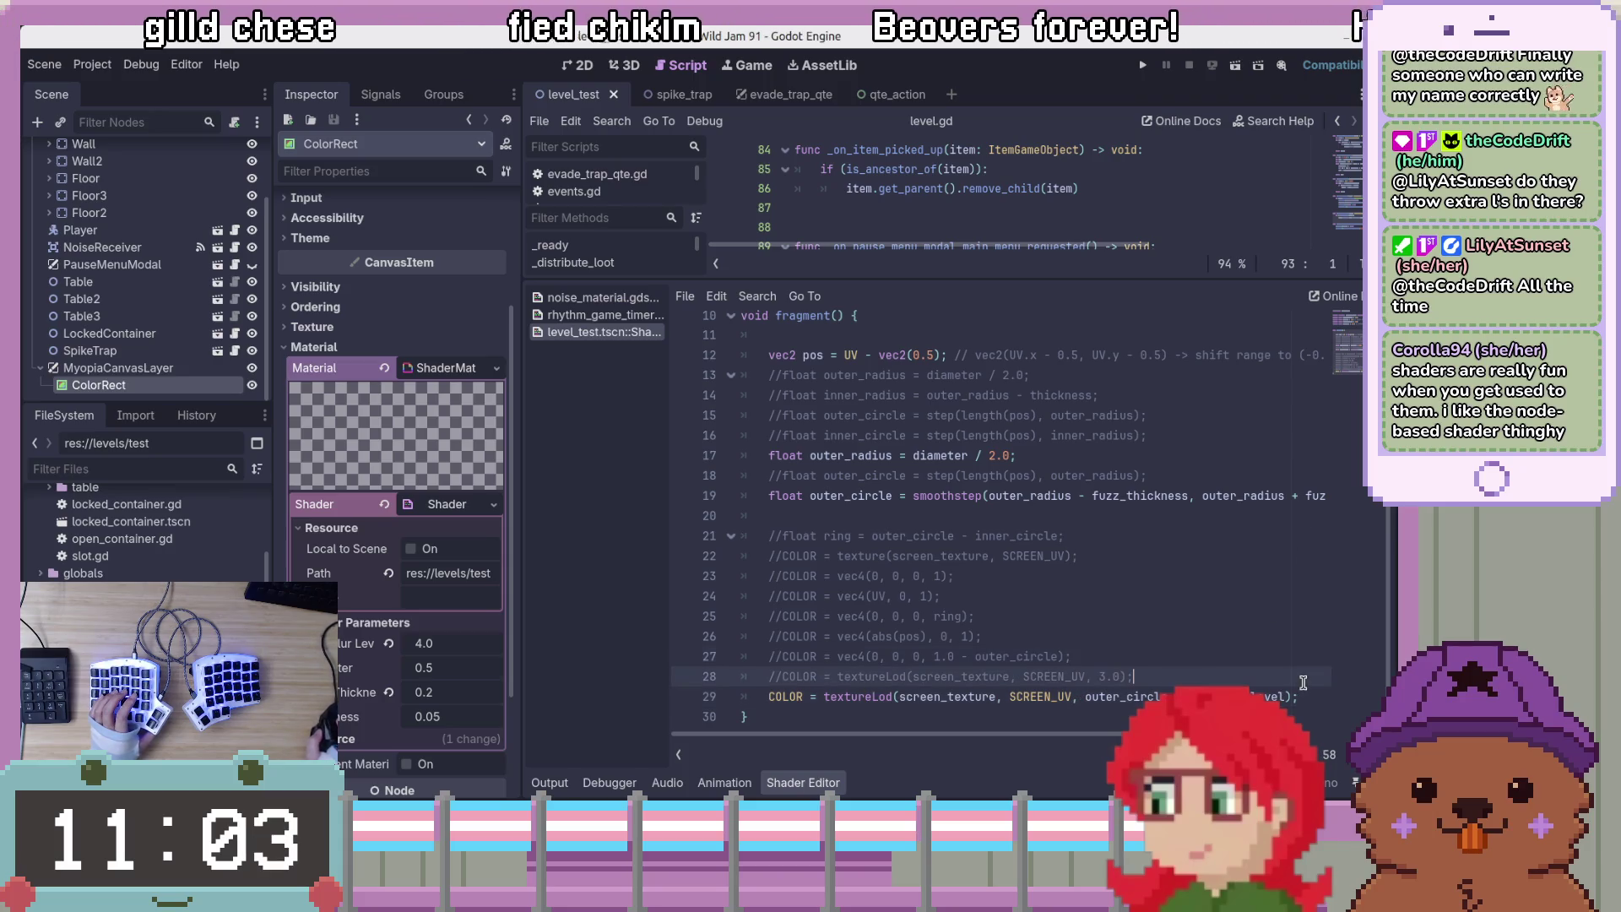
pyautogui.press('Return')
pyautogui.write('ve')
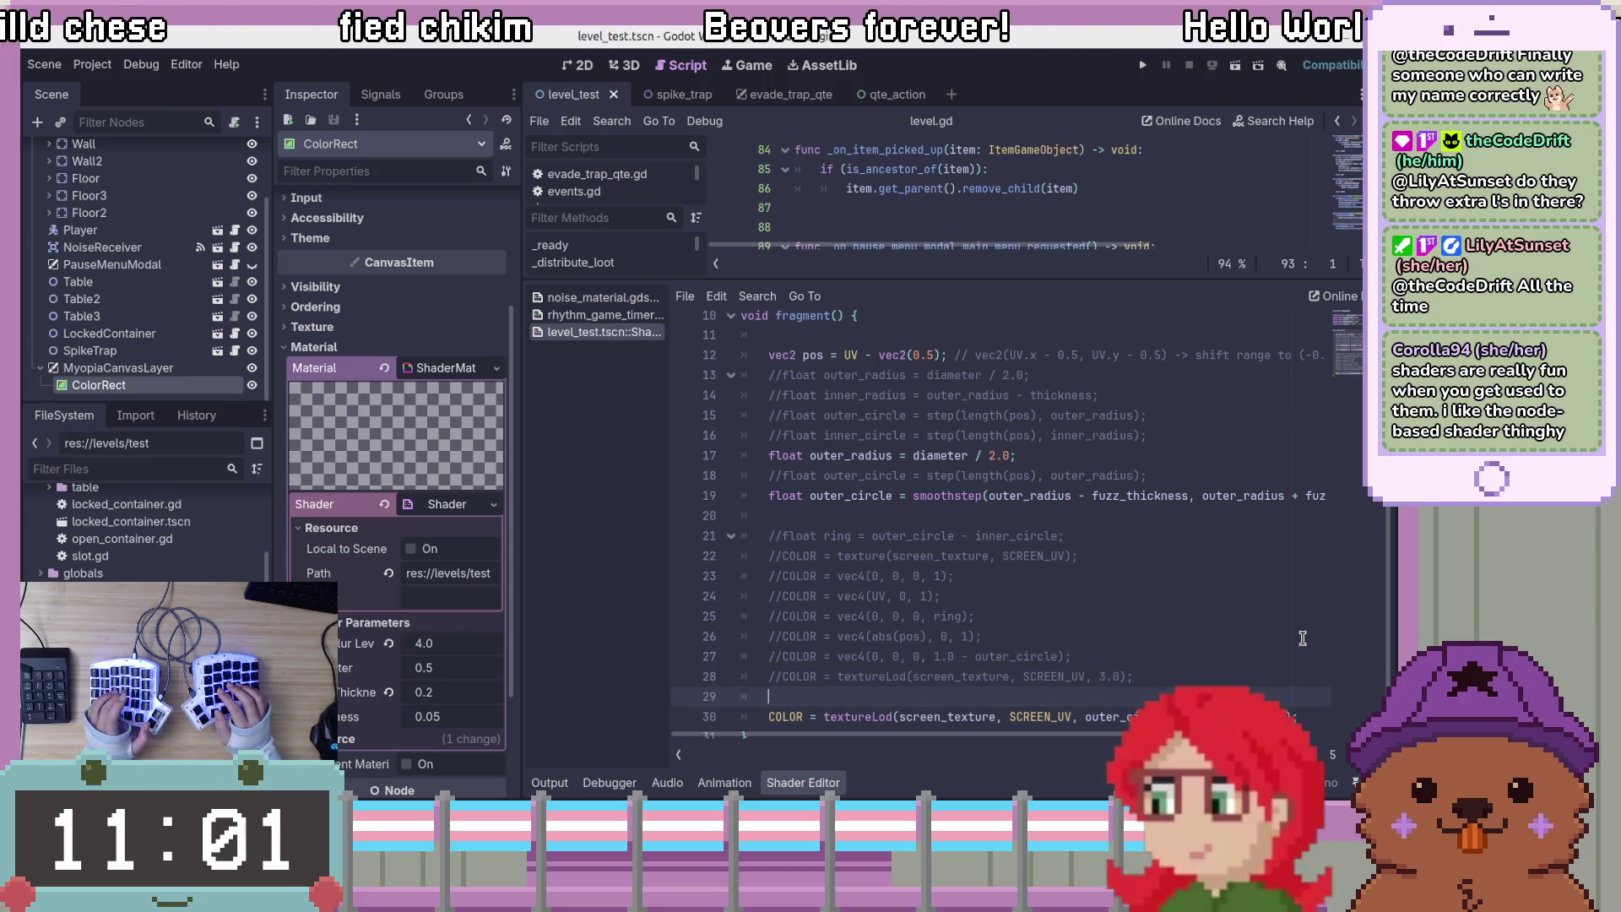
pyautogui.write('c4')
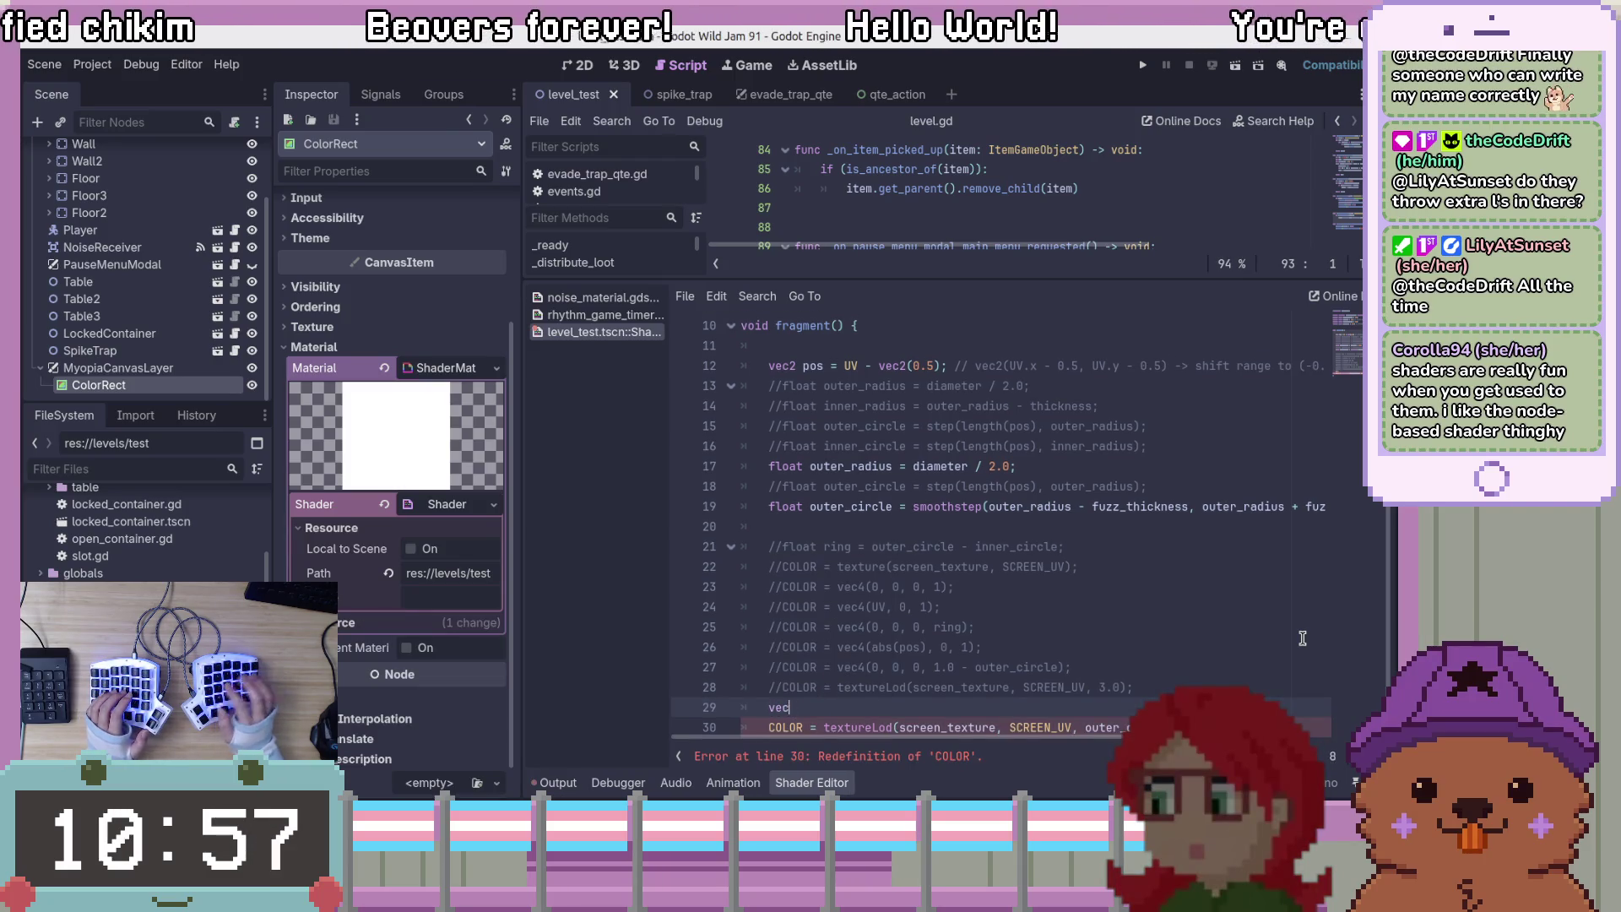
pyautogui.press('BackSpace')
pyautogui.press('BackSpace')
pyautogui.press('BackSpace')
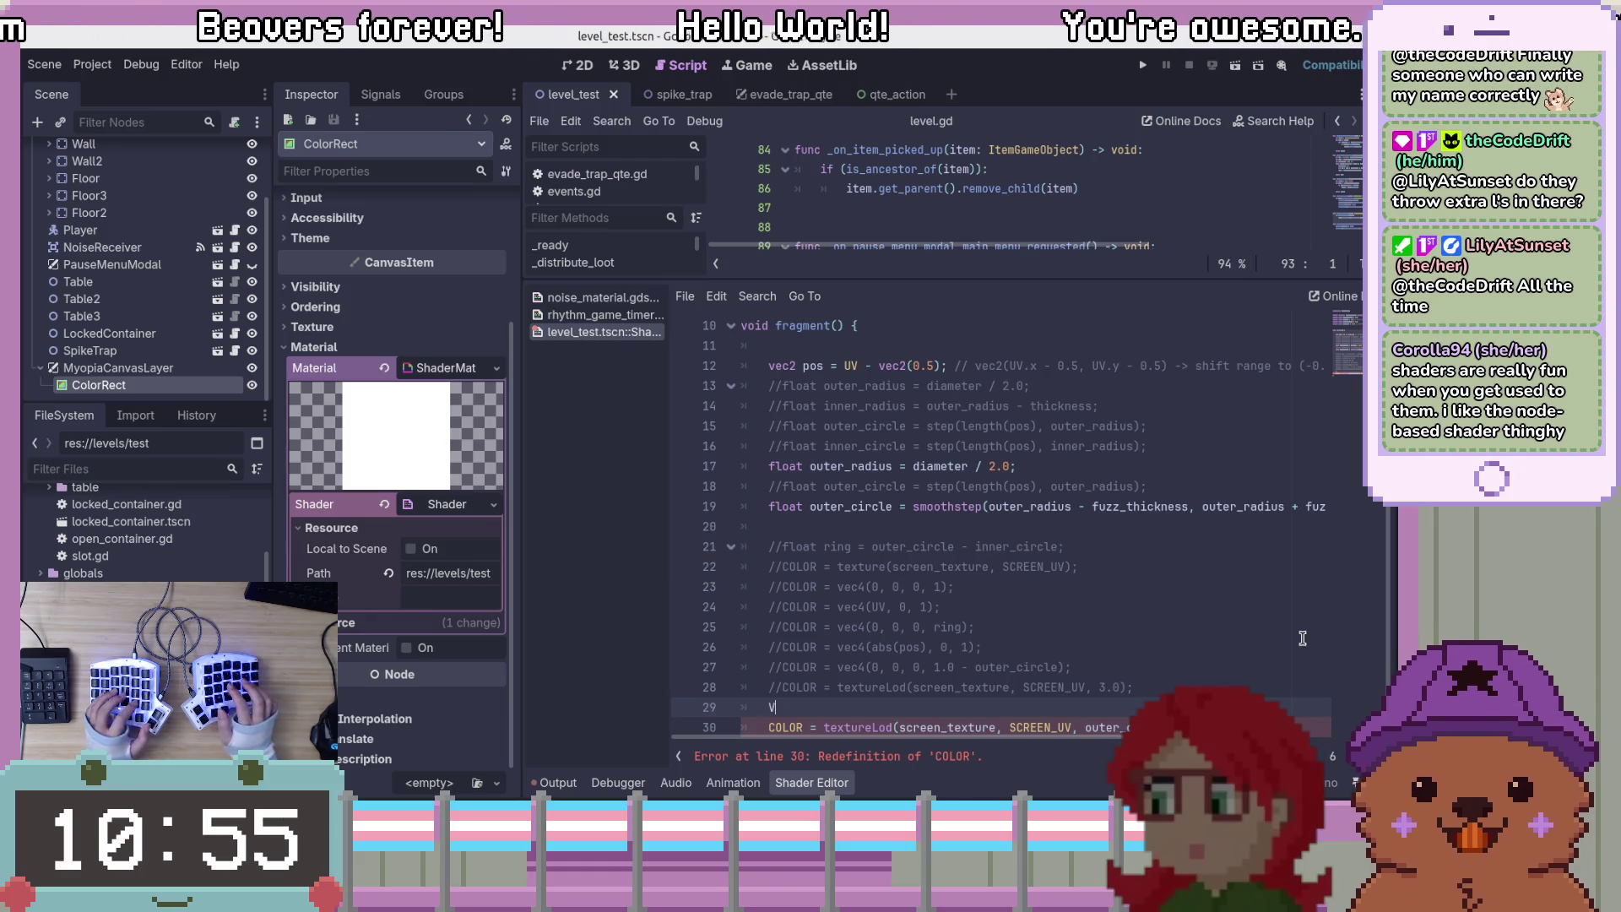
pyautogui.write('ec4(')
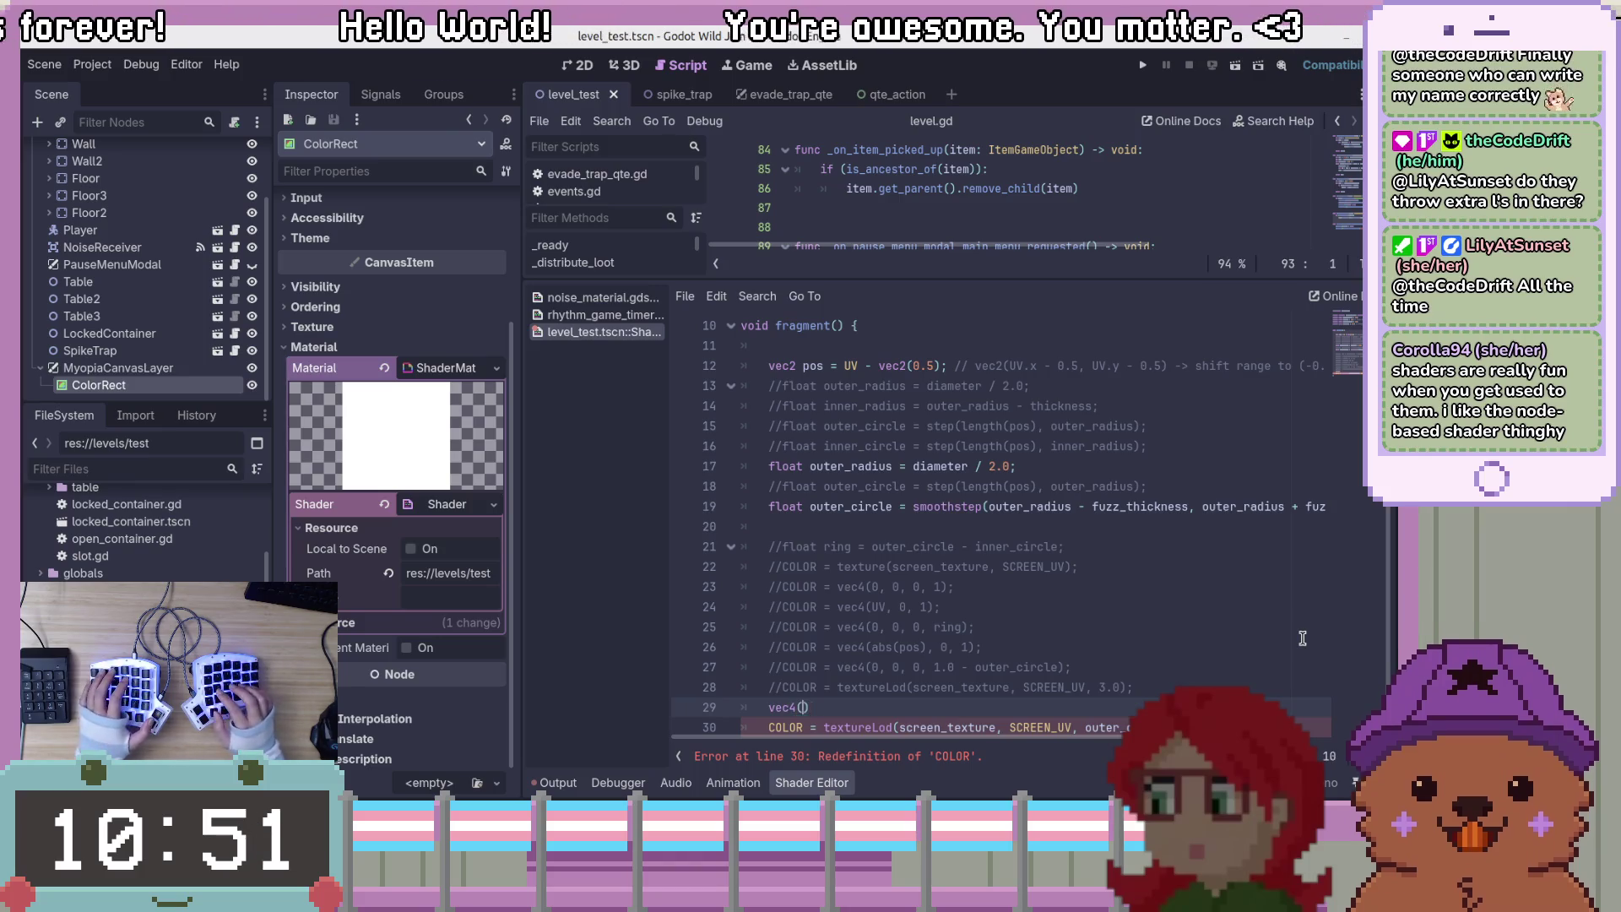
pyautogui.write('1,0,0,')
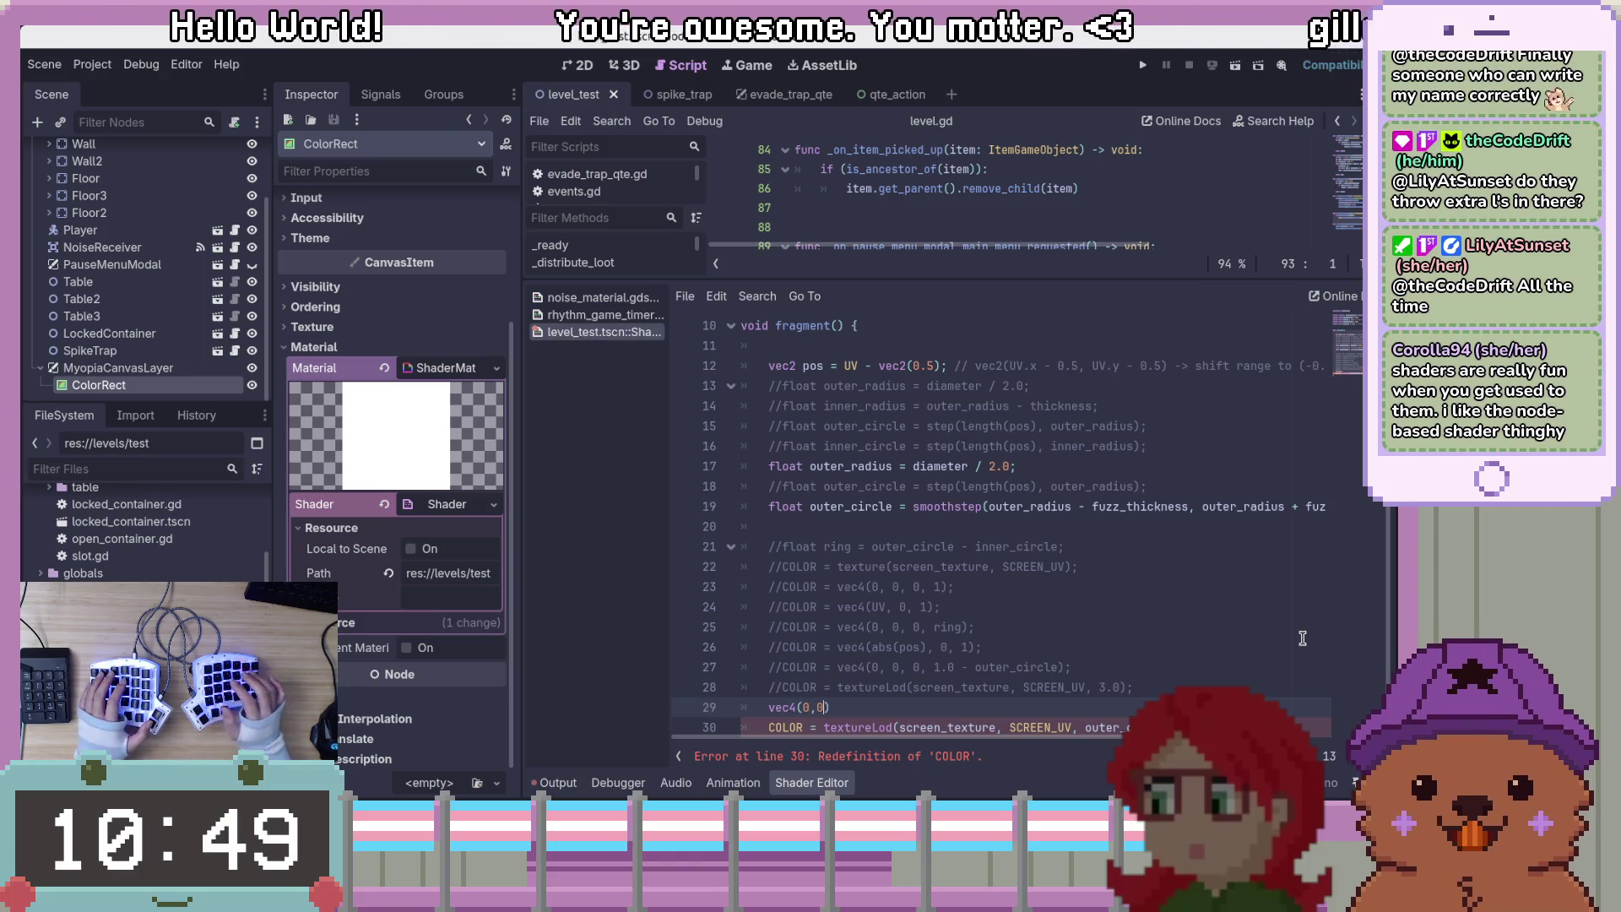
pyautogui.write('1')
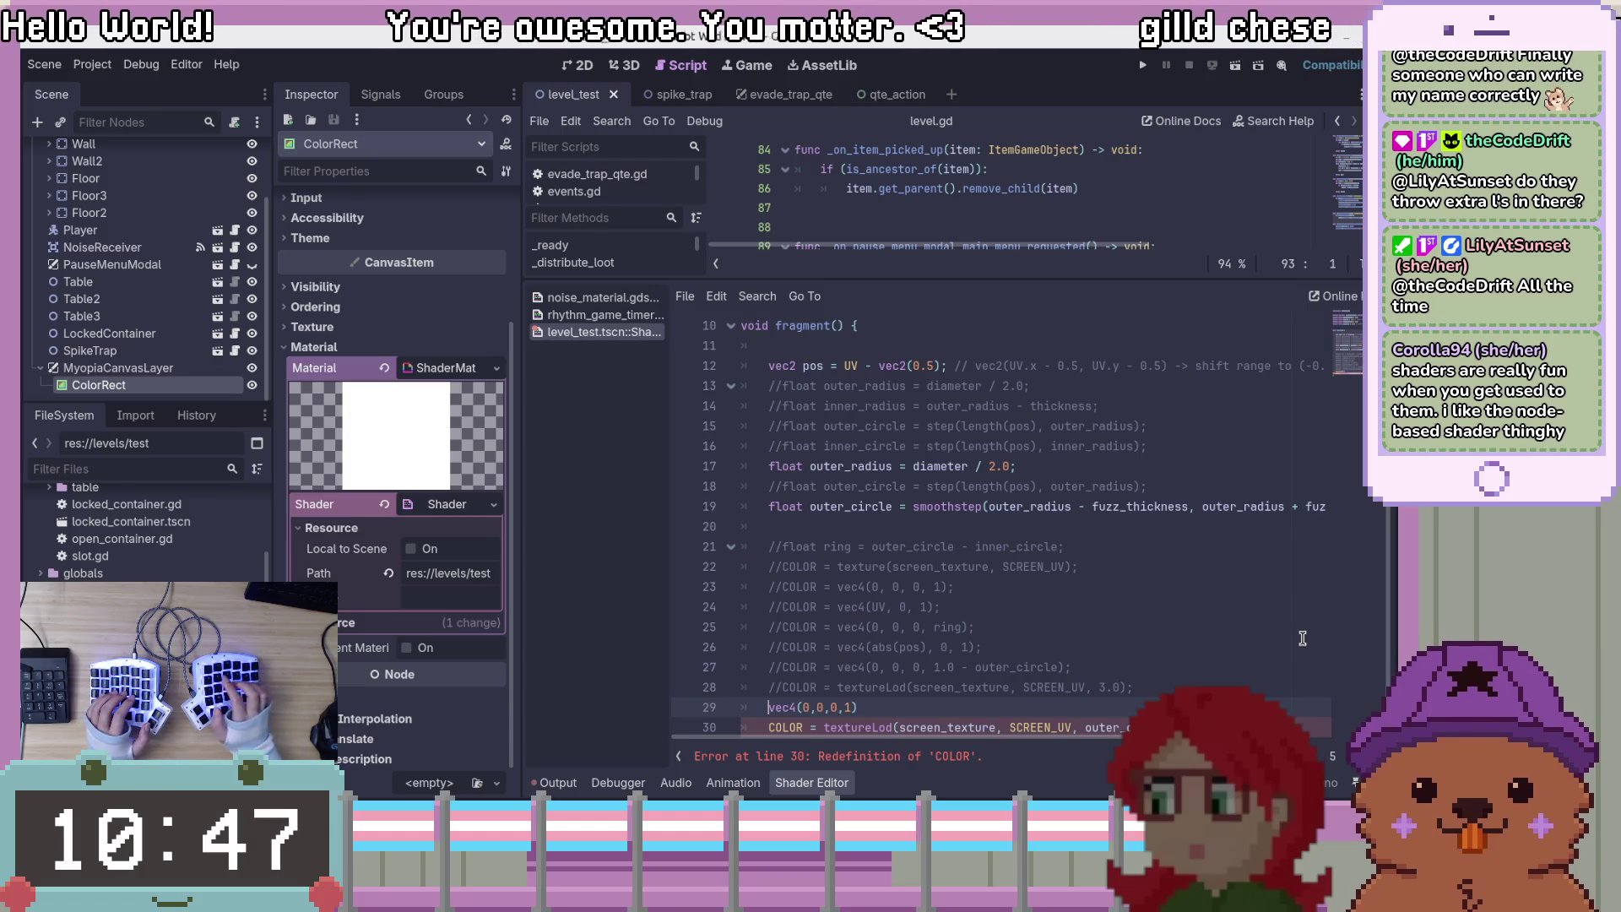
pyautogui.hotkey('ctrl', 'Right')
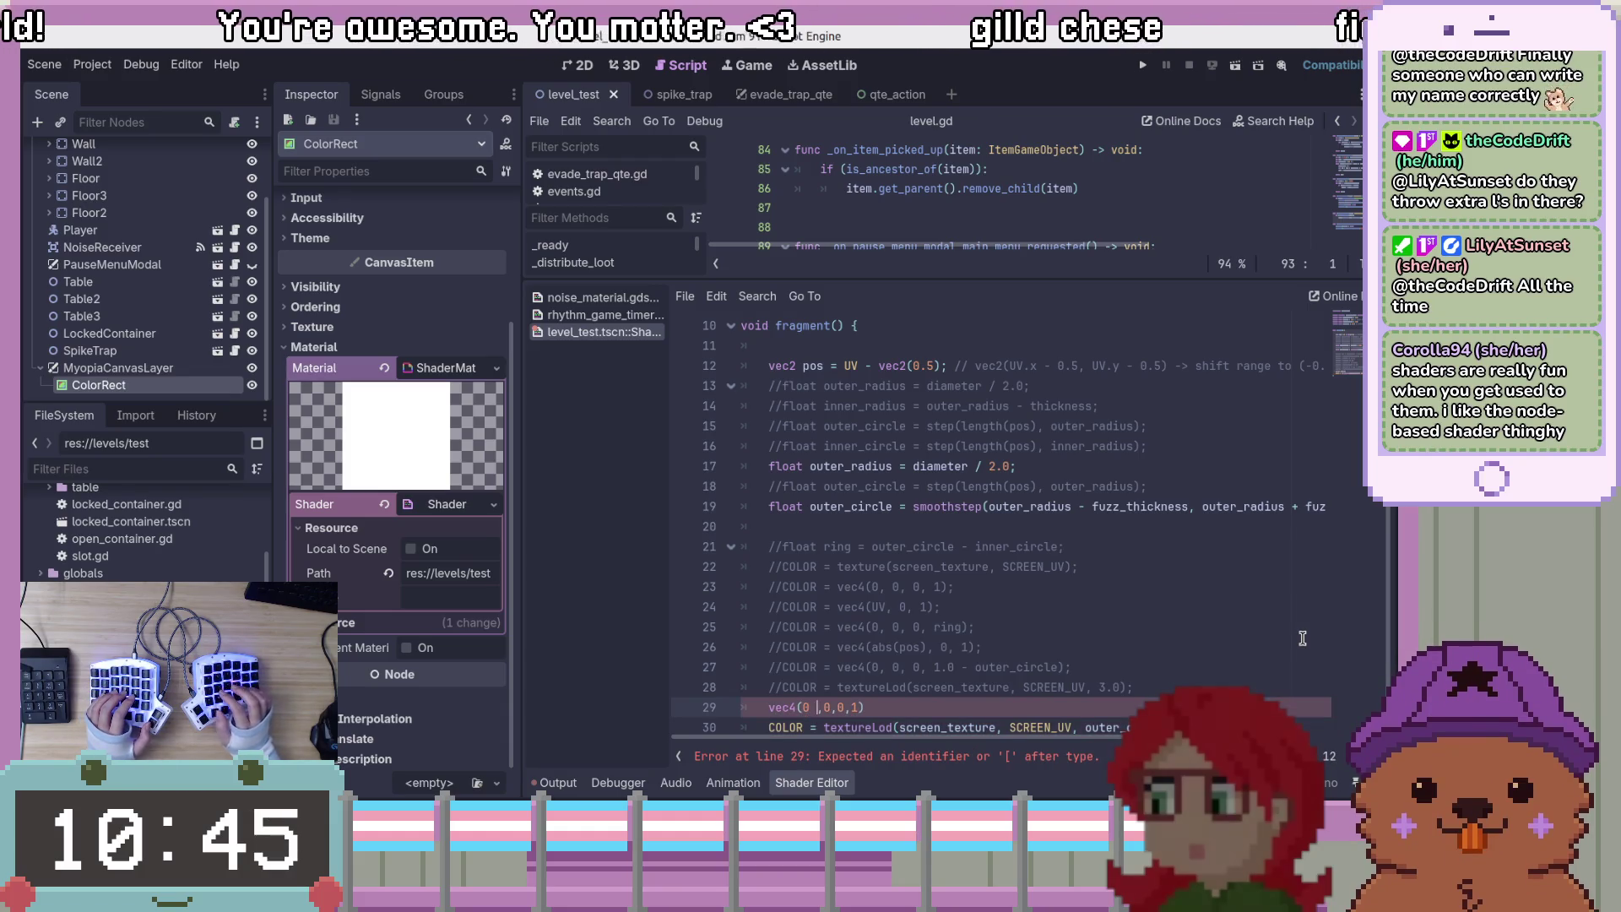
pyautogui.press('Right')
pyautogui.press('Right')
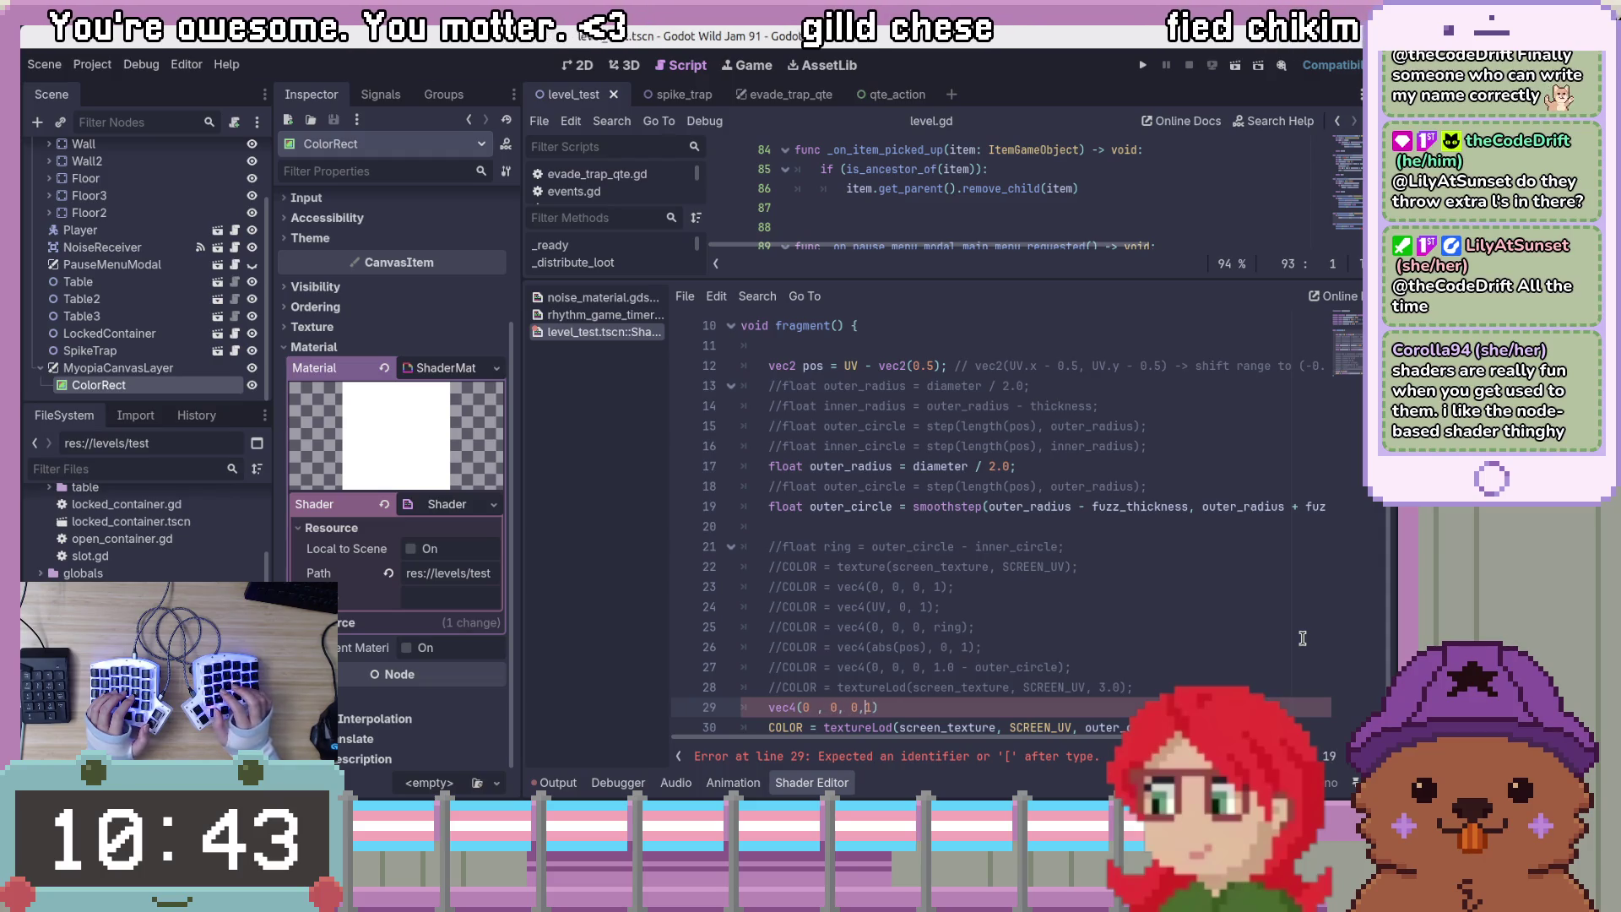
pyautogui.press('Home')
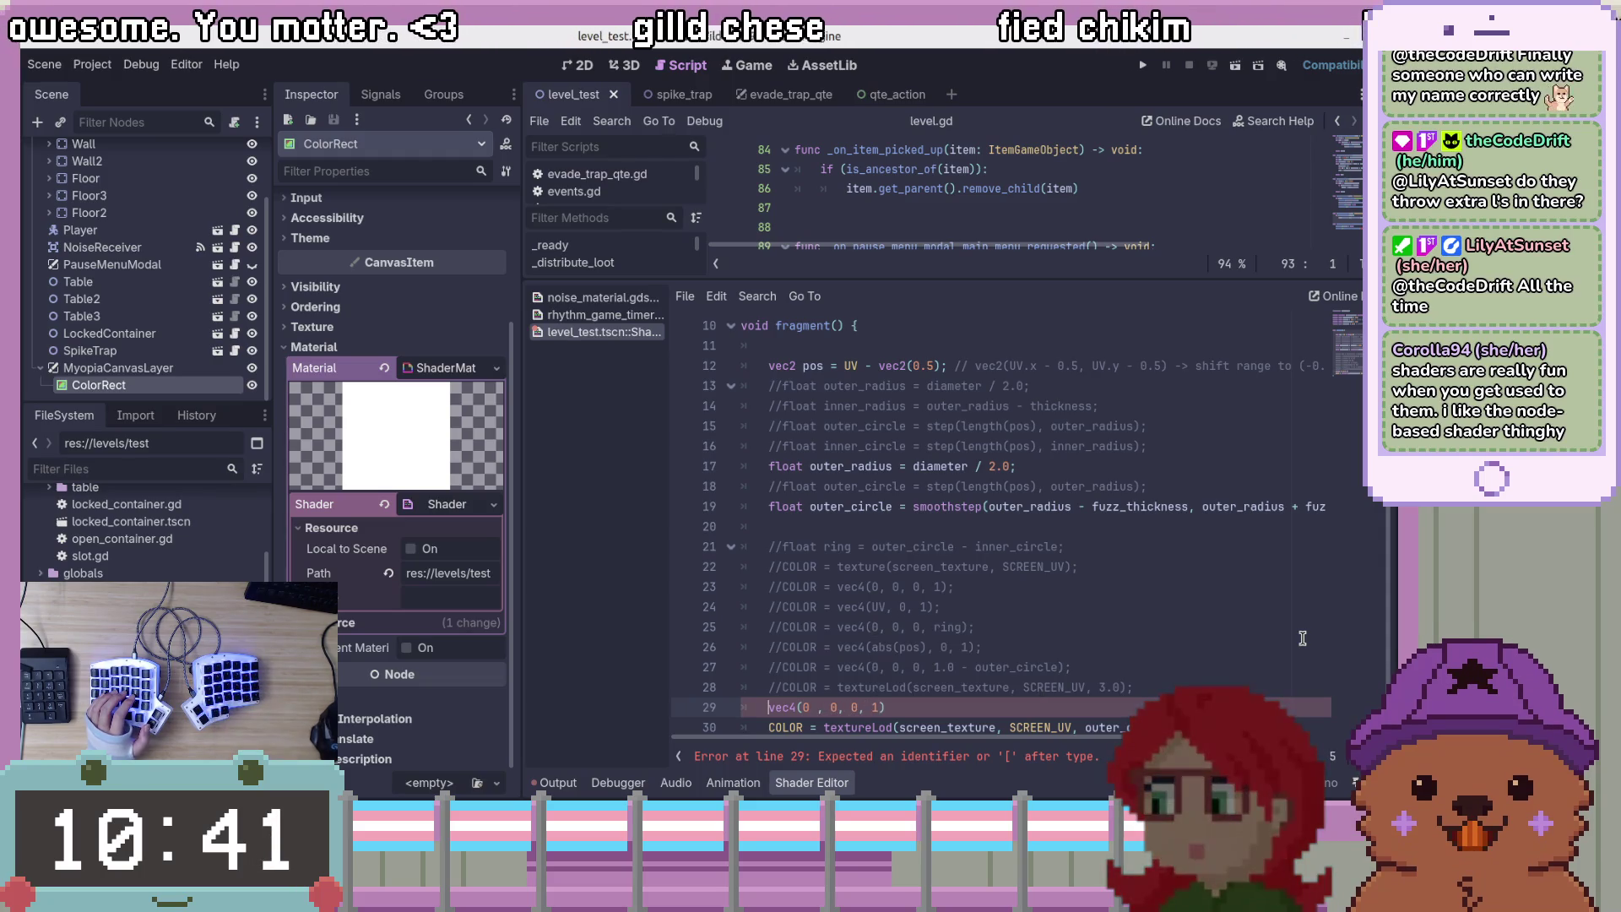
pyautogui.write('vec4 ')
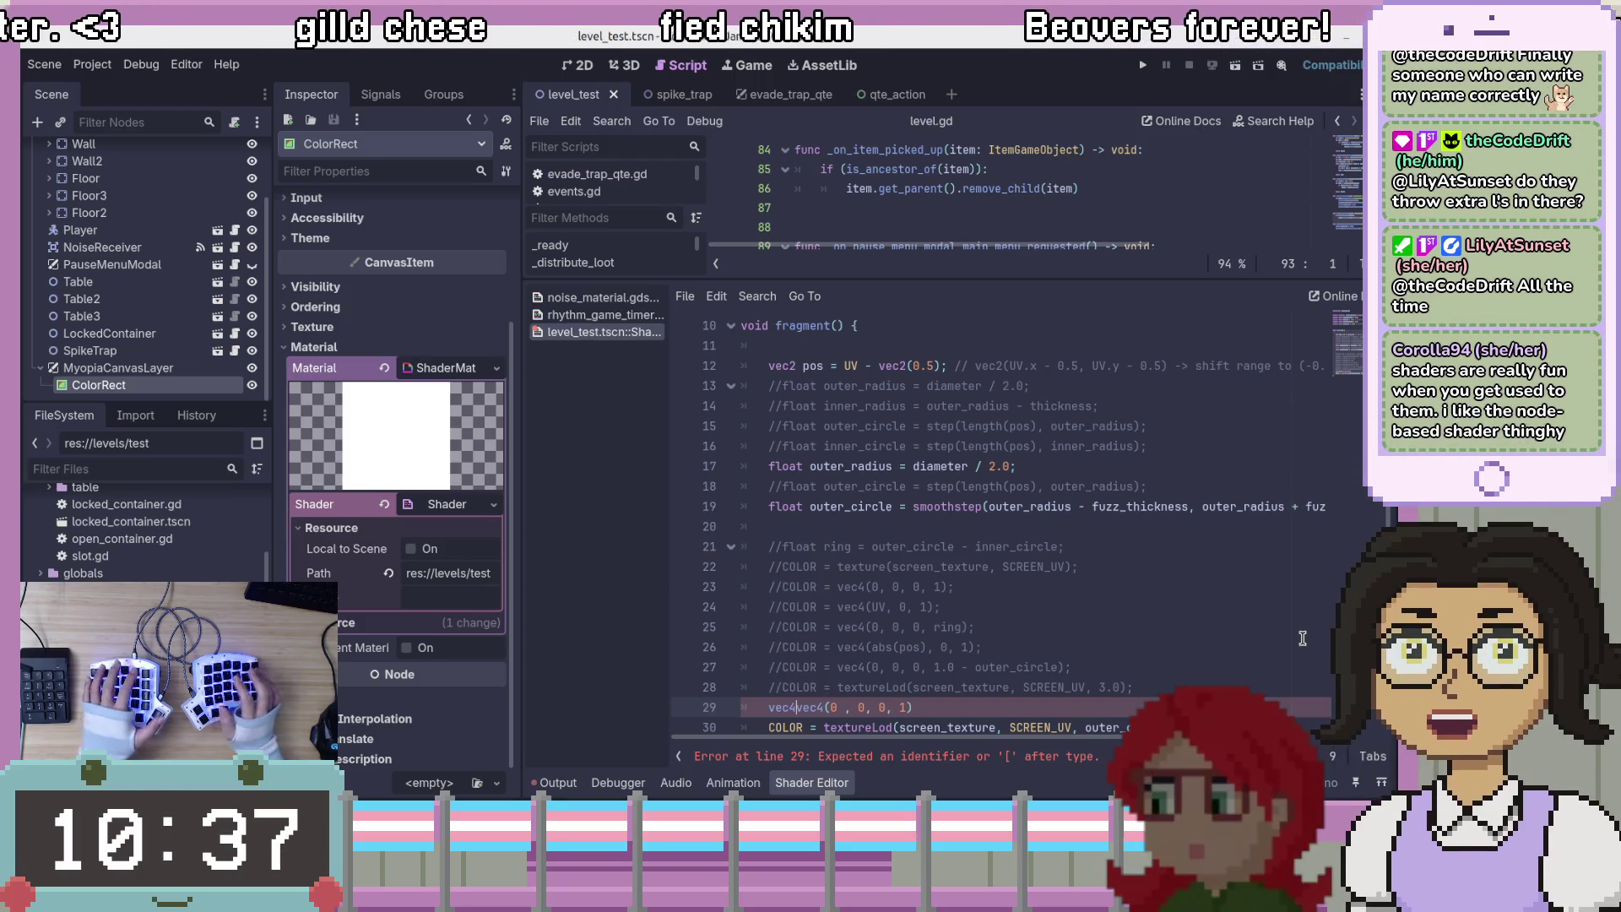
pyautogui.write('black =')
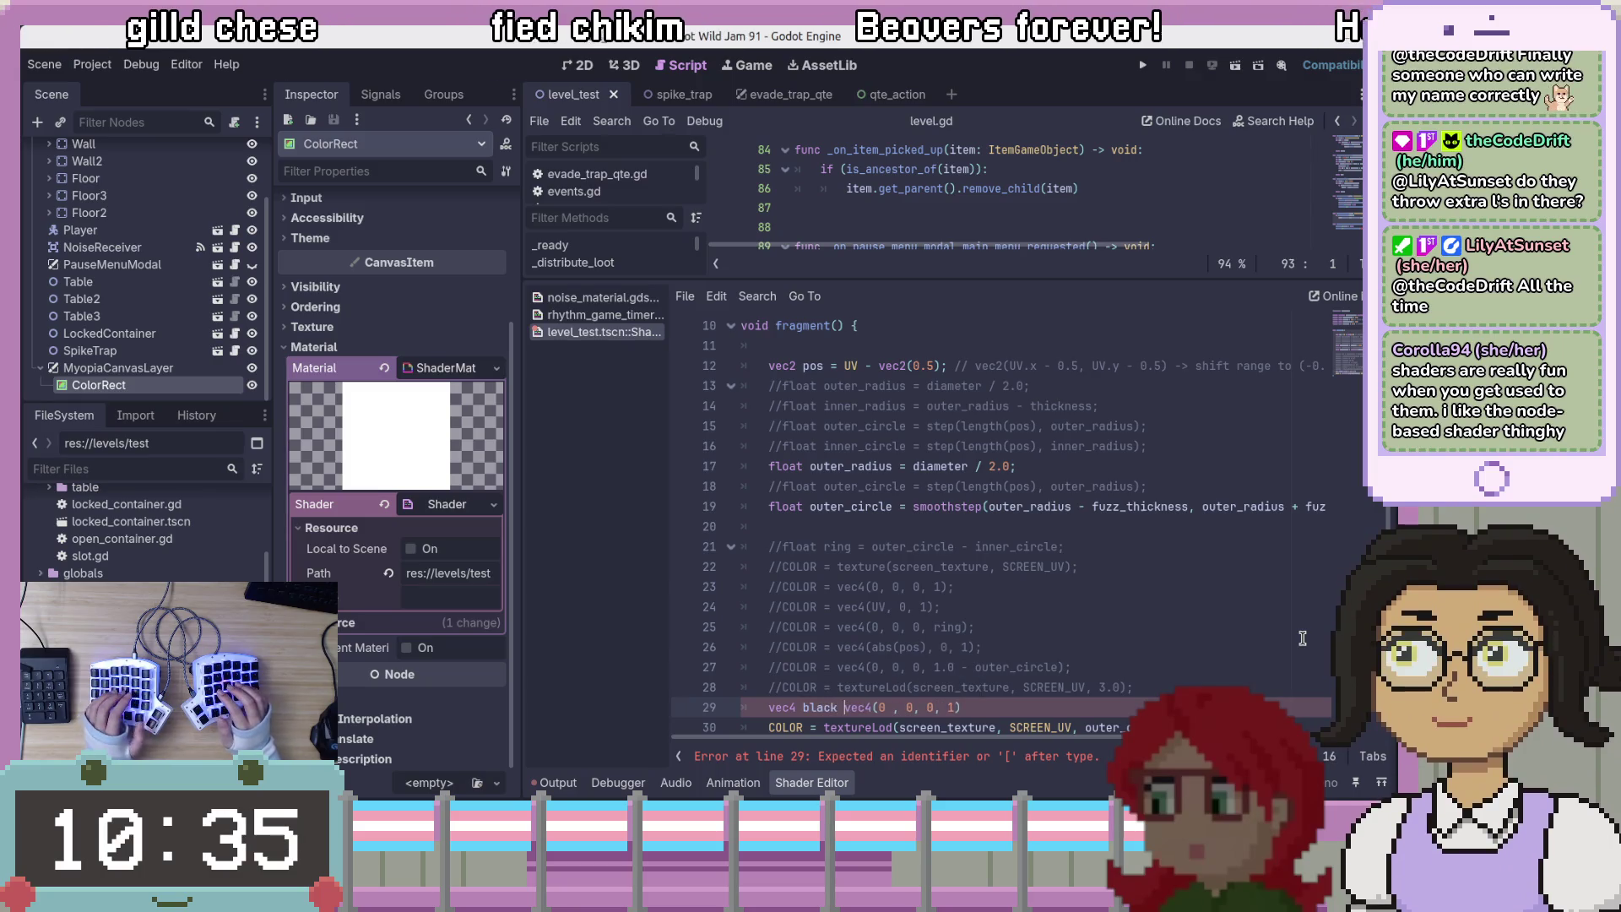
pyautogui.scroll(-1, 1174, 584)
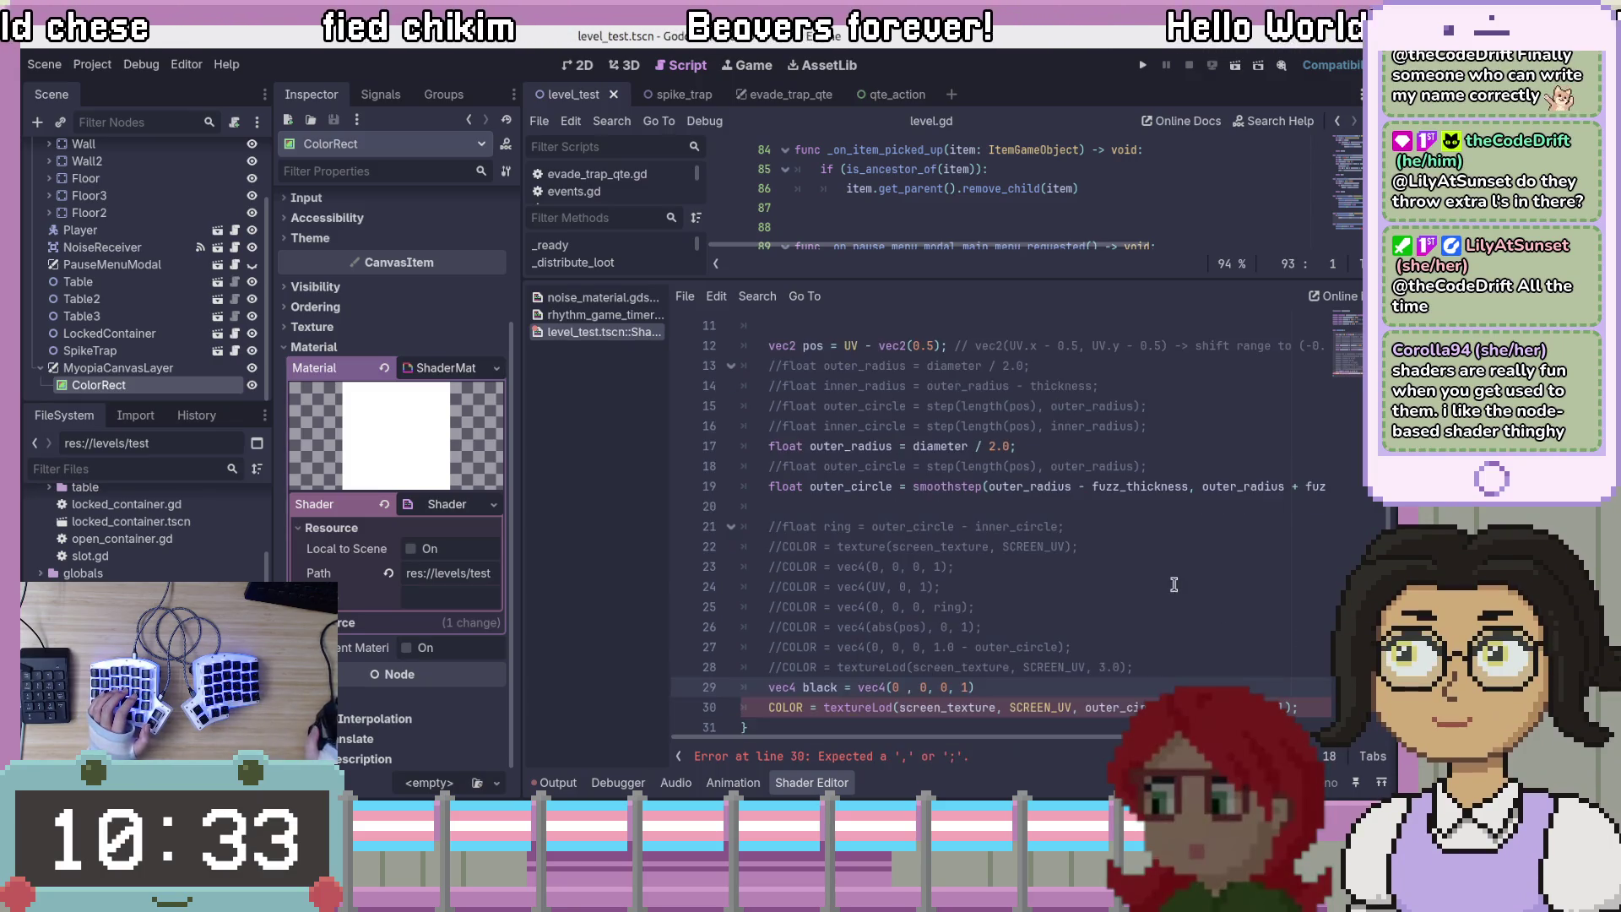
# - End the black declaration on line 29 with a semicolon to clear the compile error
pyautogui.click(821, 709)
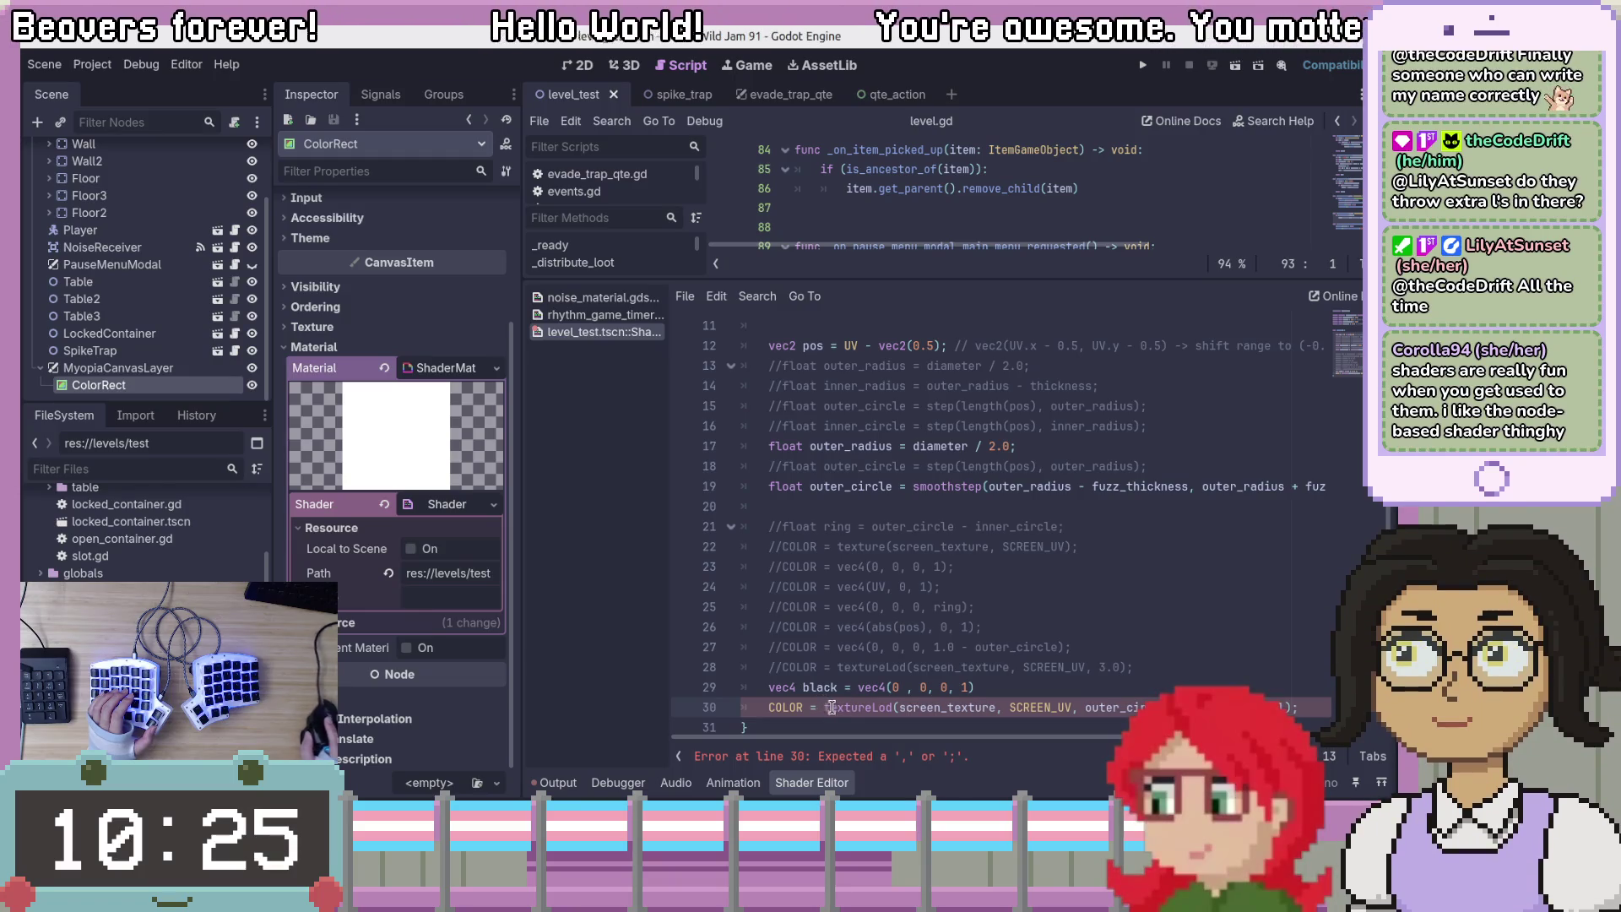
pyautogui.click(1038, 672)
pyautogui.click(1041, 681)
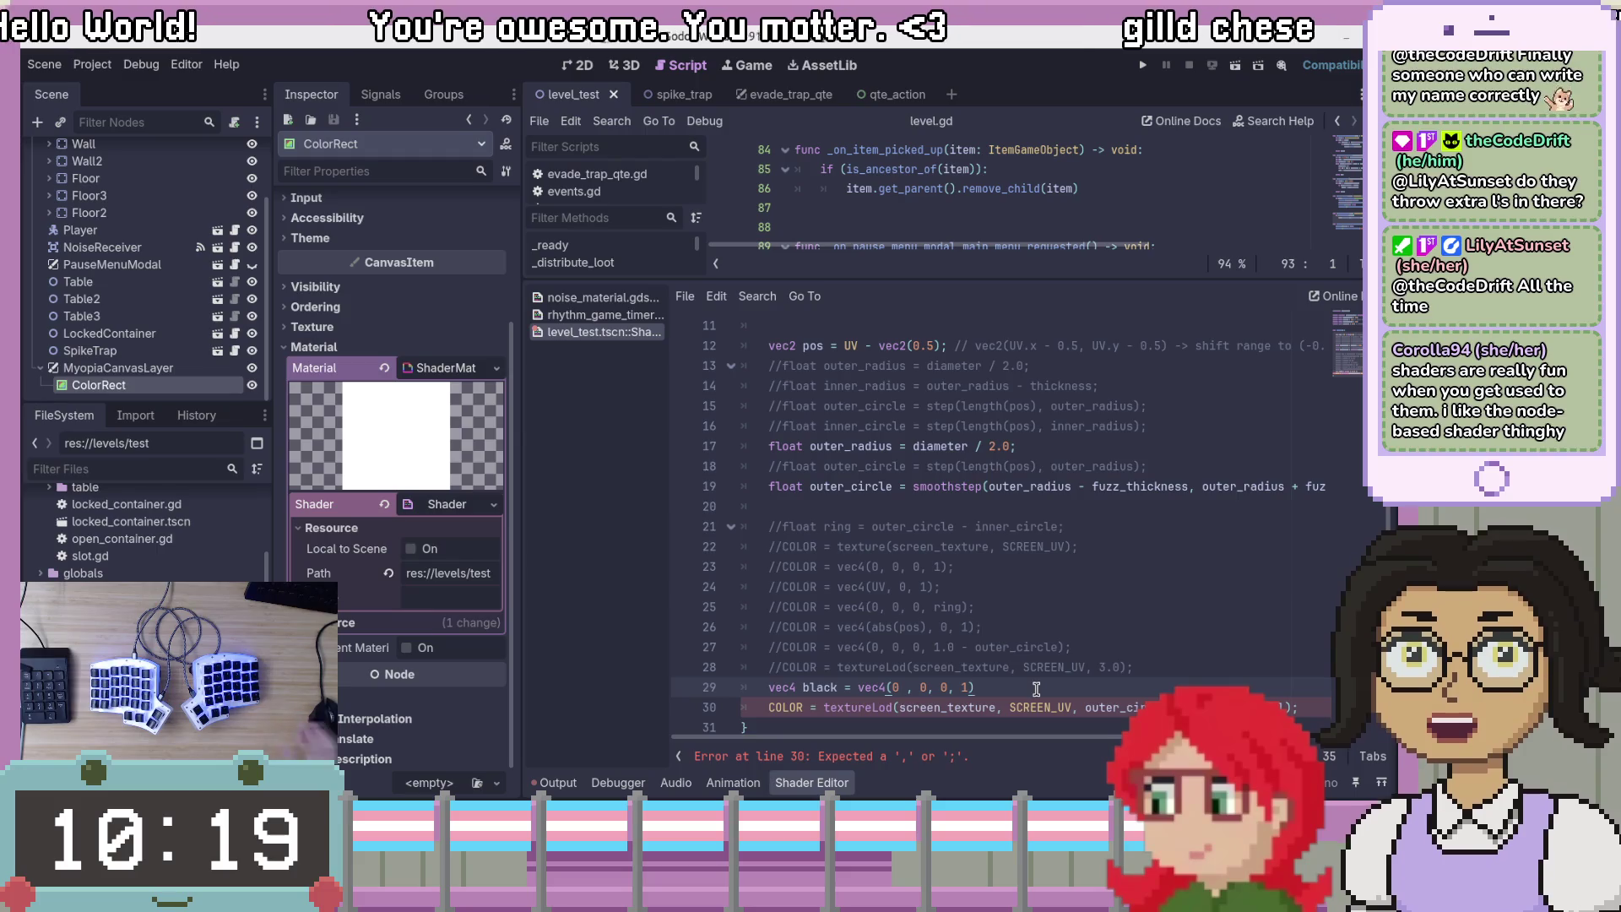
pyautogui.write(';')
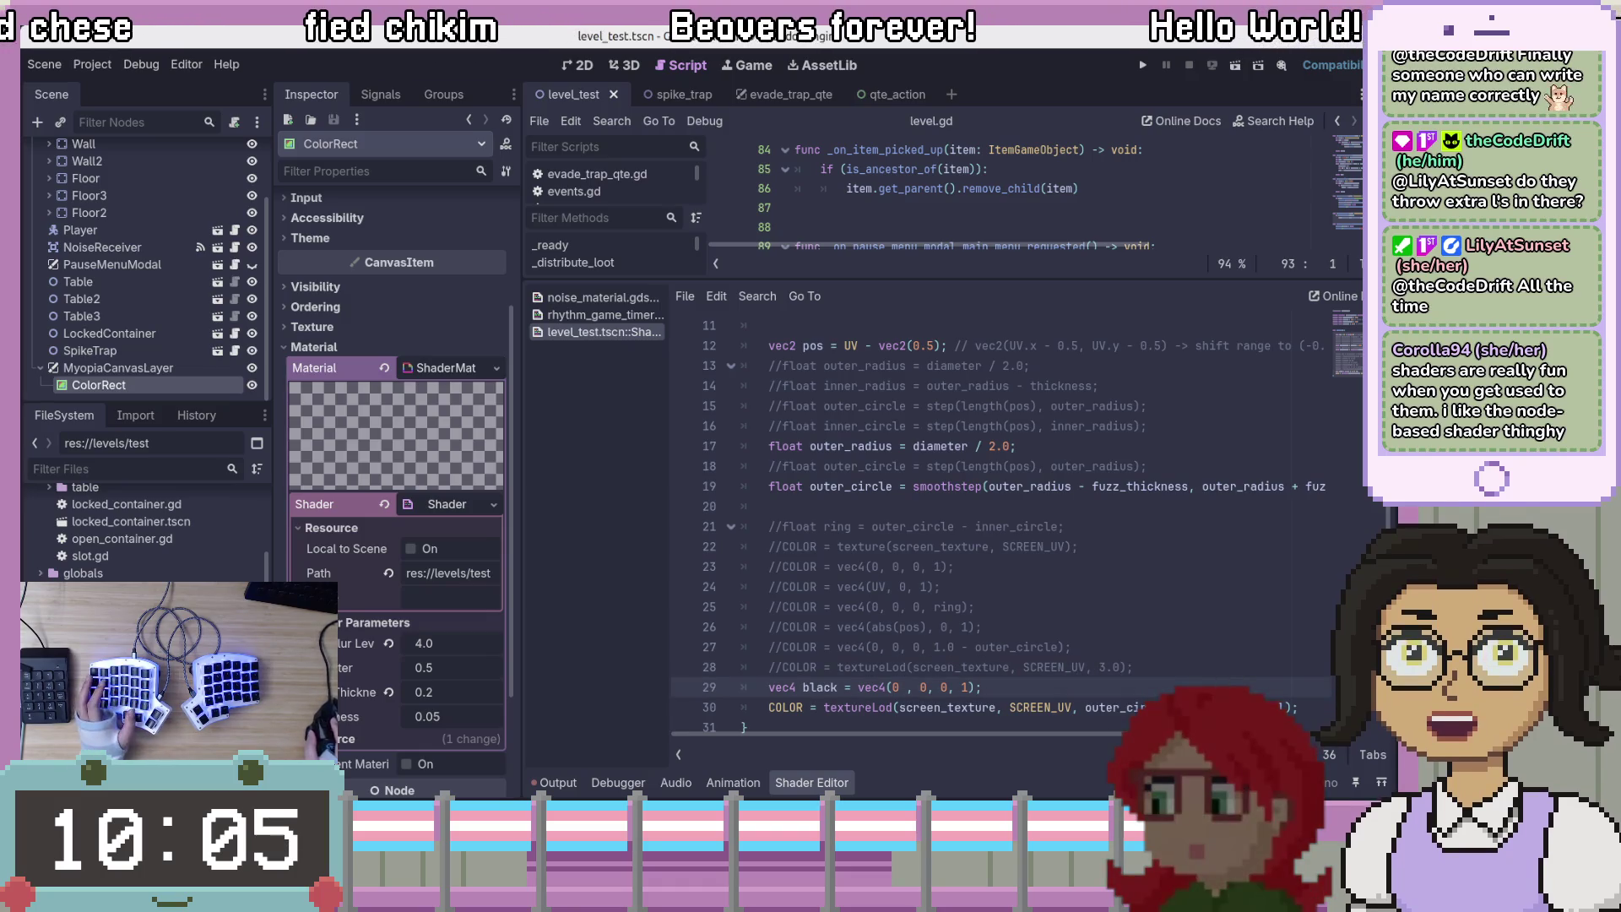
# - Open a new empty line above the COLOR assignment
pyautogui.scroll(-1, 837, 676)
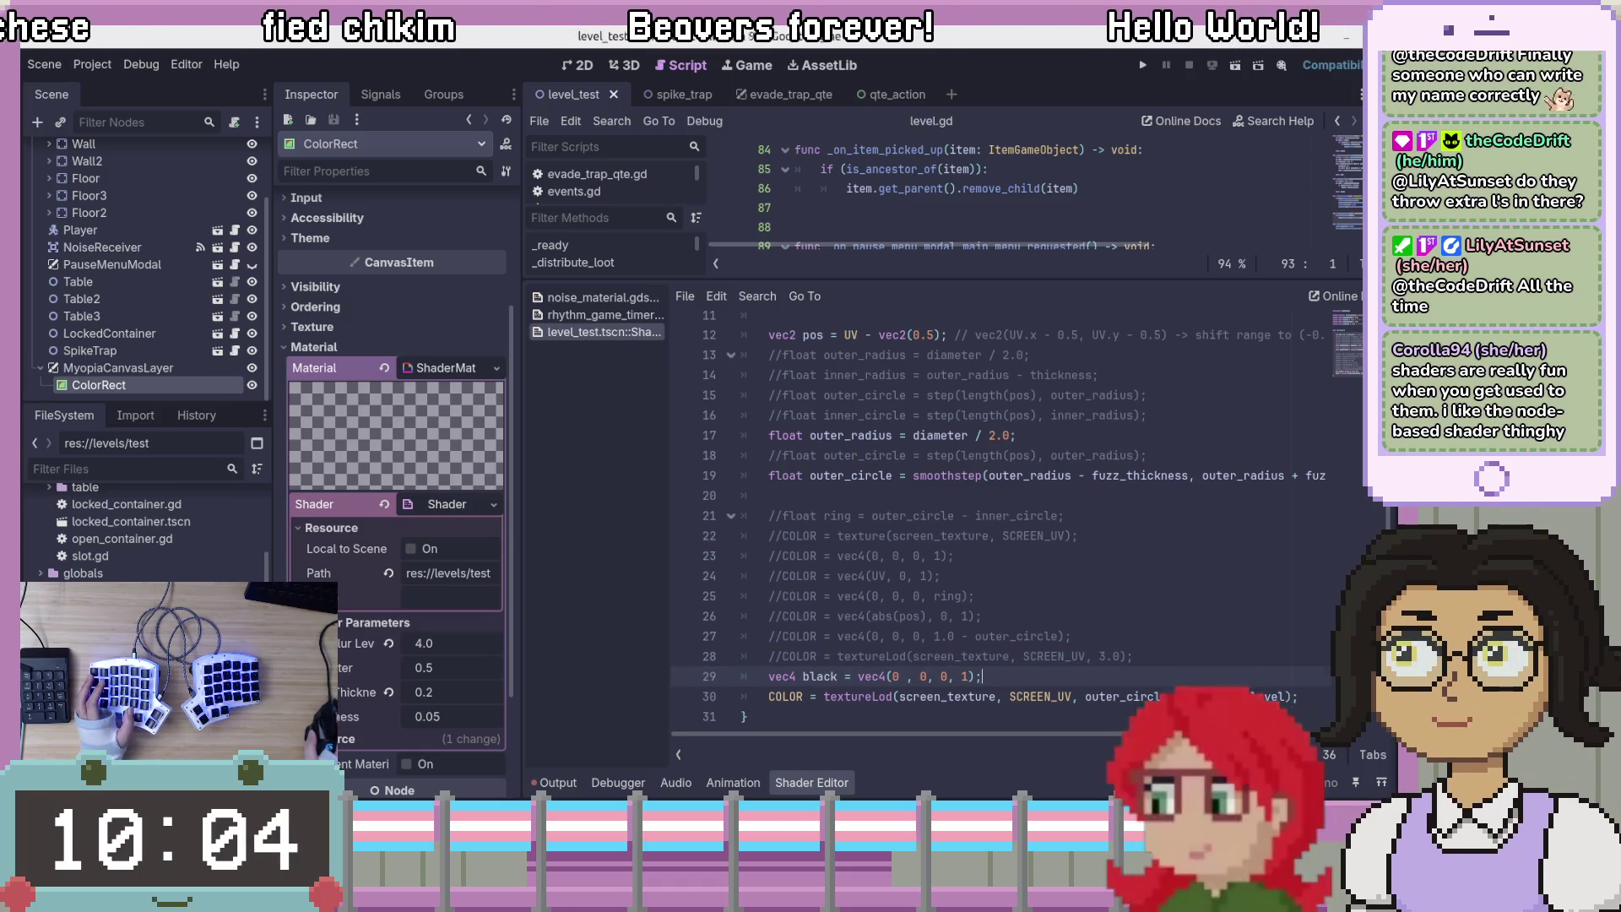
pyautogui.click(816, 696)
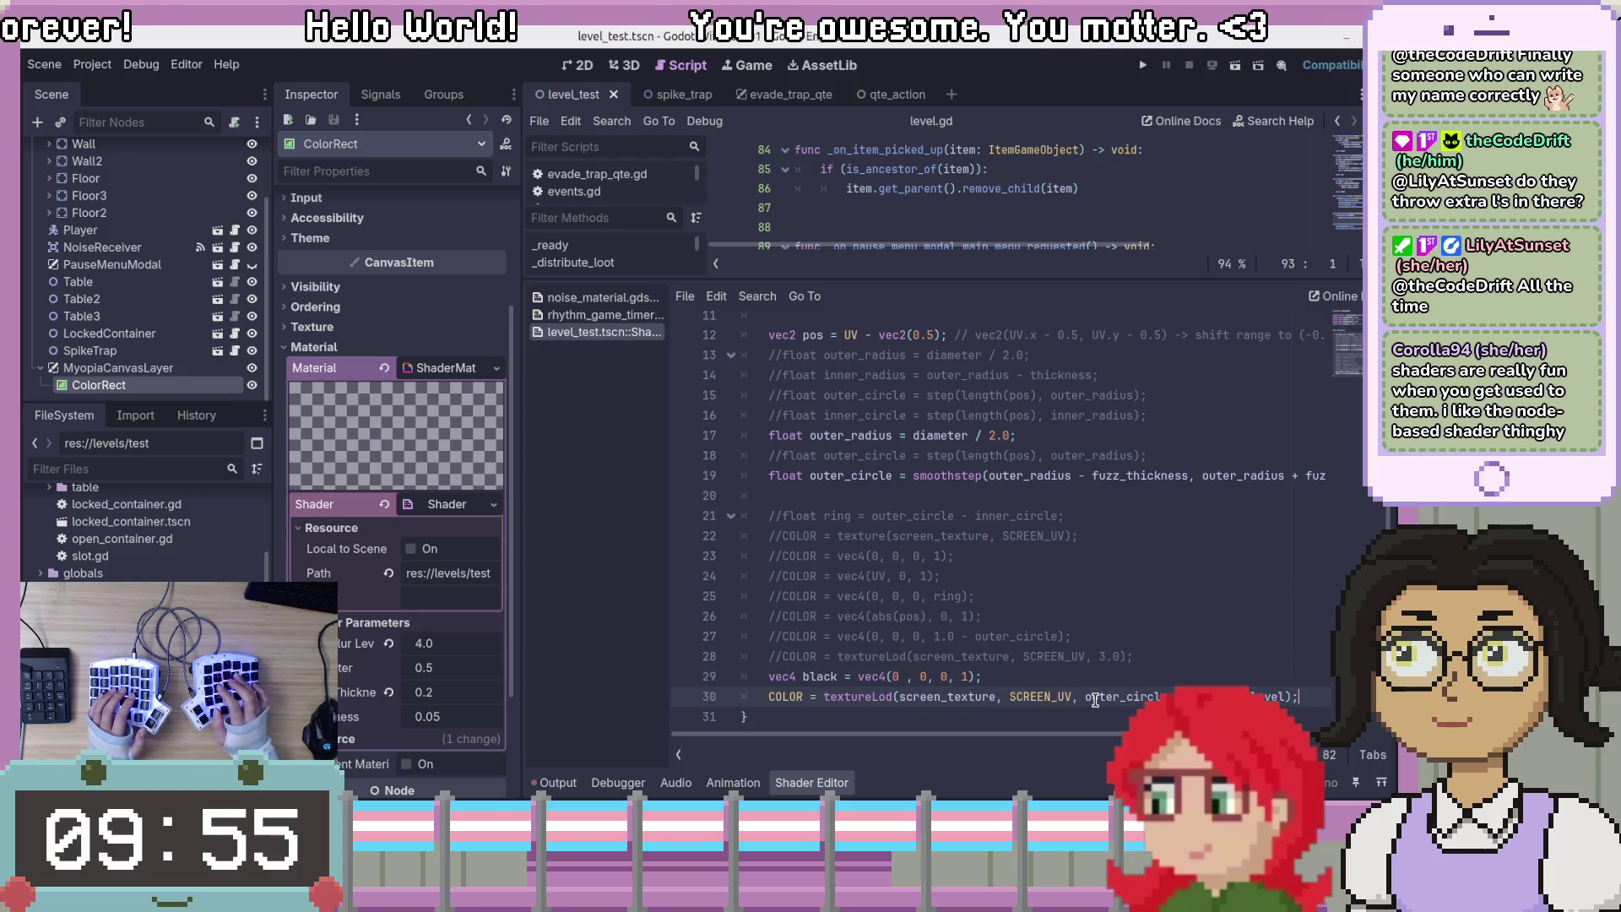
pyautogui.hotkey('ctrl', 'shift', 'Return')
# - Declare 'vec4 blurred' holding the textureLod screen sample moved off the COLOR line
pyautogui.write('vec')
pyautogui.press('BackSpace')
pyautogui.write('4 vl')
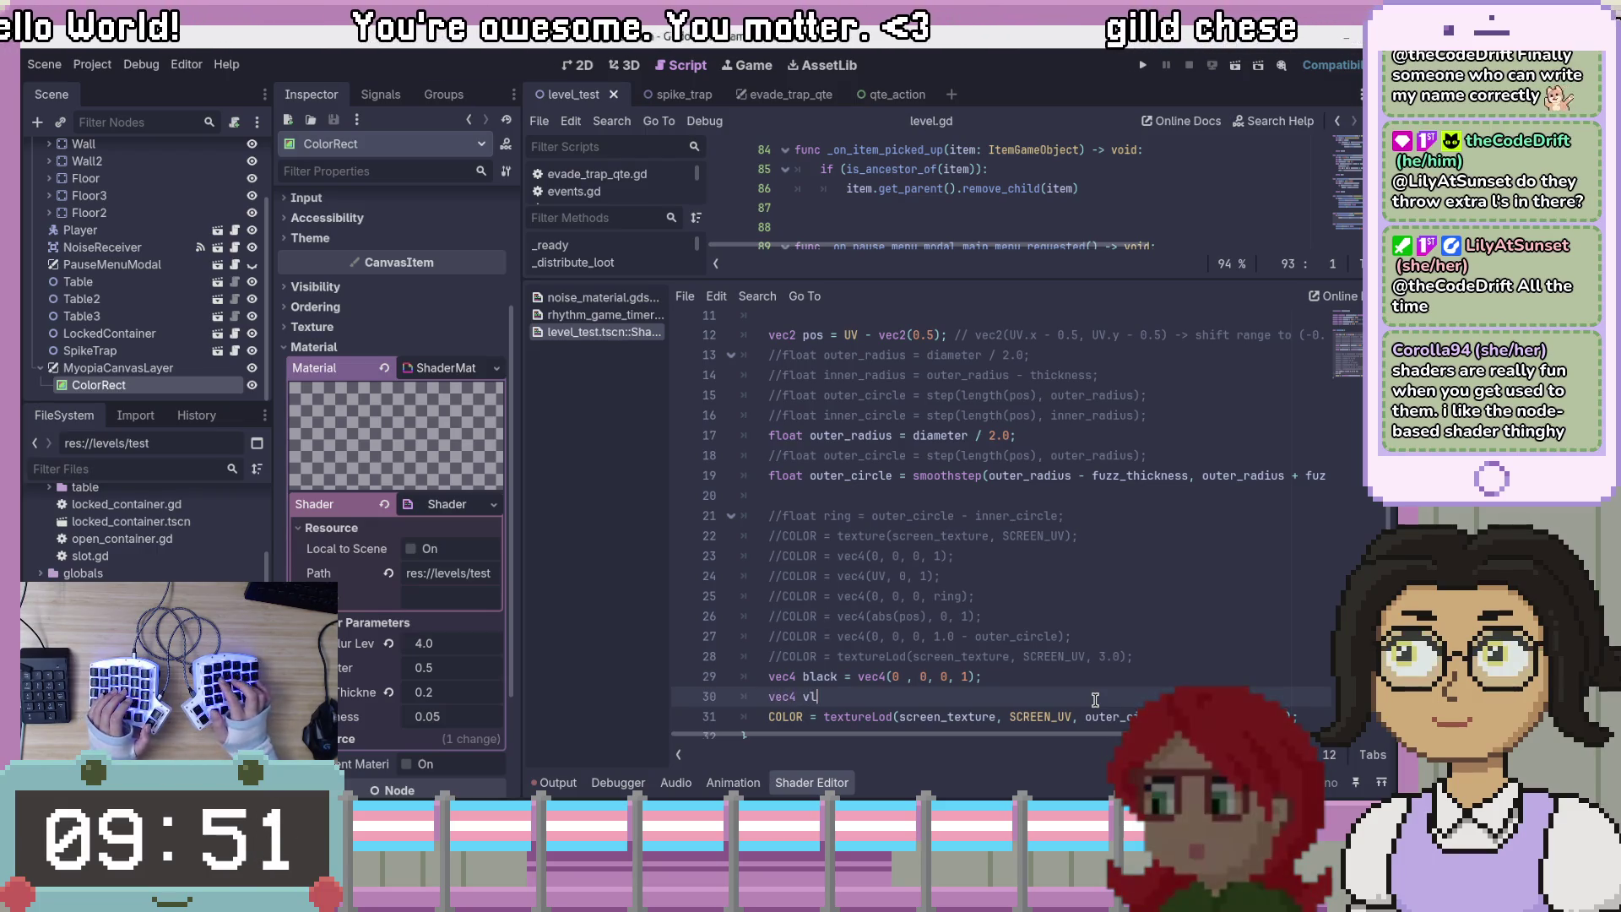
pyautogui.write('blur =')
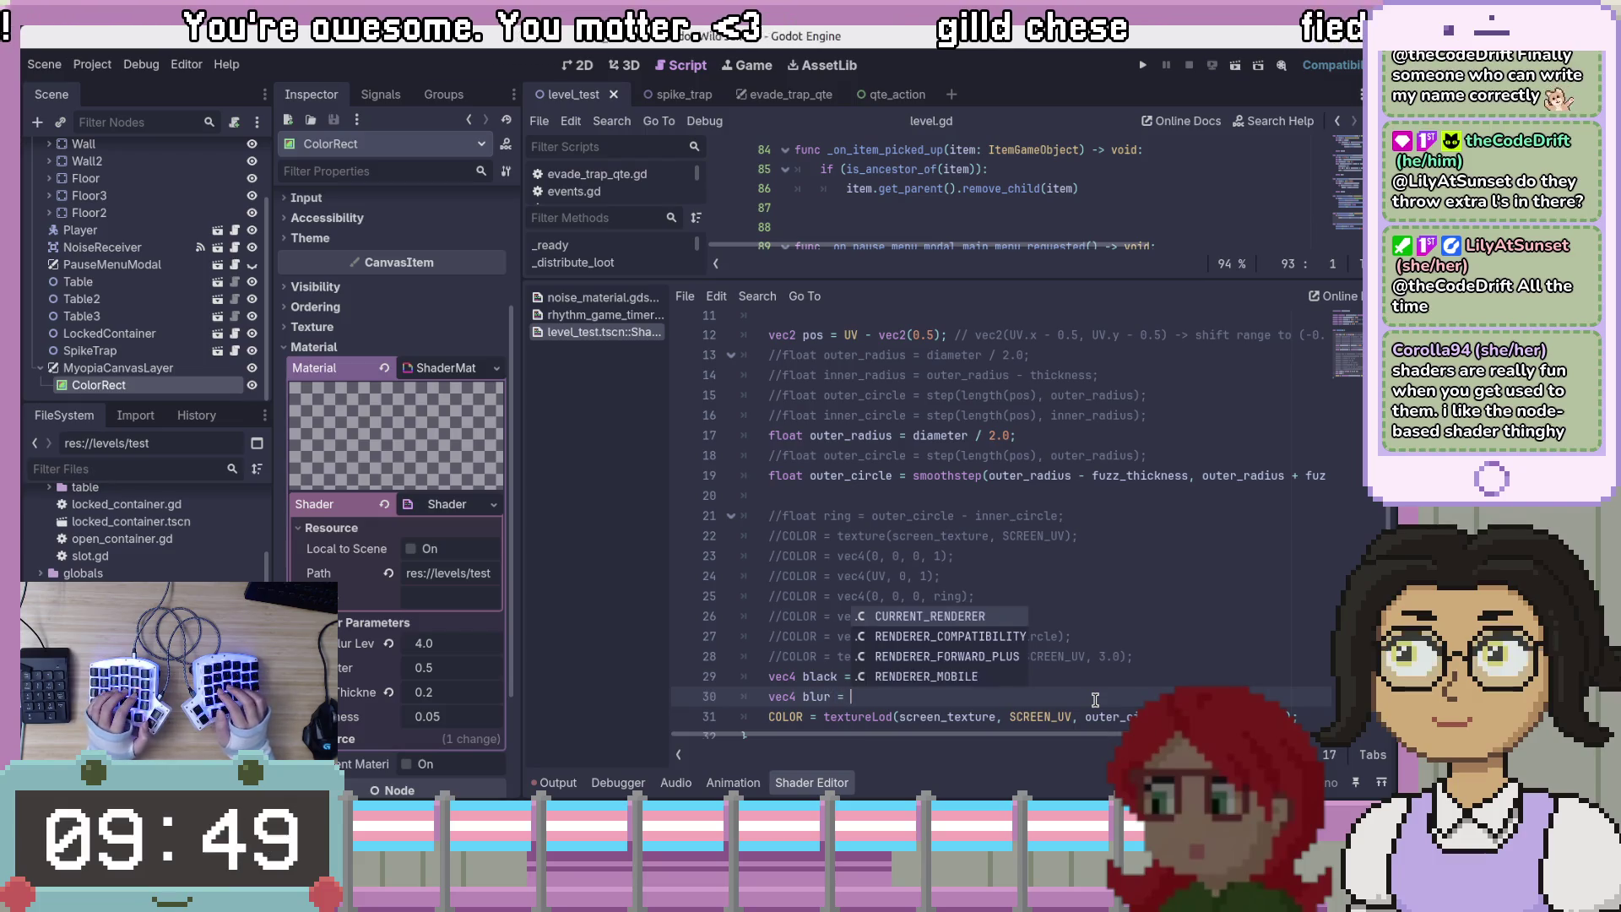
pyautogui.click(830, 699)
pyautogui.write('d')
pyautogui.click(823, 716)
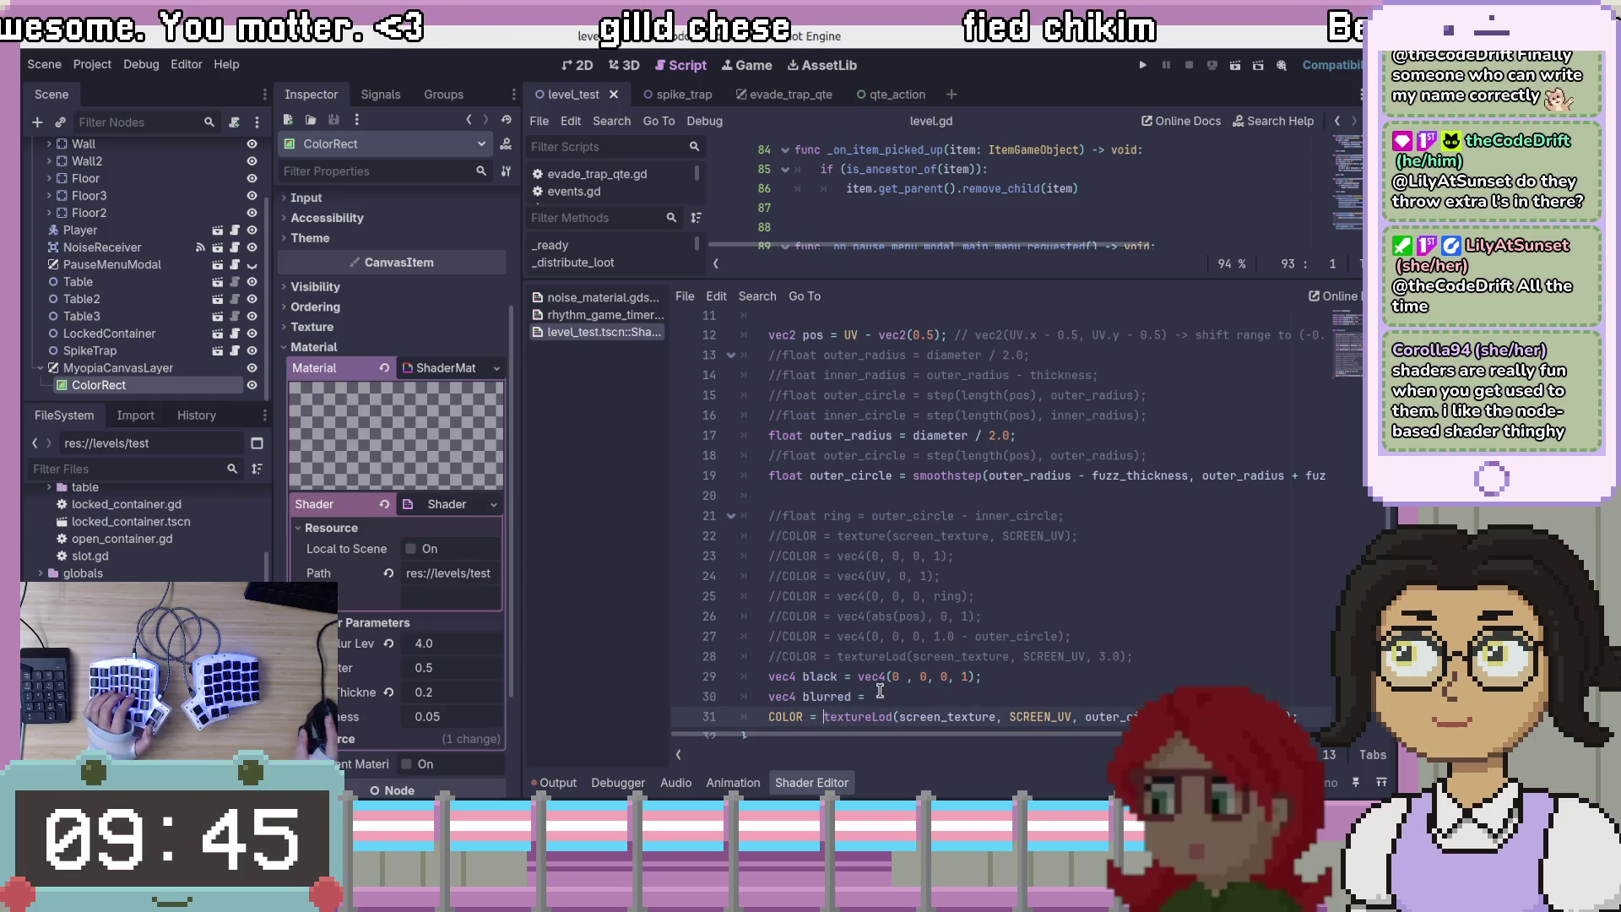
pyautogui.hotkey('shift', 'End')
pyautogui.press('BackSpace')
pyautogui.press('Up')
pyautogui.hotkey('ctrl', 'v')
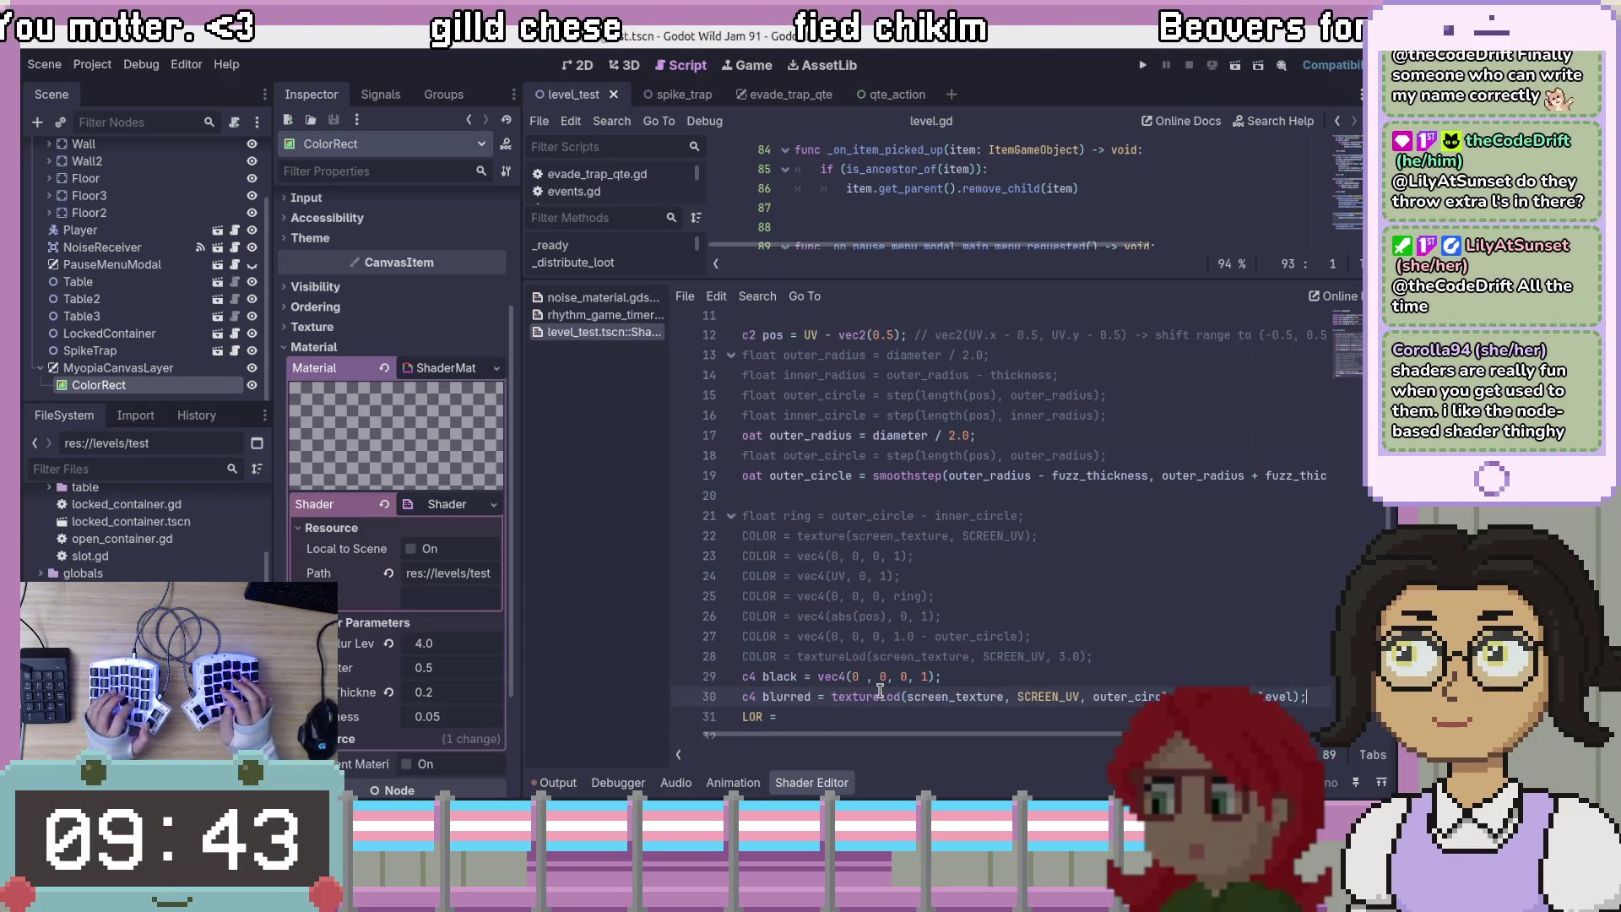
pyautogui.press('Down')
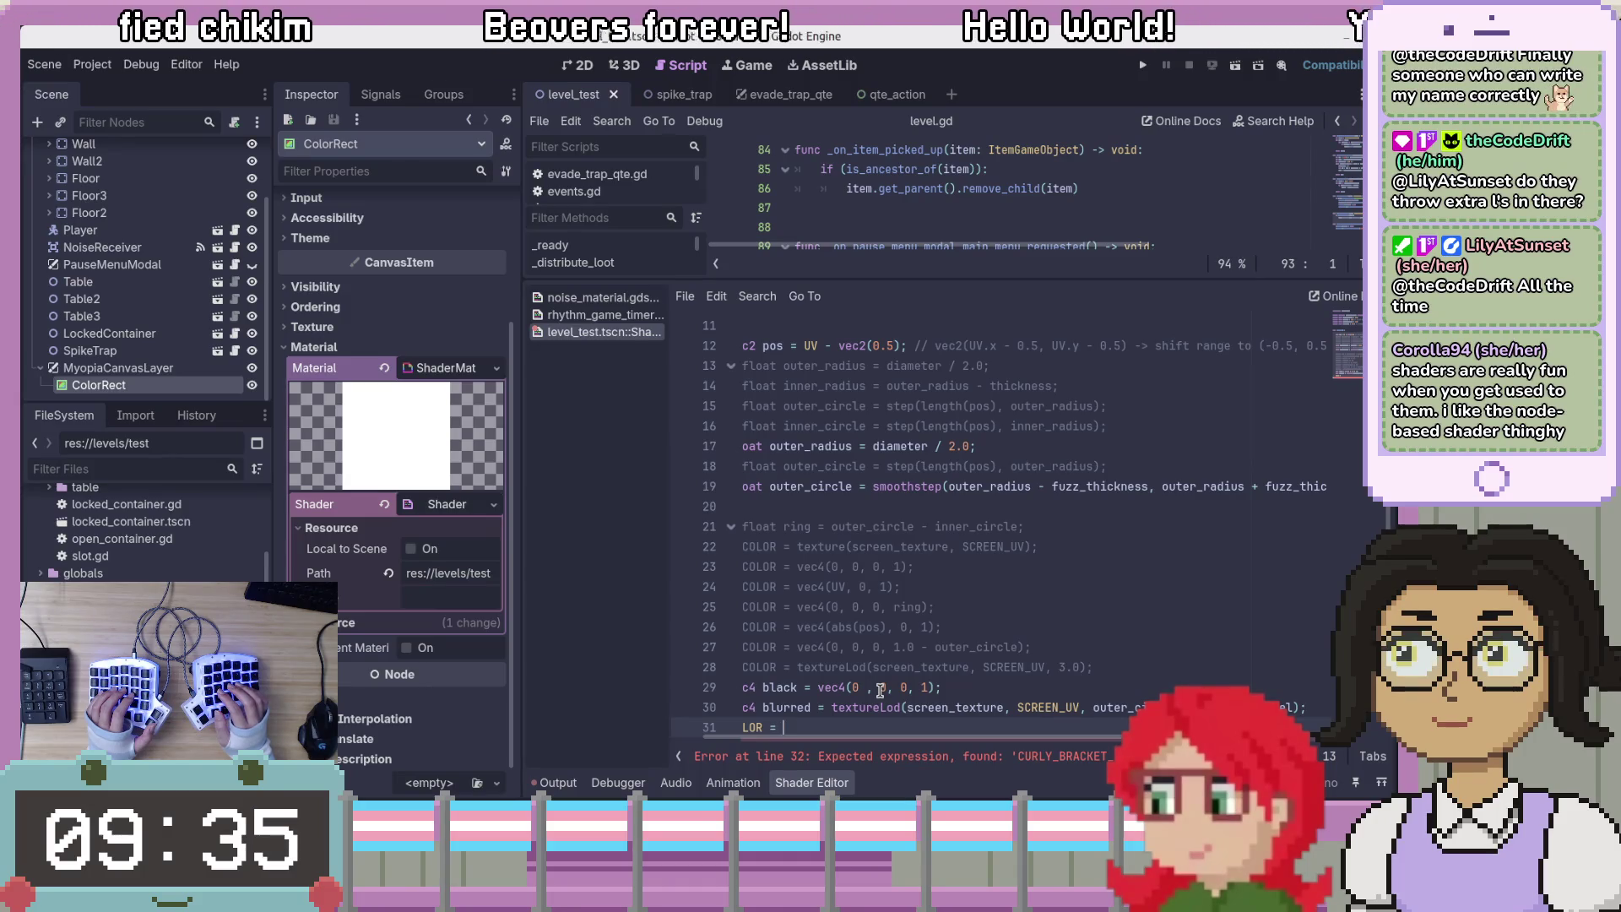
# - Start the COLOR value as 'mix(black, blurred,'
pyautogui.write('mix(')
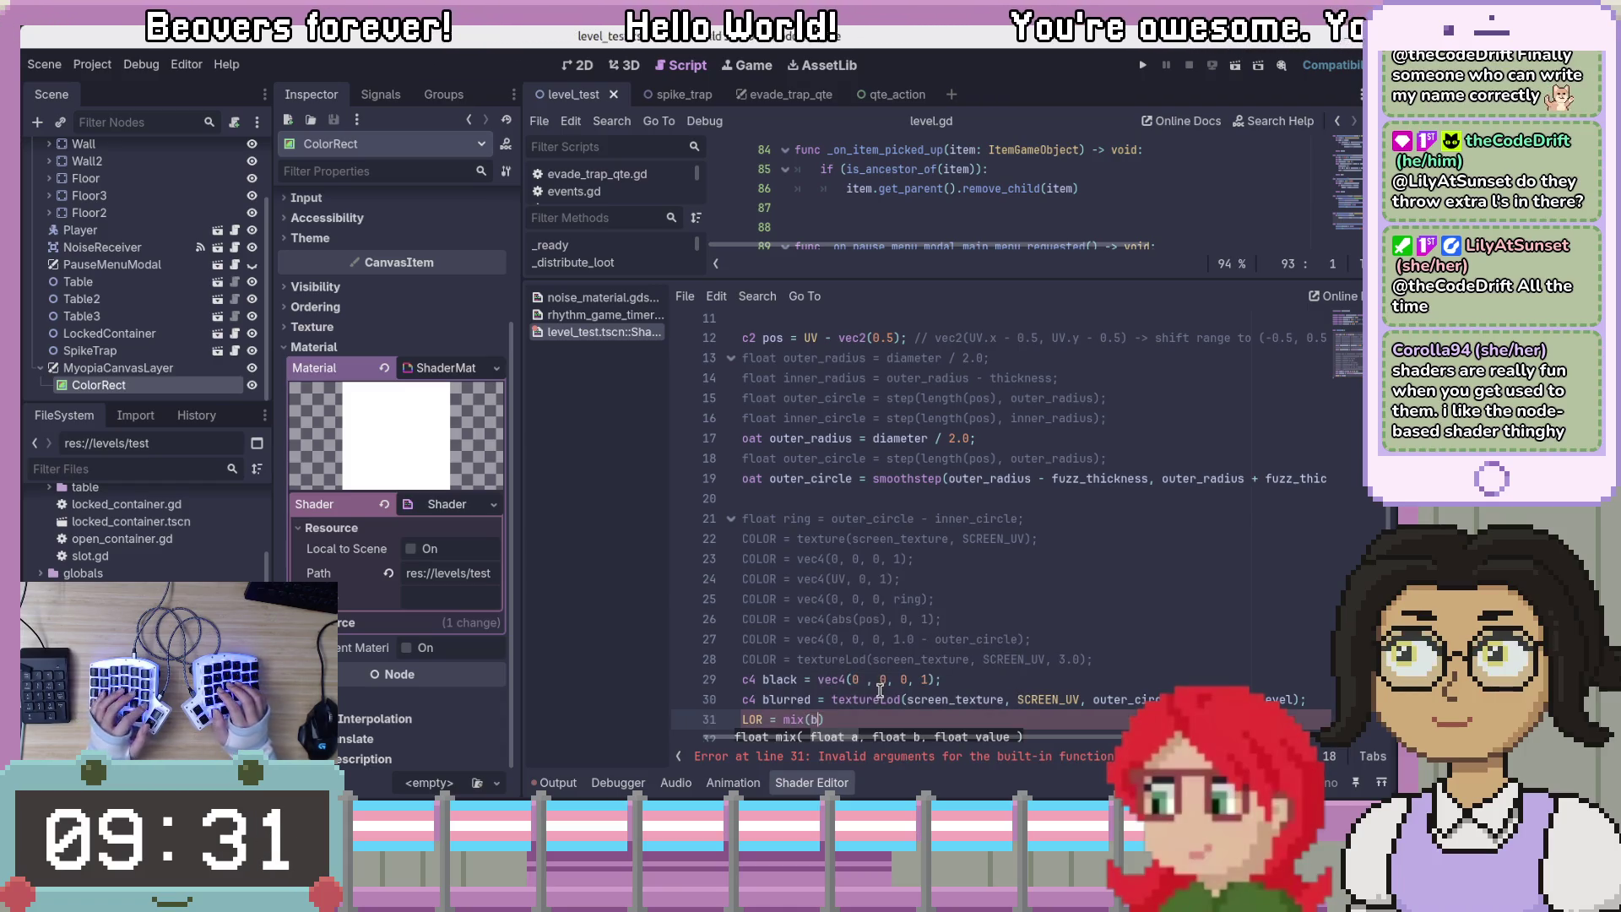
pyautogui.write('b')
pyautogui.write('lack, blur')
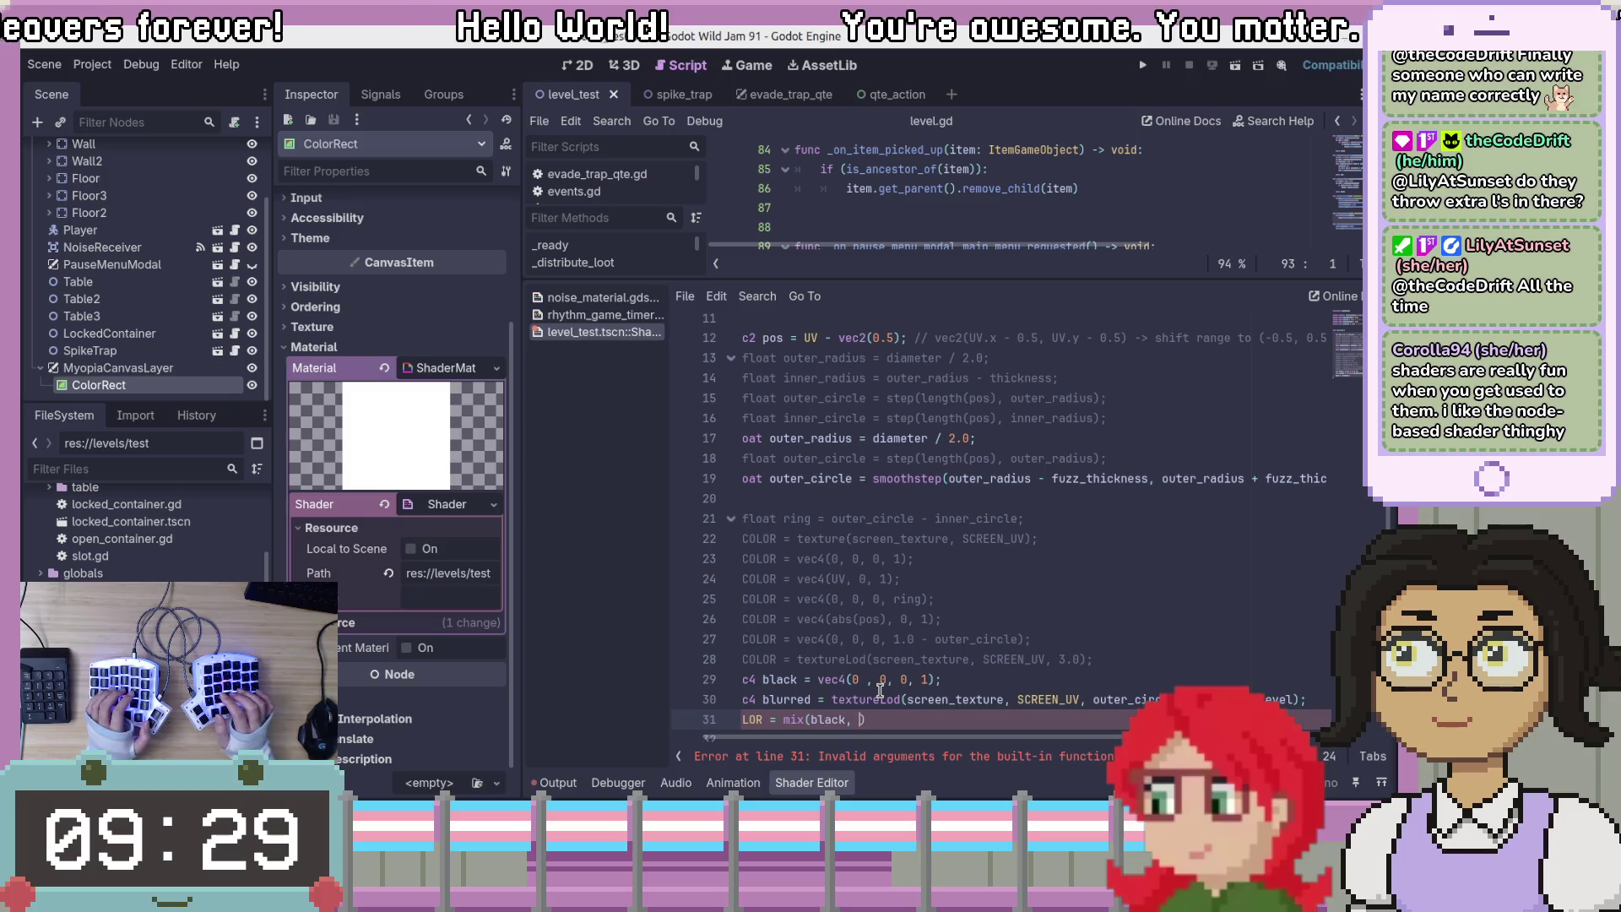
pyautogui.write('red,')
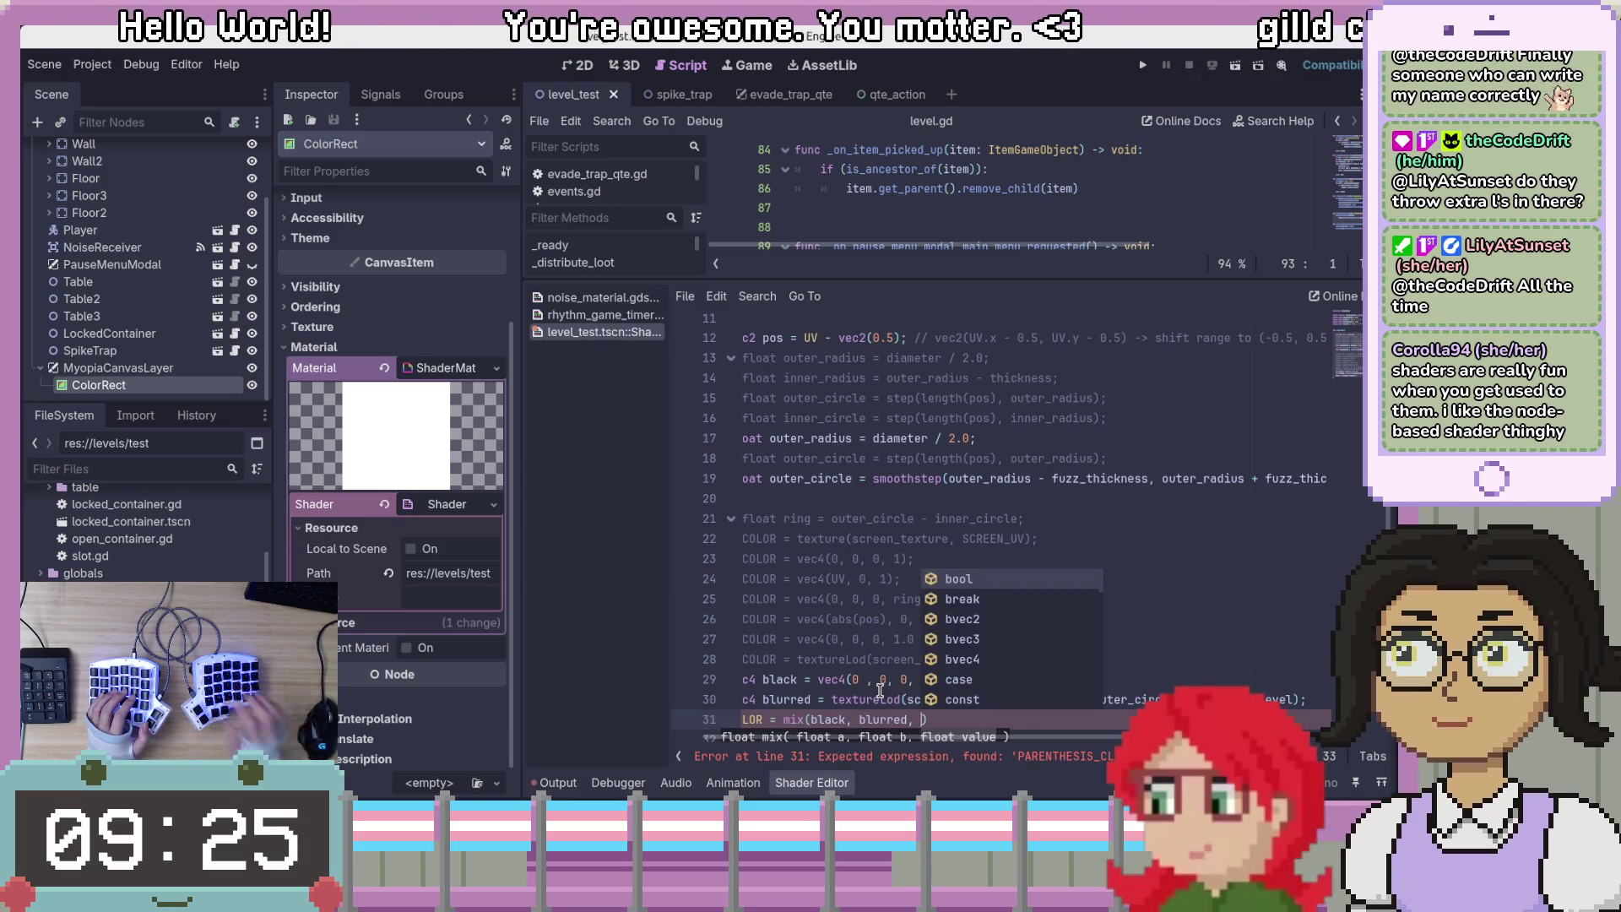
pyautogui.click(838, 599)
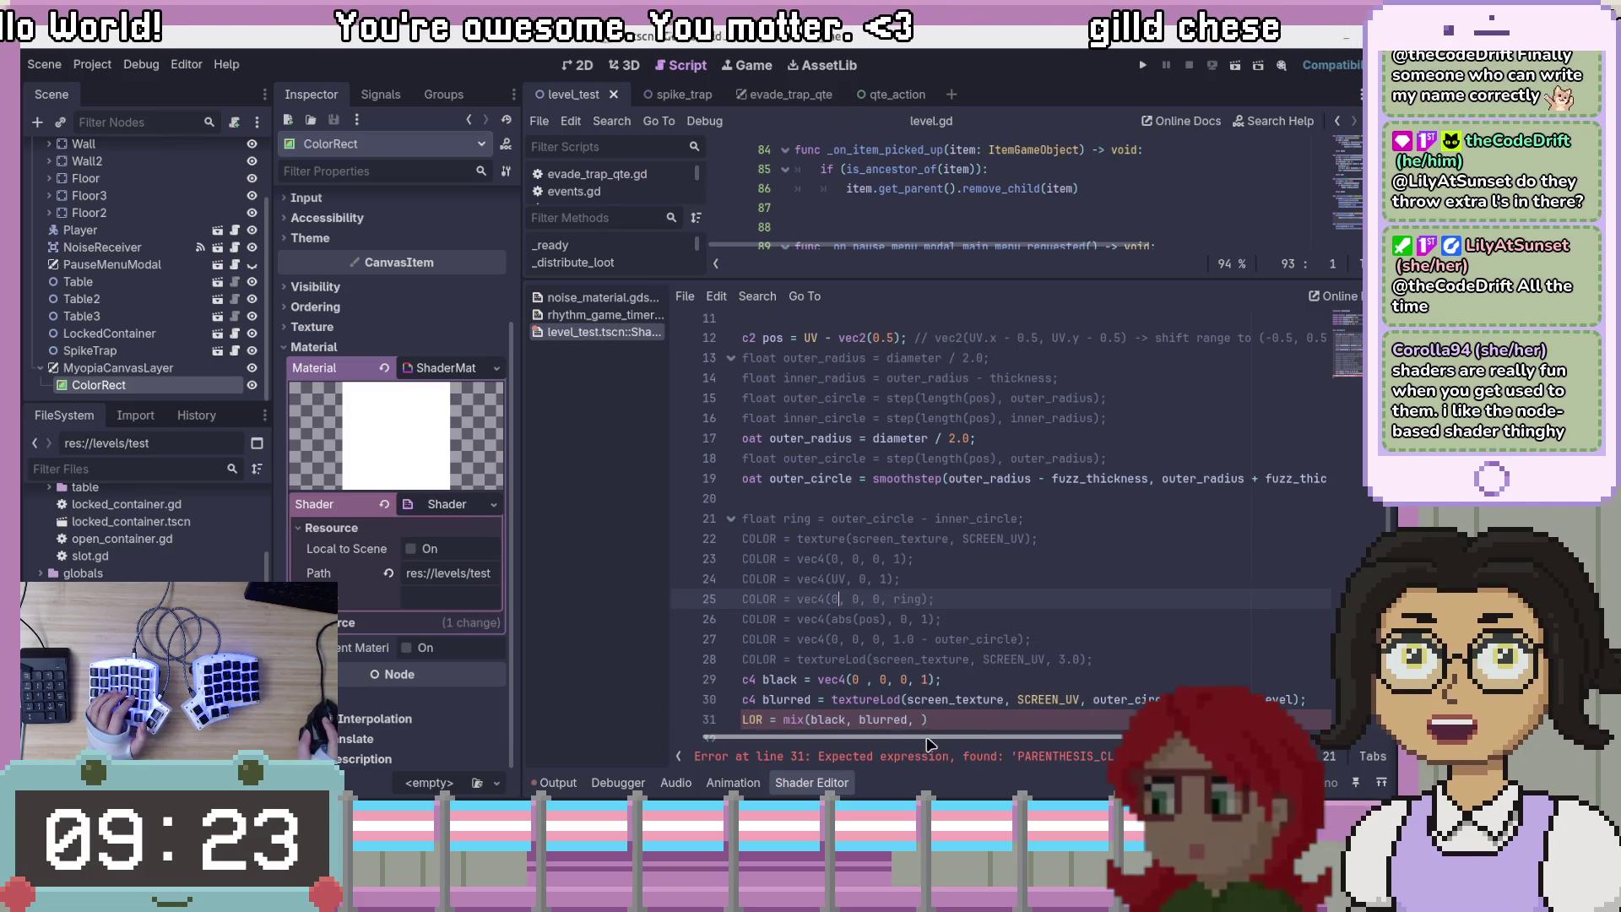
pyautogui.hscroll(-2, 925, 736)
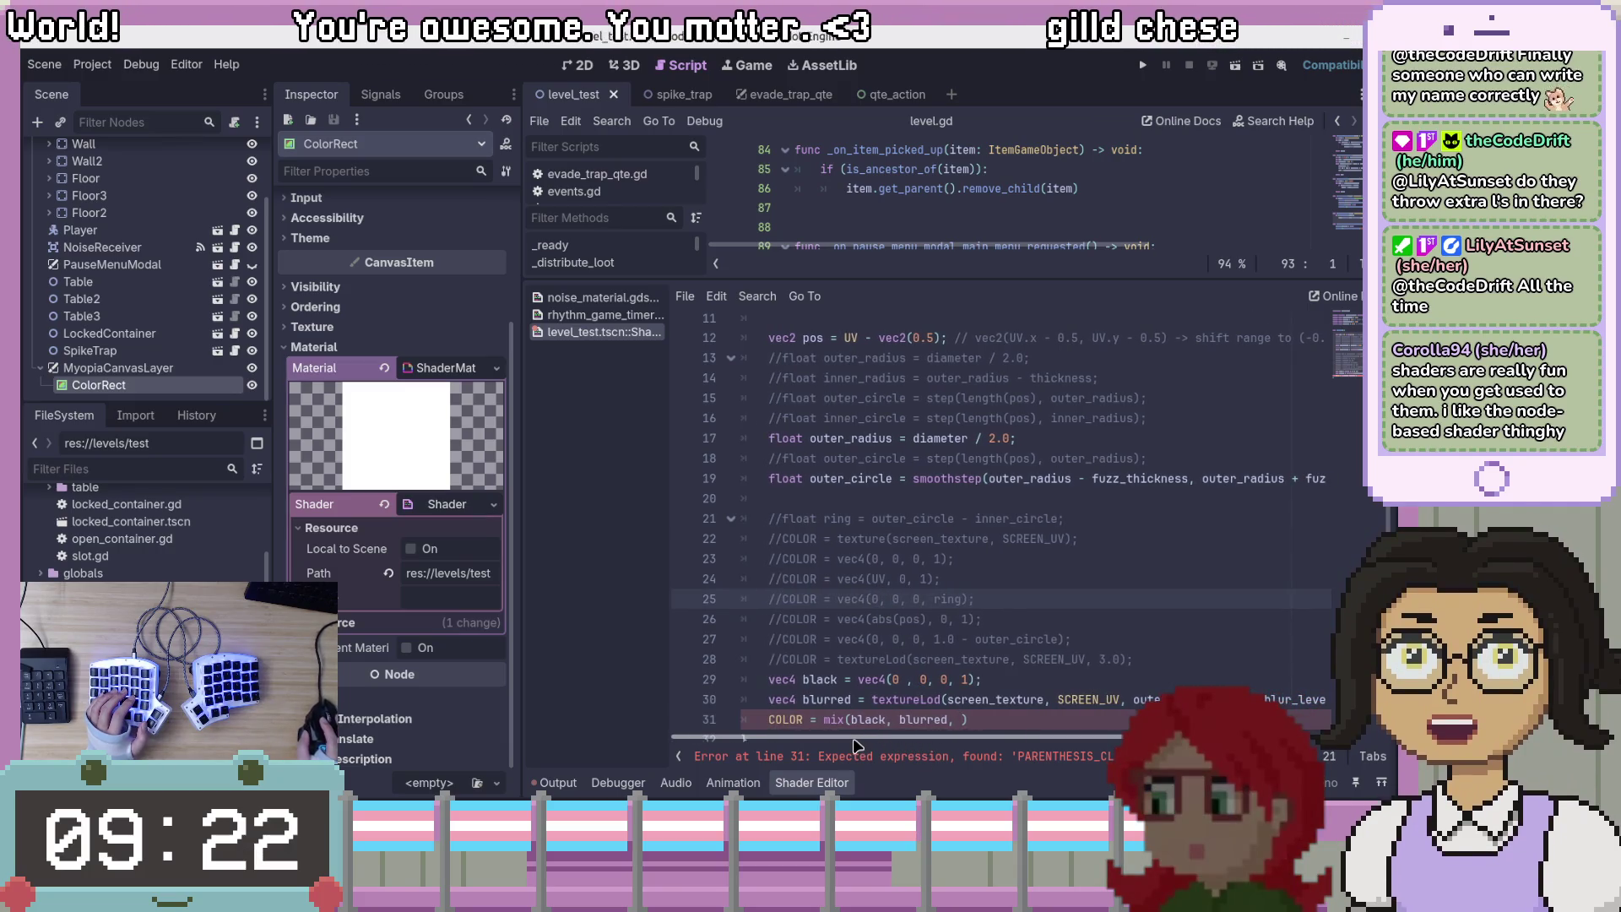
pyautogui.click(937, 754)
pyautogui.hscroll(3, 979, 742)
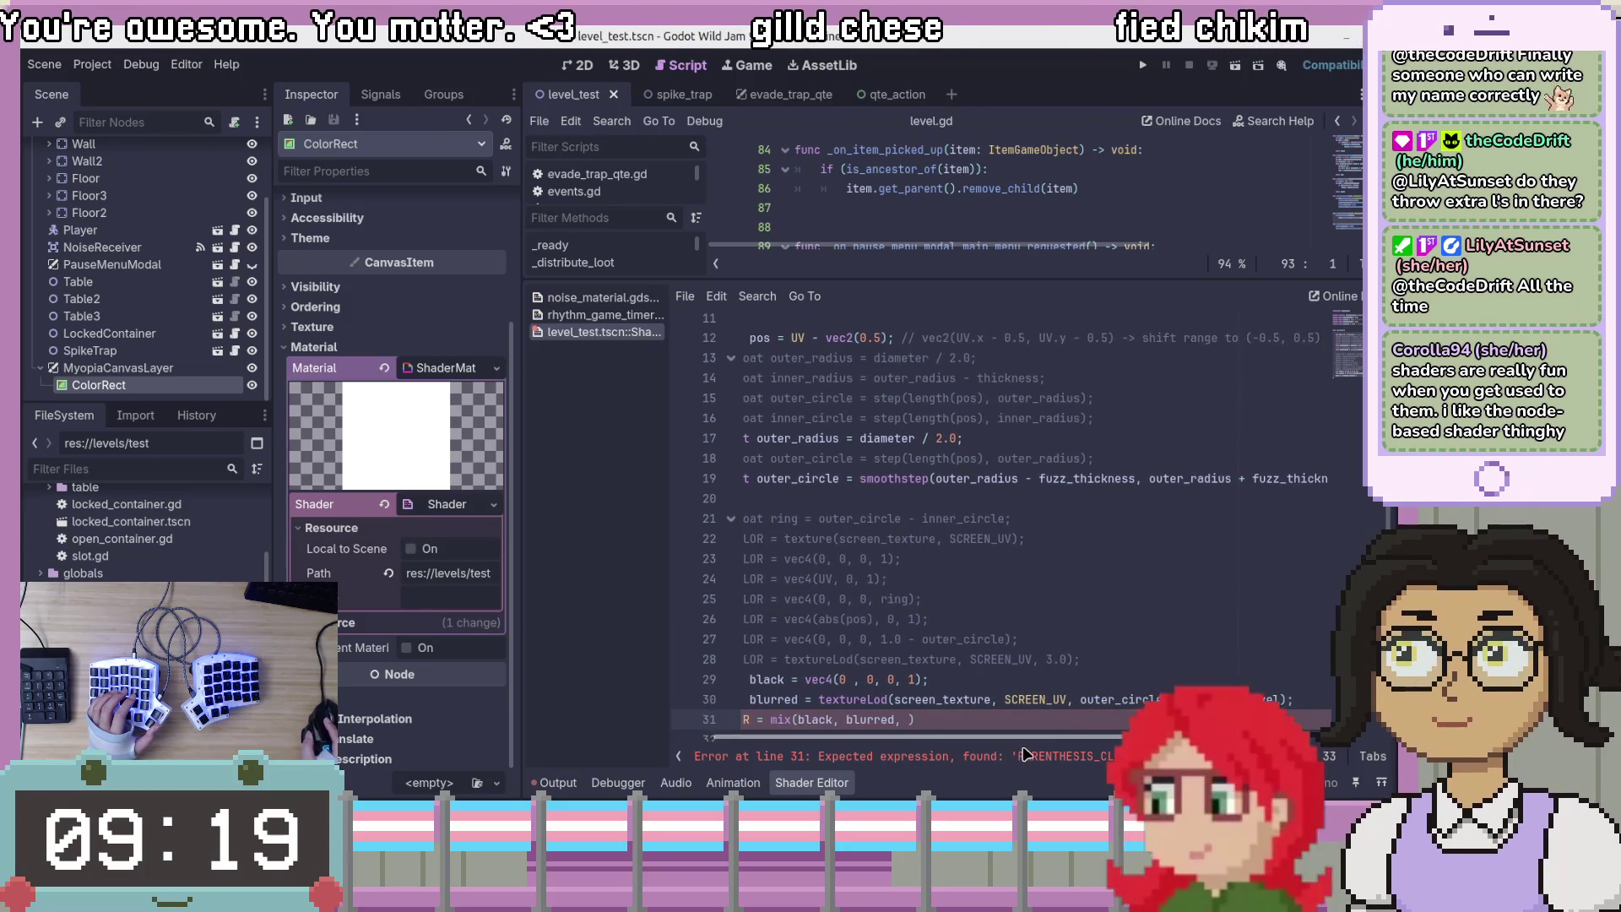
pyautogui.hscroll(-3, 1005, 519)
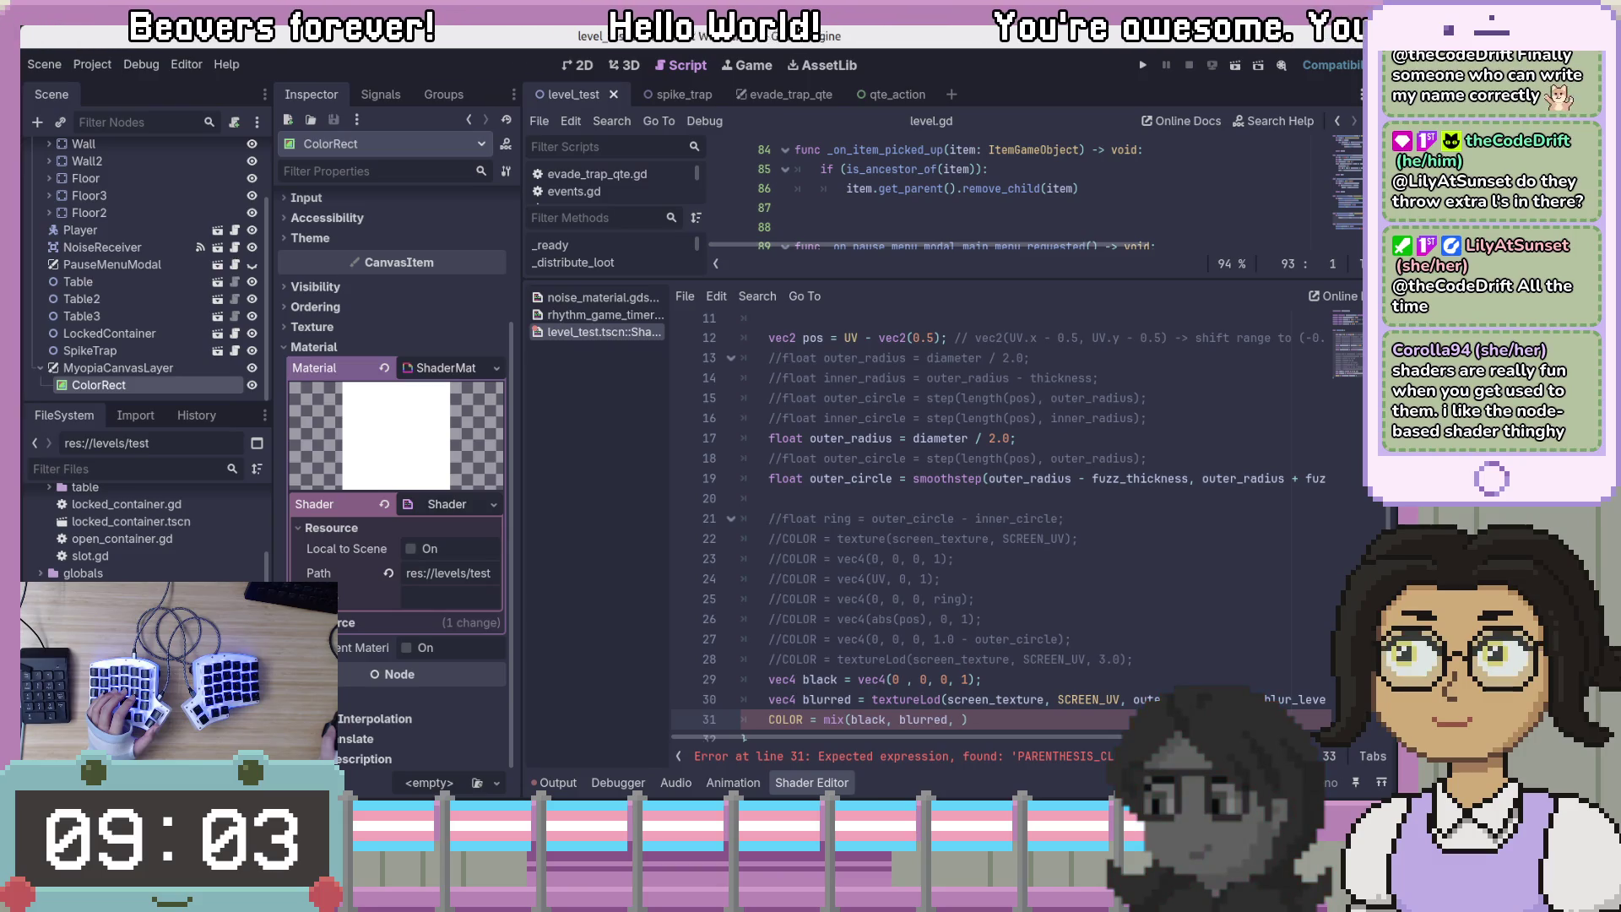
pyautogui.hscroll(2, 1004, 524)
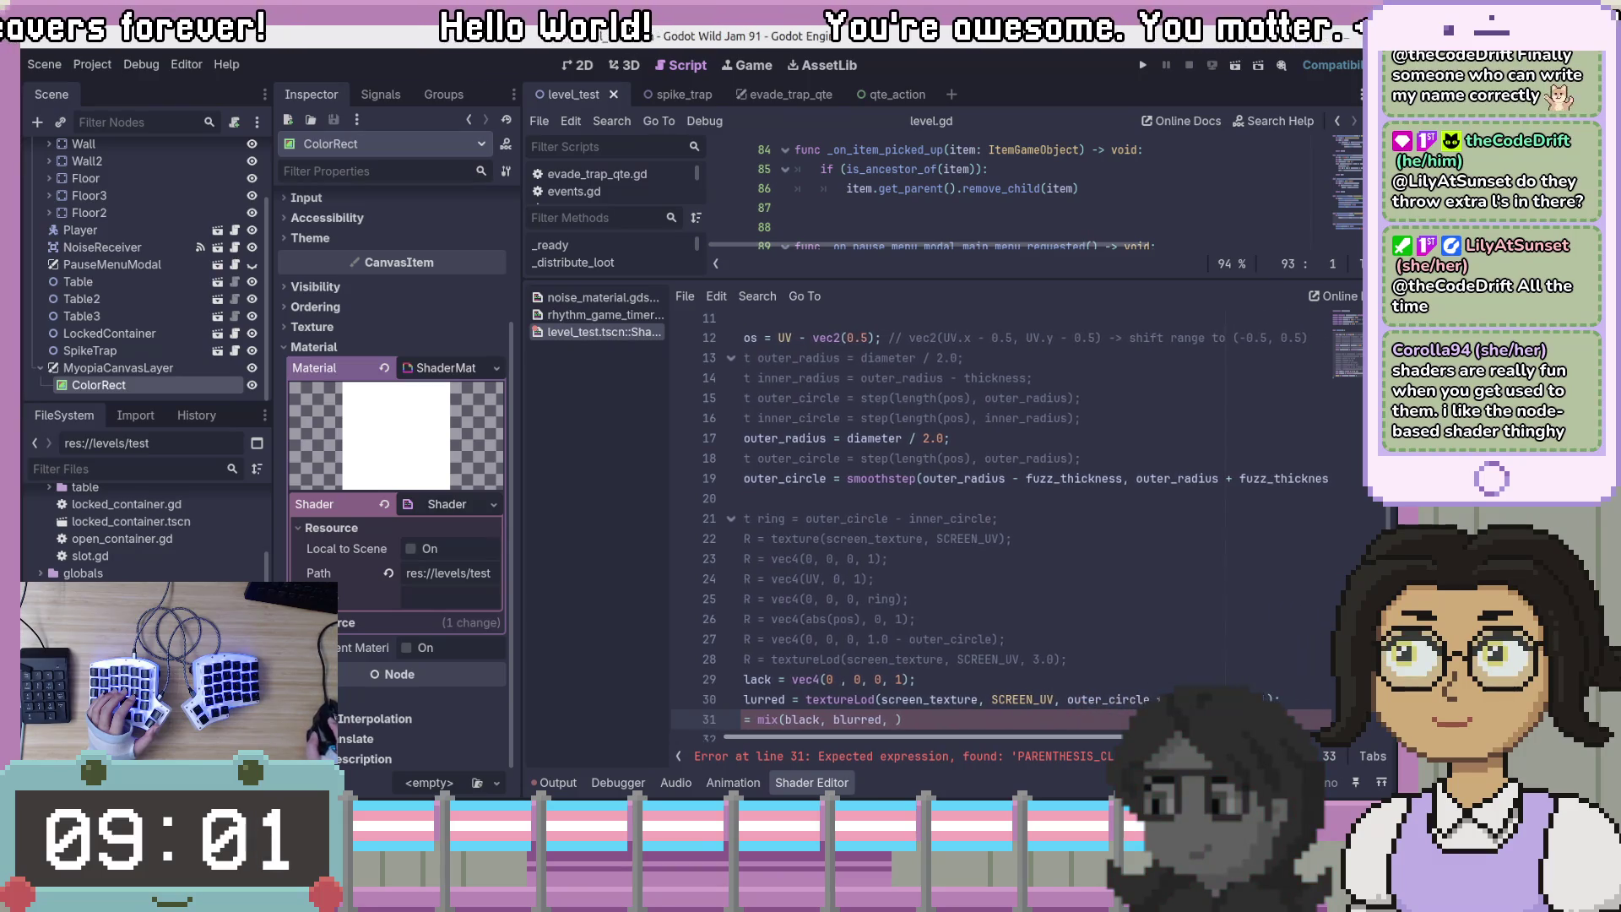
# - Edit the outer_circle identifier on line 30 of the shader
pyautogui.doubleClick(1106, 699)
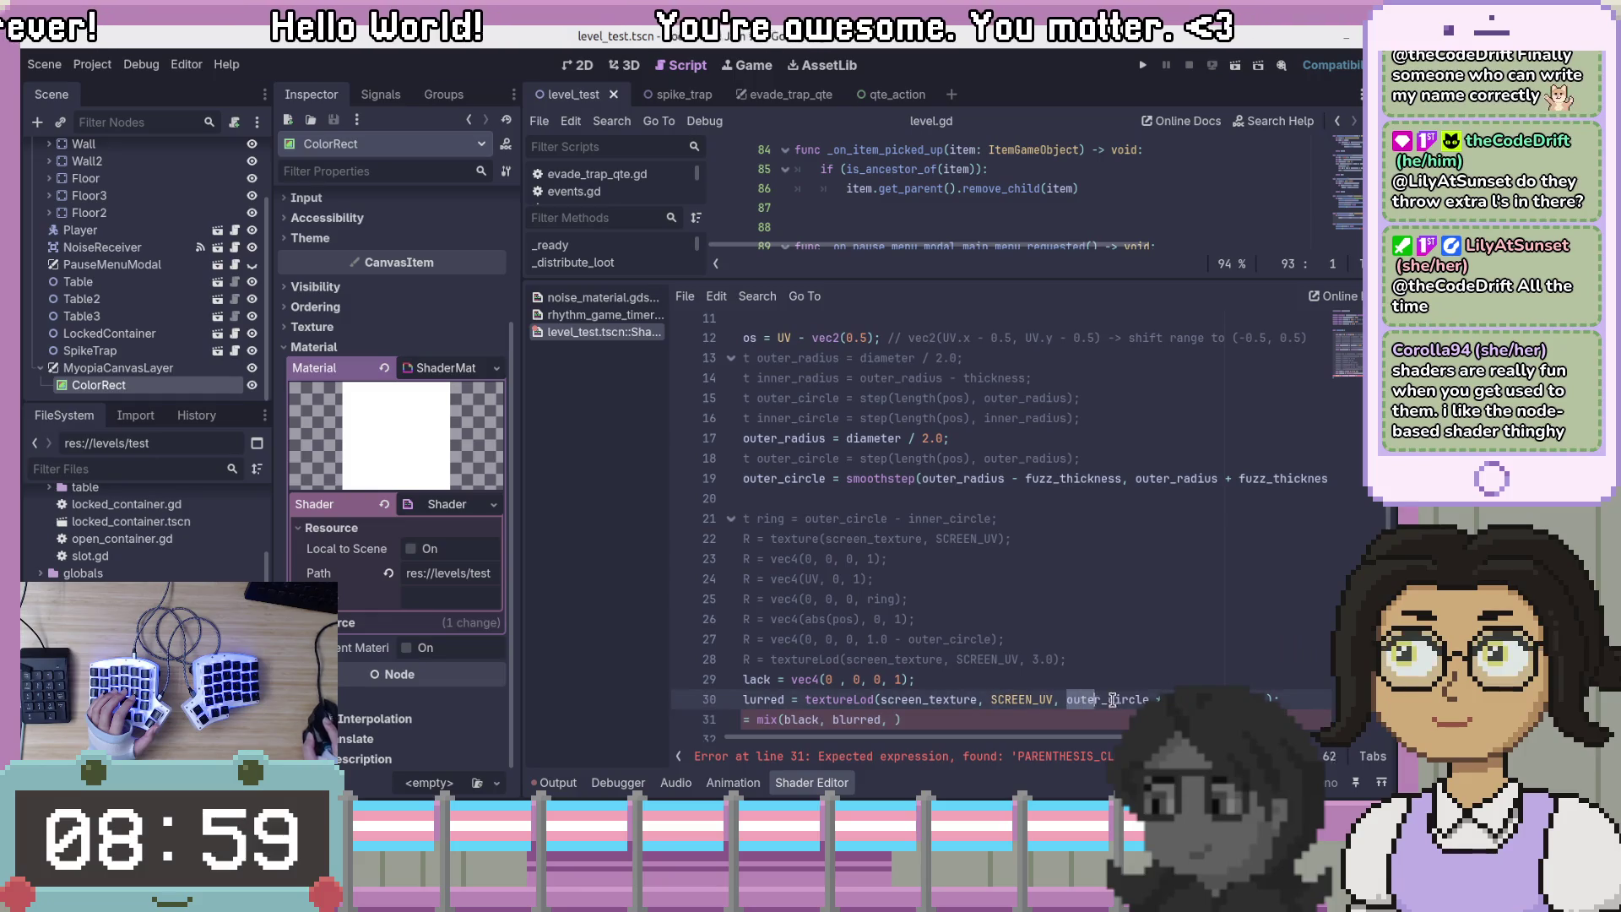
pyautogui.write('gth')
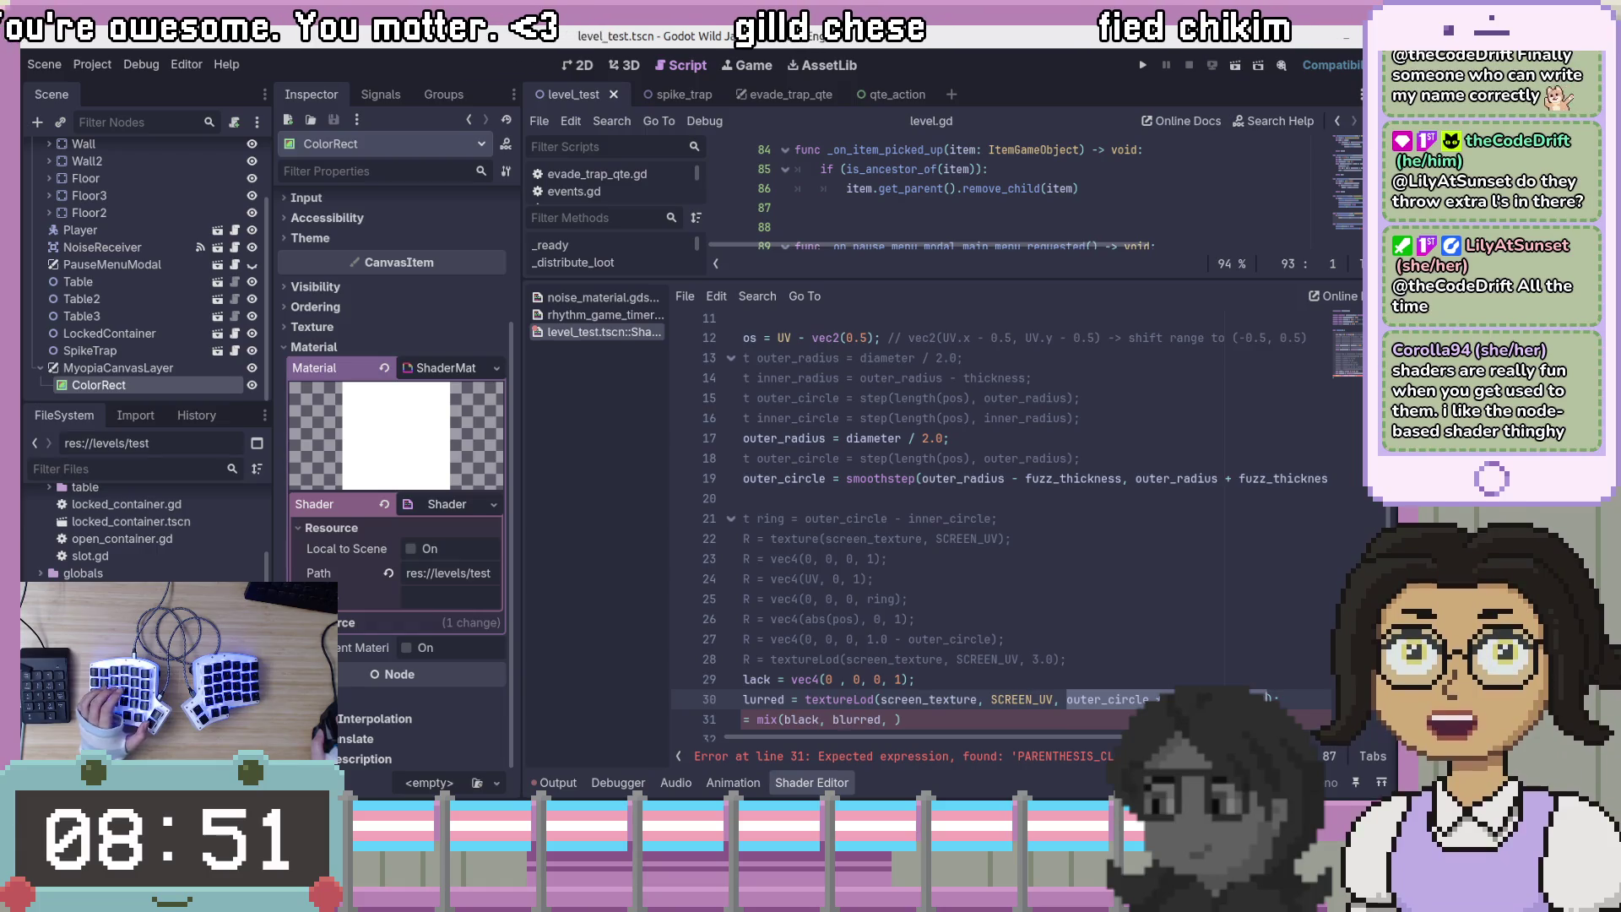
pyautogui.click(1085, 665)
pyautogui.scroll(-1, 1087, 665)
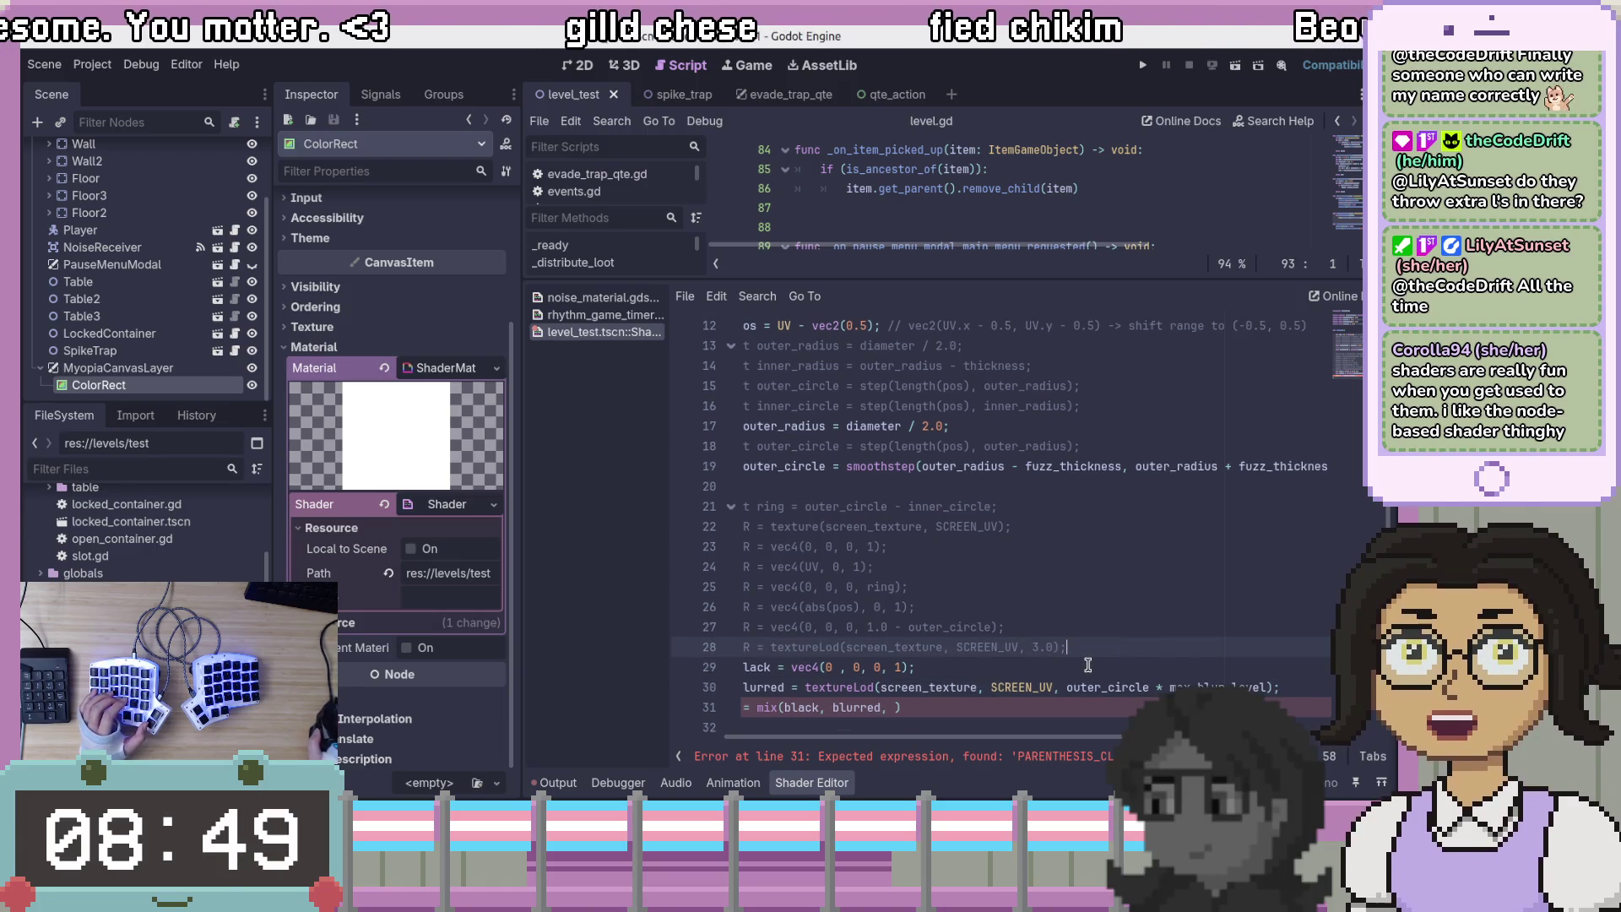
pyautogui.moveTo(1074, 736); pyautogui.dragTo(1037, 747)
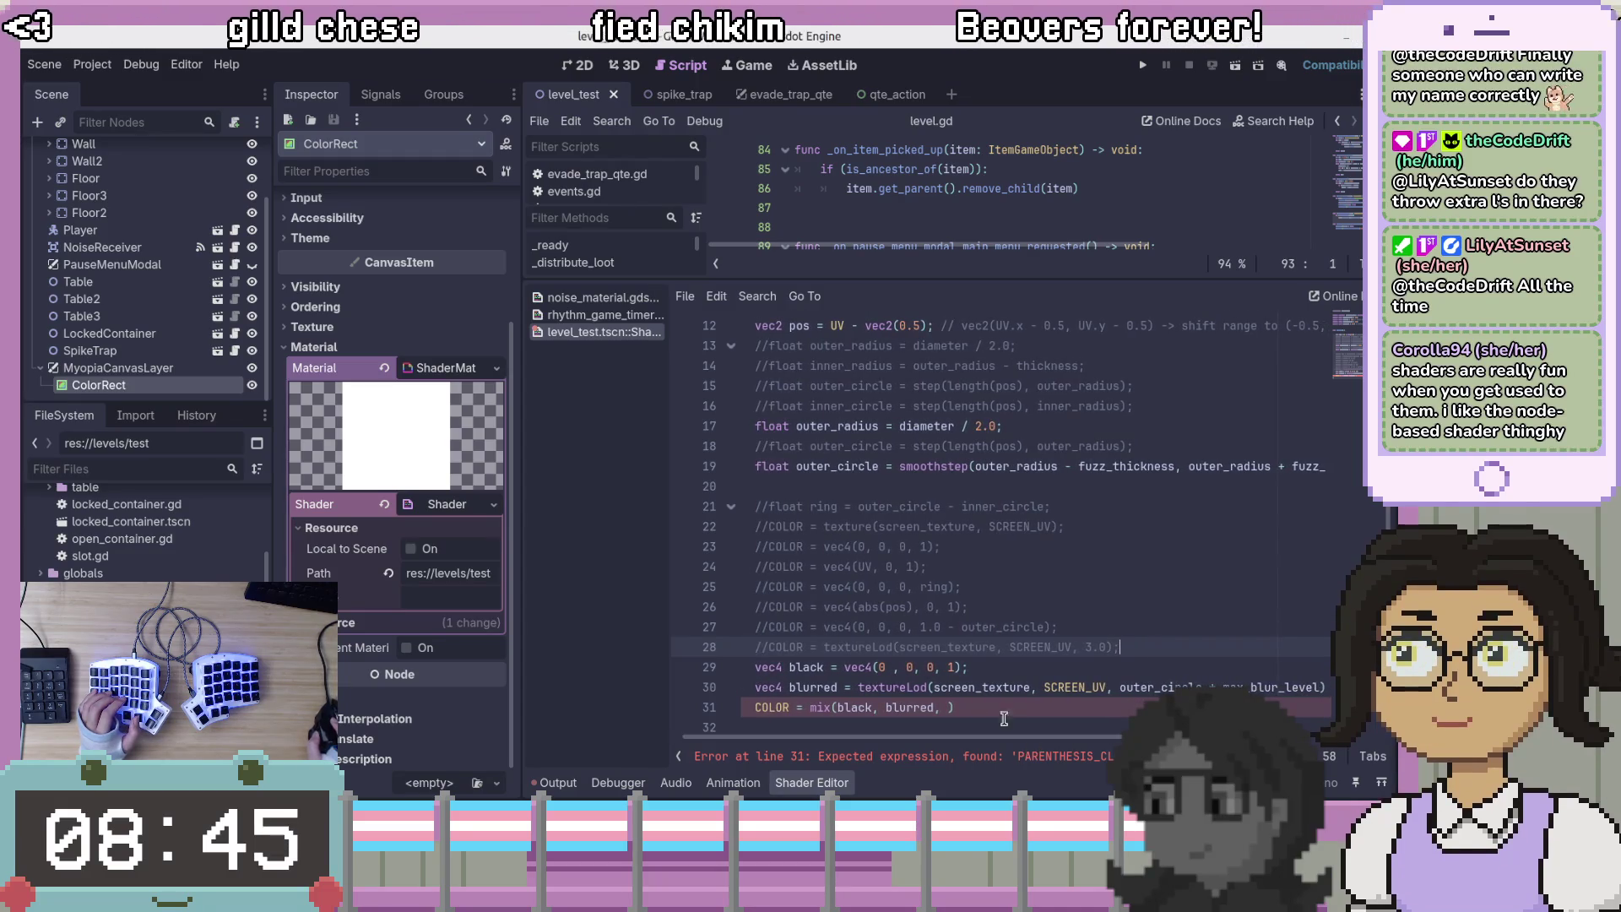
pyautogui.click(1010, 708)
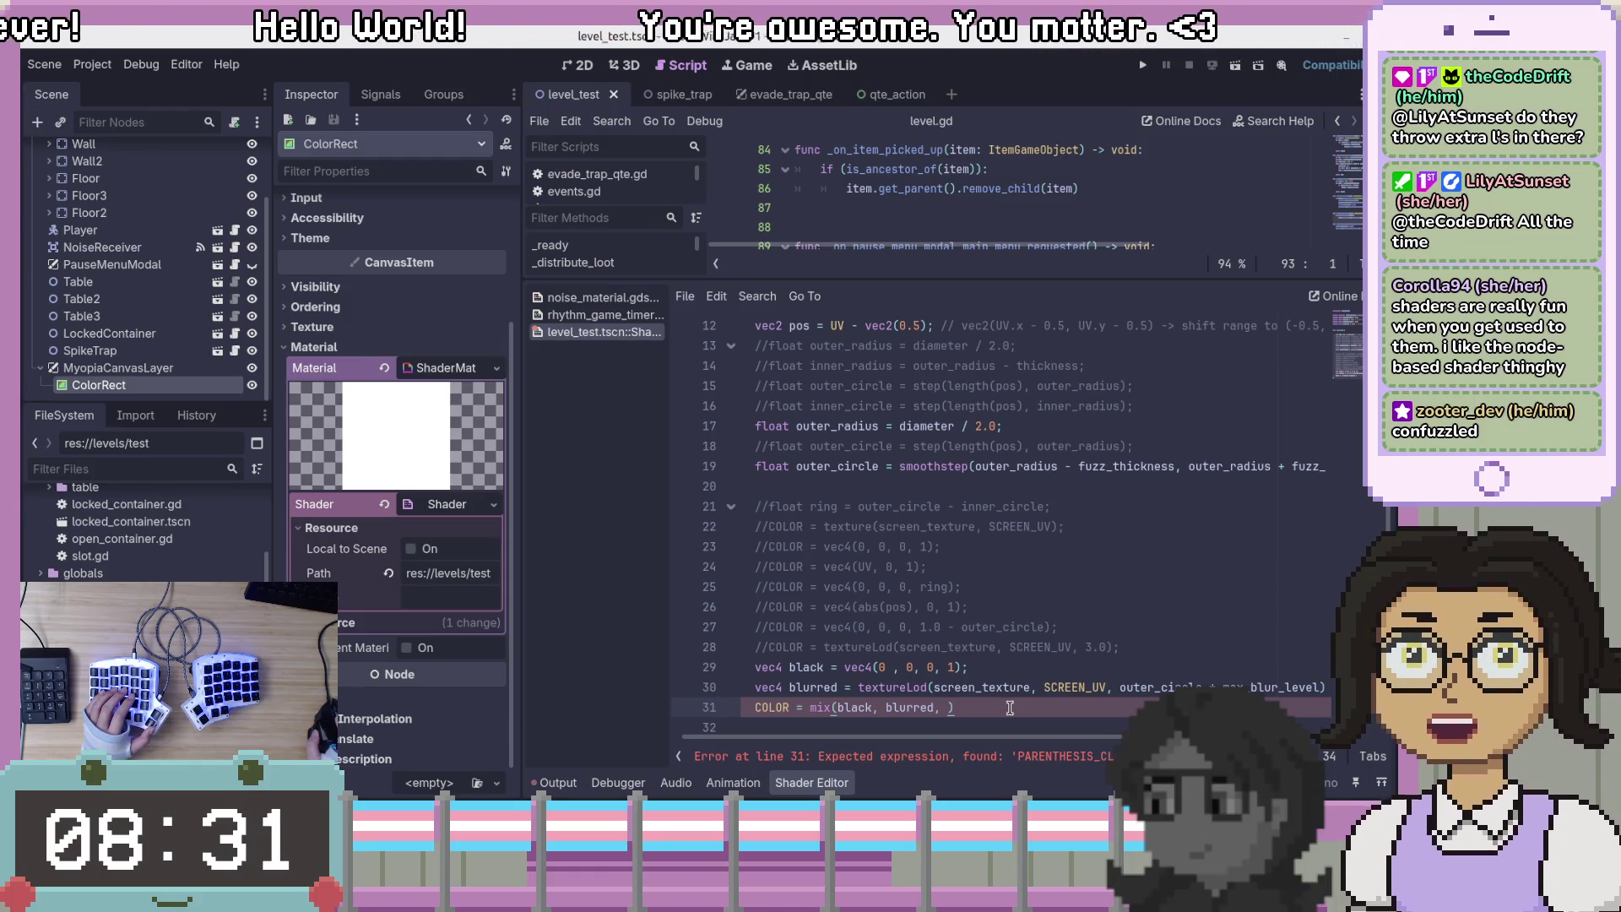
# - Select the textureLod expression on line 30 and comment out the blurred line
pyautogui.click(1036, 688)
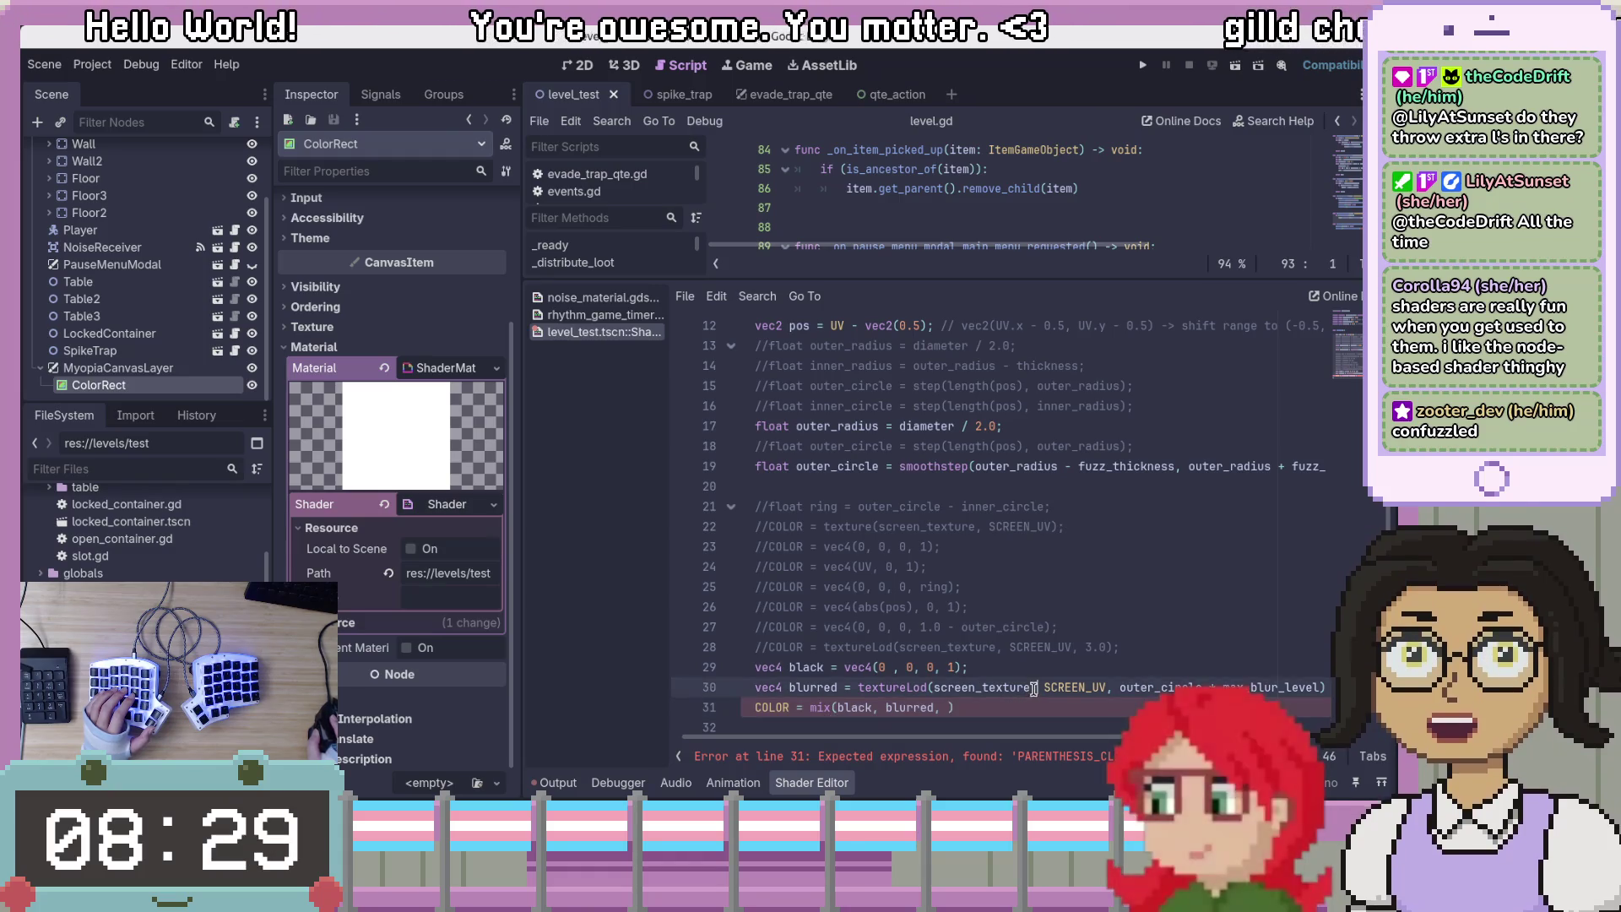
pyautogui.click(857, 687)
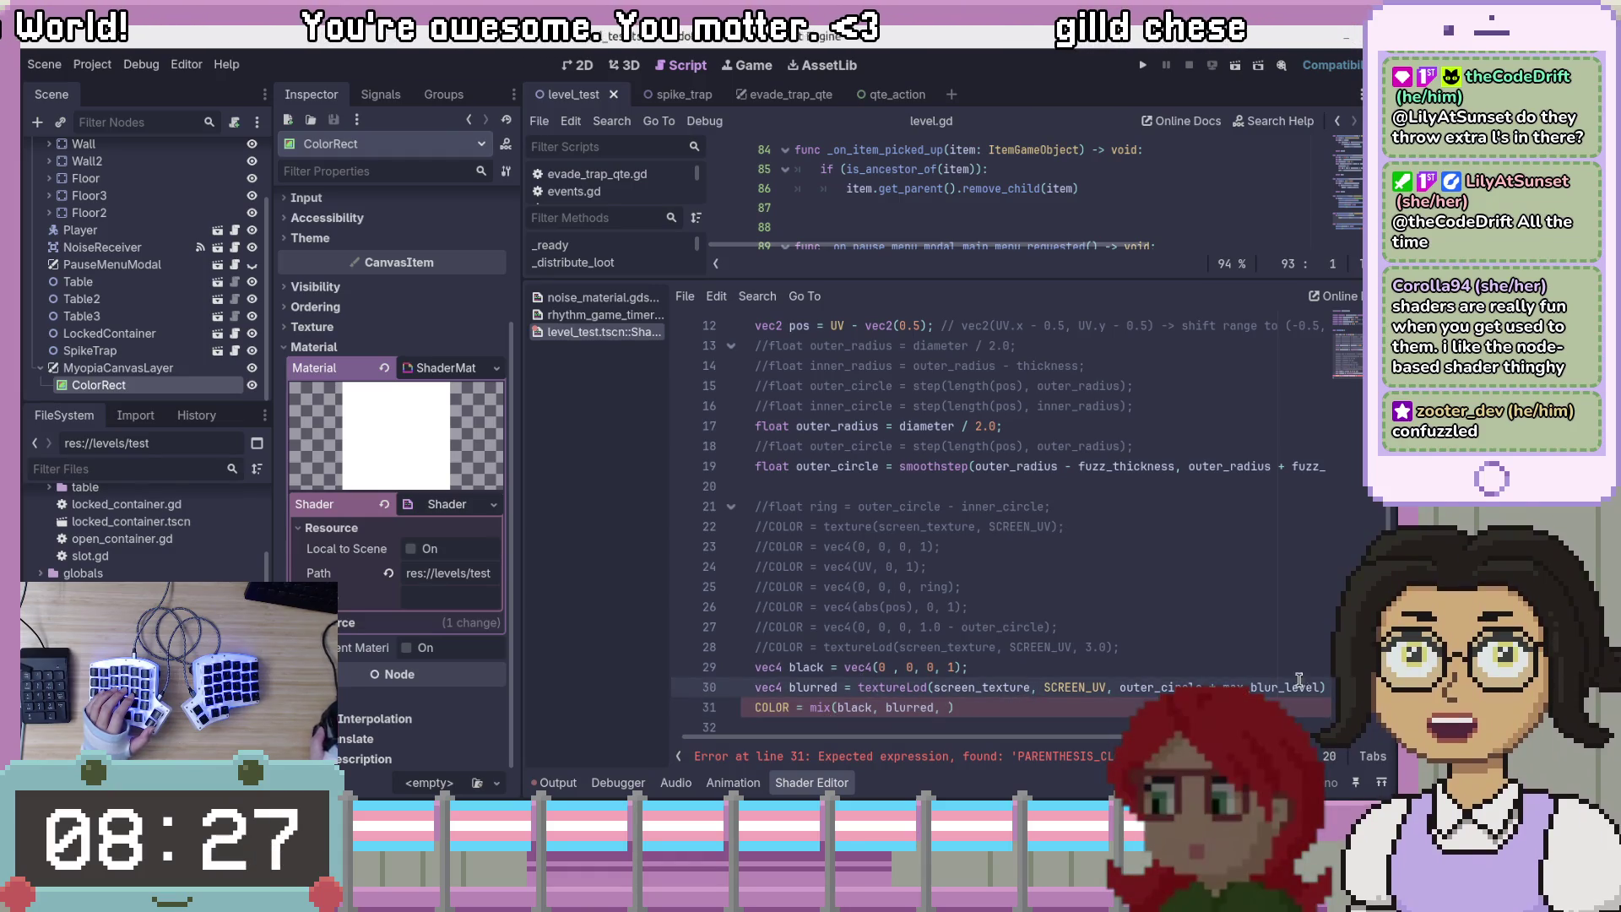
pyautogui.keyDown('shift'); pyautogui.click(1328, 688); pyautogui.keyUp('shift')
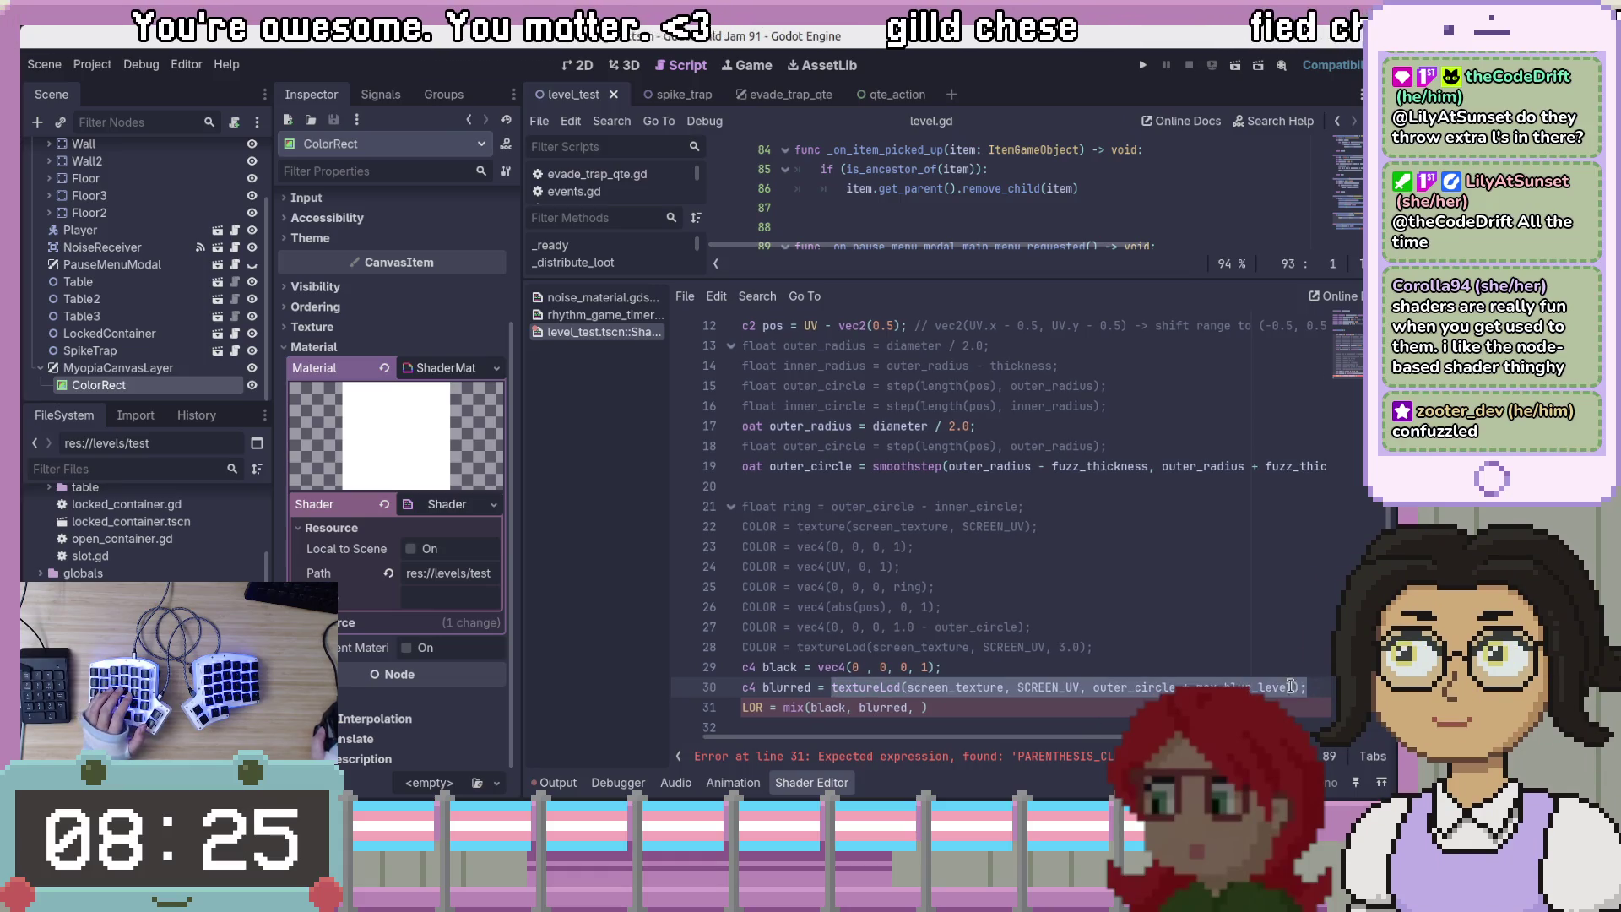
pyautogui.hotkey('ctrl', 'x')
pyautogui.hotkey('ctrl', 'z')
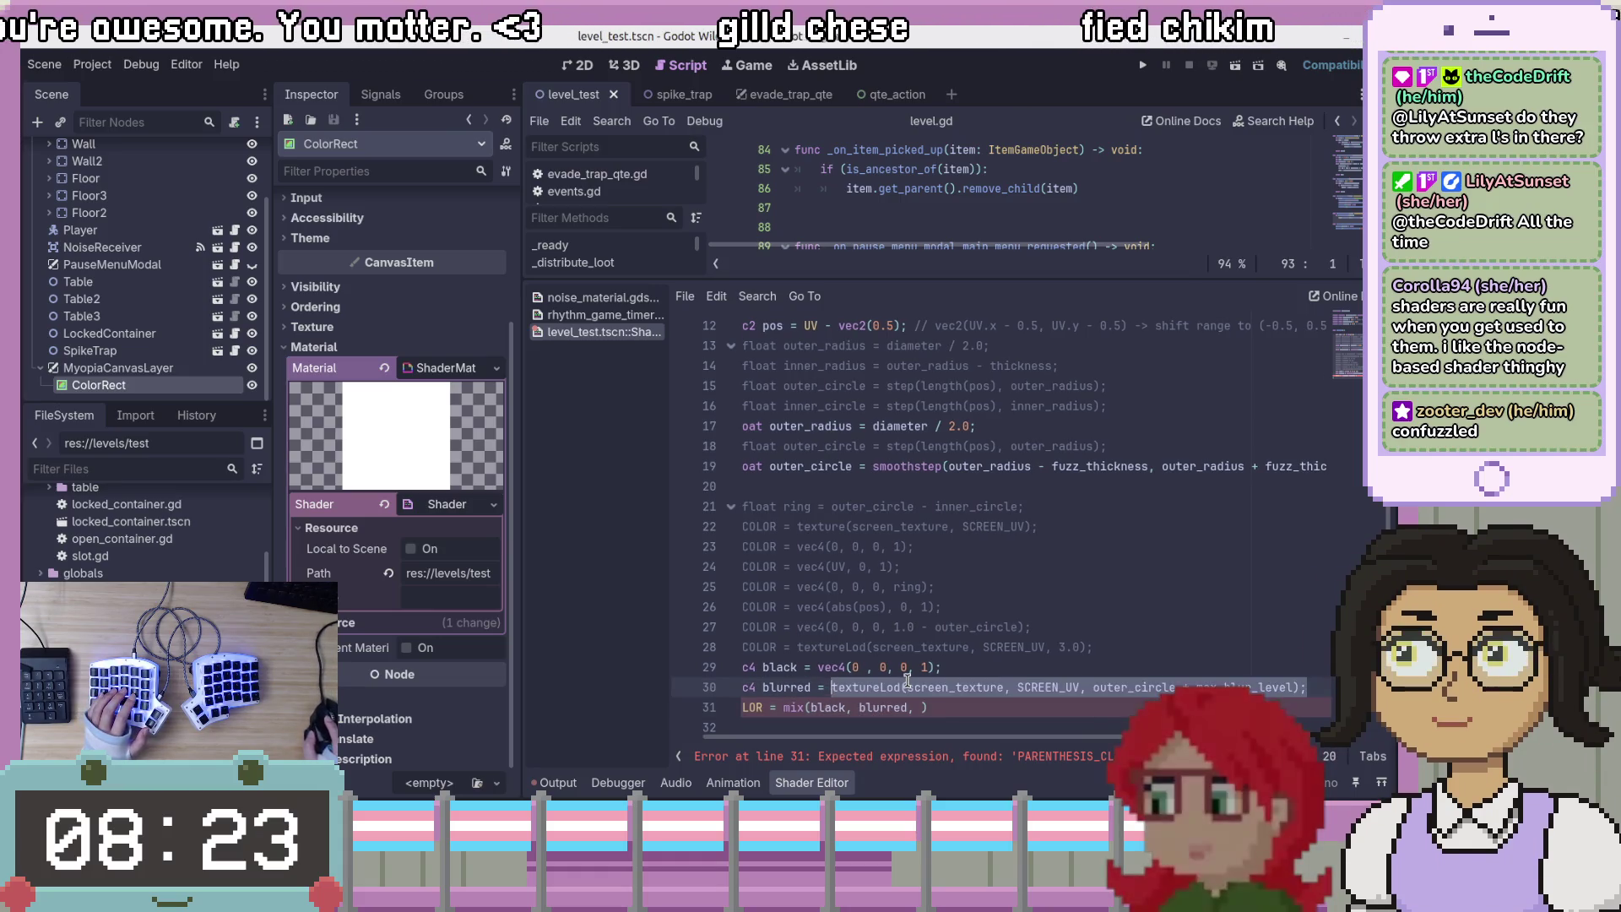
pyautogui.hotkey('ctrl', 'k')
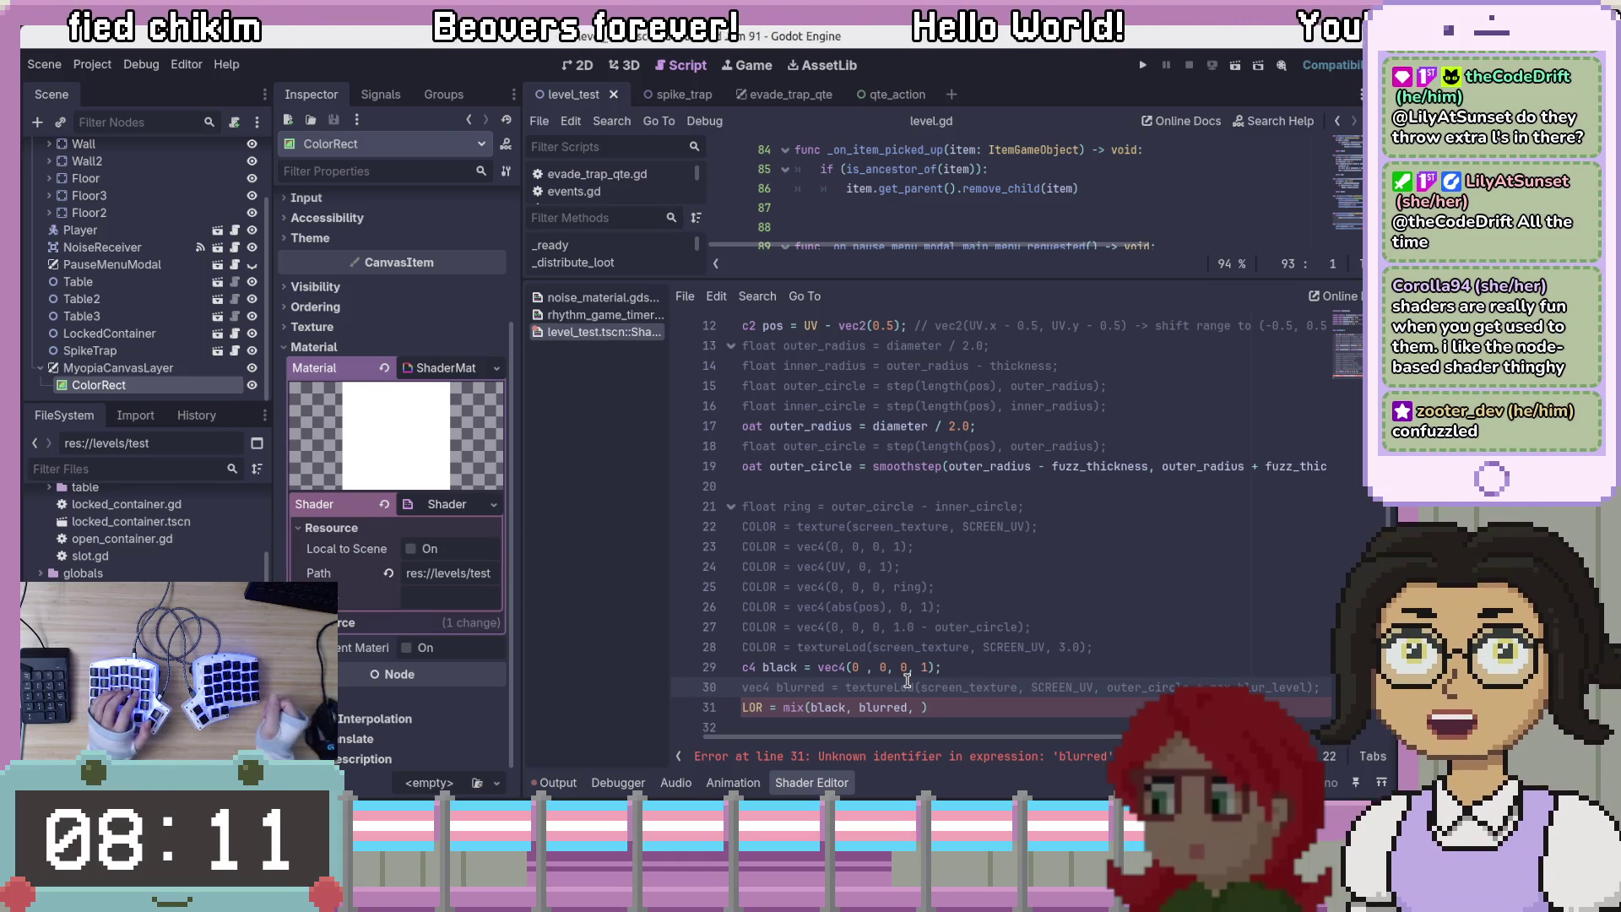
# - Duplicate the commented blurred line above the black line and rename it to COLOR
pyautogui.click(990, 714)
pyautogui.hscroll(-2, 946, 718)
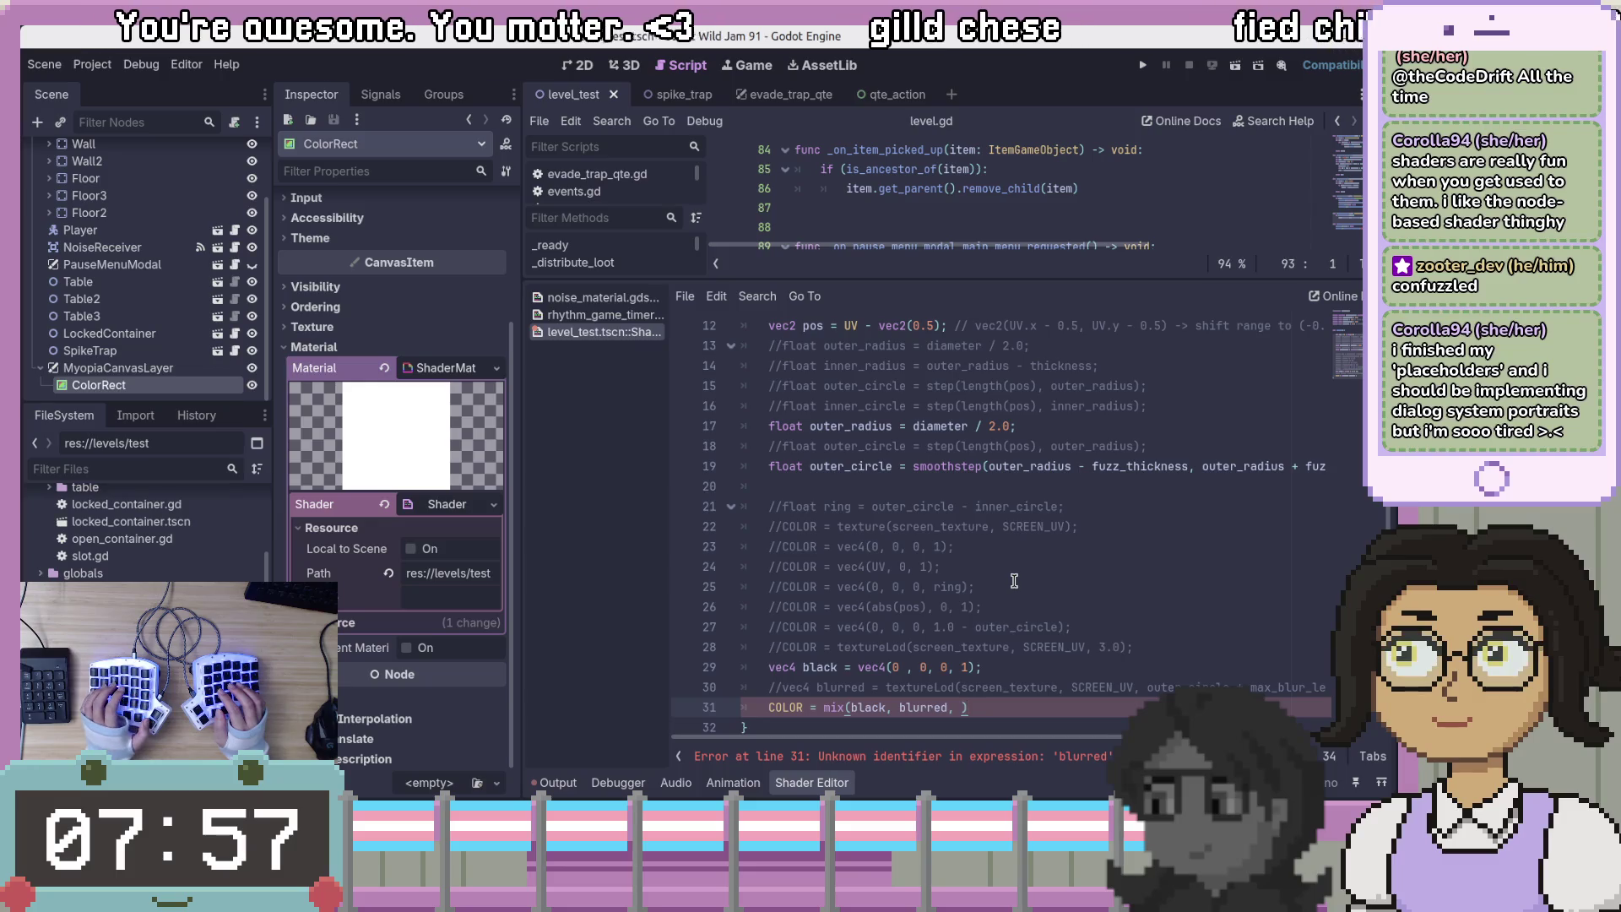
pyautogui.press('Up')
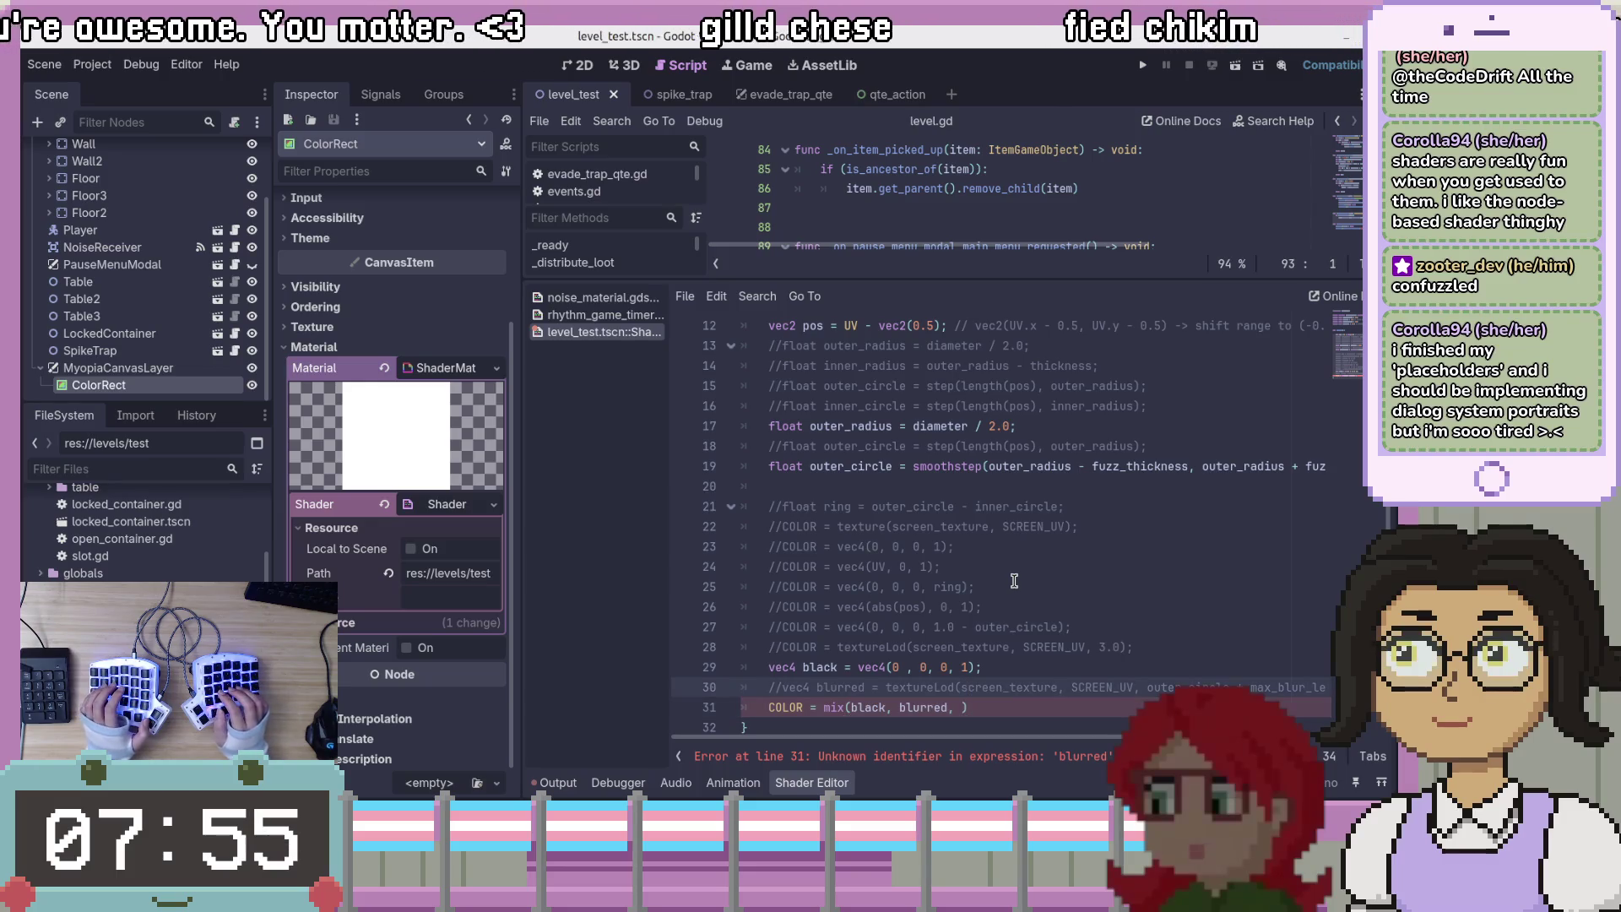
pyautogui.hotkey('ctrl', 'shift', 'd')
pyautogui.hotkey('alt', 'Up')
pyautogui.hotkey('alt', 'Up')
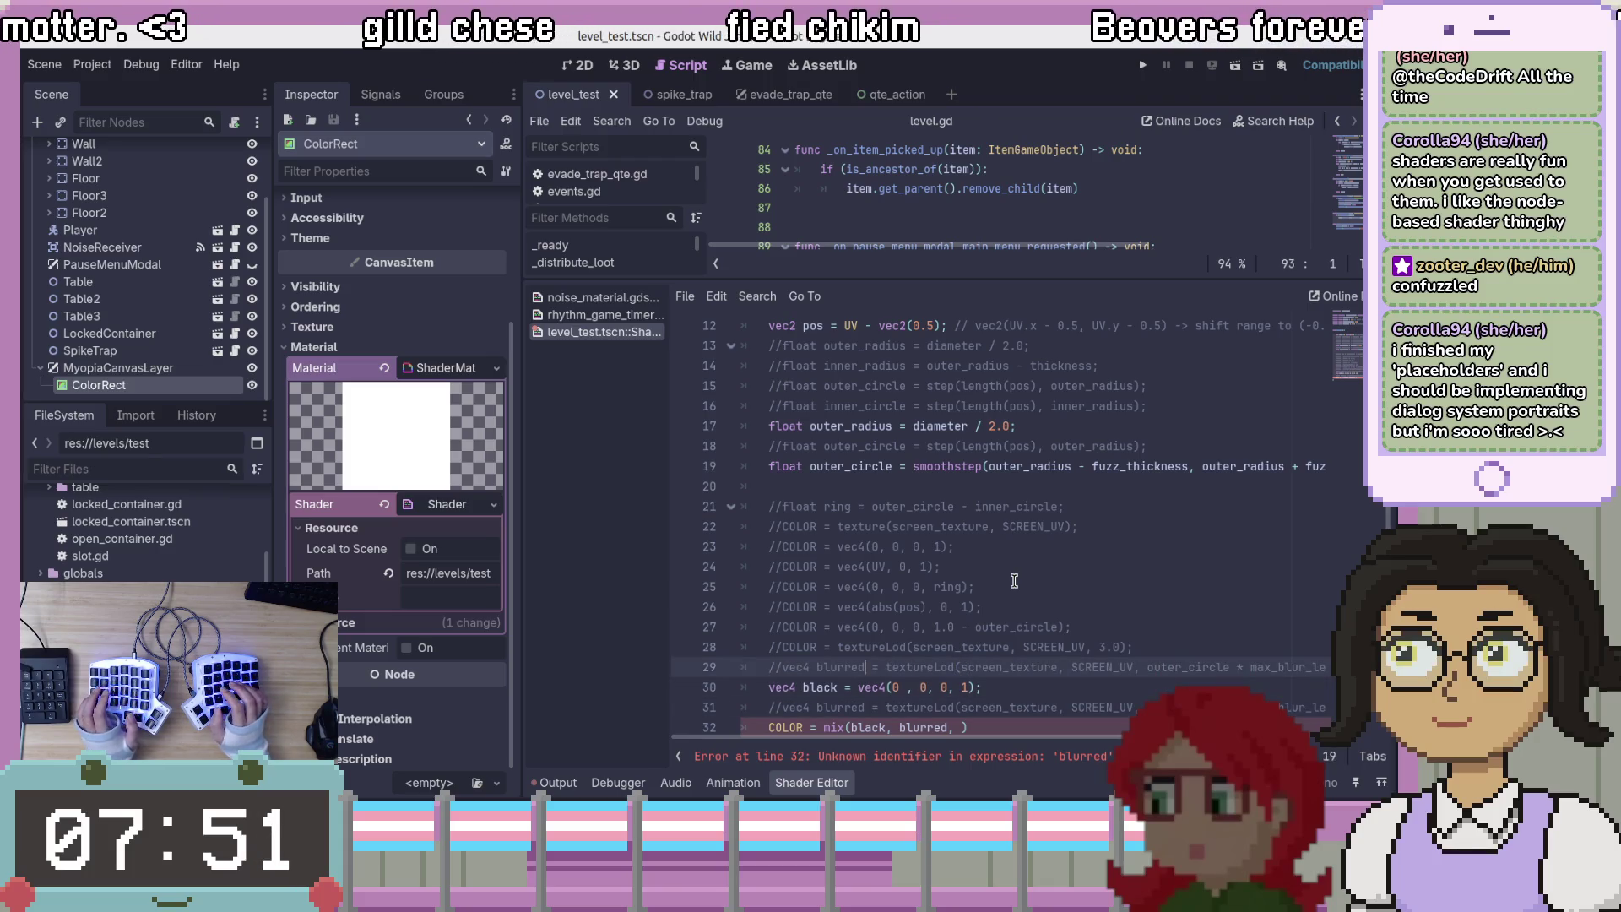
pyautogui.hotkey('ctrl', 'BackSpace')
pyautogui.hotkey('ctrl', 'BackSpace')
pyautogui.write('COLO')
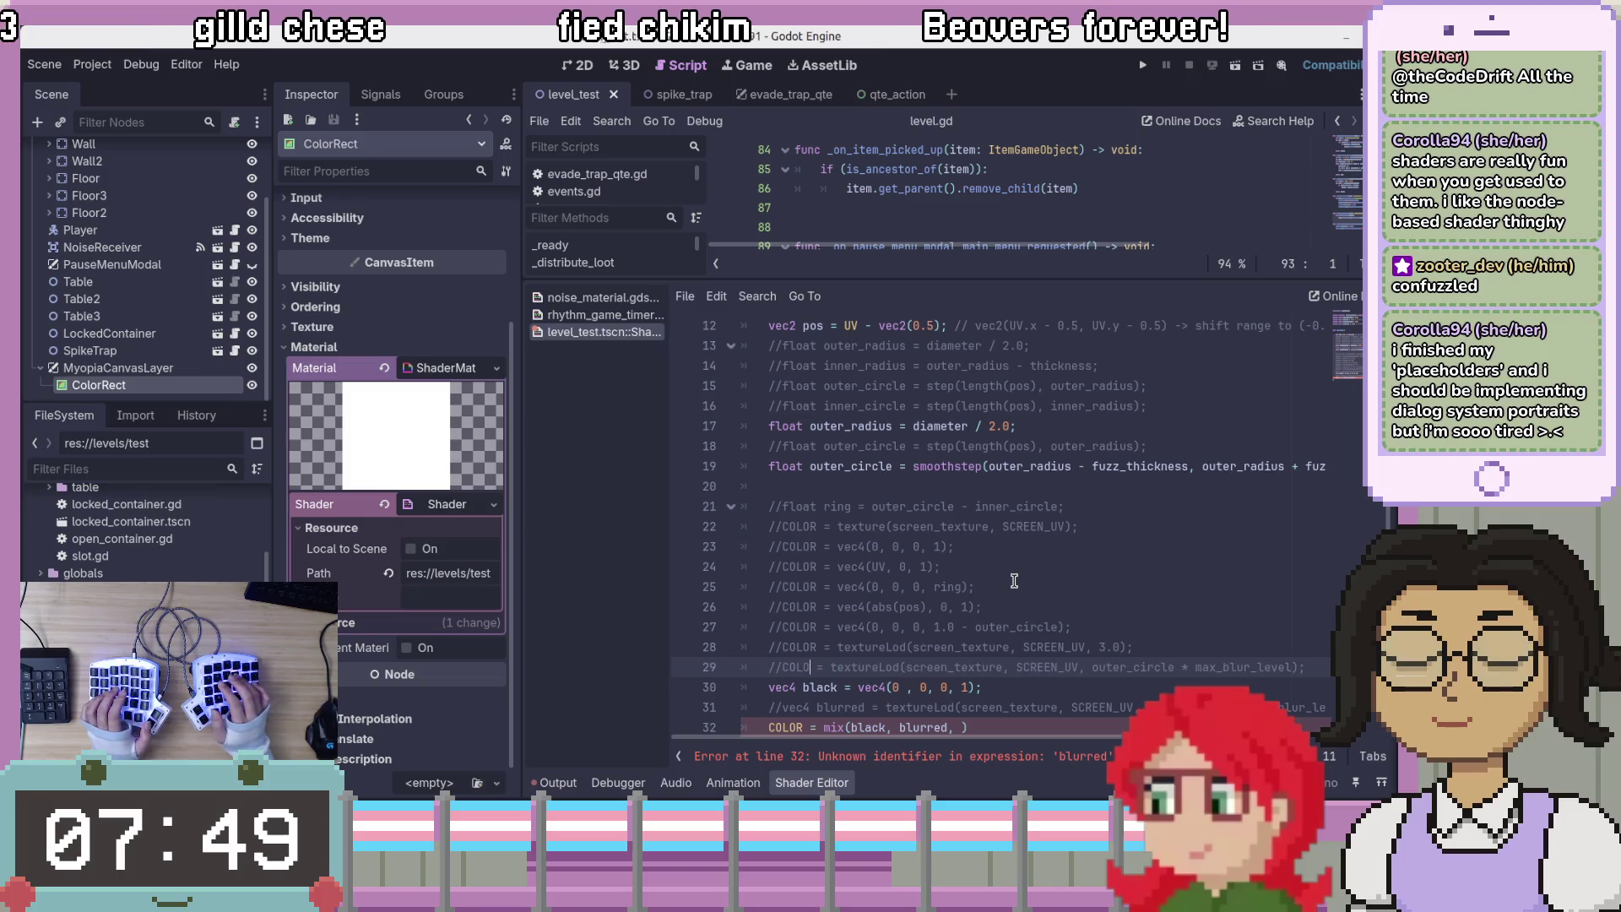
pyautogui.write('R')
# - Uncomment the original blurred line and check the mix function's argument hints
pyautogui.press('Down')
pyautogui.press('Down')
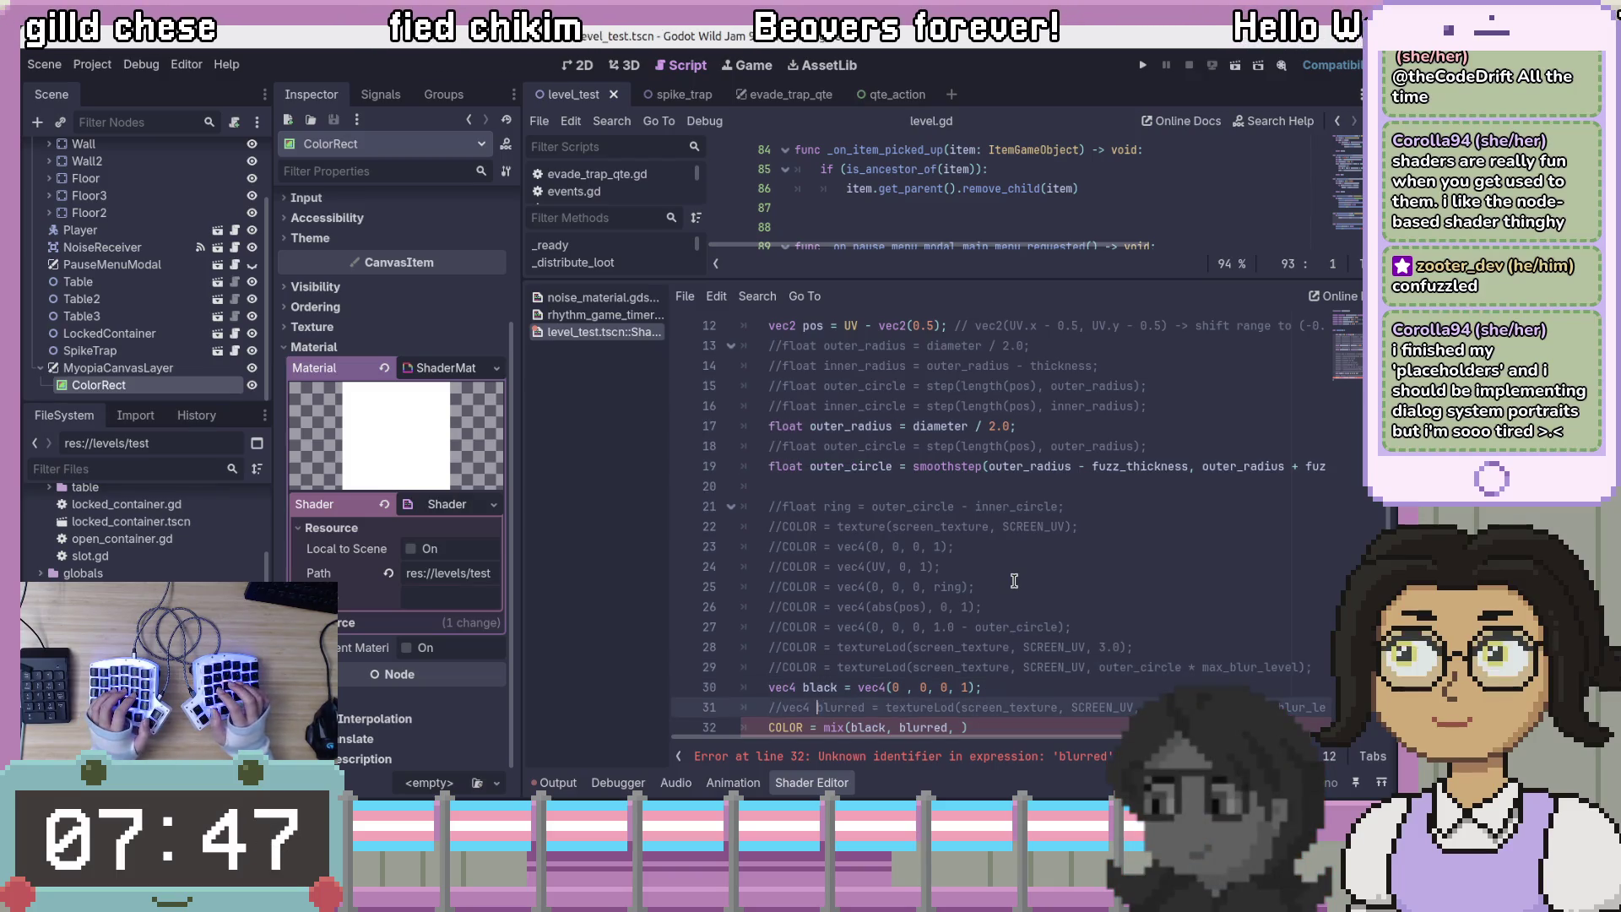
pyautogui.press('Down')
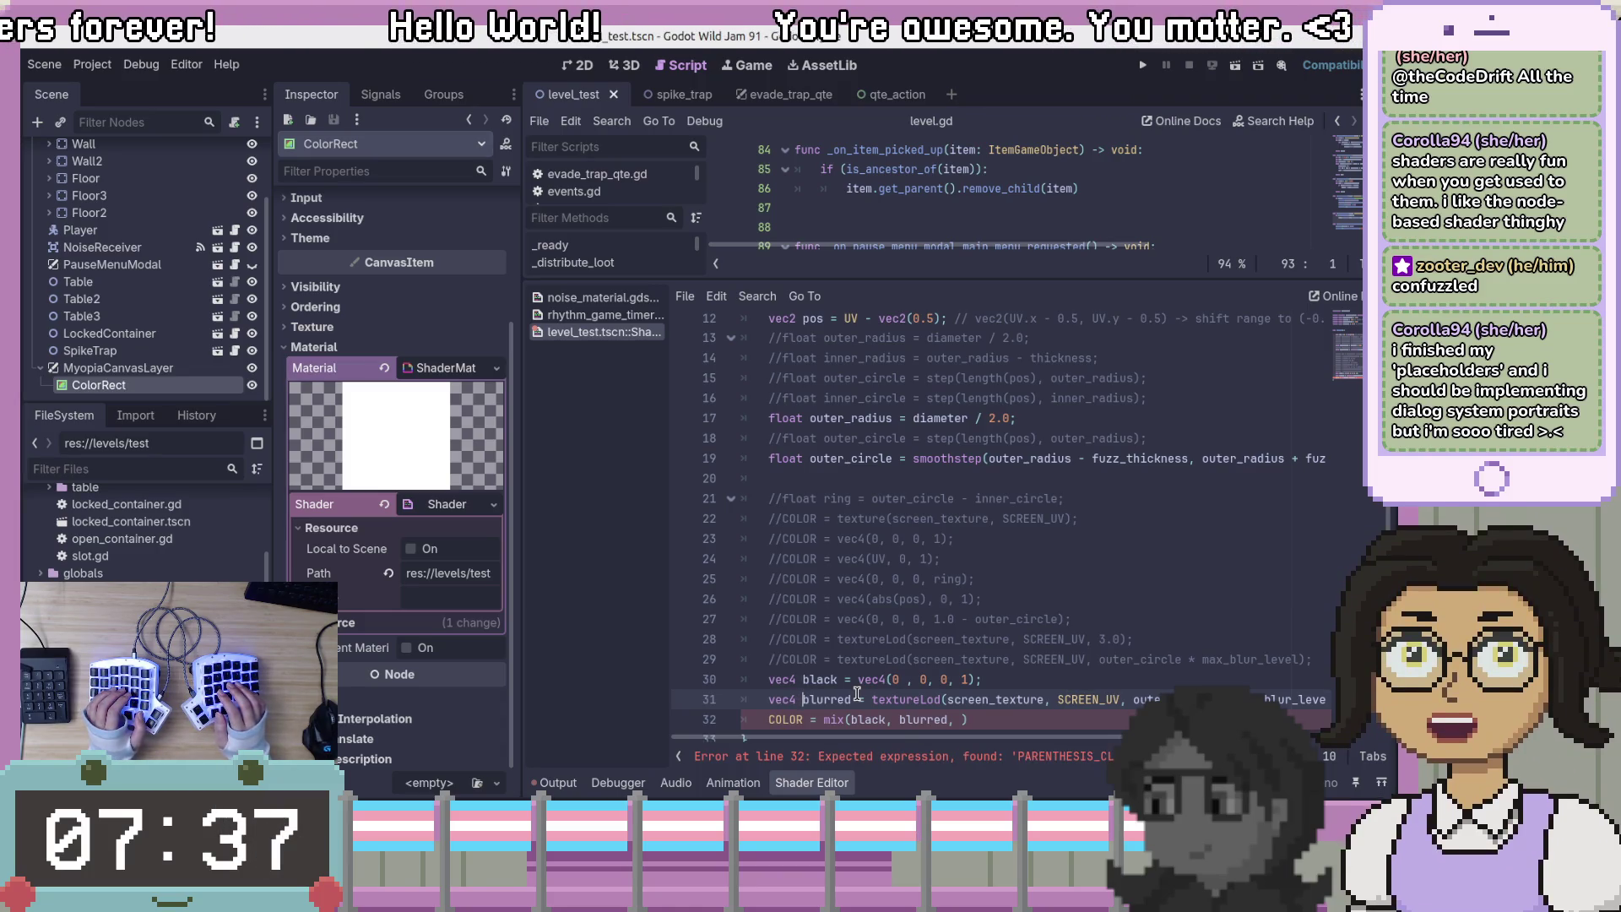
pyautogui.press('Down')
pyautogui.press('Down')
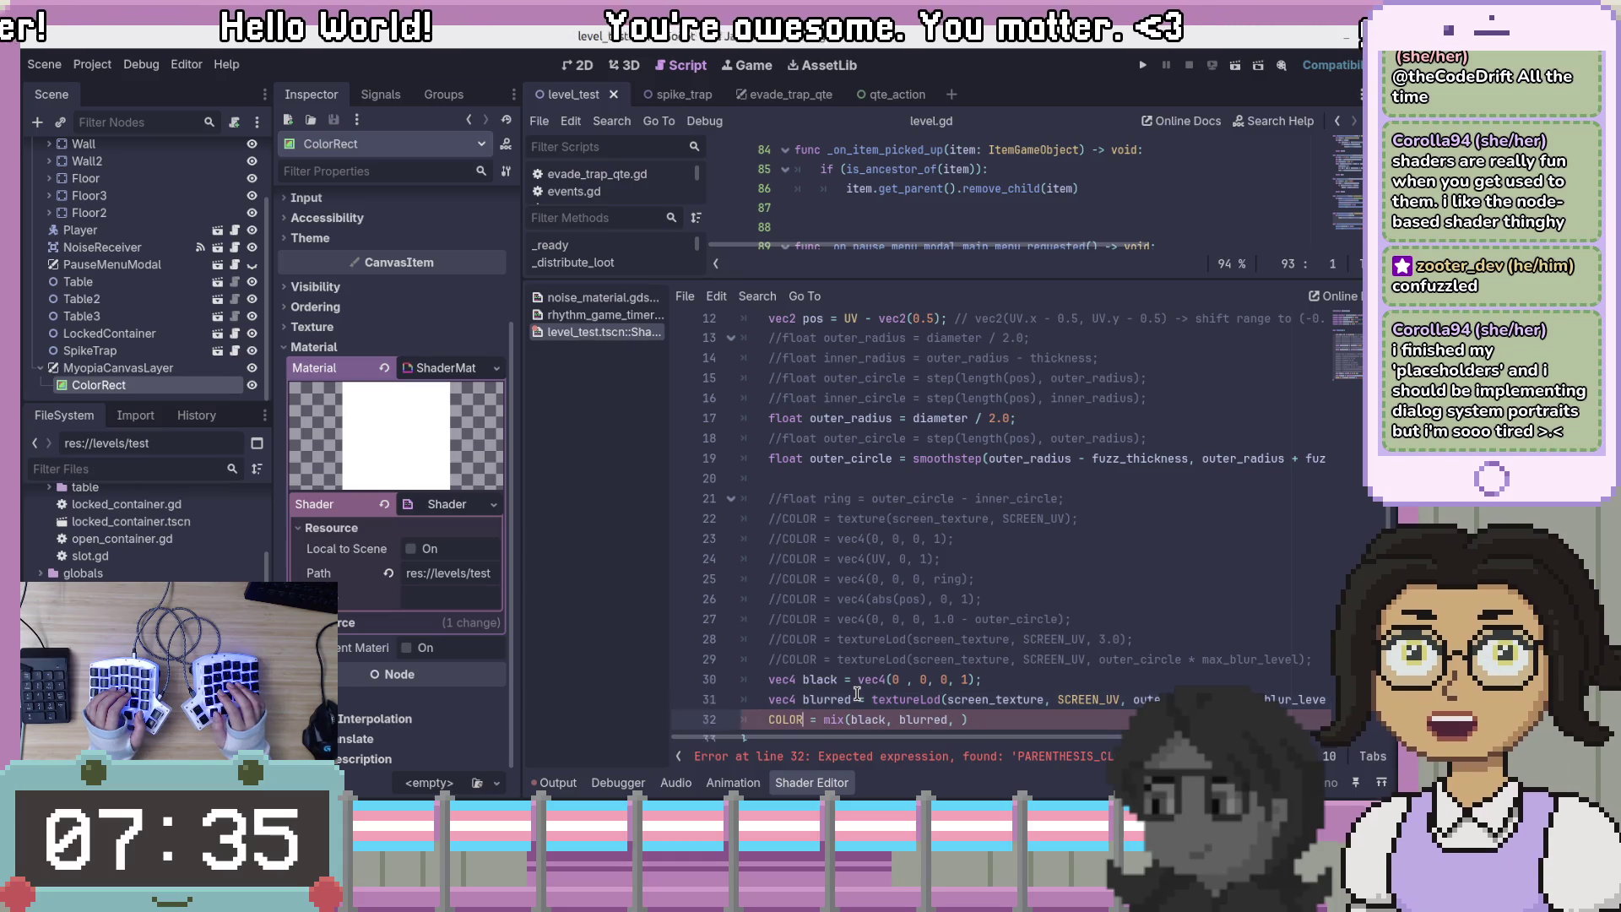
pyautogui.press('Up')
pyautogui.press('Up')
pyautogui.press('Down')
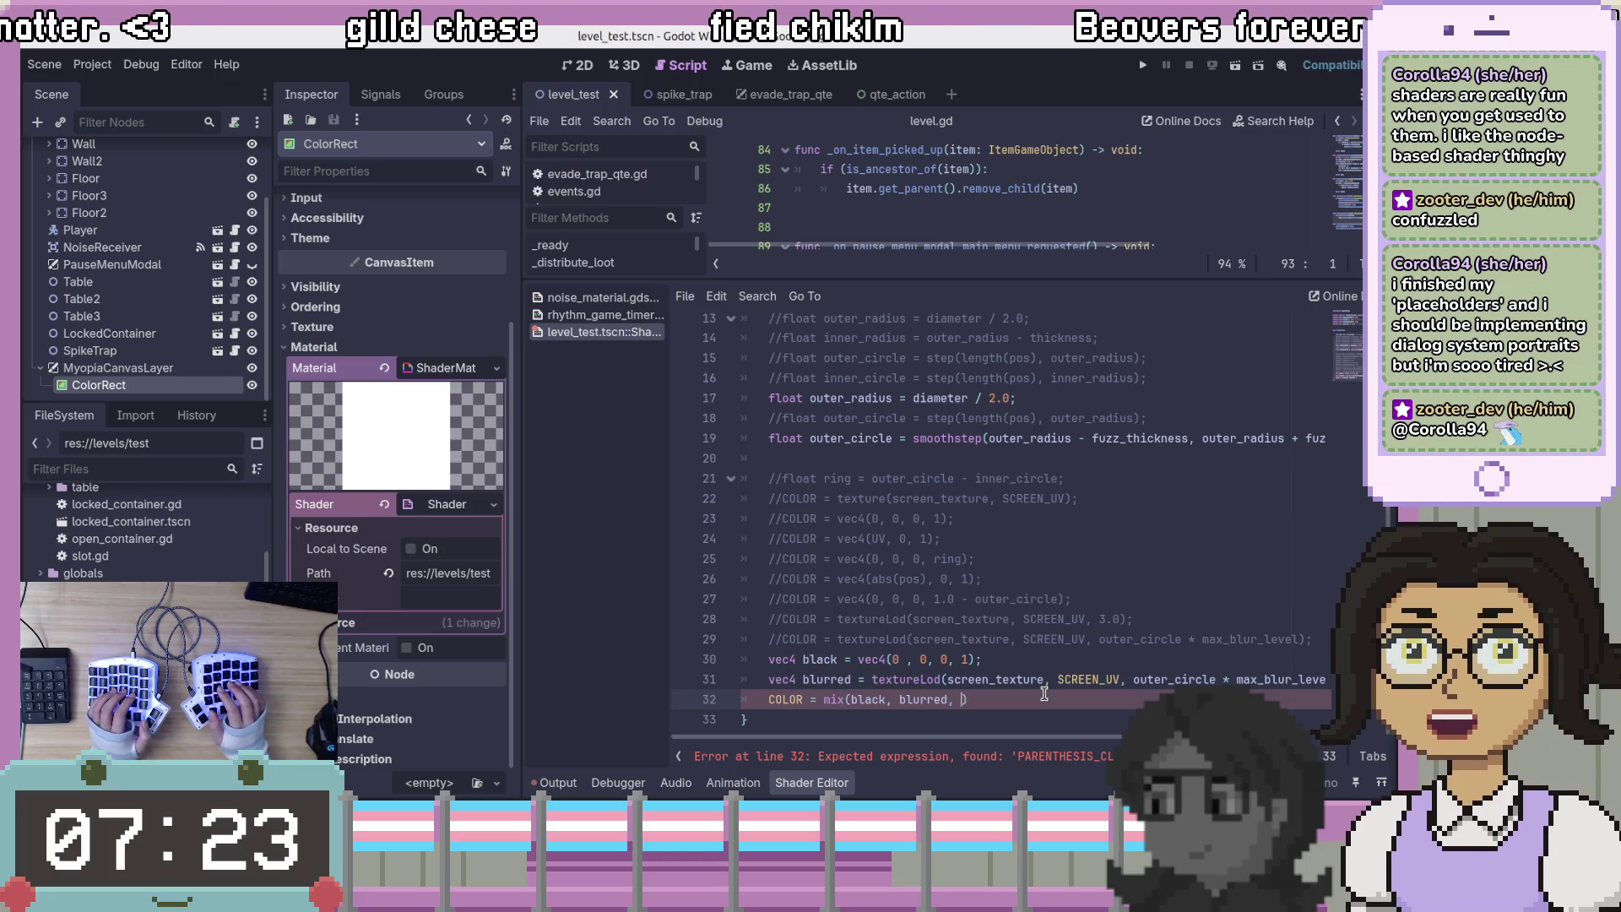
pyautogui.hotkey('ctrl', 'space')
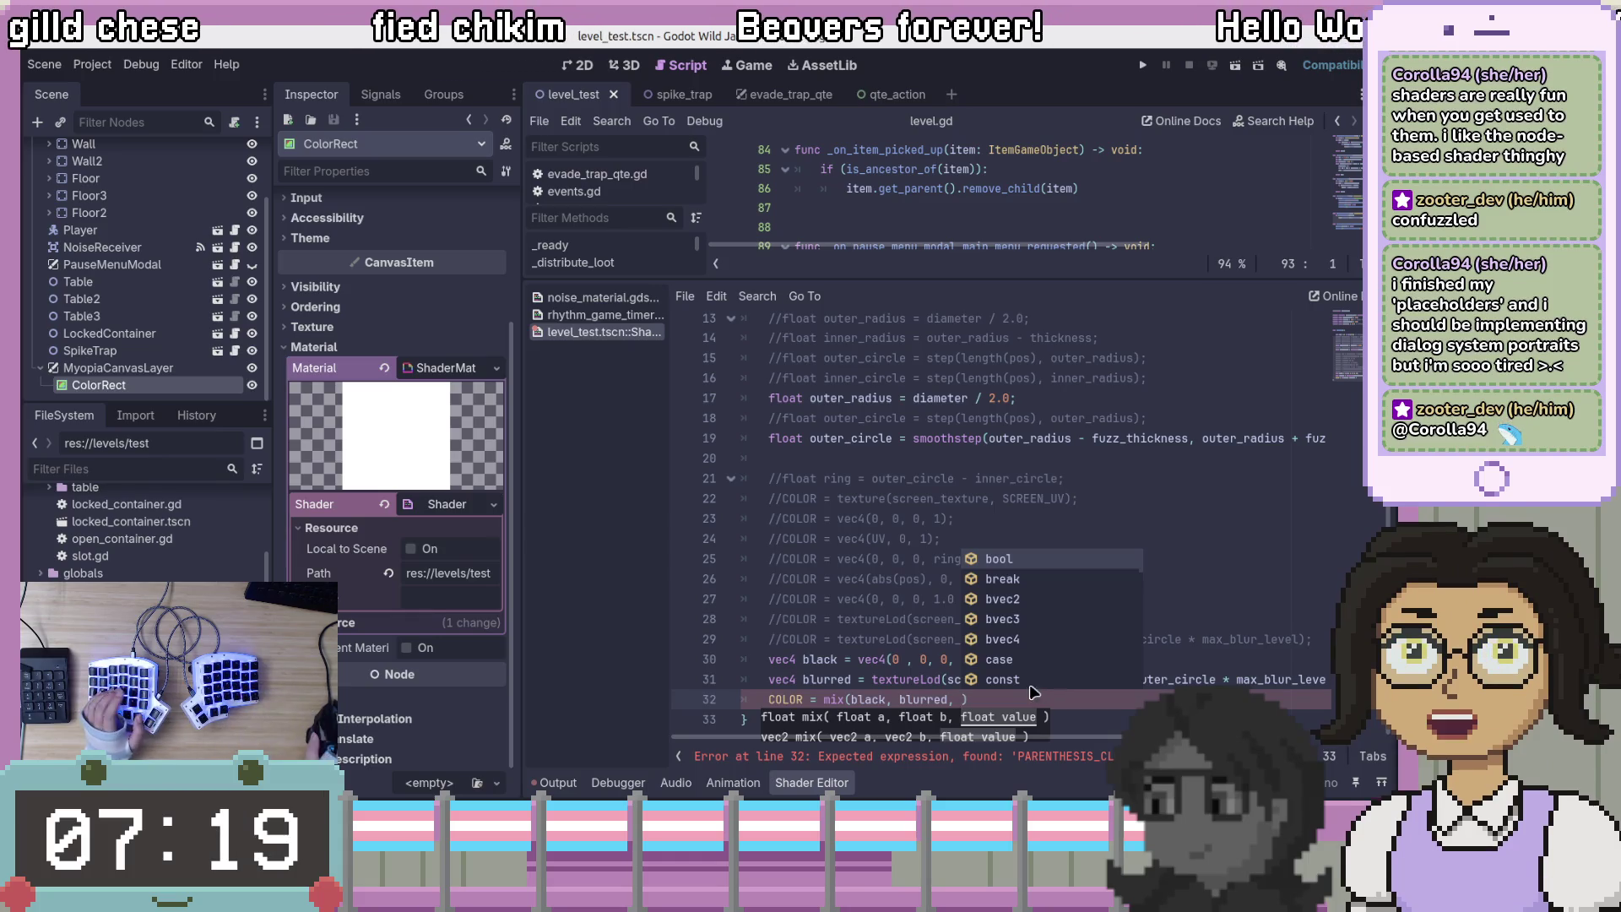
pyautogui.click(1038, 699)
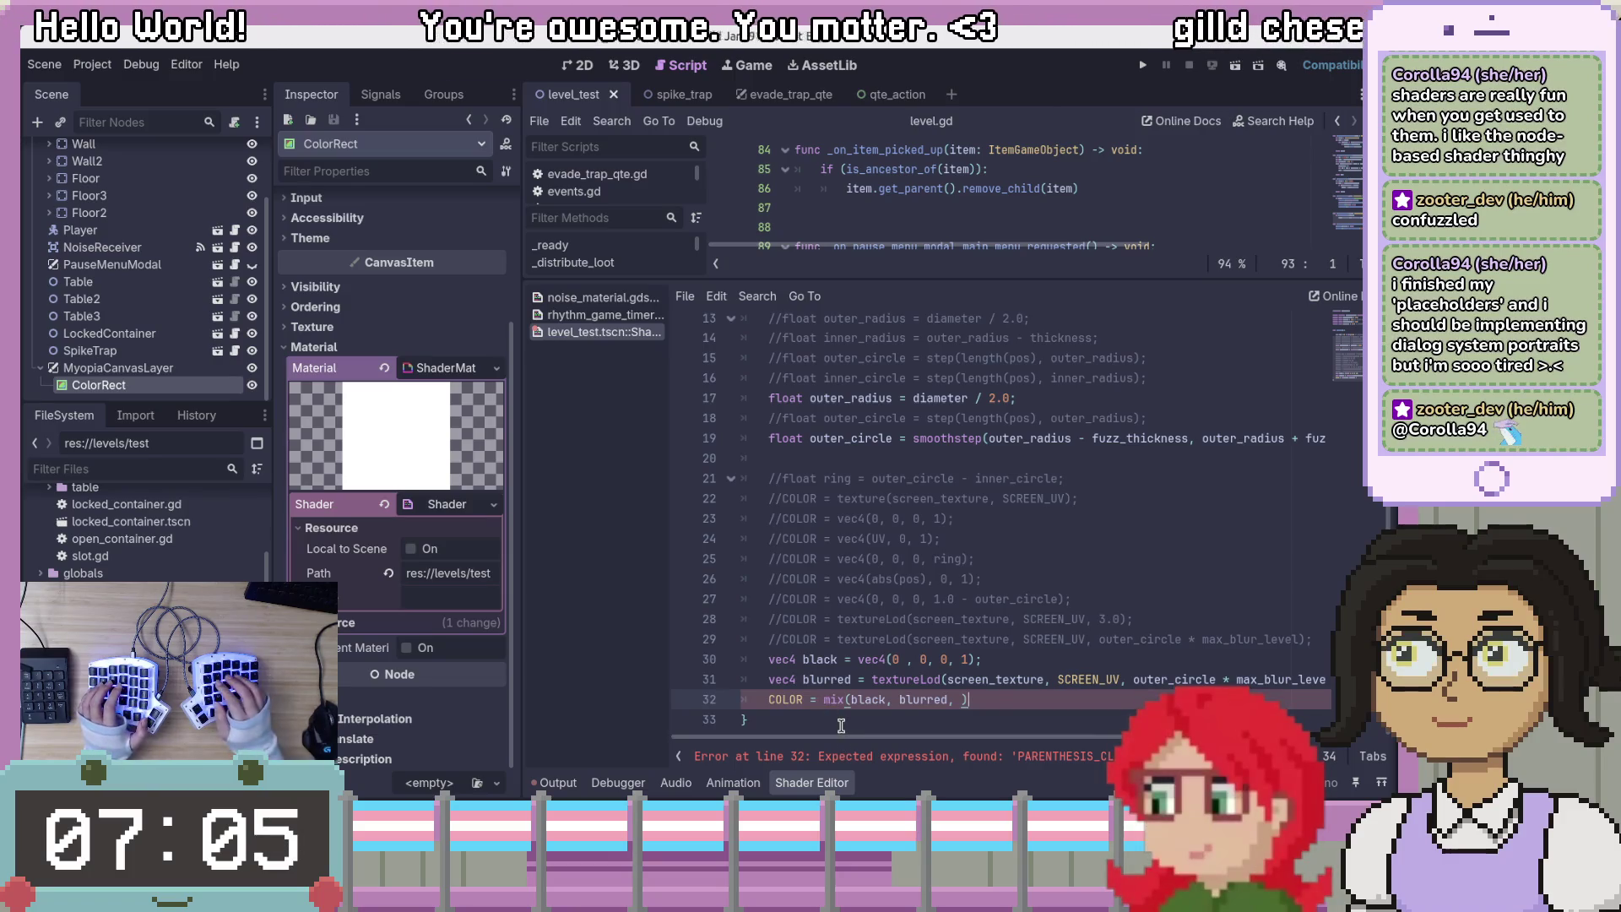
# - Select the outer_circle smoothstep expression on line 19 for copying
pyautogui.hotkey('shift', 'Up')
pyautogui.hotkey('shift', 'Up')
pyautogui.hotkey('ctrl', 'k')
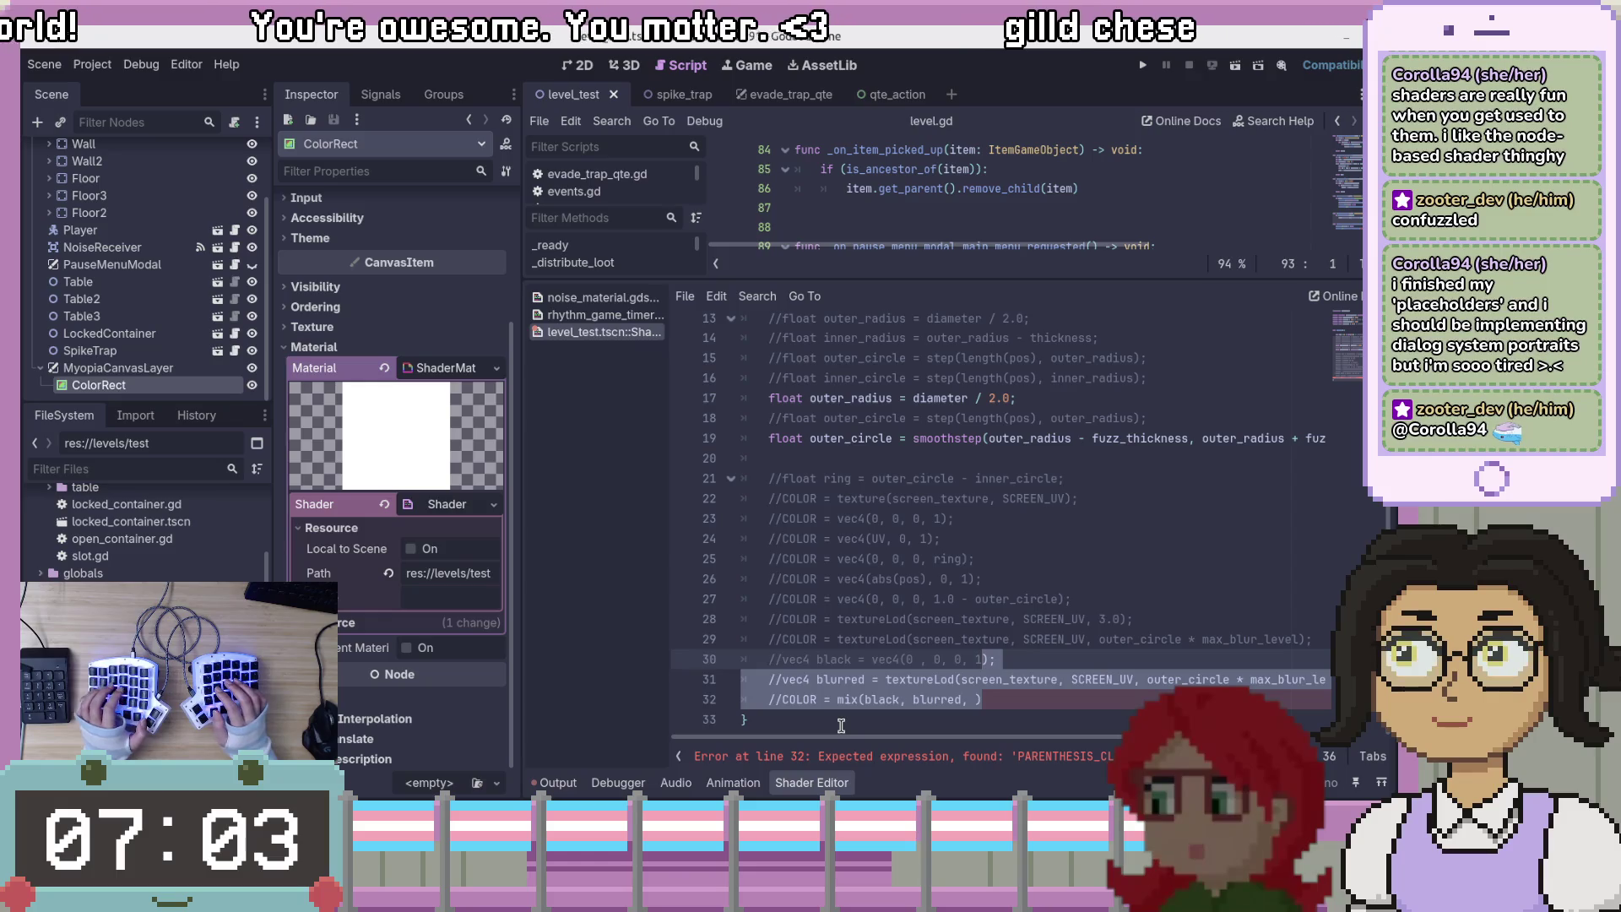
pyautogui.hotkey('ctrl', 'k')
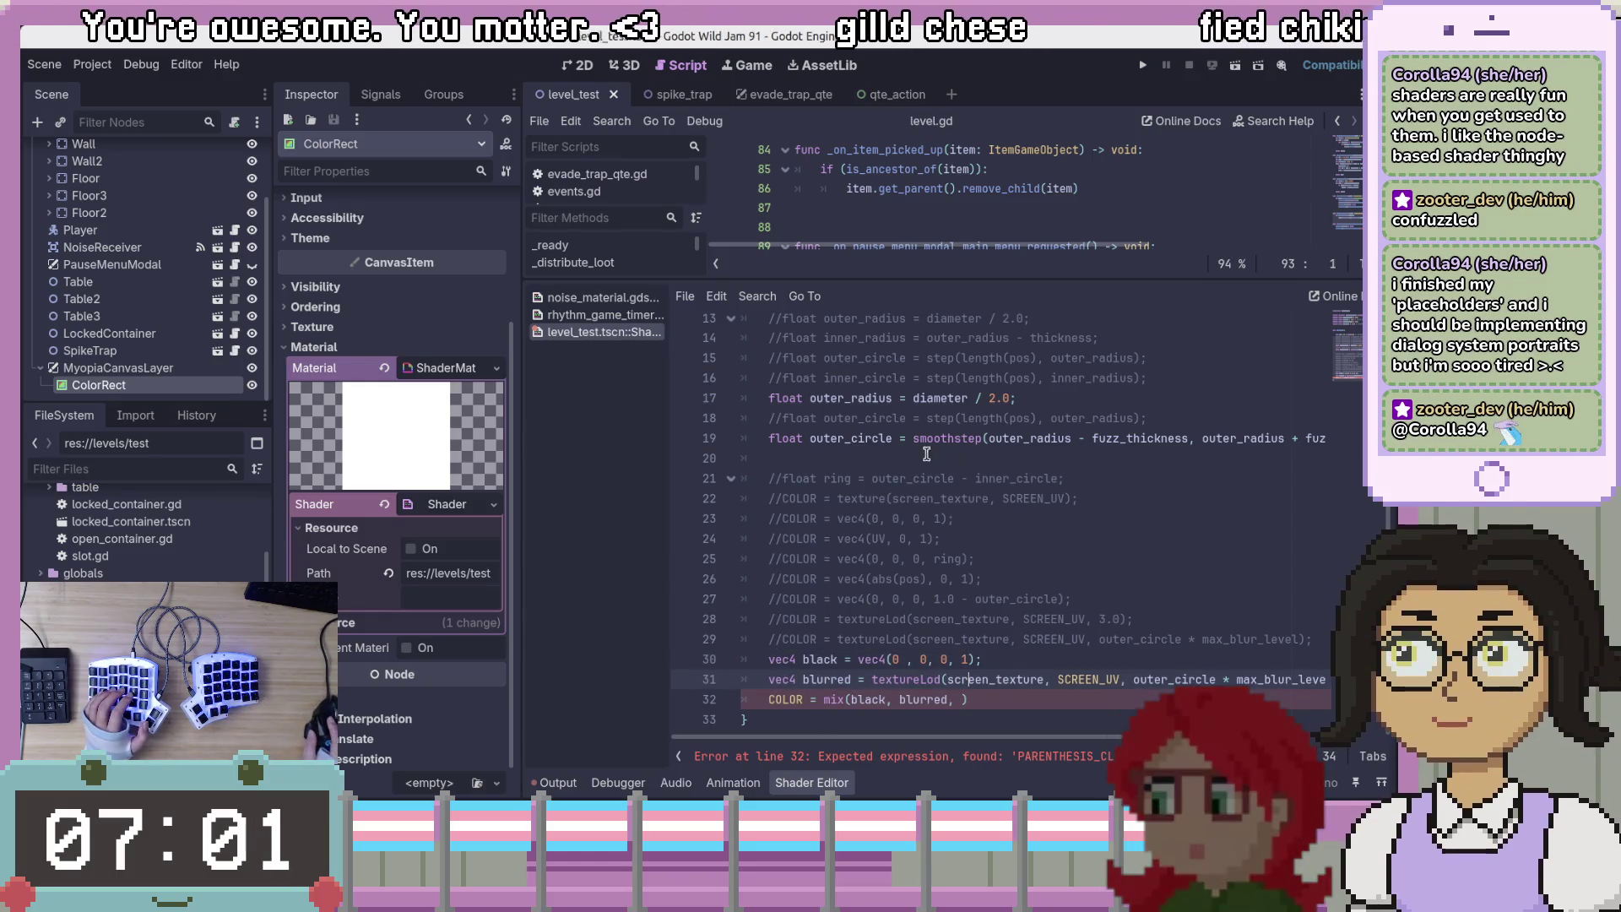
pyautogui.click(907, 438)
pyautogui.tripleClick(913, 438)
pyautogui.hotkey('shift', 'Left')
pyautogui.hotkey('shift', 'Left')
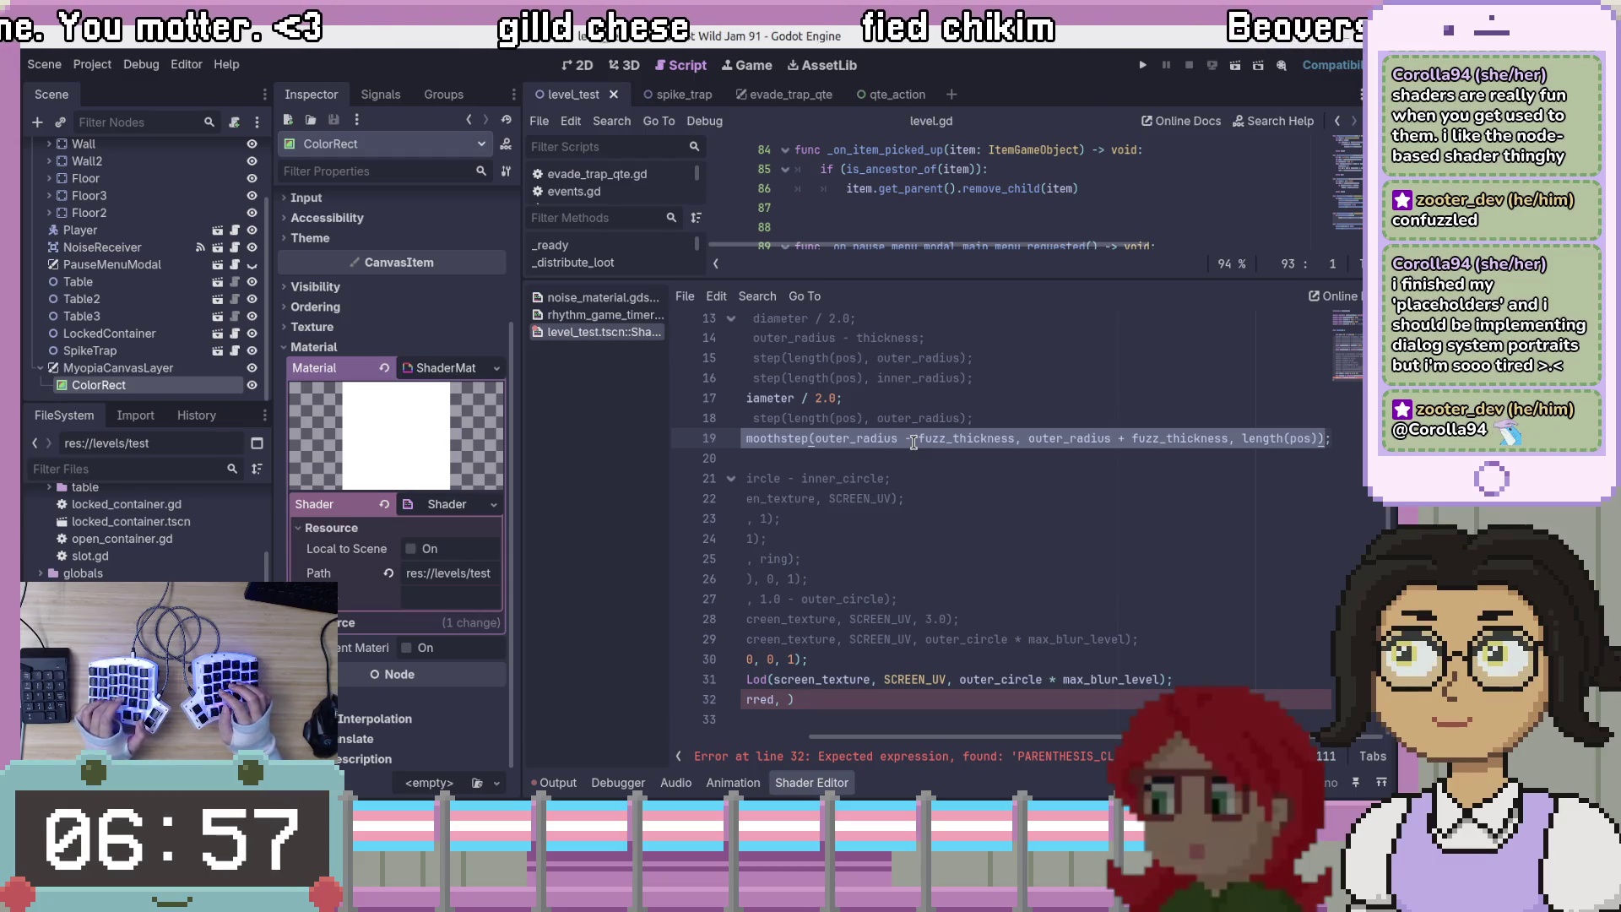
# - Paste the smoothstep expression followed by ' + ' on a new line above the COLOR mix
pyautogui.press('Down')
pyautogui.press('Down')
pyautogui.press('Down')
pyautogui.press('Up')
pyautogui.press('End')
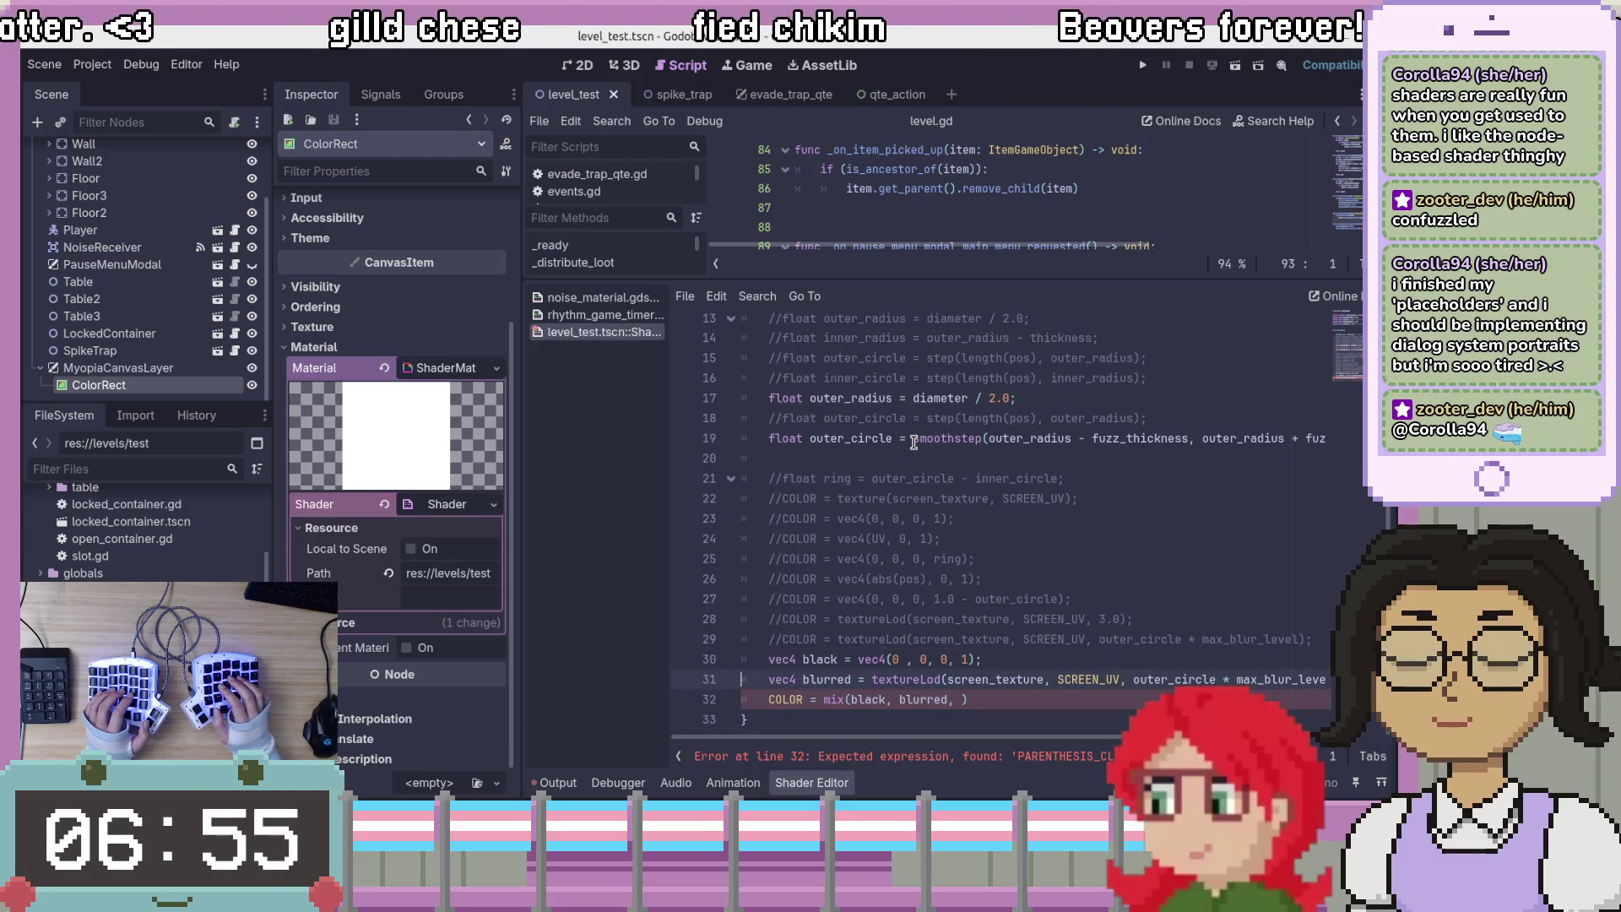
pyautogui.write('smoothstep(outer_radius - fuzz_thickness, outer_radius + fuzz_thickness, length(pos))')
pyautogui.write('+')
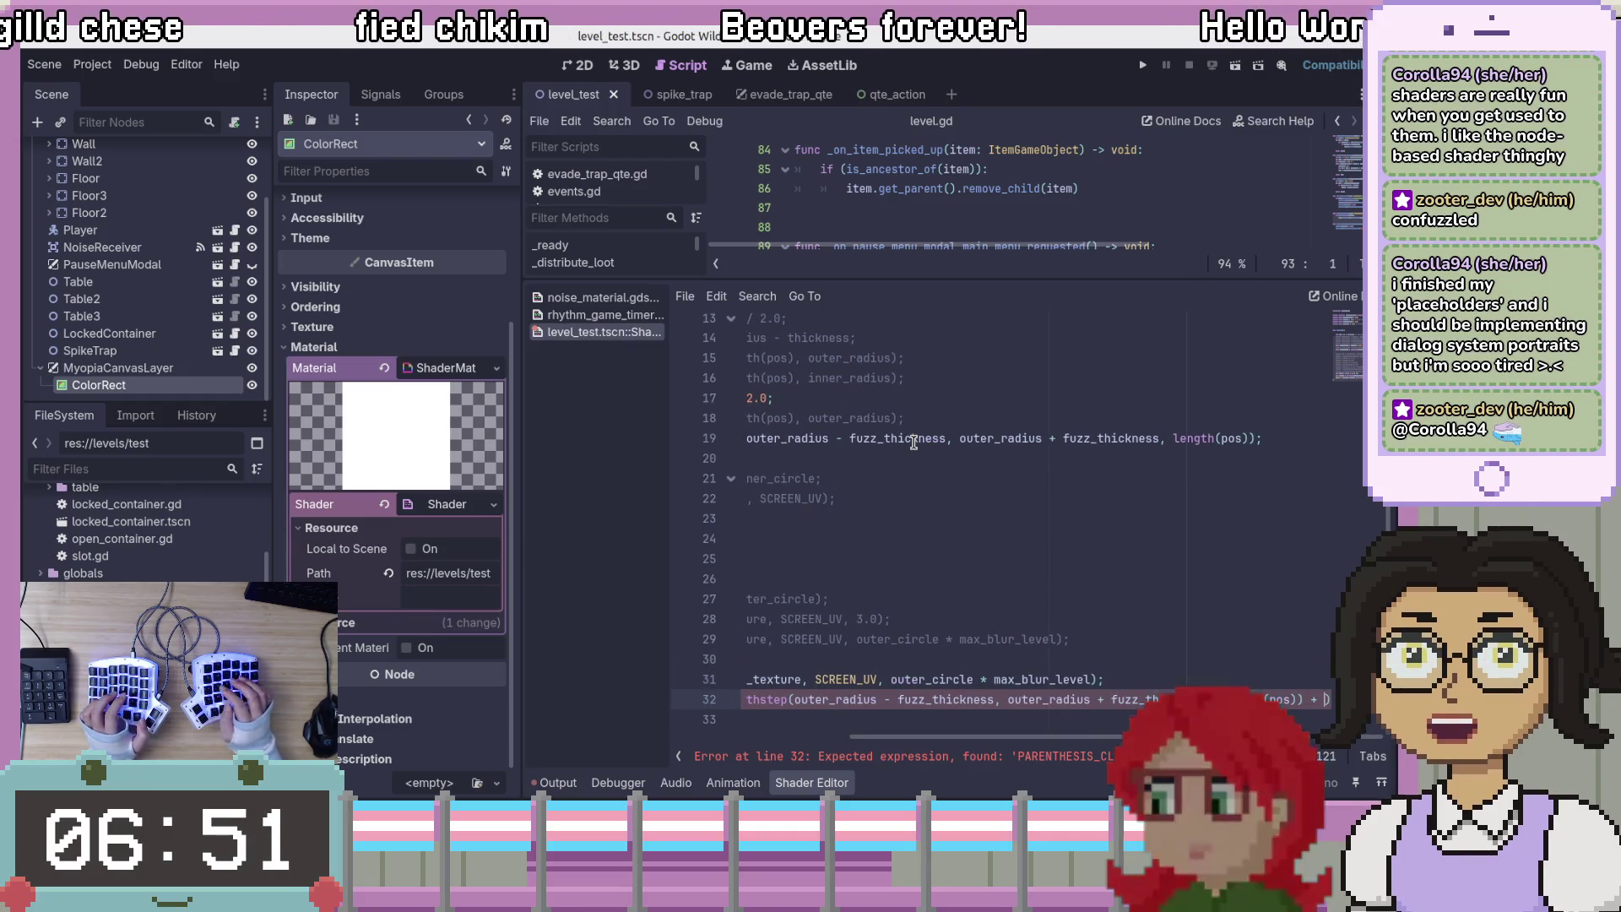
pyautogui.hotkey('ctrl', 'z')
pyautogui.press('End')
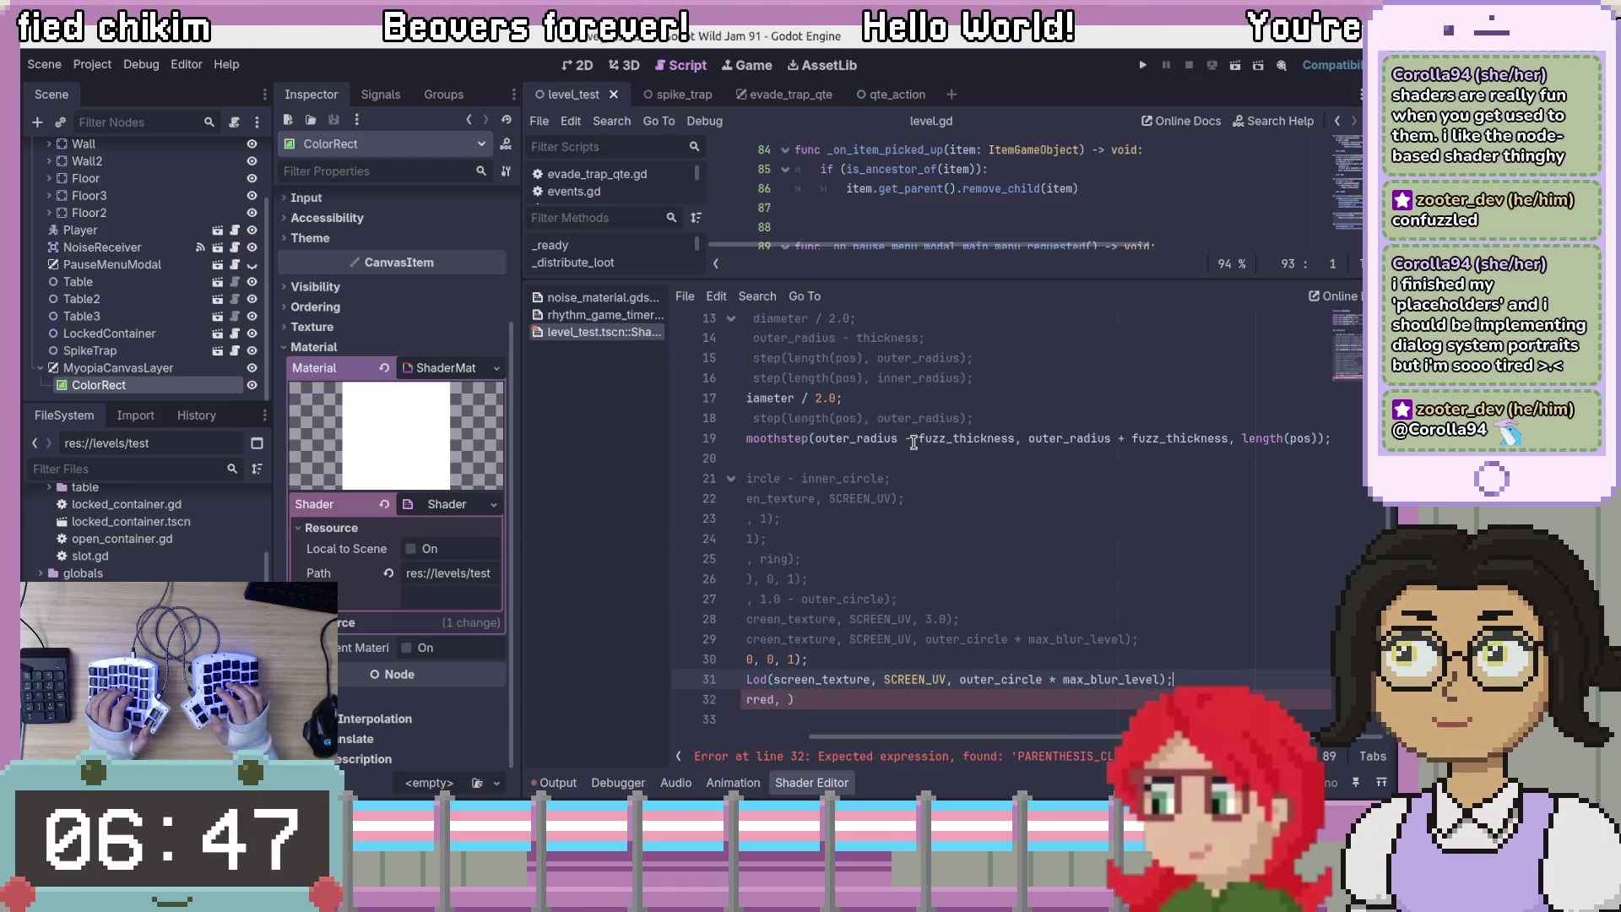
pyautogui.press('Return')
pyautogui.write('smoothstep(outer_radius - fuzz_thickness, outer_radius + fuzz_thickness, length(pos))')
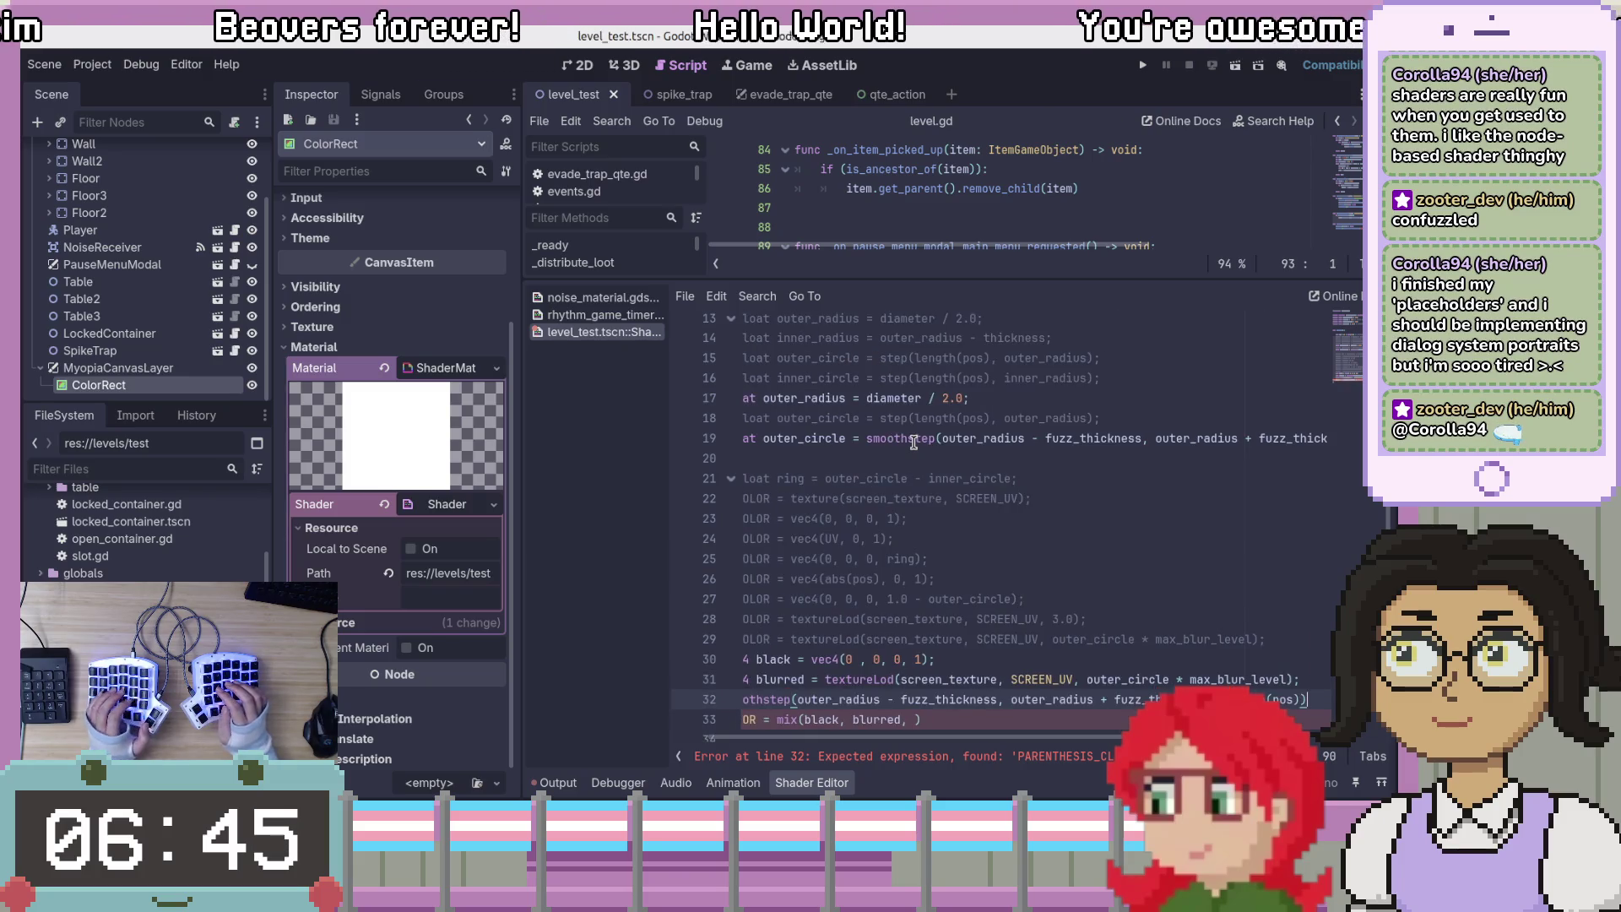
pyautogui.write('+')
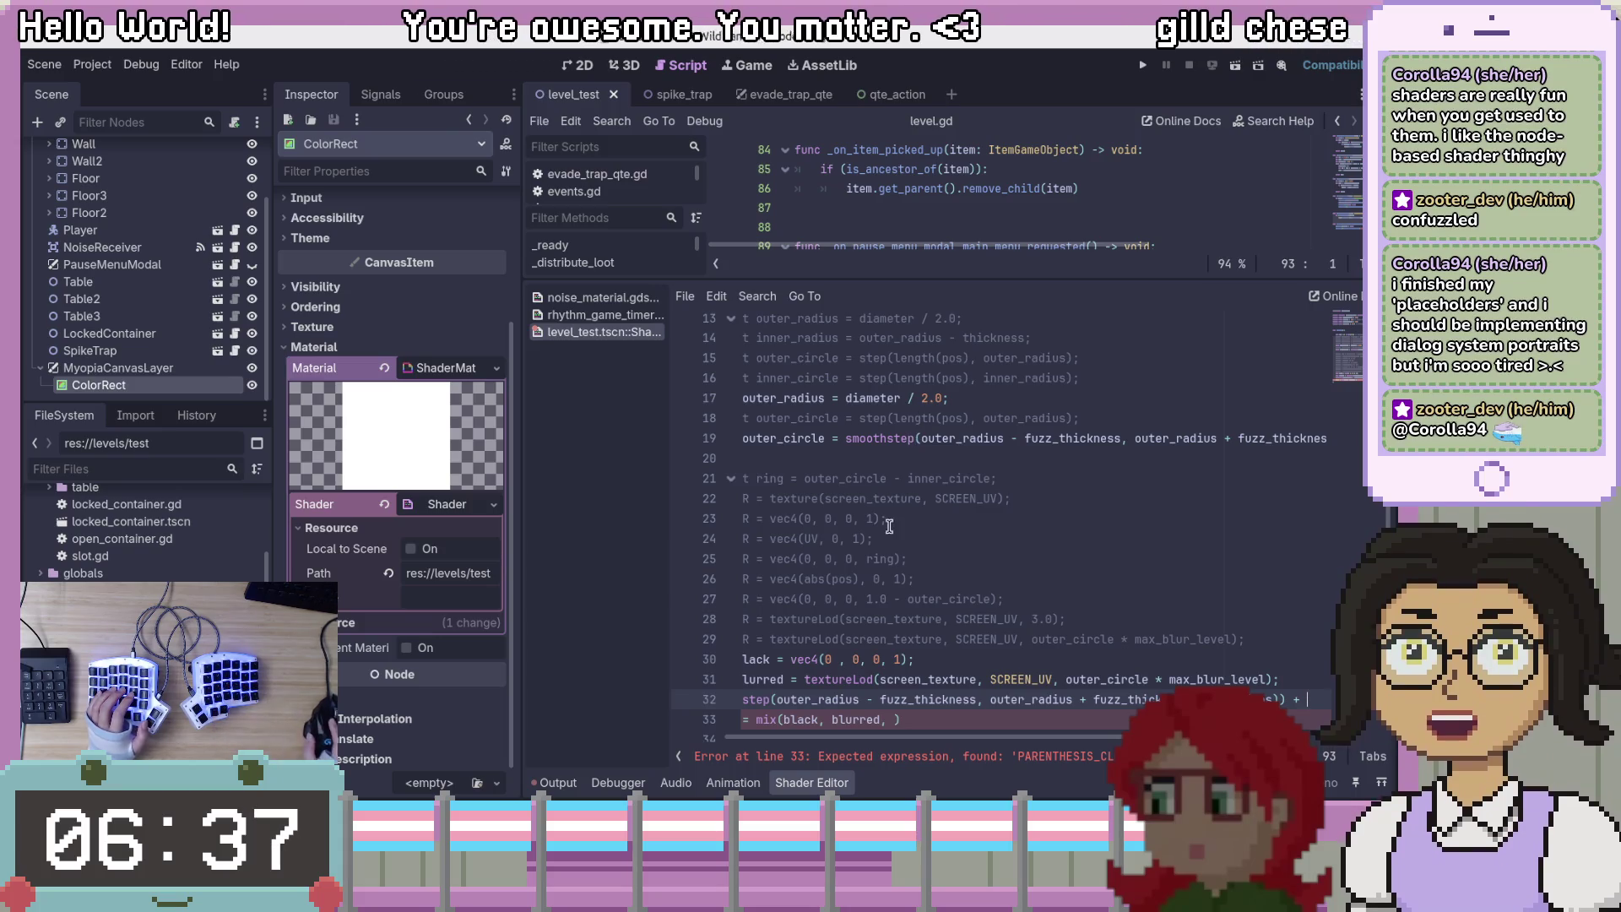
# - Widen the code editor and duplicate the outer_radius line as an inner_radius line 18
pyautogui.moveTo(520, 476); pyautogui.dragTo(389, 476)
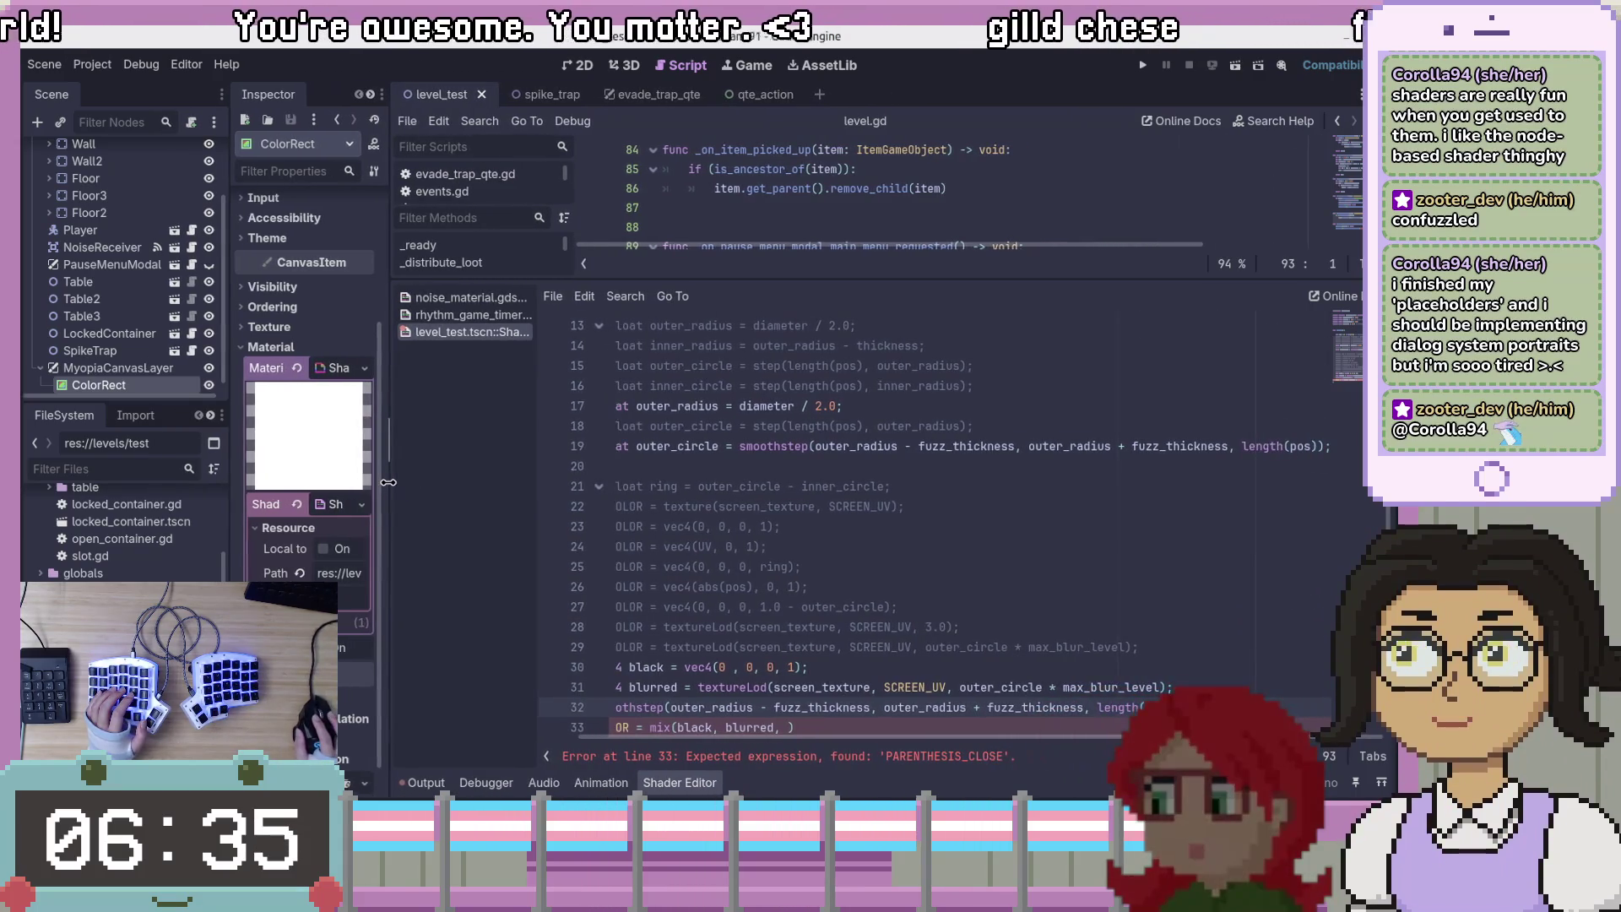
pyautogui.moveTo(787, 736); pyautogui.dragTo(696, 733)
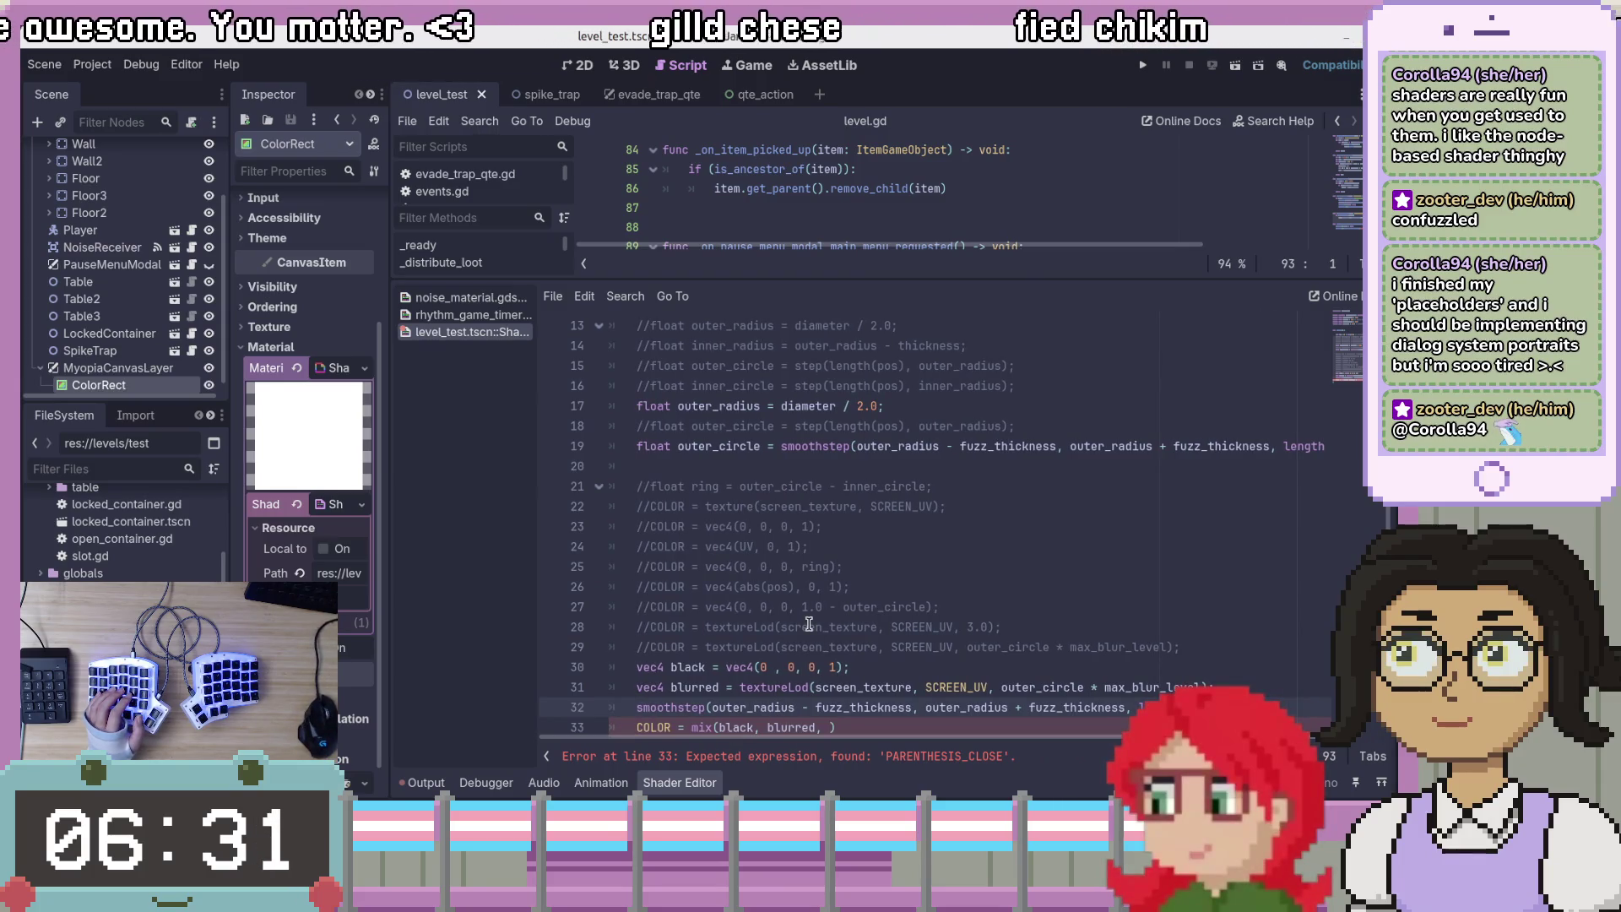
pyautogui.scroll(-1, 808, 623)
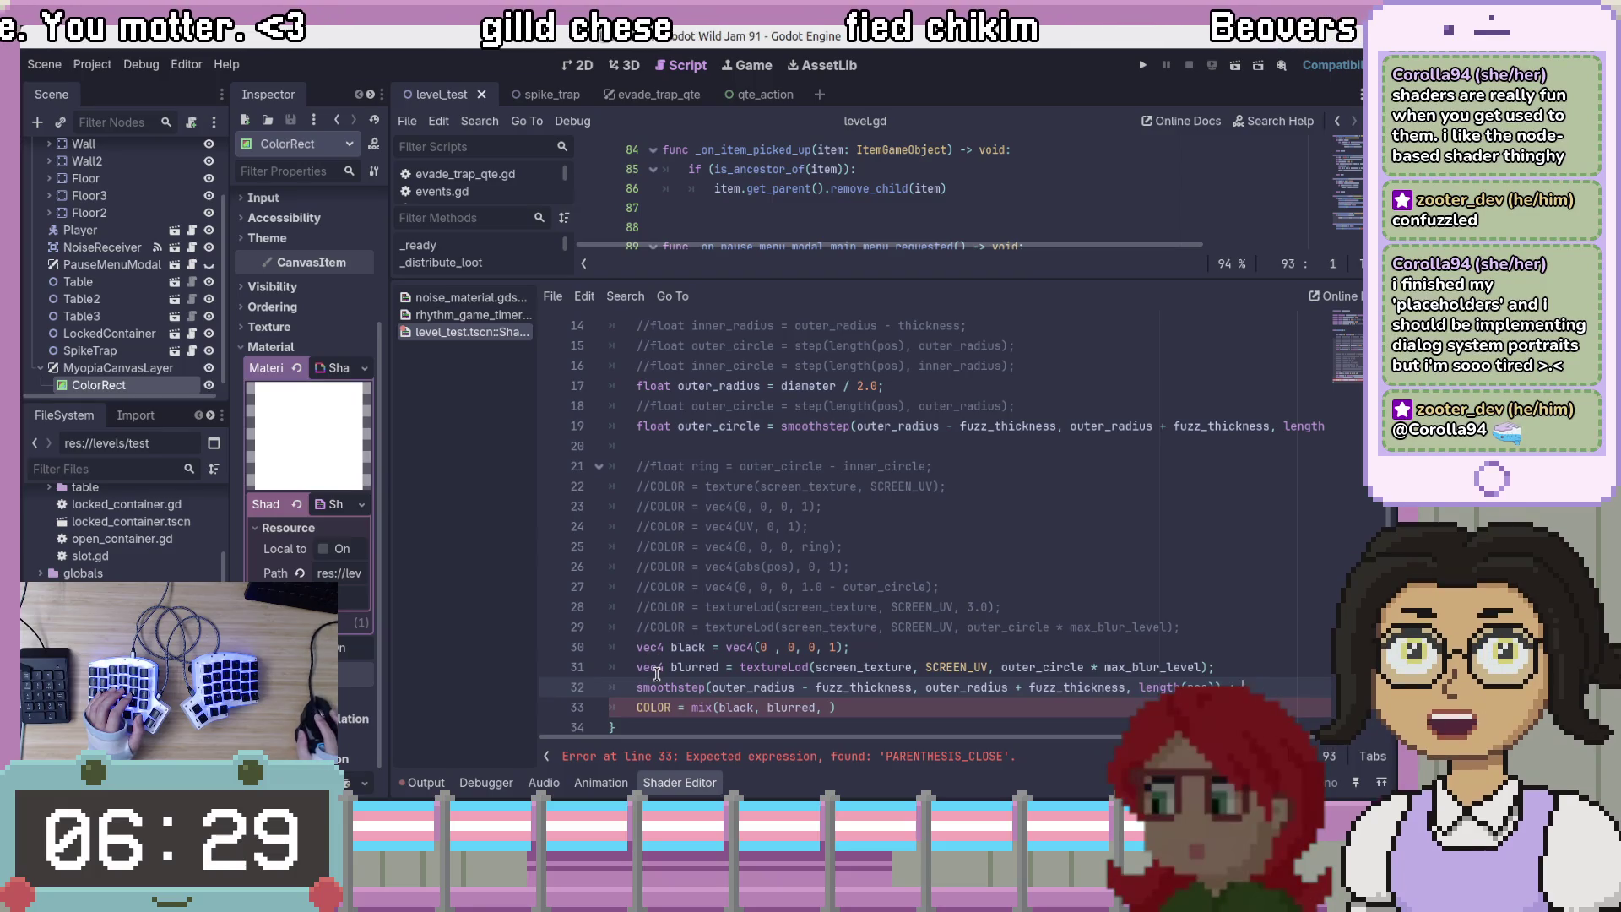
pyautogui.click(977, 391)
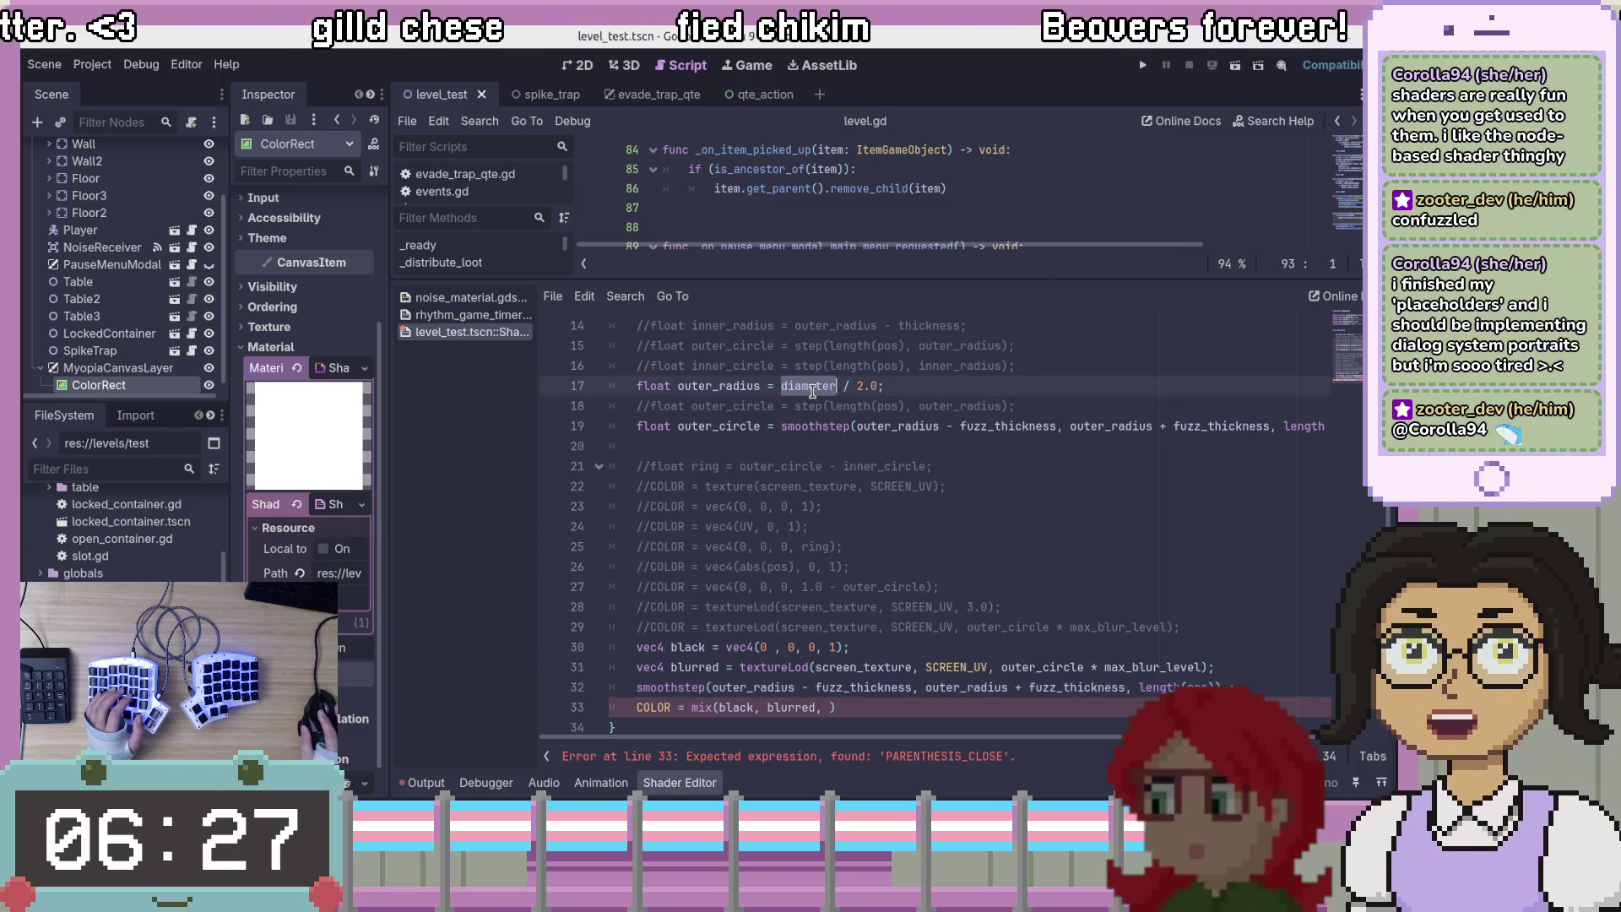
pyautogui.hotkey('shift', 'Home')
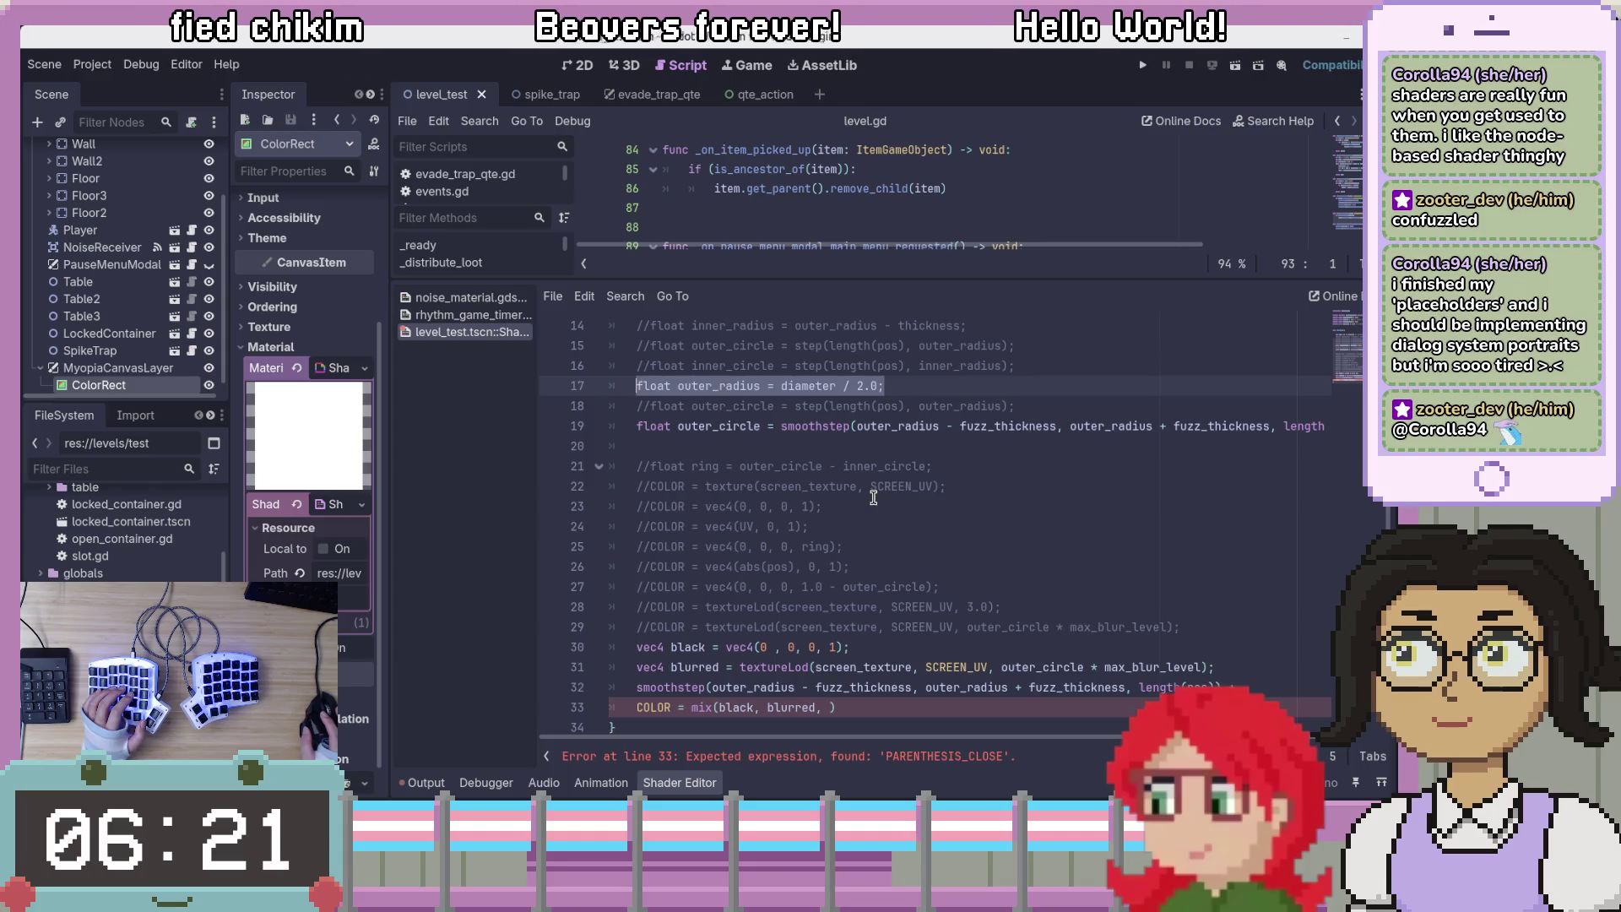
pyautogui.hotkey('ctrl', 'c')
pyautogui.press('End')
pyautogui.press('Return')
pyautogui.hotkey('ctrl', 'v')
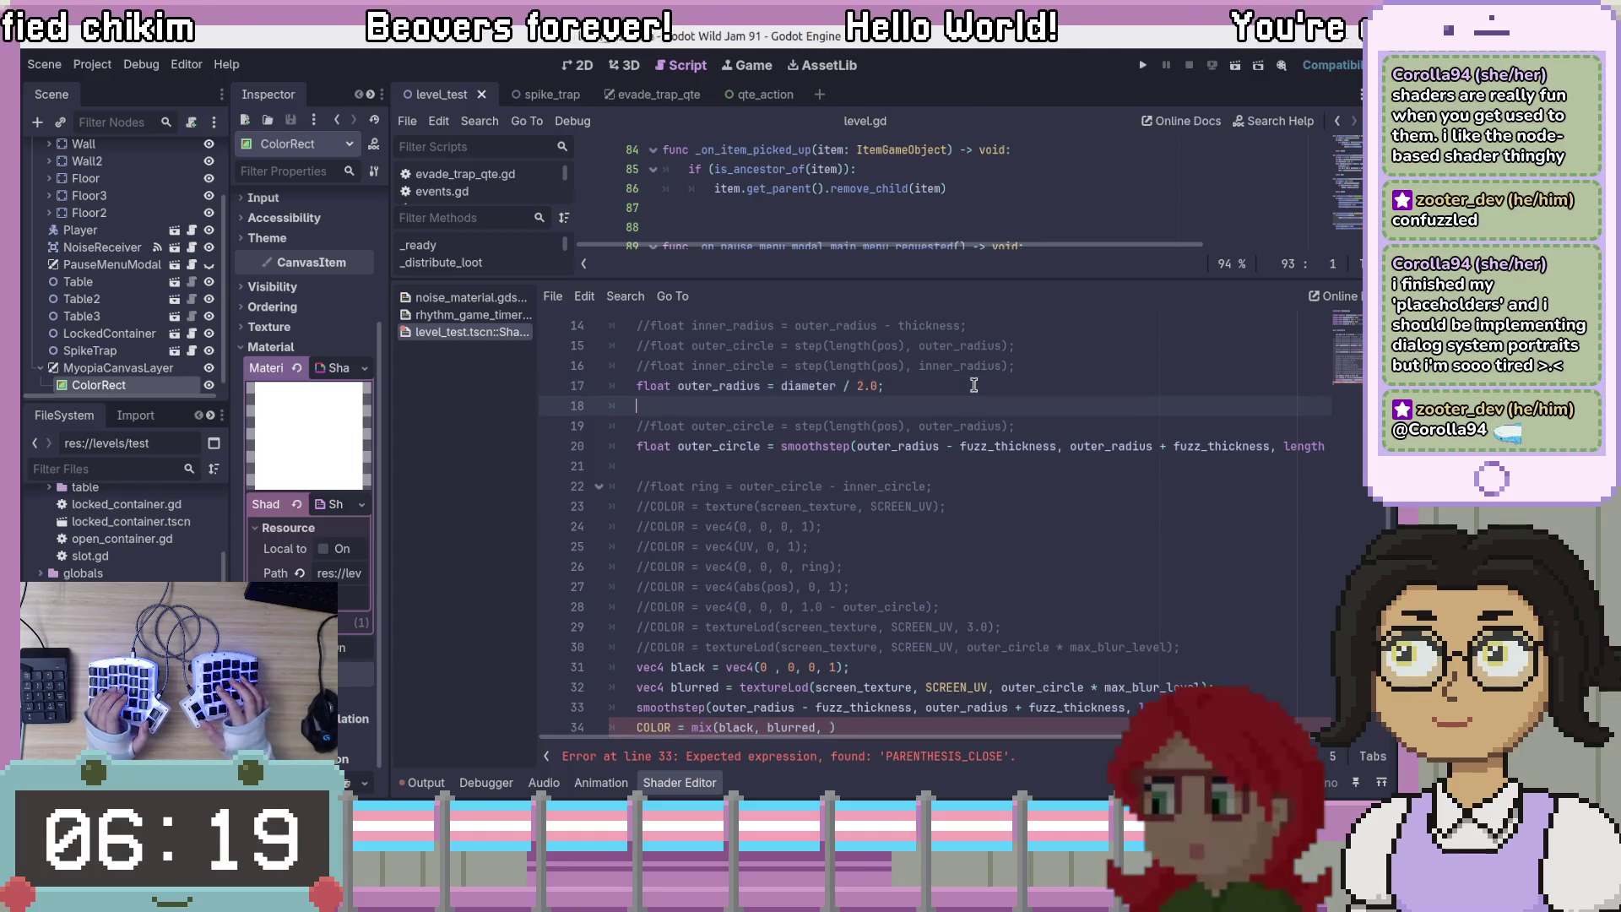
pyautogui.press('Left')
pyautogui.press('Left')
pyautogui.press('Left')
pyautogui.press('Left')
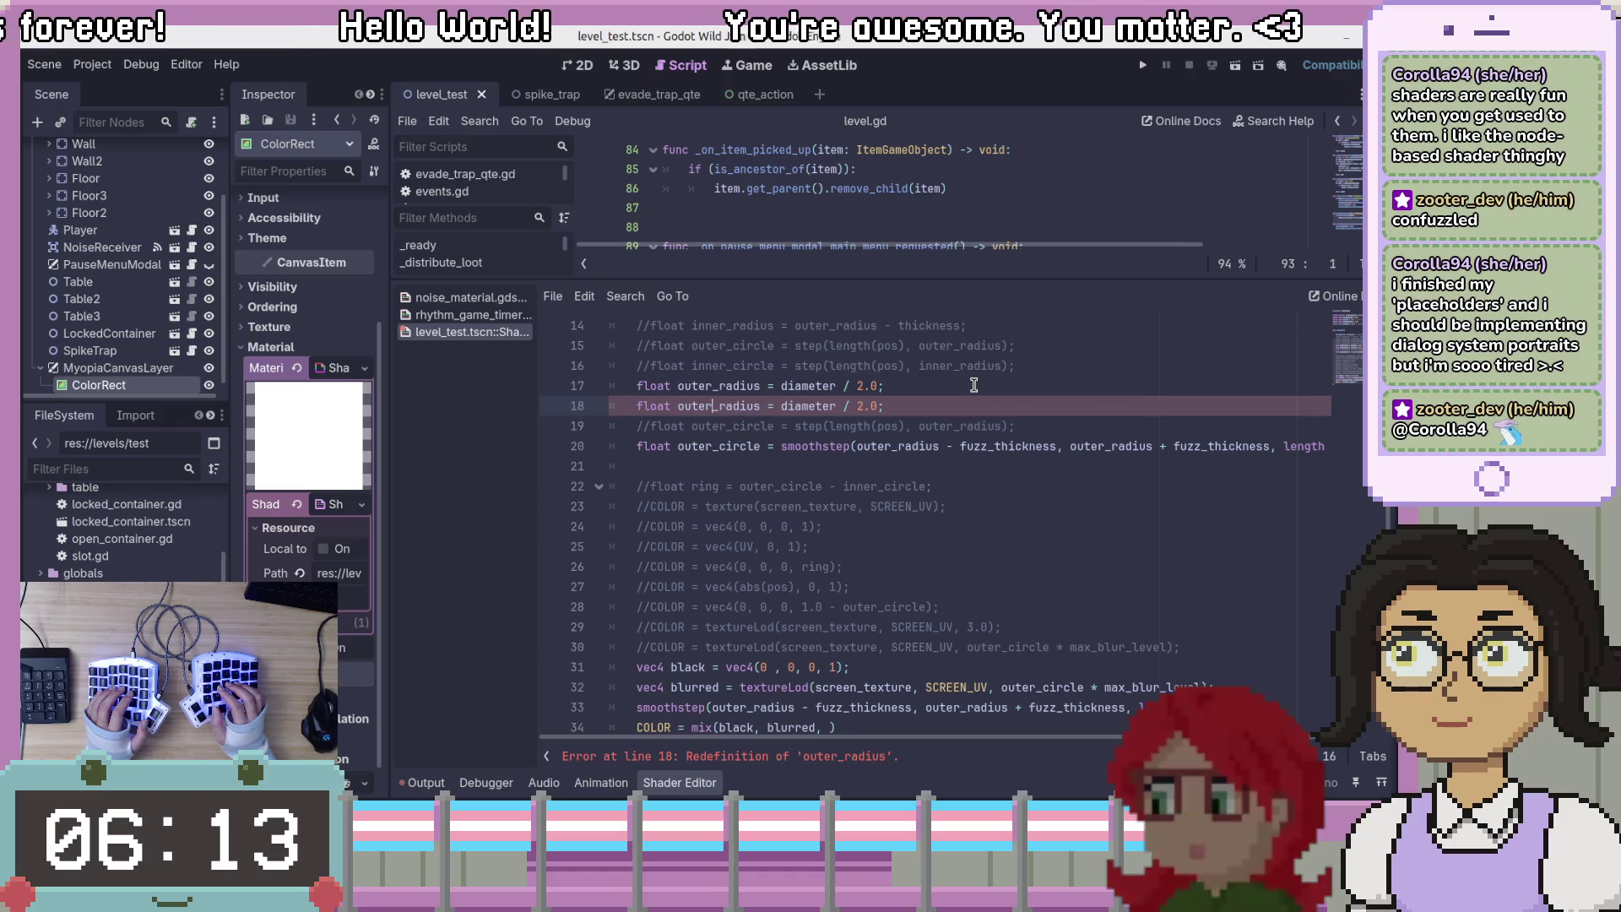
pyautogui.press('Left')
pyautogui.press('Left')
pyautogui.press('Left')
pyautogui.write('inn')
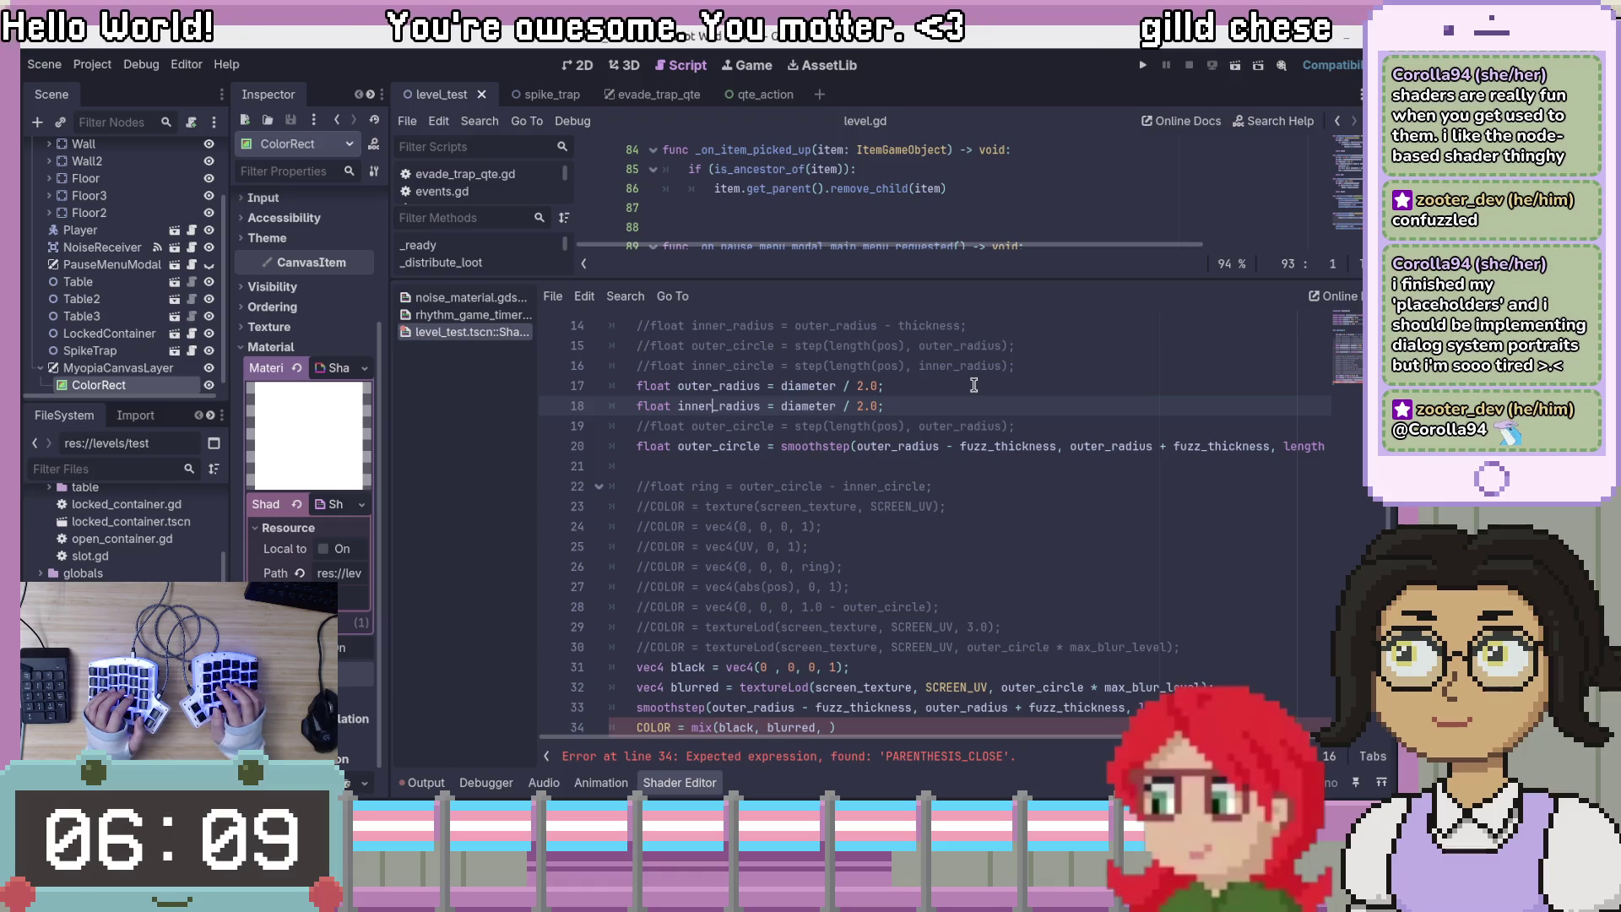
# - Remove the extra duplicated outer_radius line
pyautogui.press('Down')
pyautogui.press('Home')
pyautogui.press('Right')
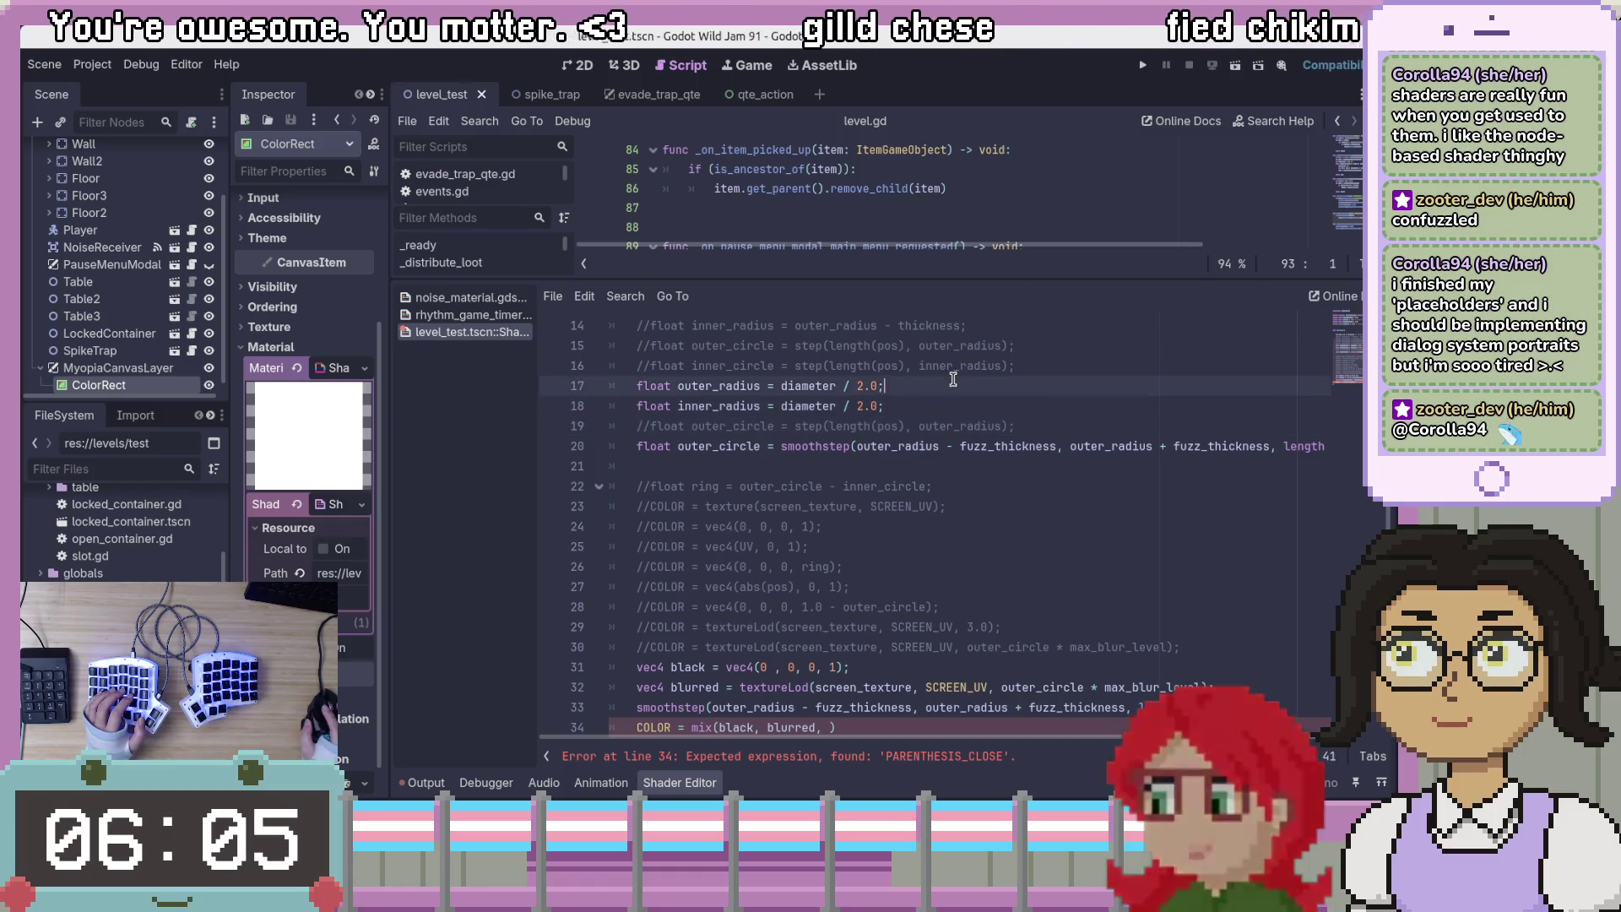
pyautogui.press('Up')
pyautogui.press('Up')
pyautogui.press('Home')
pyautogui.hotkey('shift', 'End')
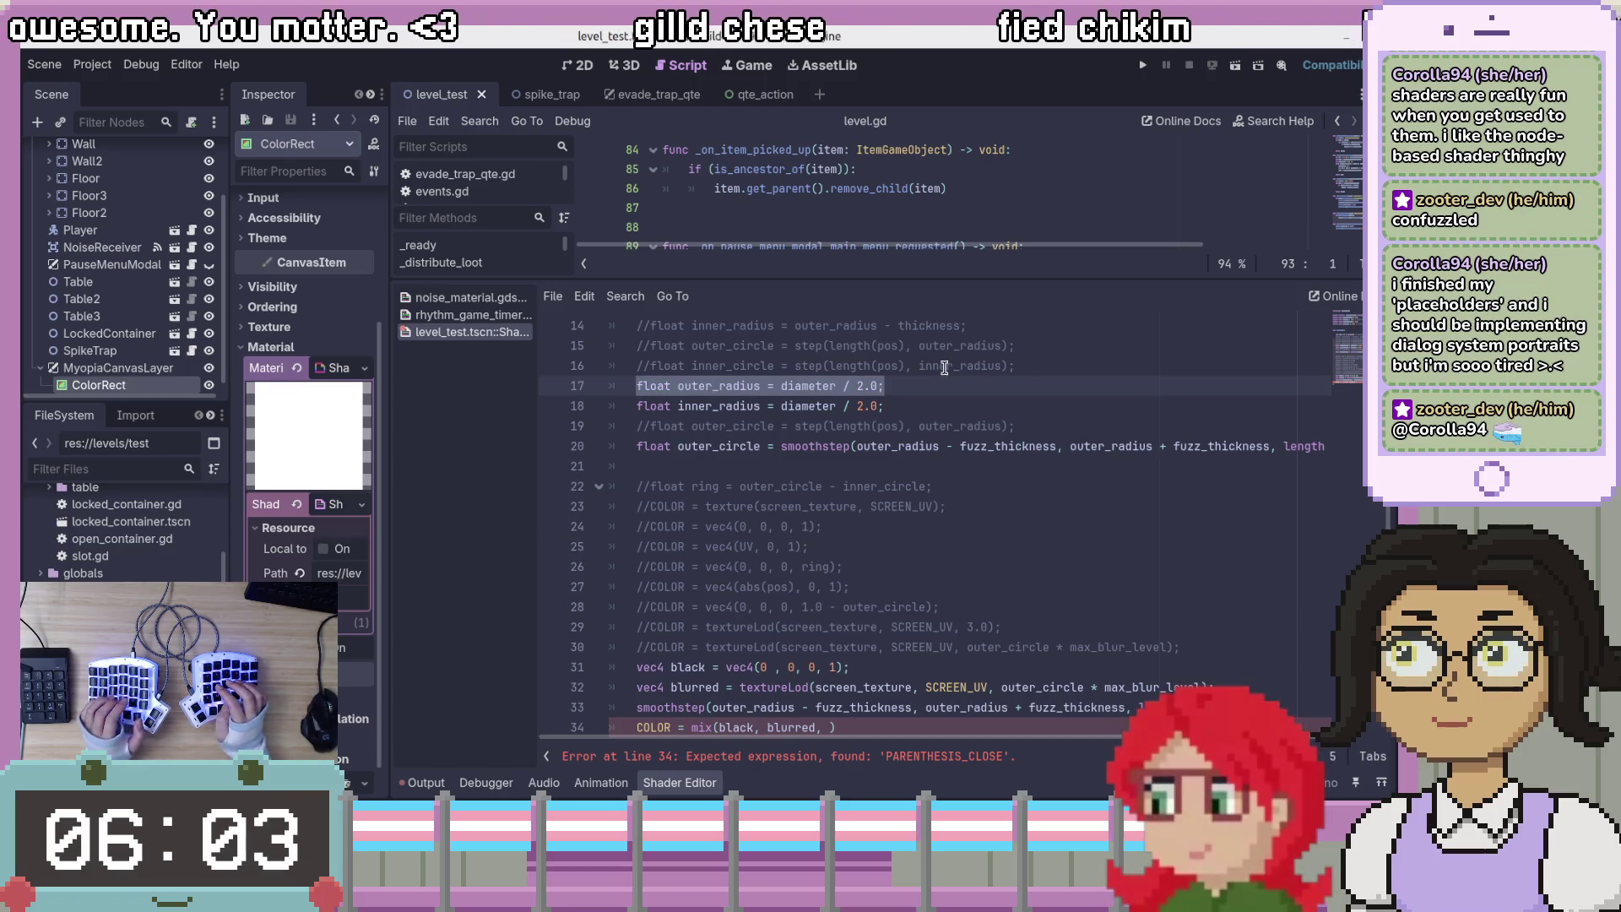
pyautogui.hotkey('ctrl', 'c')
pyautogui.press('Down')
pyautogui.press('End')
pyautogui.press('Return')
pyautogui.hotkey('ctrl', 'v')
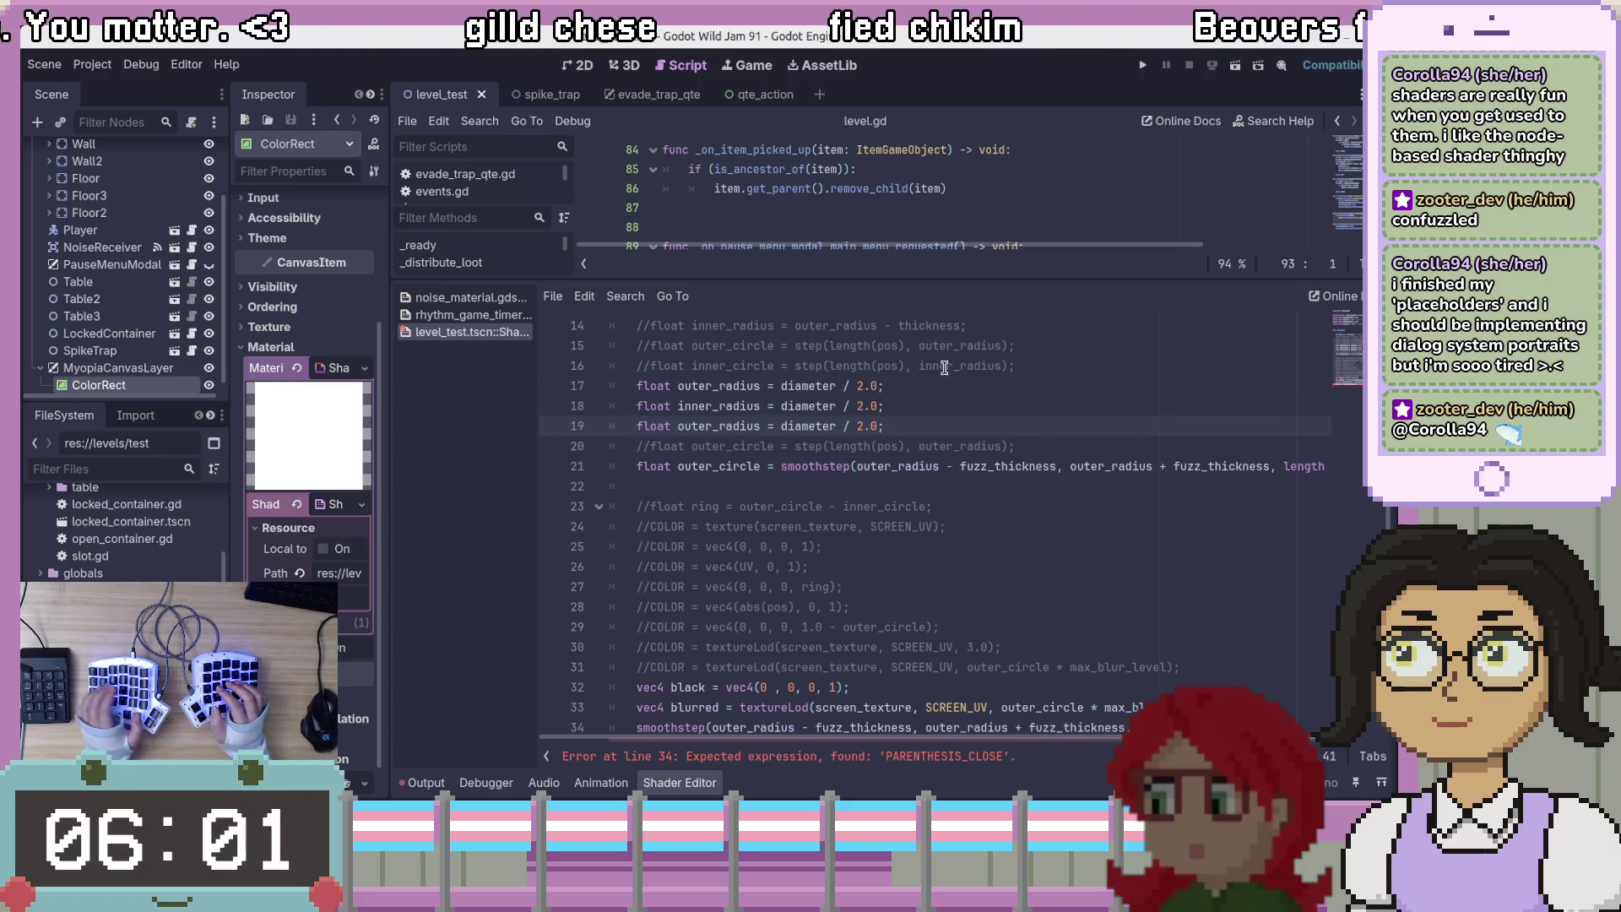
pyautogui.hotkey('ctrl', 'Left')
pyautogui.hotkey('ctrl', 'Left')
pyautogui.hotkey('ctrl', 'Left')
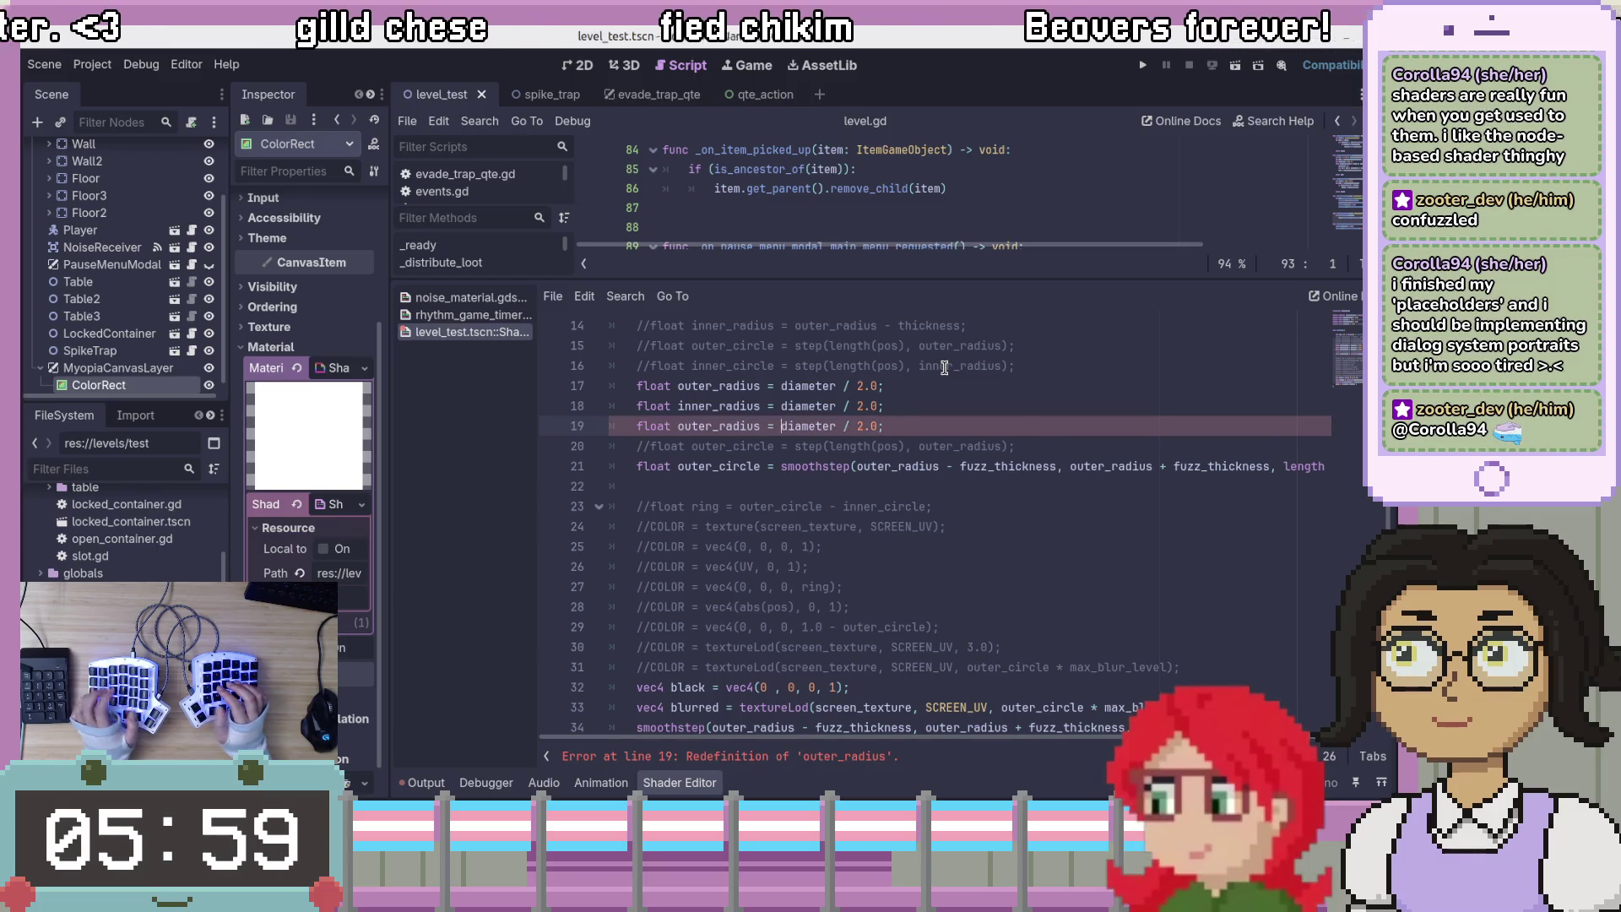
pyautogui.hotkey('ctrl', 'shift', 'k')
pyautogui.press('Down')
pyautogui.press('End')
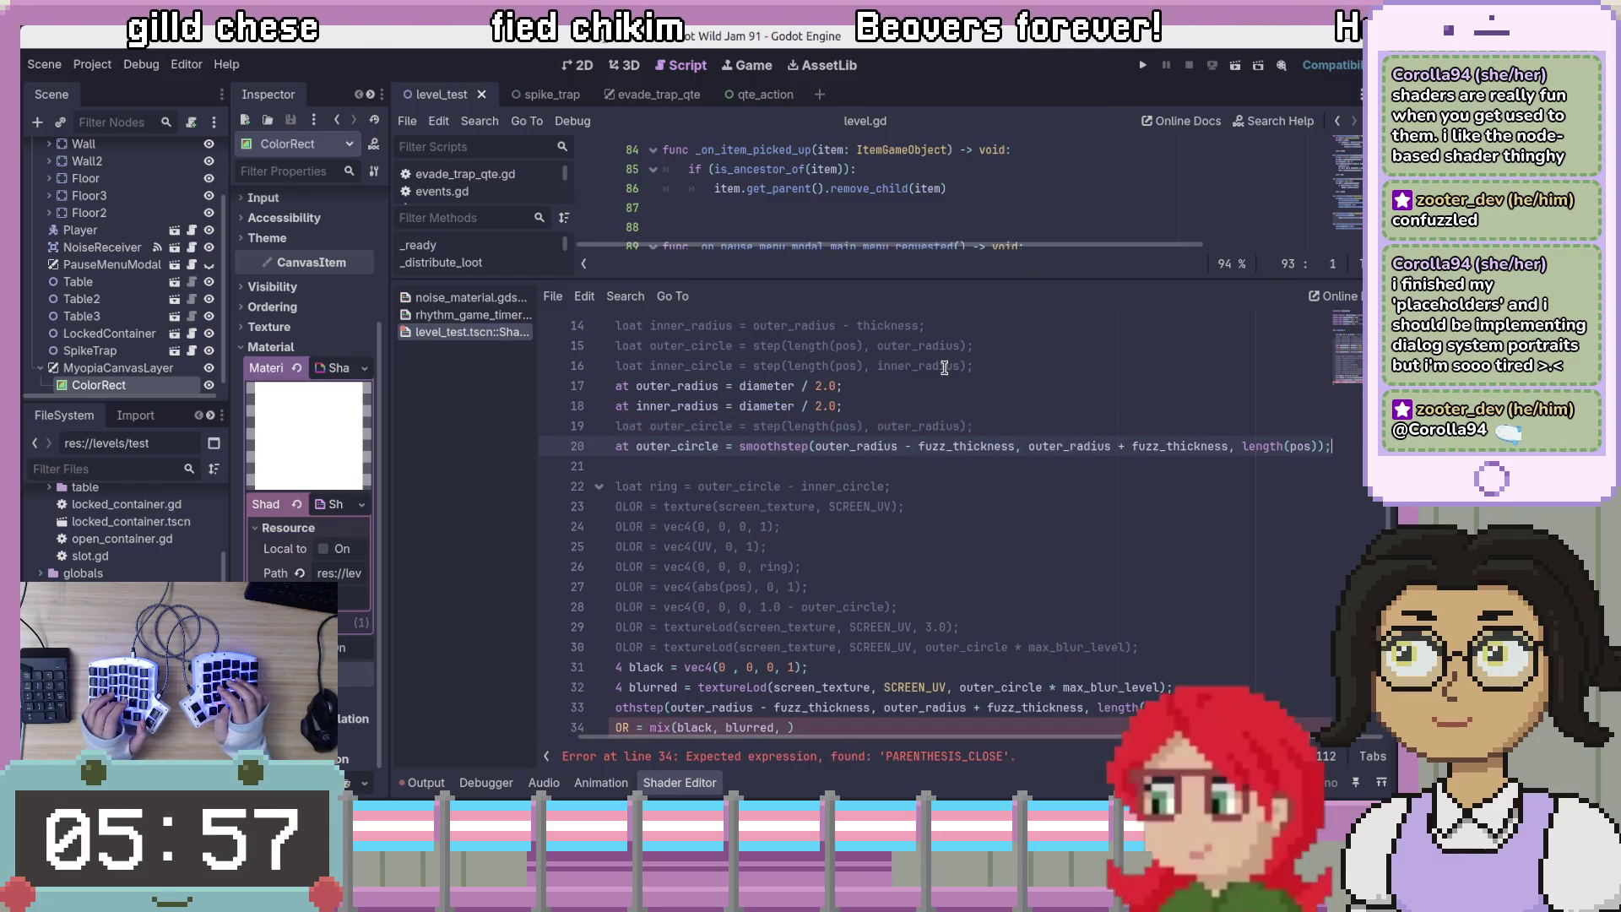
# - Duplicate the outer_circle smoothstep line as inner_circle, replacing outer_radius with inner_radius
pyautogui.hotkey('ctrl', 'shift', 'd')
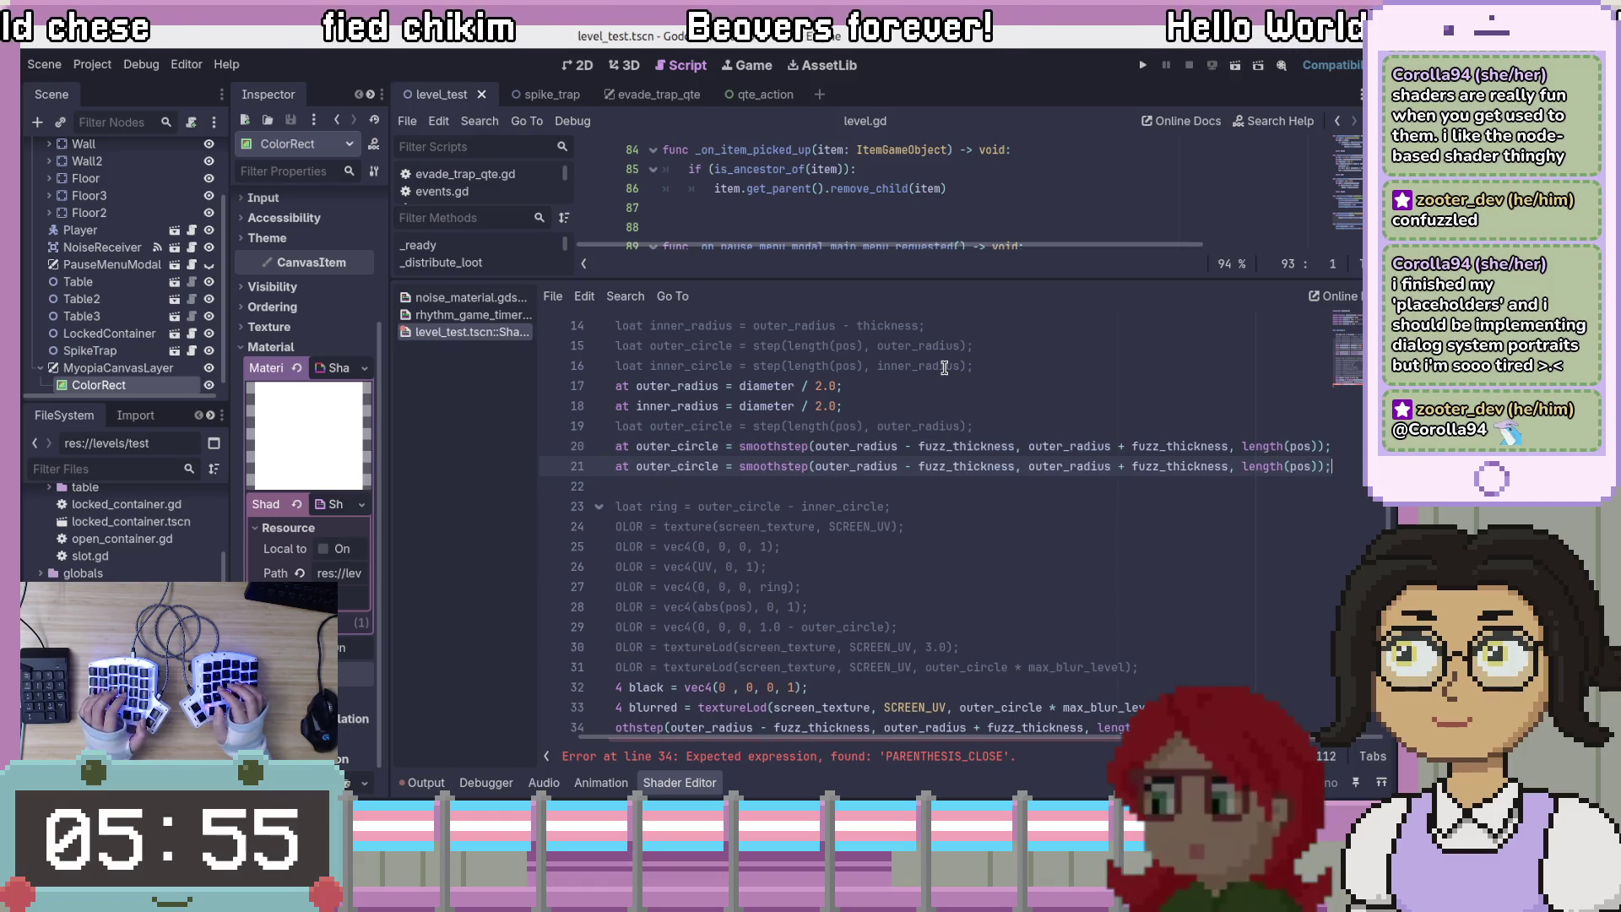
pyautogui.press('Home')
pyautogui.hotkey('shift', 'Right')
pyautogui.hotkey('shift', 'Right')
pyautogui.hotkey('shift', 'Right')
pyautogui.write('in')
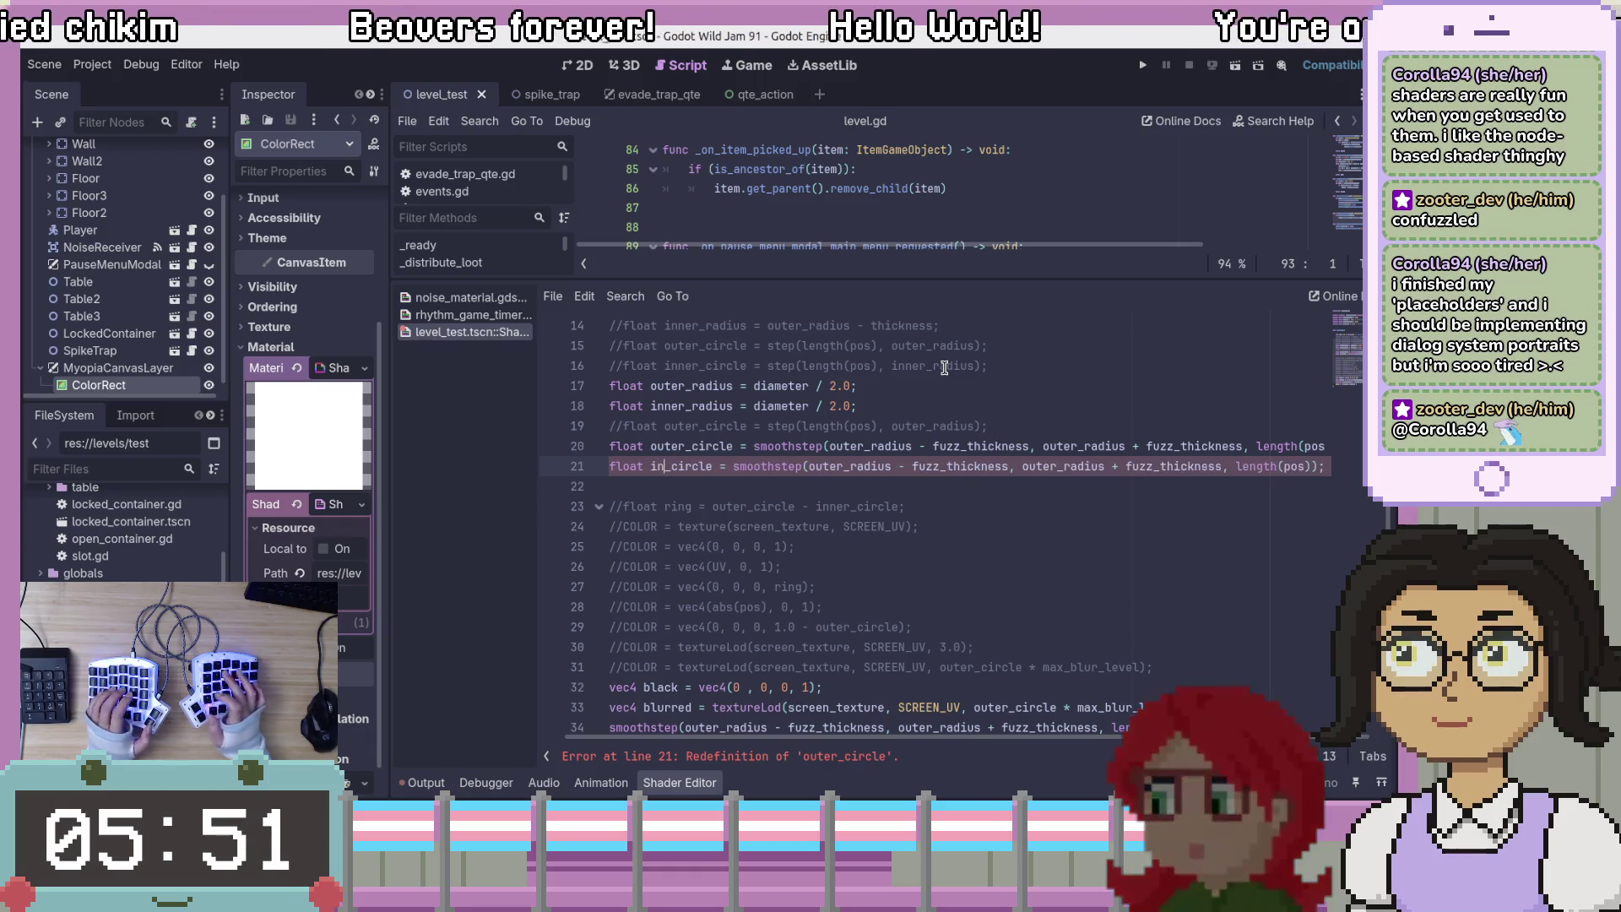
pyautogui.write('ner')
pyautogui.hotkey('ctrl', 'Right')
pyautogui.hotkey('ctrl', 'Right')
pyautogui.hotkey('ctrl', 'Right')
pyautogui.press('Right')
pyautogui.press('Right')
pyautogui.press('Right')
pyautogui.hotkey('shift', 'Right')
pyautogui.hotkey('shift', 'Right')
pyautogui.hotkey('shift', 'Right')
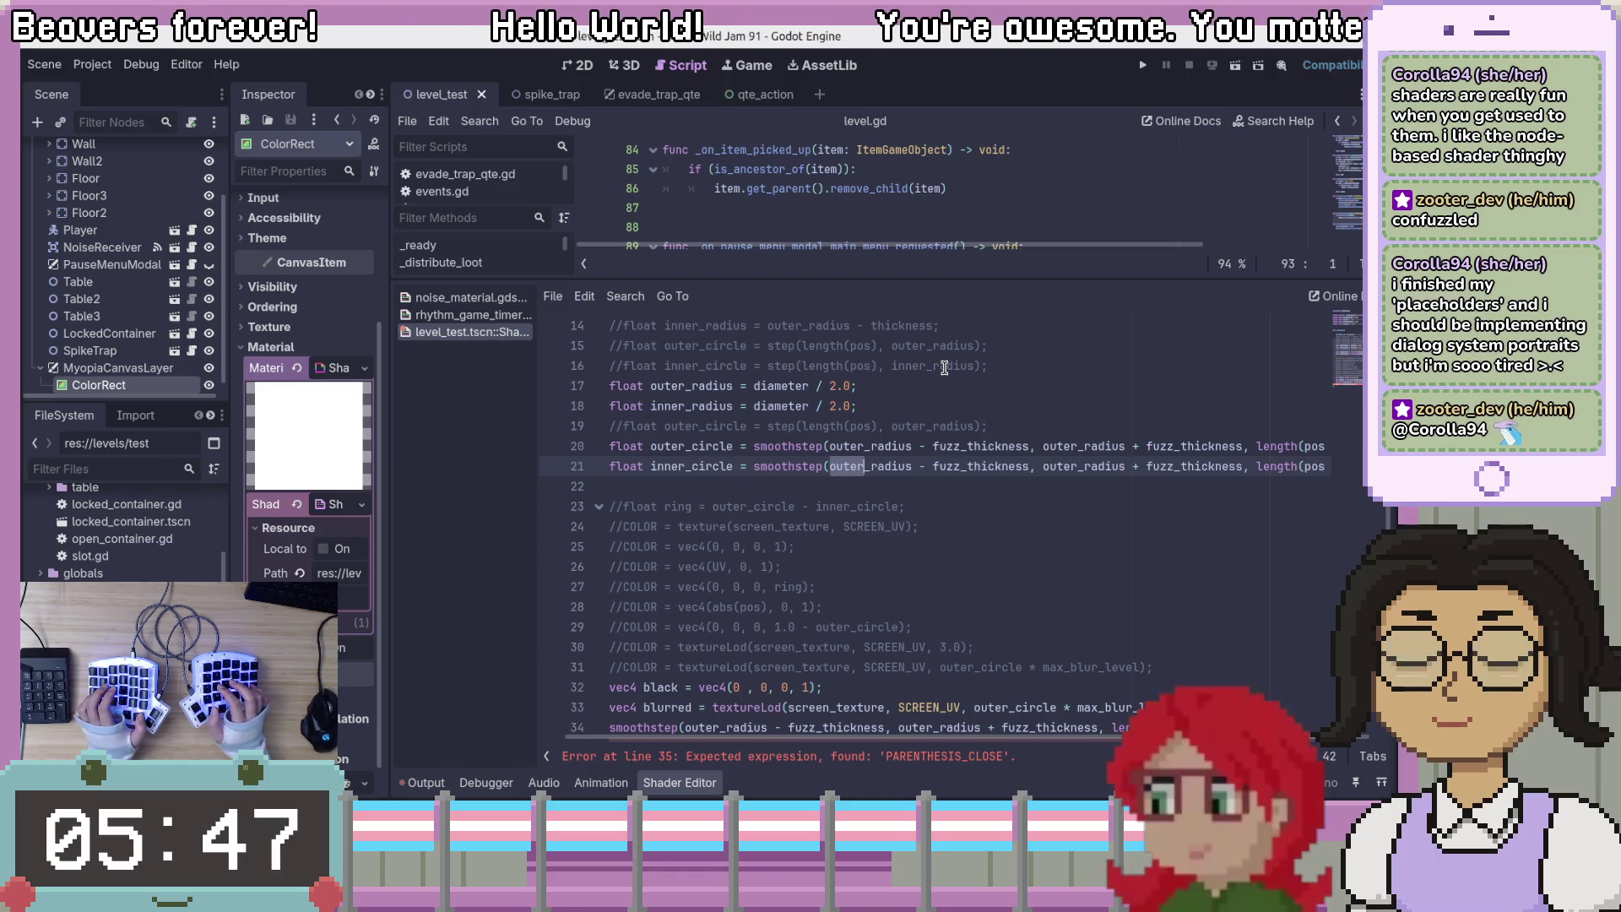
pyautogui.hotkey('ctrl', 'v')
pyautogui.hotkey('ctrl', 'z')
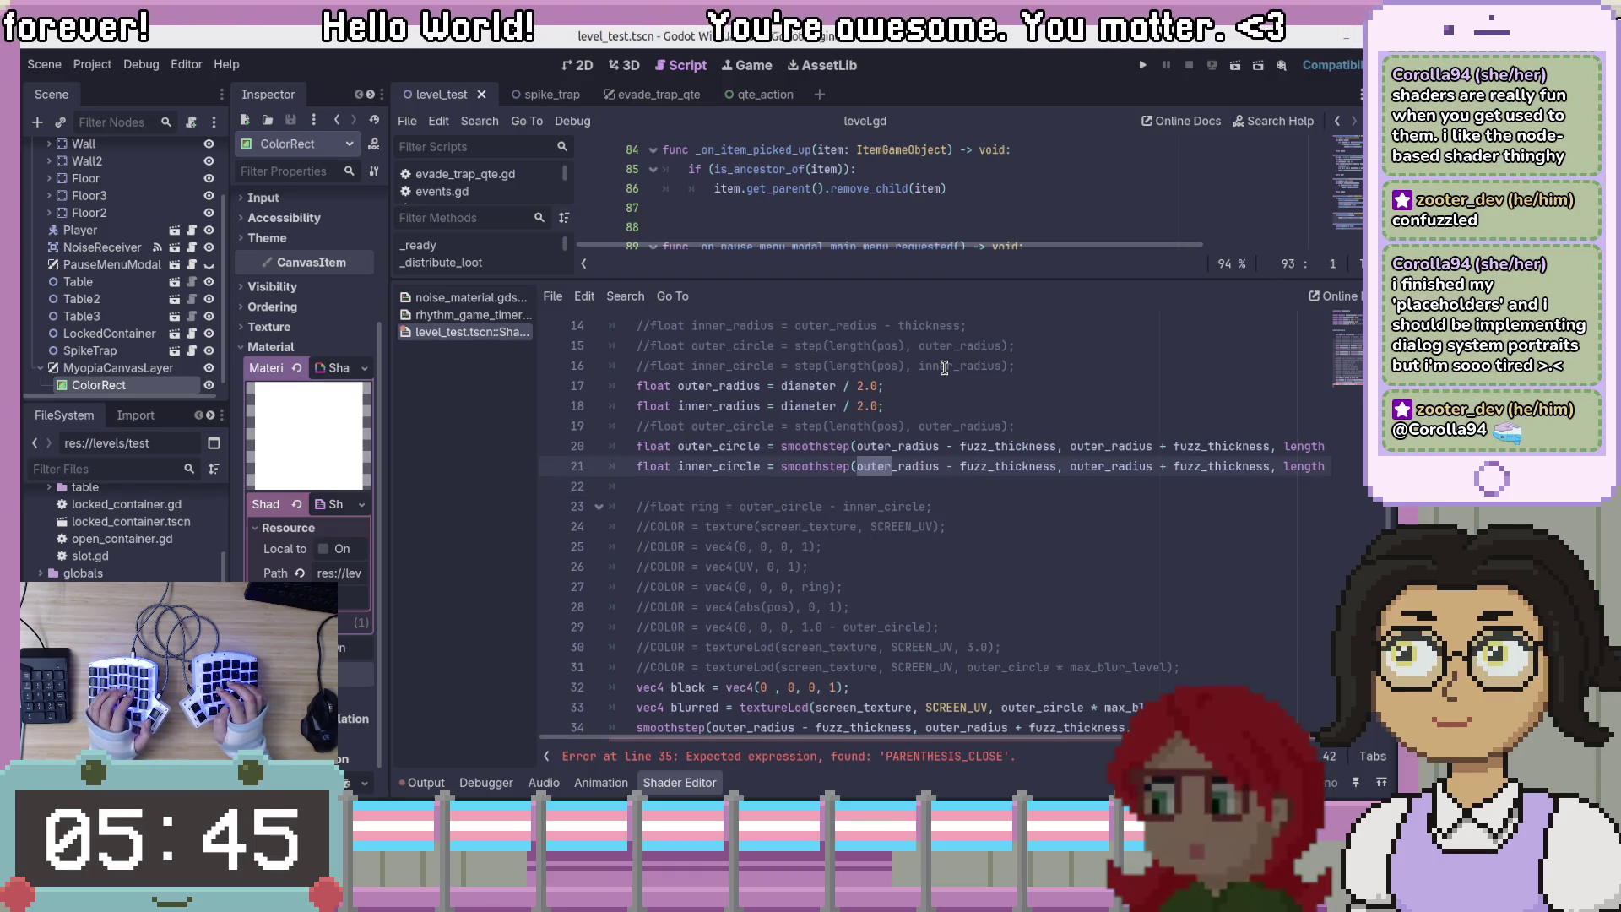
pyautogui.hotkey('ctrl', 'd')
pyautogui.write('inner')
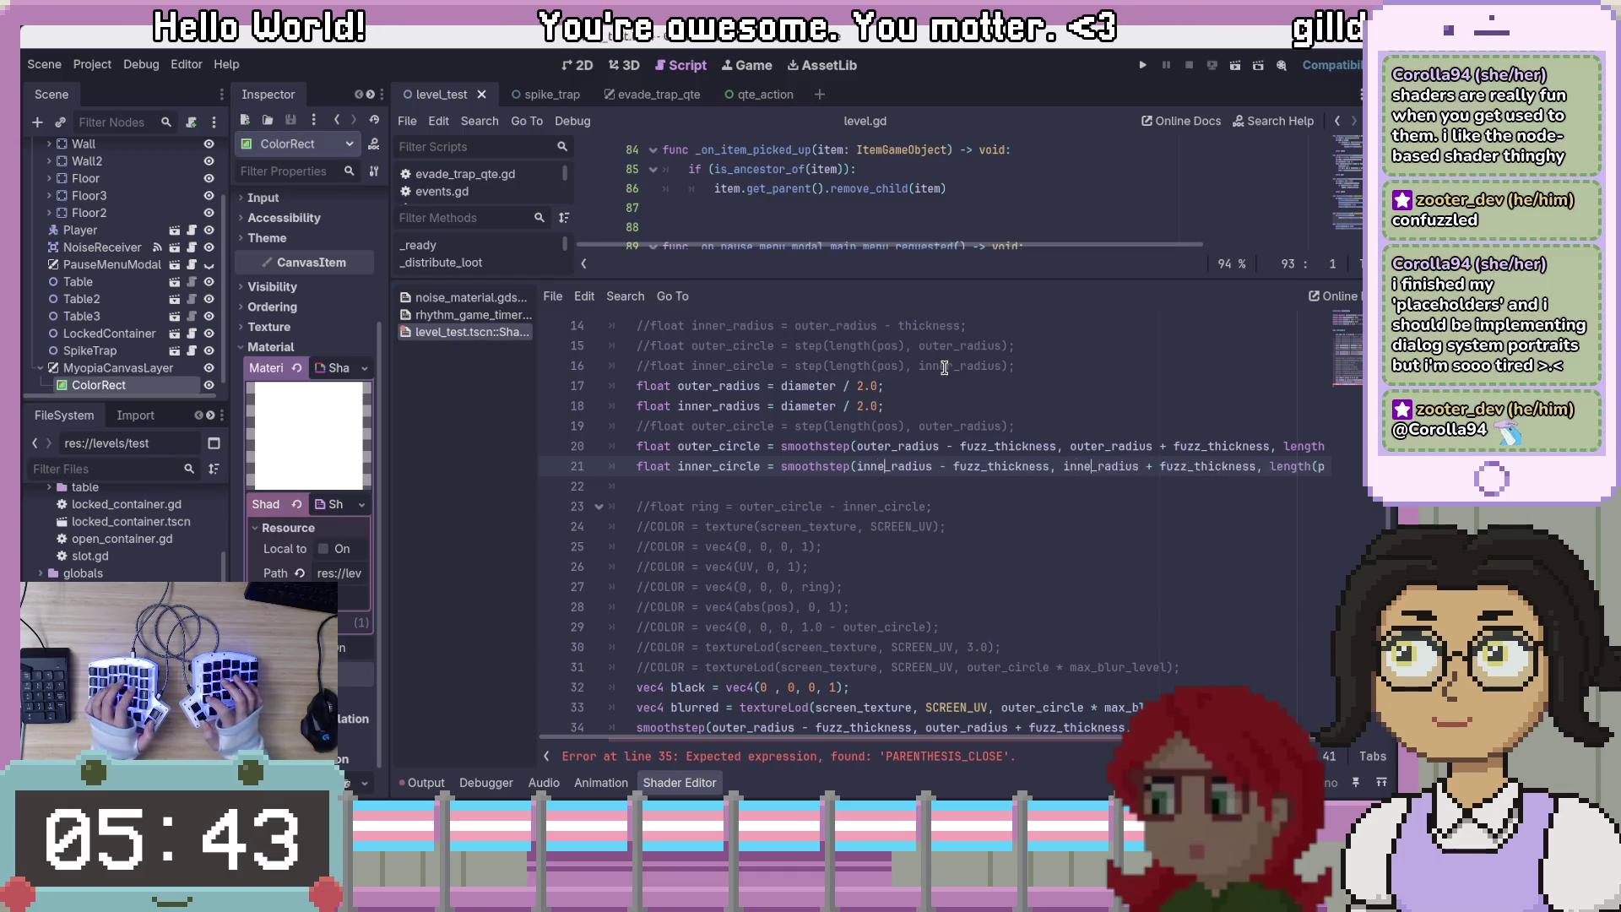
pyautogui.hotkey('ctrl', 's')
pyautogui.press('Escape')
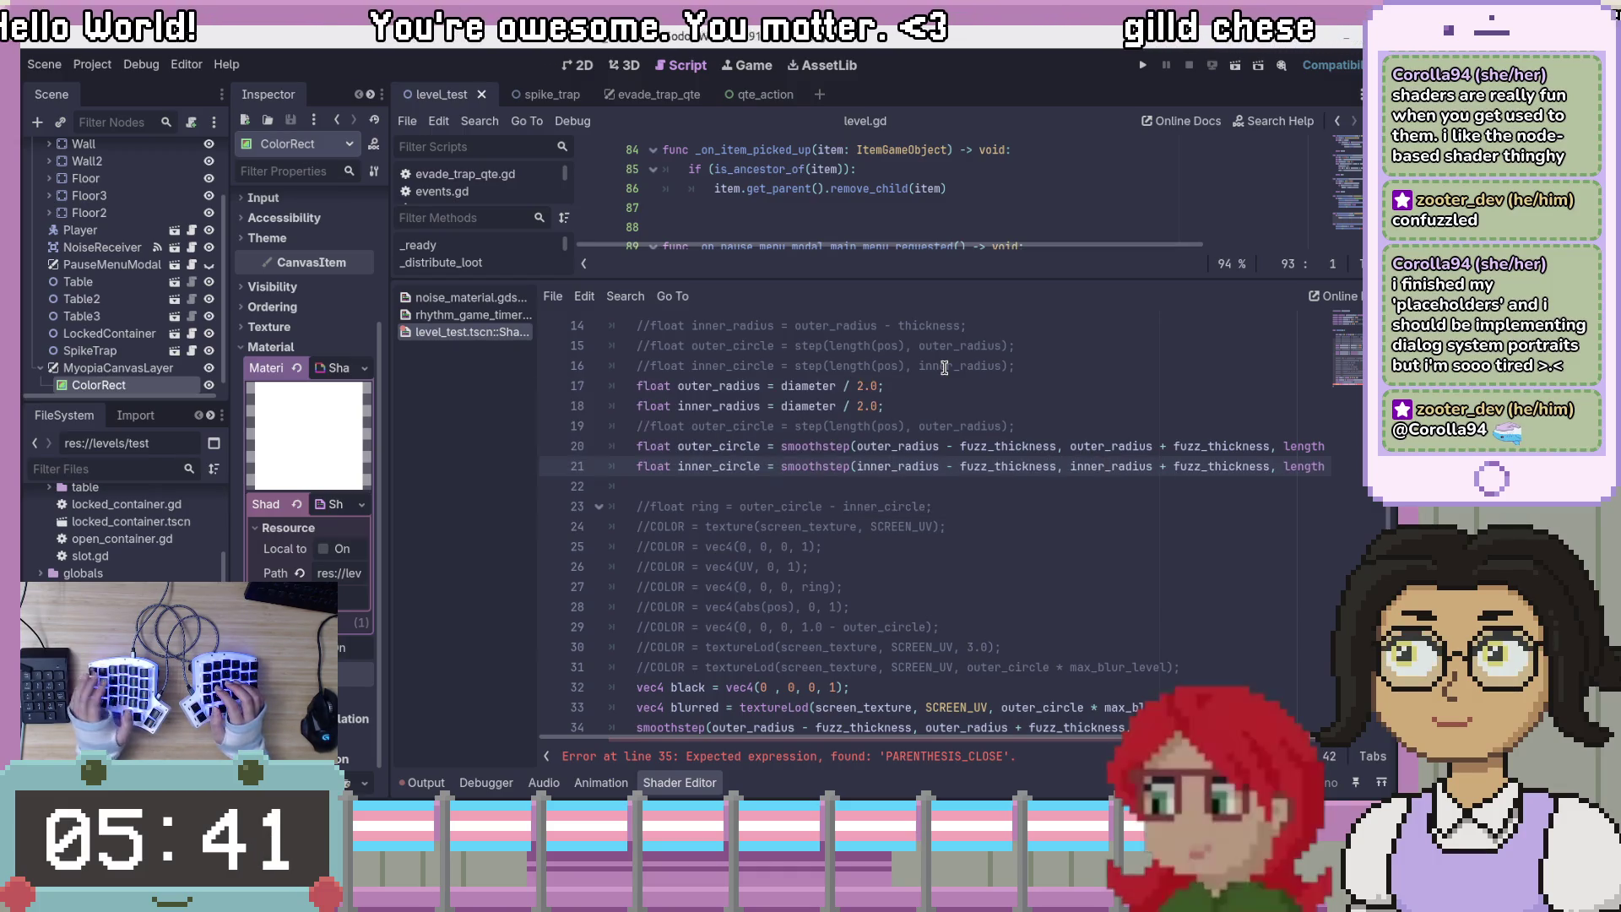
pyautogui.click(1029, 545)
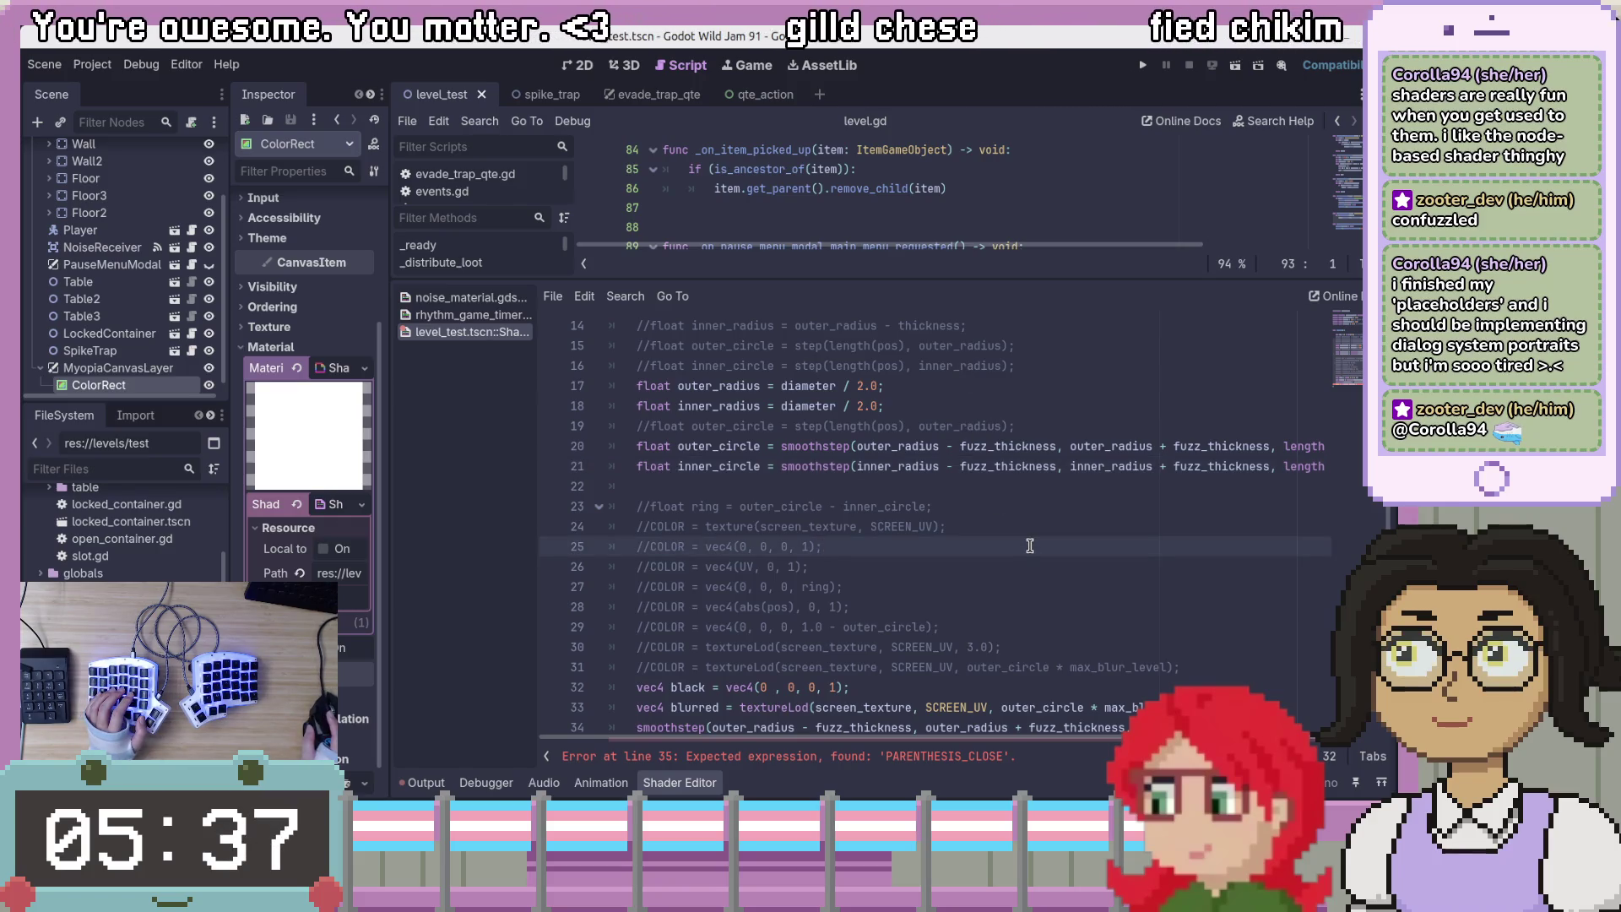
pyautogui.hscroll(2, 962, 591)
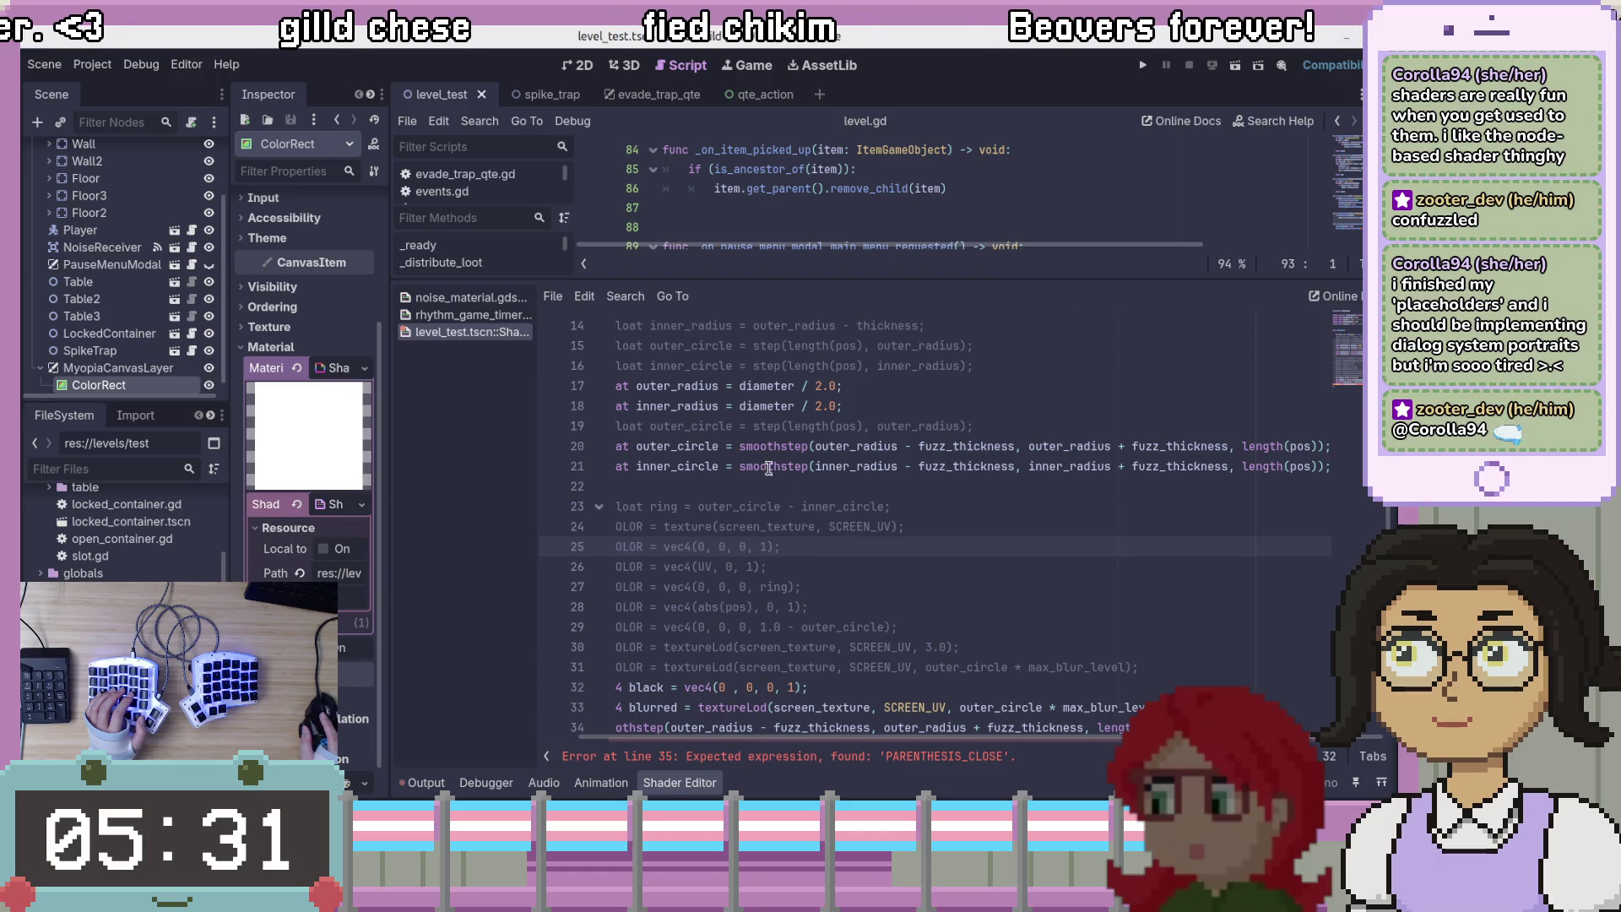
pyautogui.click(815, 406)
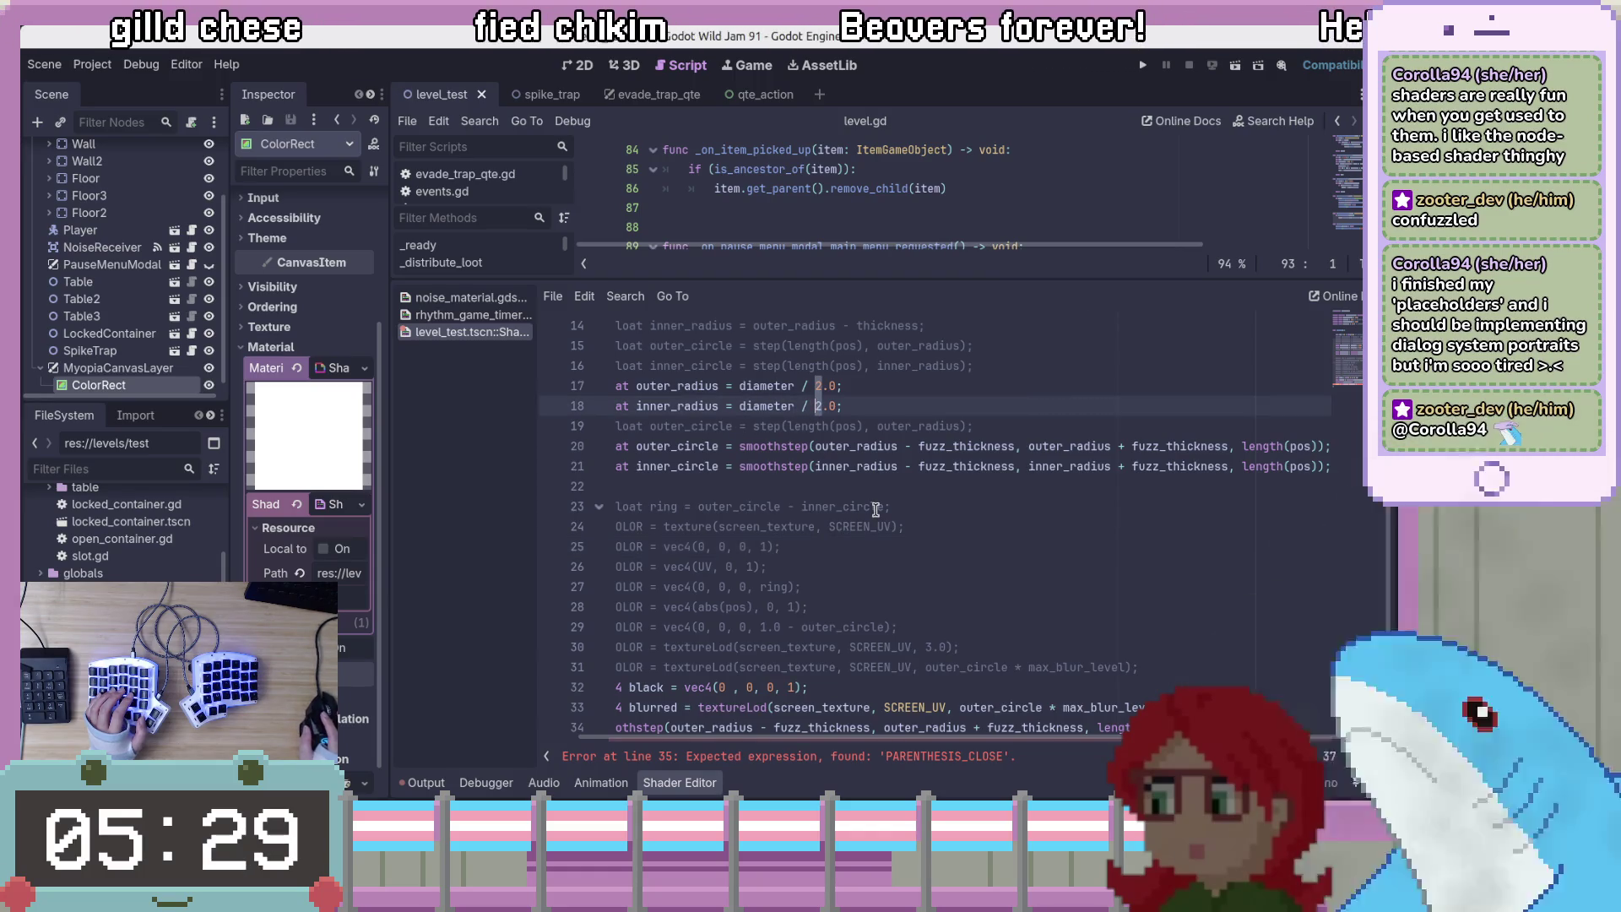
# - Change line 18's divisor from 2.0 to 3.0 so inner_radius is diameter / 3.0
pyautogui.press('Delete')
pyautogui.write('3')
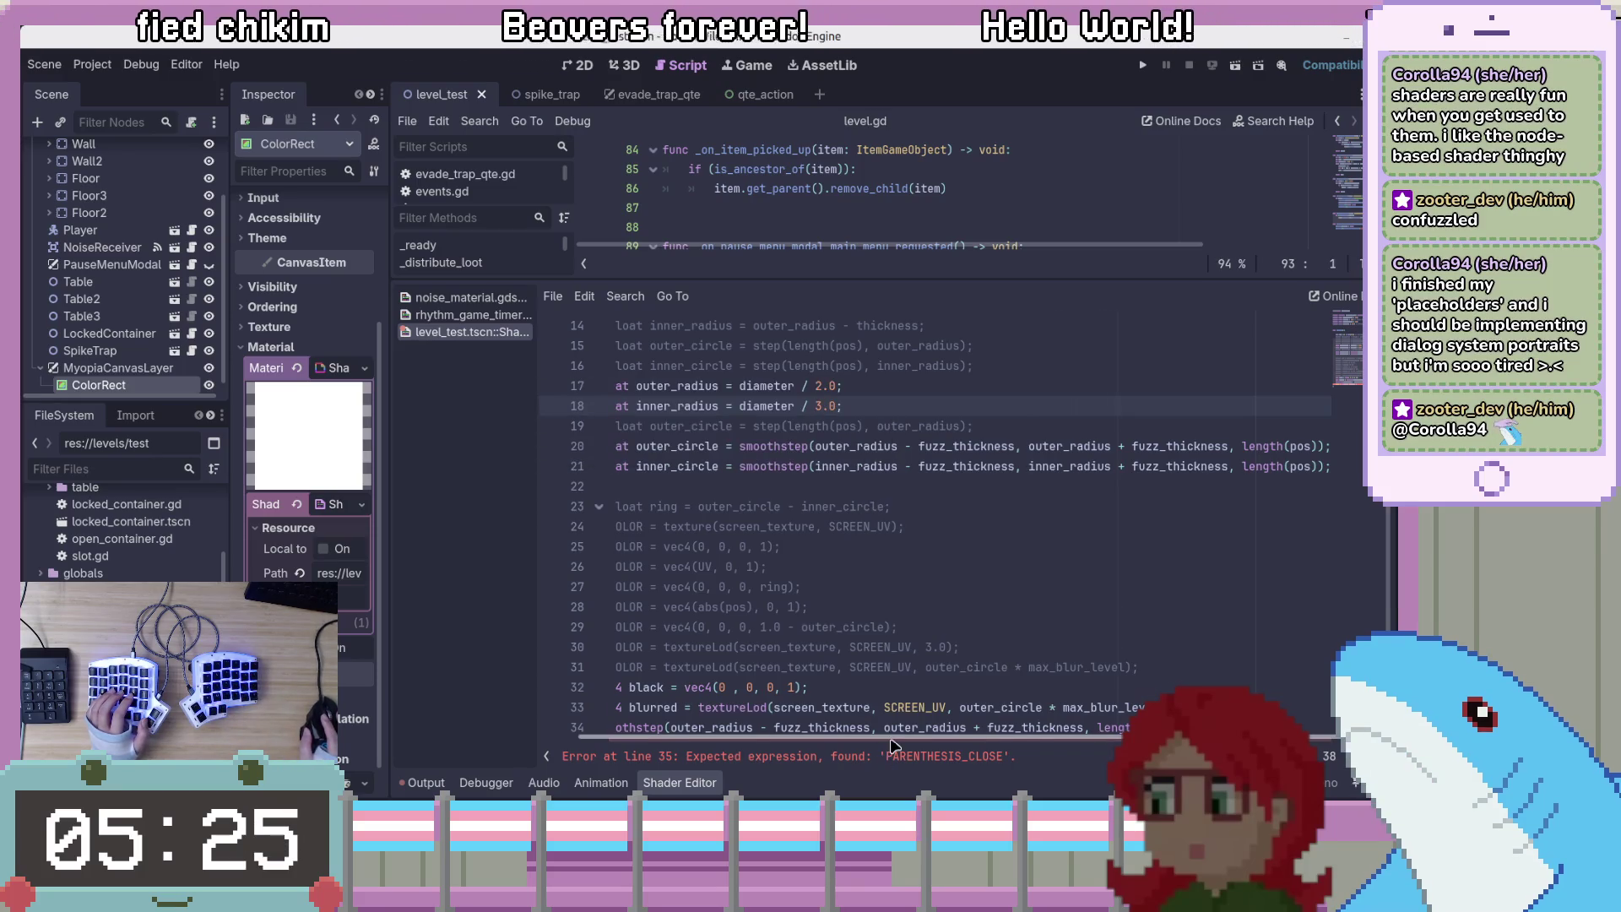
pyautogui.hscroll(-2, 894, 745)
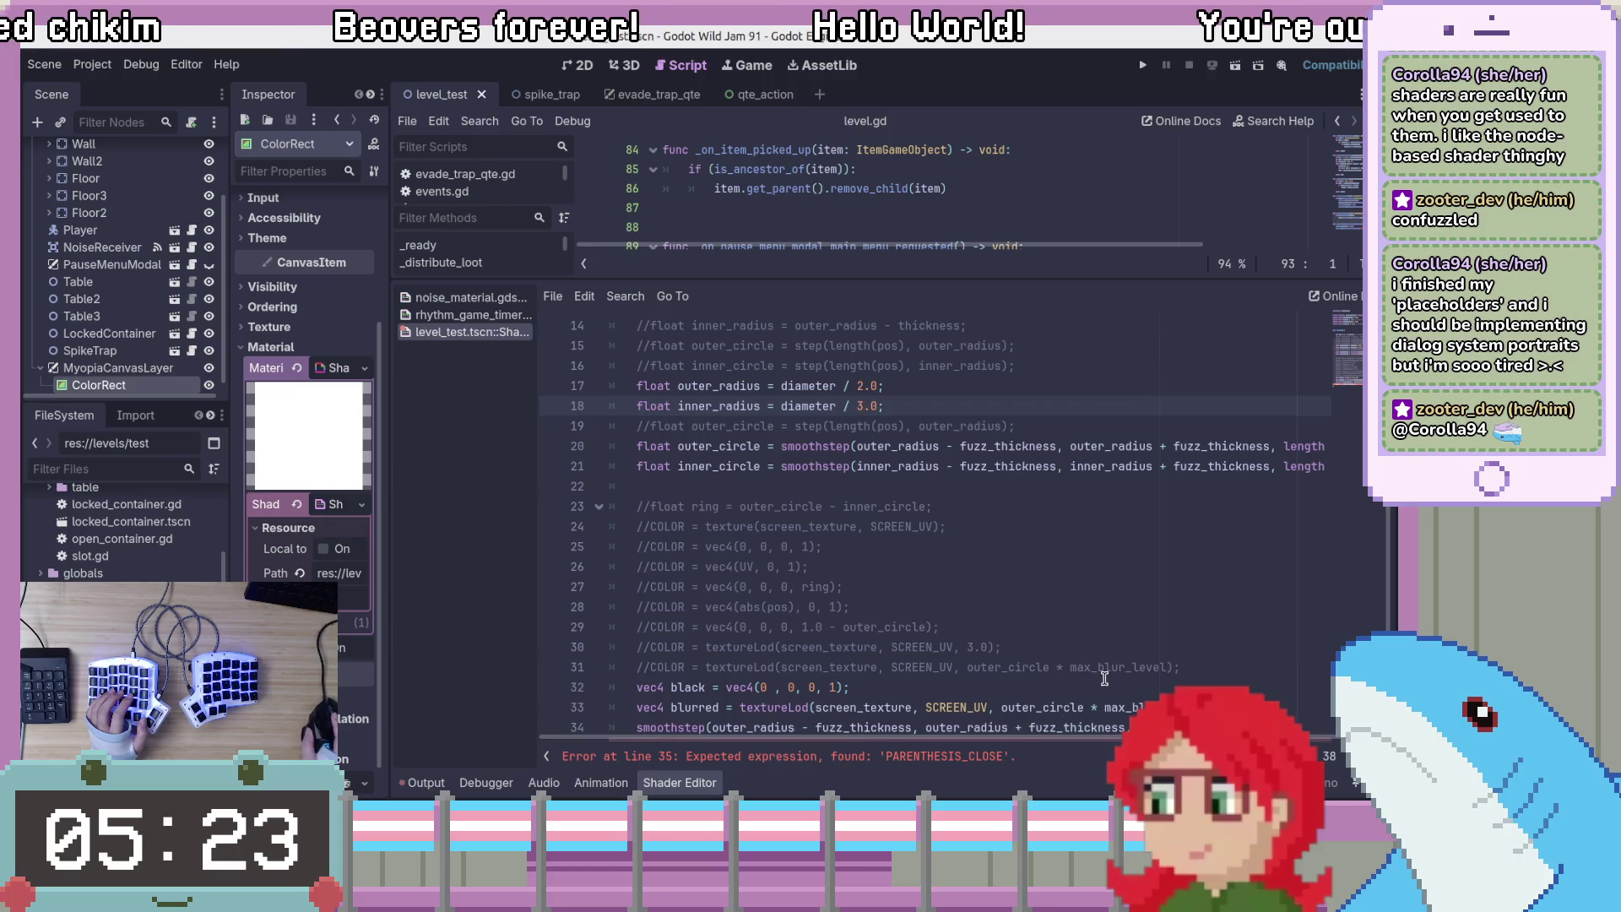
pyautogui.scroll(-1, 1104, 678)
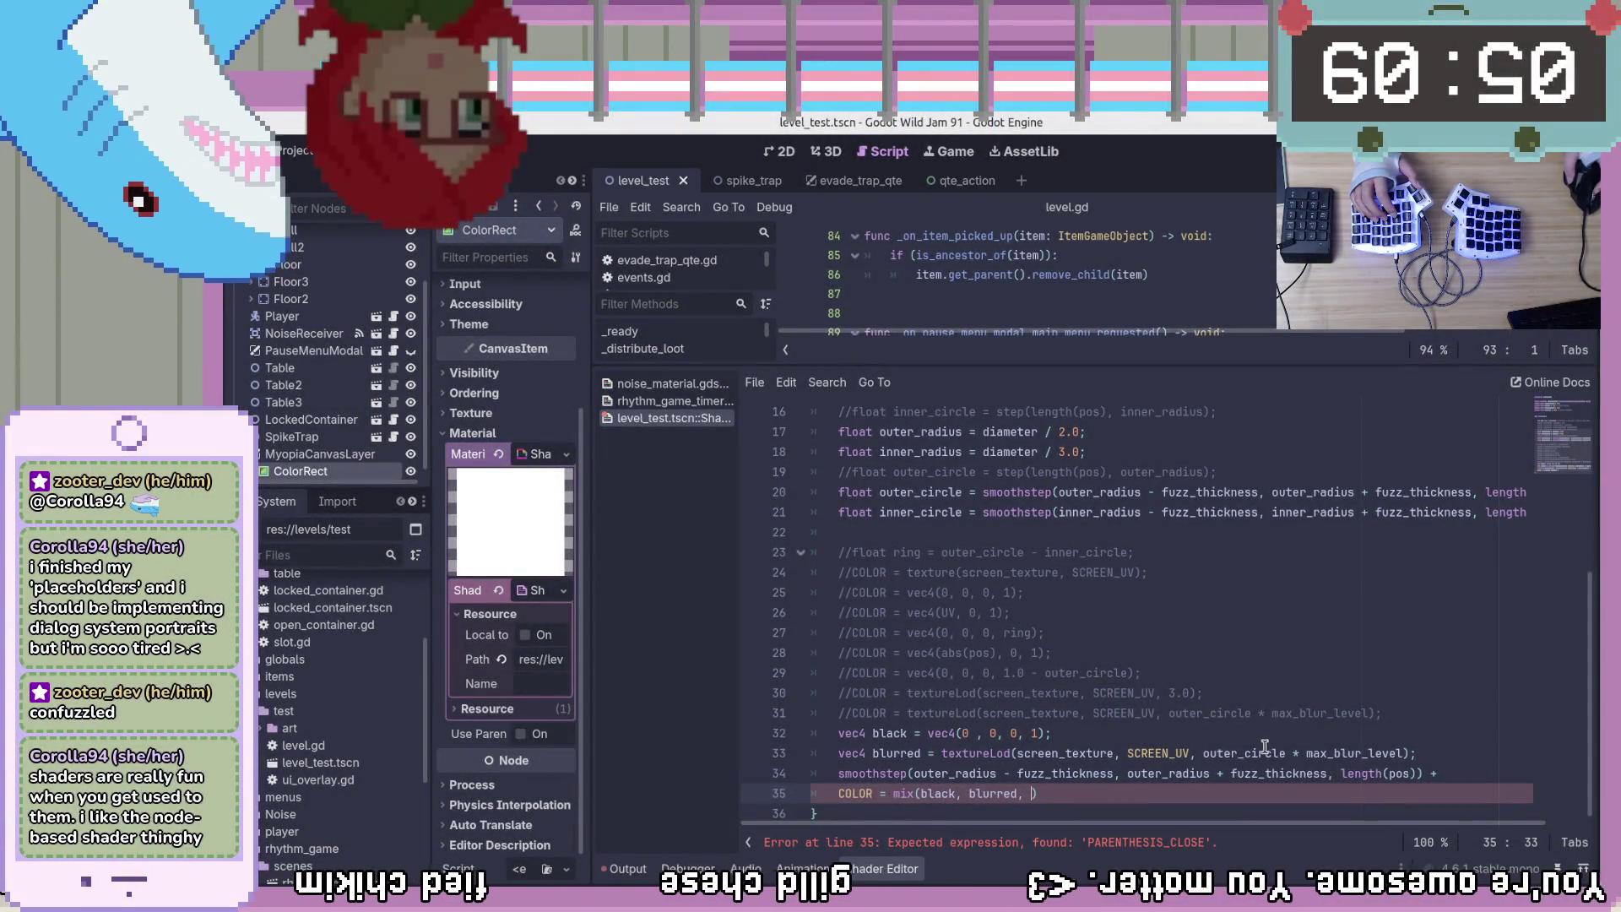
pyautogui.click(1031, 793)
# - Finish line 35 as COLOR = mix(black, blurred, inner_circle); and switch to the 2D view
pyautogui.press('Left')
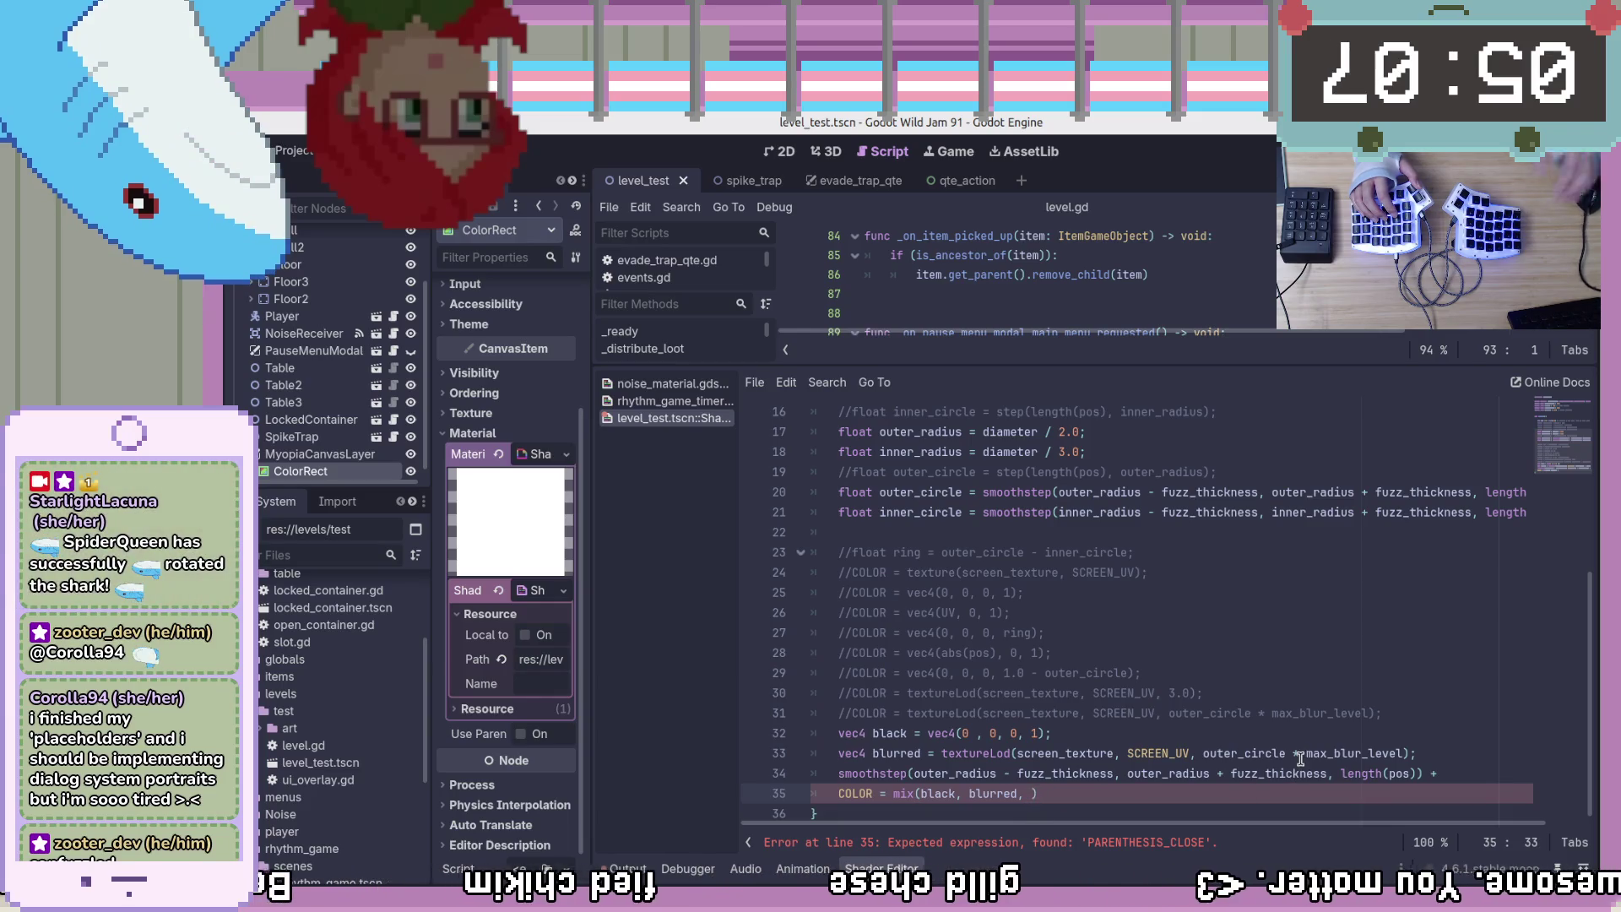
pyautogui.write('inner')
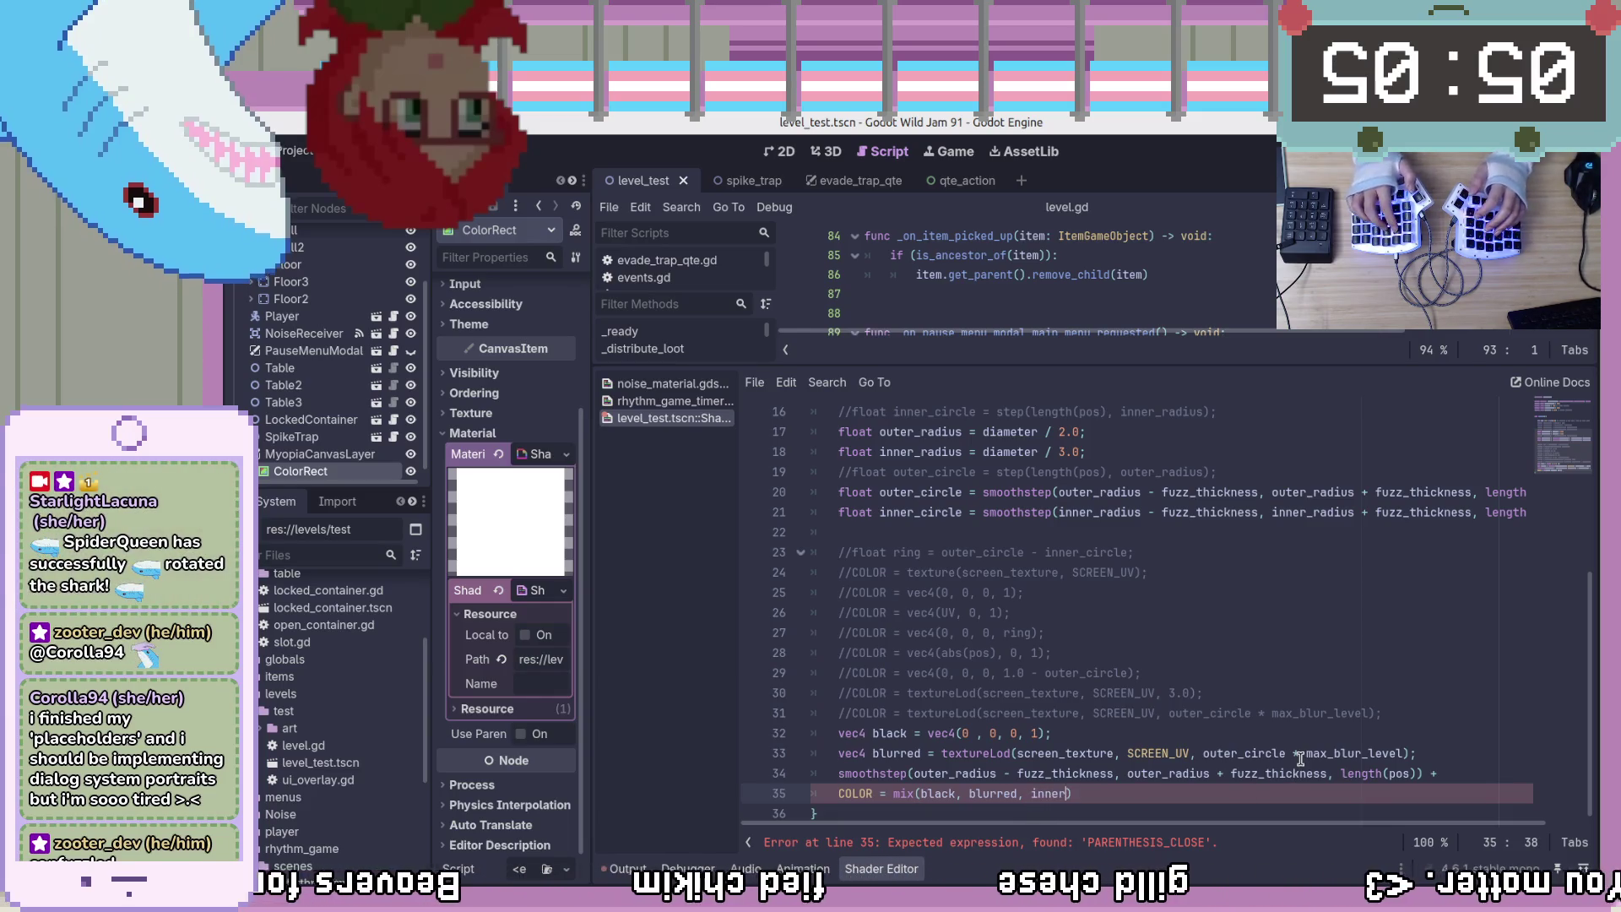
pyautogui.write('_cir')
pyautogui.press('Return')
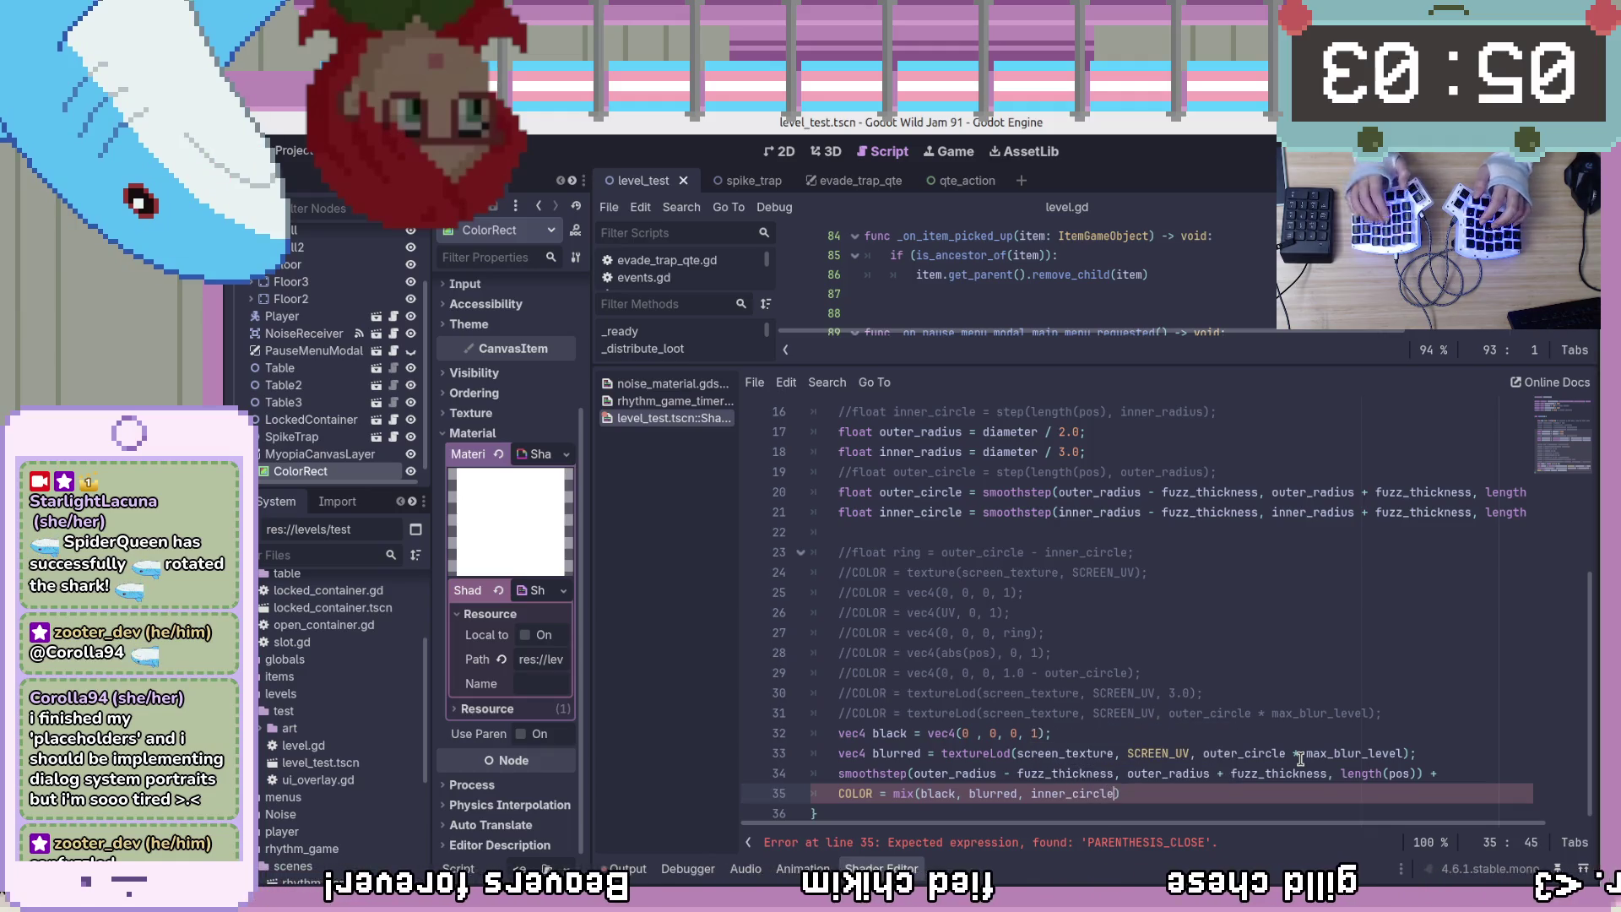
pyautogui.write(')')
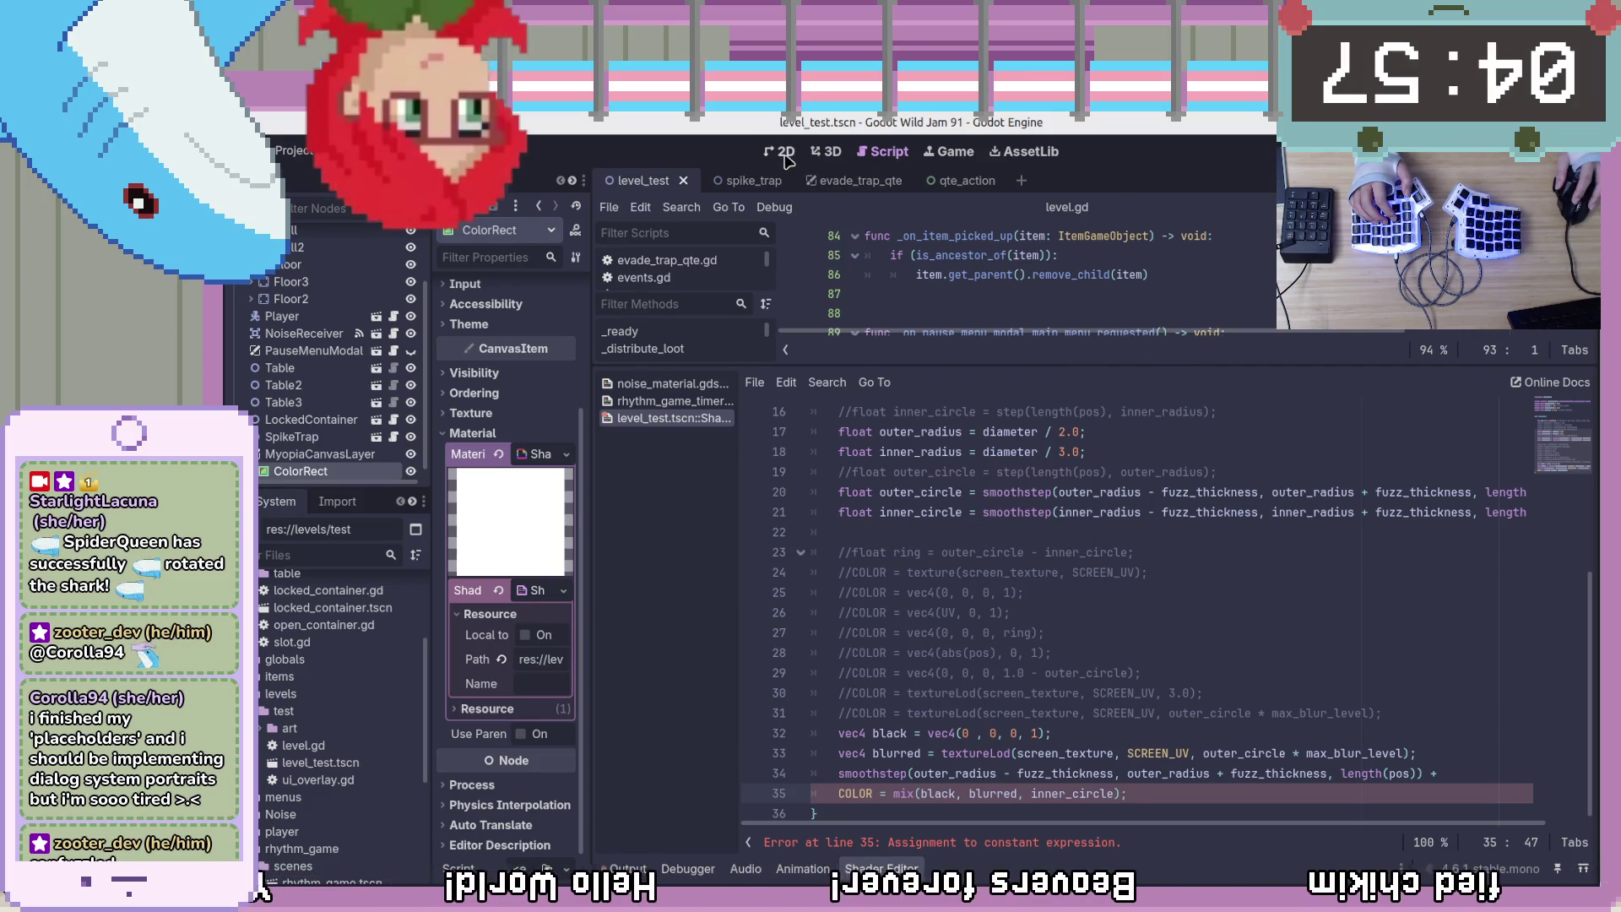
pyautogui.hotkey('ctrl', 'F1')
pyautogui.click(1458, 771)
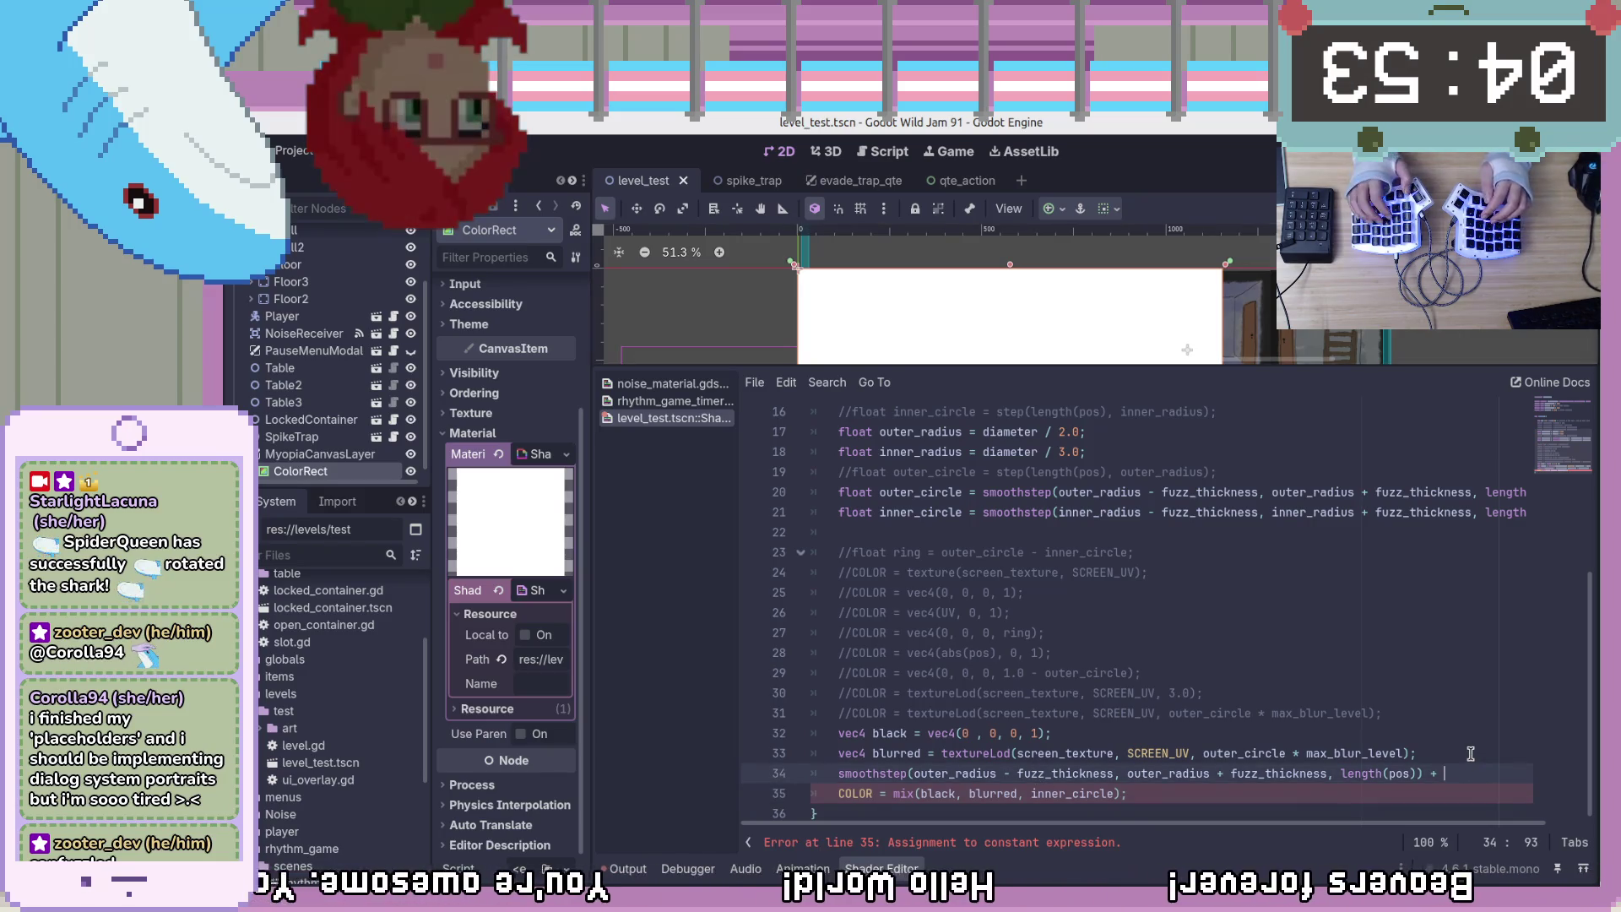
# - Delete the dangling smoothstep line and enlarge the 2D viewport to see the blurred overlay
pyautogui.hotkey('ctrl', 'shift', 'k')
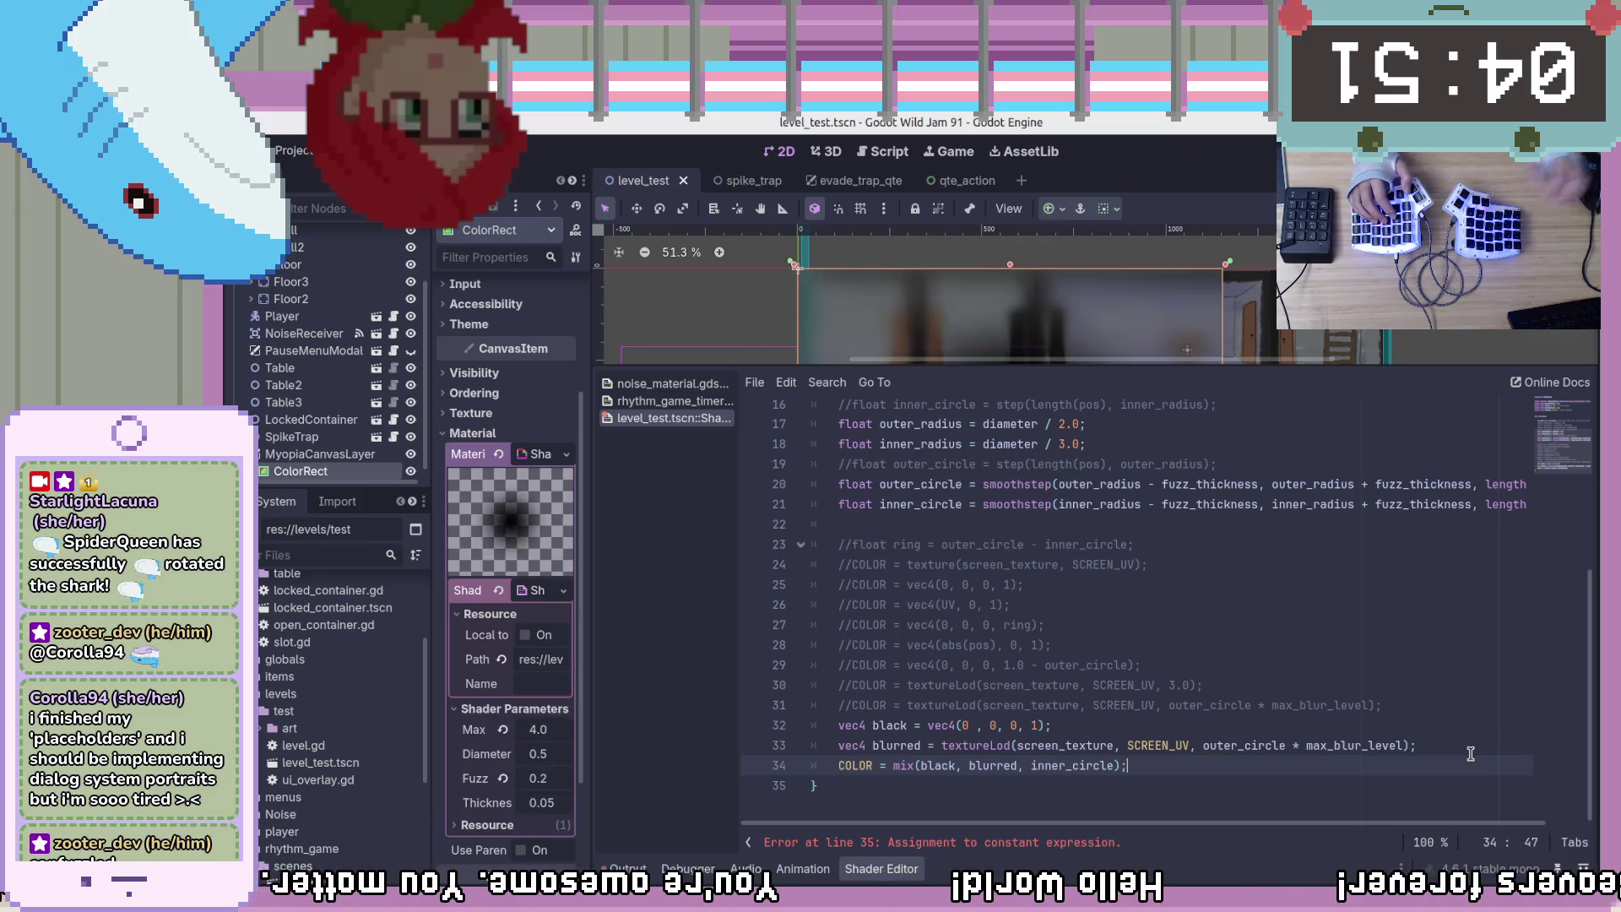
pyautogui.moveTo(1332, 365)
pyautogui.mouseDown()
pyautogui.moveTo(1301, 626)
pyautogui.moveTo(1308, 578)
pyautogui.mouseUp()
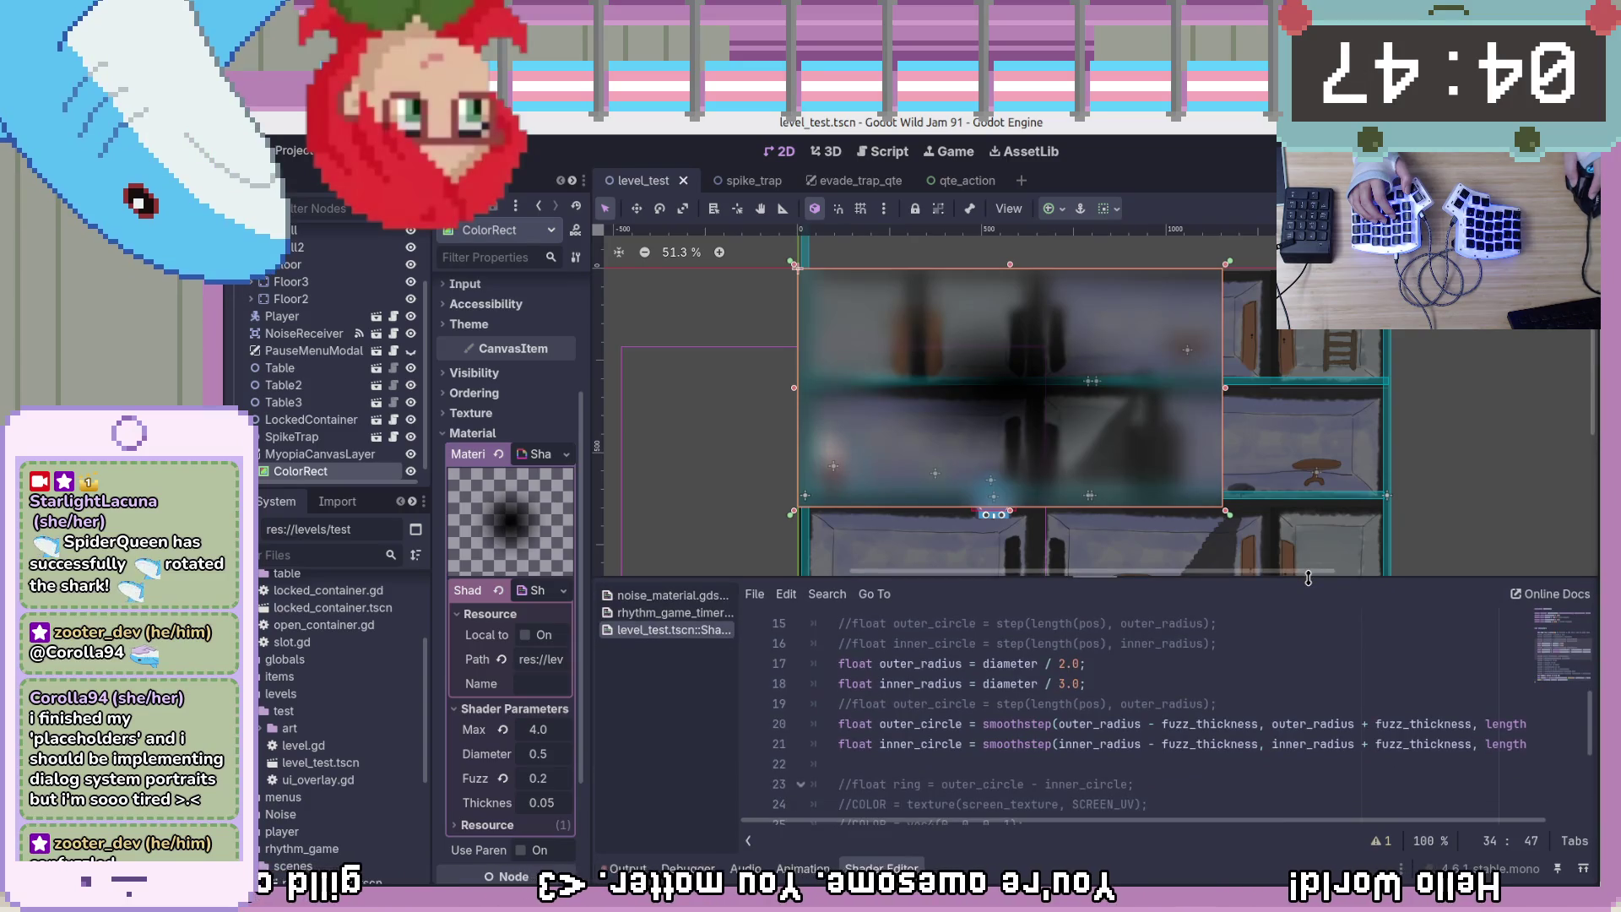
pyautogui.scroll(-4, 1302, 713)
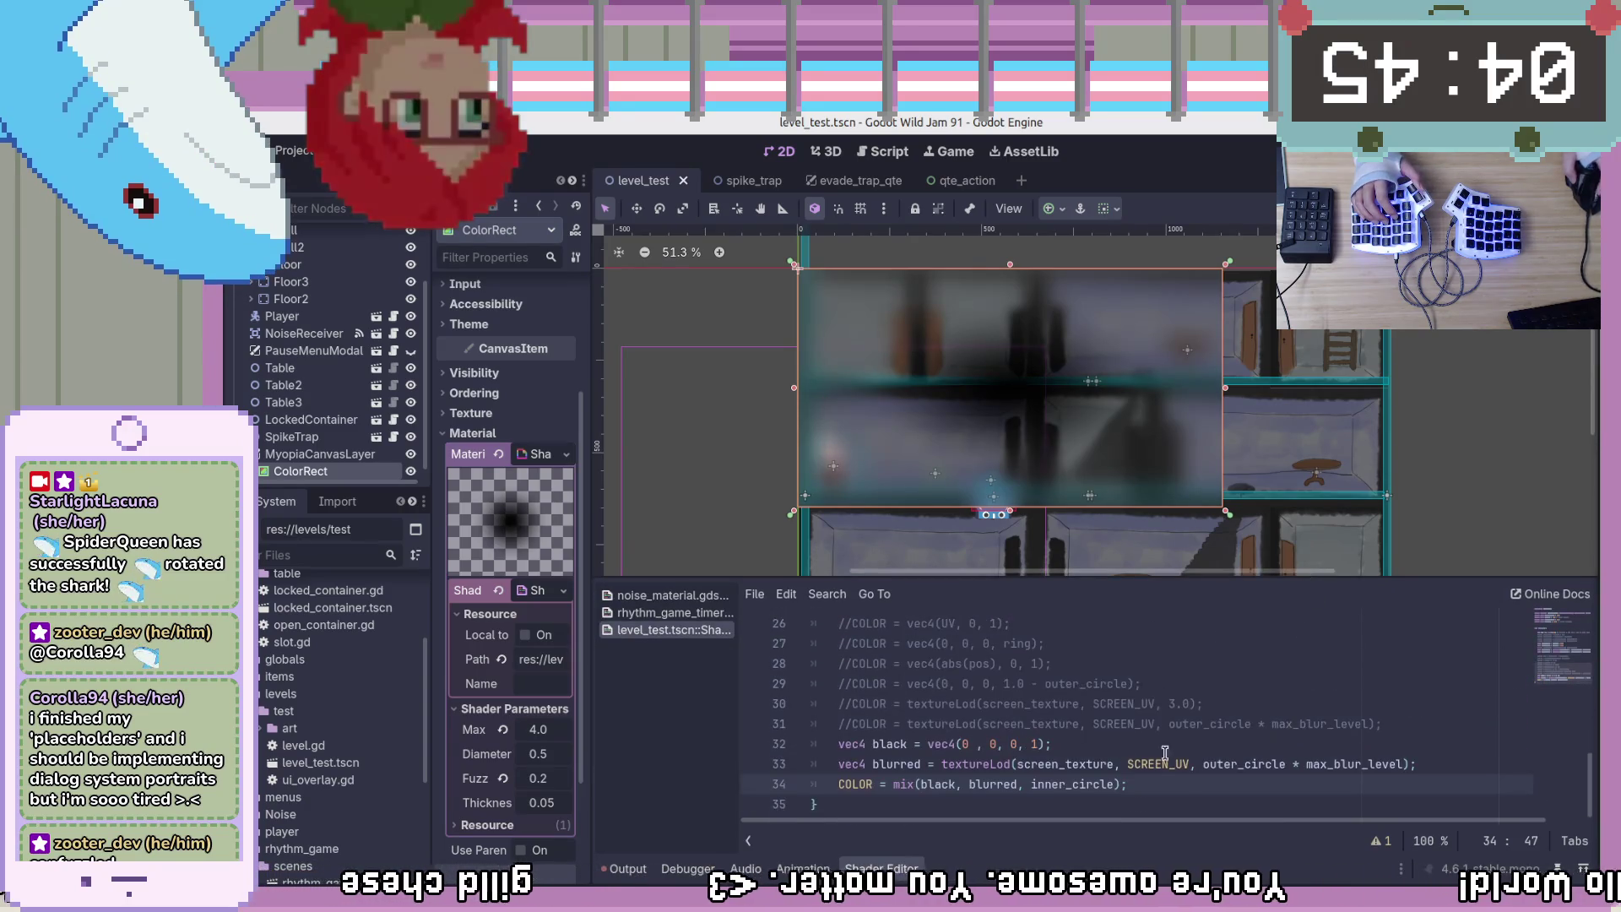
pyautogui.click(968, 784)
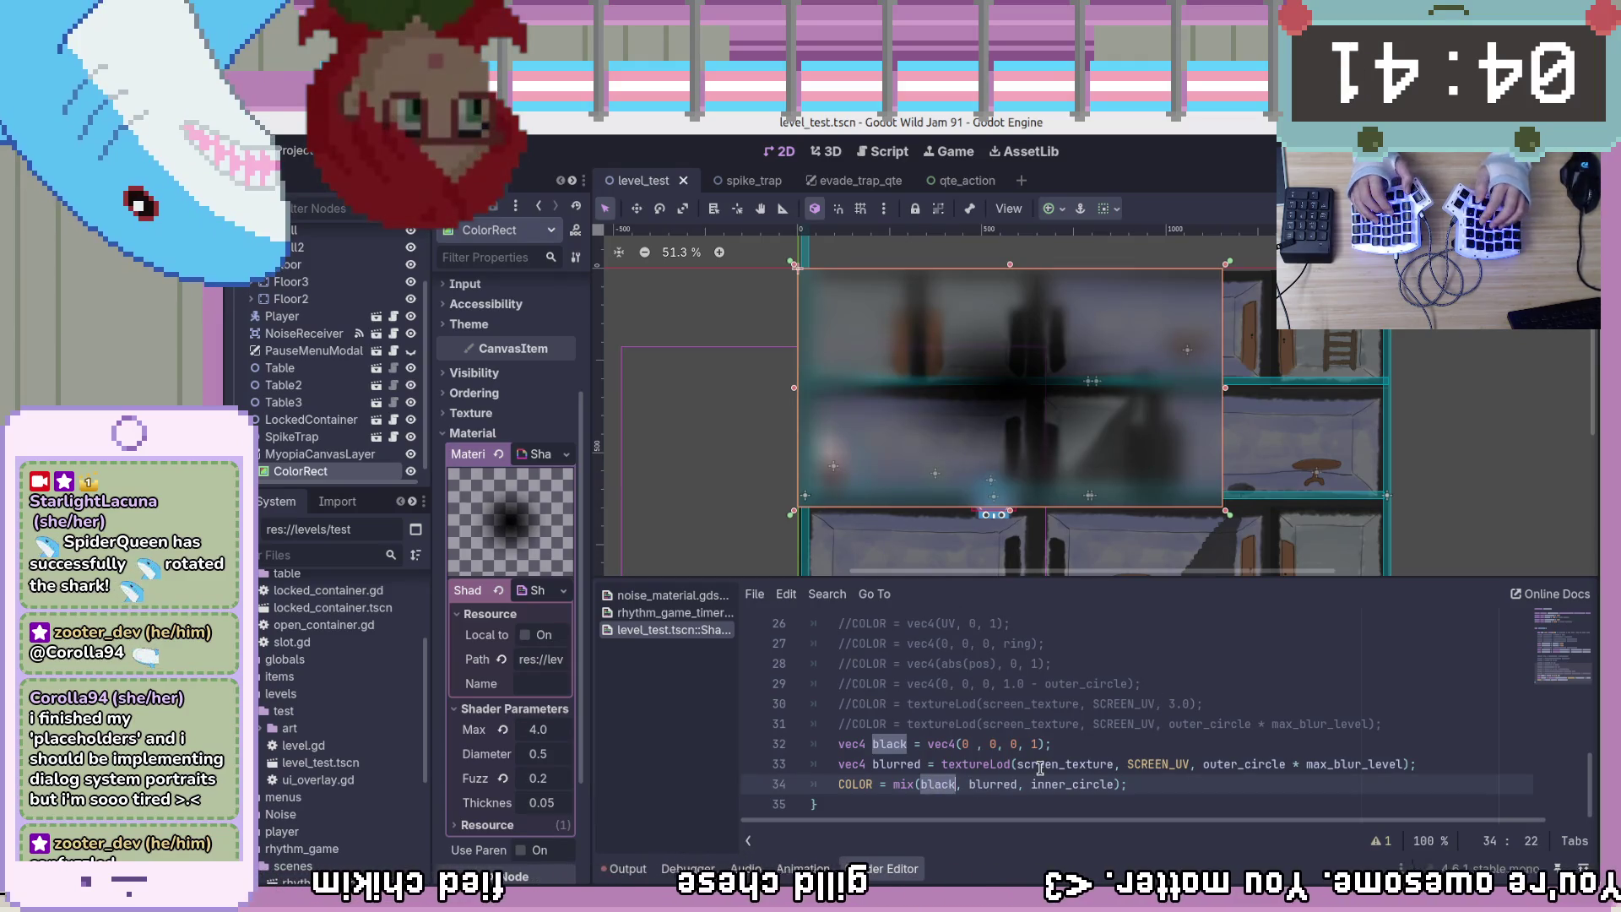
# - Change line 34 to mix(blurred, black, inner_circle) using autocomplete for both arguments
pyautogui.write('v')
pyautogui.press('BackSpace')
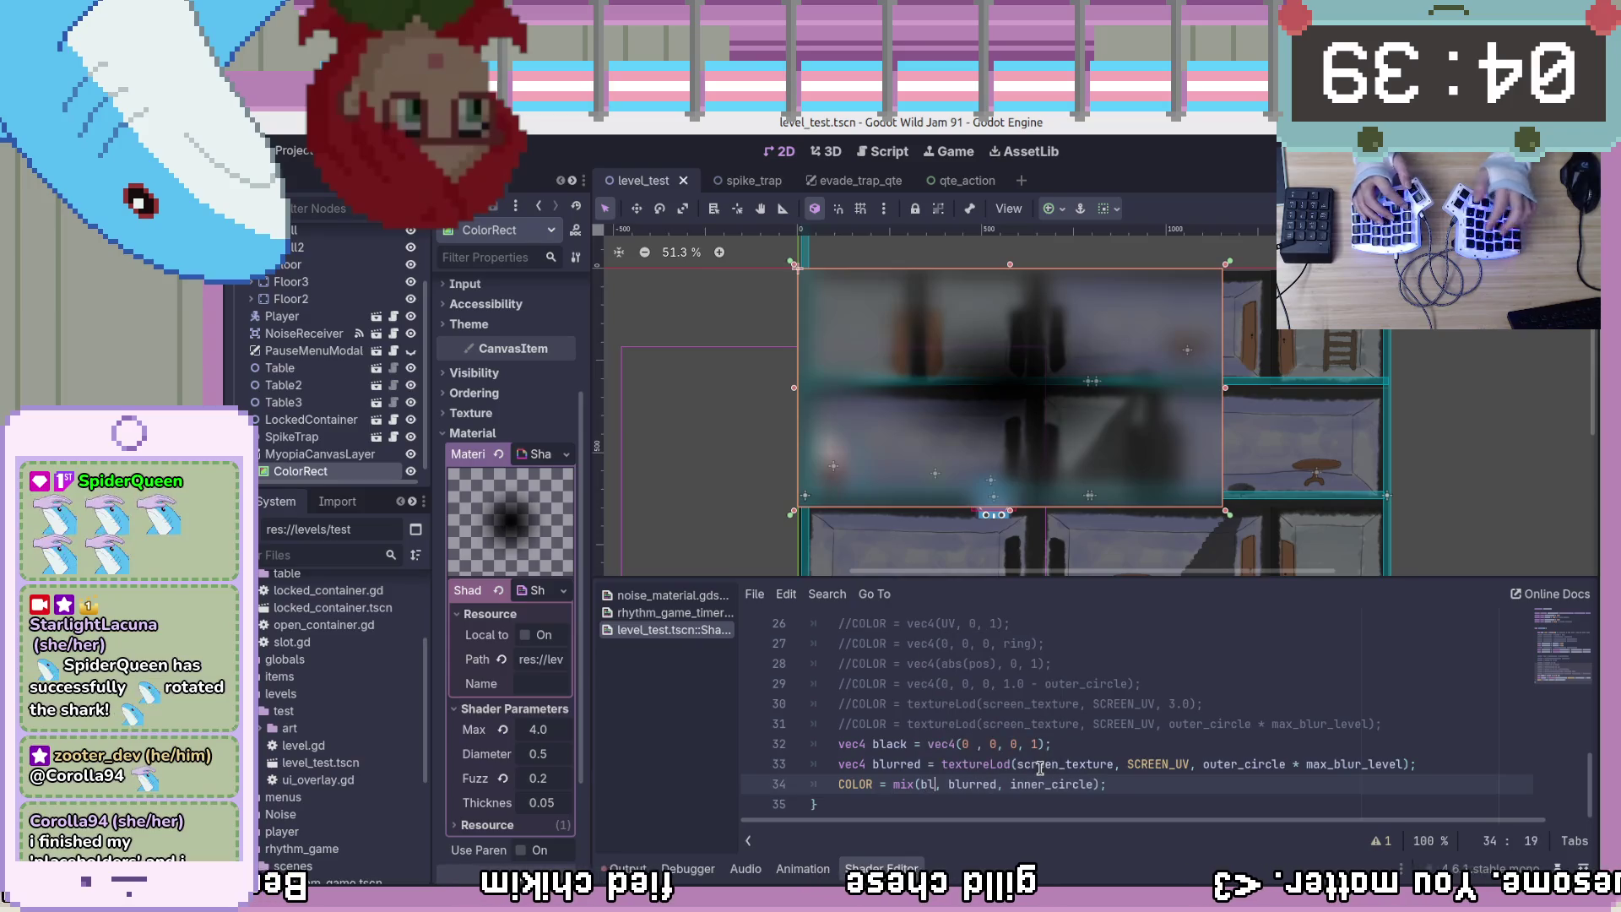
pyautogui.write('bl')
pyautogui.press('Return')
pyautogui.hotkey('ctrl', 'shift', 'Right')
pyautogui.write(', blo')
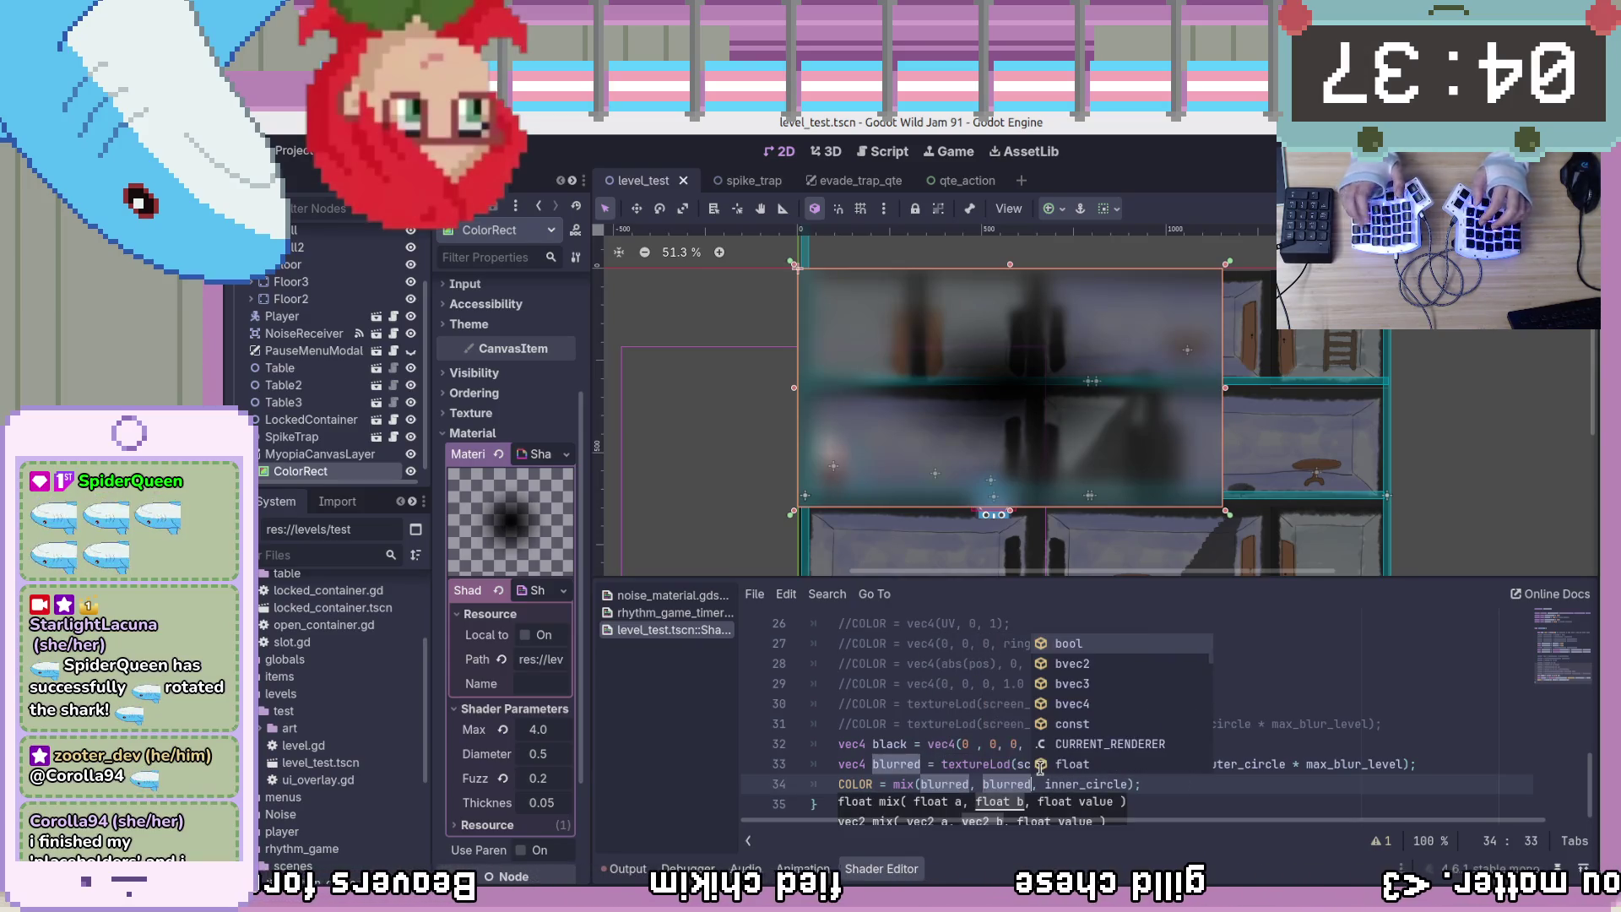
pyautogui.press('Return')
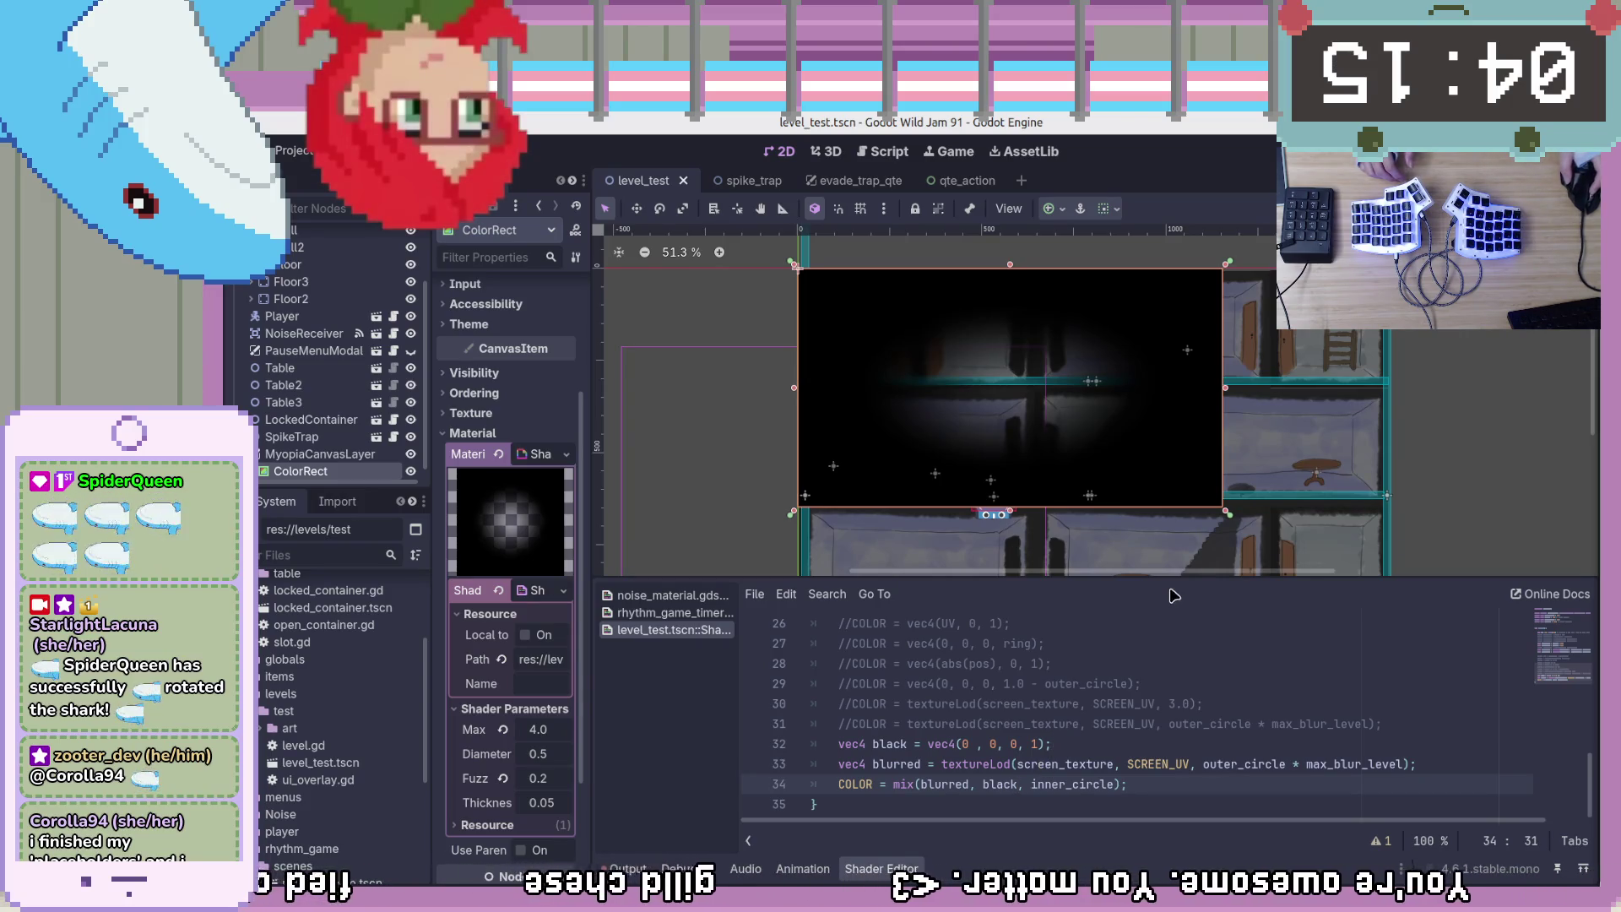
pyautogui.scroll(5, 1165, 675)
# - Change the inner radius on line 18 to diameter / 1.0 instead of 3.0
pyautogui.moveTo(1172, 581); pyautogui.dragTo(1169, 540)
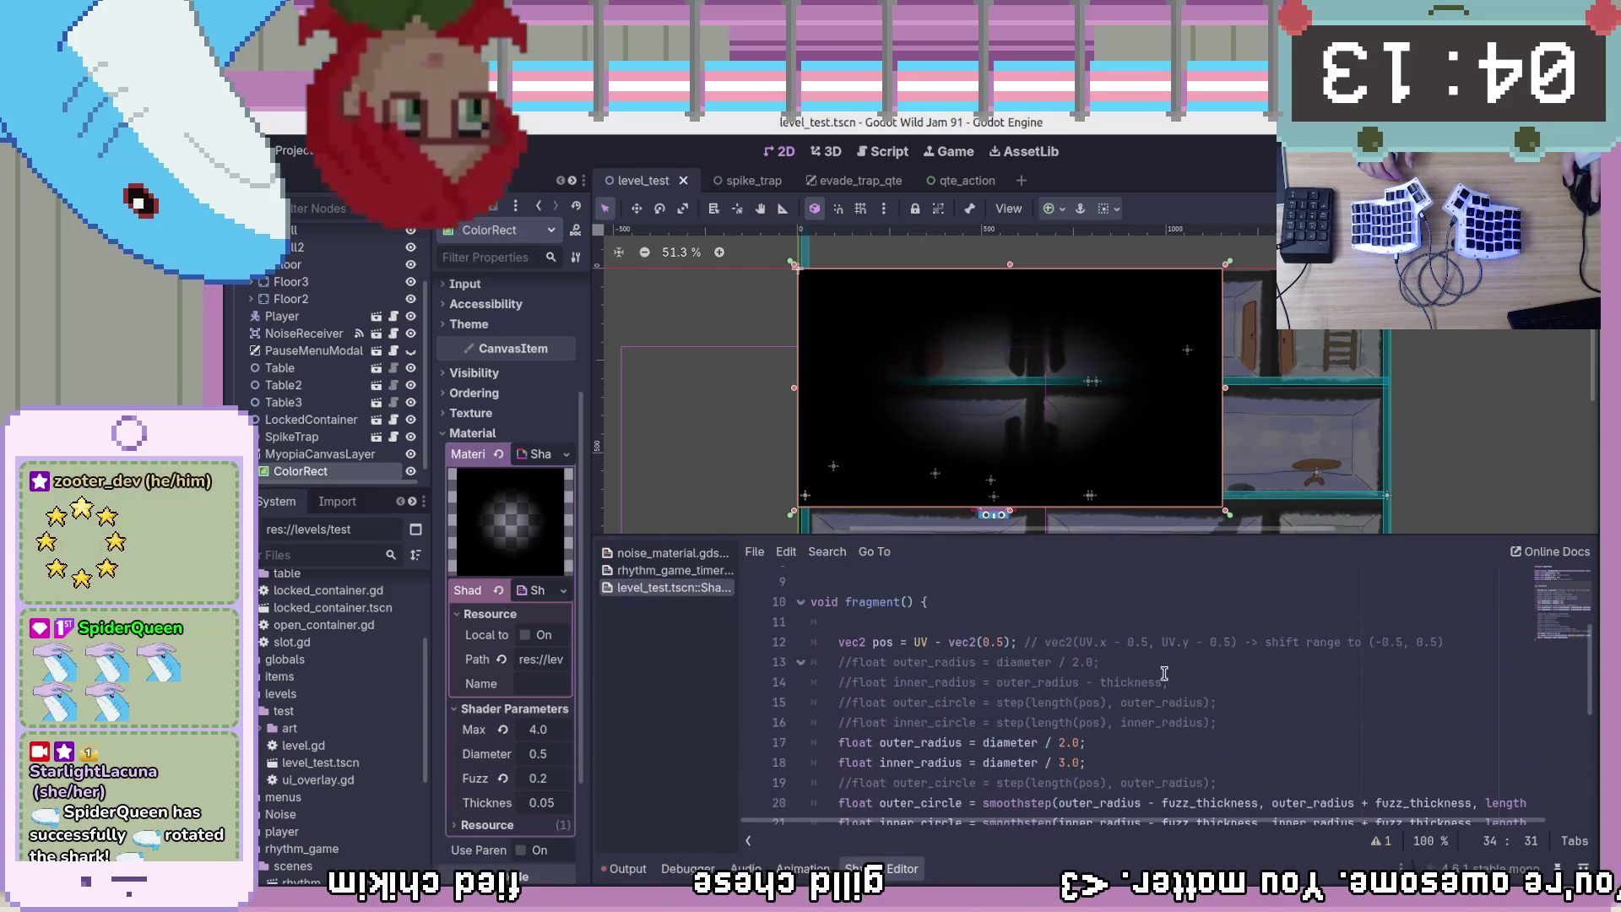
pyautogui.scroll(-1, 1163, 673)
pyautogui.moveTo(1116, 821); pyautogui.dragTo(1155, 822)
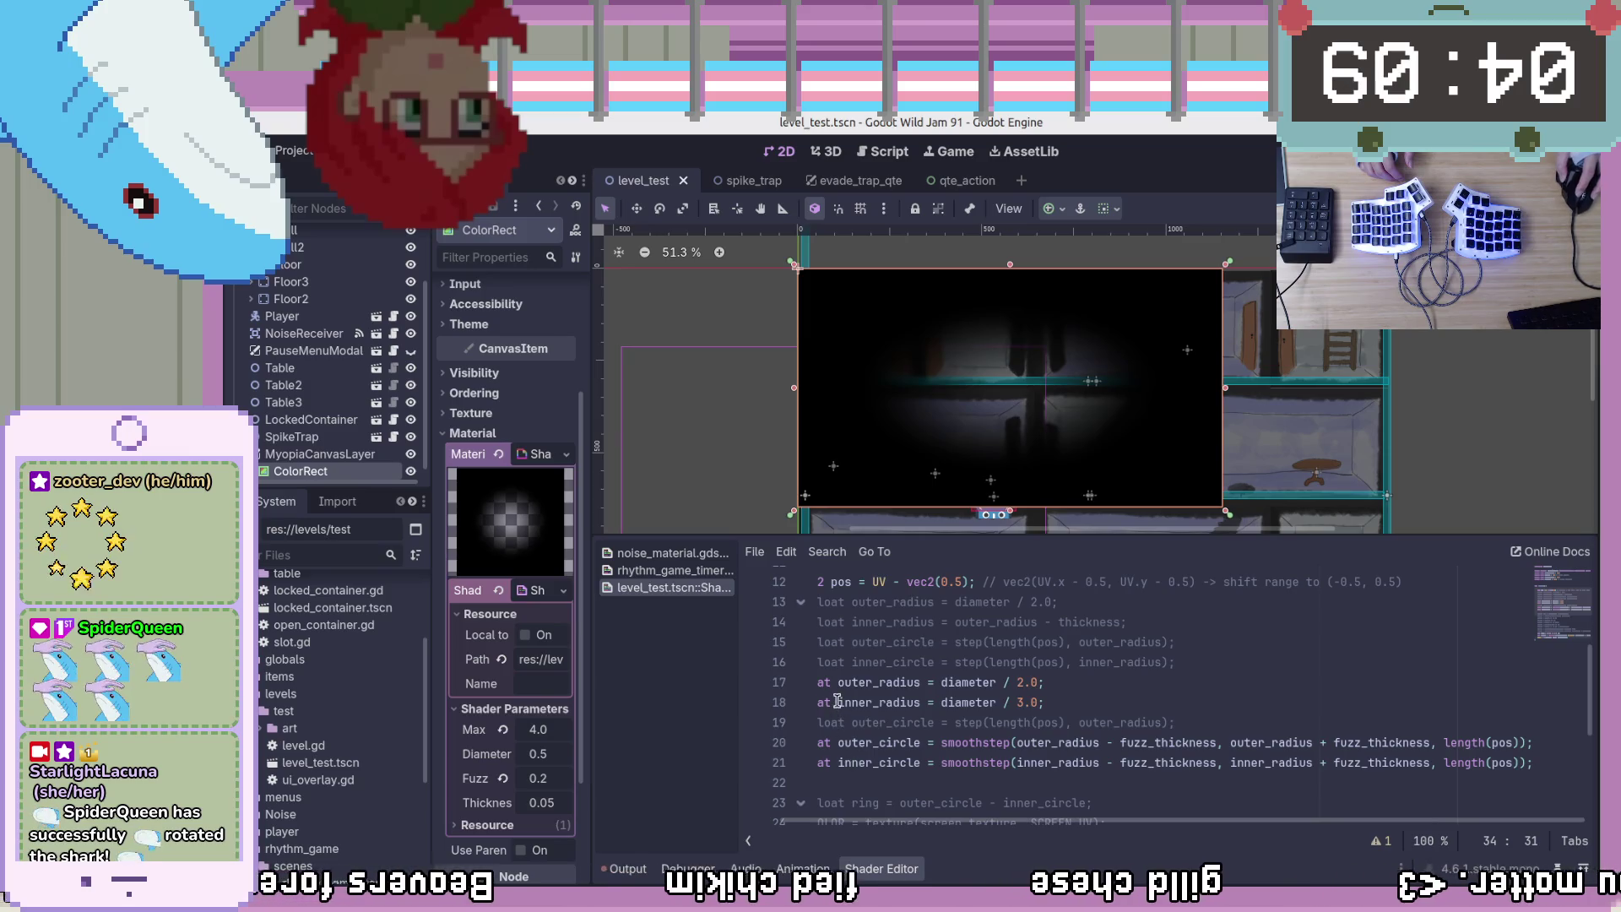
pyautogui.moveTo(836, 701); pyautogui.dragTo(1063, 703)
pyautogui.click(1177, 705)
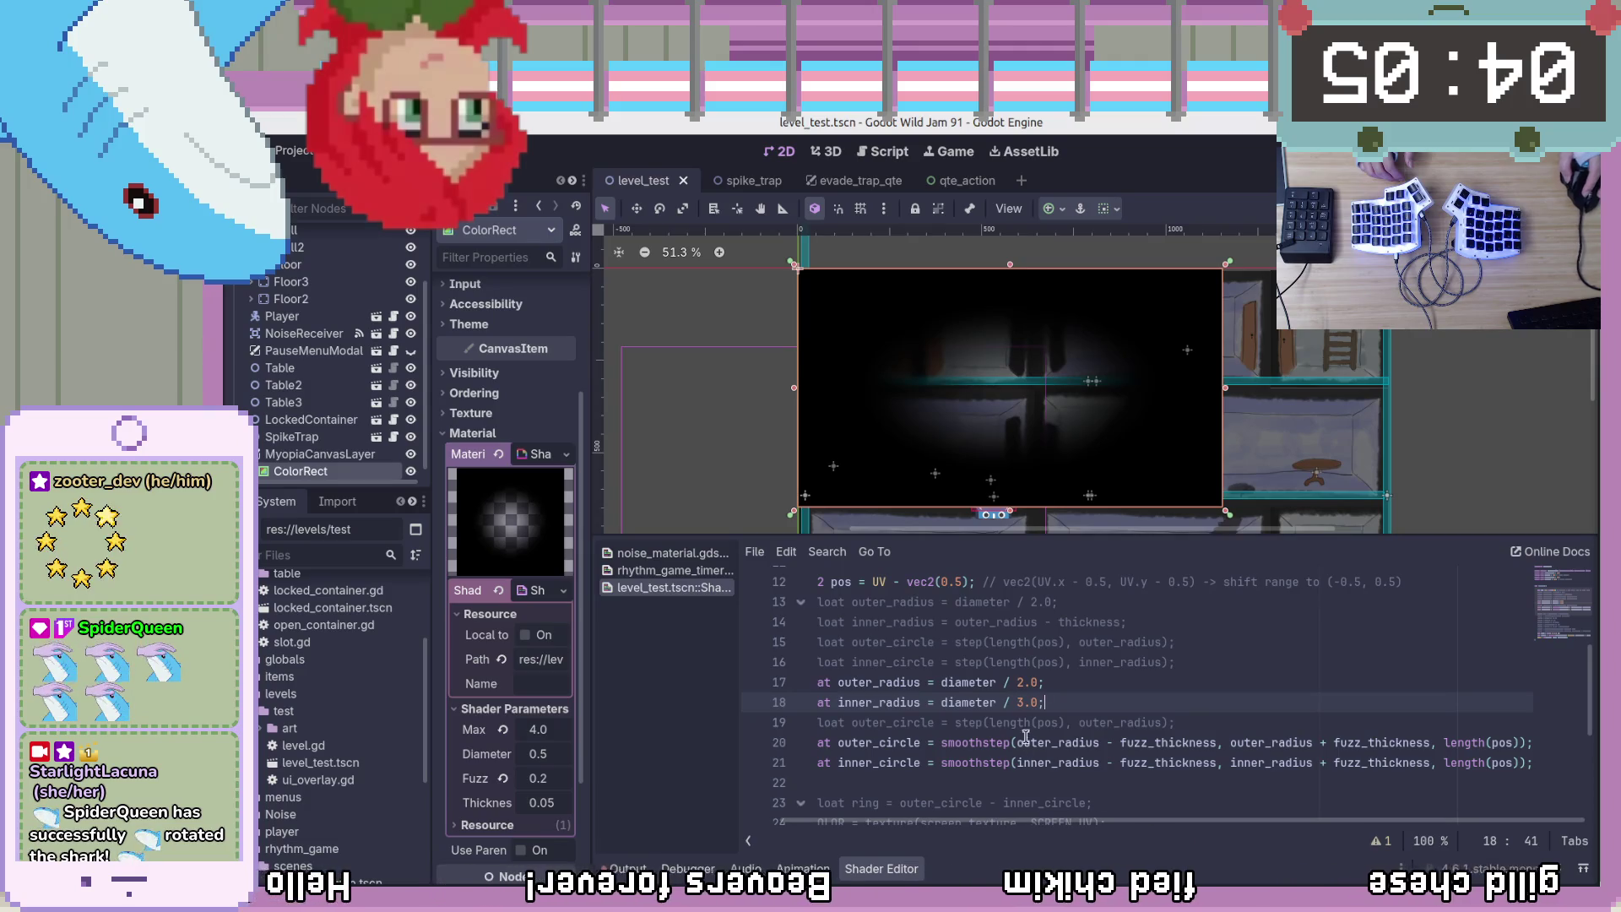
pyautogui.doubleClick(1037, 704)
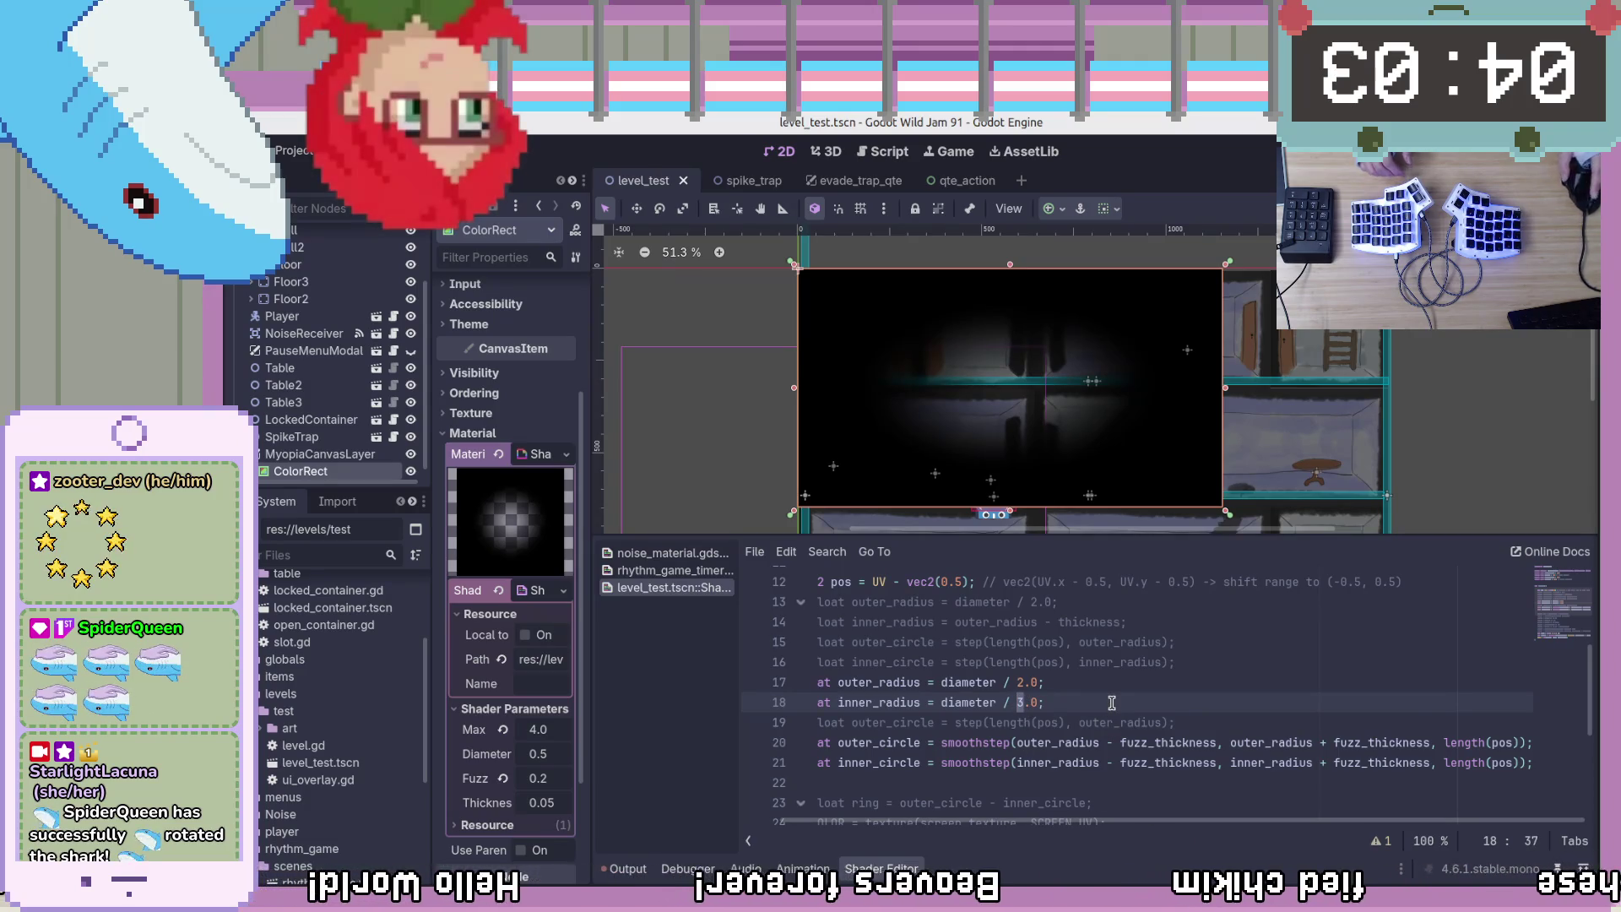
pyautogui.press('Right')
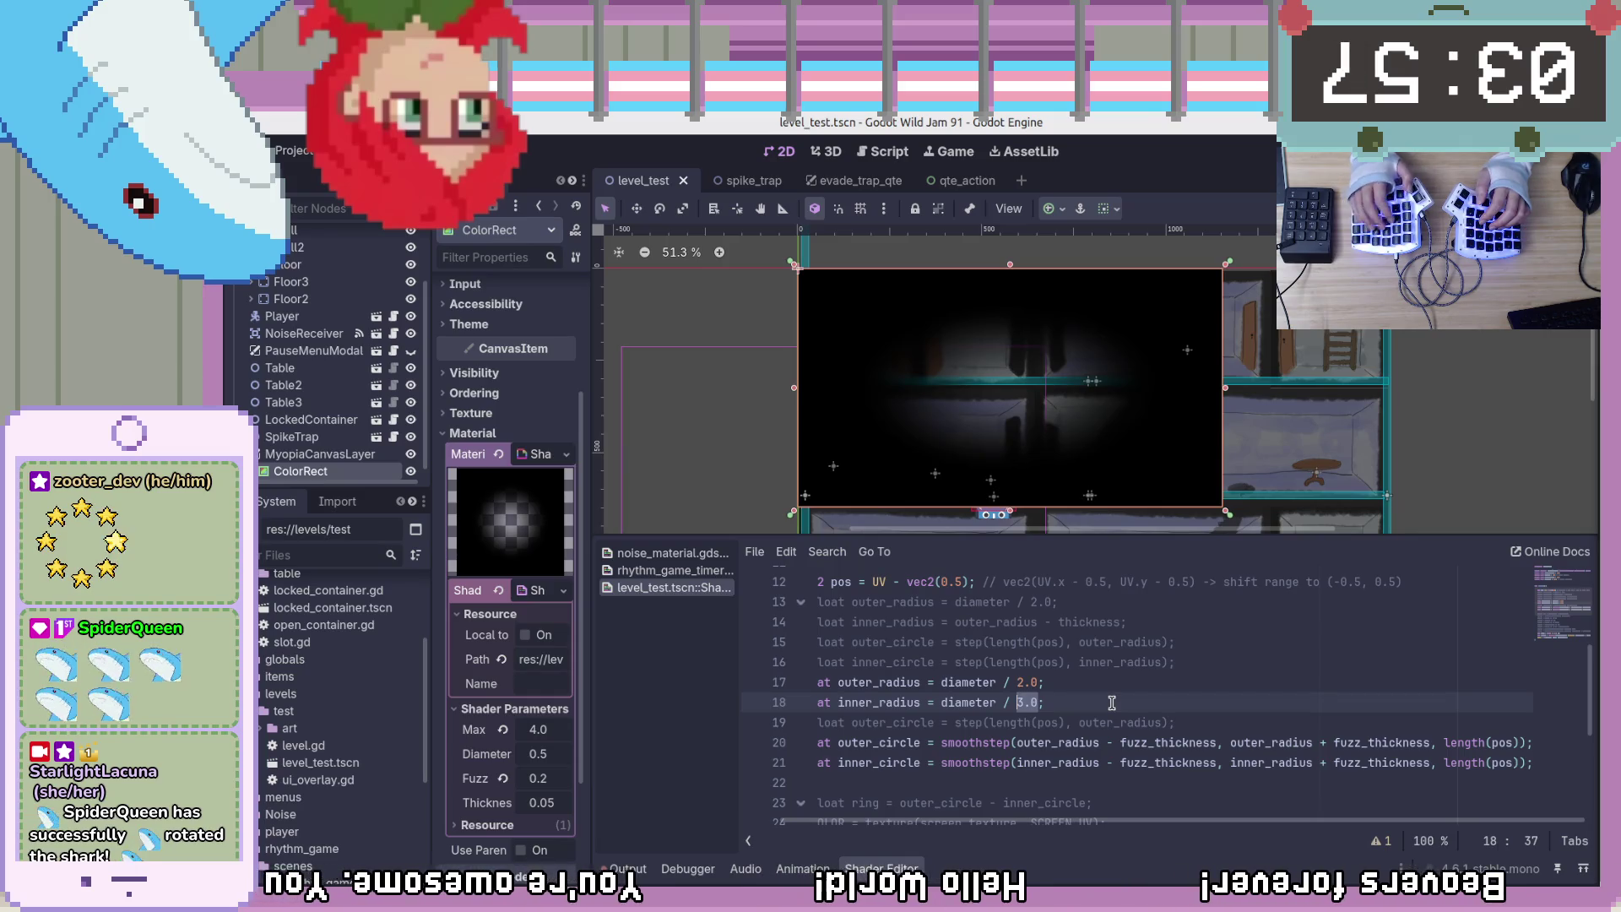
pyautogui.write('1.0')
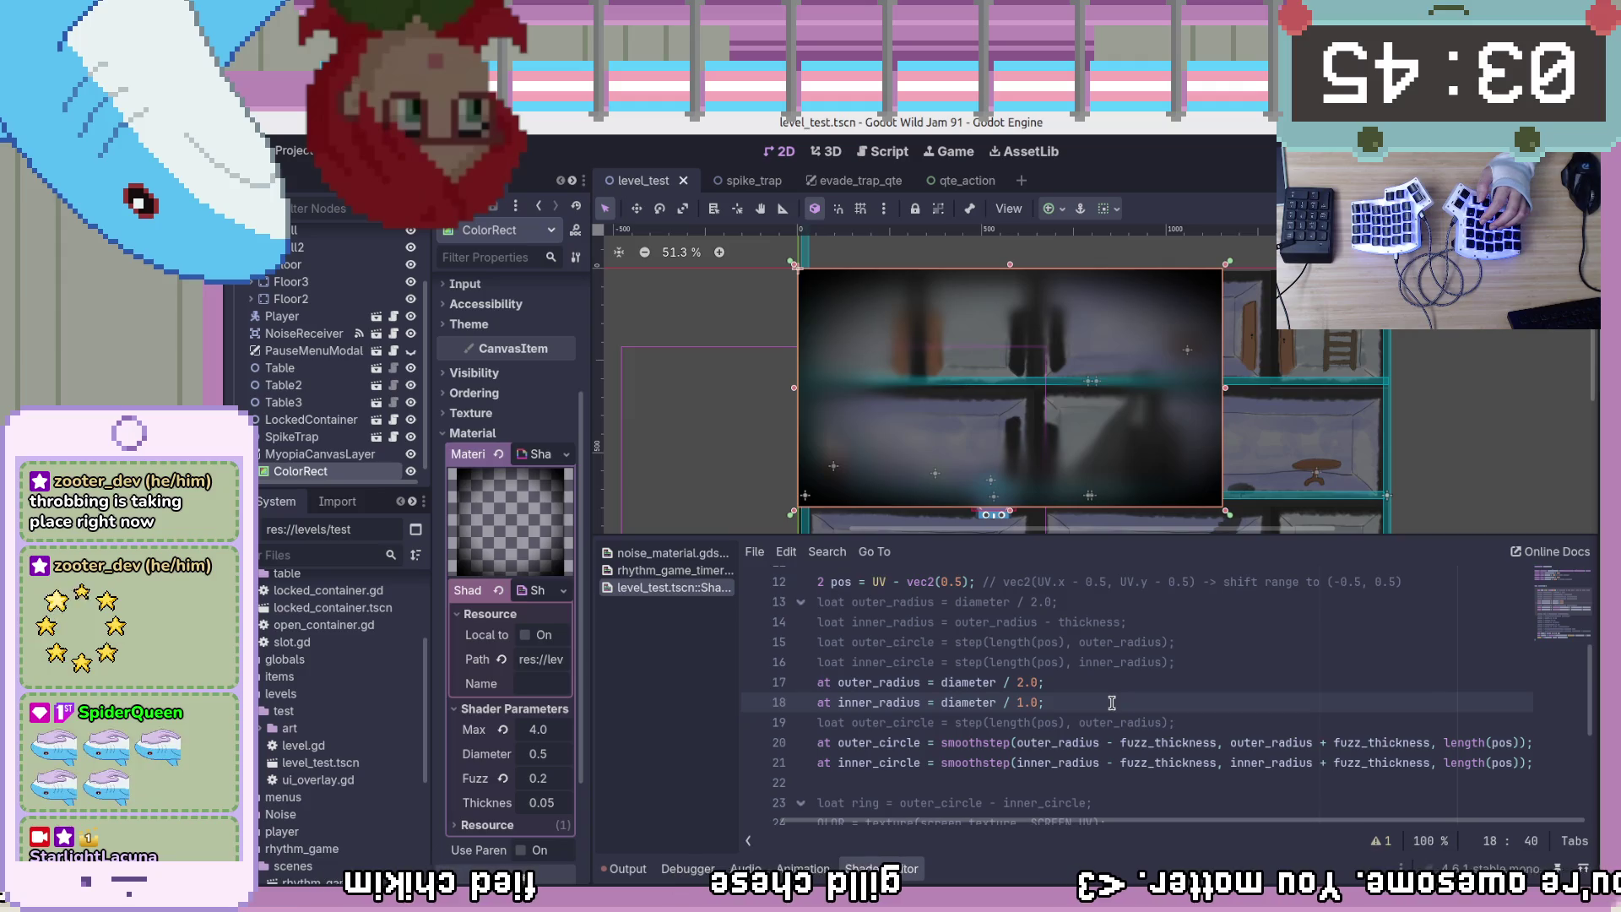
pyautogui.press('Left')
pyautogui.press('Left')
pyautogui.press('Left')
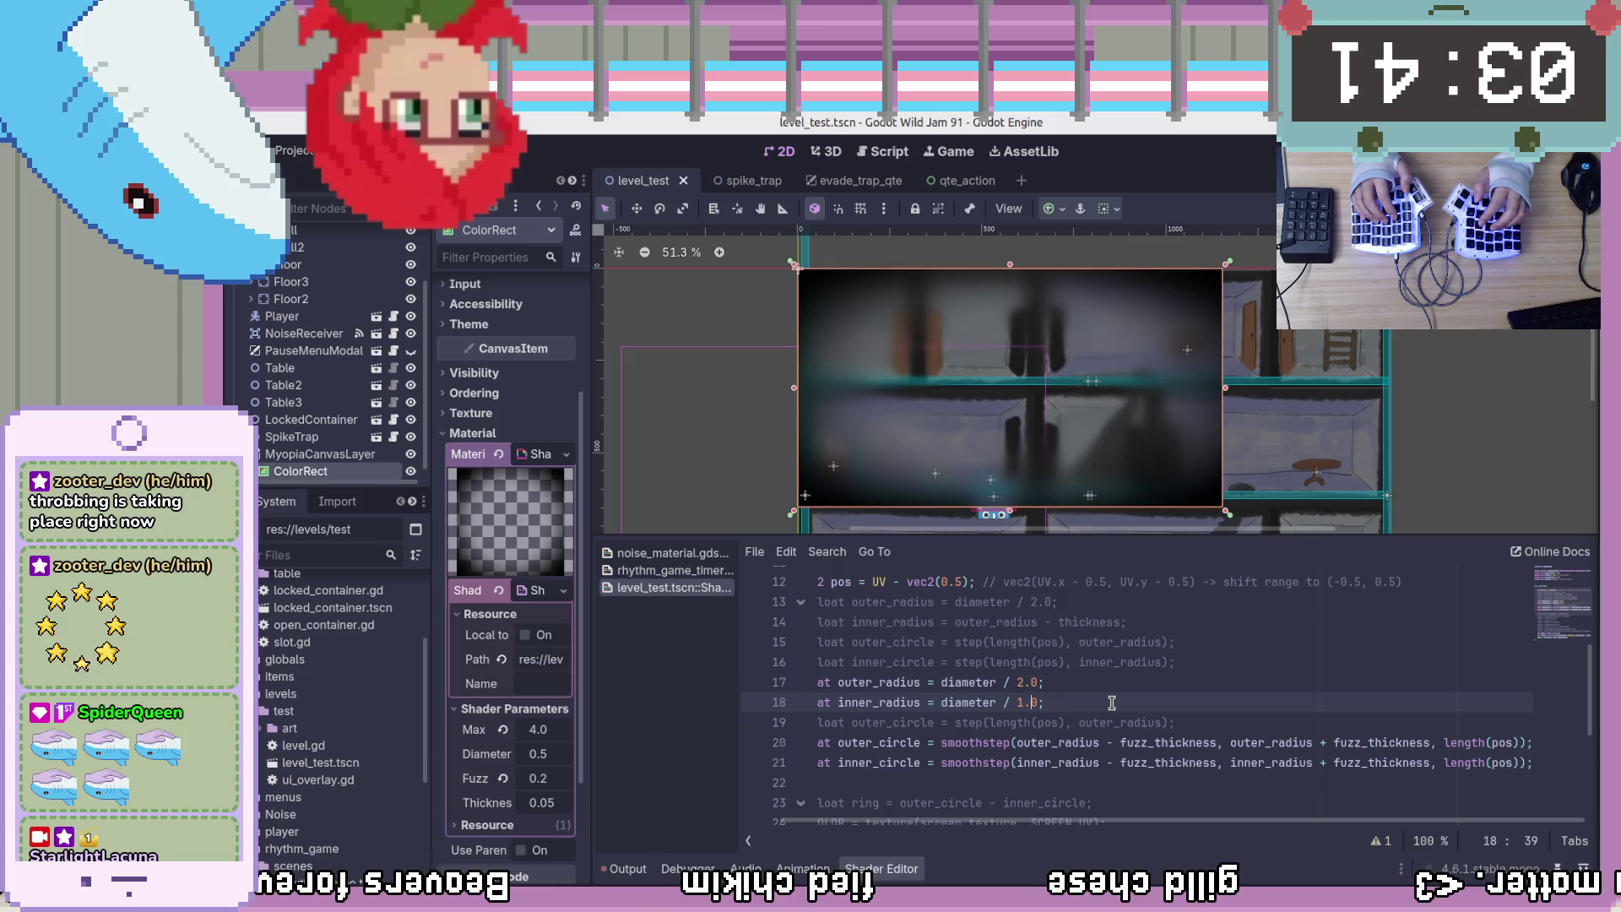
pyautogui.press('Left')
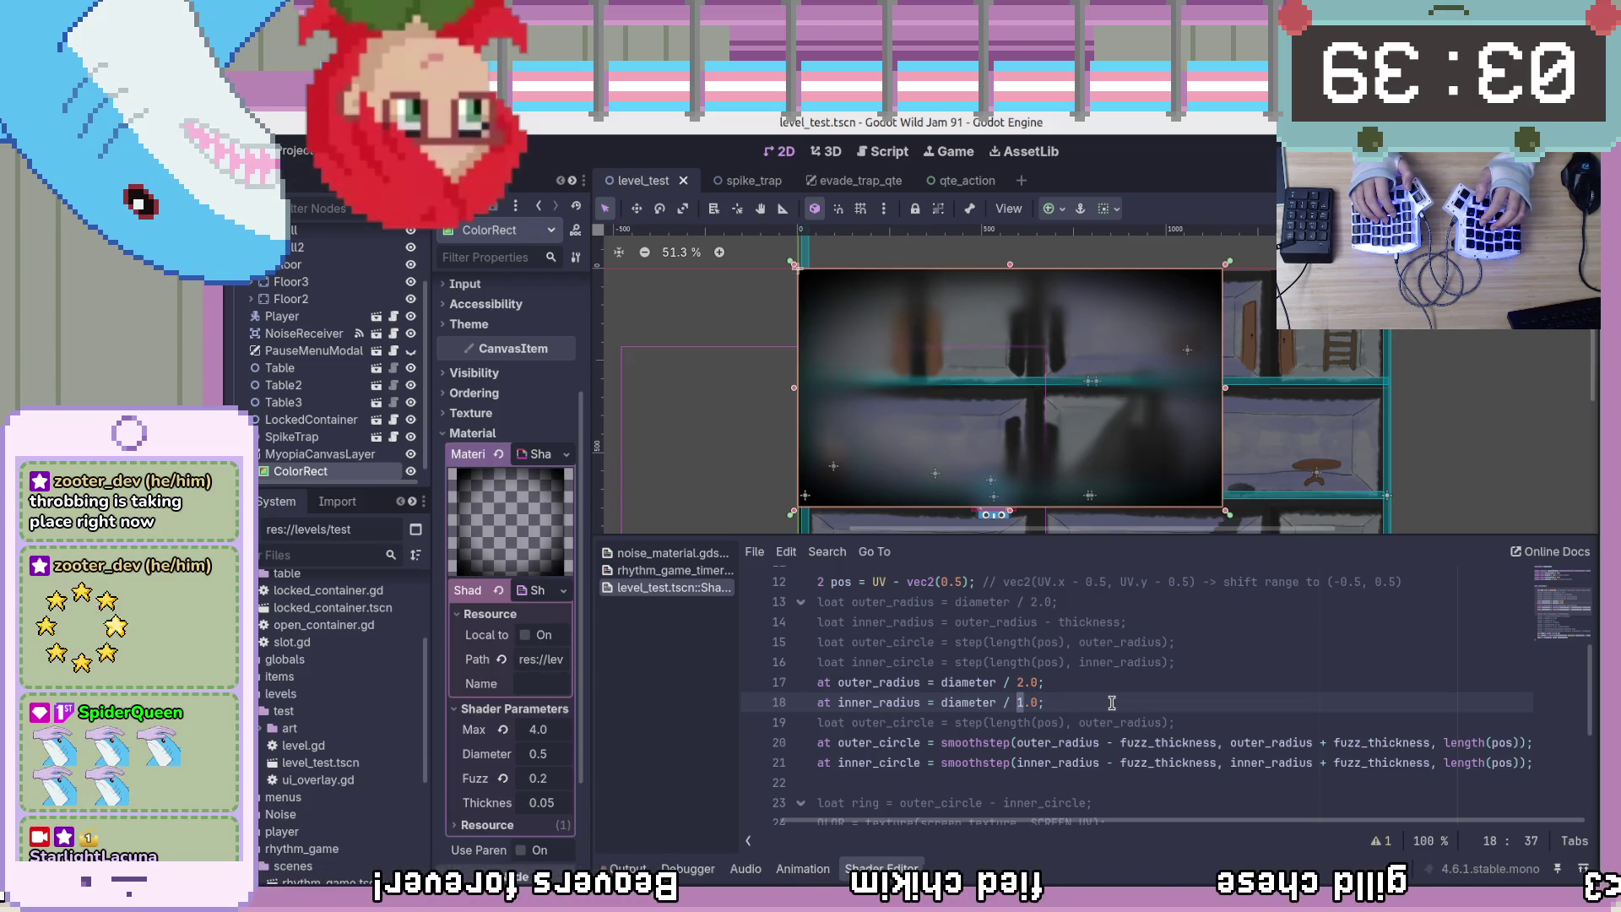
pyautogui.write('4')
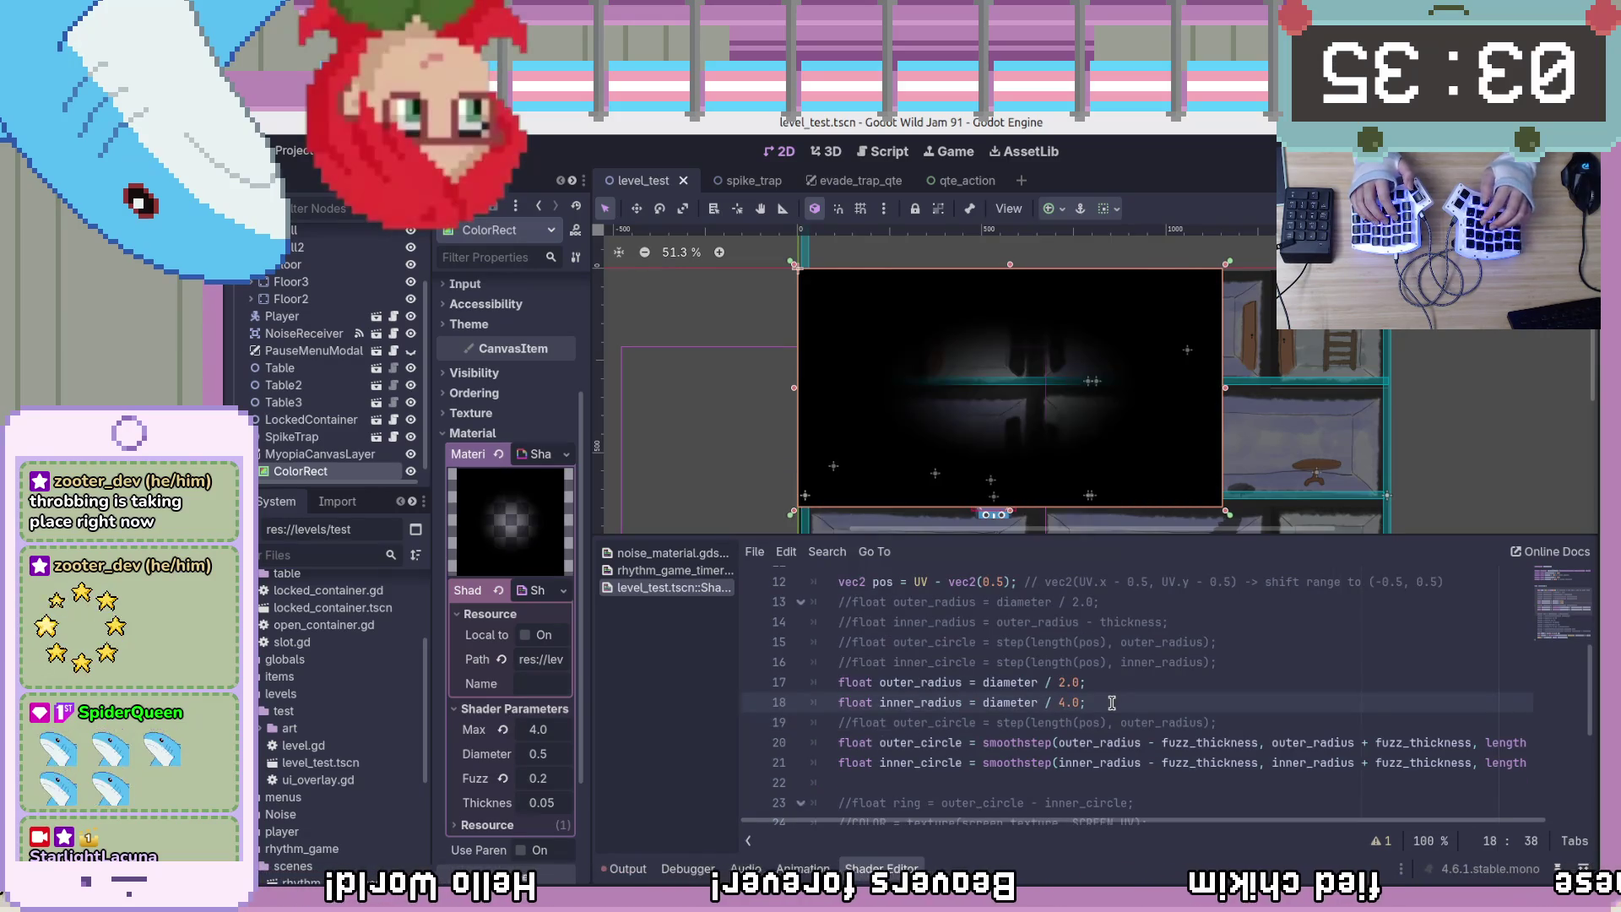
pyautogui.press('Up')
pyautogui.press('Down')
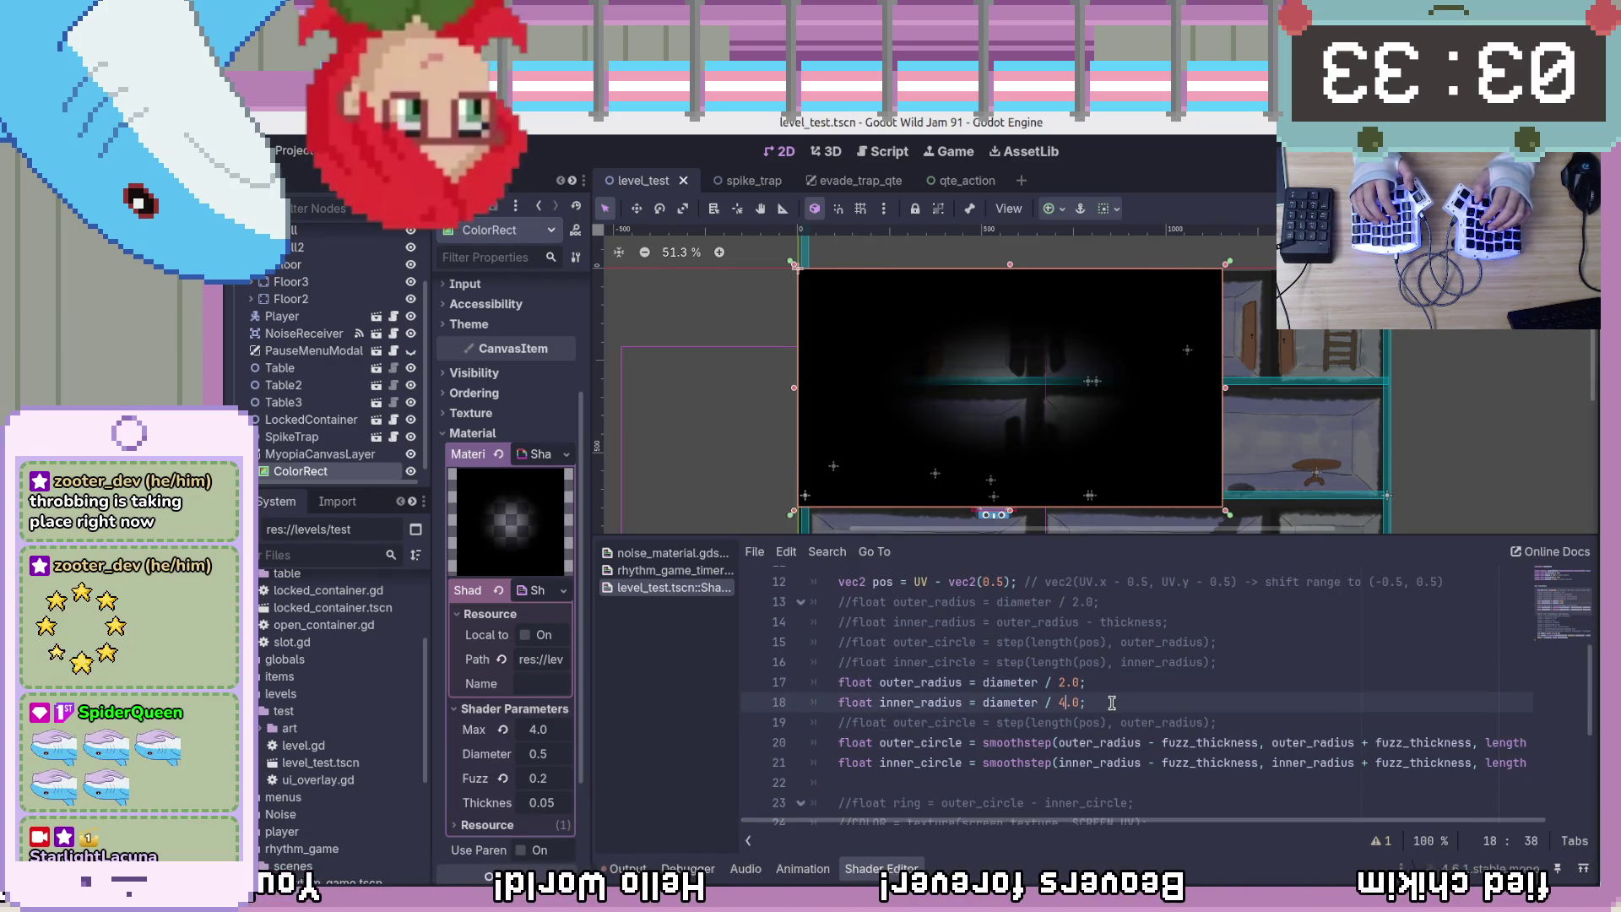
pyautogui.press('Left')
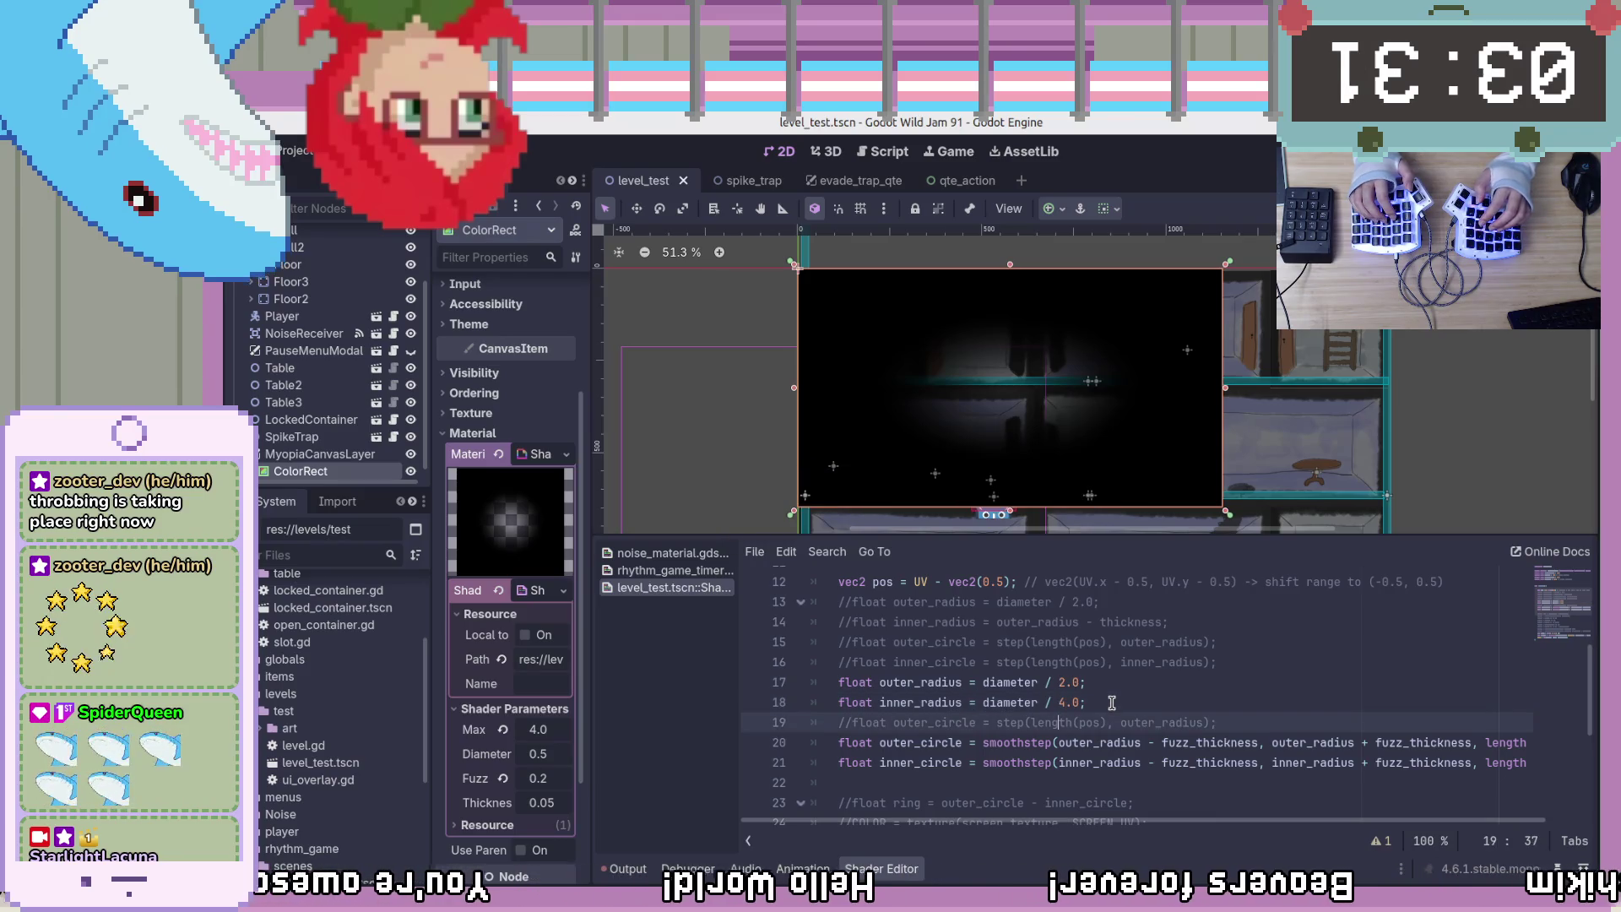
pyautogui.press('Right')
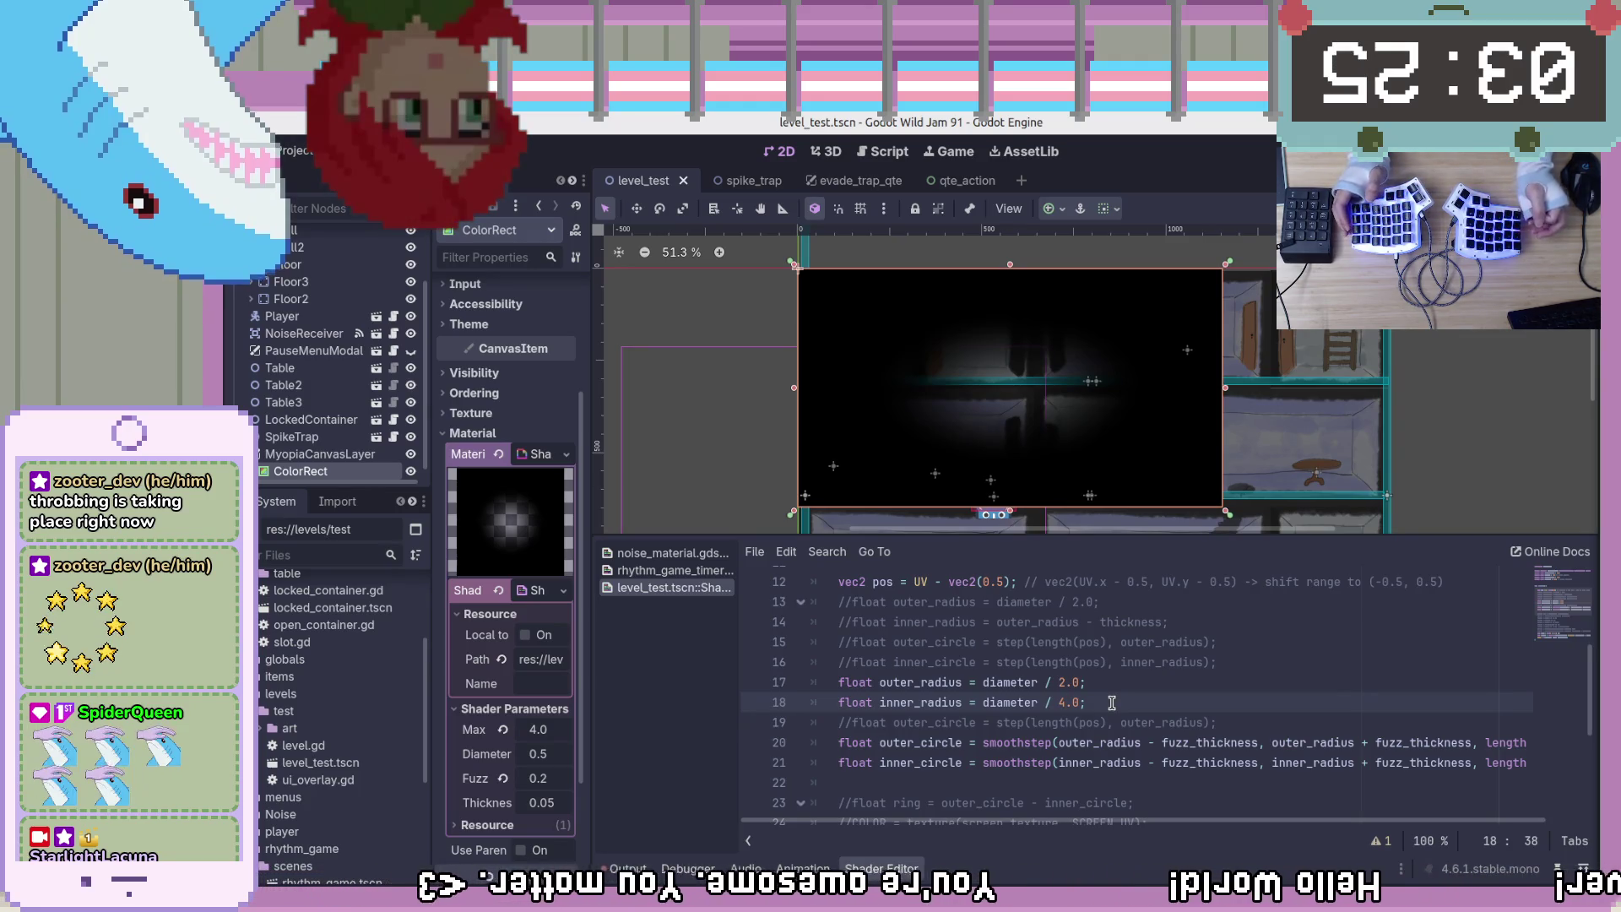
pyautogui.click(1179, 763)
pyautogui.scroll(-4, 1241, 736)
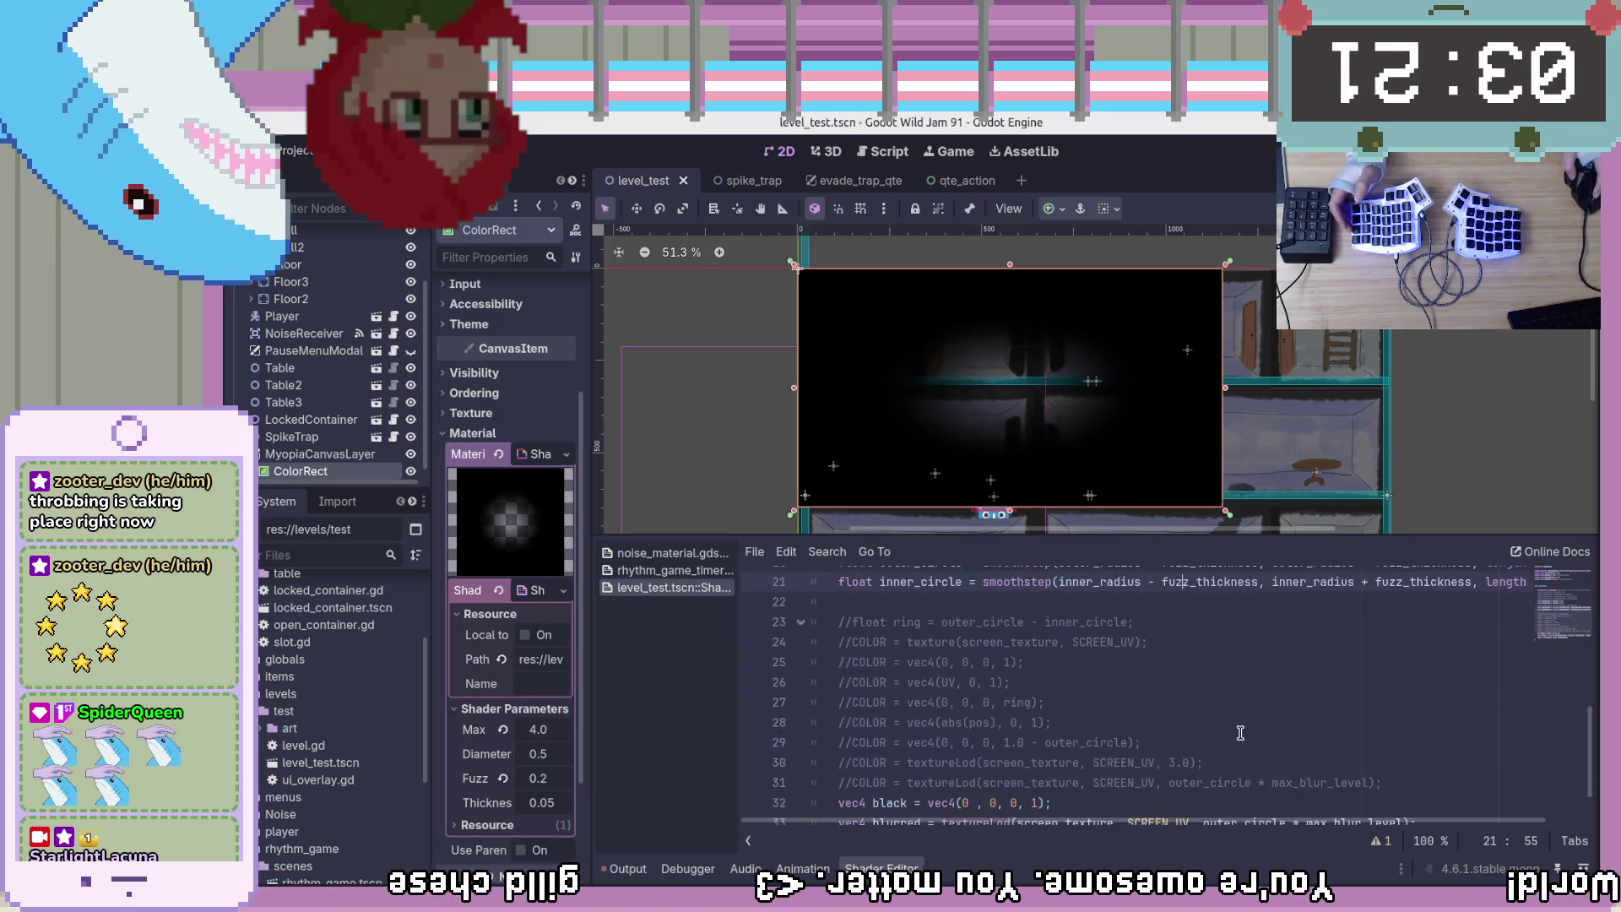
pyautogui.moveTo(891, 783); pyautogui.dragTo(1130, 782)
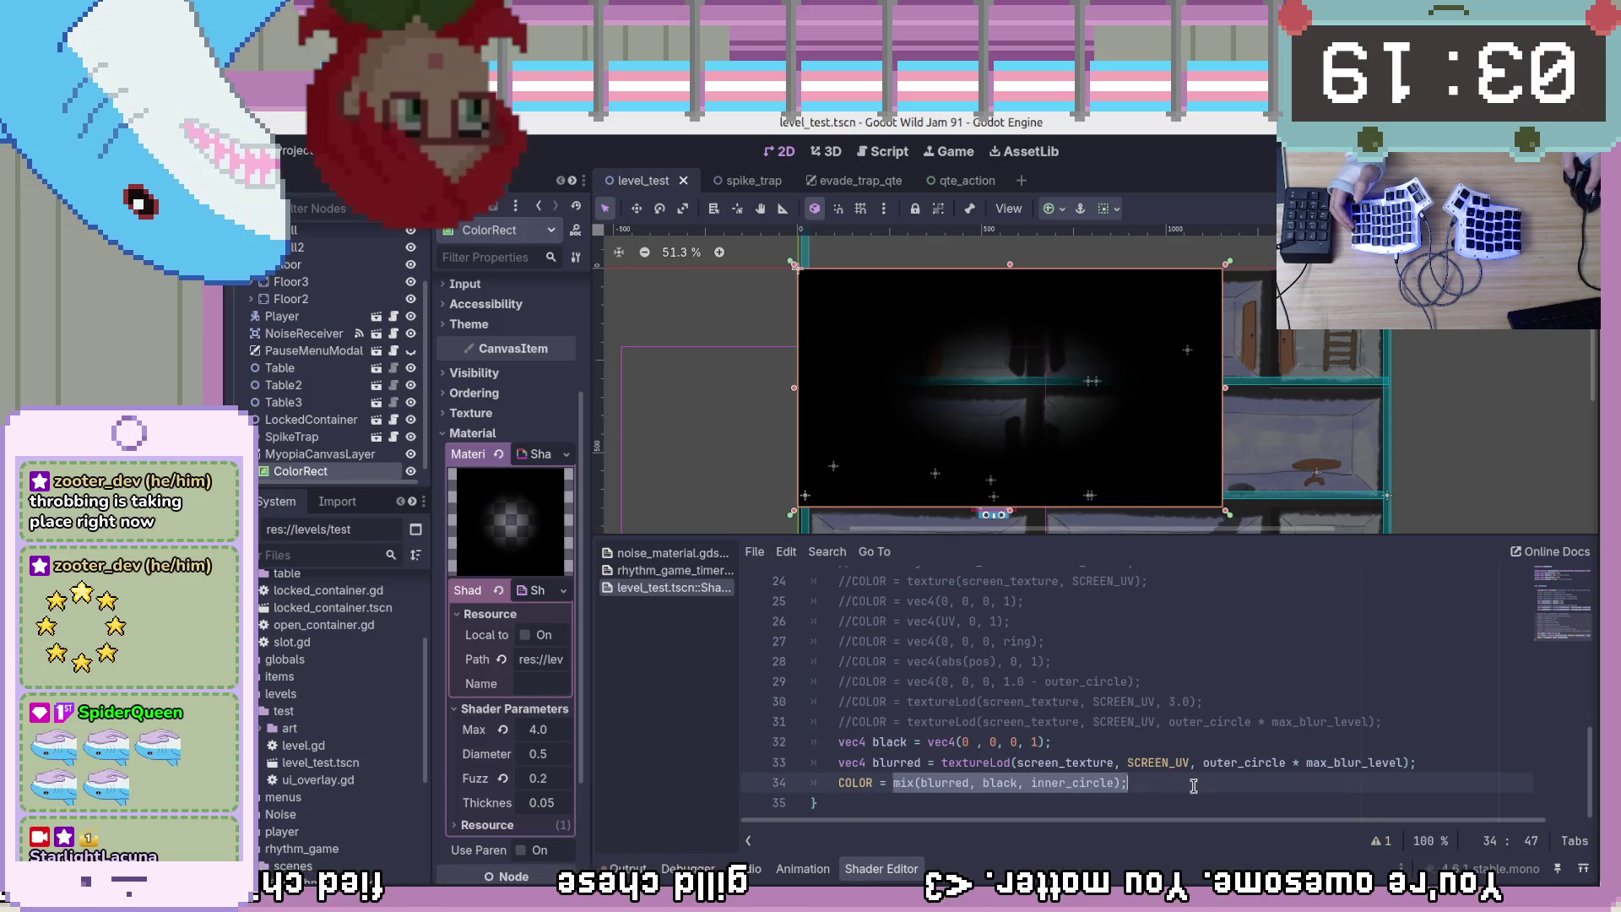
pyautogui.click(1195, 783)
pyautogui.scroll(1, 1194, 793)
pyautogui.scroll(3, 1194, 794)
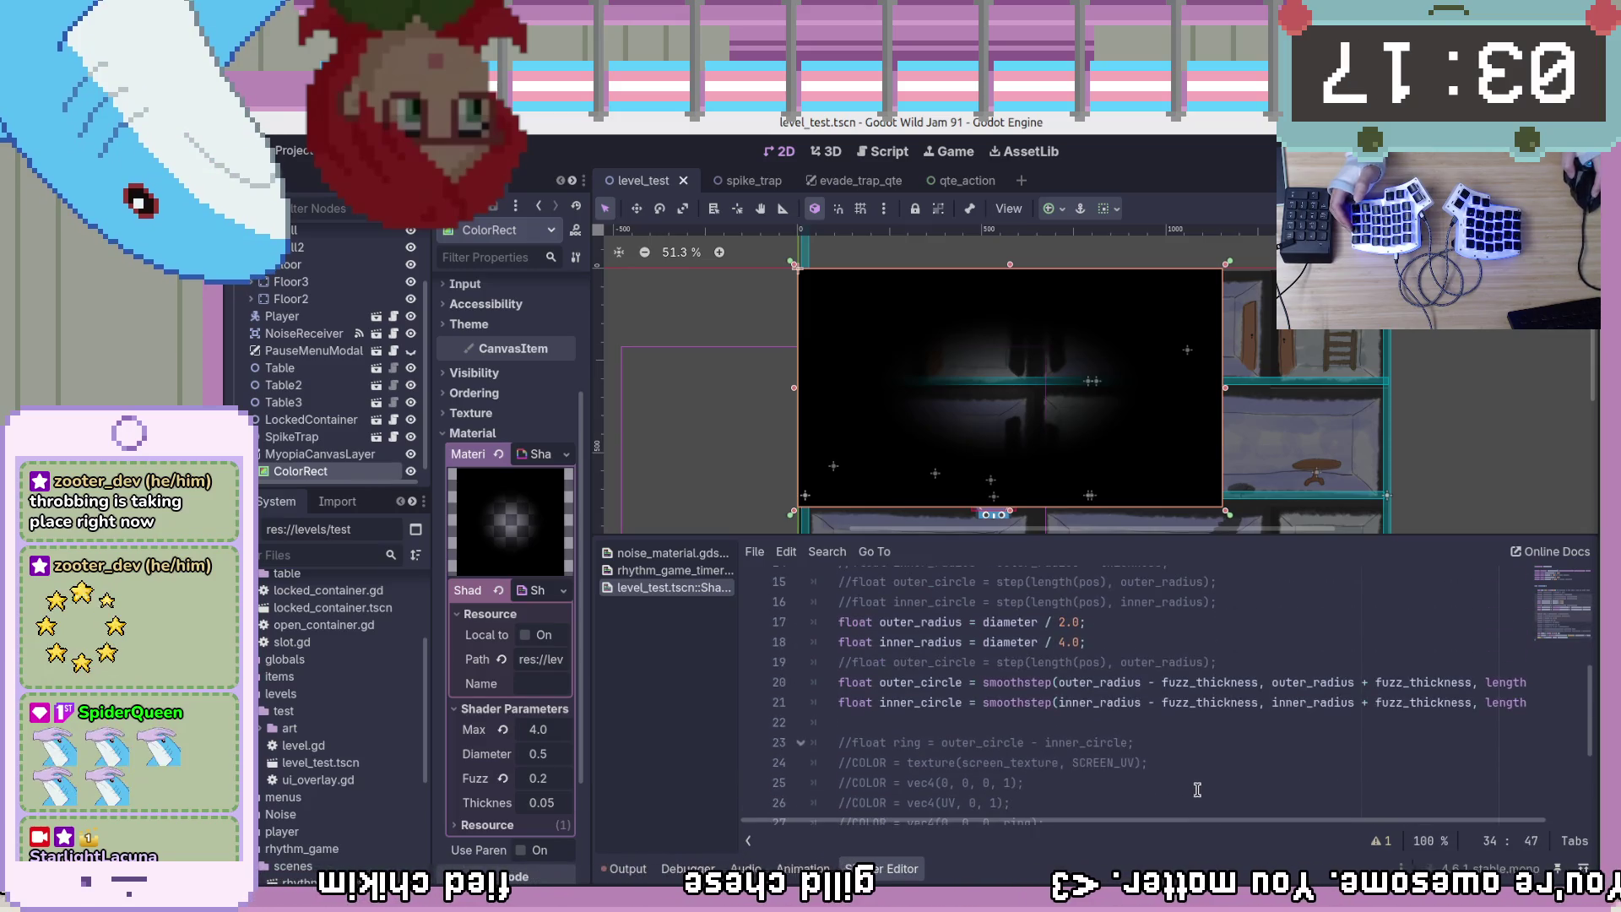
pyautogui.click(1182, 663)
pyautogui.scroll(-3, 1180, 670)
pyautogui.scroll(1, 1179, 670)
pyautogui.scroll(-1, 1180, 670)
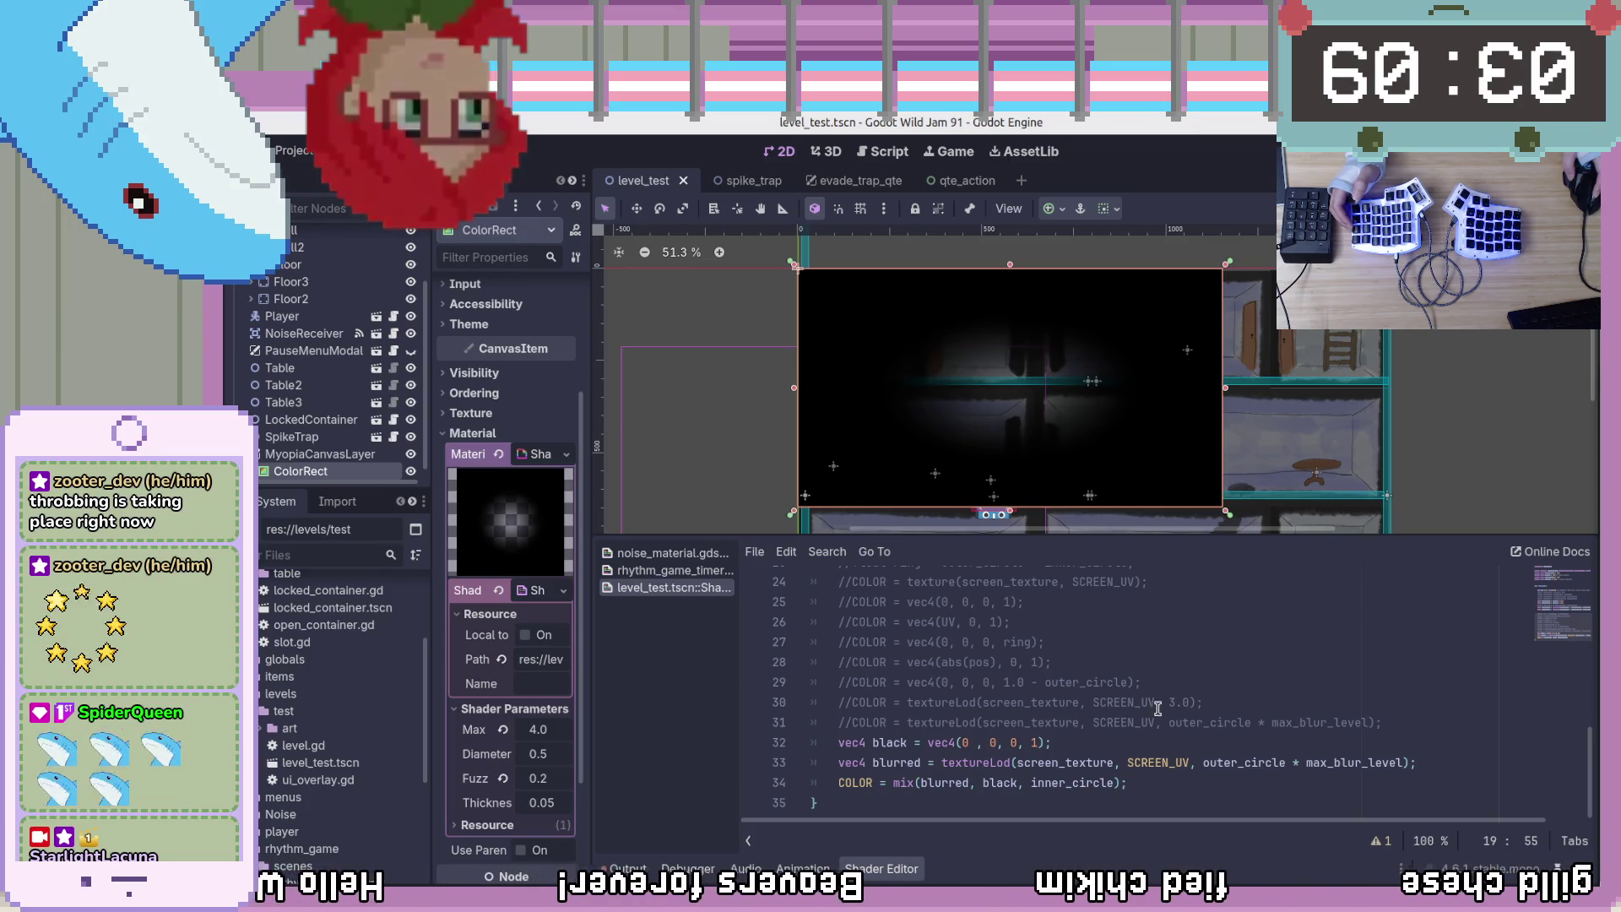
pyautogui.click(1034, 787)
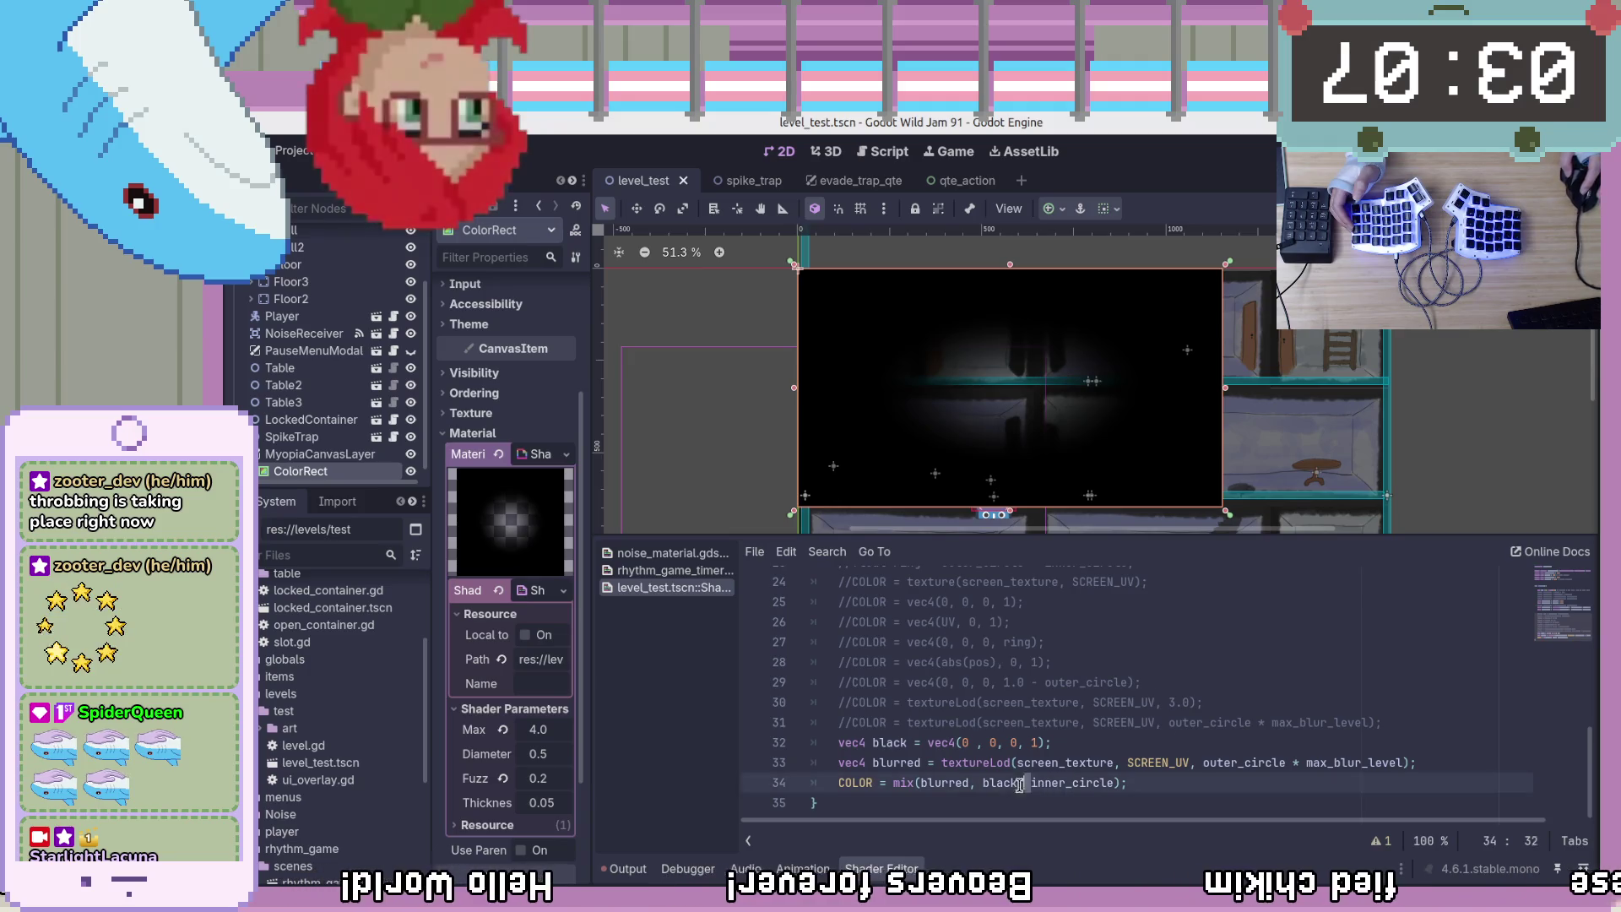
# - Duplicate the COLOR mix line and comment out the upper copy
pyautogui.hotkey('shift', 'Left')
pyautogui.hotkey('shift', 'Left')
pyautogui.hotkey('shift', 'Left')
pyautogui.press('Left')
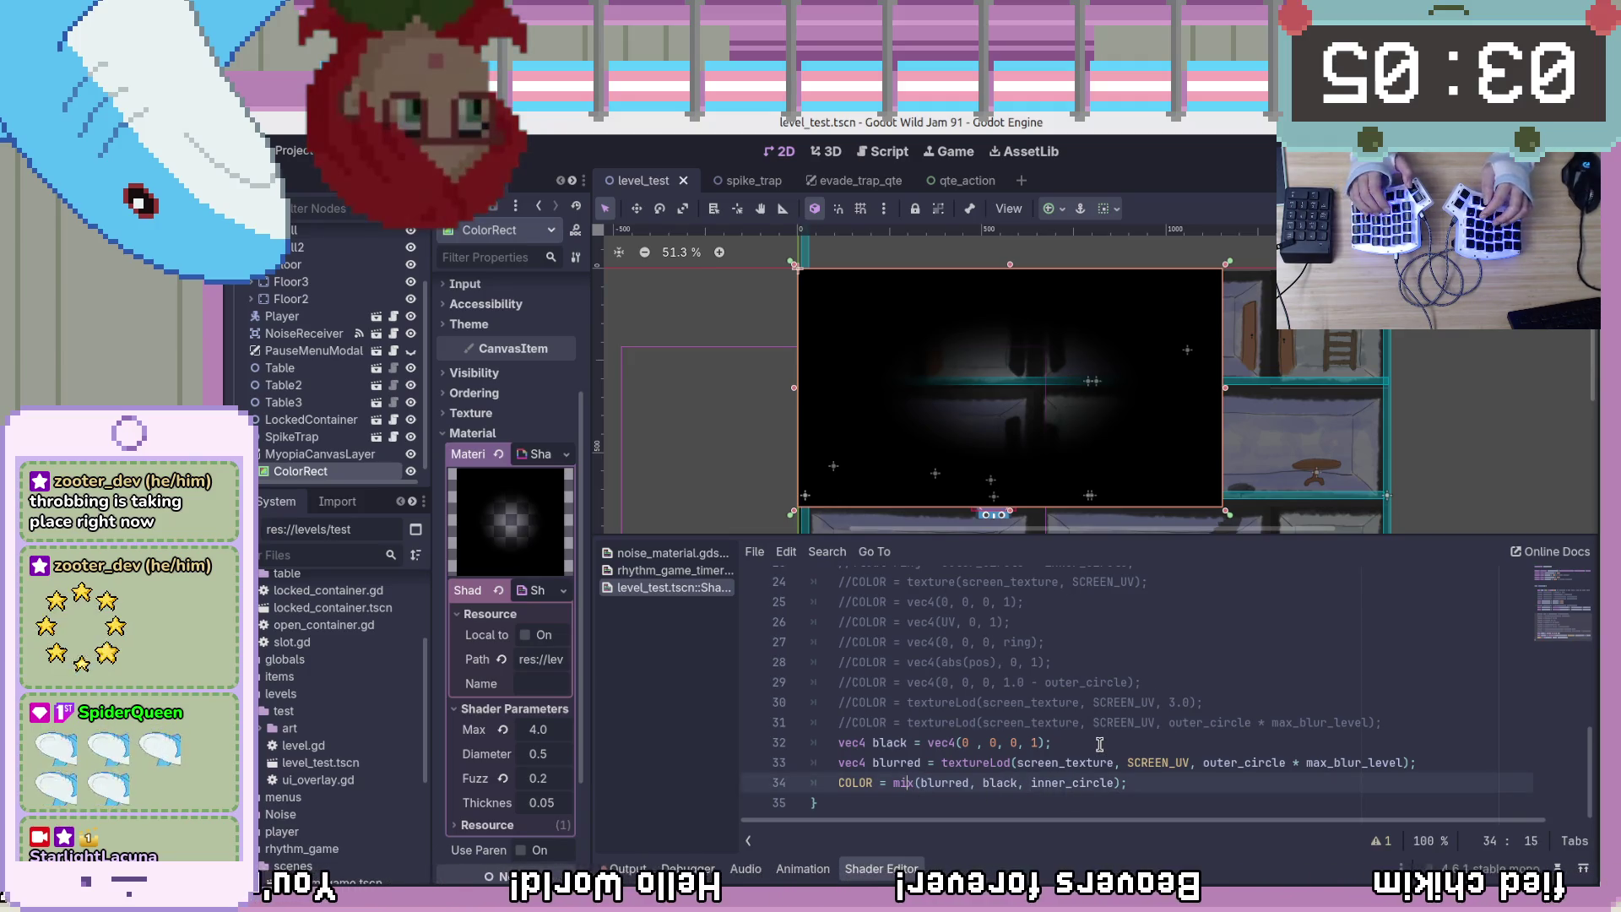
pyautogui.hotkey('ctrl', 'shift', 'd')
pyautogui.hotkey('ctrl', 'k')
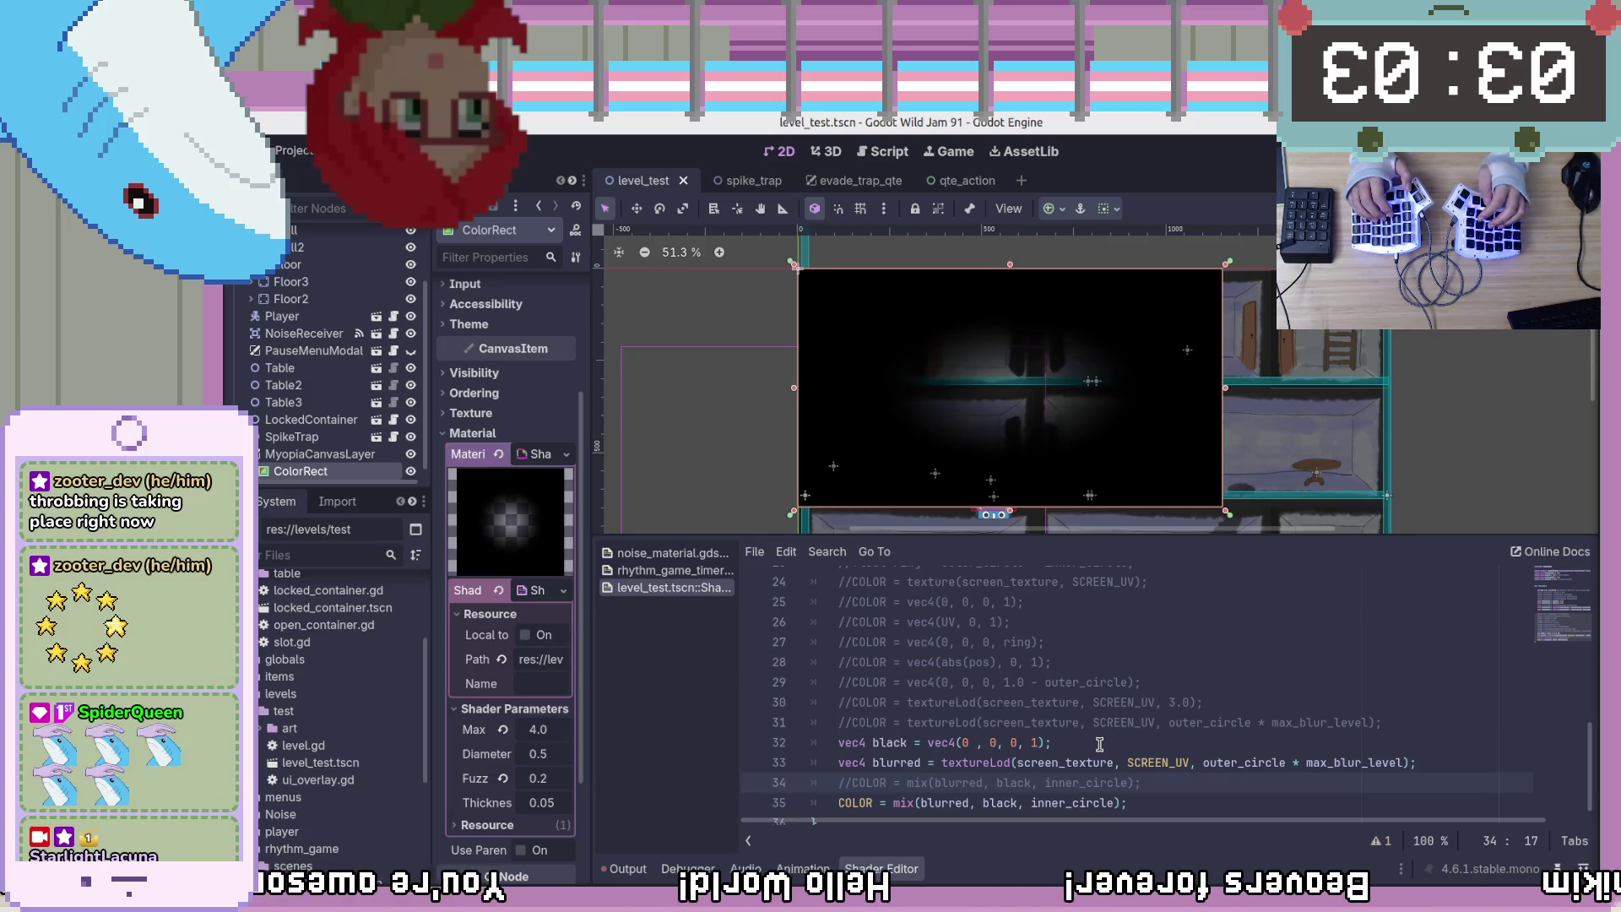
# - Strip the mix call from the lower COLOR line, leaving only inner_circle, and save
pyautogui.press('Down')
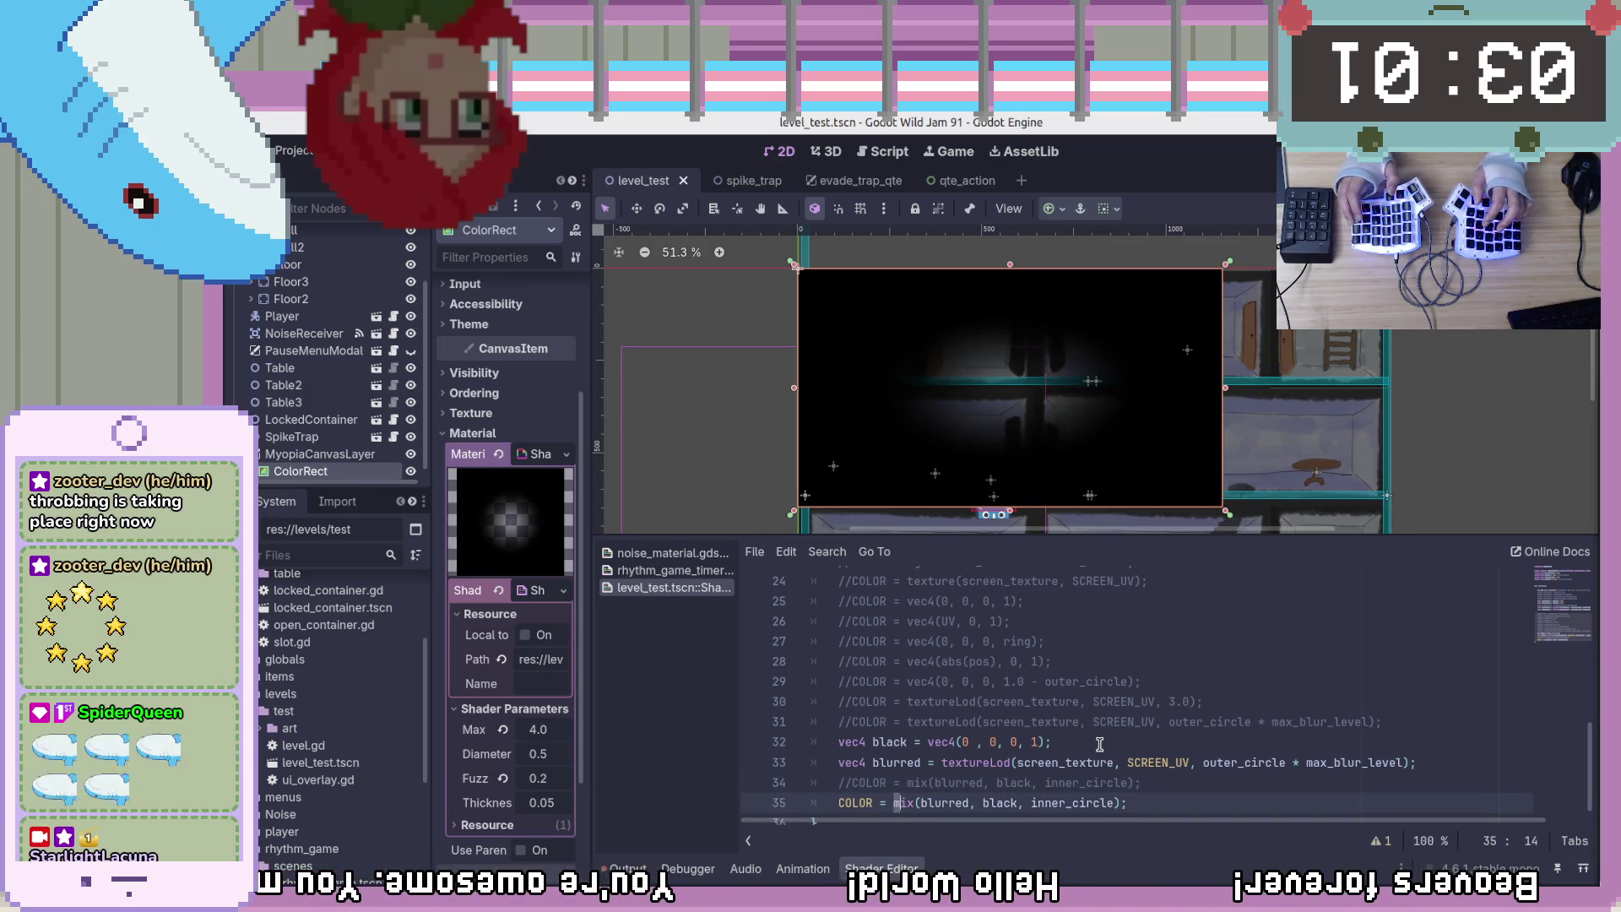
pyautogui.hotkey('ctrl', 'shift', 'Right')
pyautogui.hotkey('ctrl', 'shift', 'Right')
pyautogui.hotkey('ctrl', 'shift', 'Right')
pyautogui.hotkey('ctrl', 'shift', 'Left')
pyautogui.press('Delete')
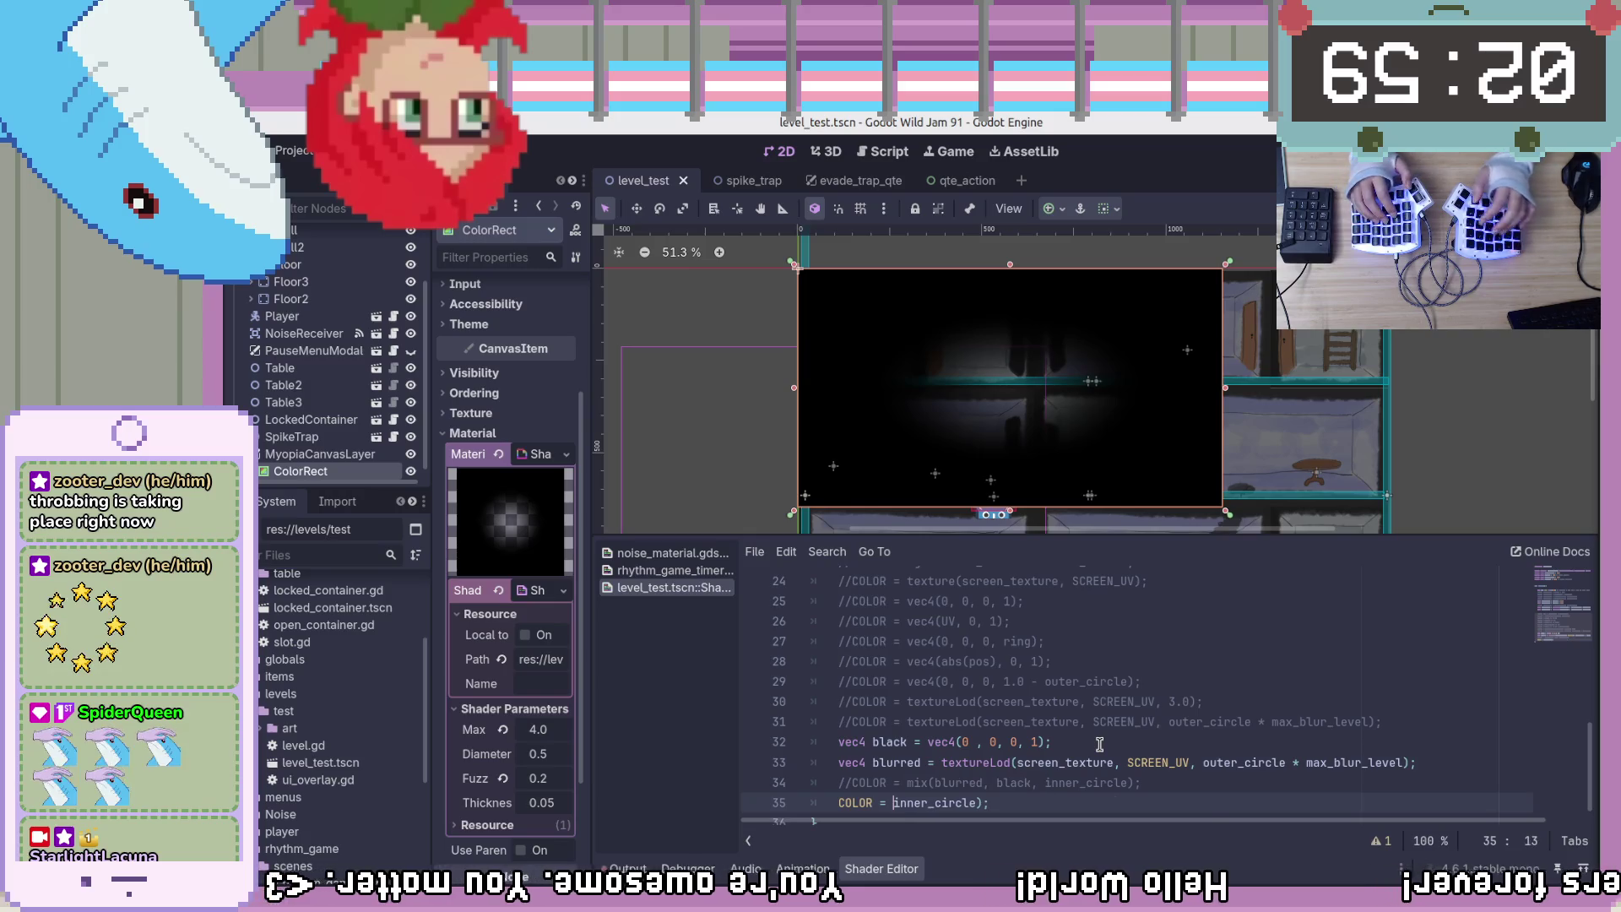
pyautogui.press('BackSpace')
pyautogui.hotkey('ctrl', 's')
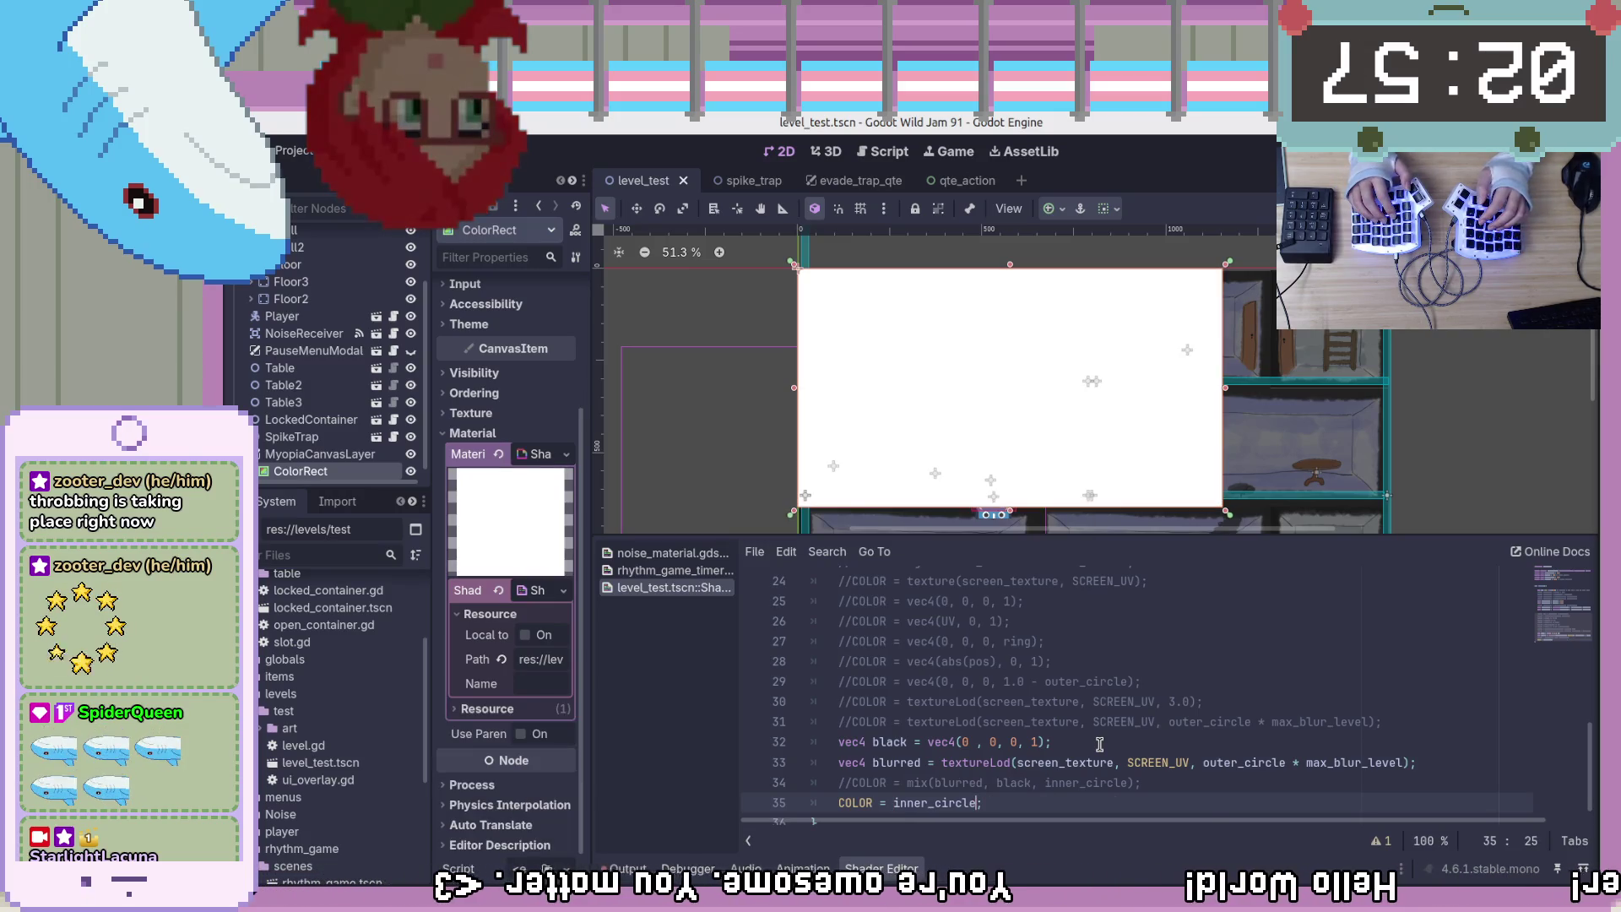
# - Wrap inner_circle so line 35 reads COLOR = vec4(inner_circle);
pyautogui.press('Left')
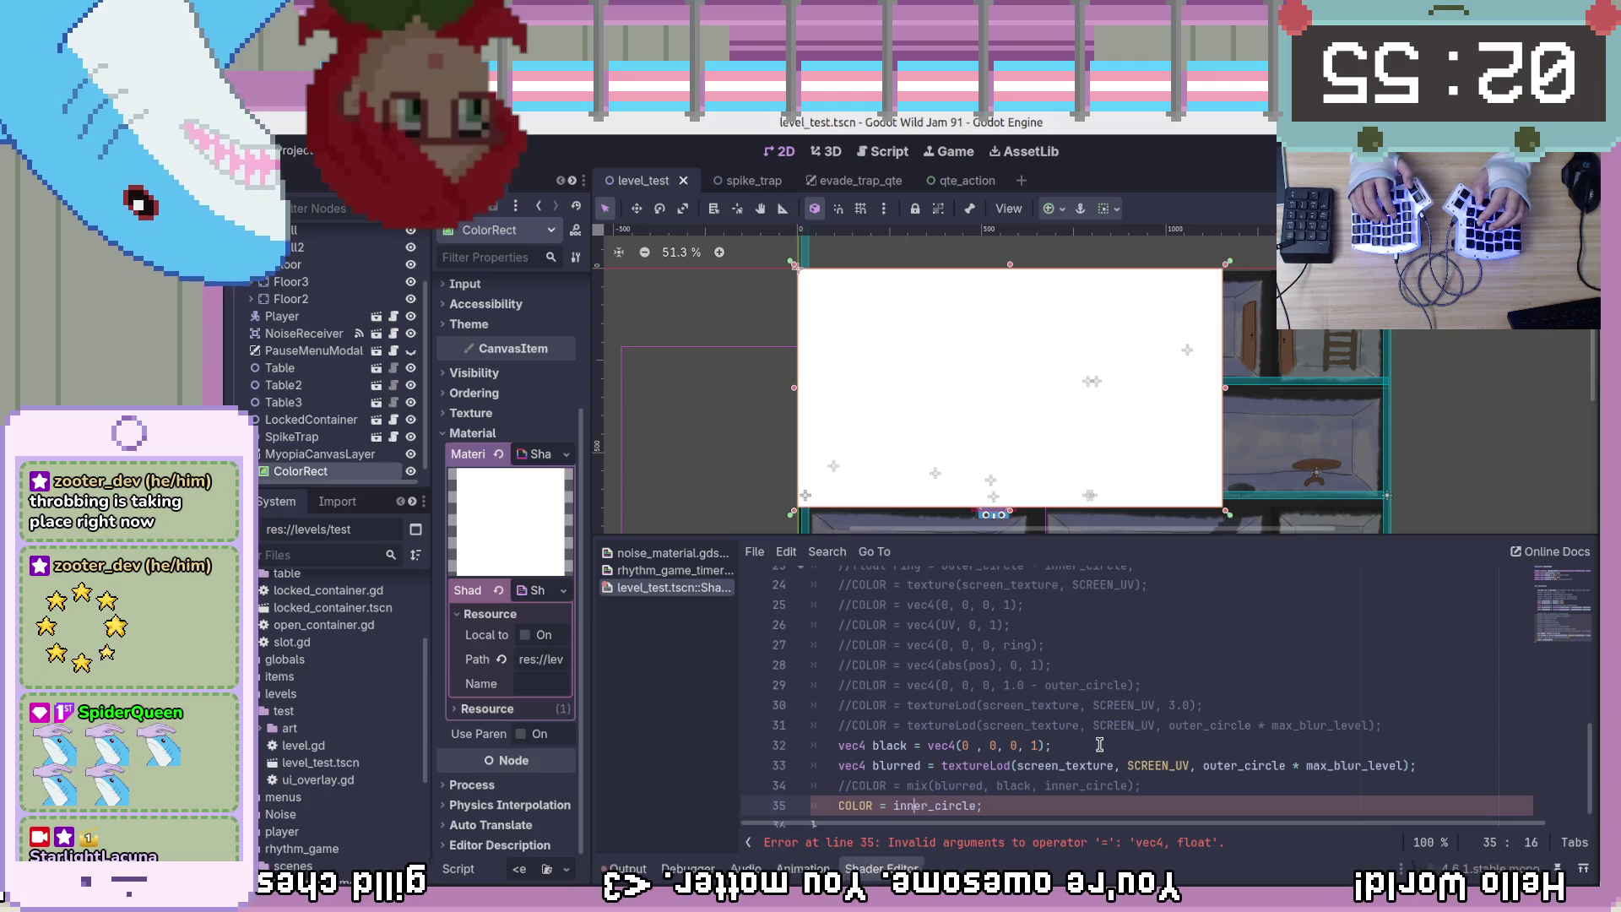
pyautogui.hotkey('ctrl', 'Left')
pyautogui.write('vec4')
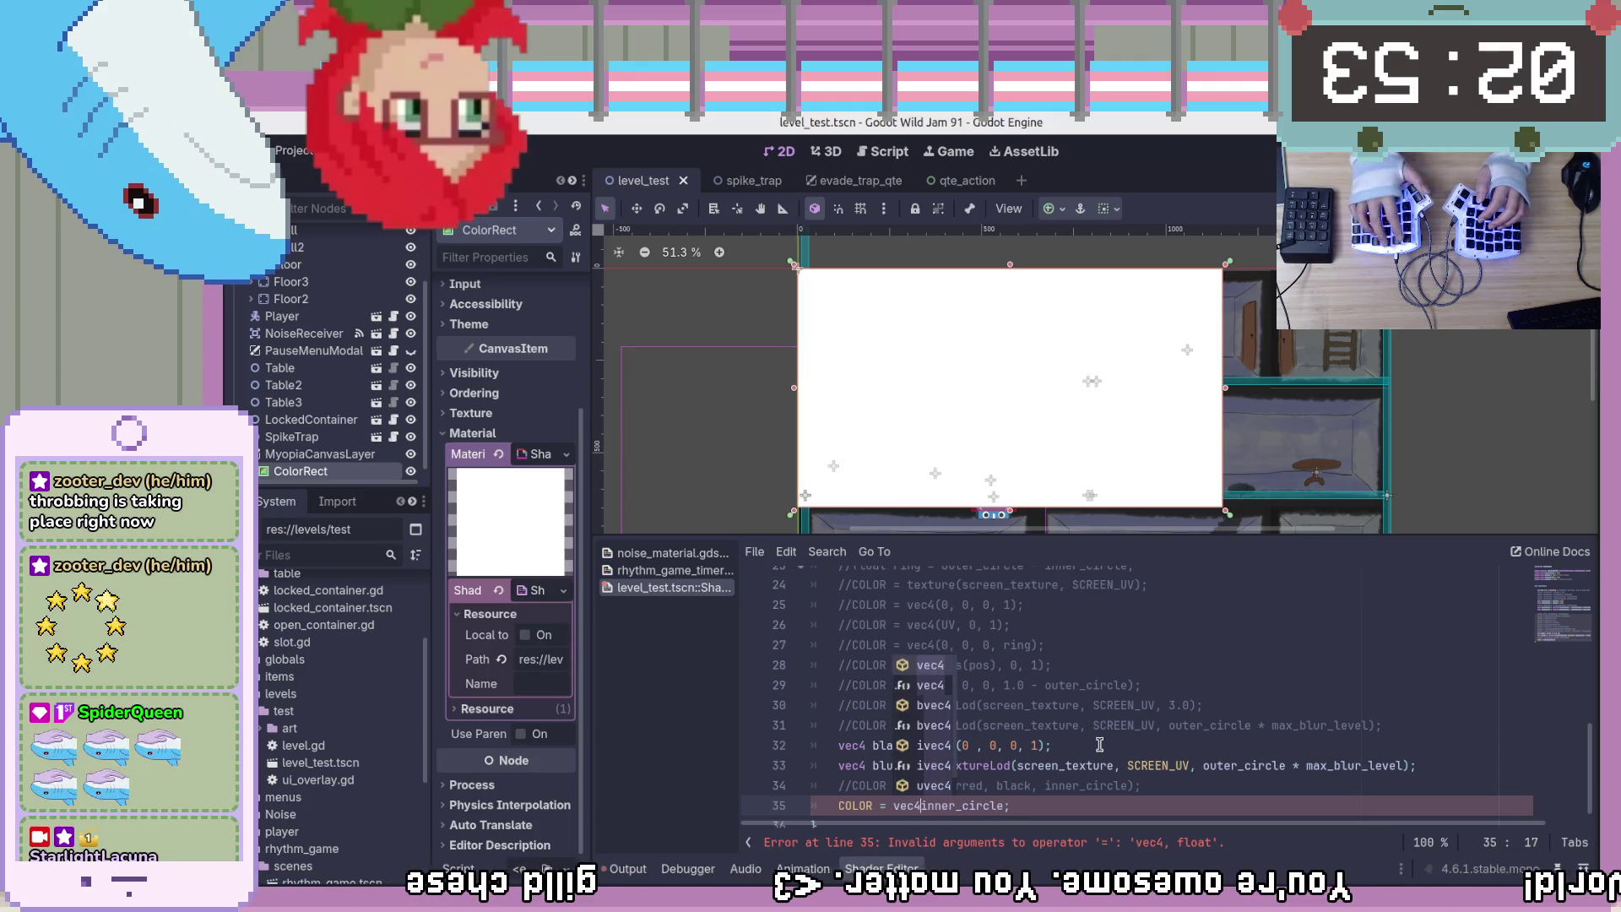
pyautogui.write('(')
pyautogui.press('End')
pyautogui.press('BackSpace')
pyautogui.press('BackSpace')
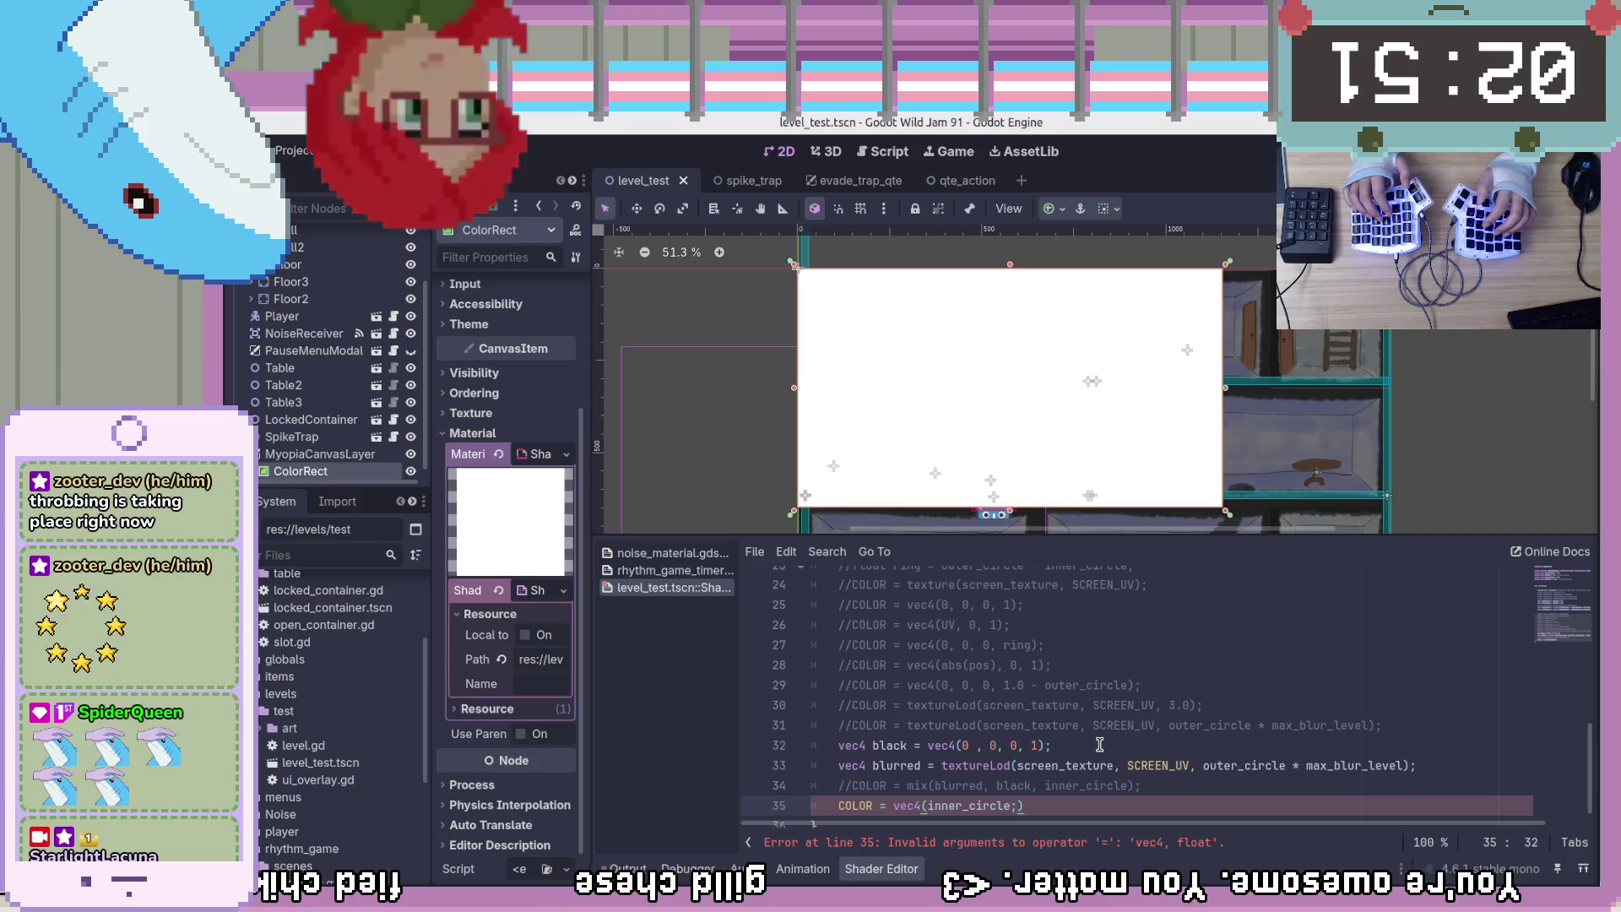
pyautogui.write(');')
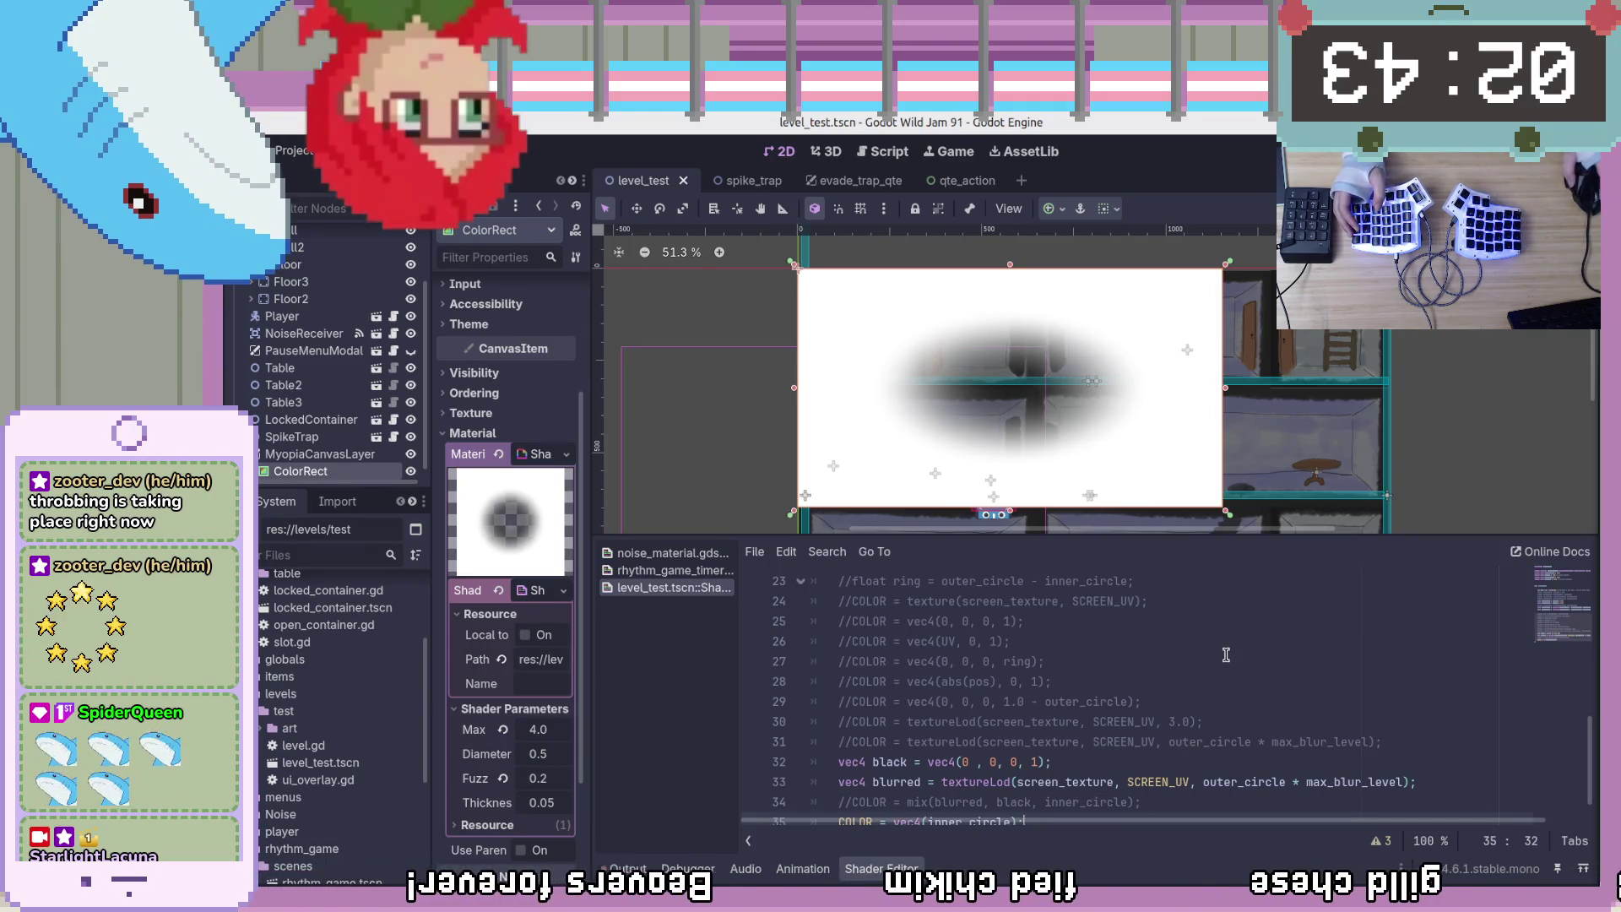
pyautogui.scroll(-1, 1216, 654)
pyautogui.scroll(4, 1214, 654)
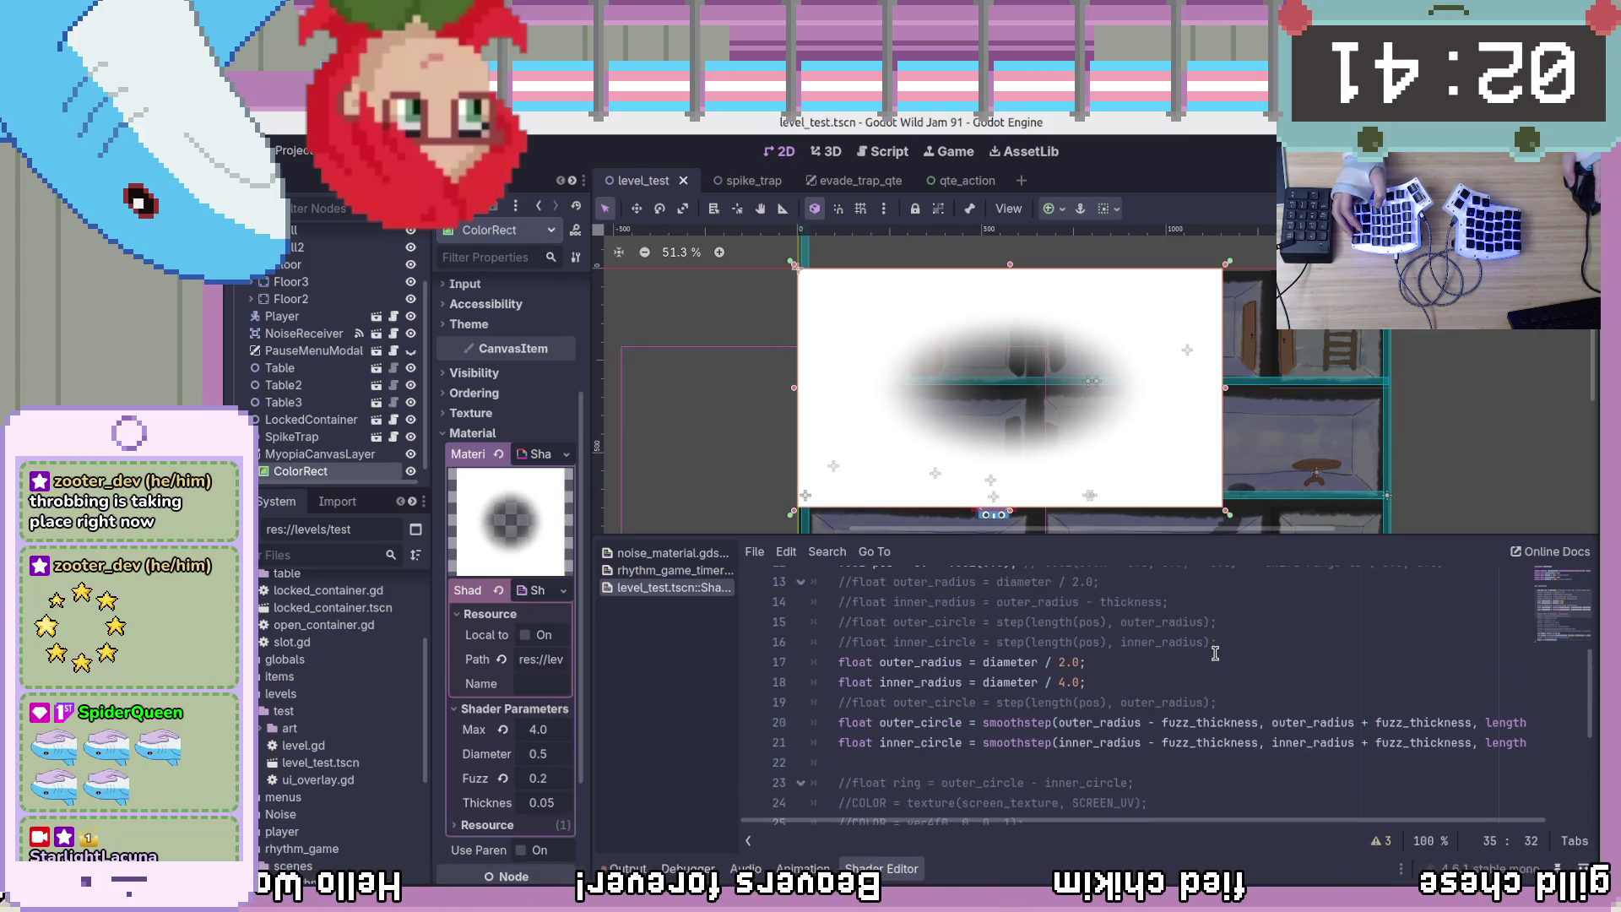
pyautogui.moveTo(1264, 825)
pyautogui.mouseDown()
pyautogui.moveTo(1304, 824)
pyautogui.moveTo(1184, 823)
pyautogui.mouseUp()
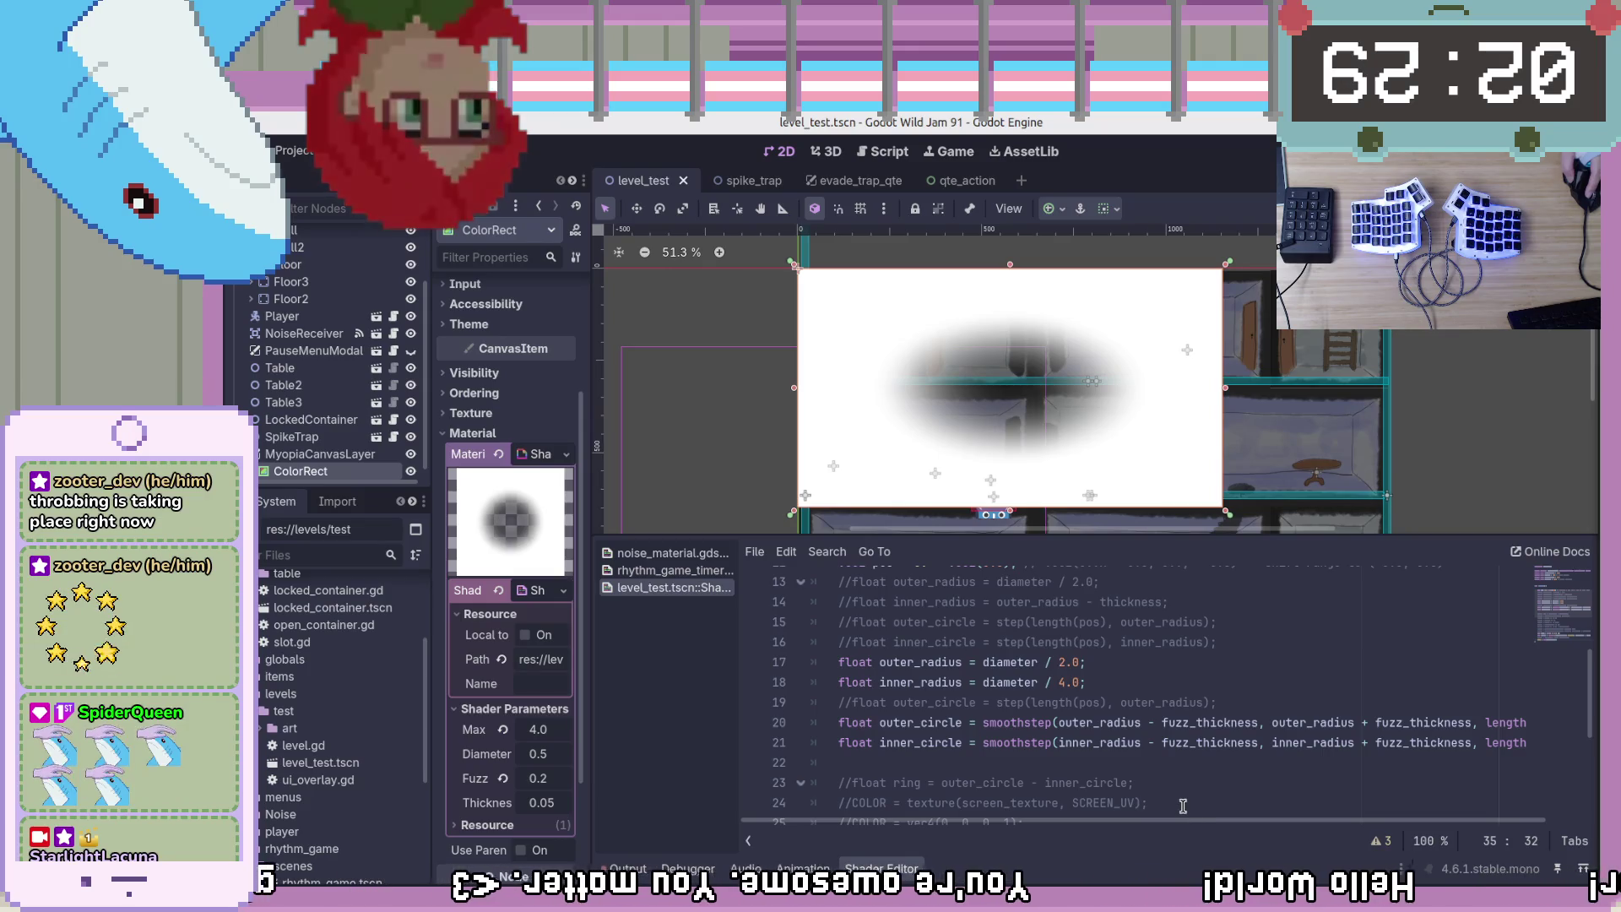
pyautogui.scroll(-4, 1186, 794)
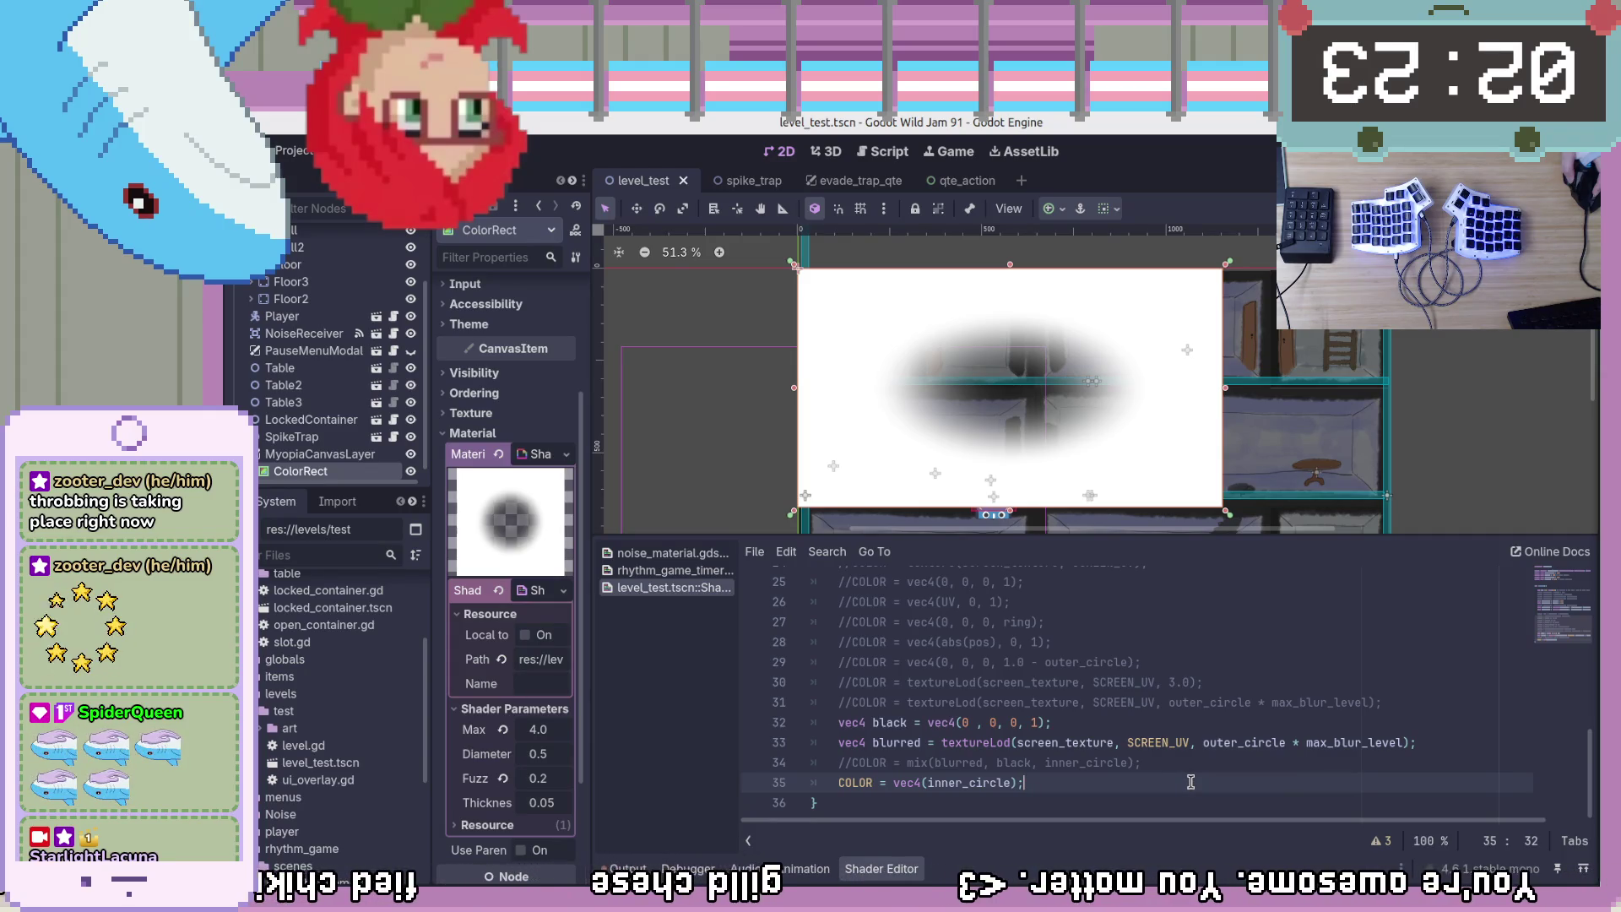
pyautogui.scroll(4, 1190, 782)
pyautogui.scroll(-4, 1192, 794)
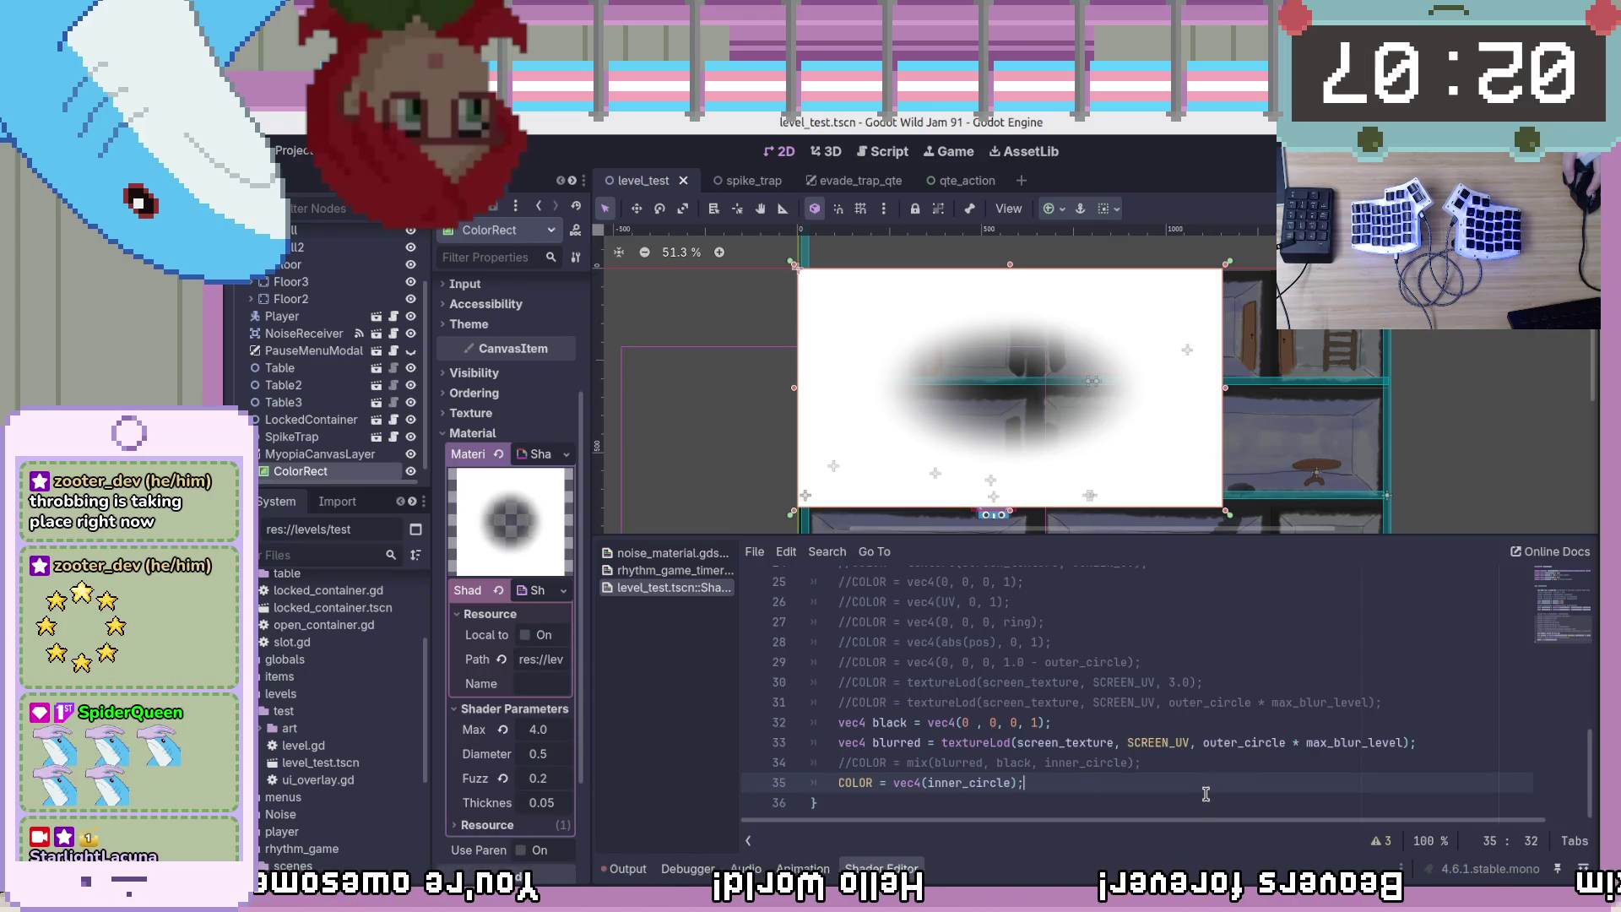
pyautogui.scroll(1, 1209, 790)
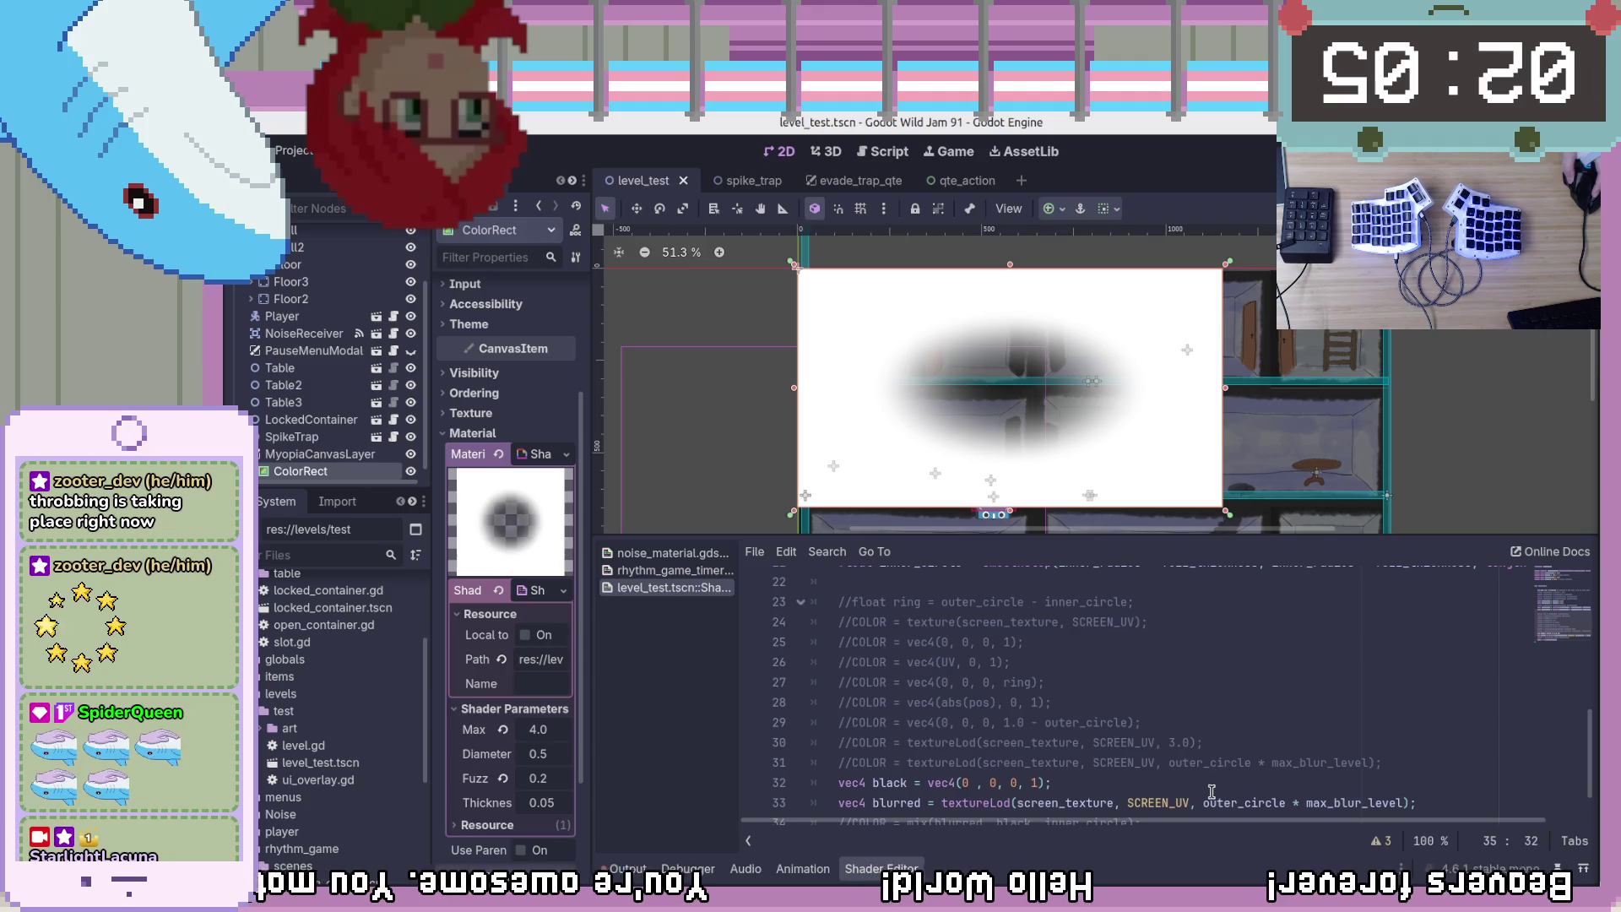
pyautogui.scroll(-1, 1212, 791)
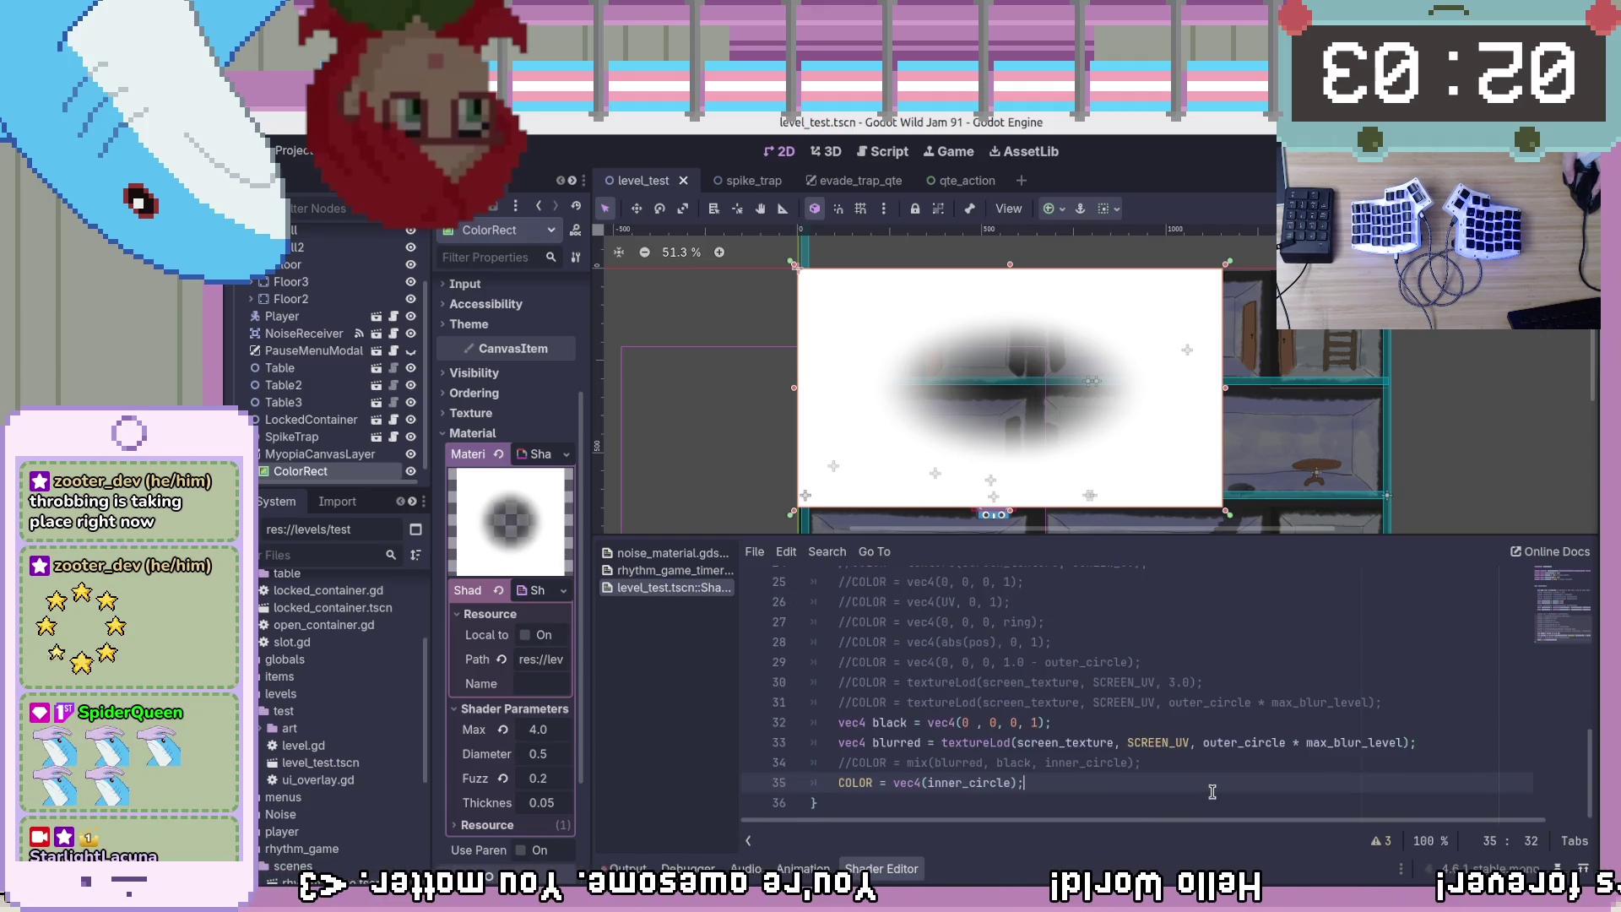
pyautogui.scroll(1, 1210, 794)
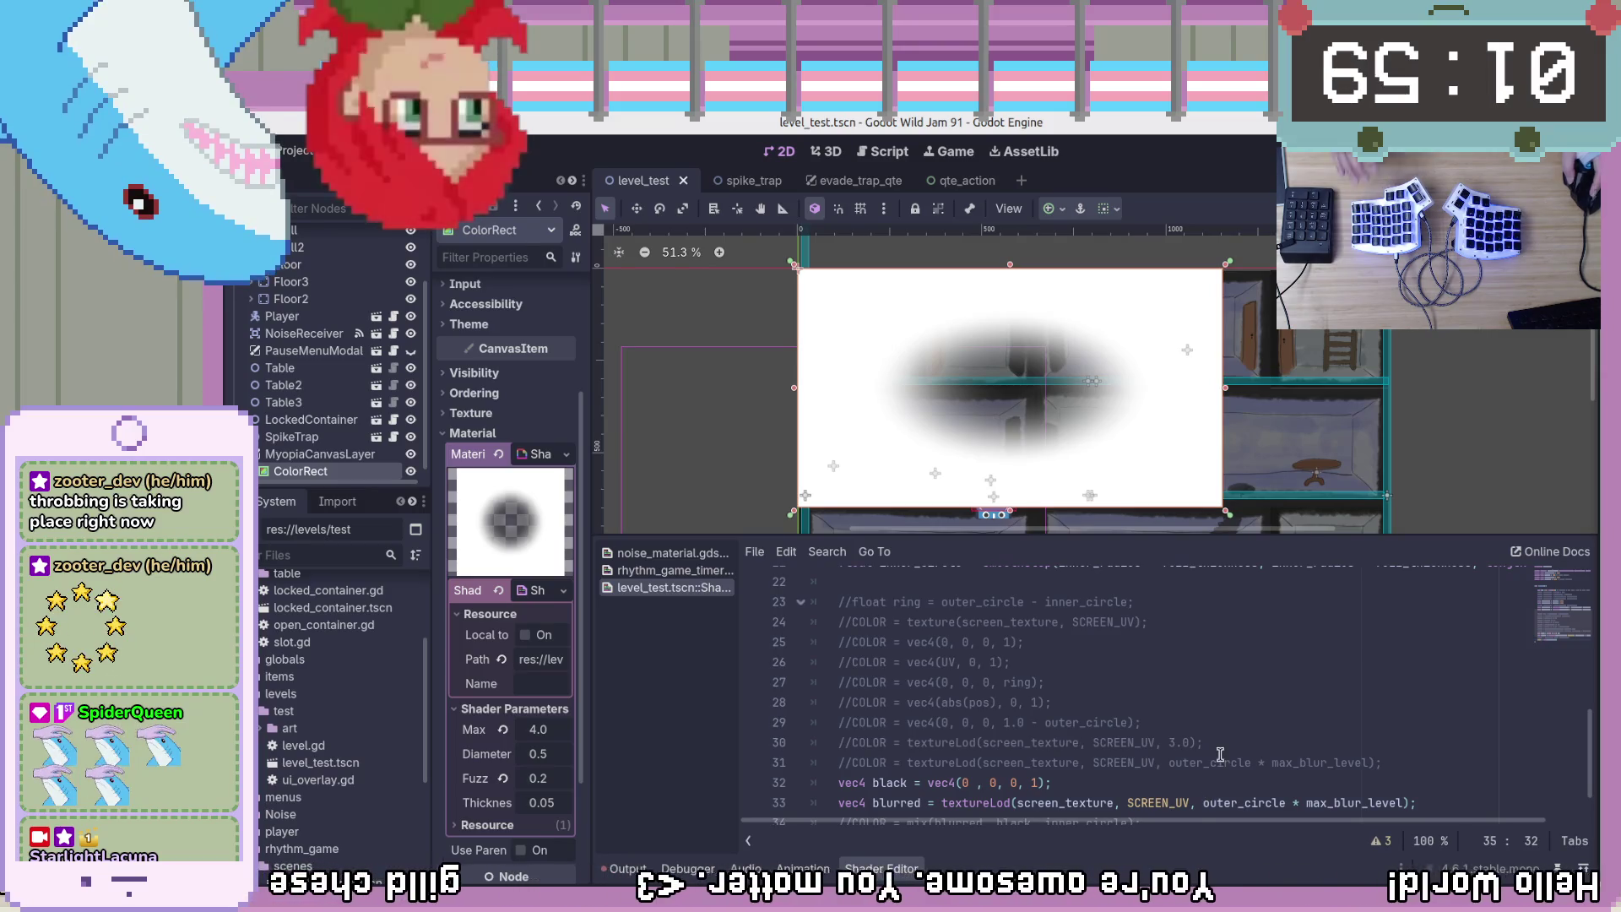
pyautogui.click(1409, 749)
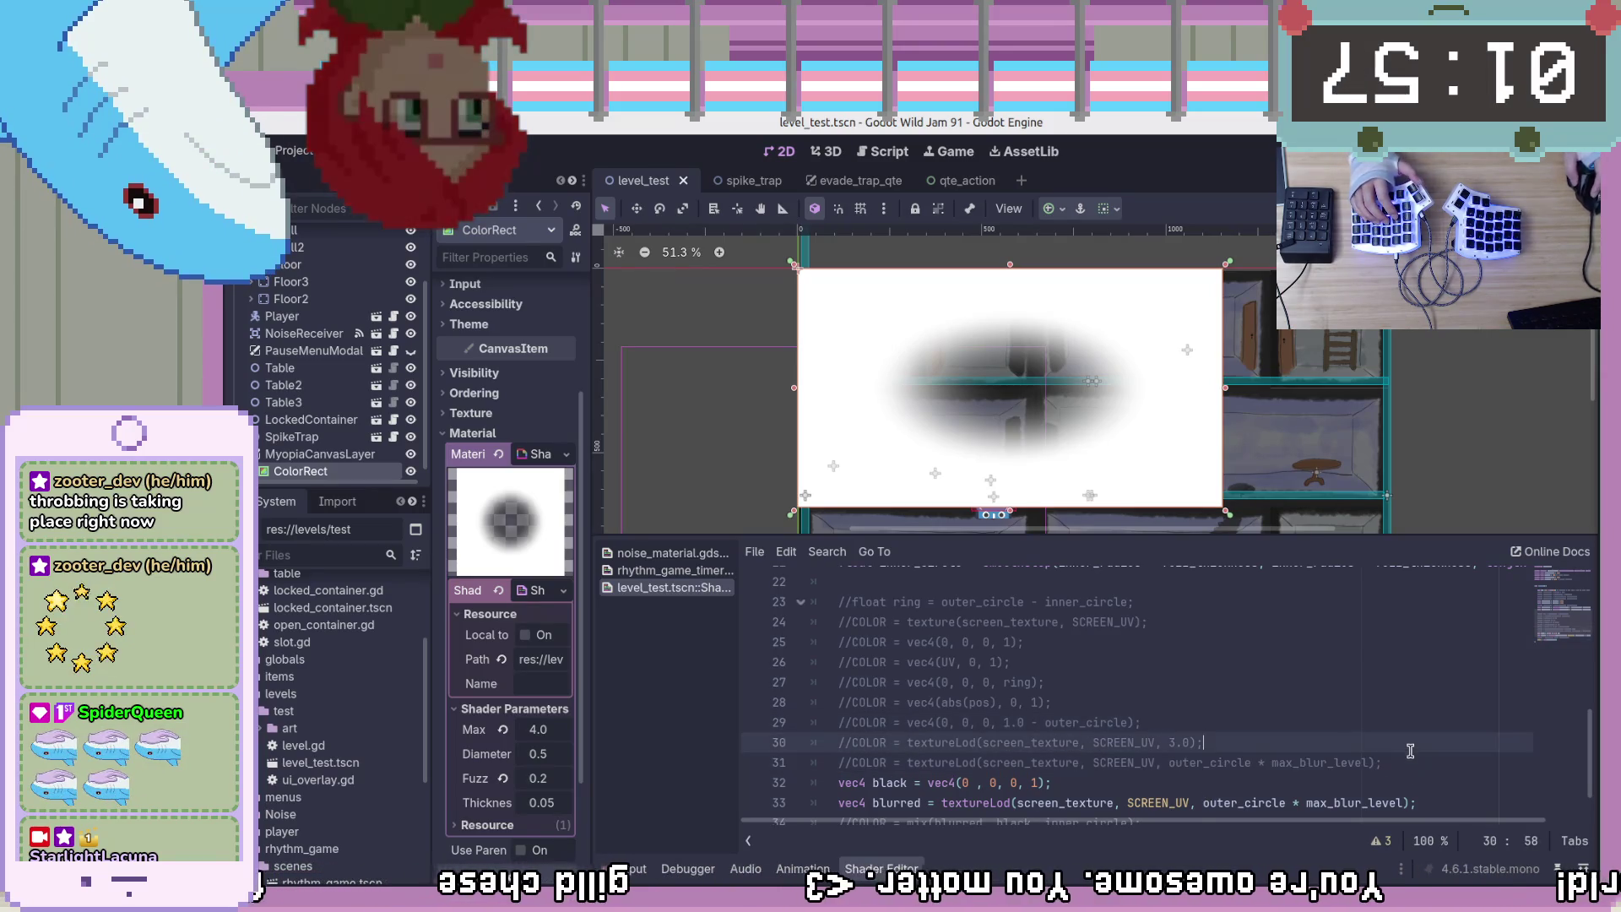
pyautogui.moveTo(1417, 762)
pyautogui.mouseDown()
pyautogui.moveTo(1401, 742)
pyautogui.moveTo(819, 601)
pyautogui.mouseUp()
pyautogui.scroll(3, 1274, 645)
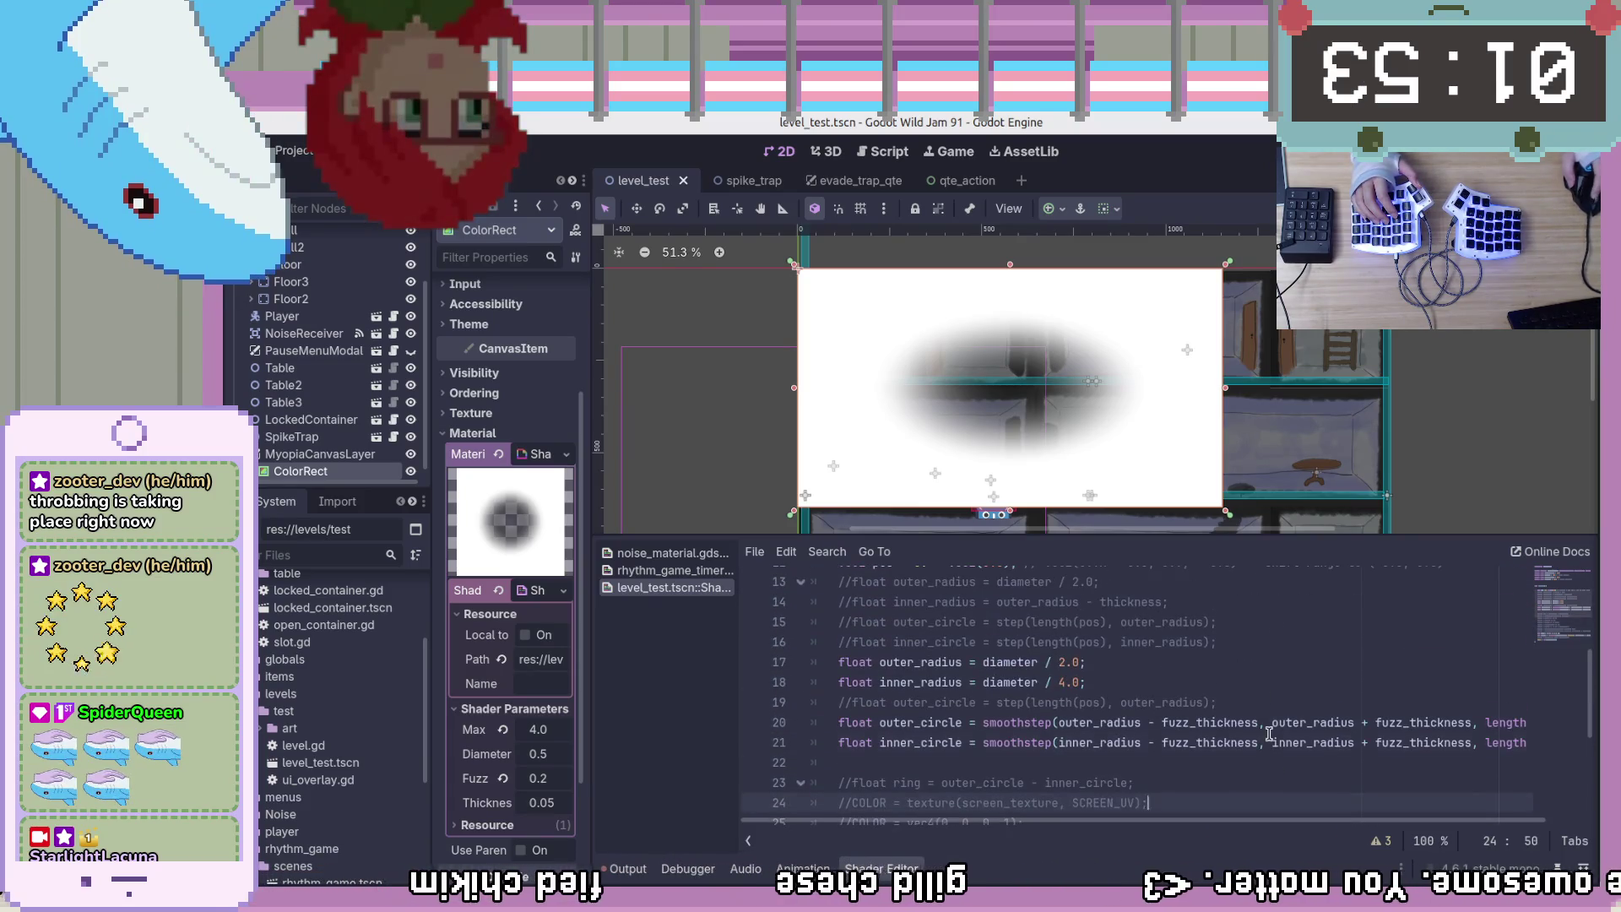
pyautogui.click(1296, 703)
pyautogui.moveTo(1295, 703); pyautogui.dragTo(1302, 683)
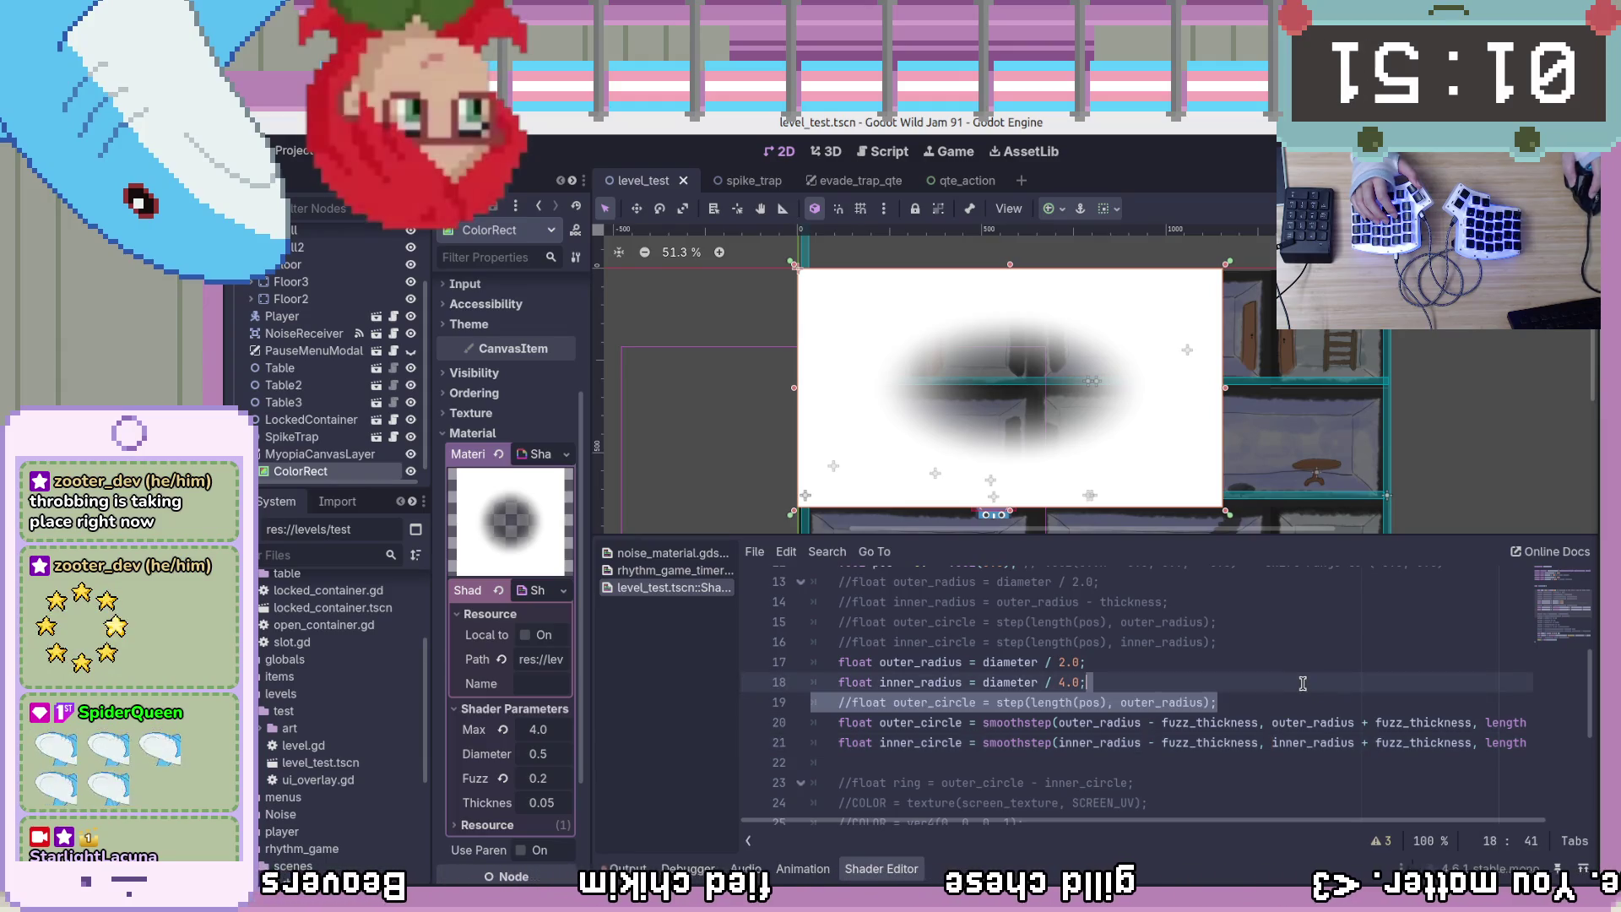
pyautogui.scroll(-4, 1307, 691)
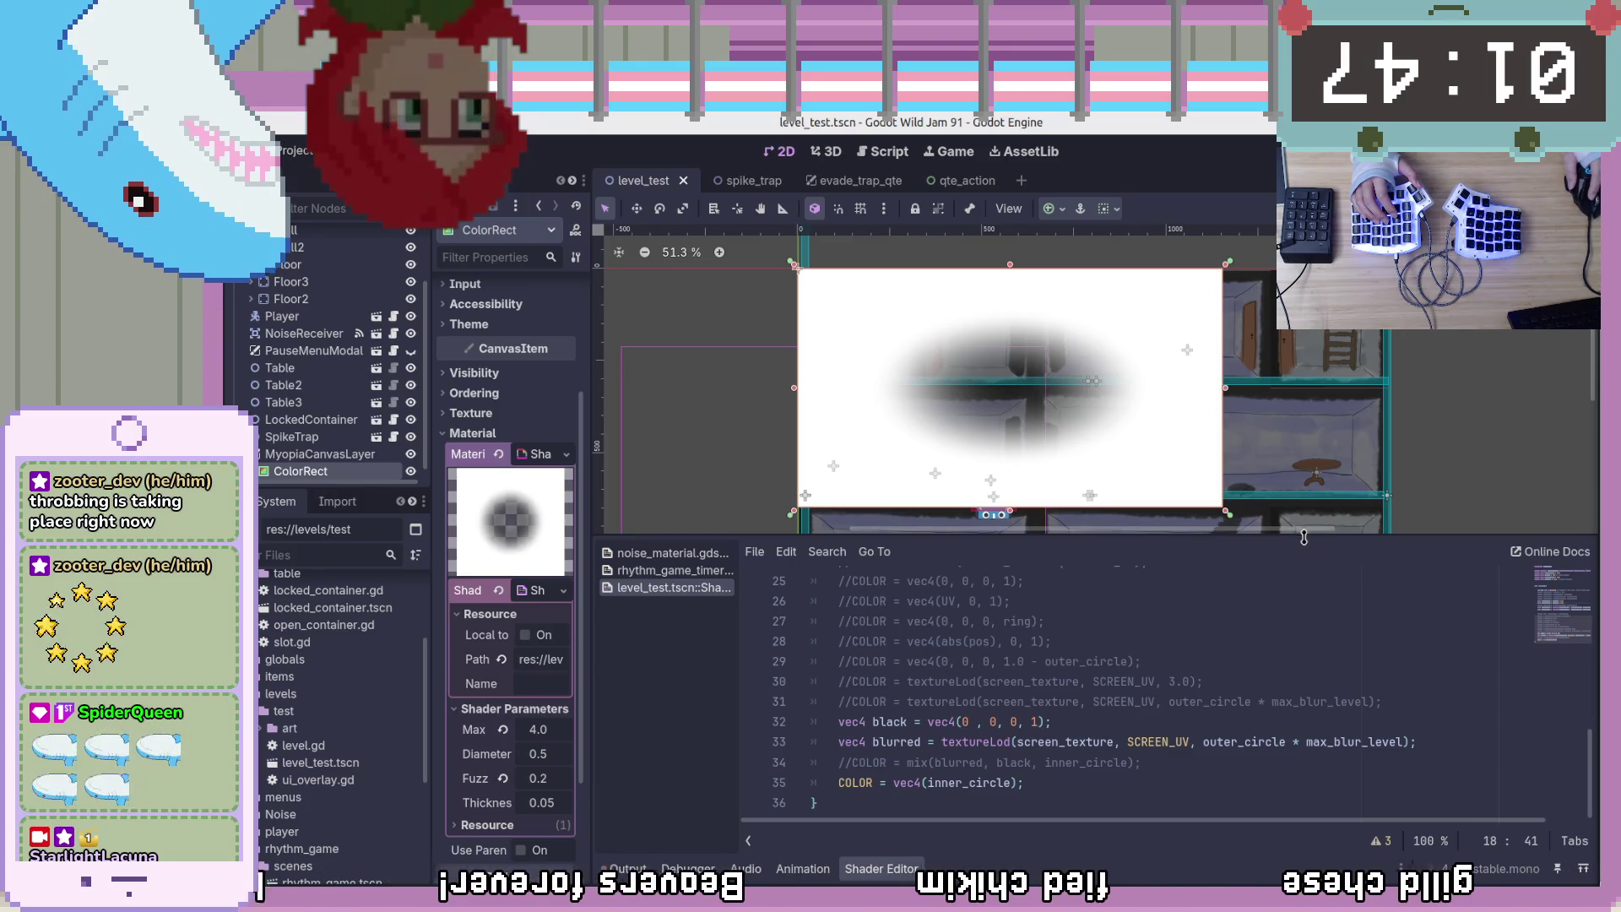
# - Scroll through the shader reviewing the top lines and the black colour definition
pyautogui.moveTo(1303, 537); pyautogui.dragTo(1303, 435)
pyautogui.scroll(5, 1272, 609)
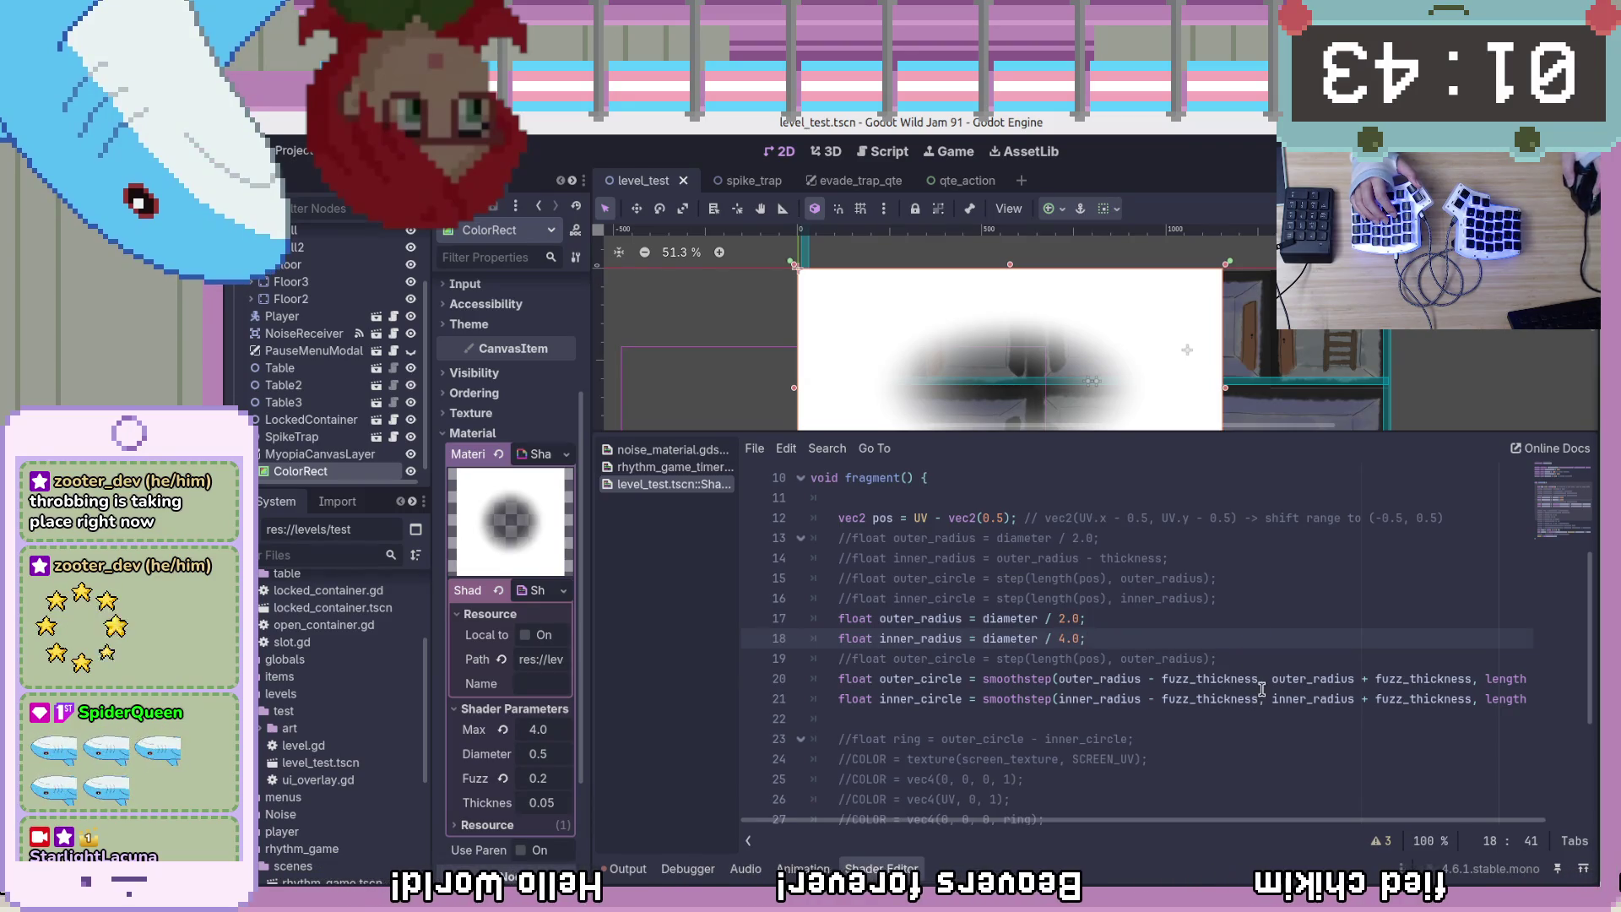
pyautogui.scroll(1, 1262, 689)
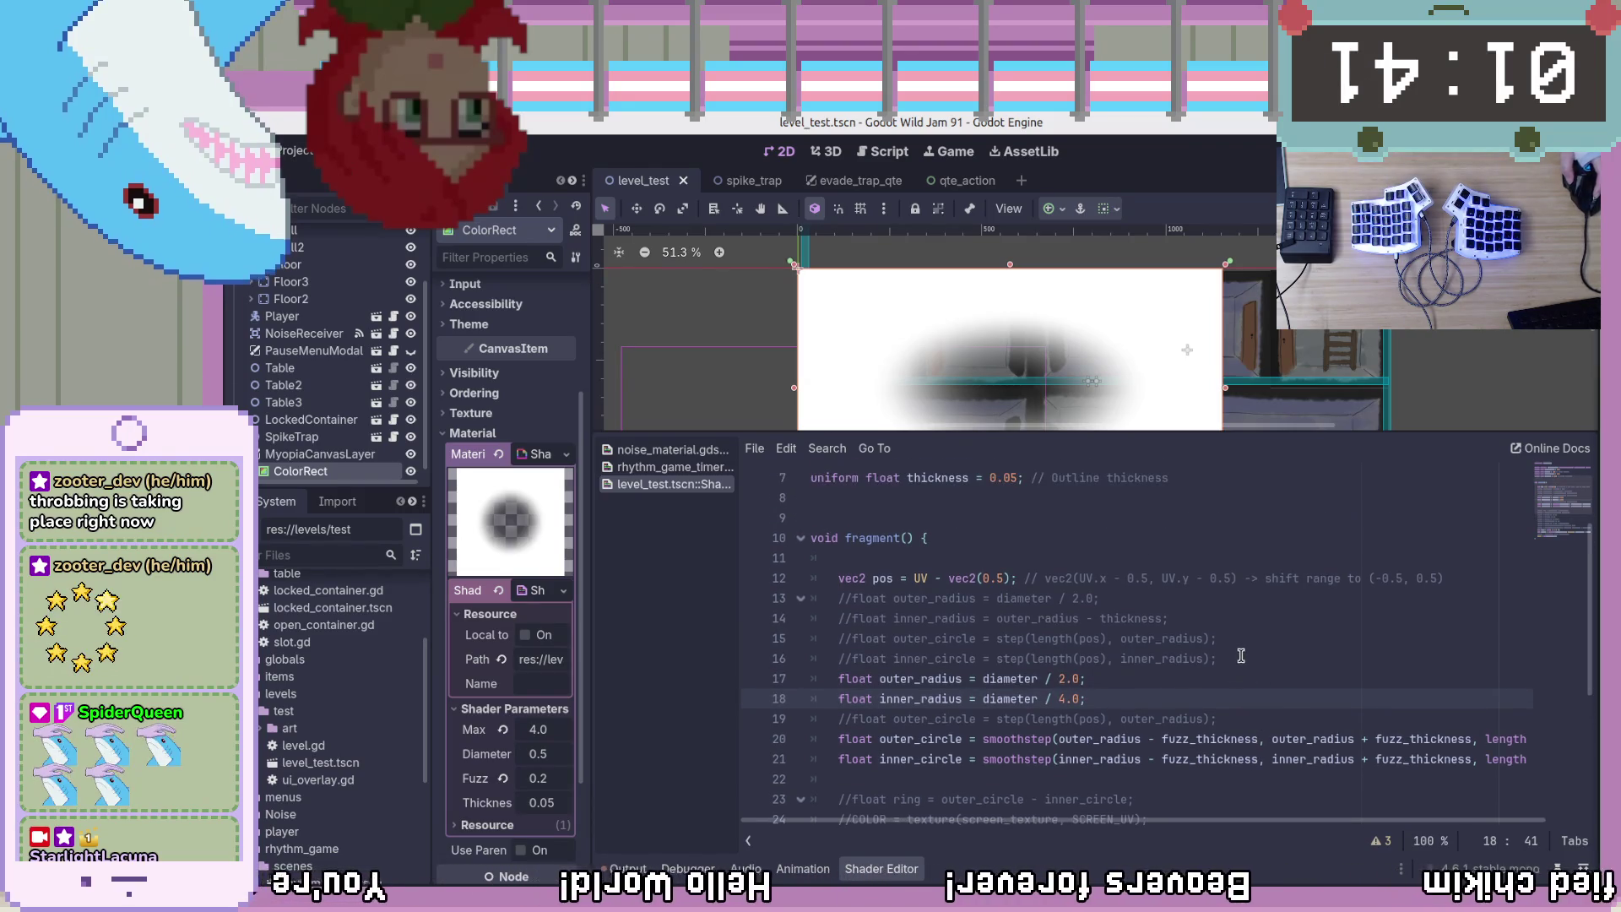
pyautogui.click(1246, 555)
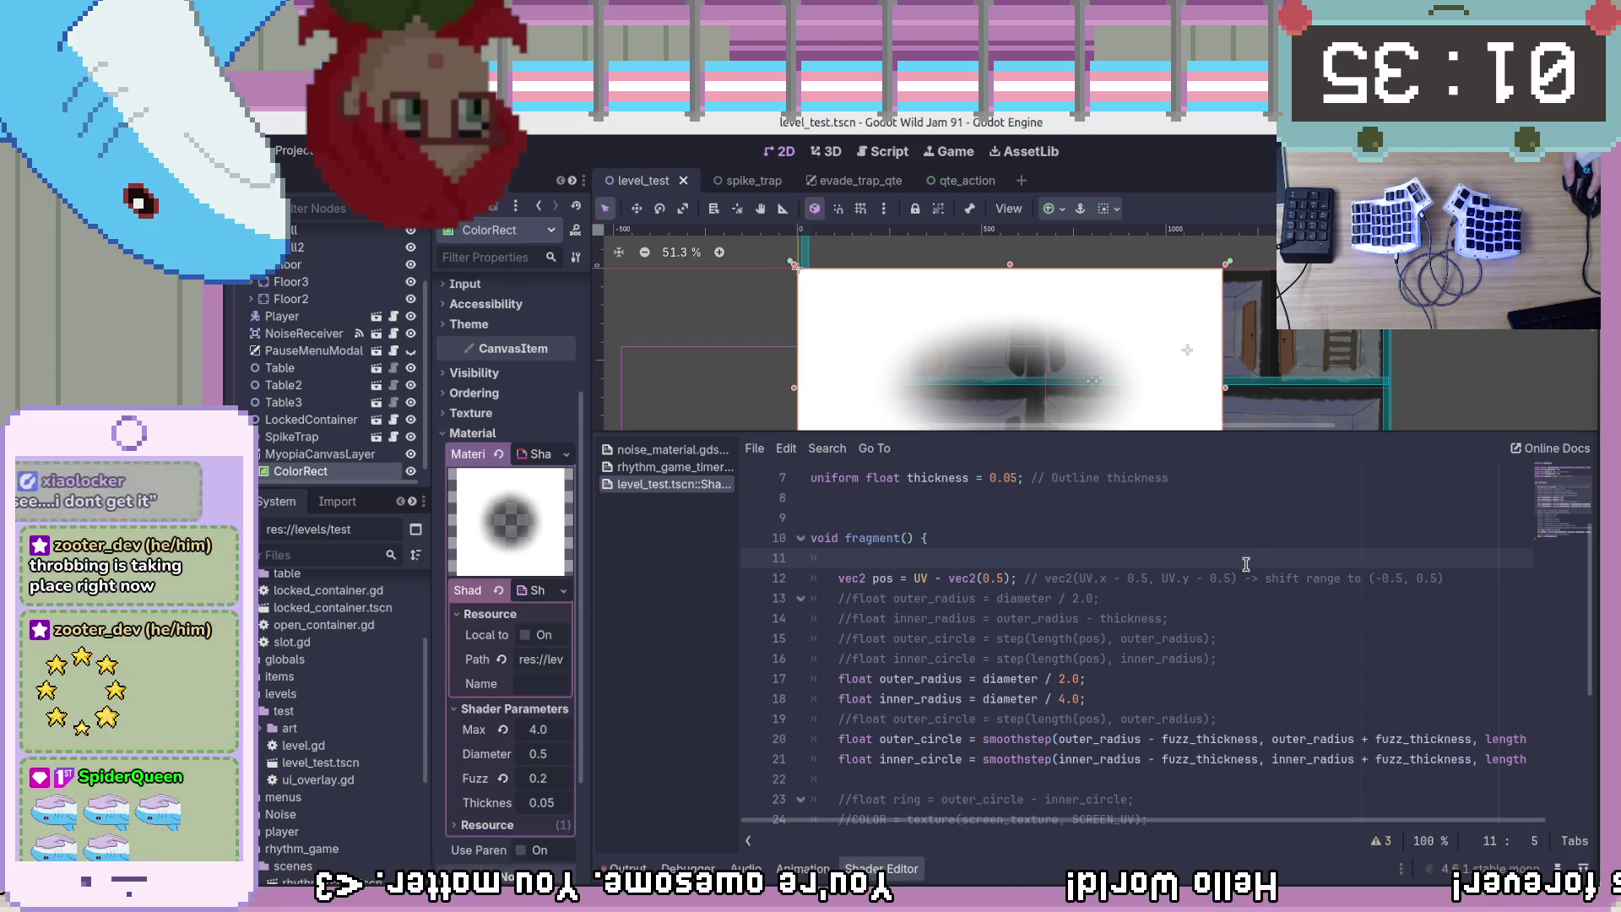
pyautogui.click(1275, 590)
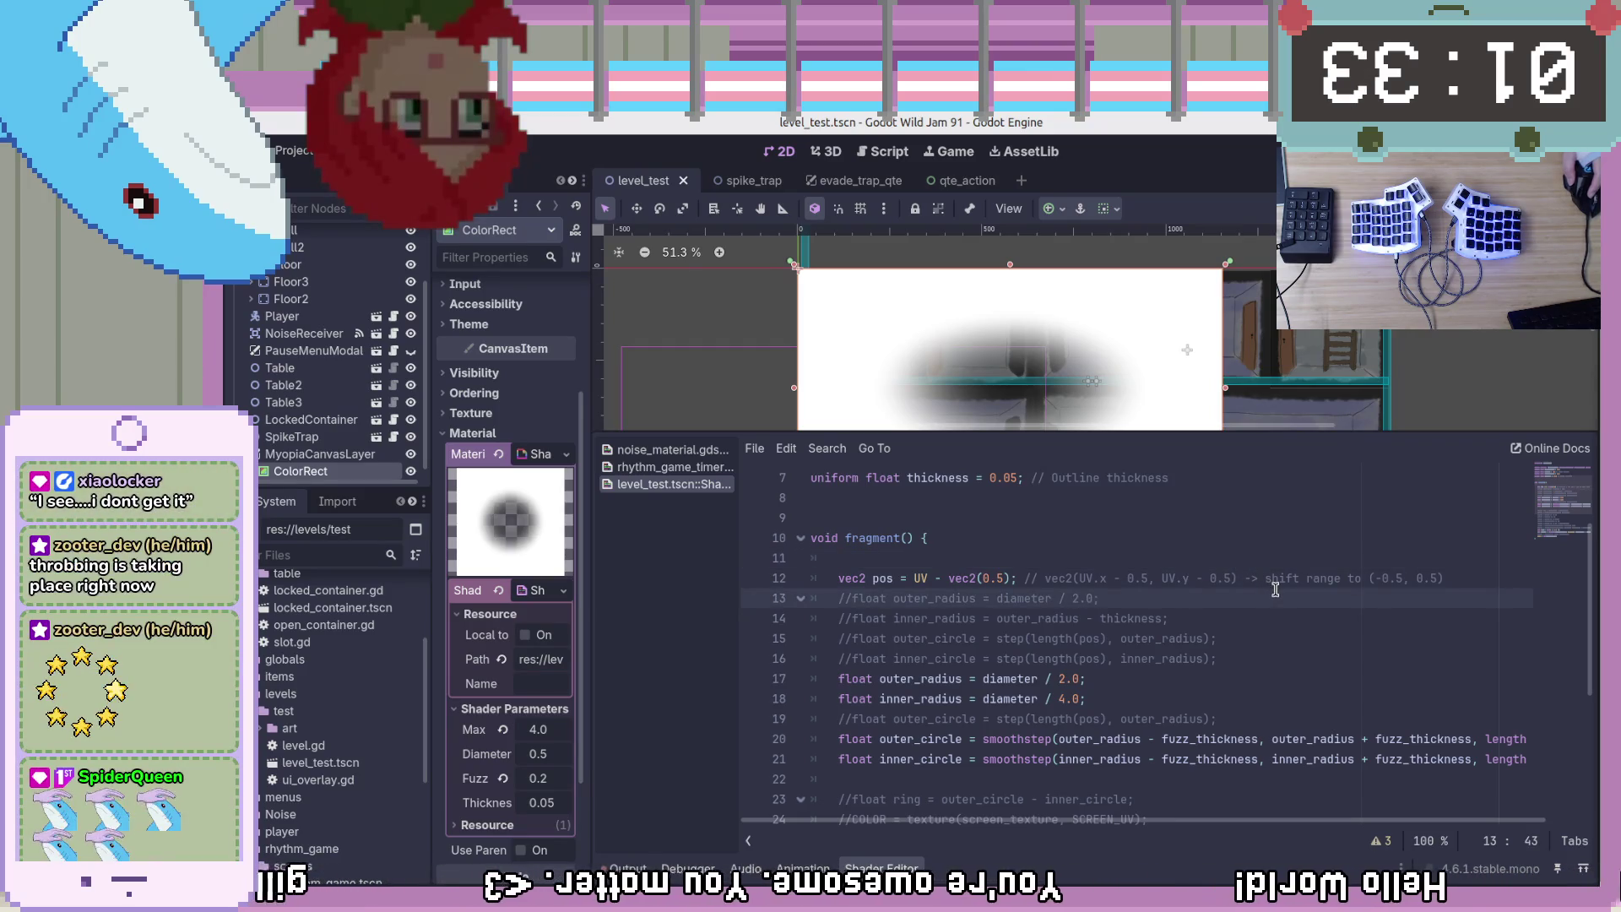
pyautogui.scroll(-3, 1264, 623)
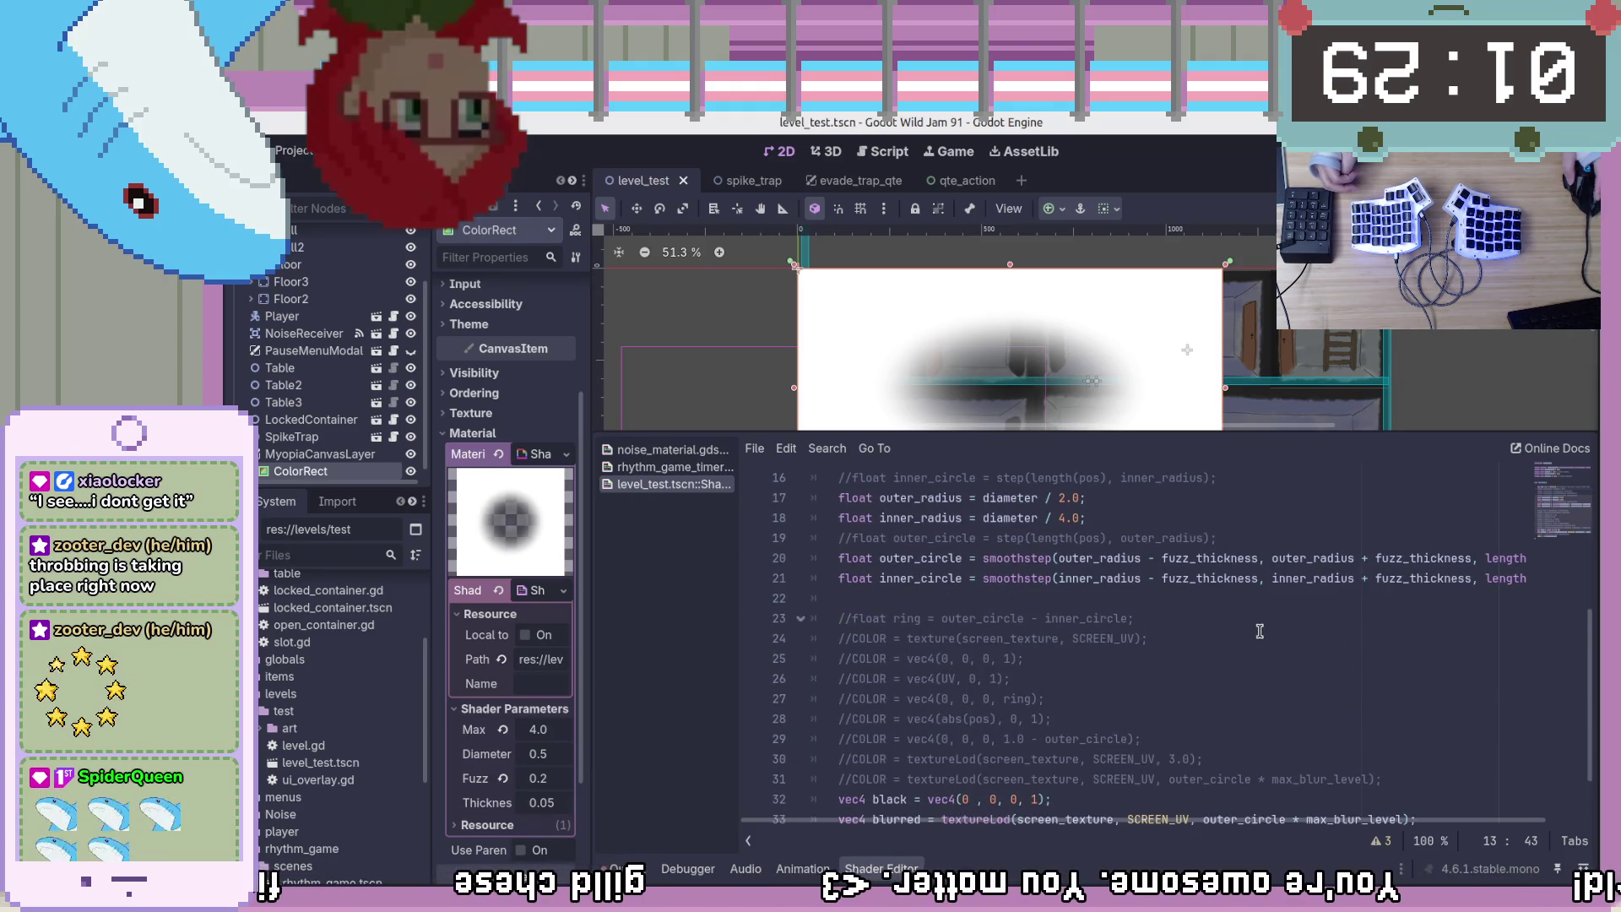
pyautogui.scroll(-1, 1259, 632)
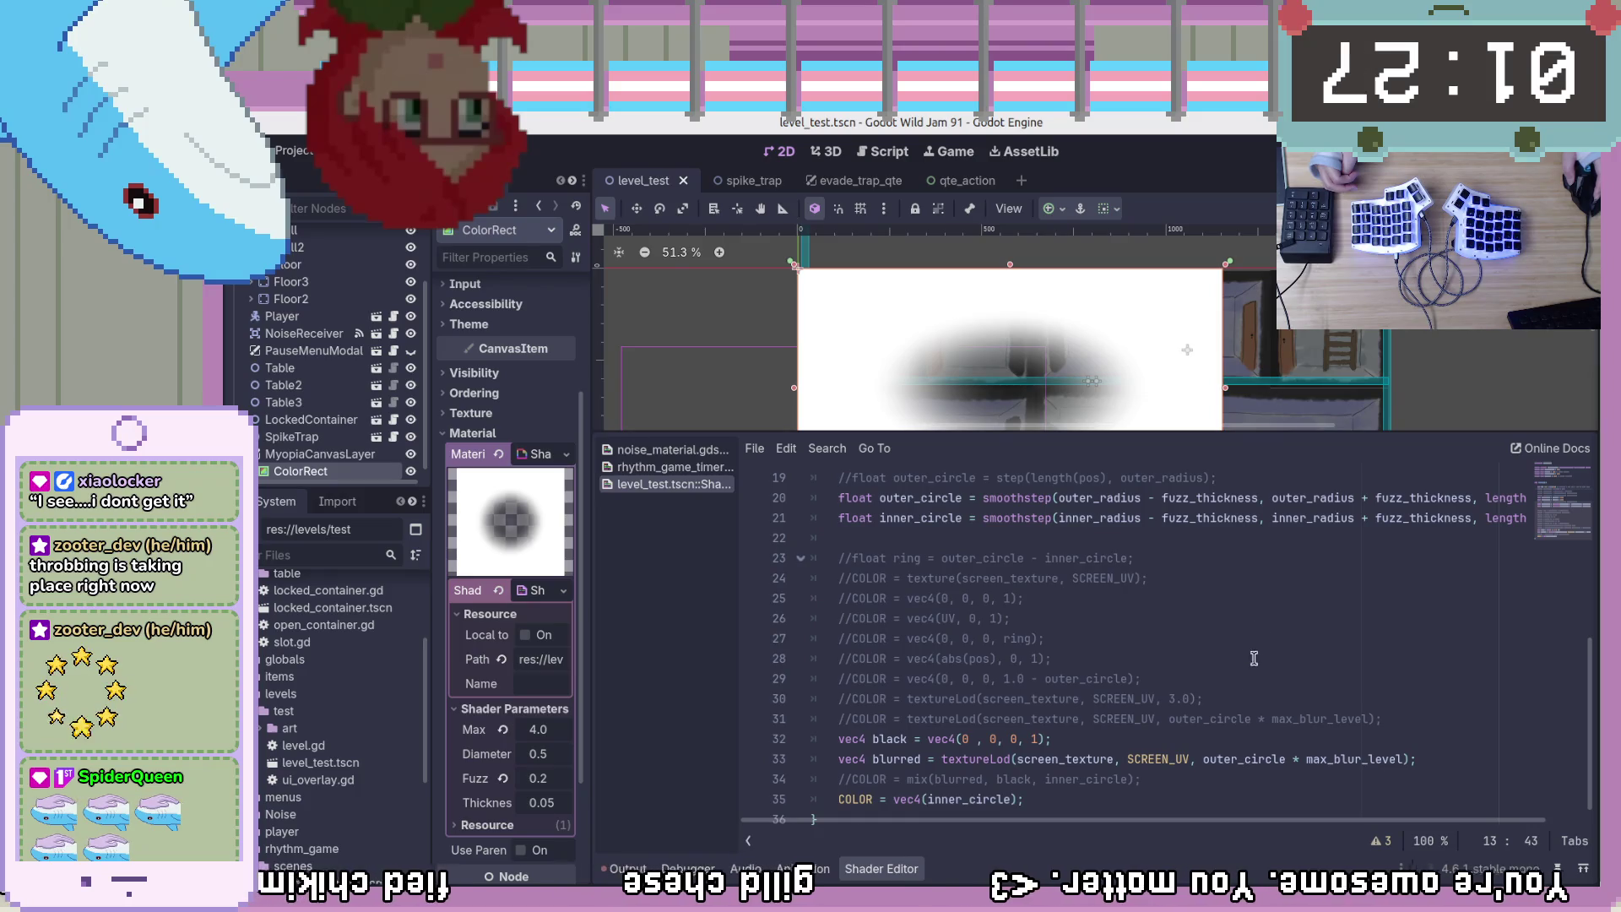
pyautogui.moveTo(1051, 739); pyautogui.dragTo(810, 731)
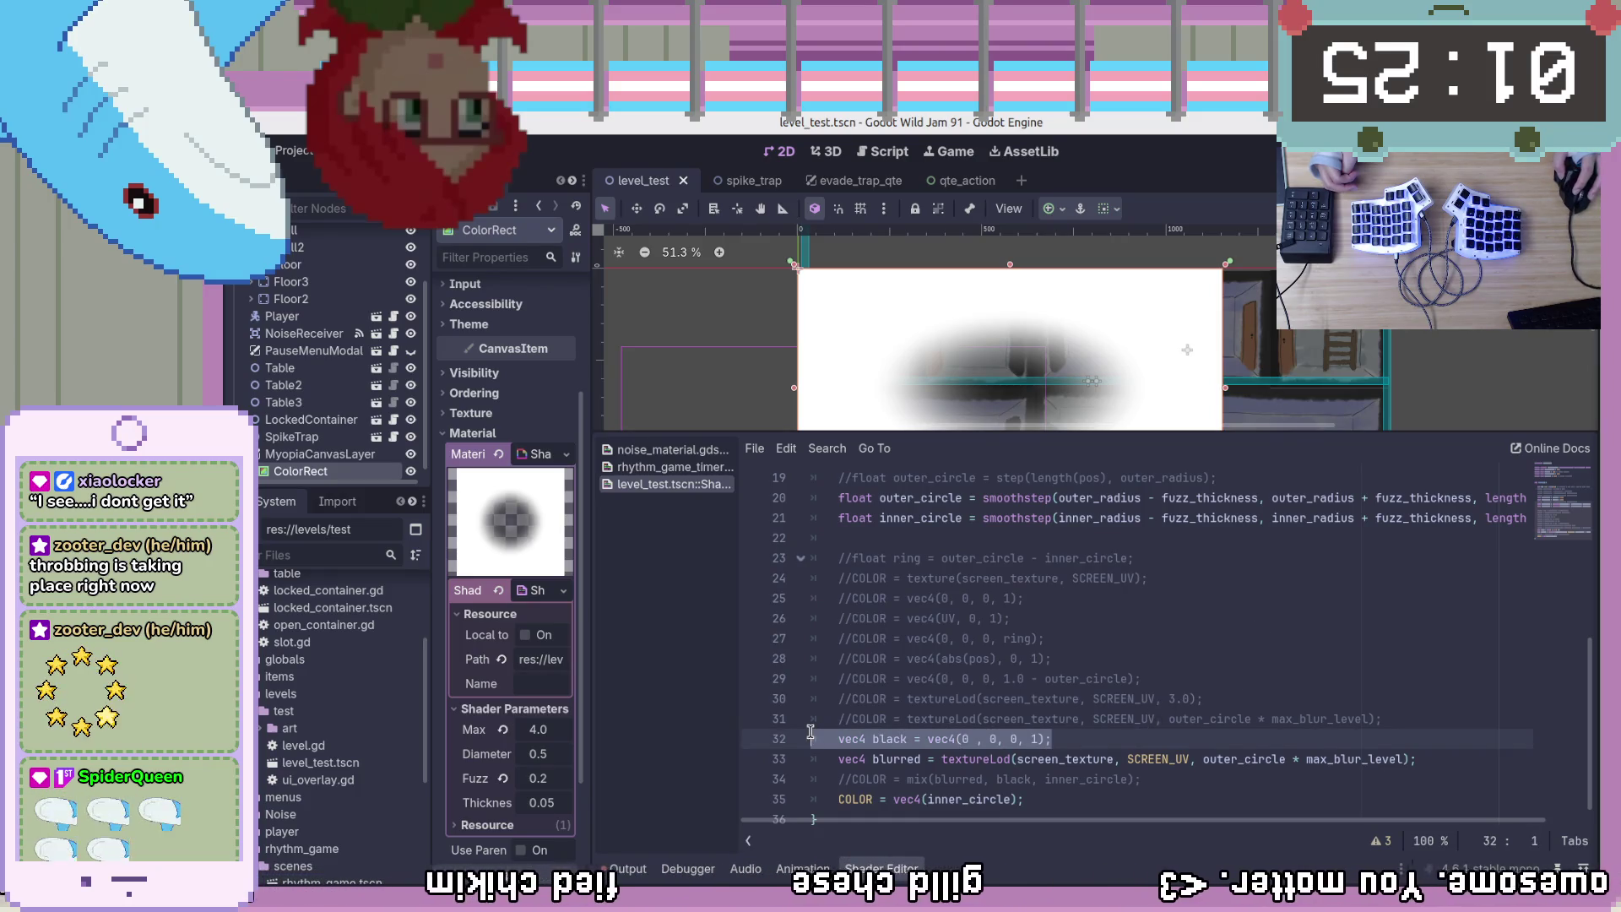
pyautogui.click(866, 726)
# - Toggle comments on lines 34–35 to swap which COLOR output line is active
pyautogui.scroll(-1, 866, 726)
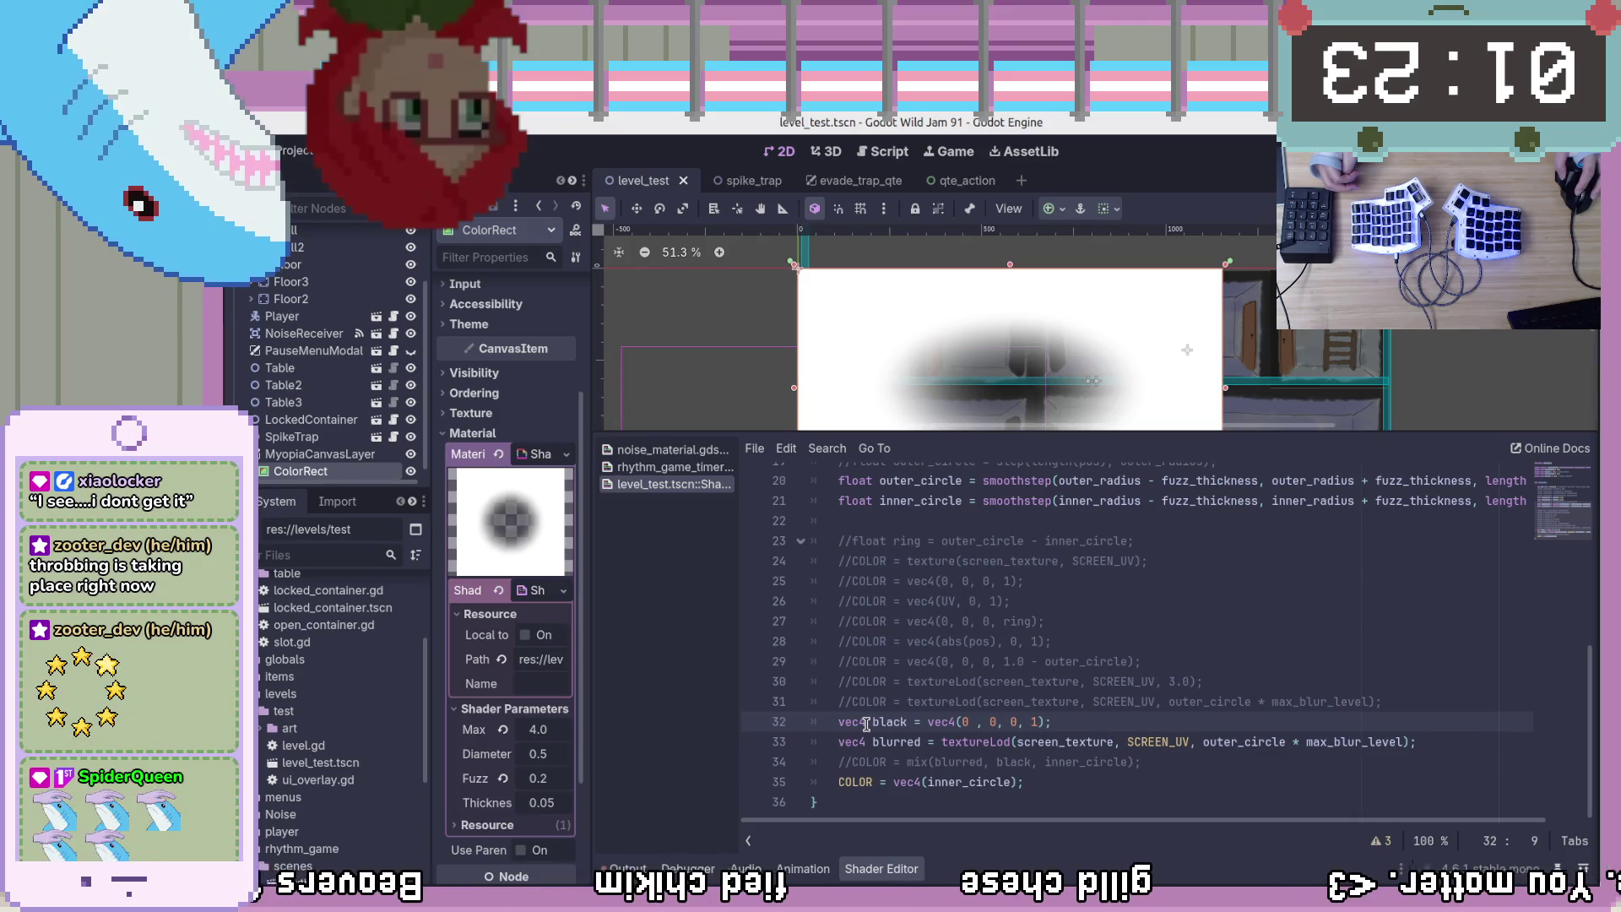
pyautogui.doubleClick(980, 741)
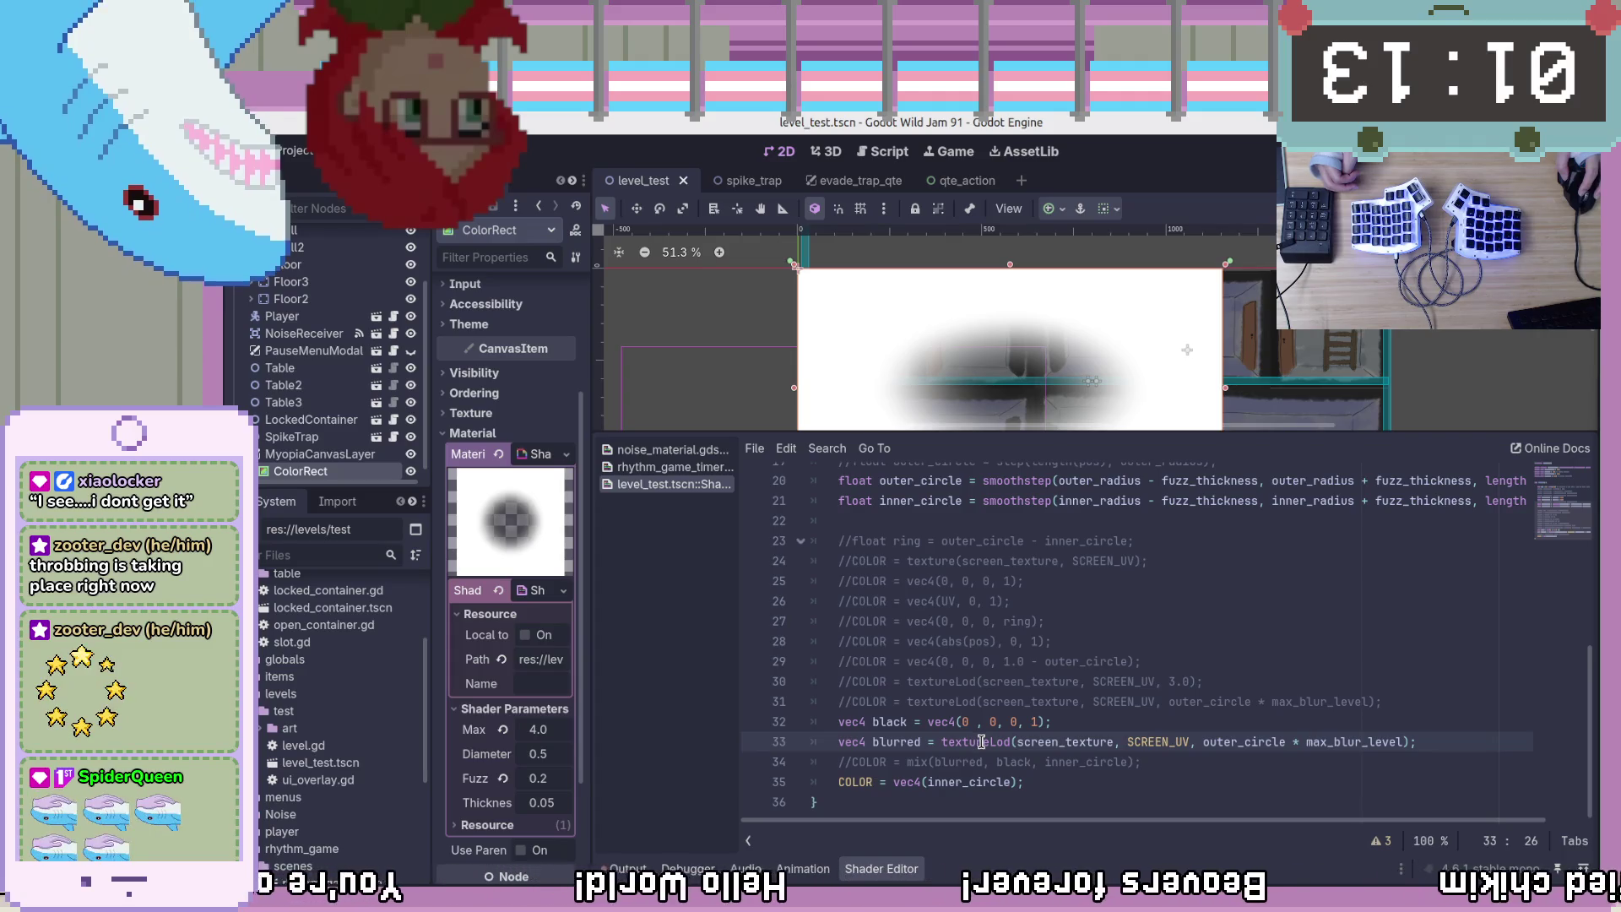
pyautogui.press('Down')
pyautogui.hotkey('ctrl', 'k')
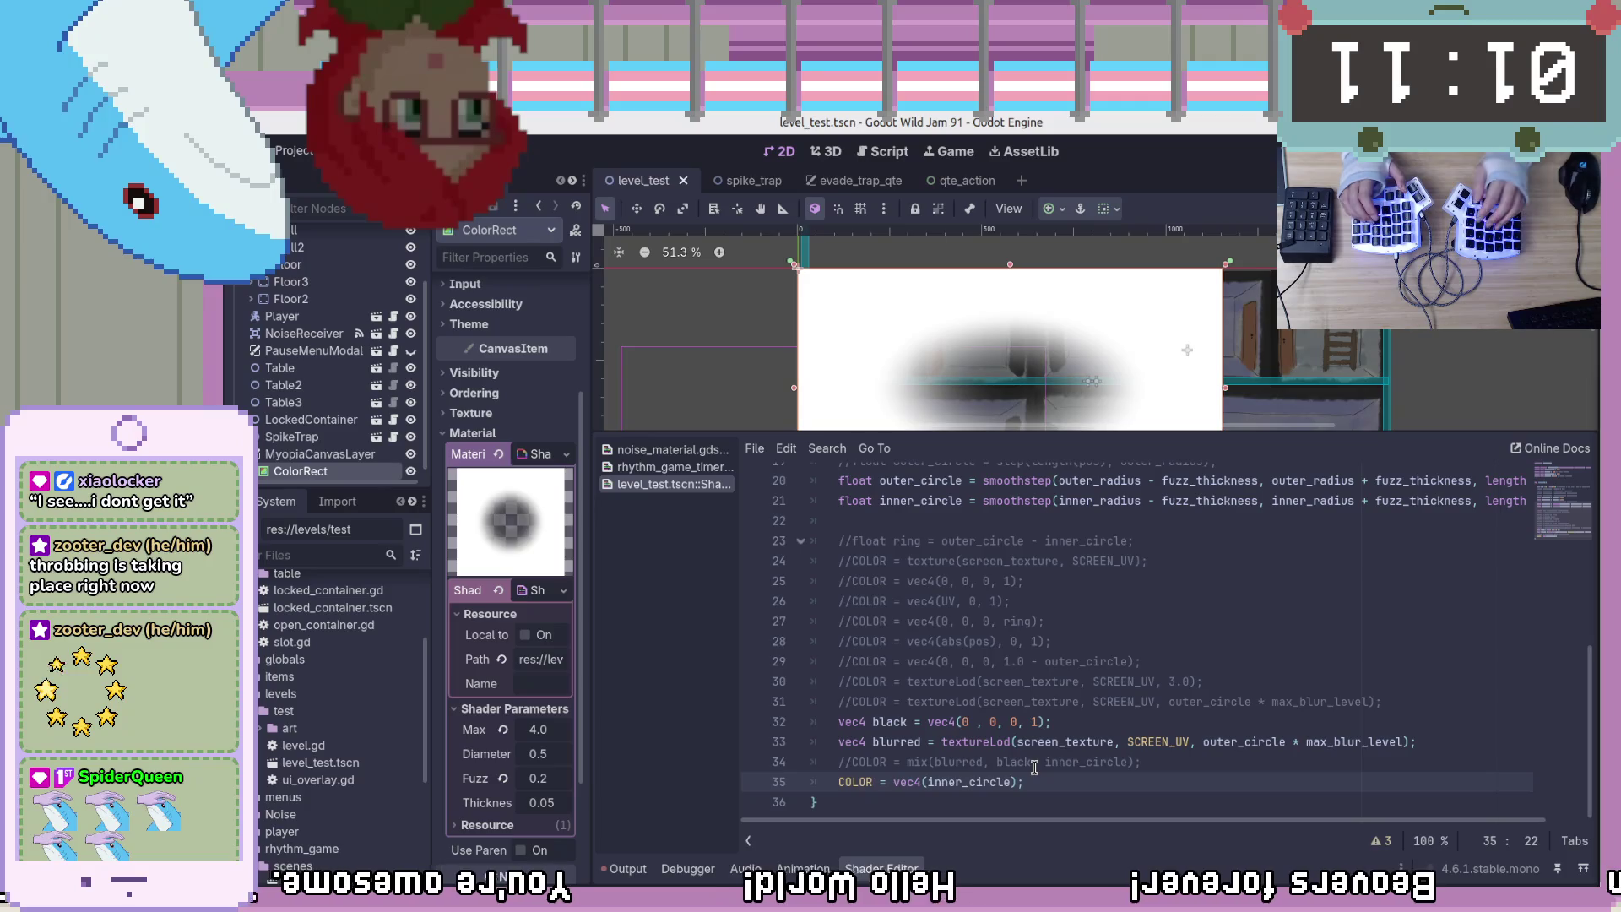
# - Toggle the mix output line and highlight where inner_circle, blurred and black are used
pyautogui.press('Down')
pyautogui.hotkey('ctrl', 'k')
pyautogui.press('Up')
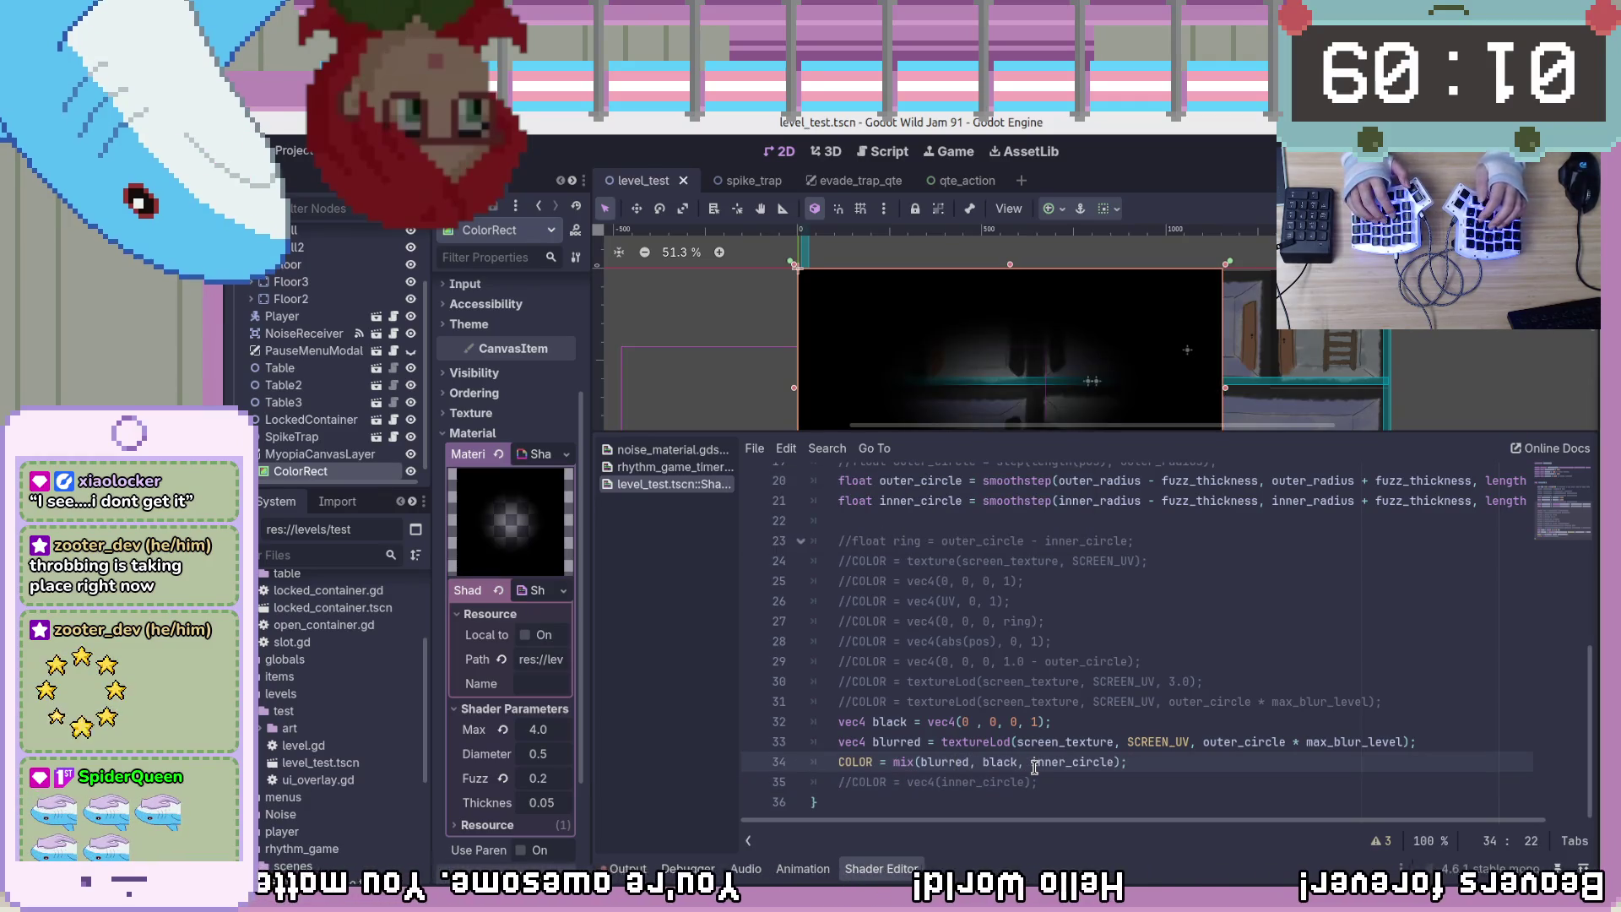
pyautogui.doubleClick(1089, 763)
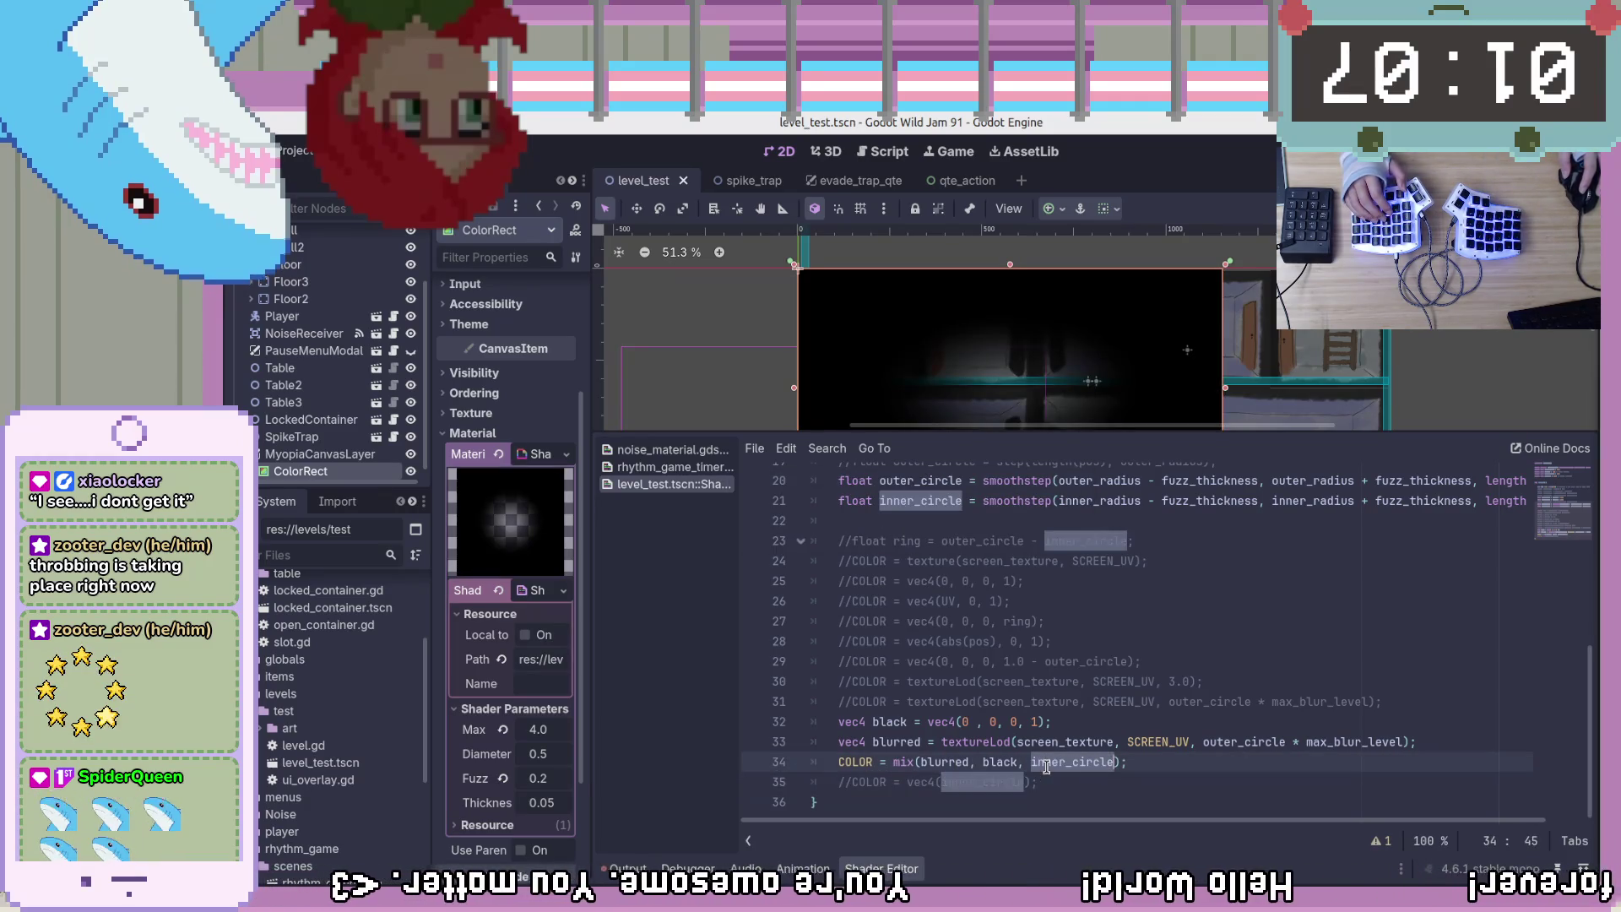
pyautogui.click(1078, 775)
pyautogui.doubleClick(955, 766)
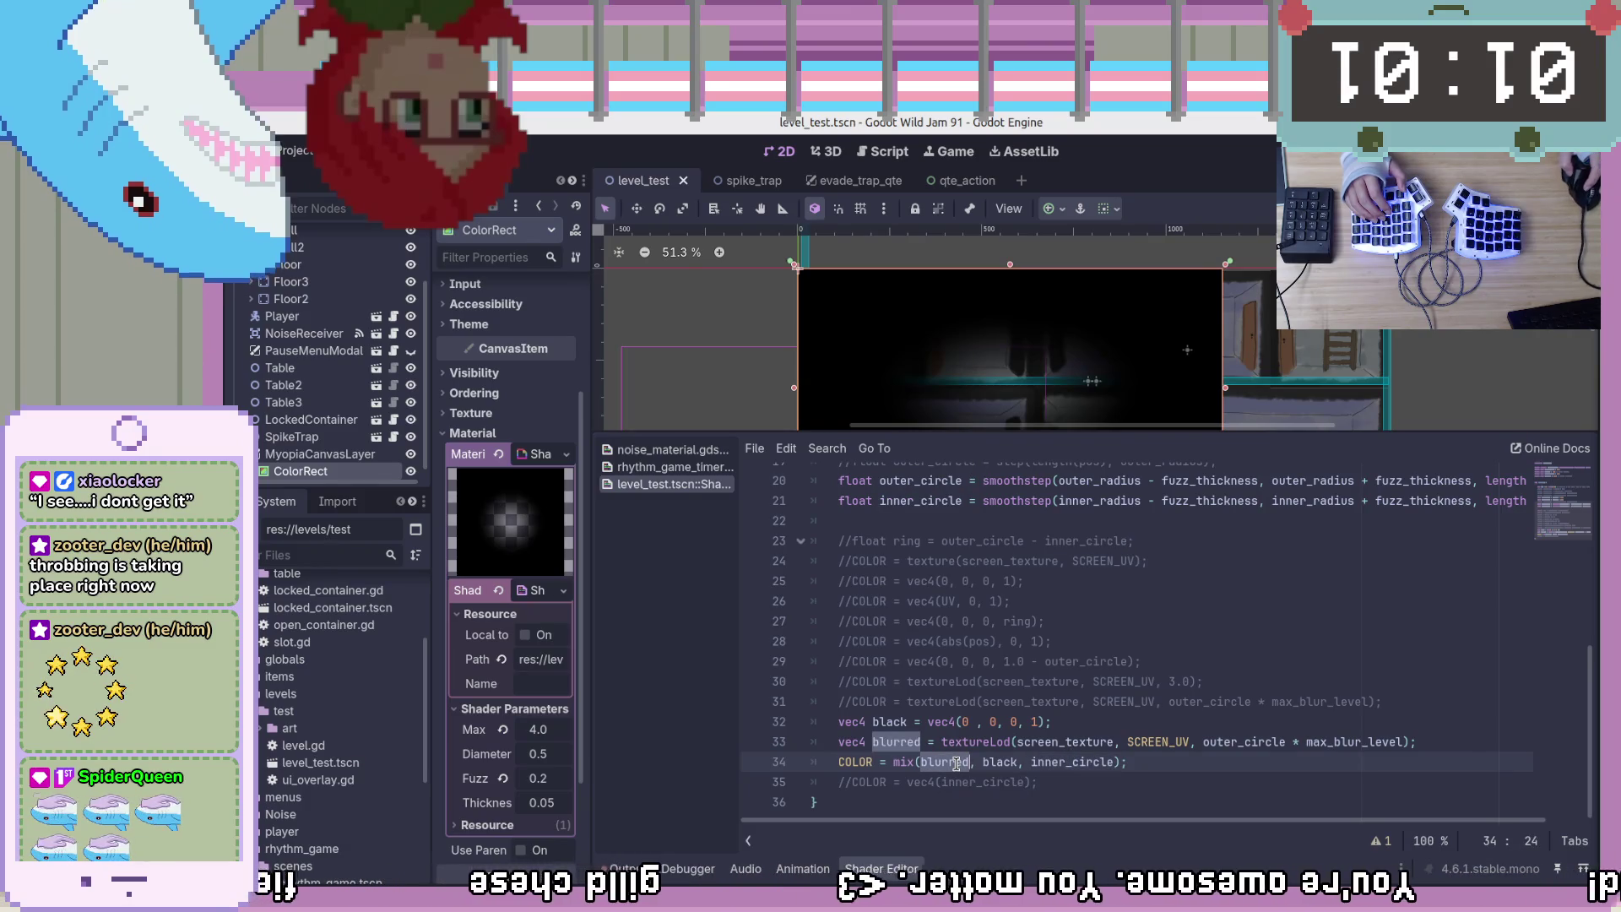
pyautogui.doubleClick(999, 761)
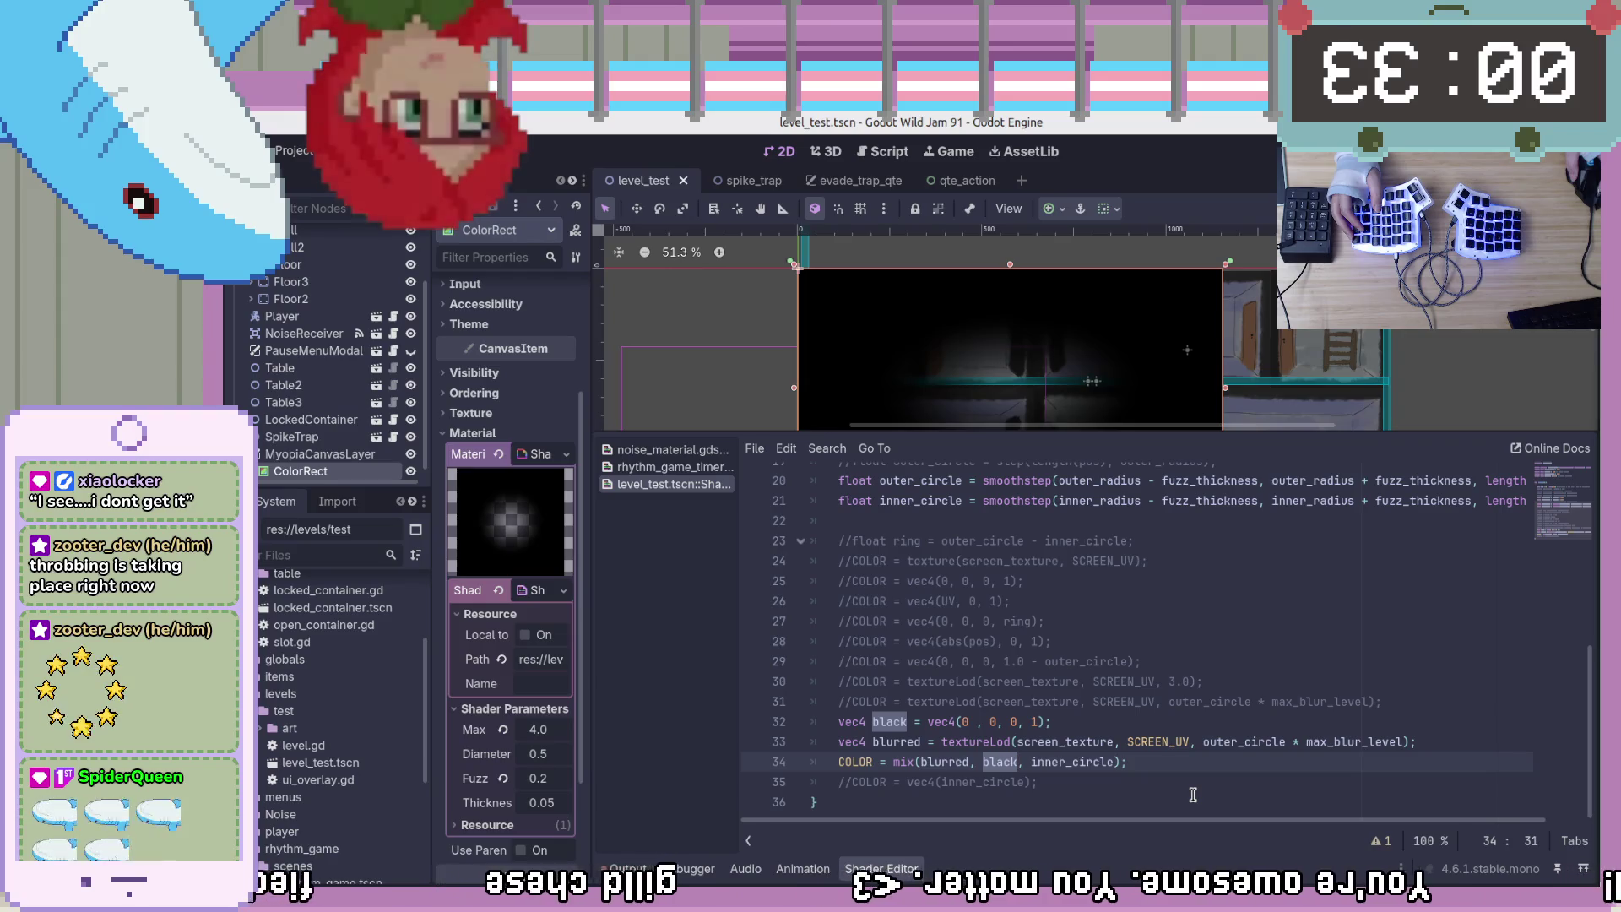
# - Change the inner radius divisor on line 18 from 4.0 to 1.5 and save
pyautogui.scroll(3, 1192, 794)
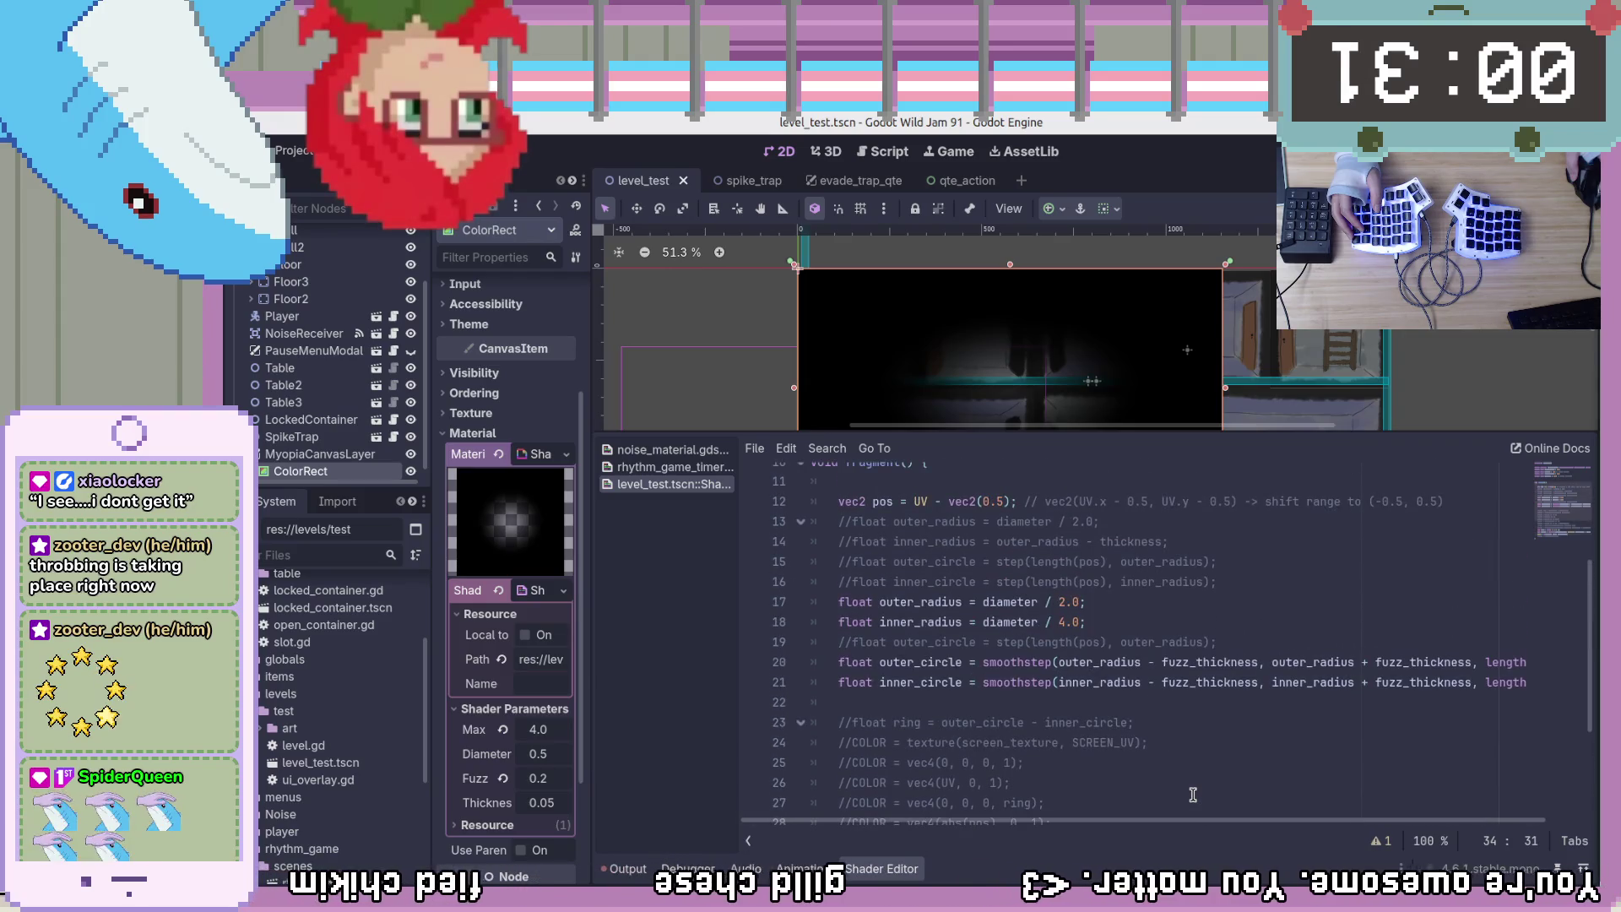
pyautogui.click(1052, 601)
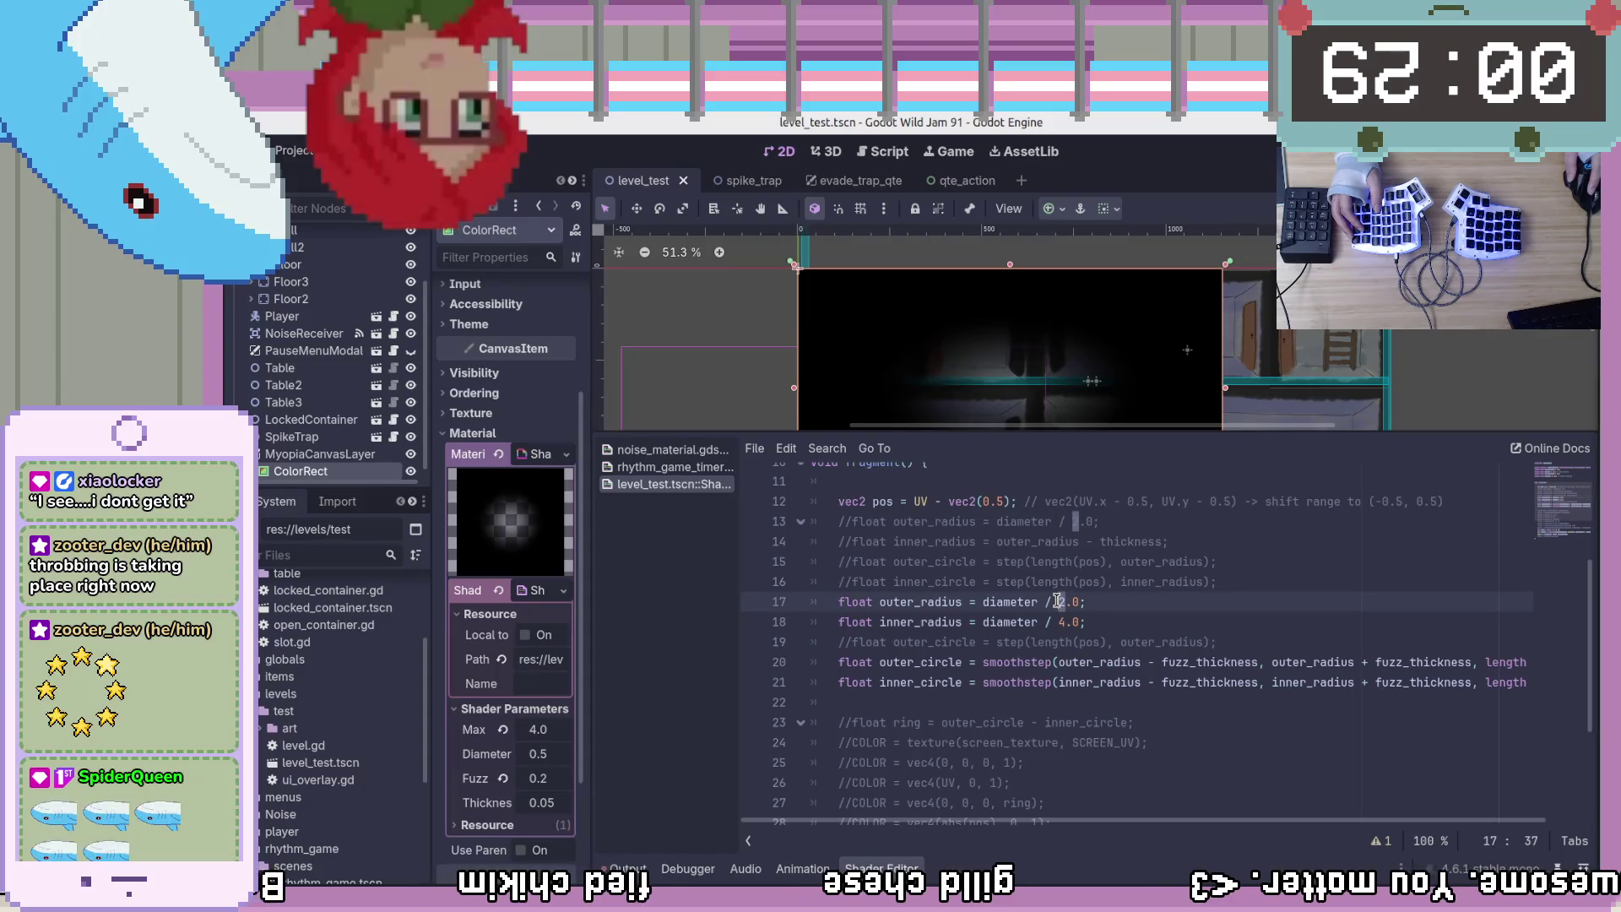
pyautogui.doubleClick(1068, 621)
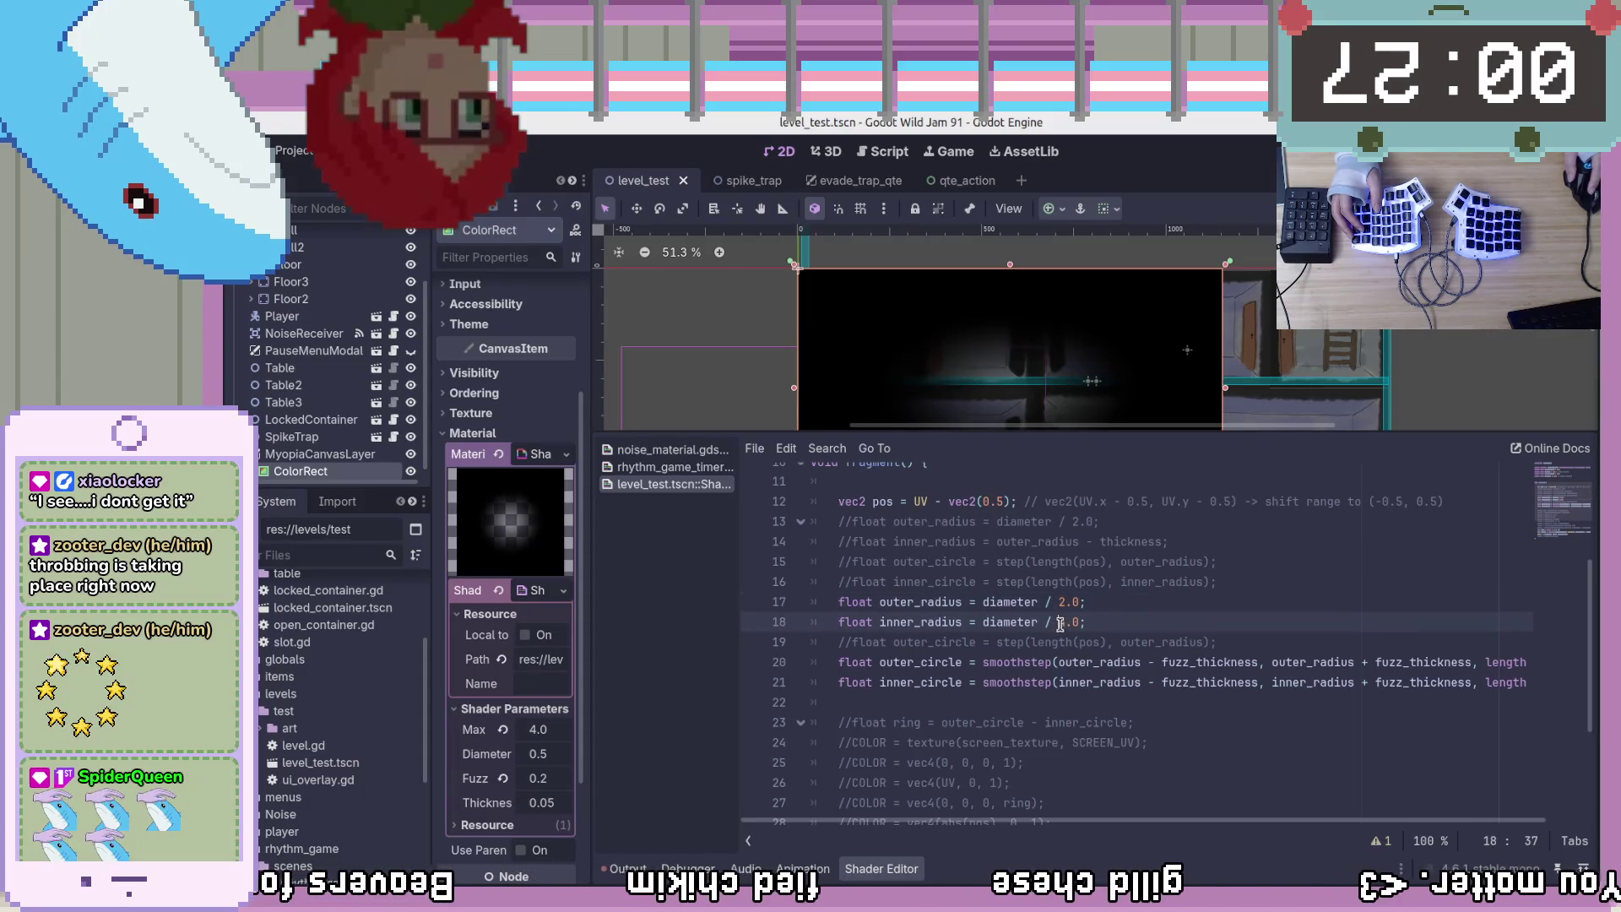
pyautogui.write('1.5')
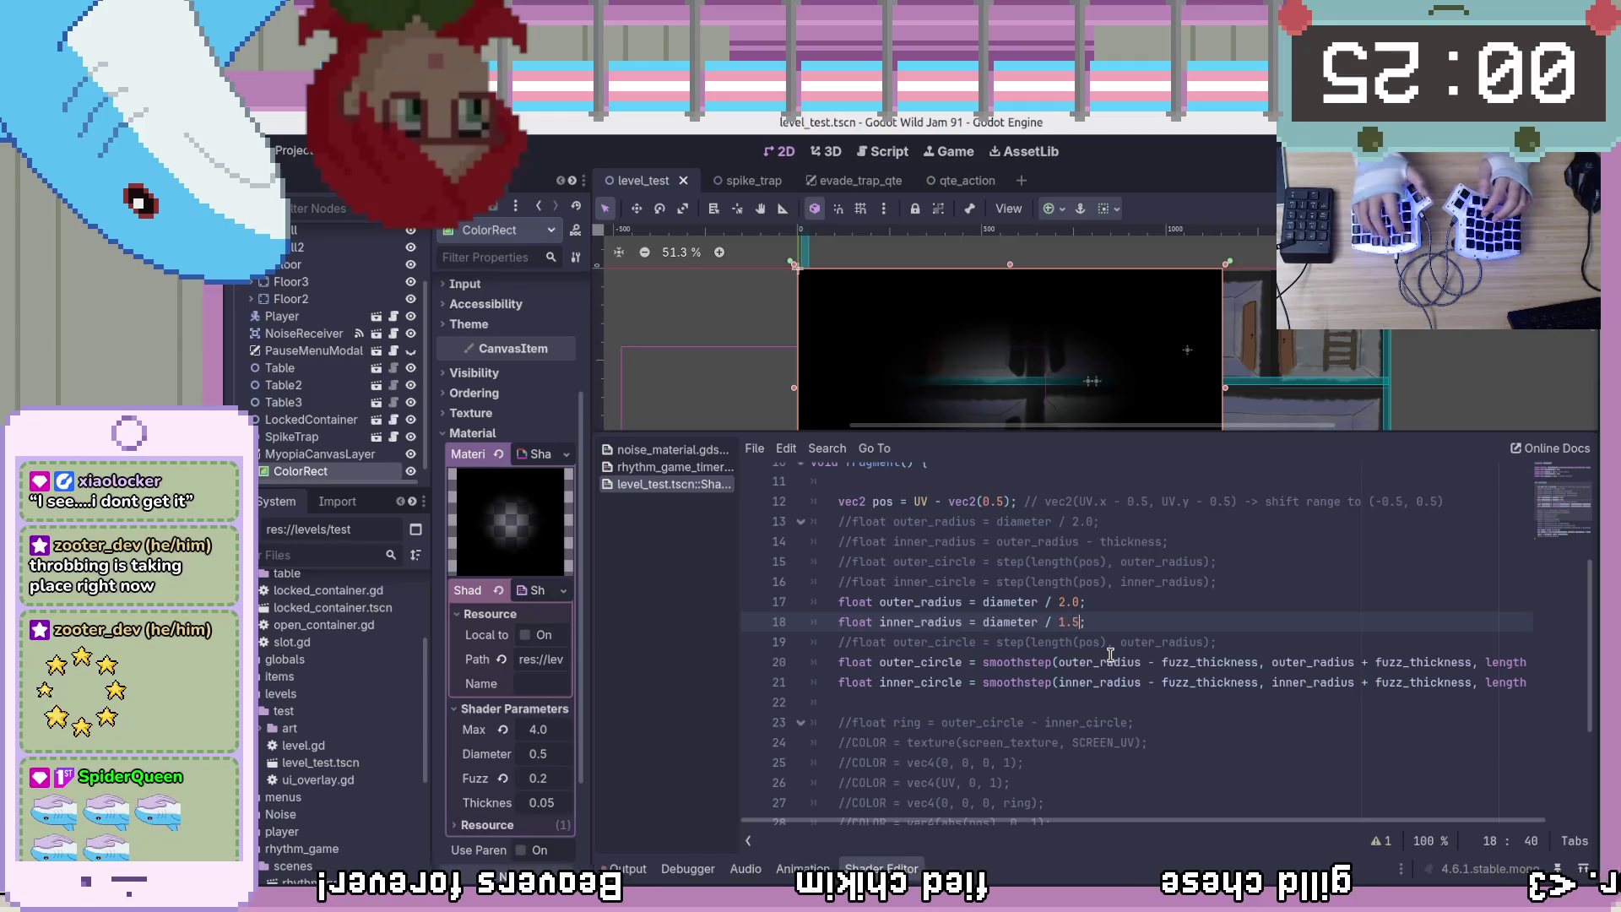
pyautogui.hotkey('ctrl', 's')
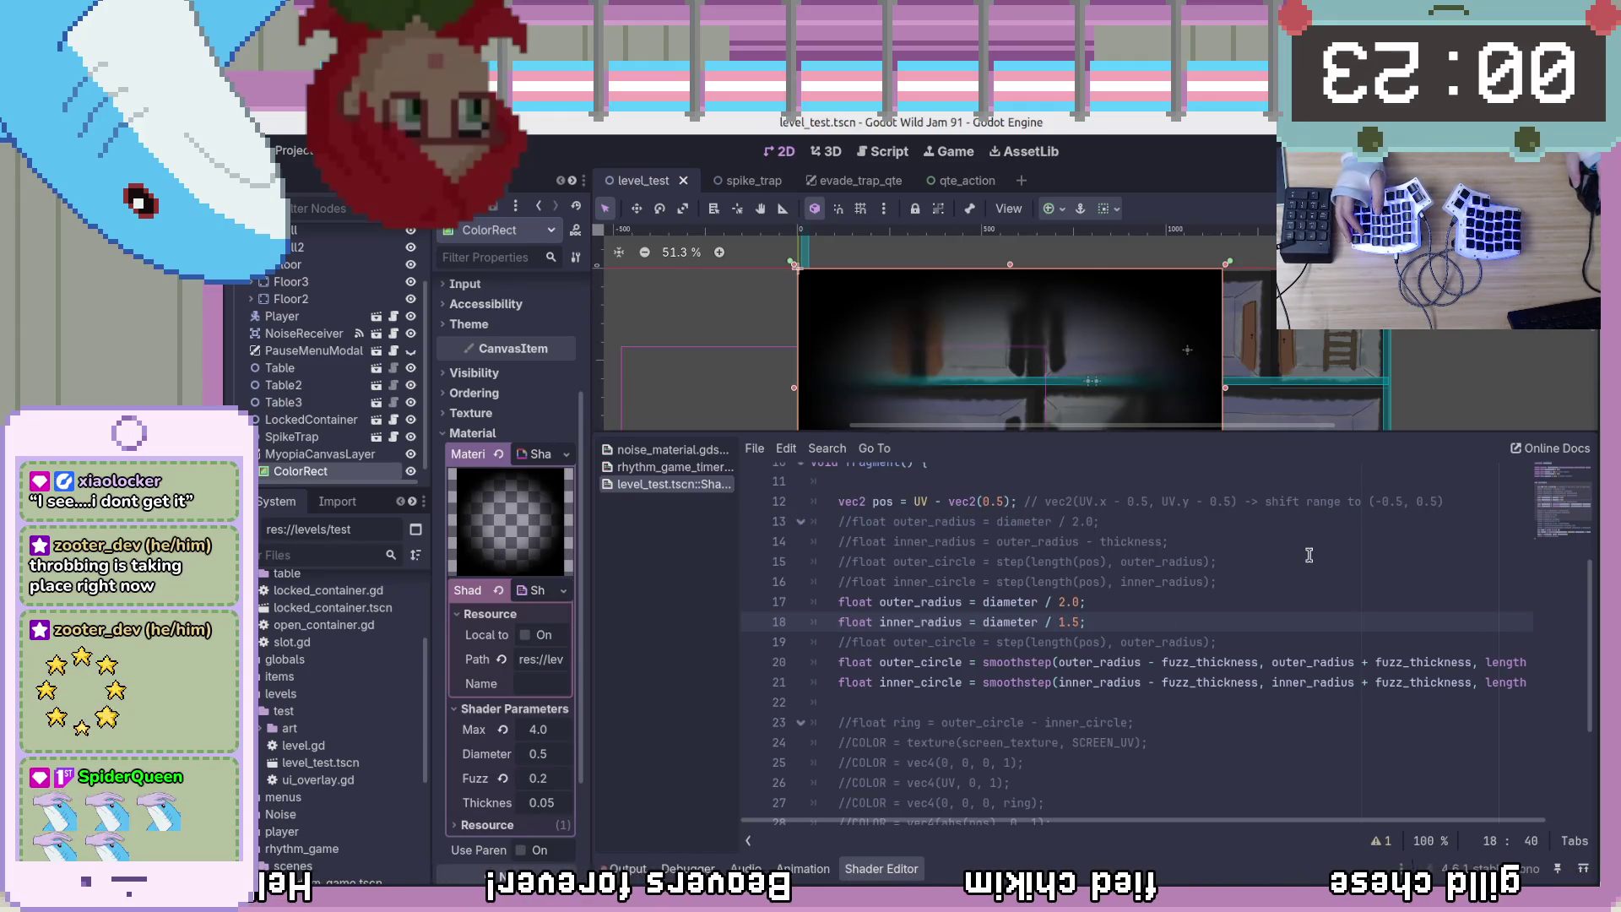
# - Give the scene preview more height and return to the mix output line
pyautogui.scroll(-1, 1309, 558)
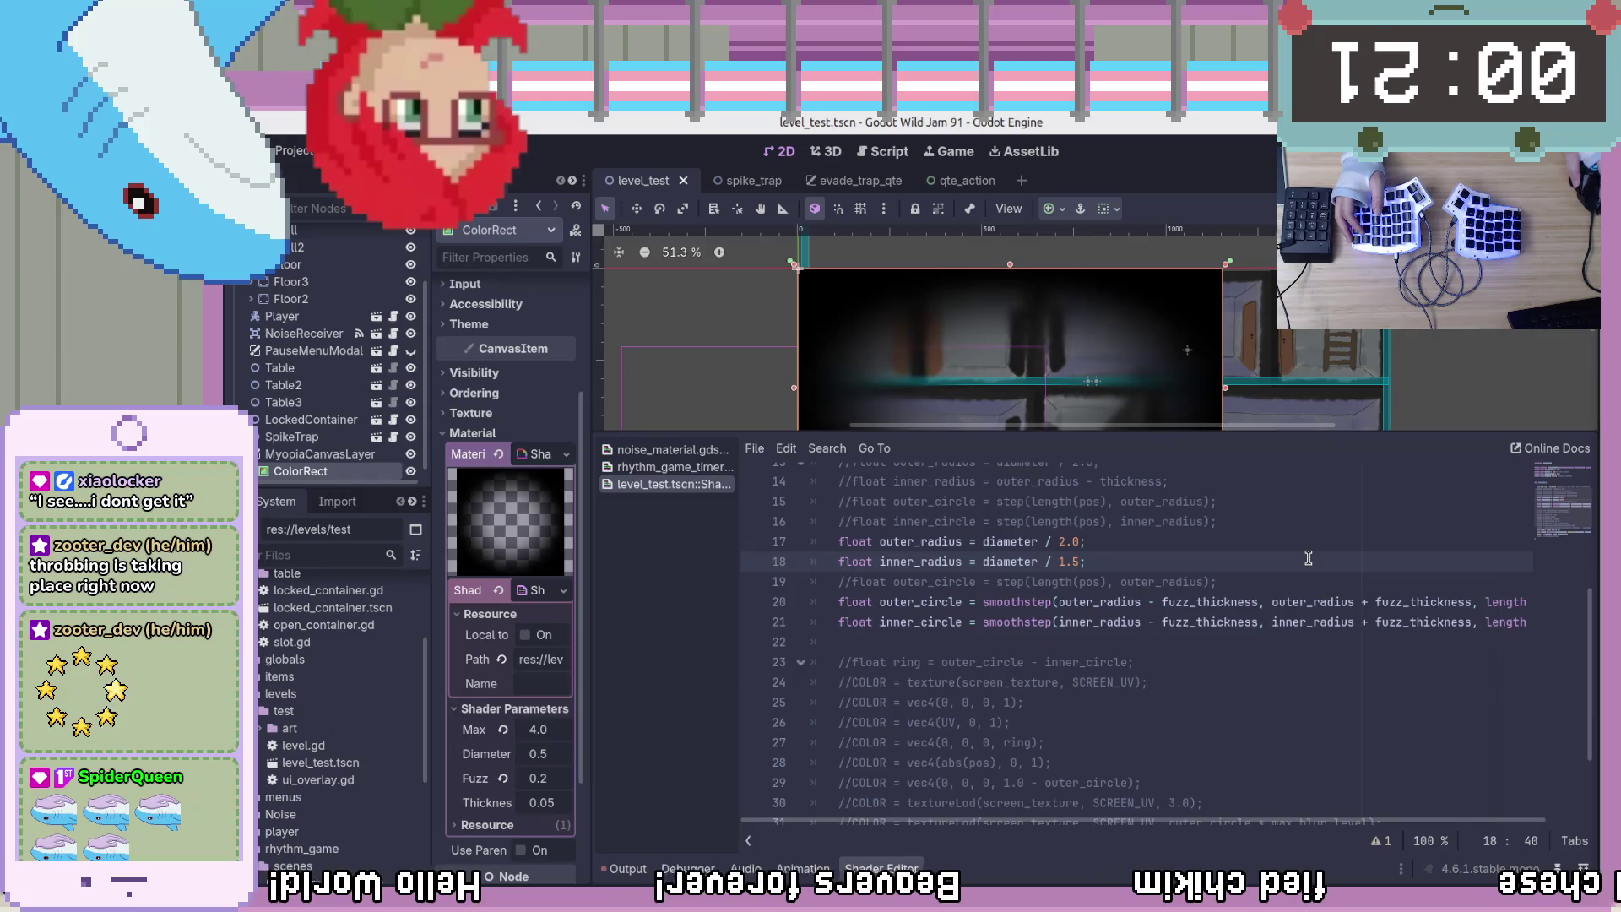
pyautogui.scroll(1, 1309, 558)
pyautogui.scroll(-1, 1355, 414)
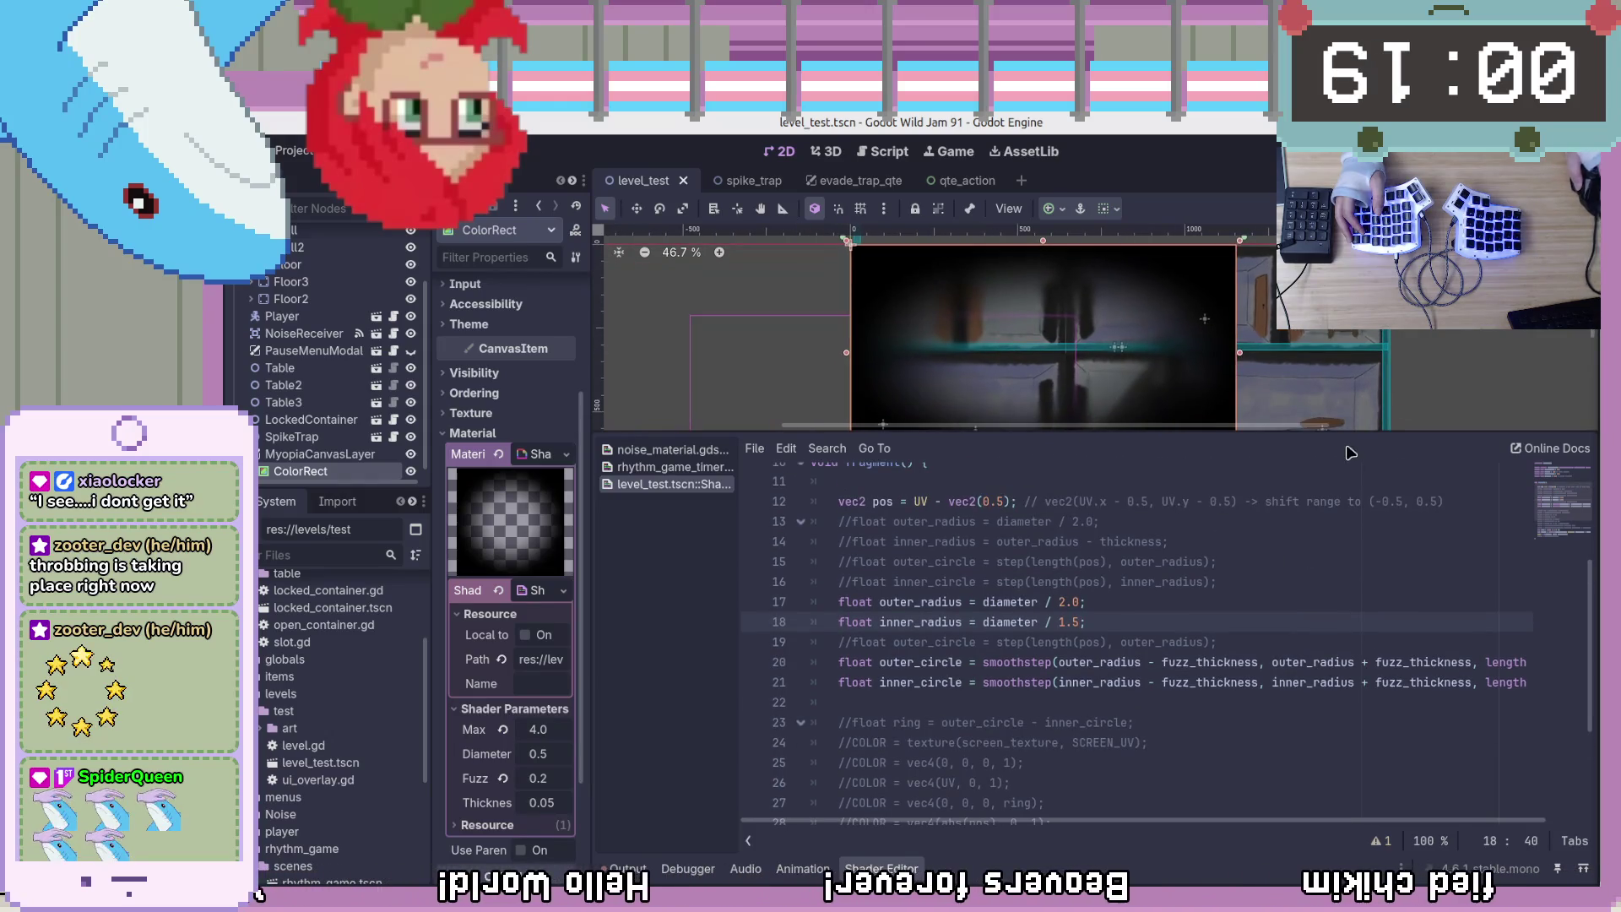
pyautogui.moveTo(1355, 432)
pyautogui.mouseDown()
pyautogui.moveTo(1350, 519)
pyautogui.moveTo(1345, 500)
pyautogui.mouseUp()
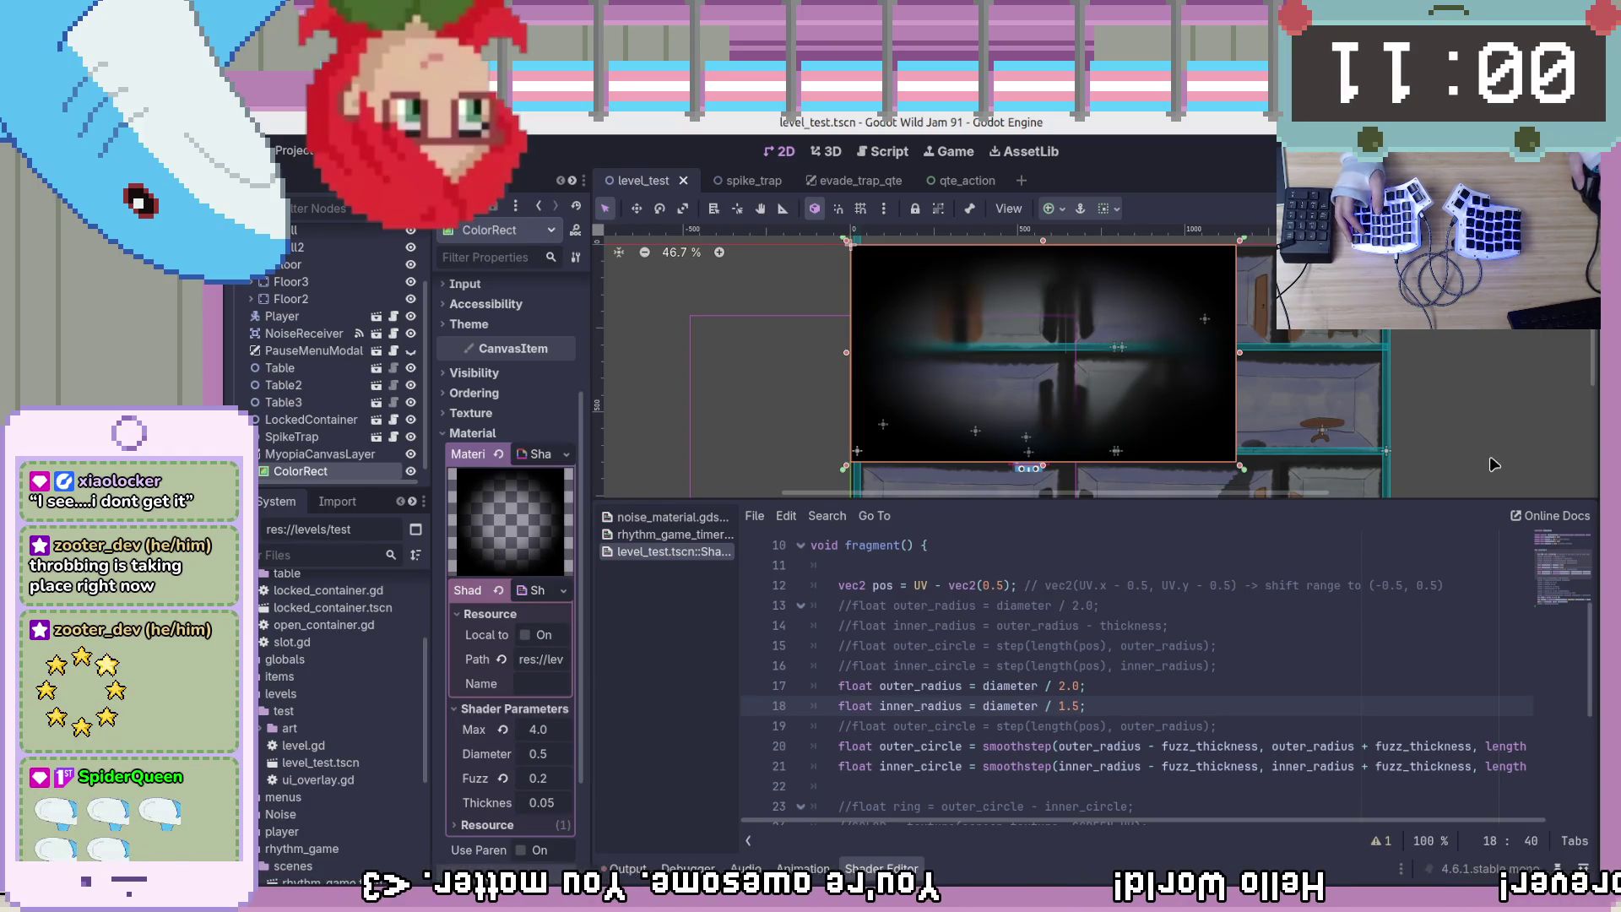
pyautogui.scroll(-5, 1384, 658)
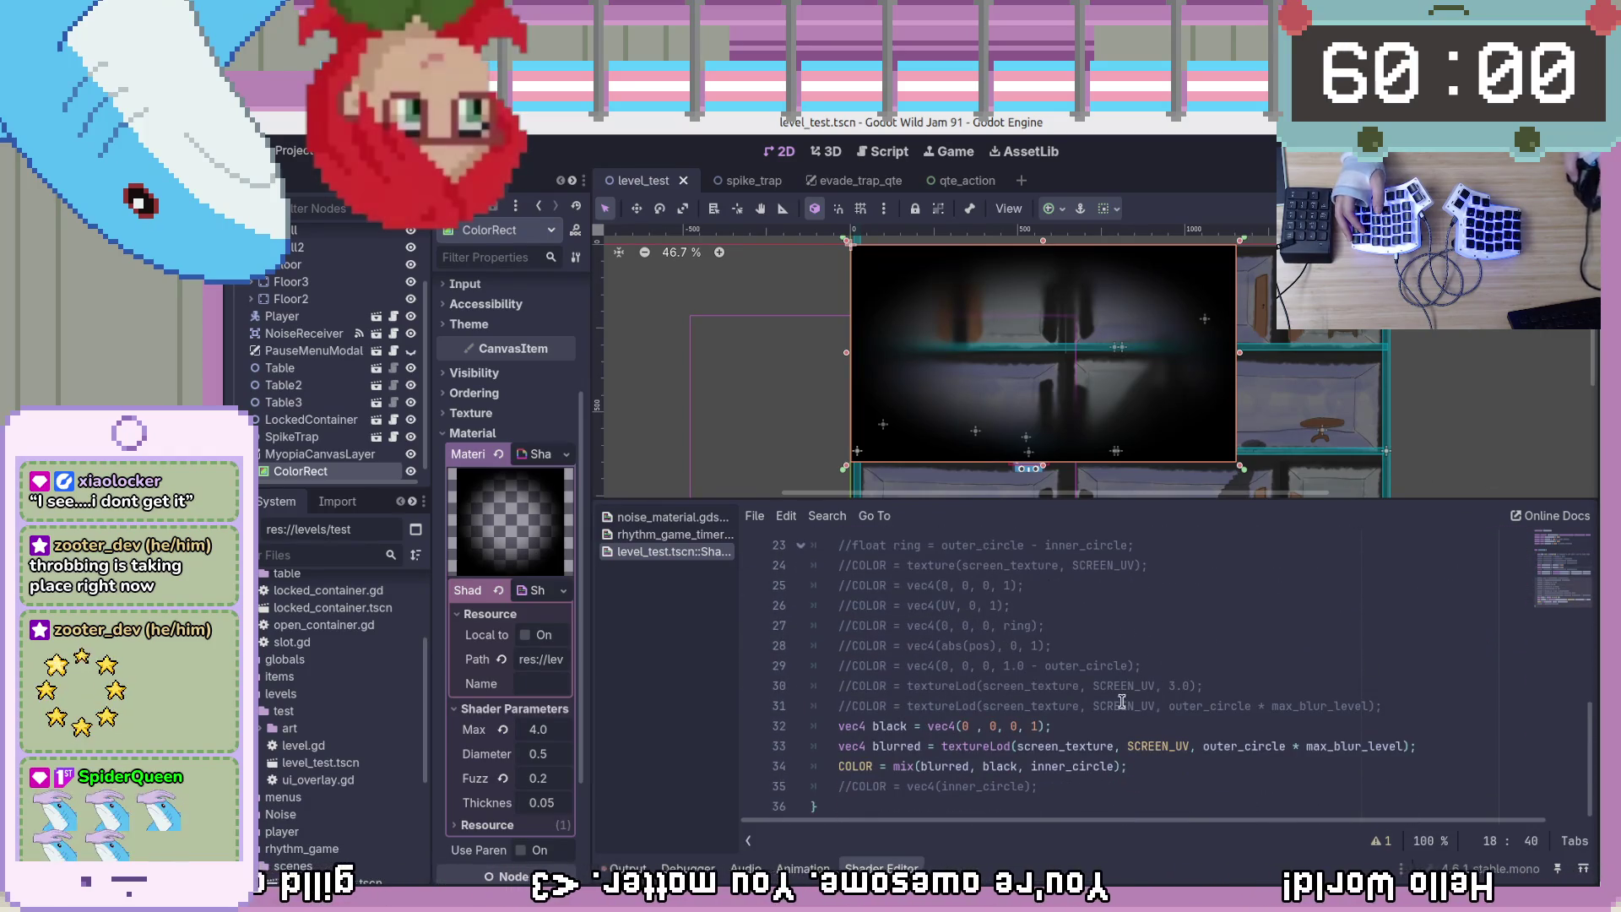
pyautogui.click(1074, 767)
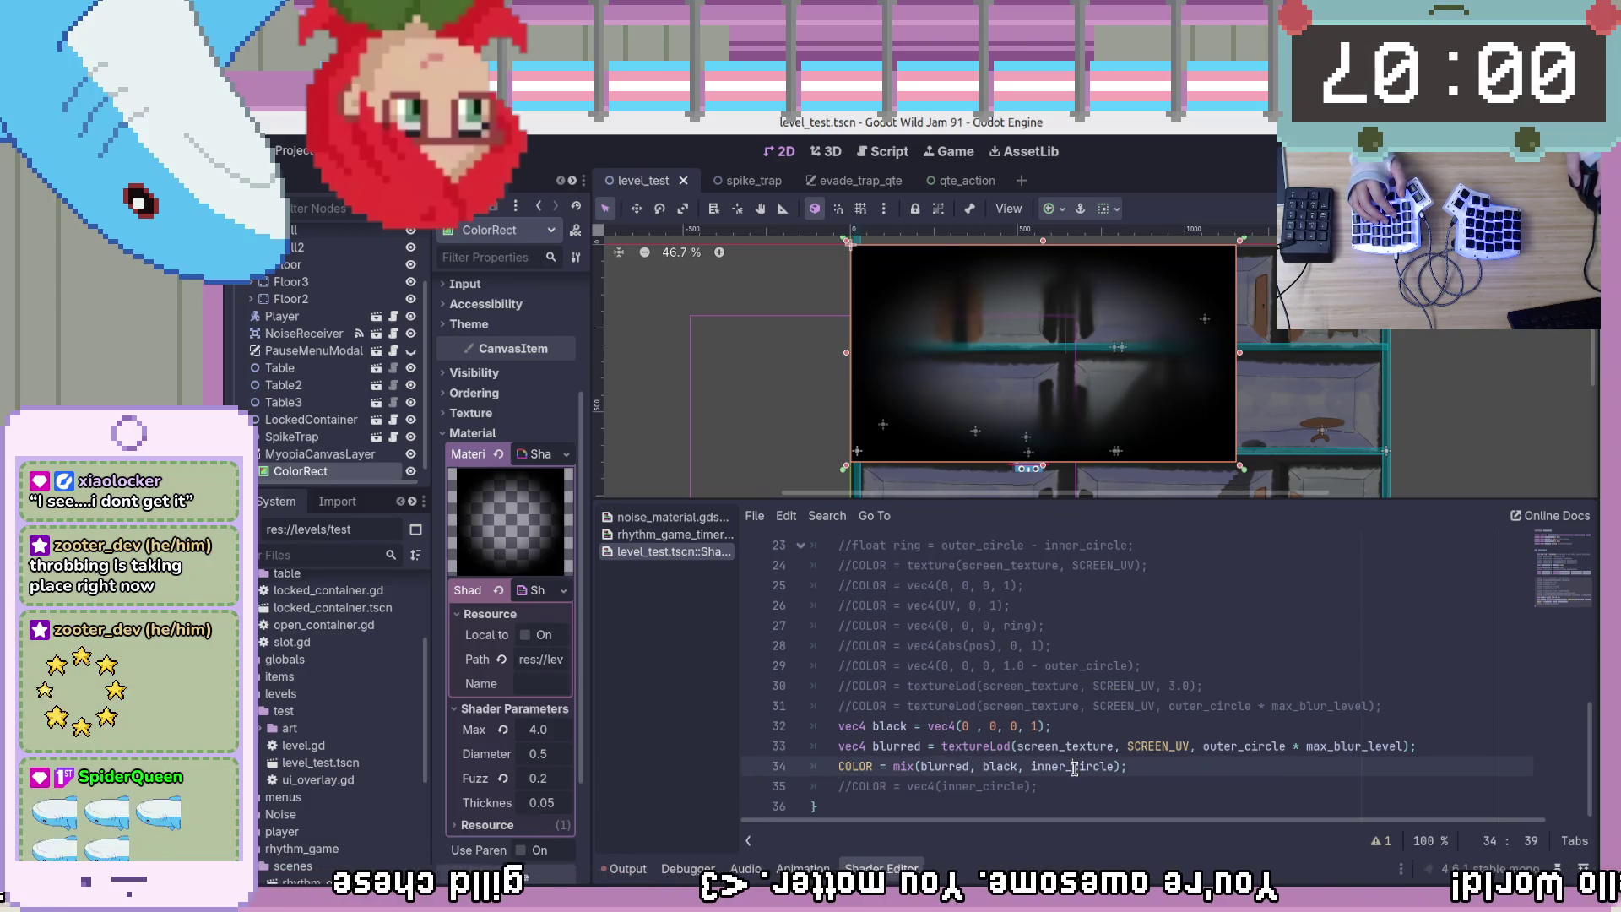
pyautogui.scroll(4, 1074, 768)
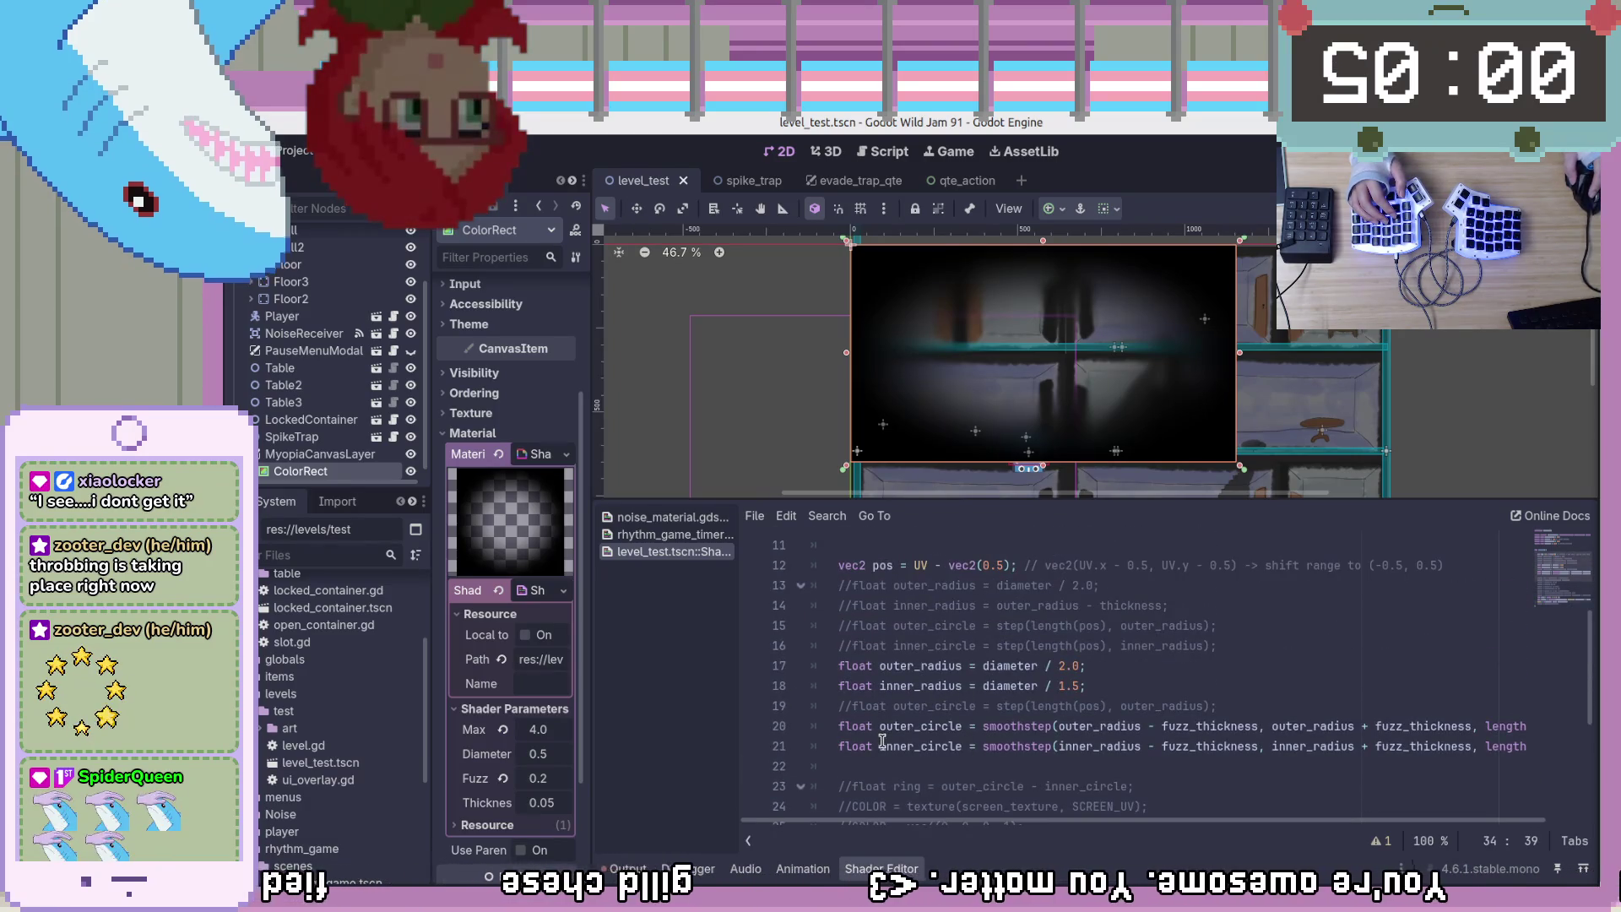
pyautogui.scroll(-4, 909, 736)
pyautogui.click(901, 787)
pyautogui.click(989, 765)
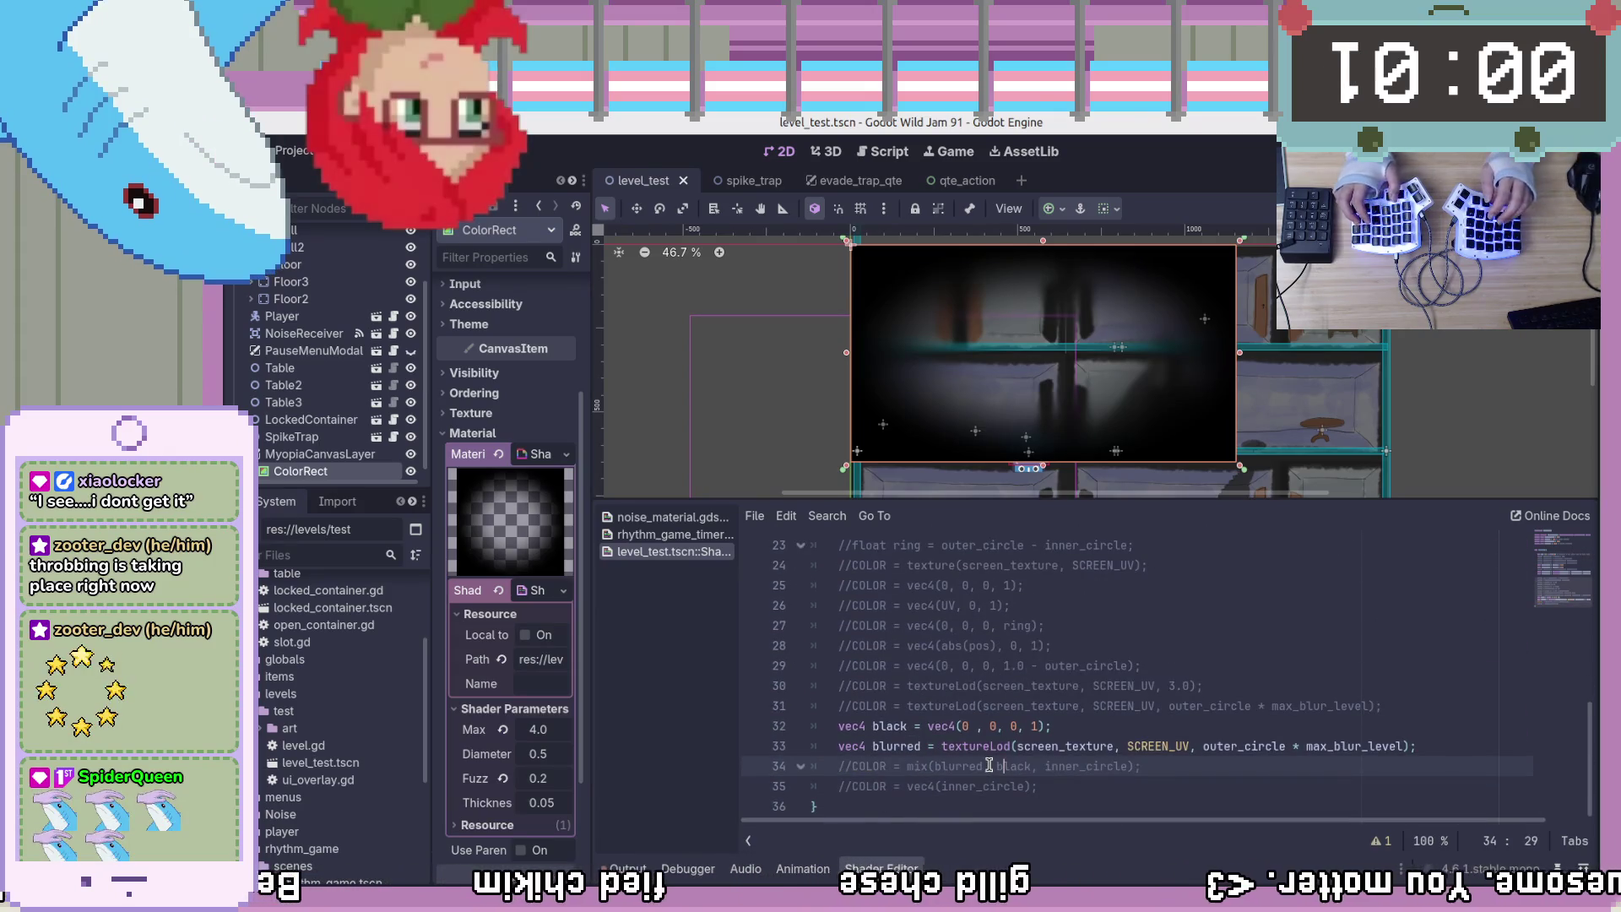
# - Comment out the mix line and re-enable COLOR = vec4(inner_circle) on line 35
pyautogui.hotkey('ctrl', 'k')
pyautogui.press('Down')
pyautogui.hotkey('ctrl', 'k')
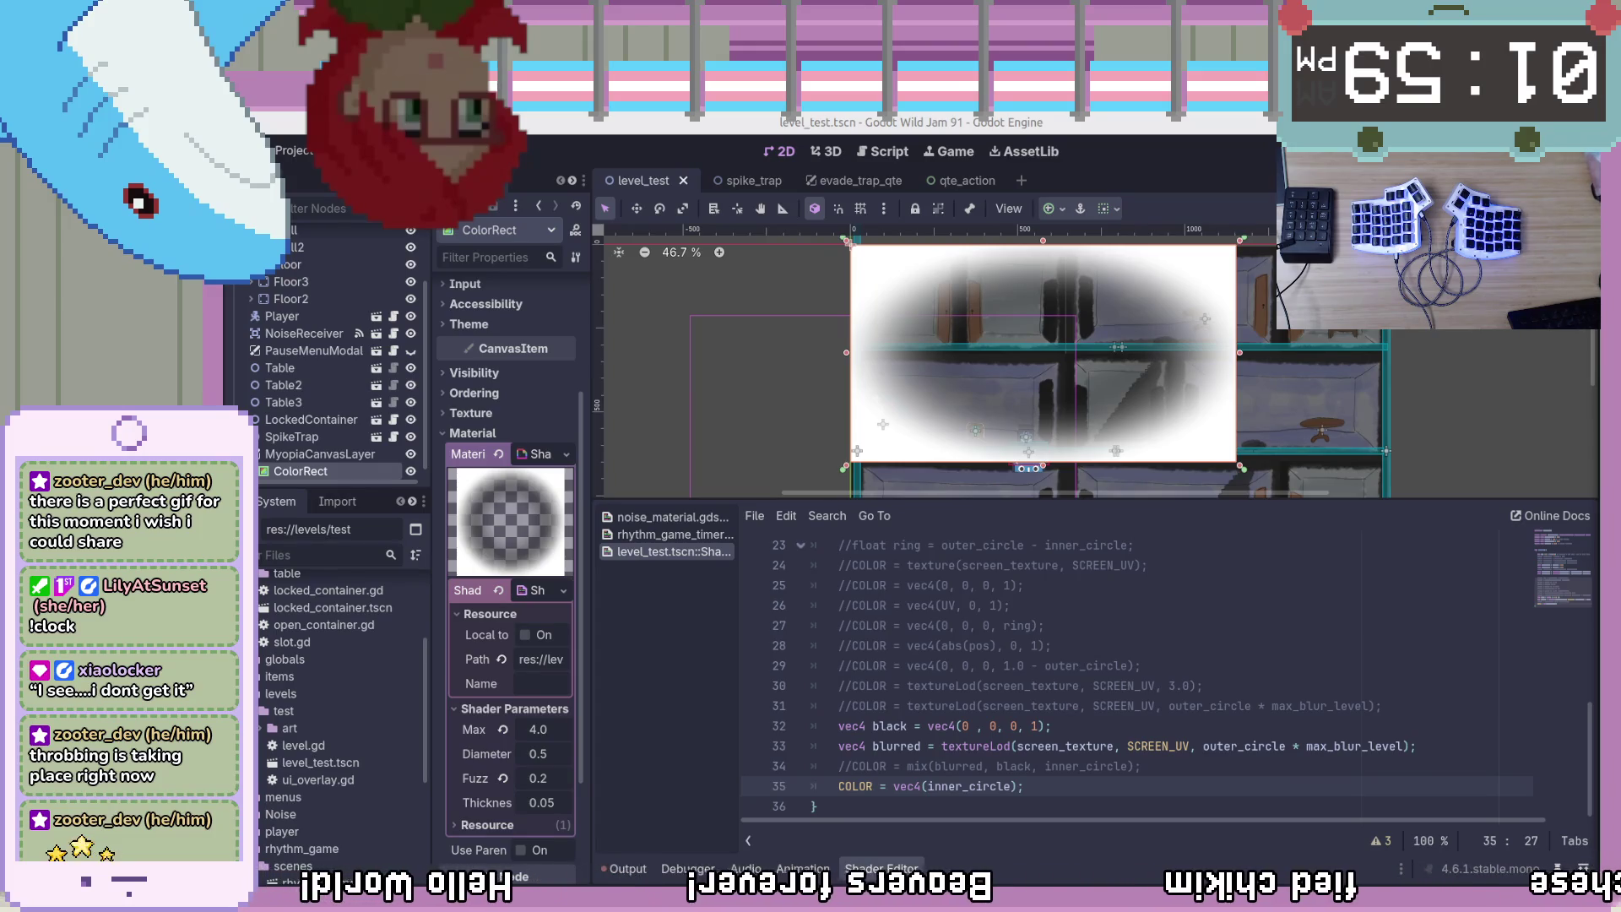
pyautogui.click(1404, 625)
pyautogui.click(1403, 687)
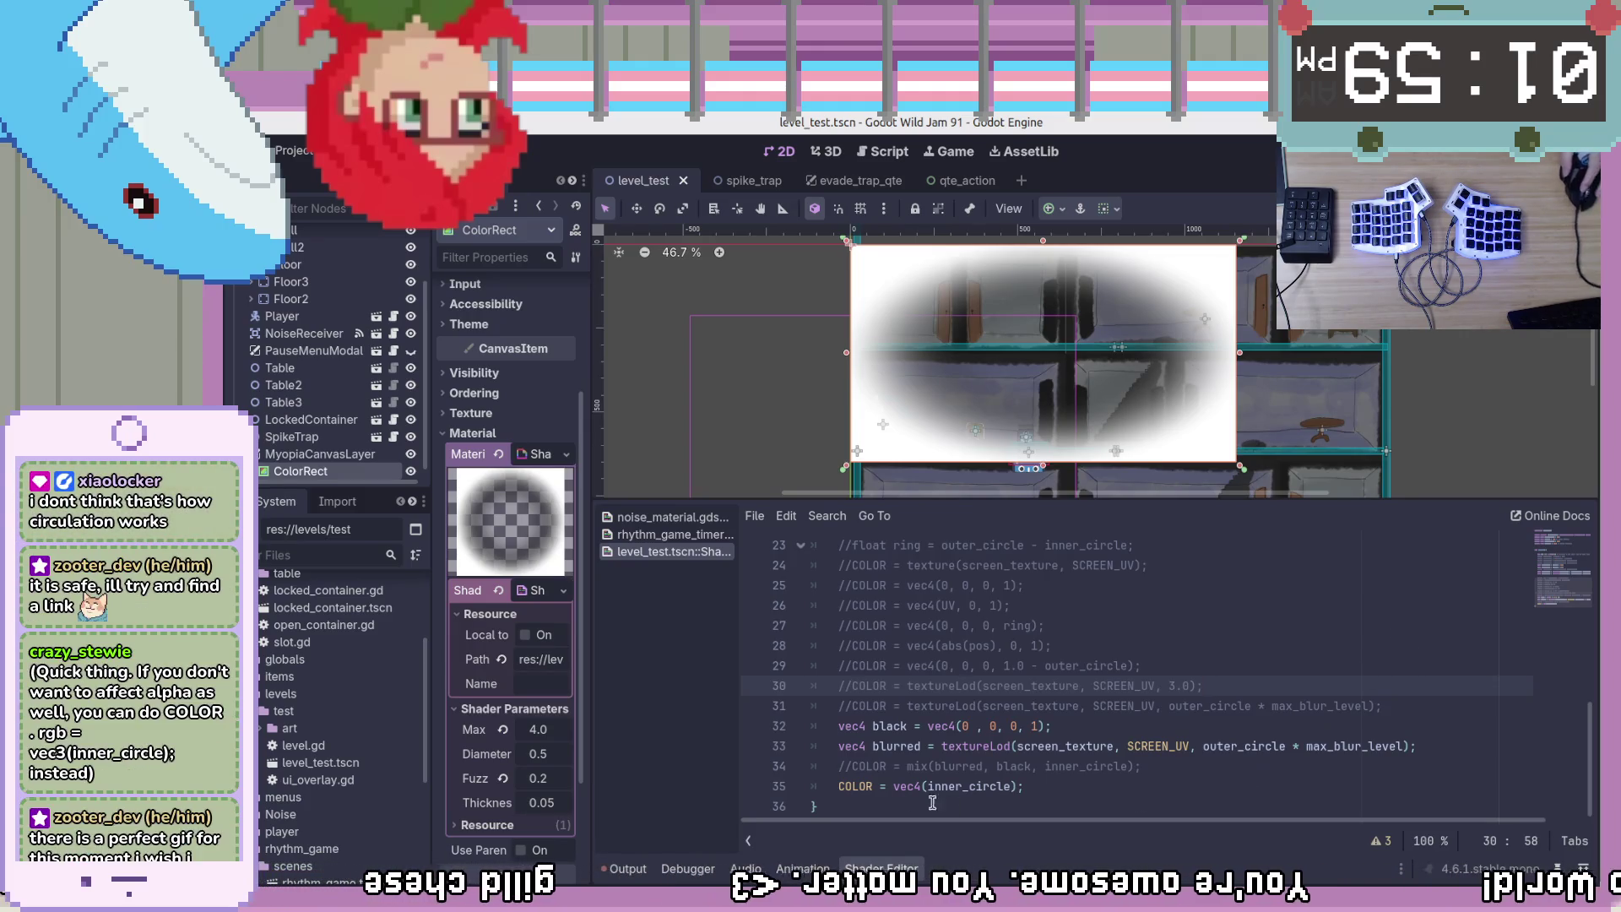
pyautogui.click(1012, 786)
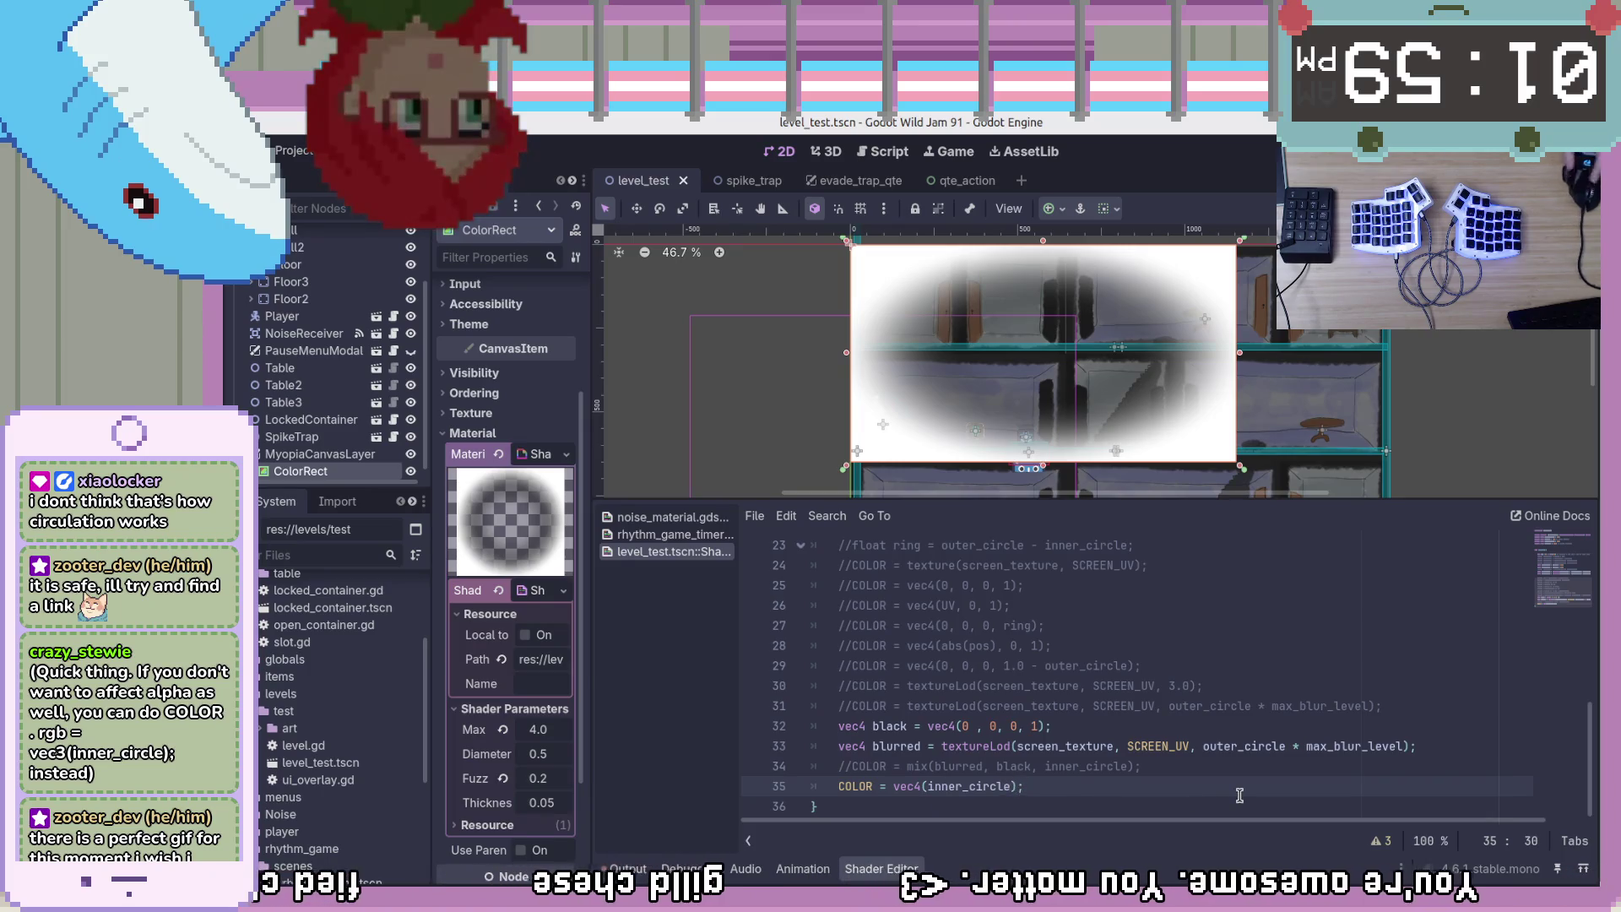
# - Rewrite line 35 as COLOR = vec4(vec3(inner_circle), 1.0); and save
pyautogui.write(', 1')
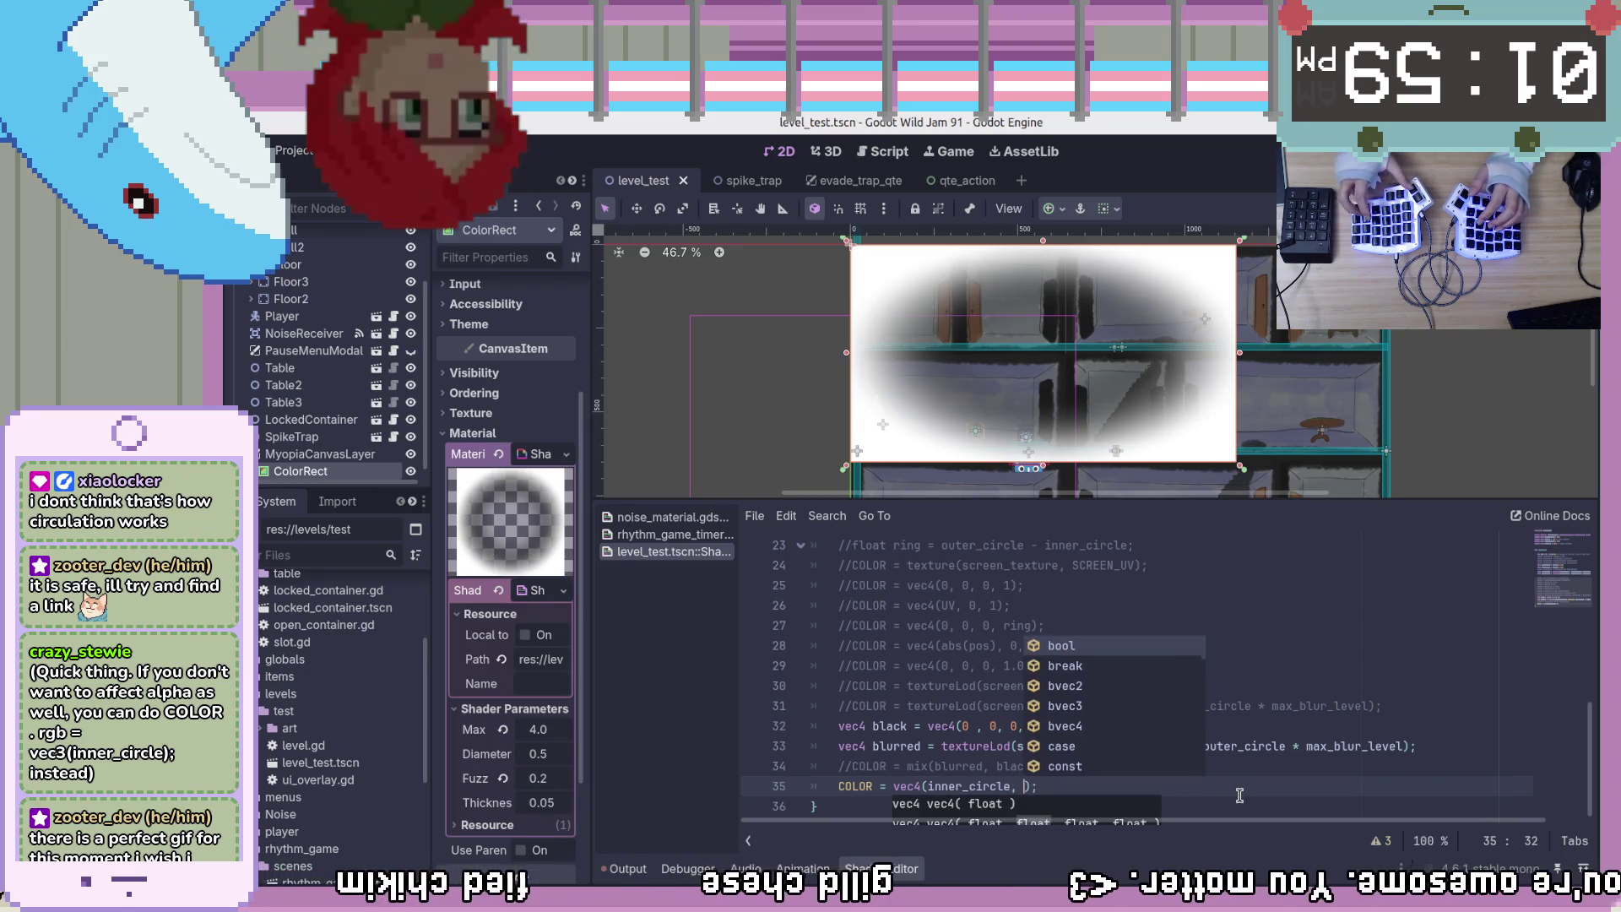
pyautogui.press('Escape')
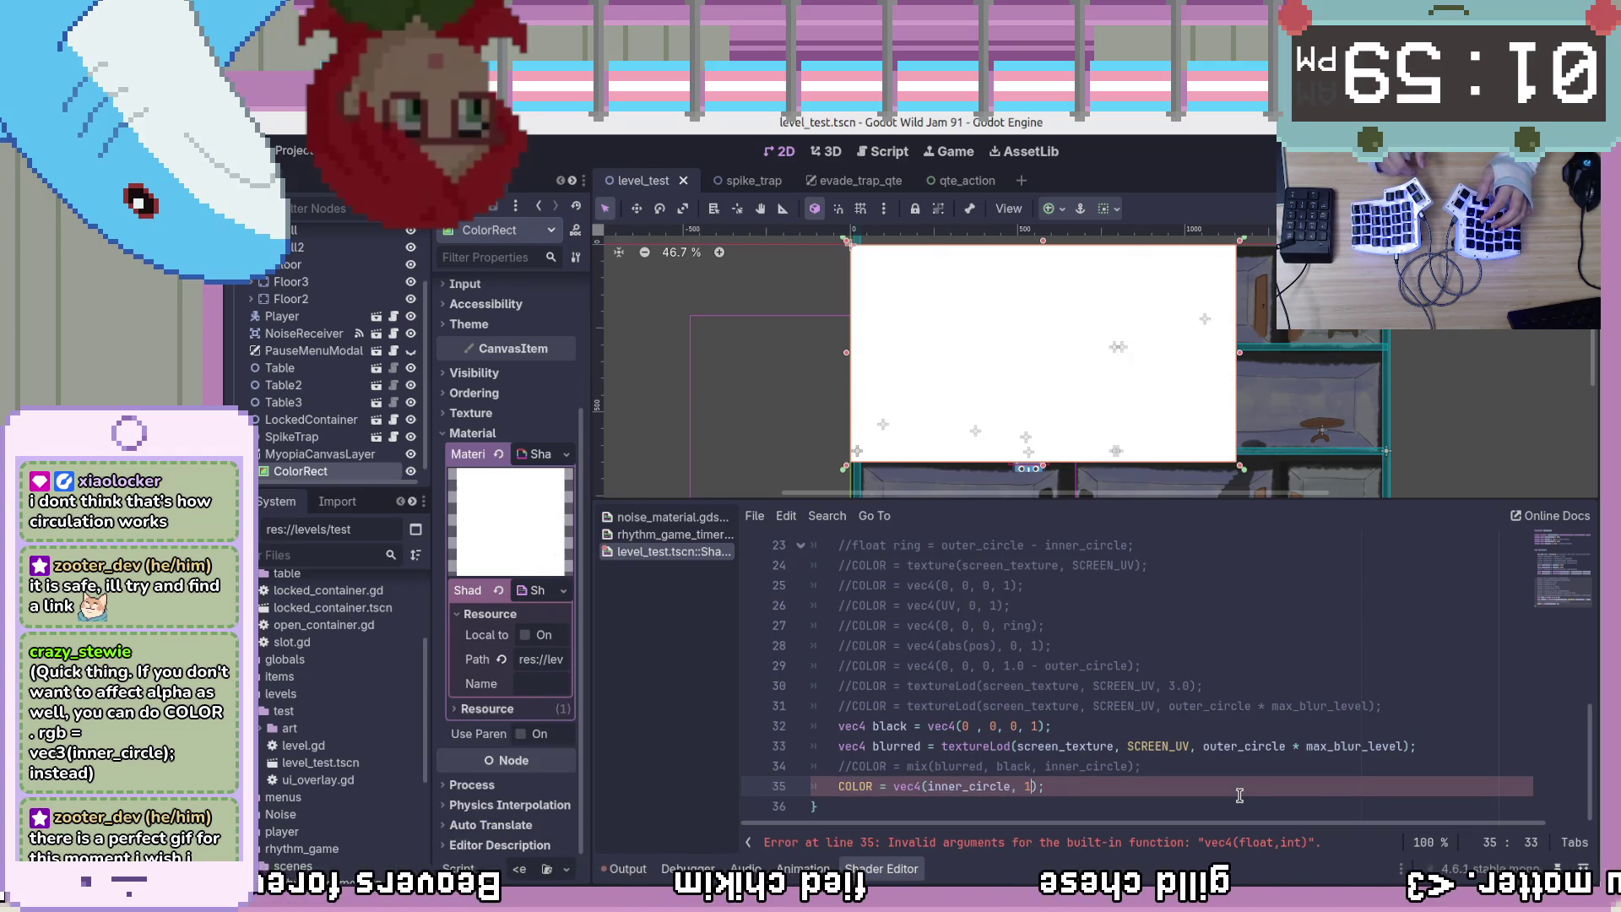
pyautogui.write('.0')
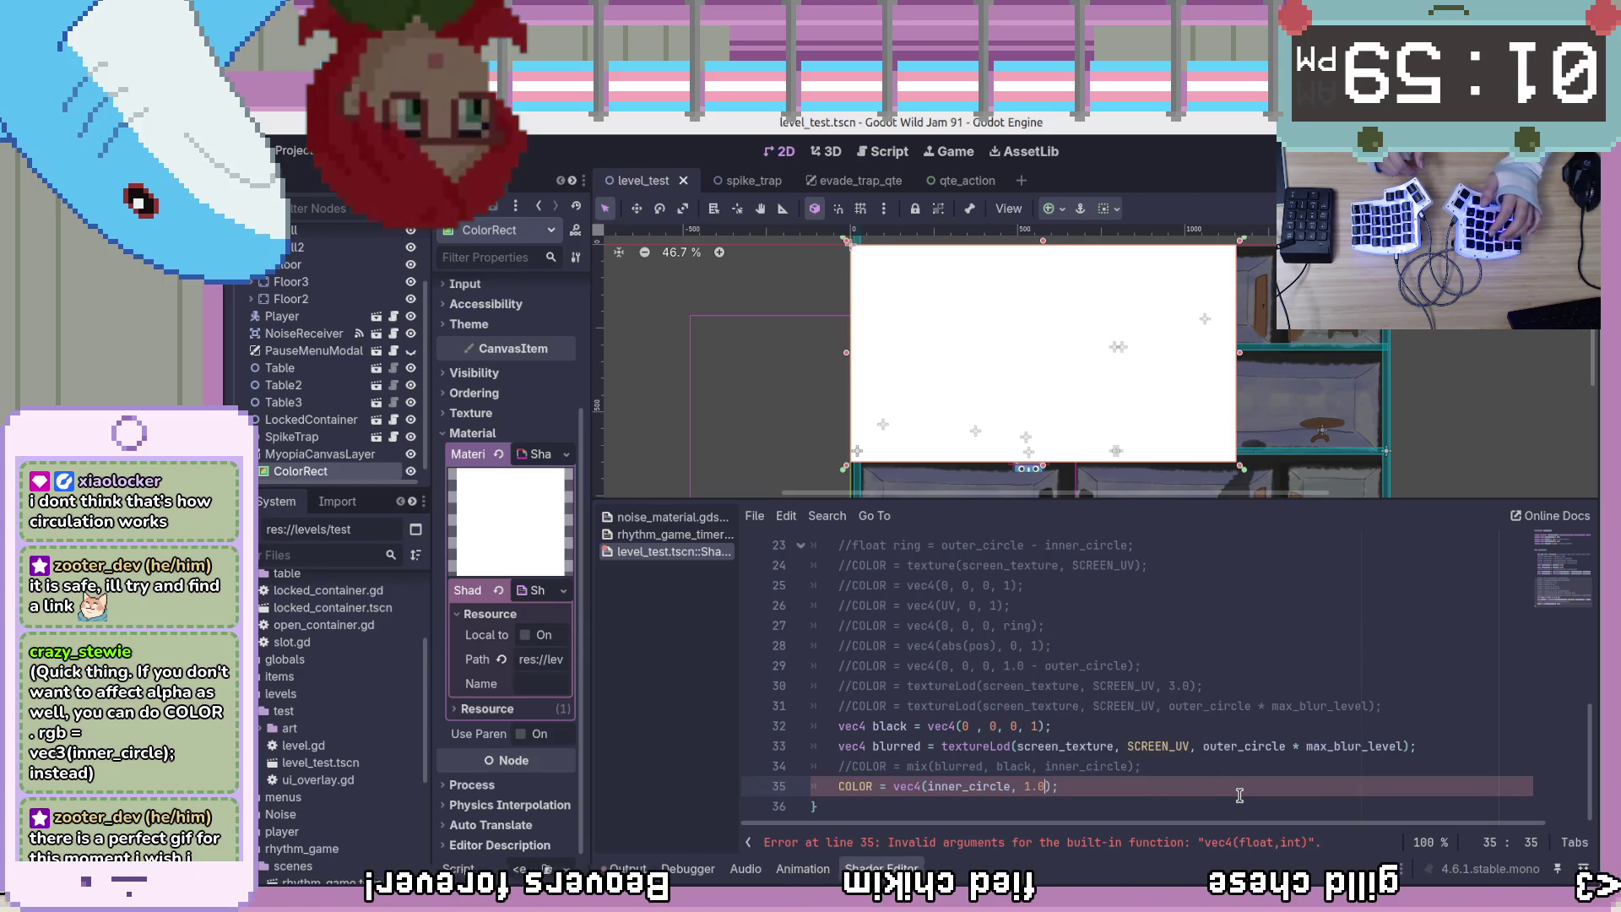
pyautogui.write('.')
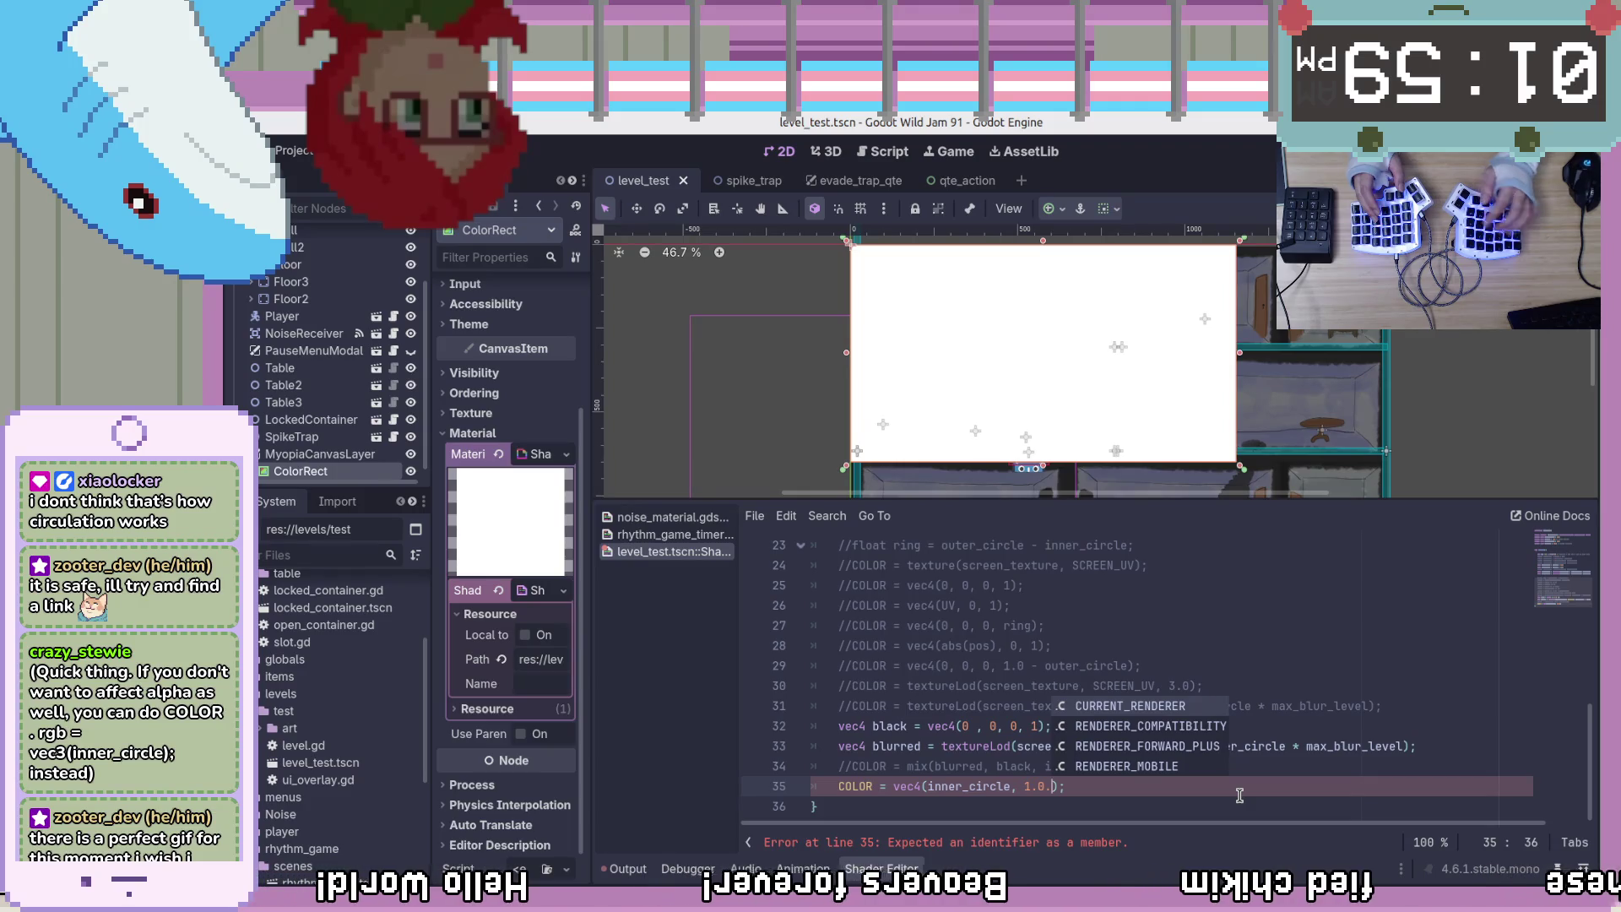
pyautogui.press('BackSpace')
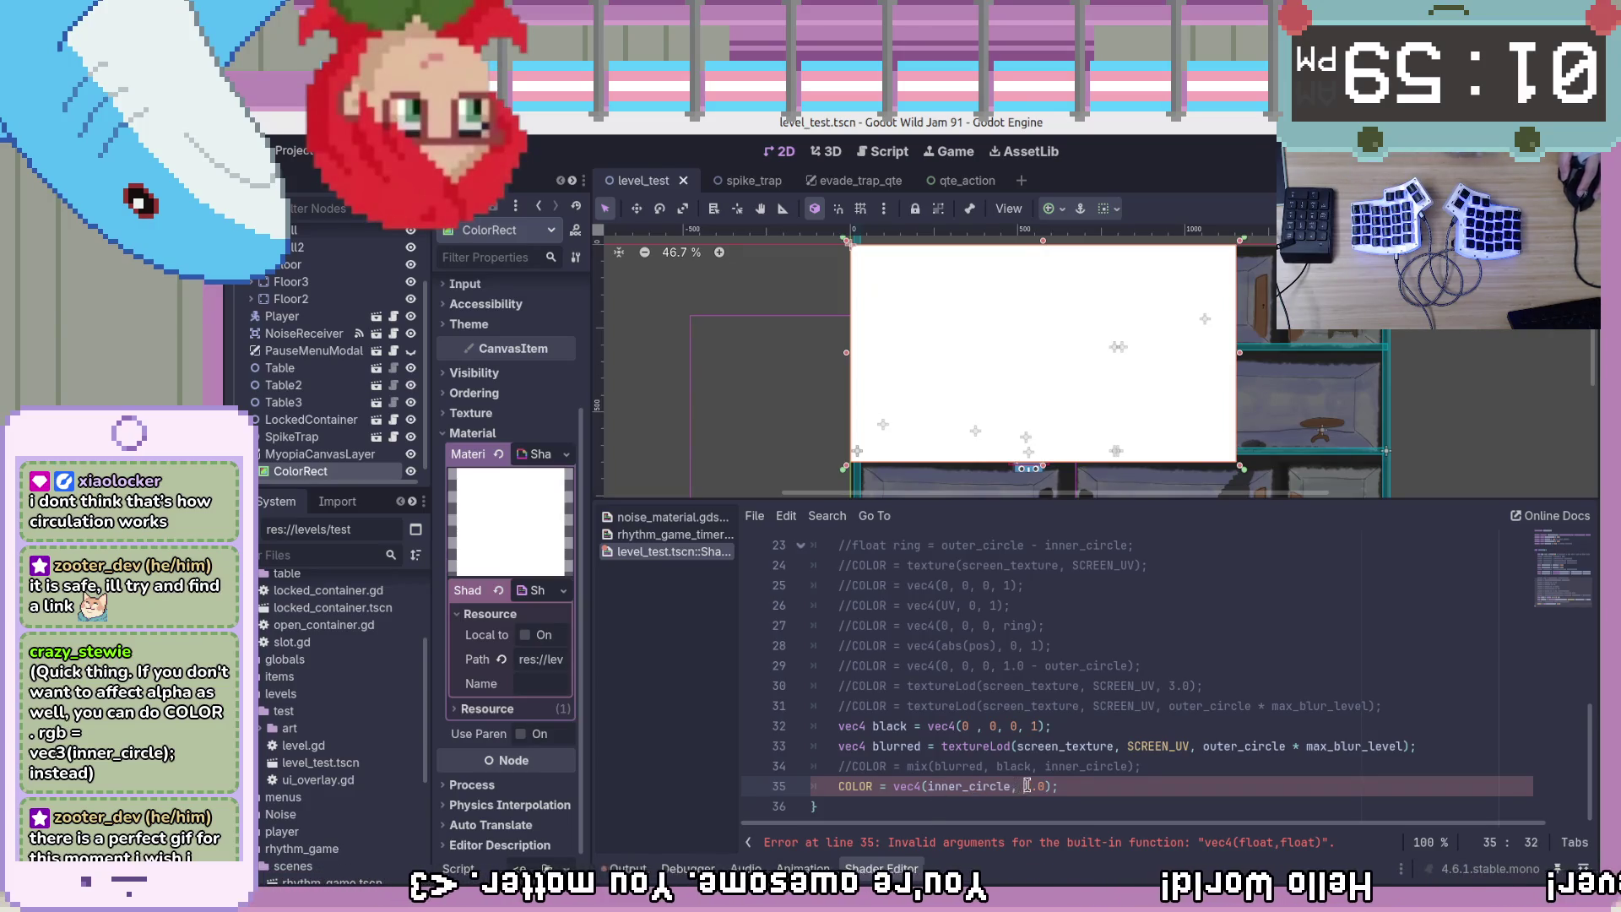
pyautogui.hotkey('ctrl', 'Left')
pyautogui.write('vec3(')
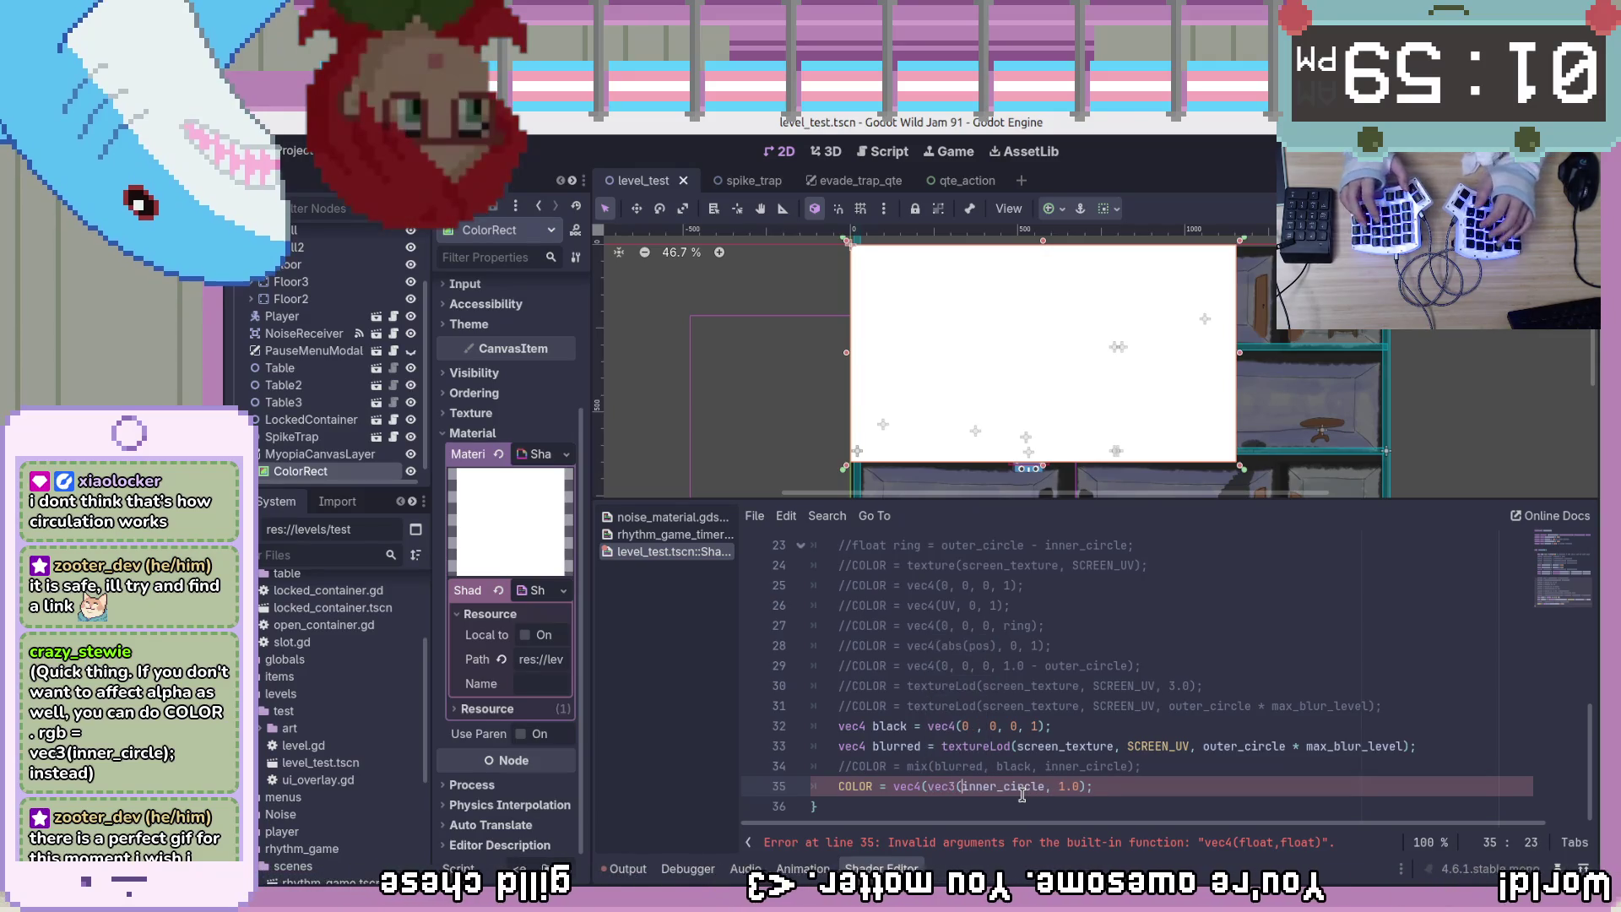
pyautogui.hotkey('ctrl', 'Right')
pyautogui.write(')')
pyautogui.hotkey('ctrl', 's')
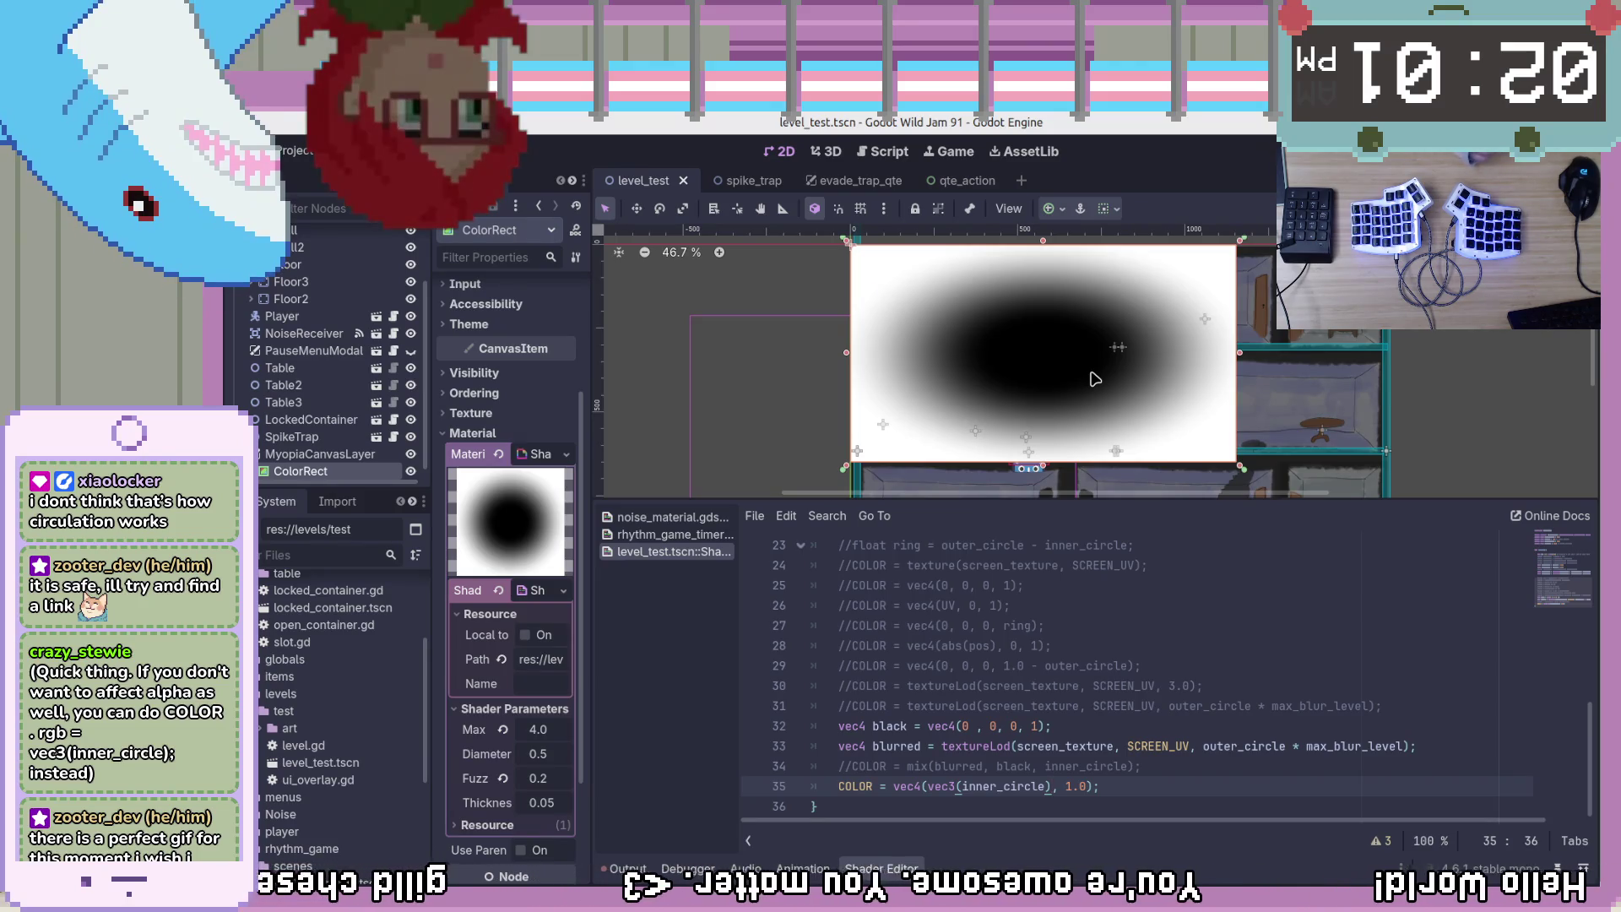
# - Check the recompiled preview showing an opaque dark oval fading to white edges
pyautogui.click(1246, 764)
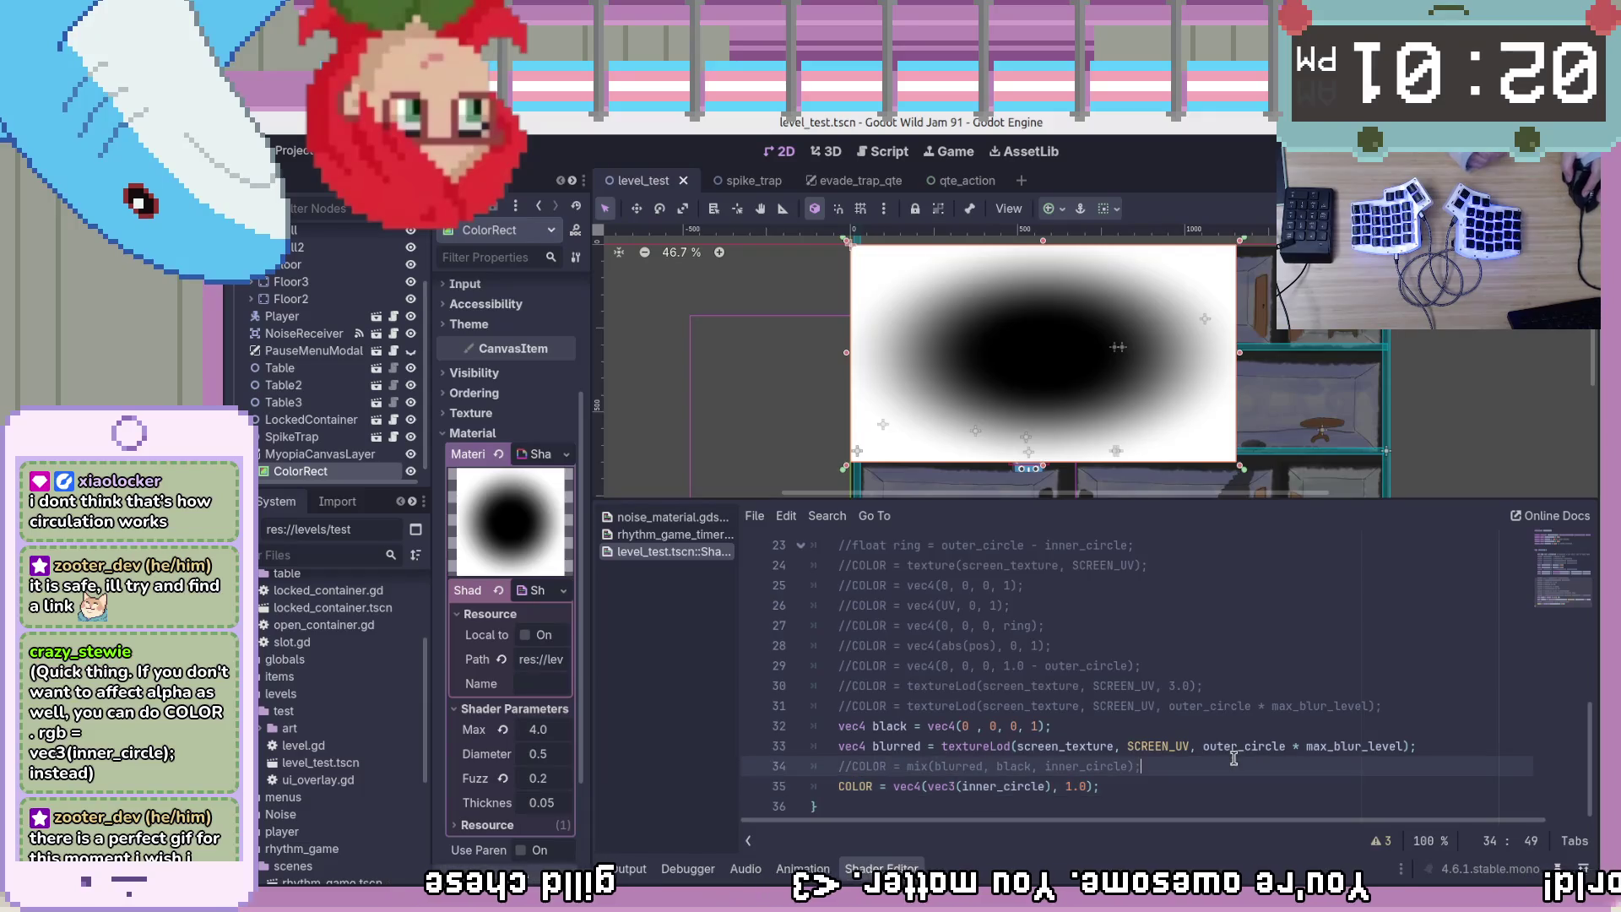
# - Delete the stray space after '0 ,' in the black vec4 on line 32, then switch to the browser's cat GIF
pyautogui.click(1255, 745)
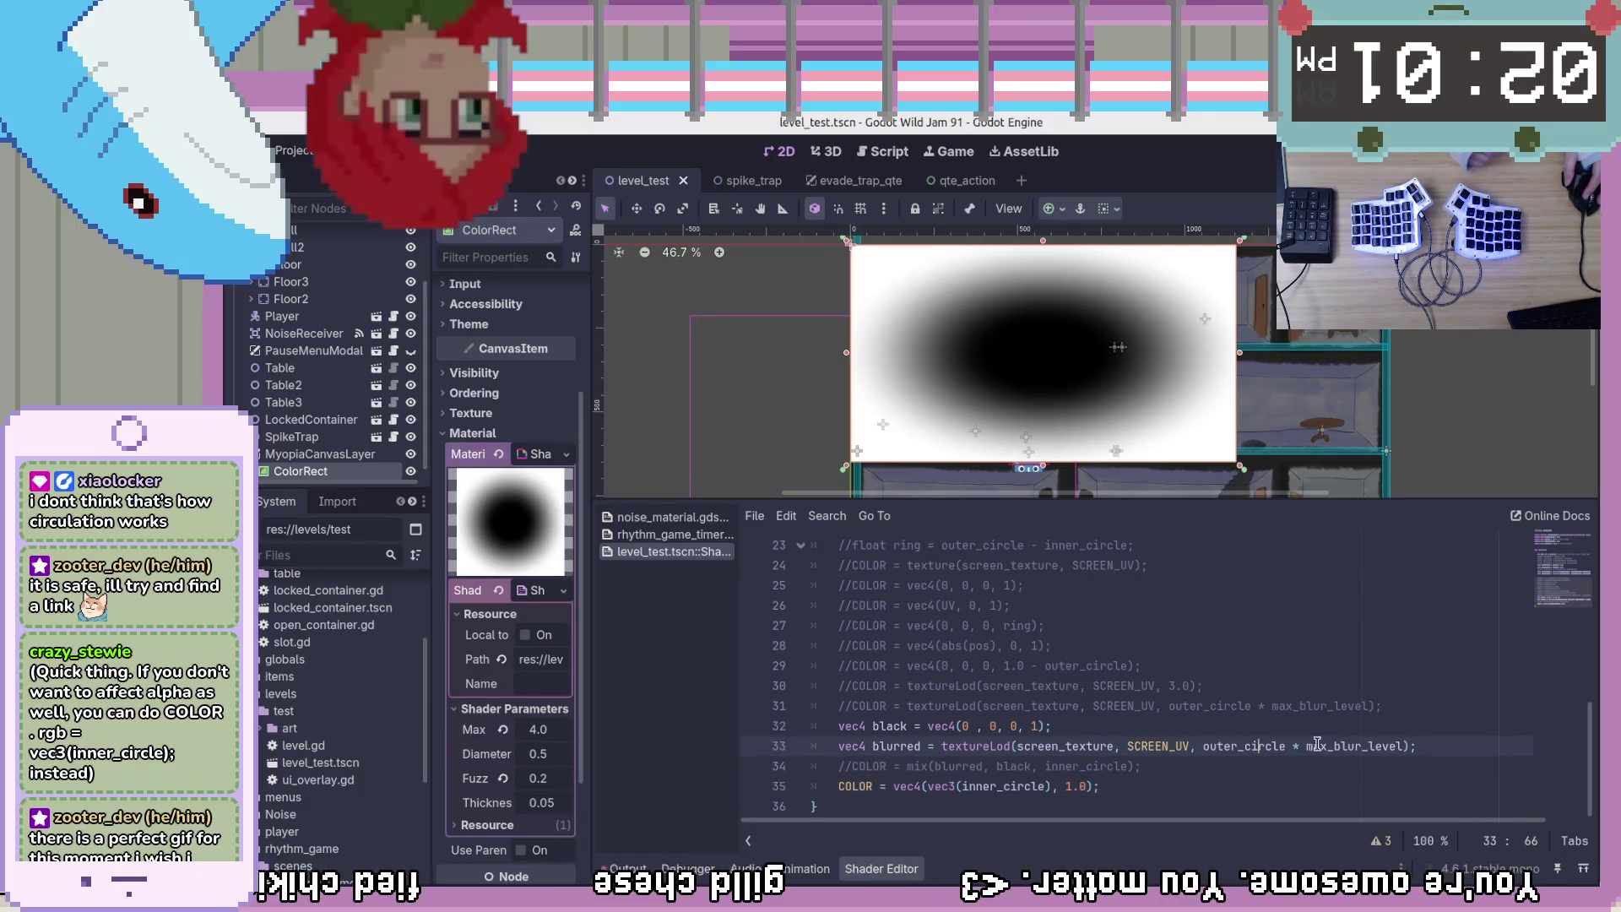
pyautogui.click(1420, 736)
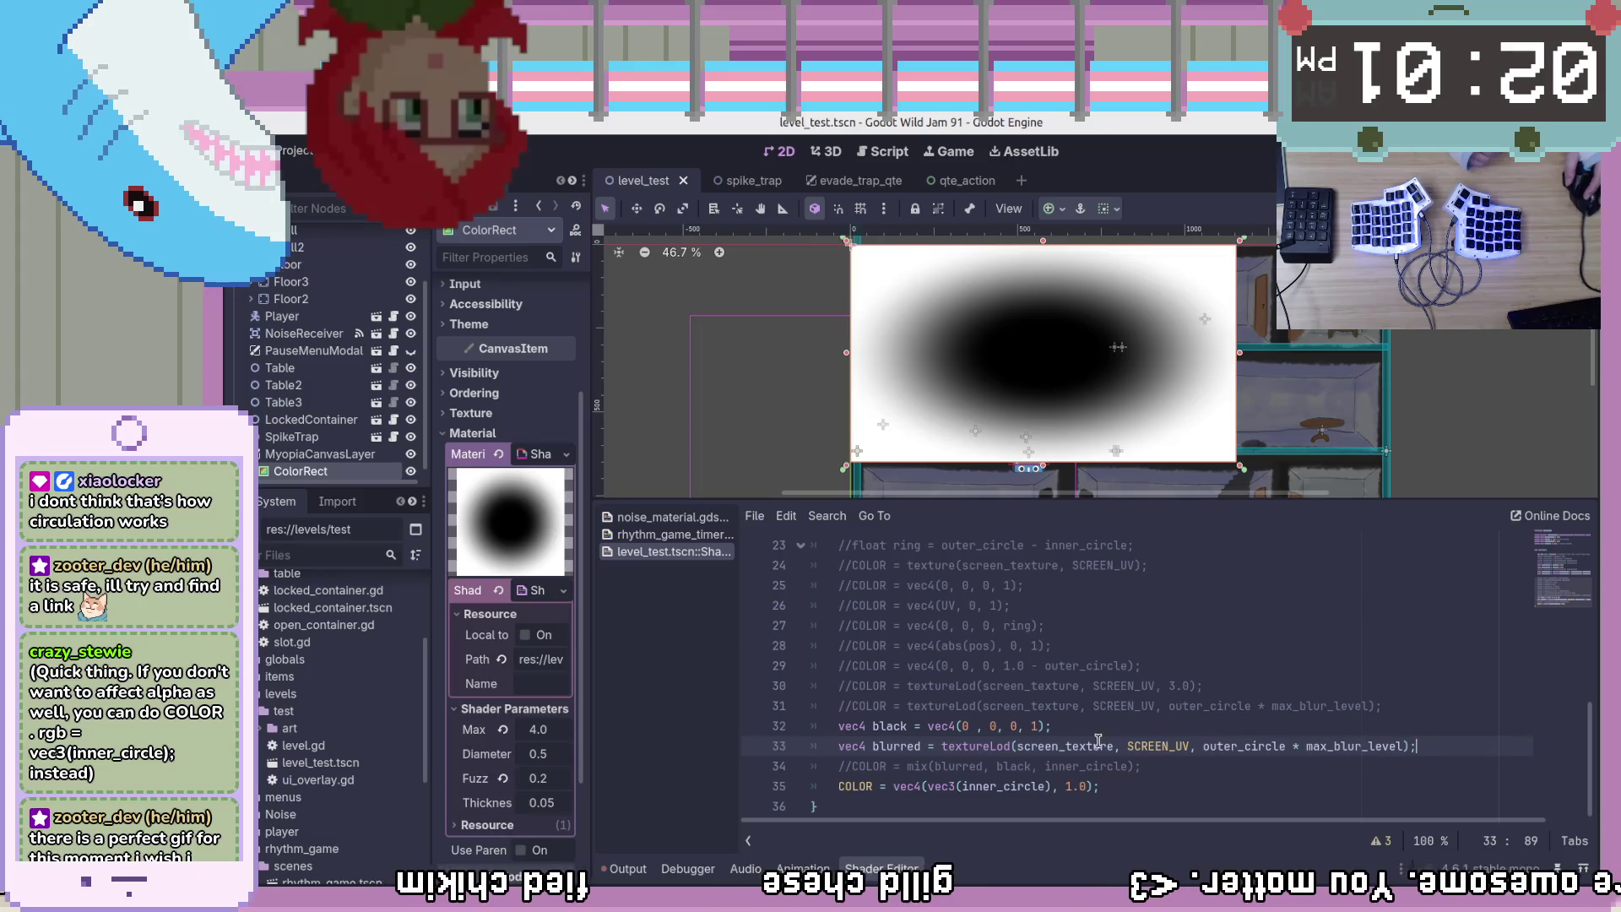
pyautogui.click(988, 726)
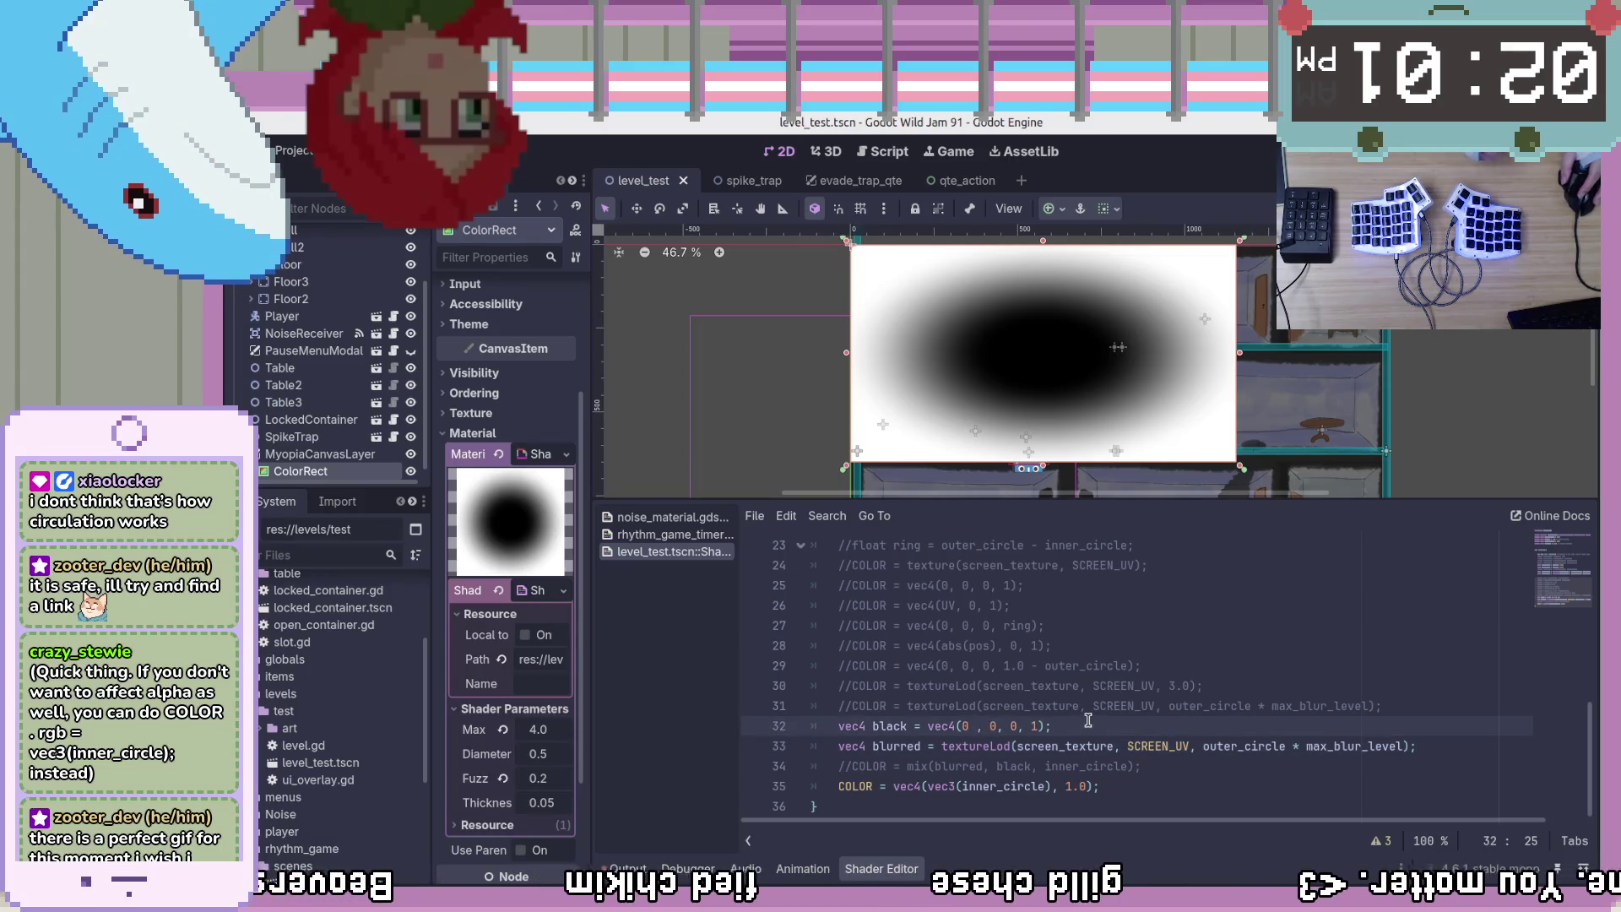
pyautogui.press('BackSpace')
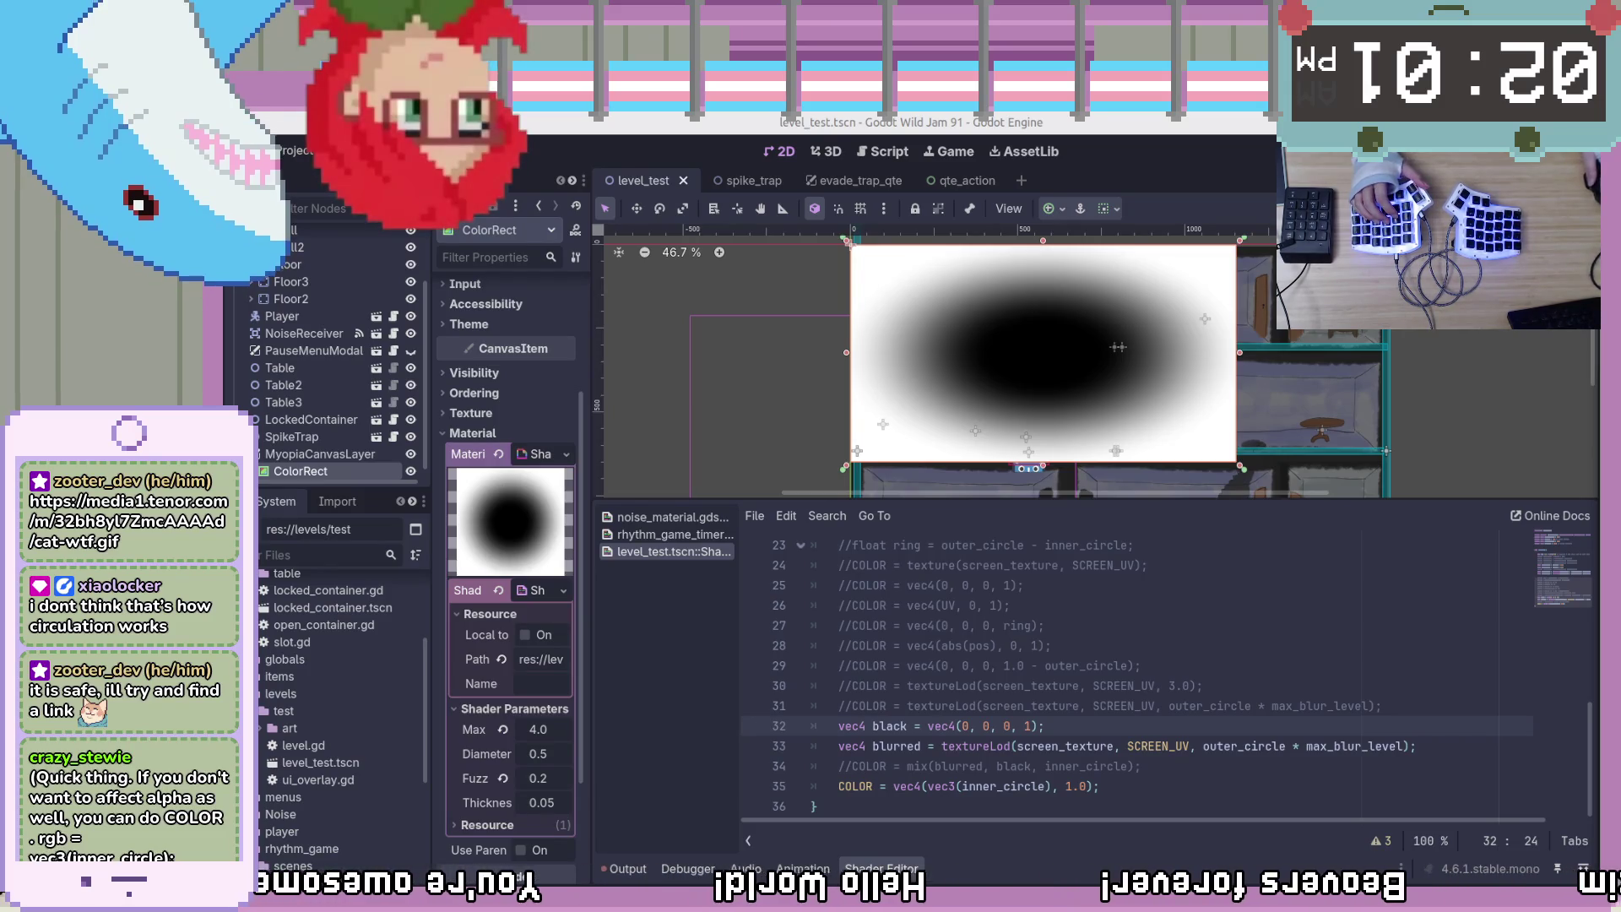
pyautogui.hotkey('alt', 'Tab')
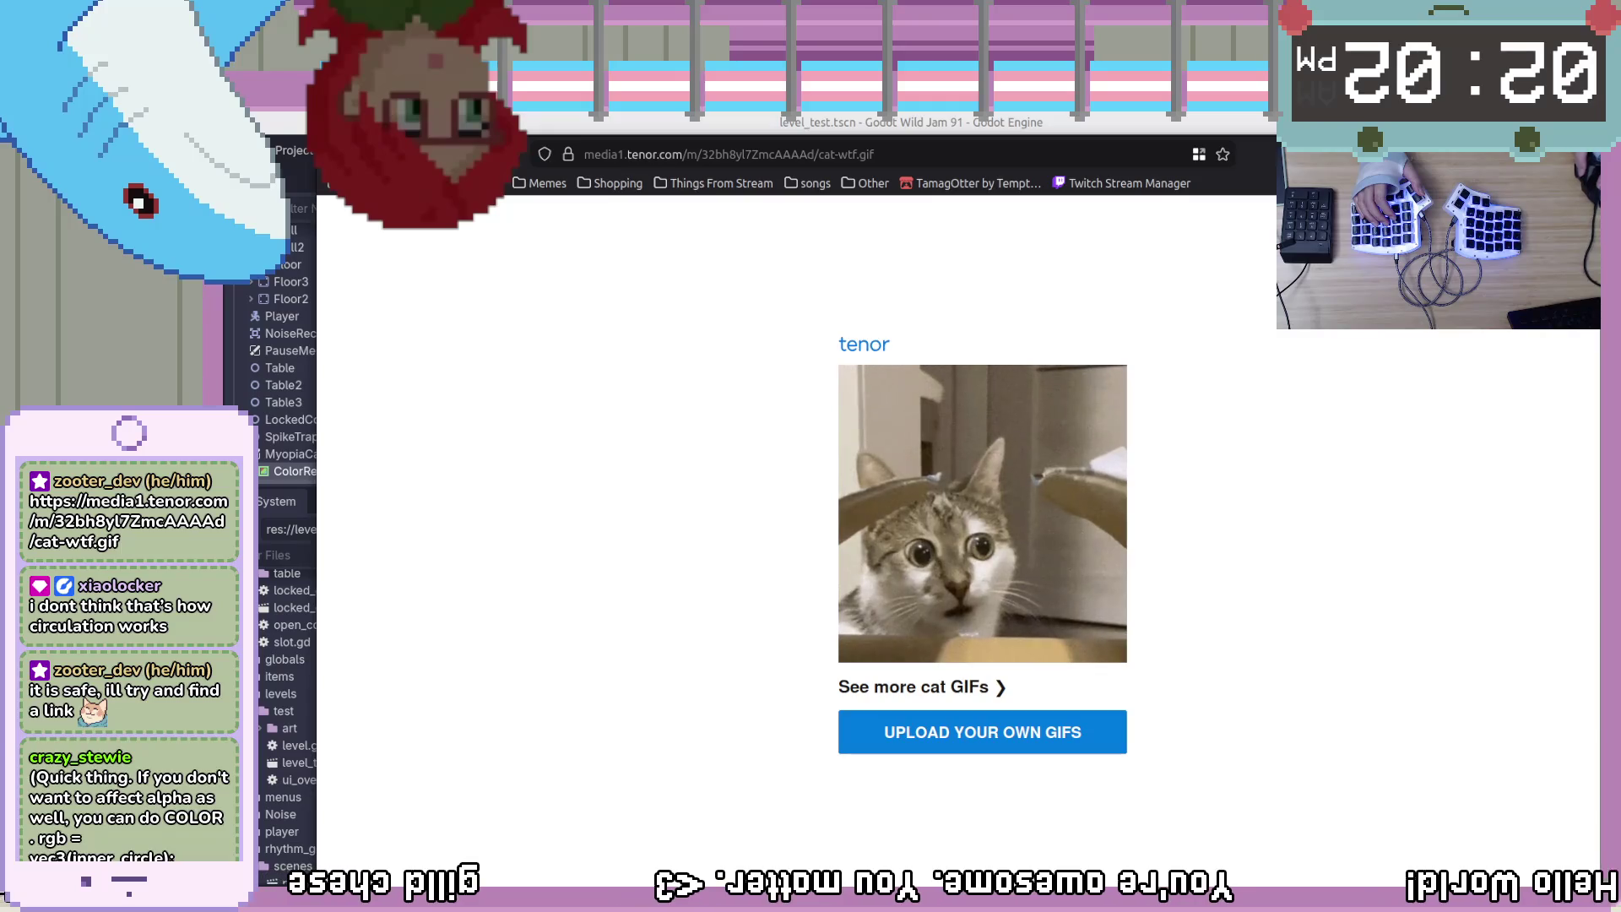
# - Switch from the Tenor cat GIF back to the Godot shader editor
pyautogui.hotkey('alt', 'Tab')
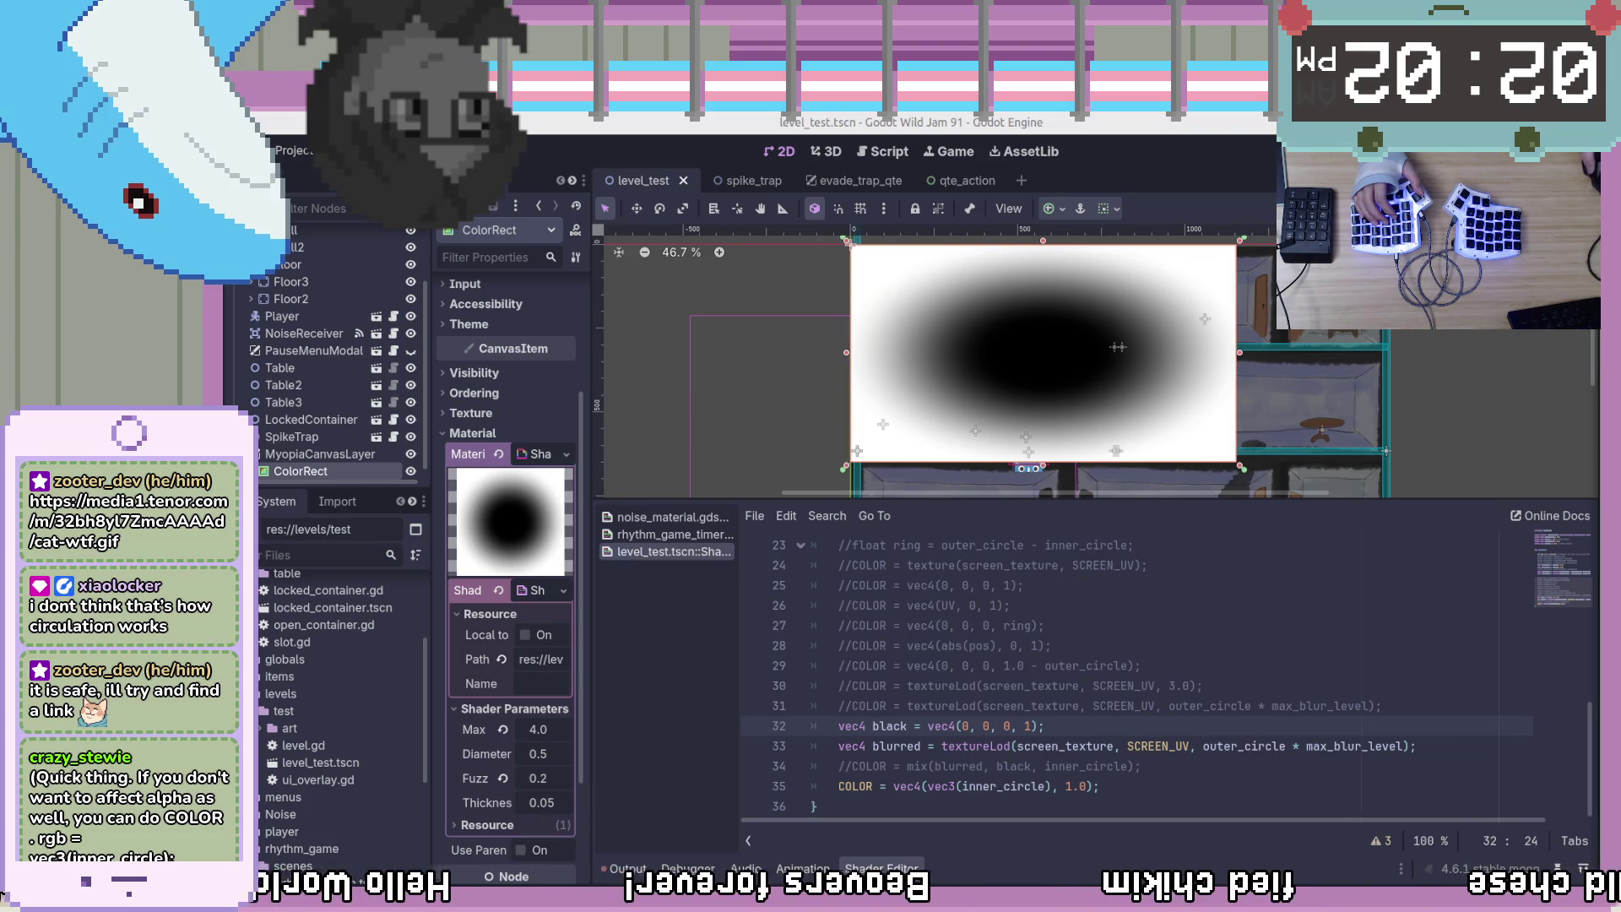
pyautogui.click(1359, 667)
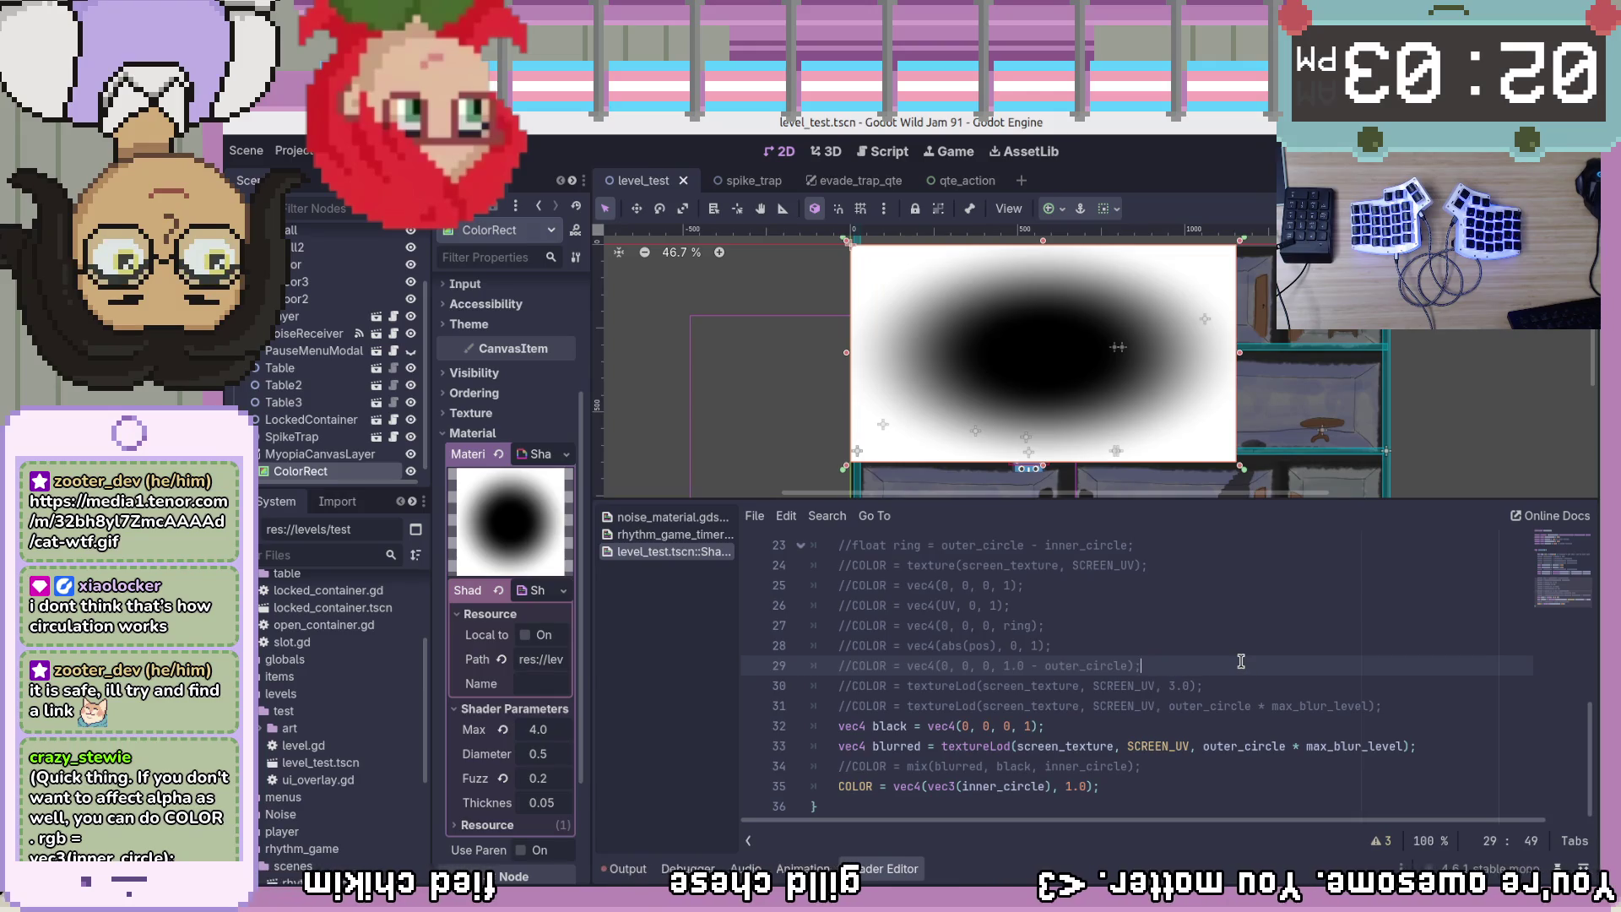
pyautogui.click(1134, 767)
pyautogui.hotkey('ctrl', 'k')
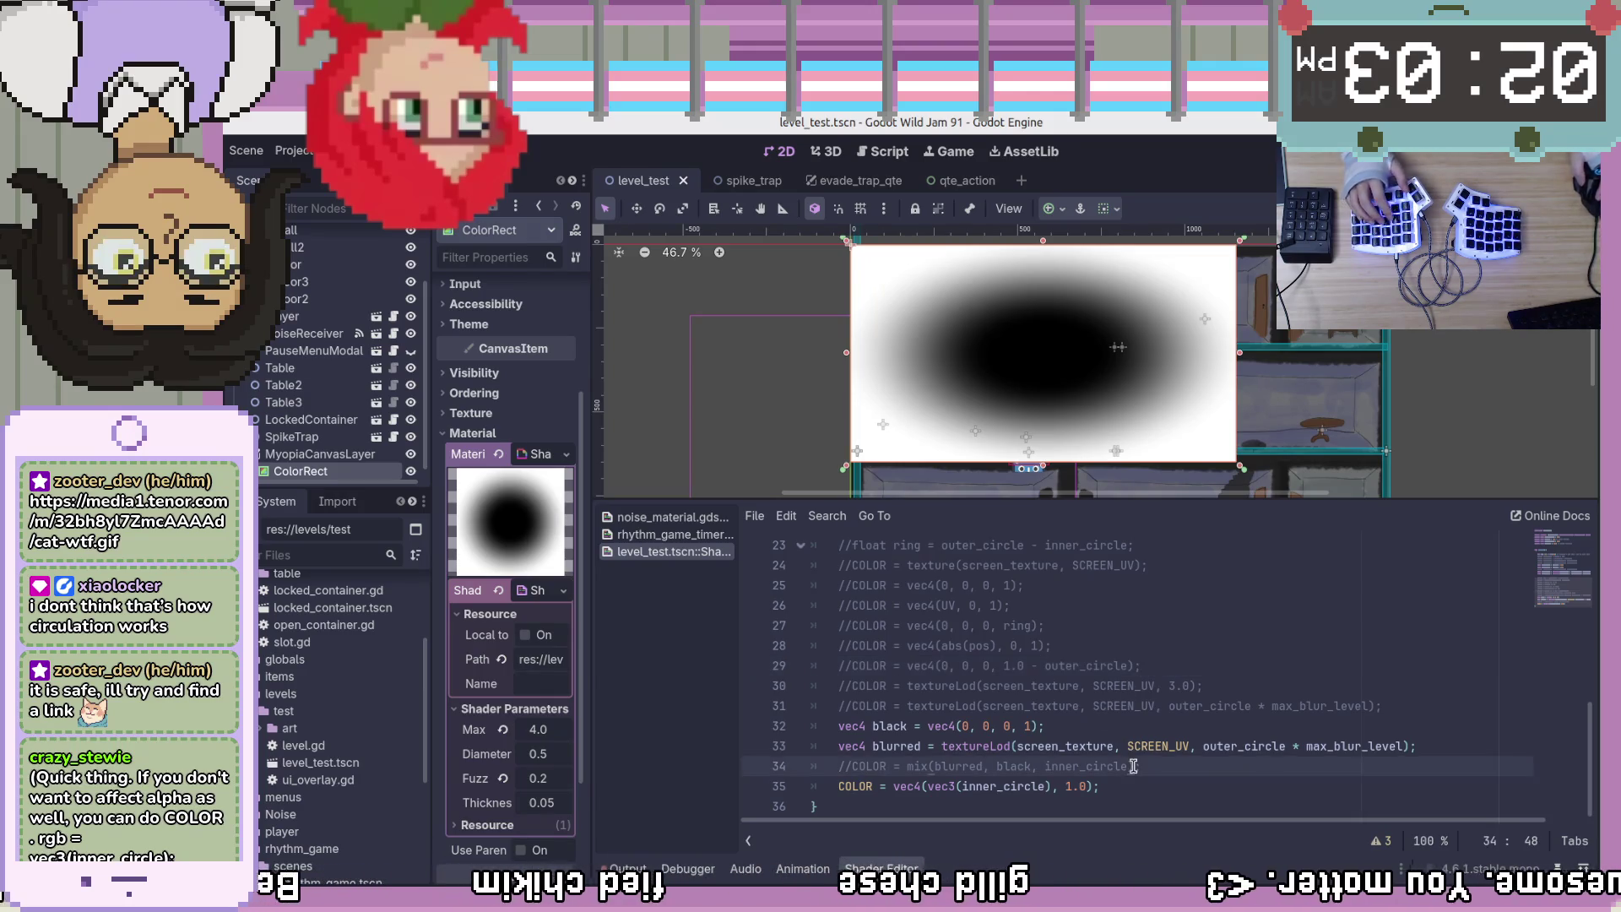
# - Comment out the plain-circle COLOR line on line 35, run the project with F5, and start the game
pyautogui.press('Down')
pyautogui.hotkey('ctrl', 'k')
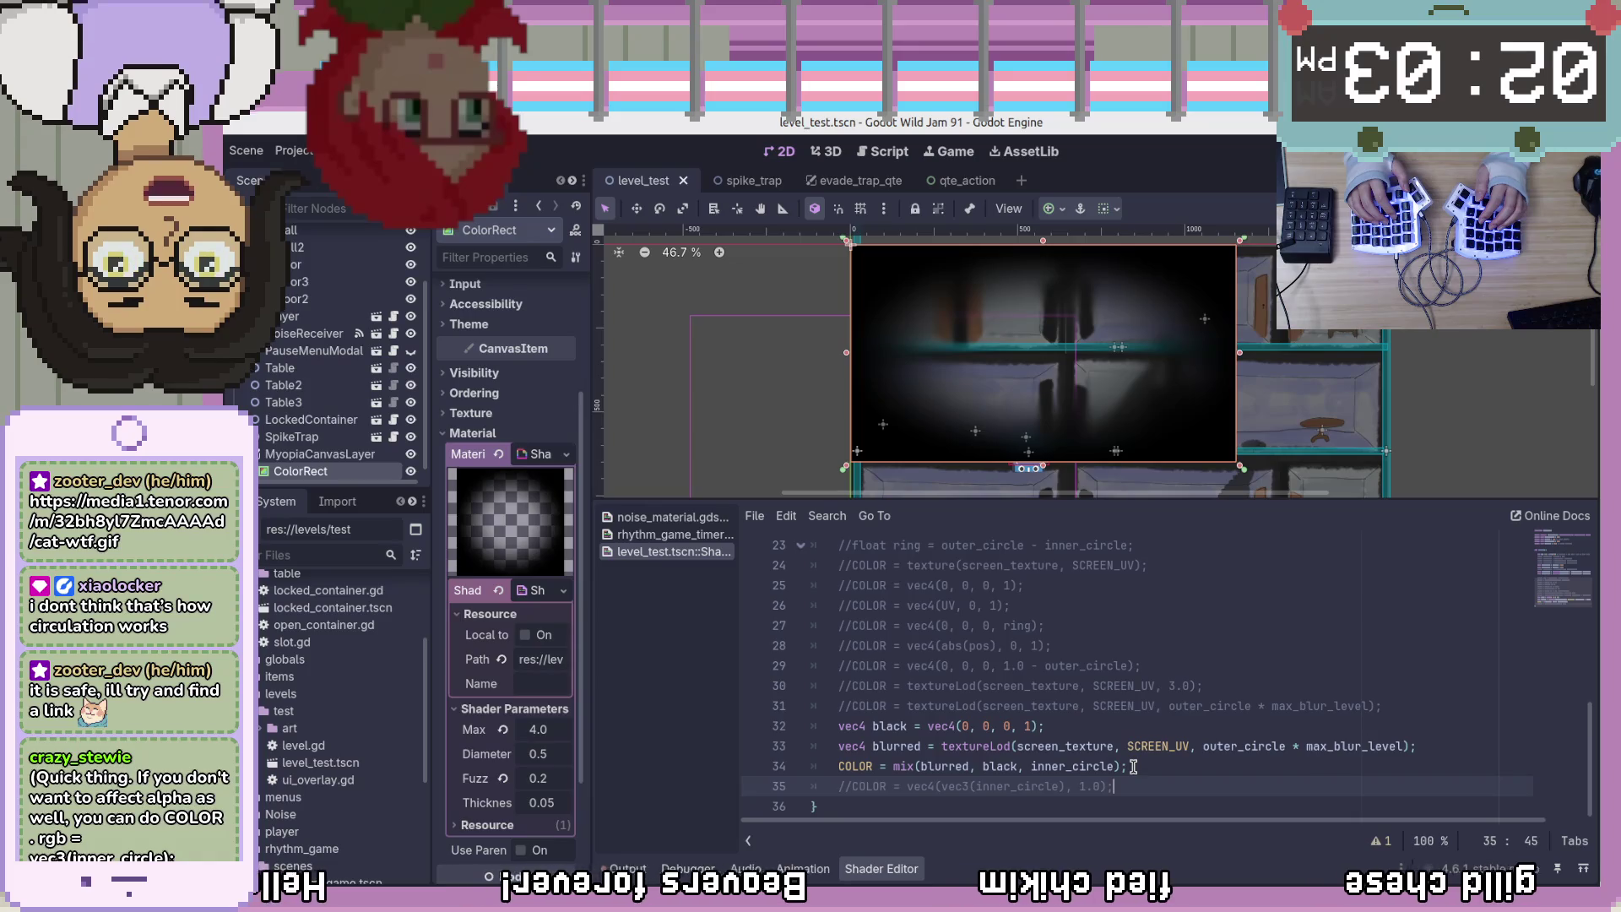
pyautogui.press('F5')
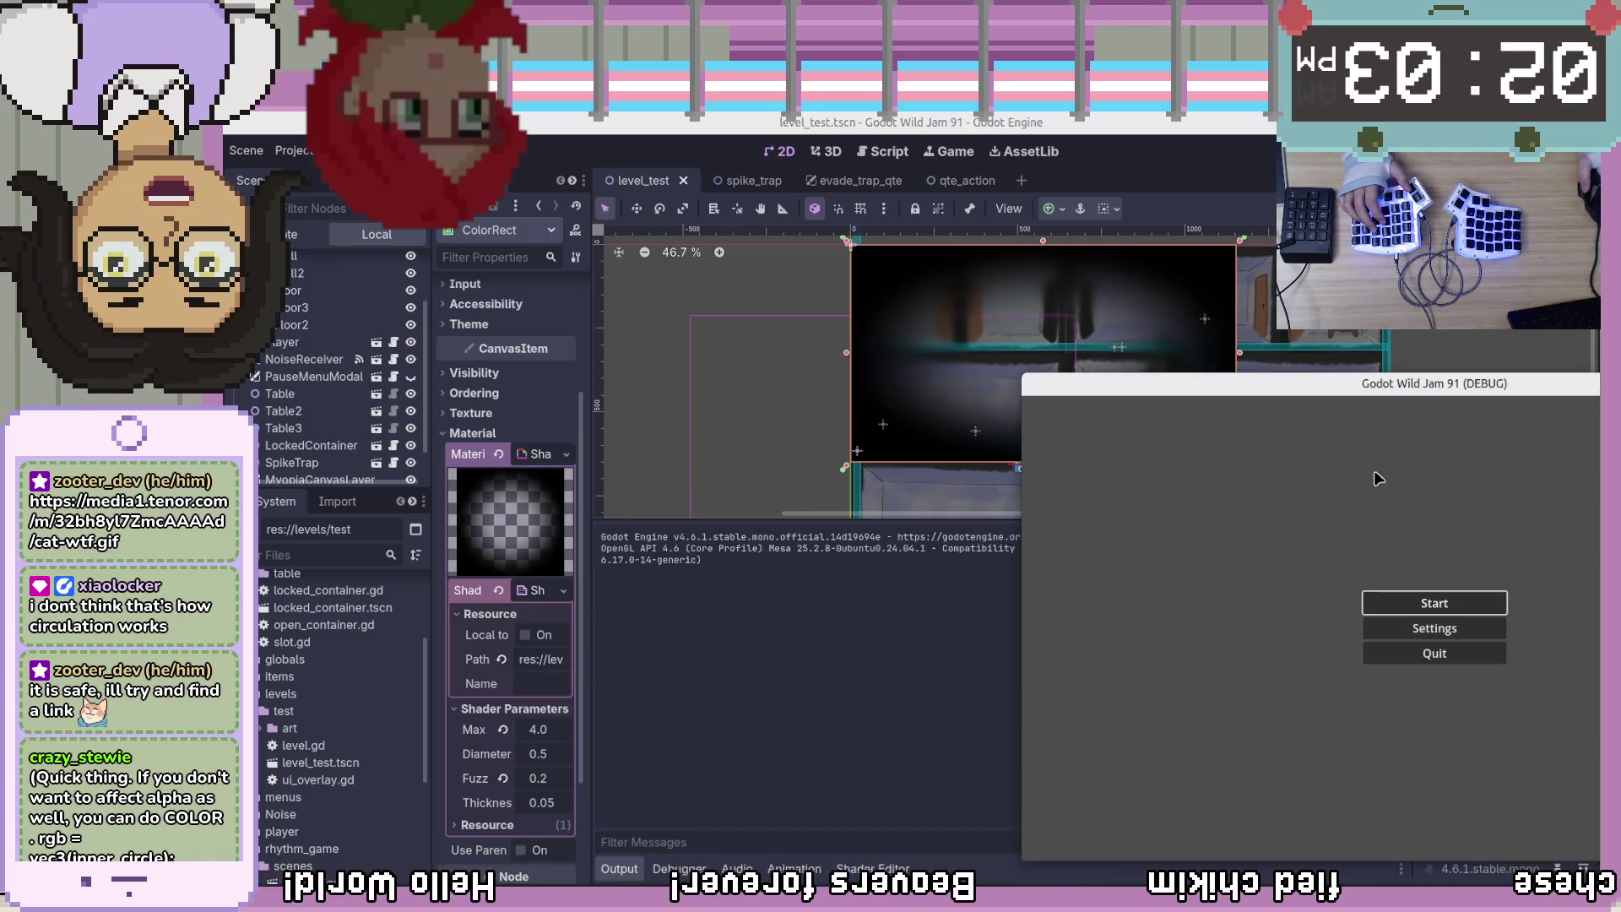
pyautogui.click(1466, 602)
# - Move the game window into view, watch the blurred vision overlay, then close the game
pyautogui.moveTo(1524, 384); pyautogui.dragTo(1170, 318)
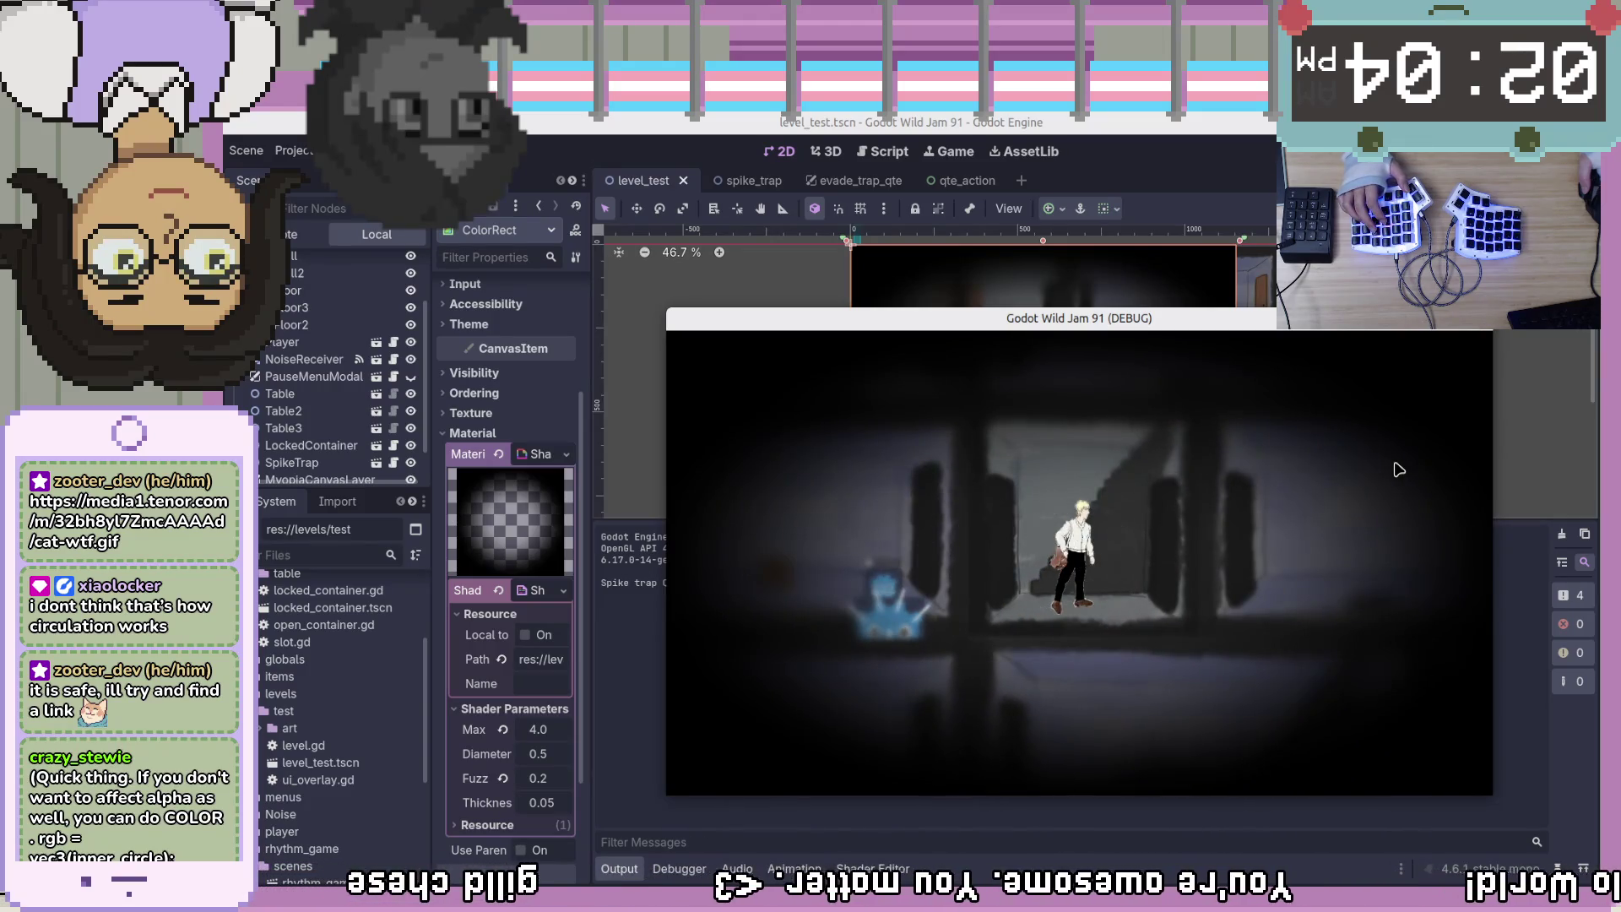
pyautogui.click(1487, 329)
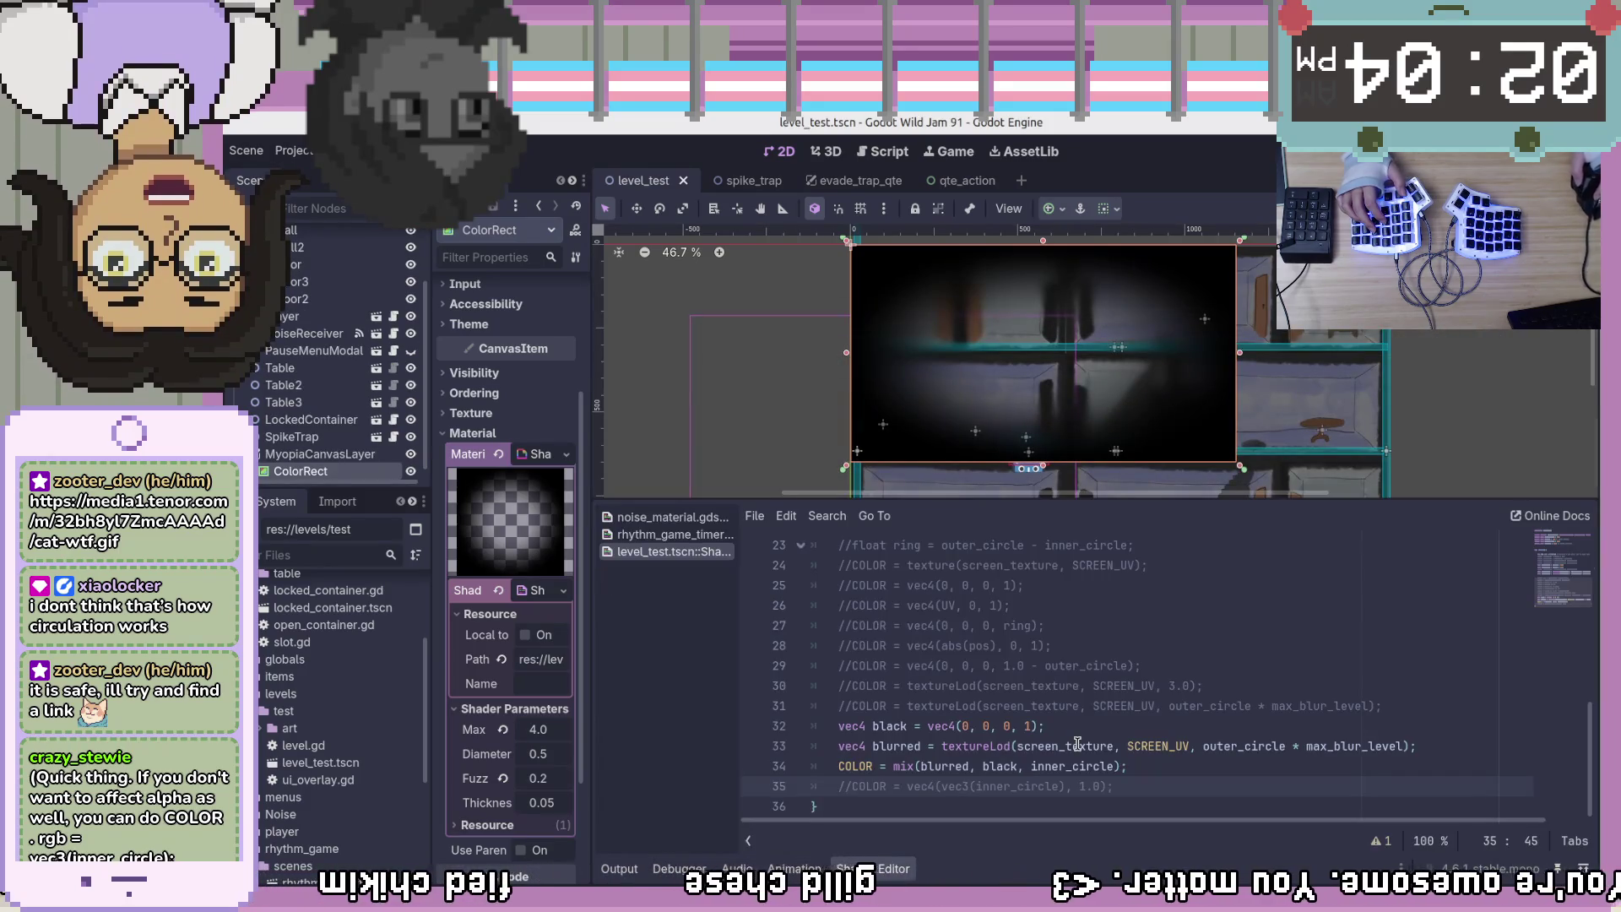
# - Review the shader code from line 16 down to the final COLOR lines on line 35
pyautogui.click(1425, 705)
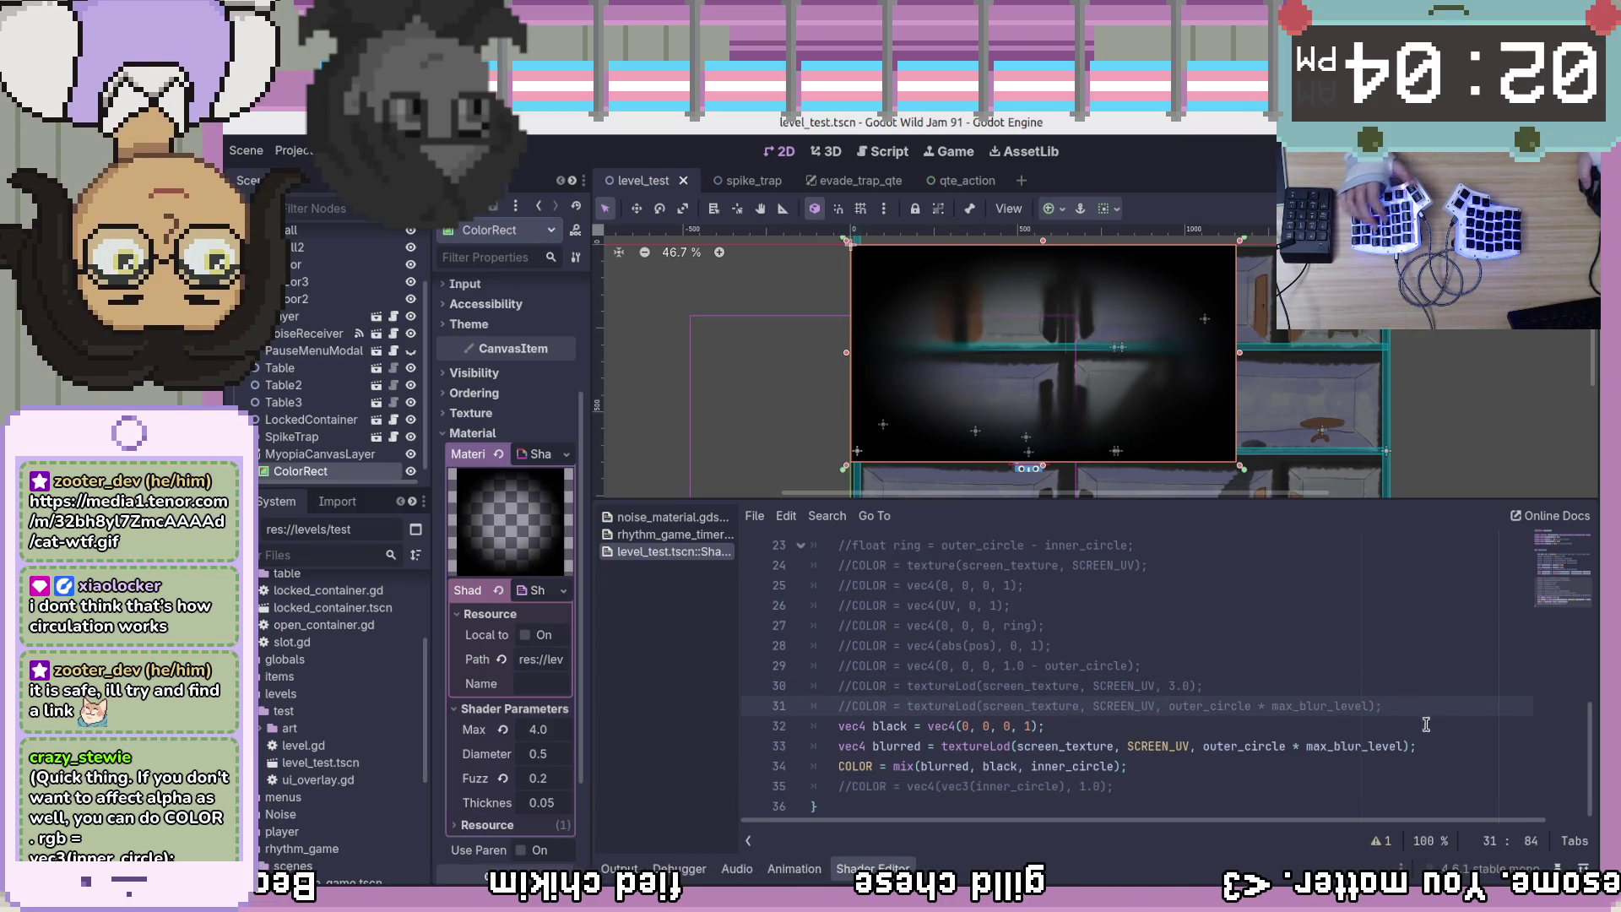
pyautogui.scroll(1, 1425, 718)
pyautogui.scroll(5, 1425, 717)
pyautogui.scroll(-2, 1431, 716)
pyautogui.scroll(2, 1433, 715)
pyautogui.click(1425, 782)
pyautogui.scroll(-7, 1424, 783)
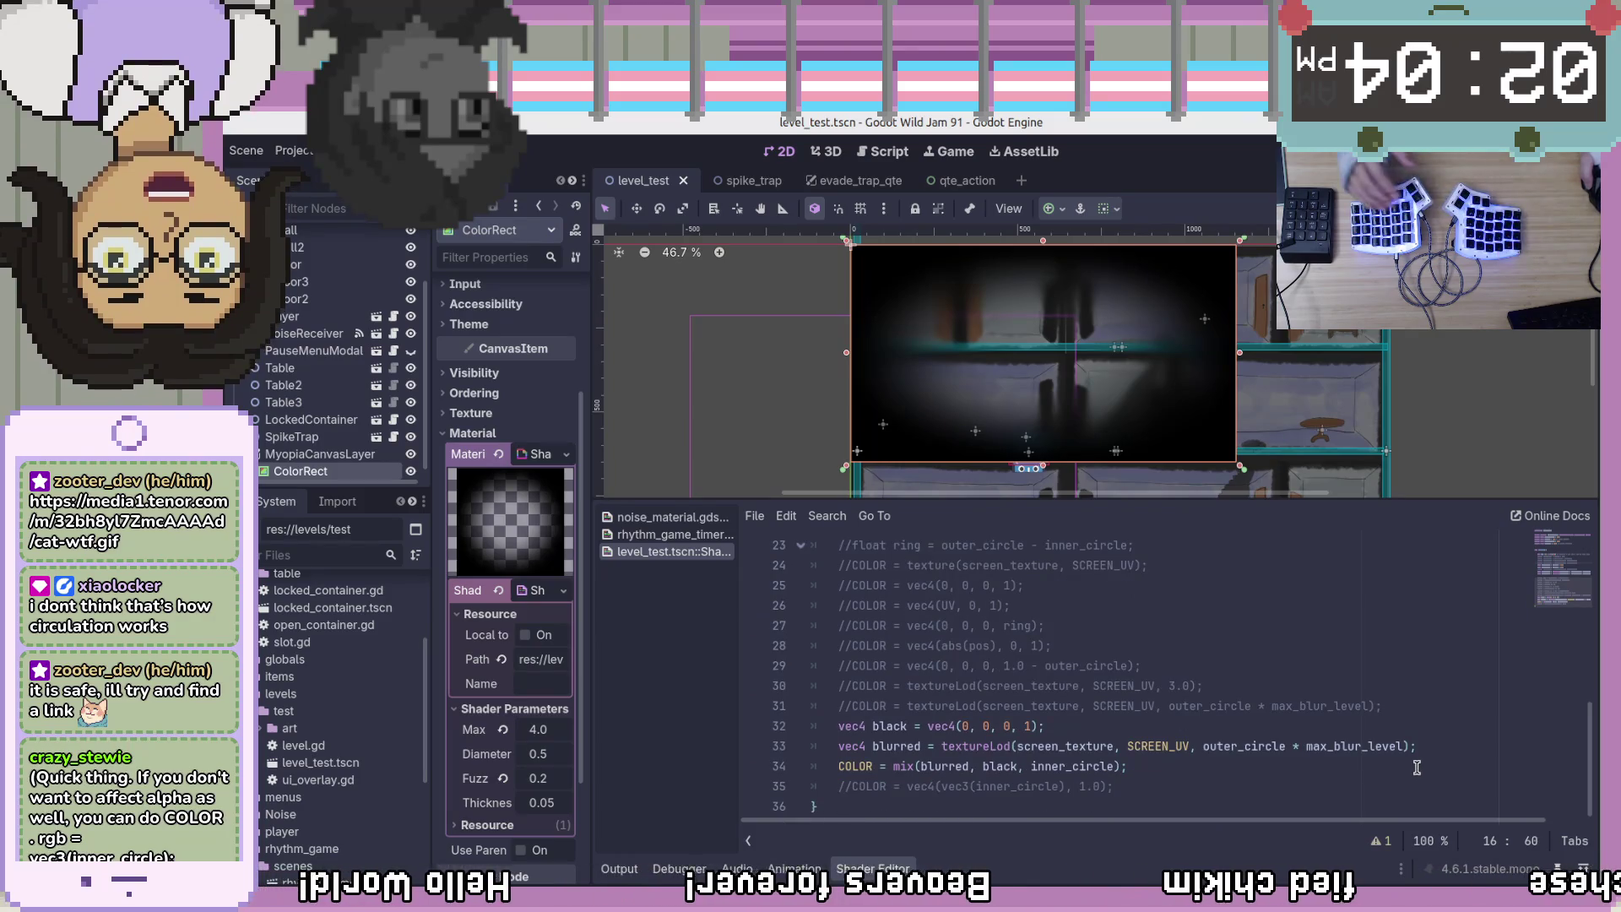
pyautogui.click(1416, 766)
pyautogui.click(1427, 786)
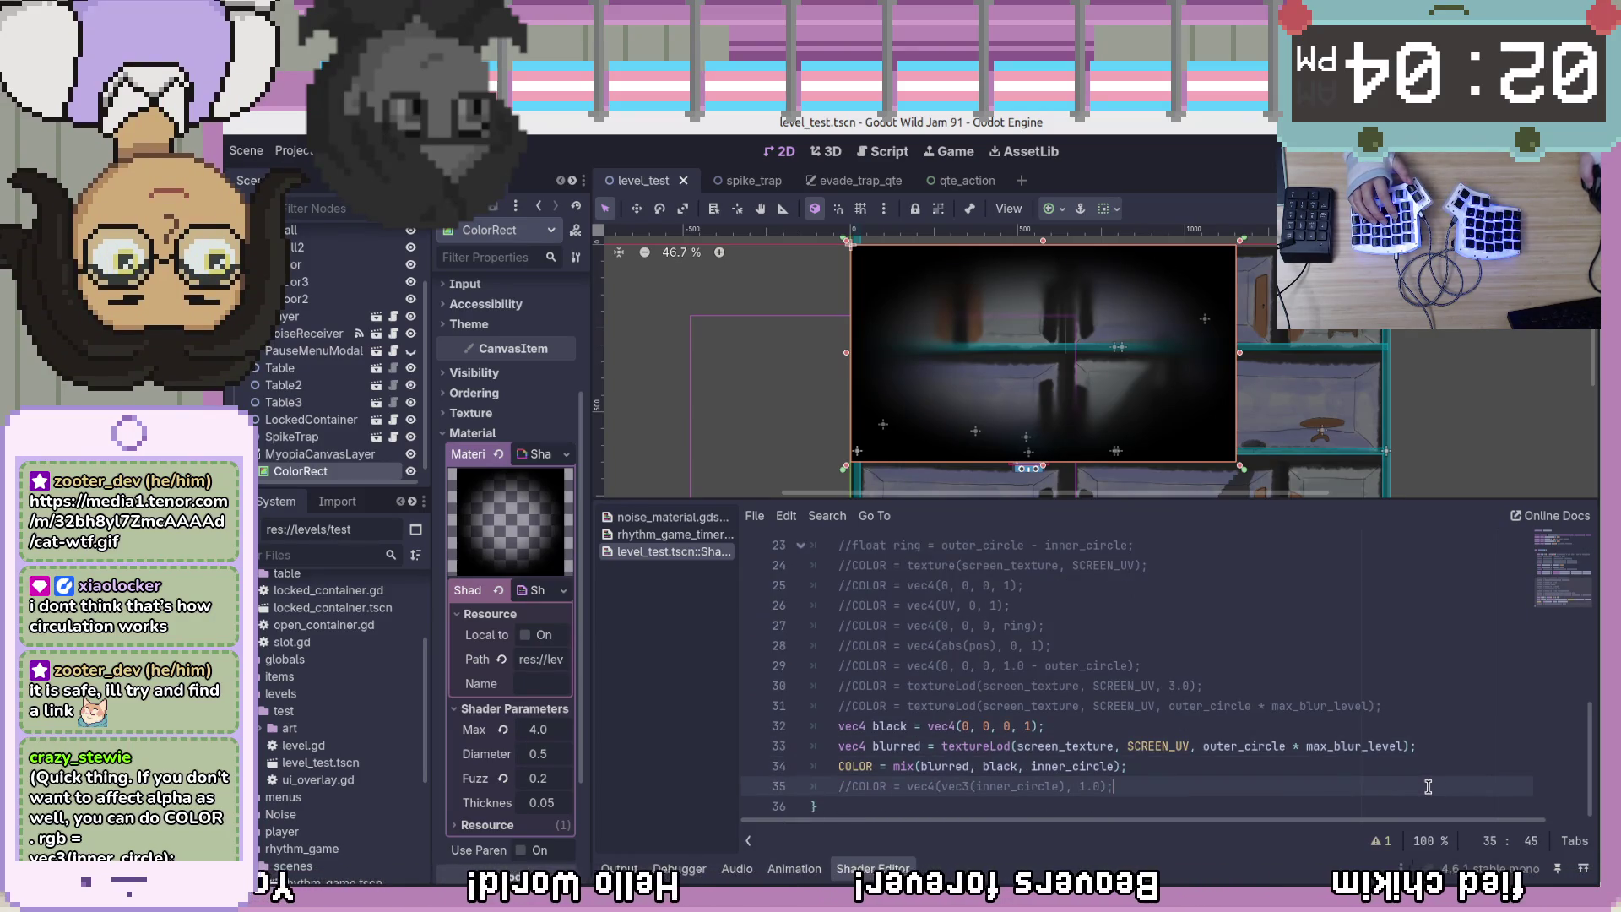
pyautogui.scroll(8, 1427, 786)
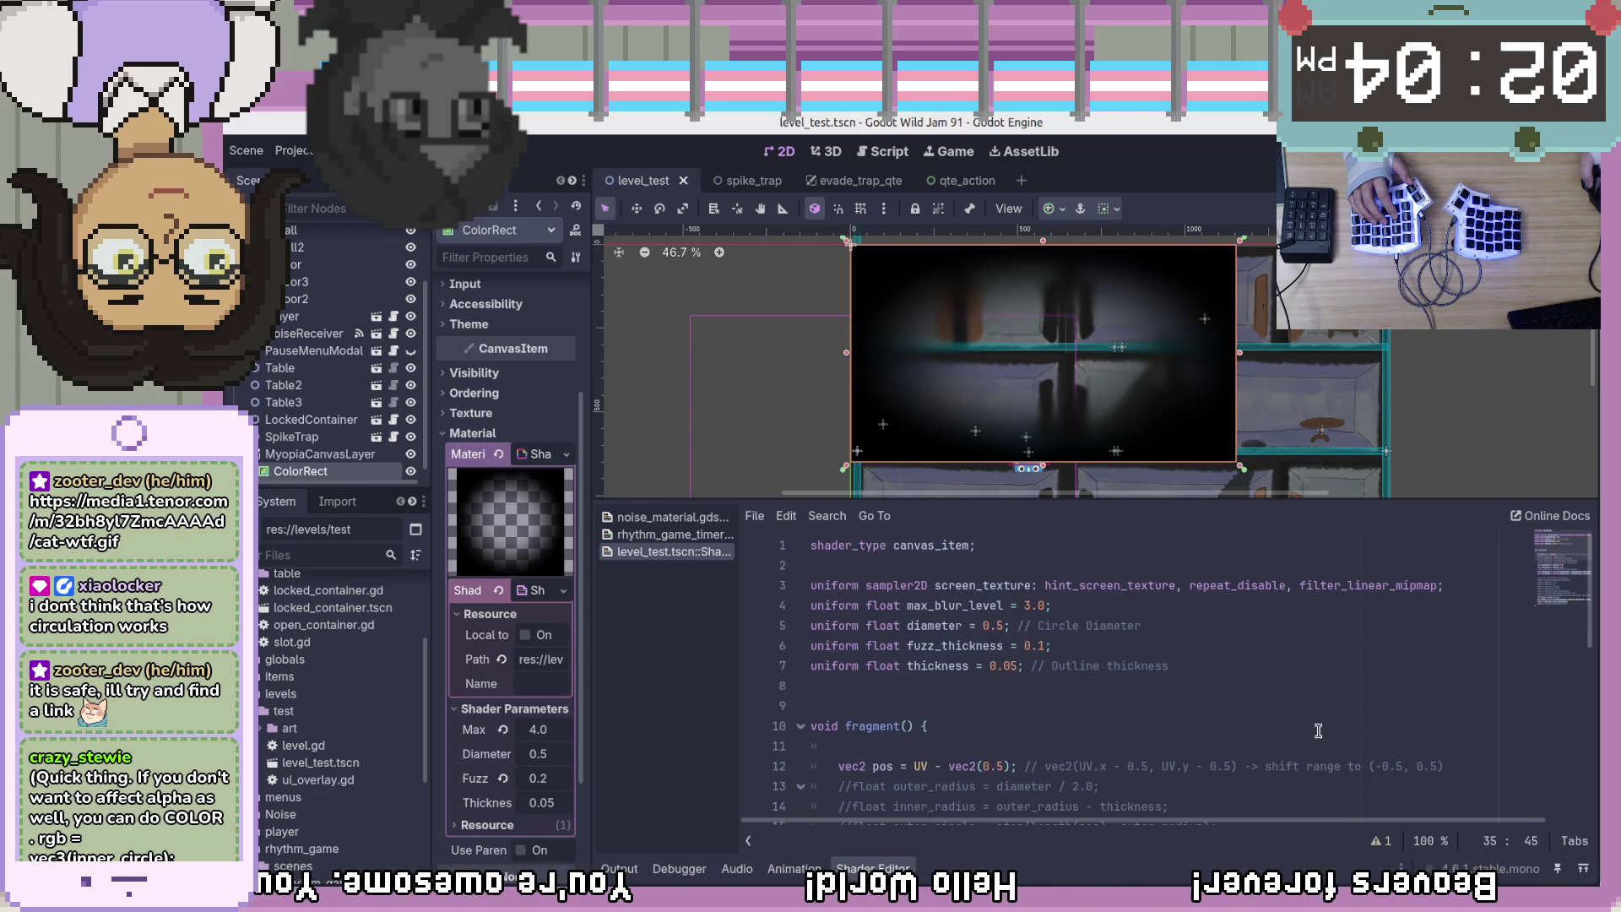
pyautogui.click(755, 516)
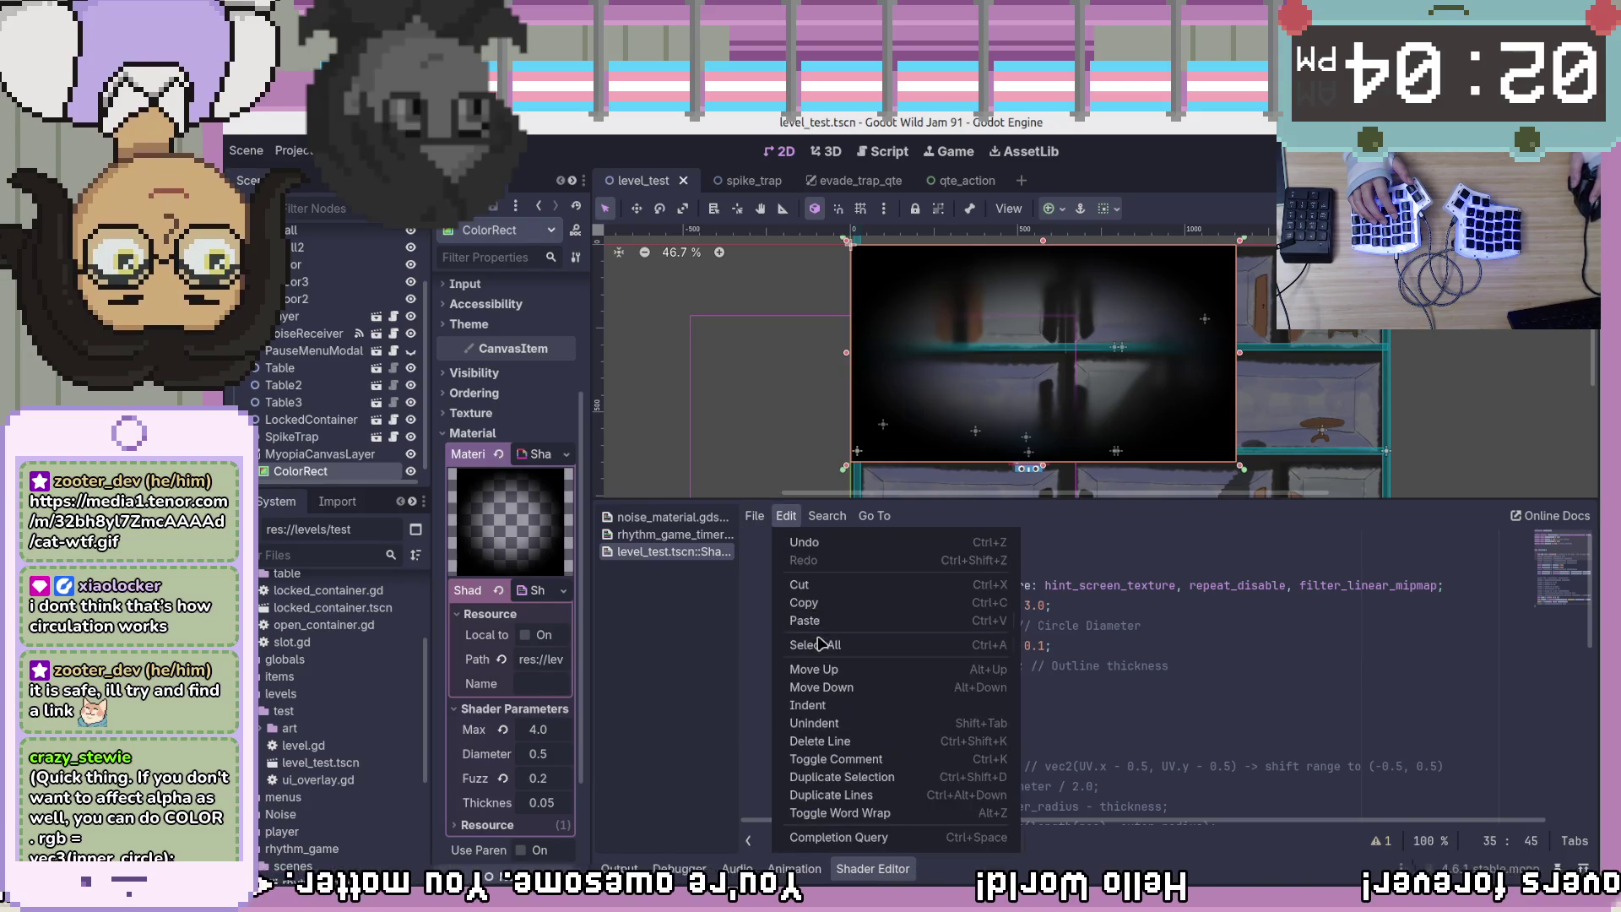
# - Save the shader as myopia.gdshader in the res://levels folder
pyautogui.click(785, 639)
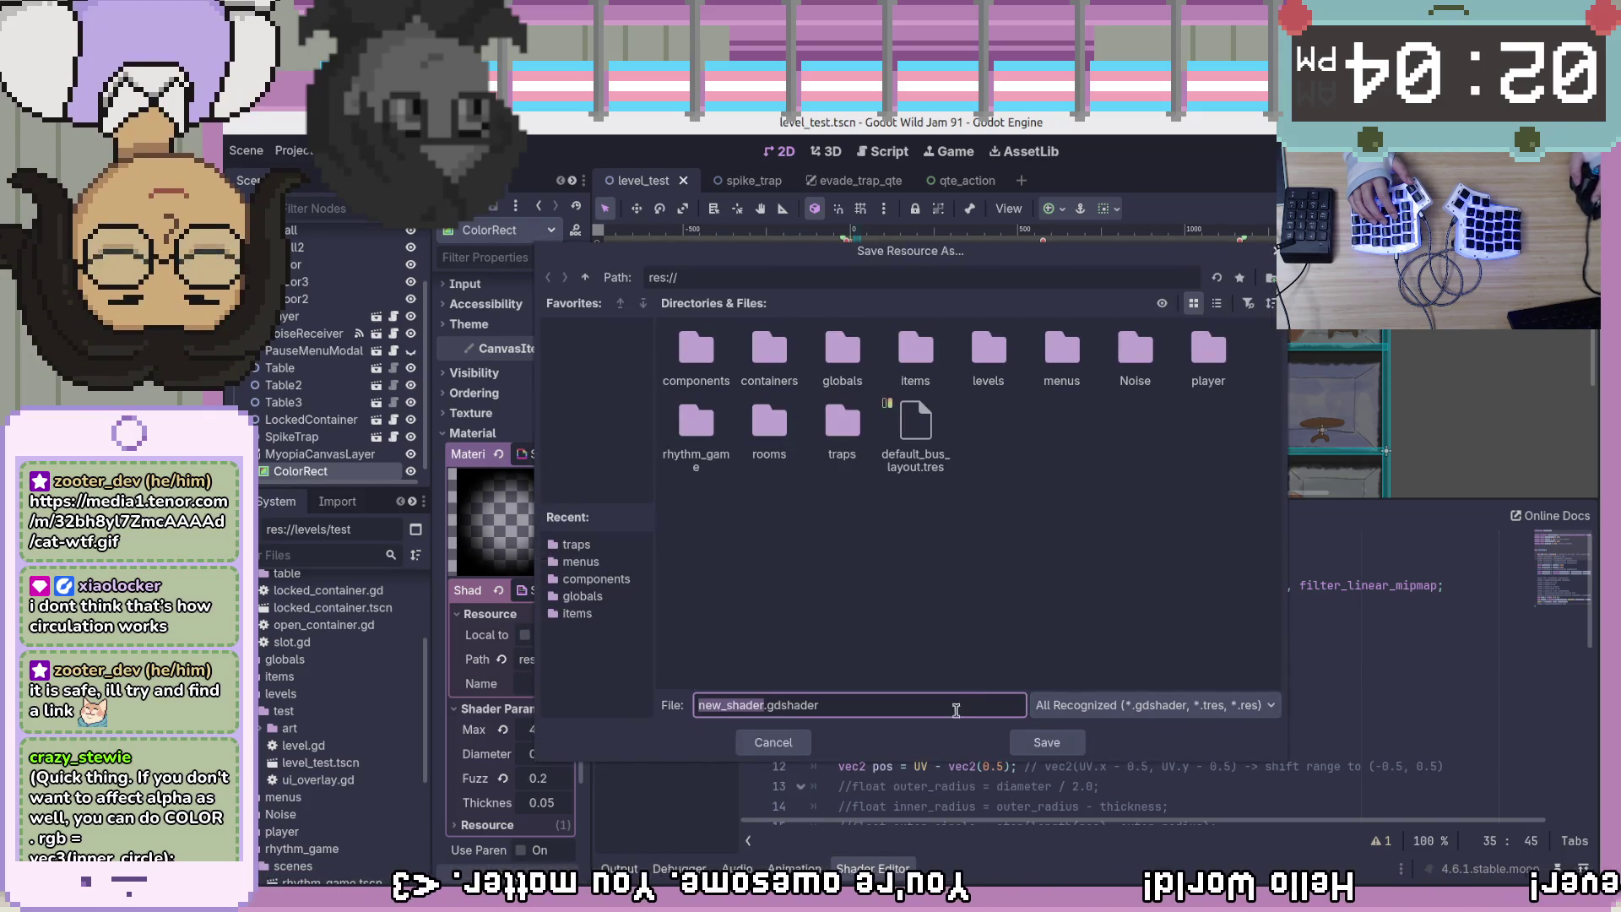
pyautogui.write('m')
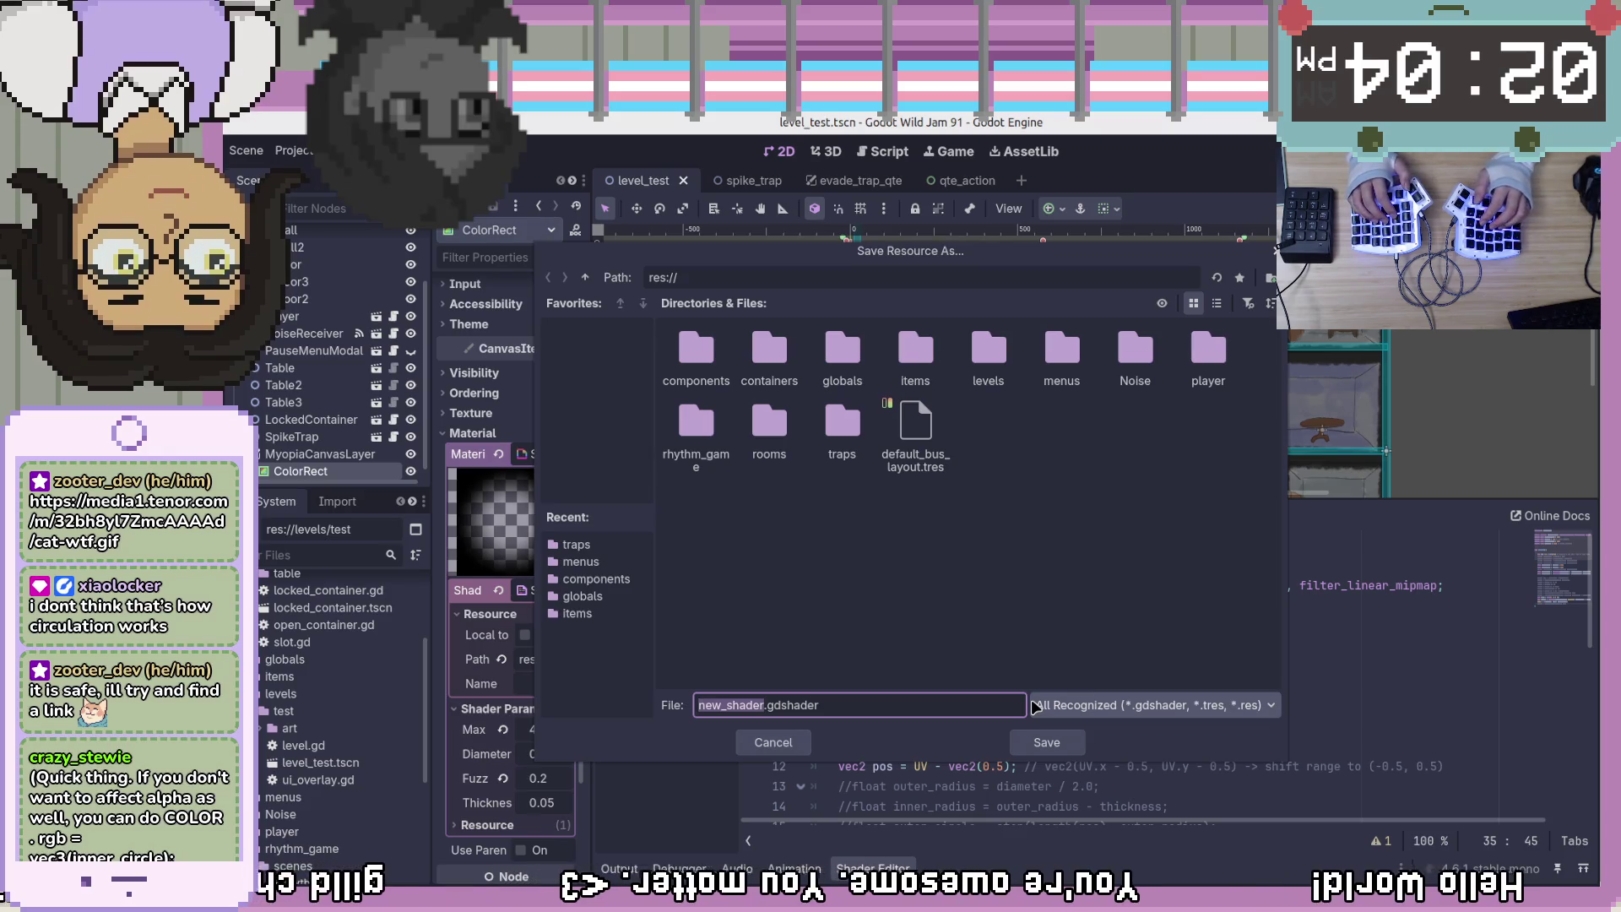
pyautogui.write('yopia')
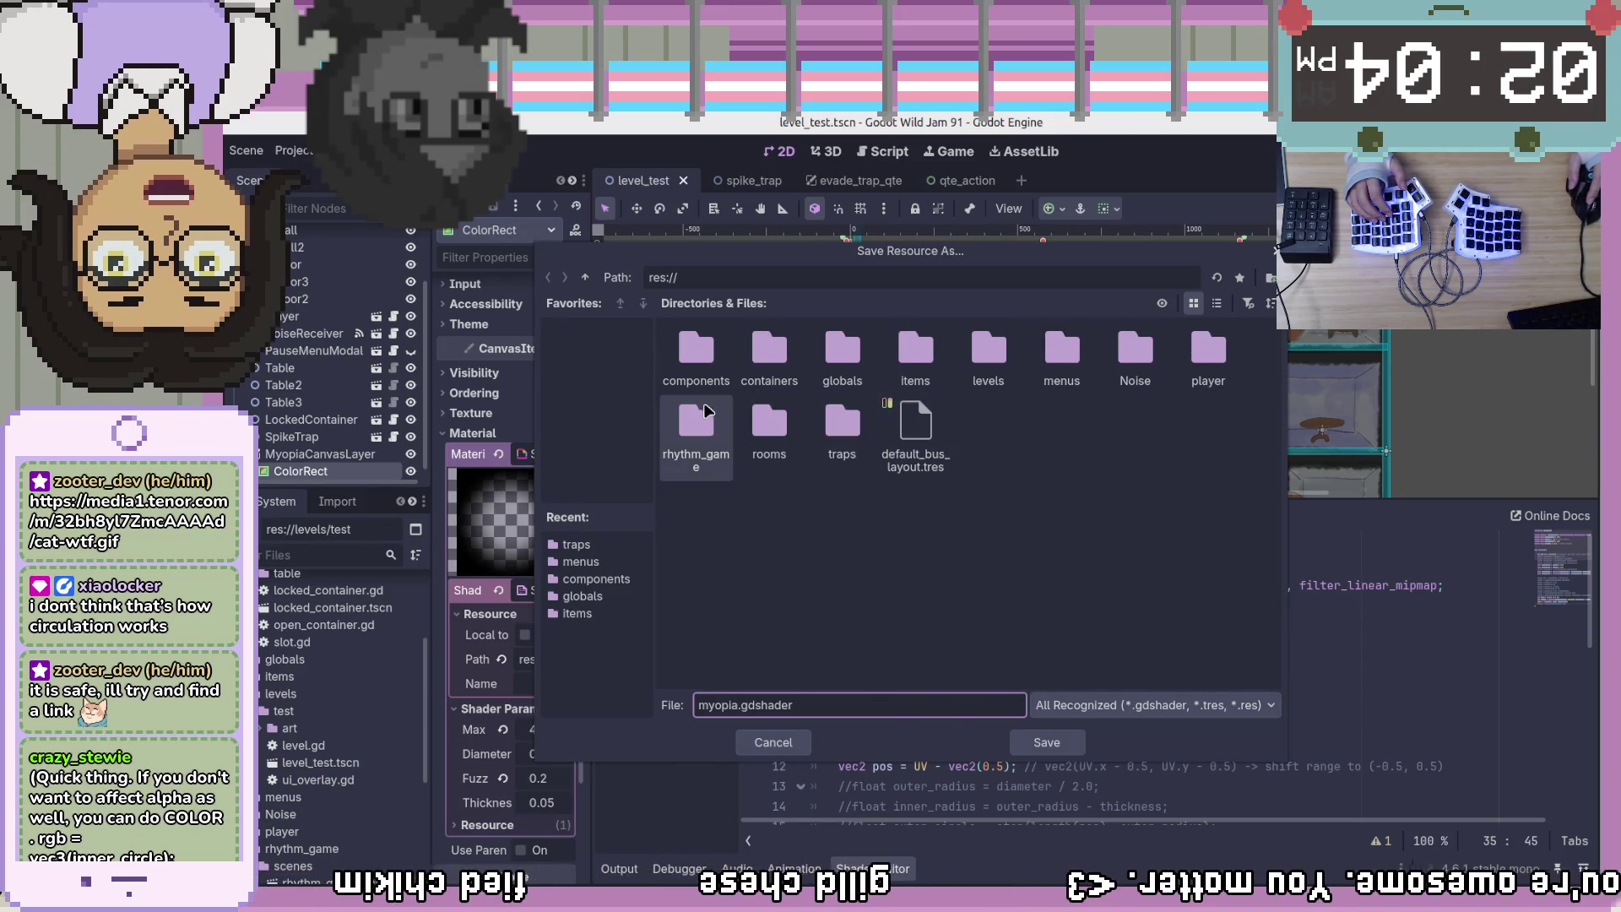
pyautogui.doubleClick(989, 355)
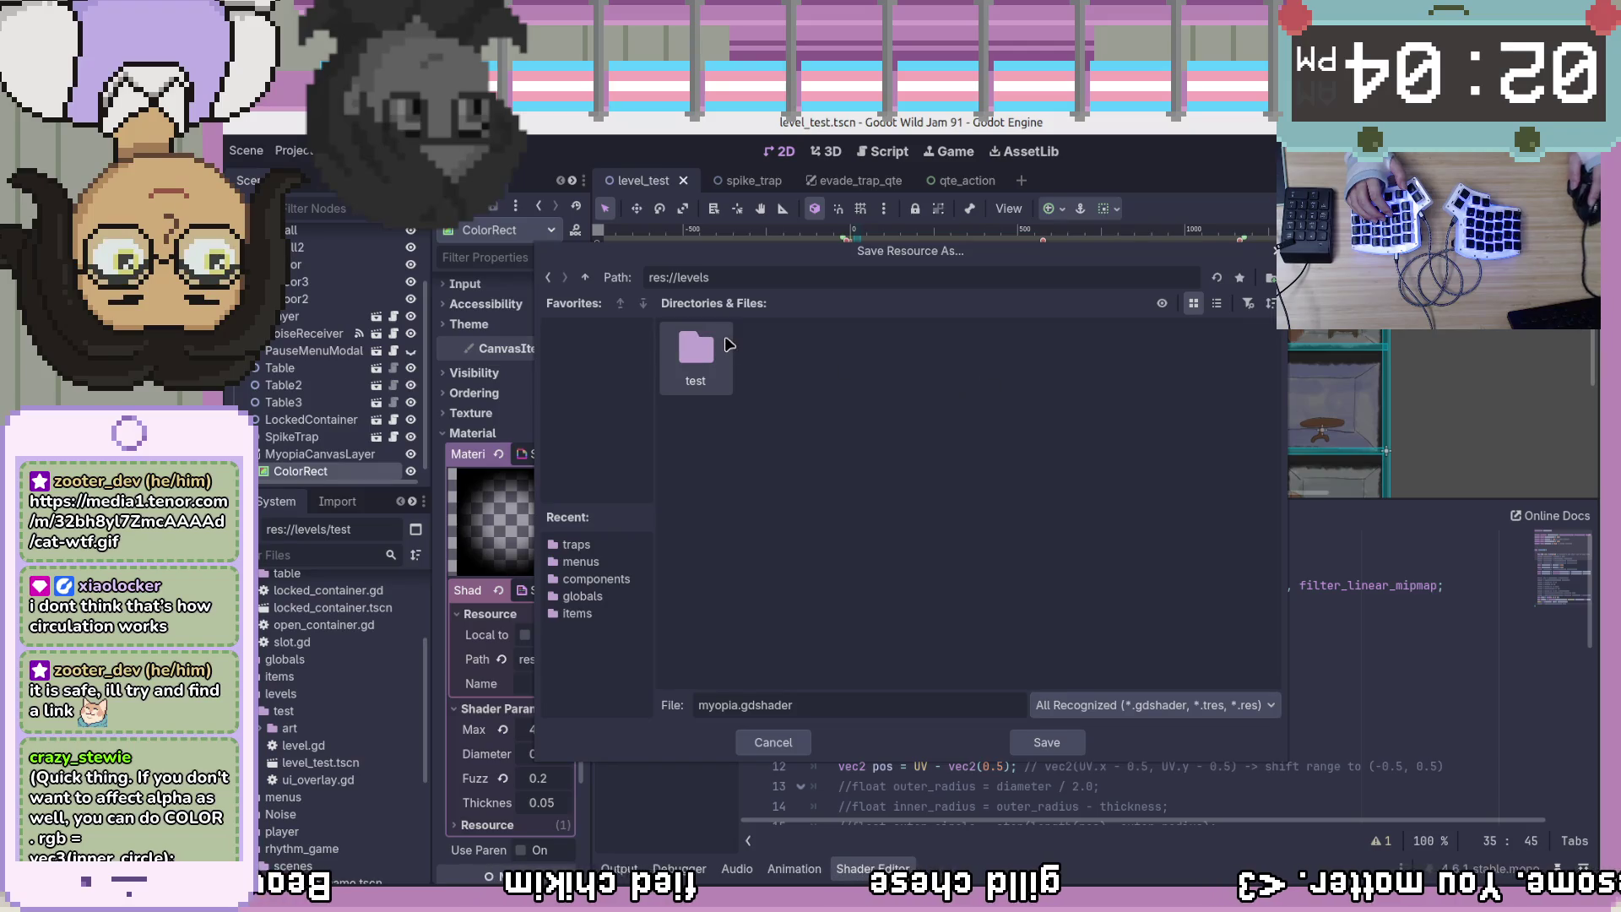
pyautogui.click(1045, 742)
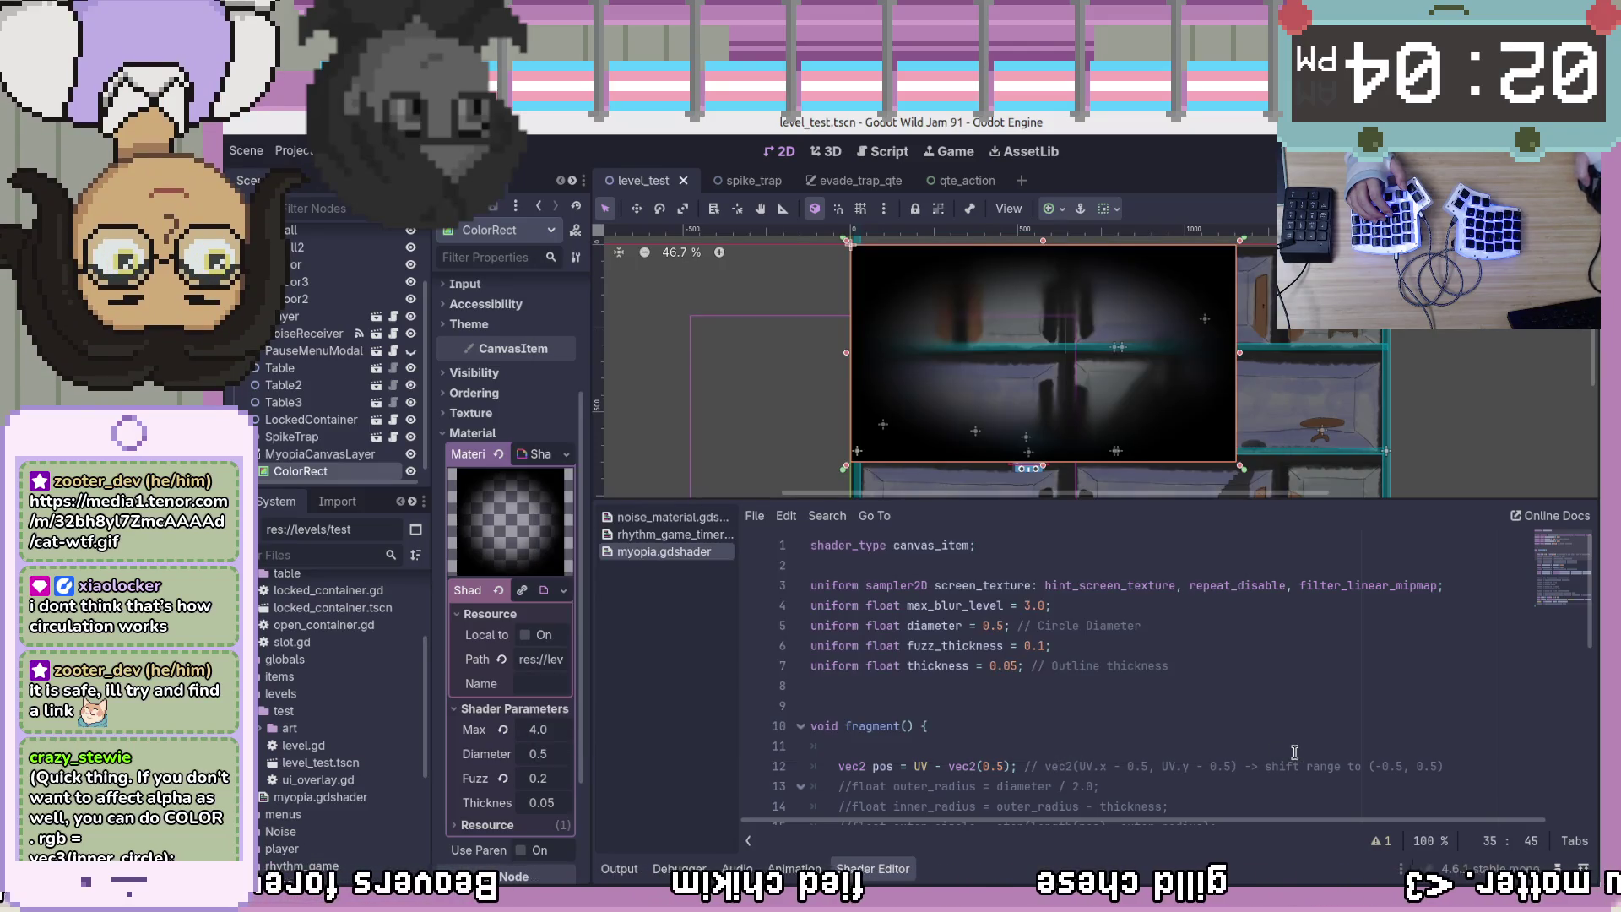
# - Check that the ColorRect's ShaderMaterial now uses myopia.gdshader
pyautogui.scroll(-5, 338, 734)
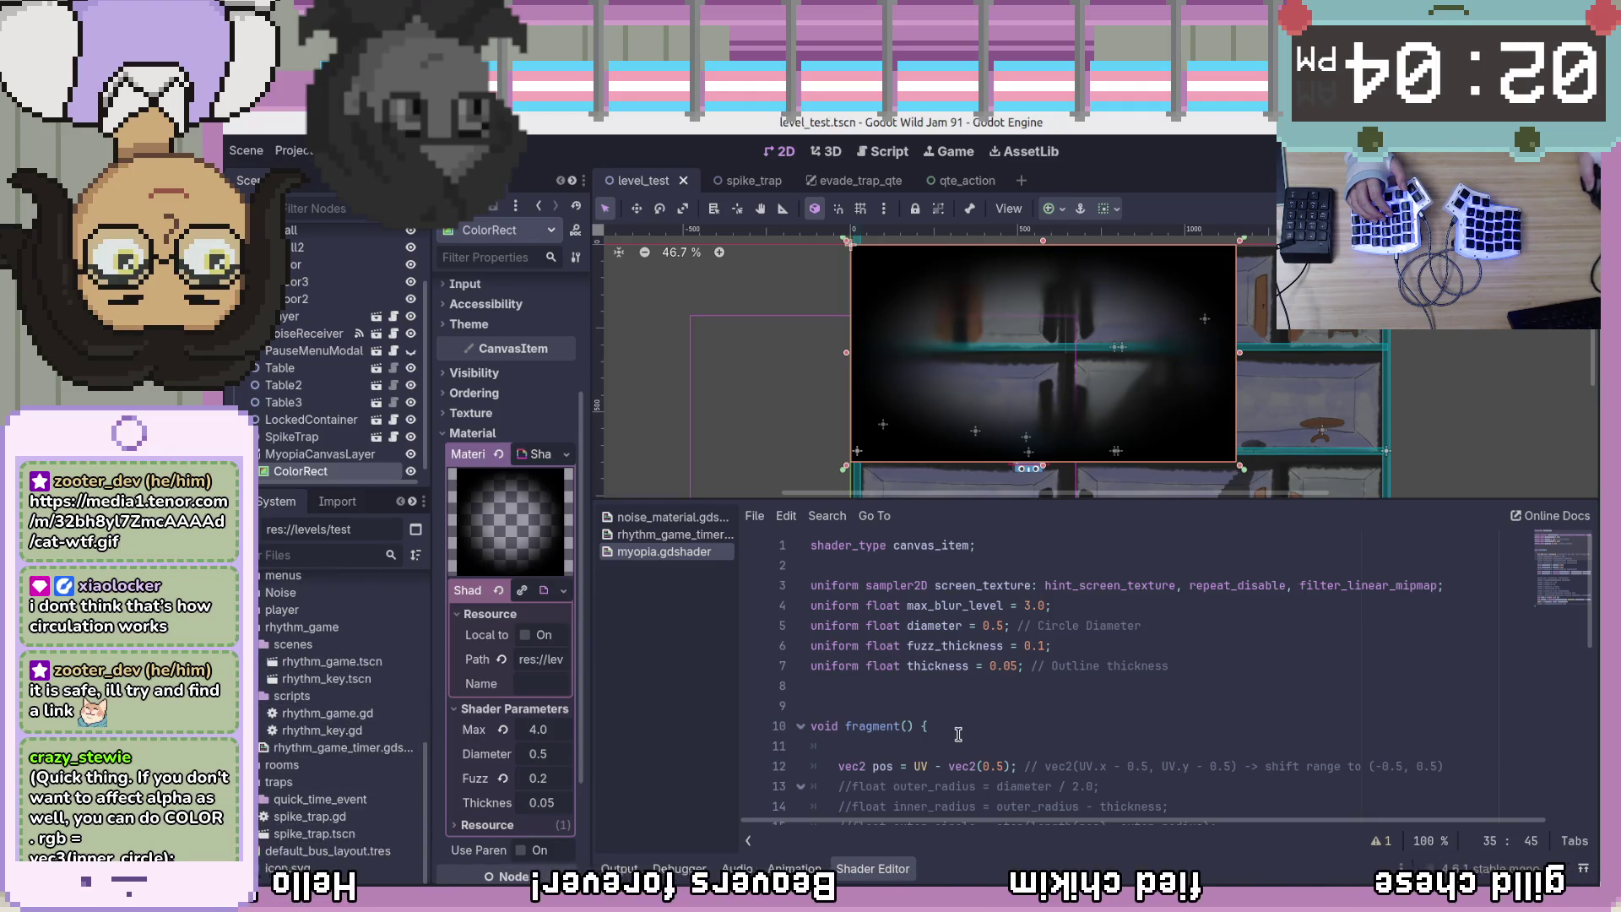
pyautogui.click(321, 455)
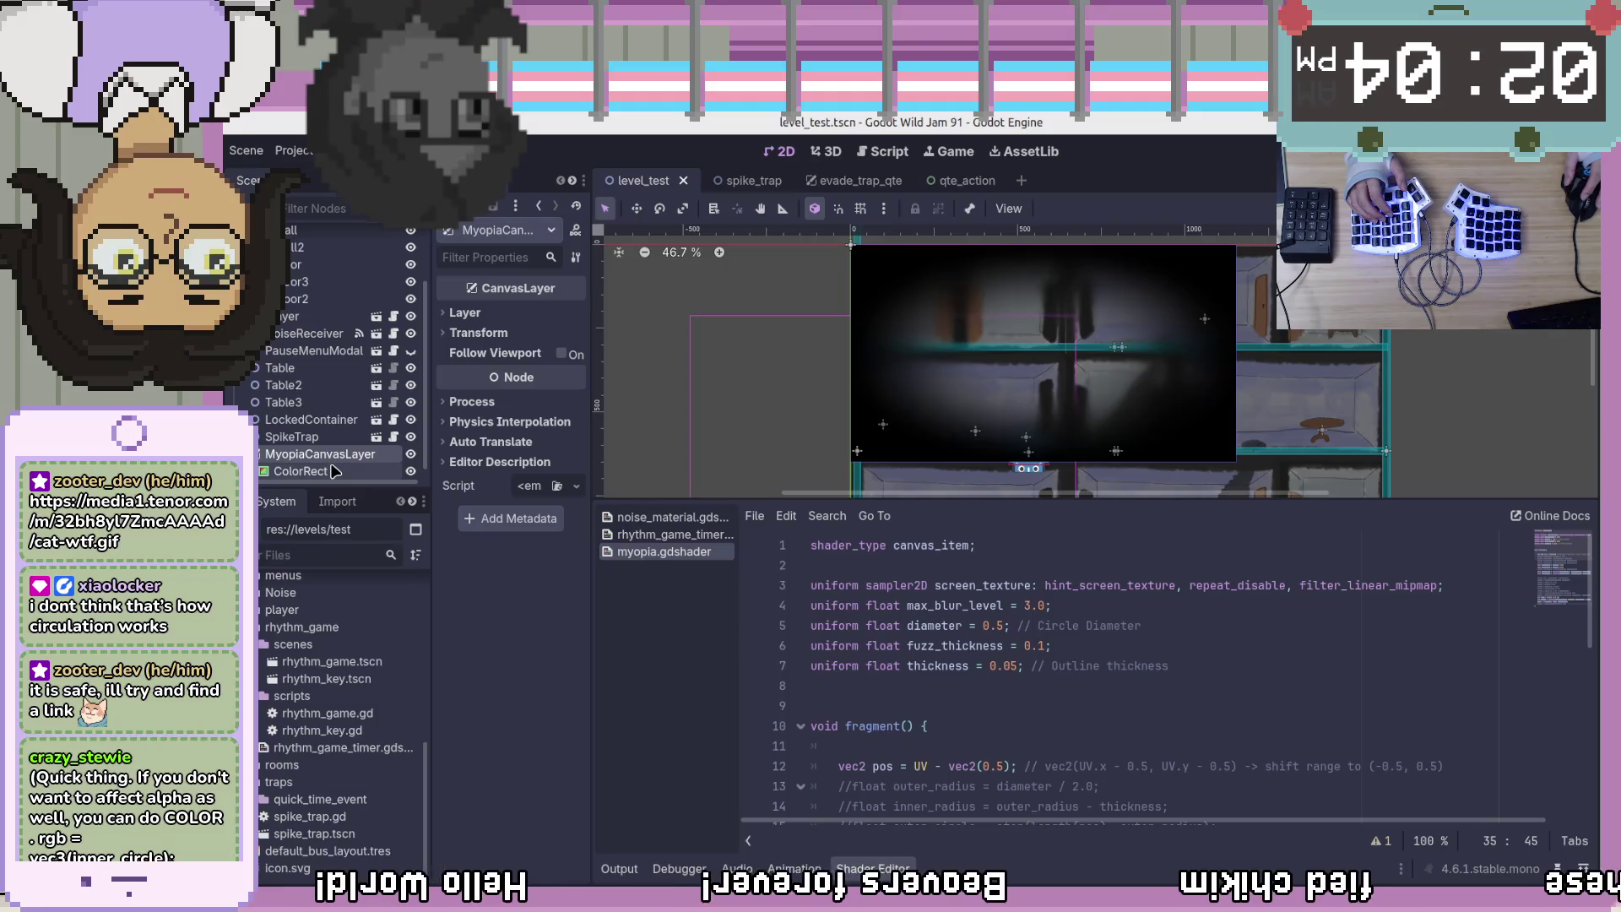
pyautogui.click(330, 470)
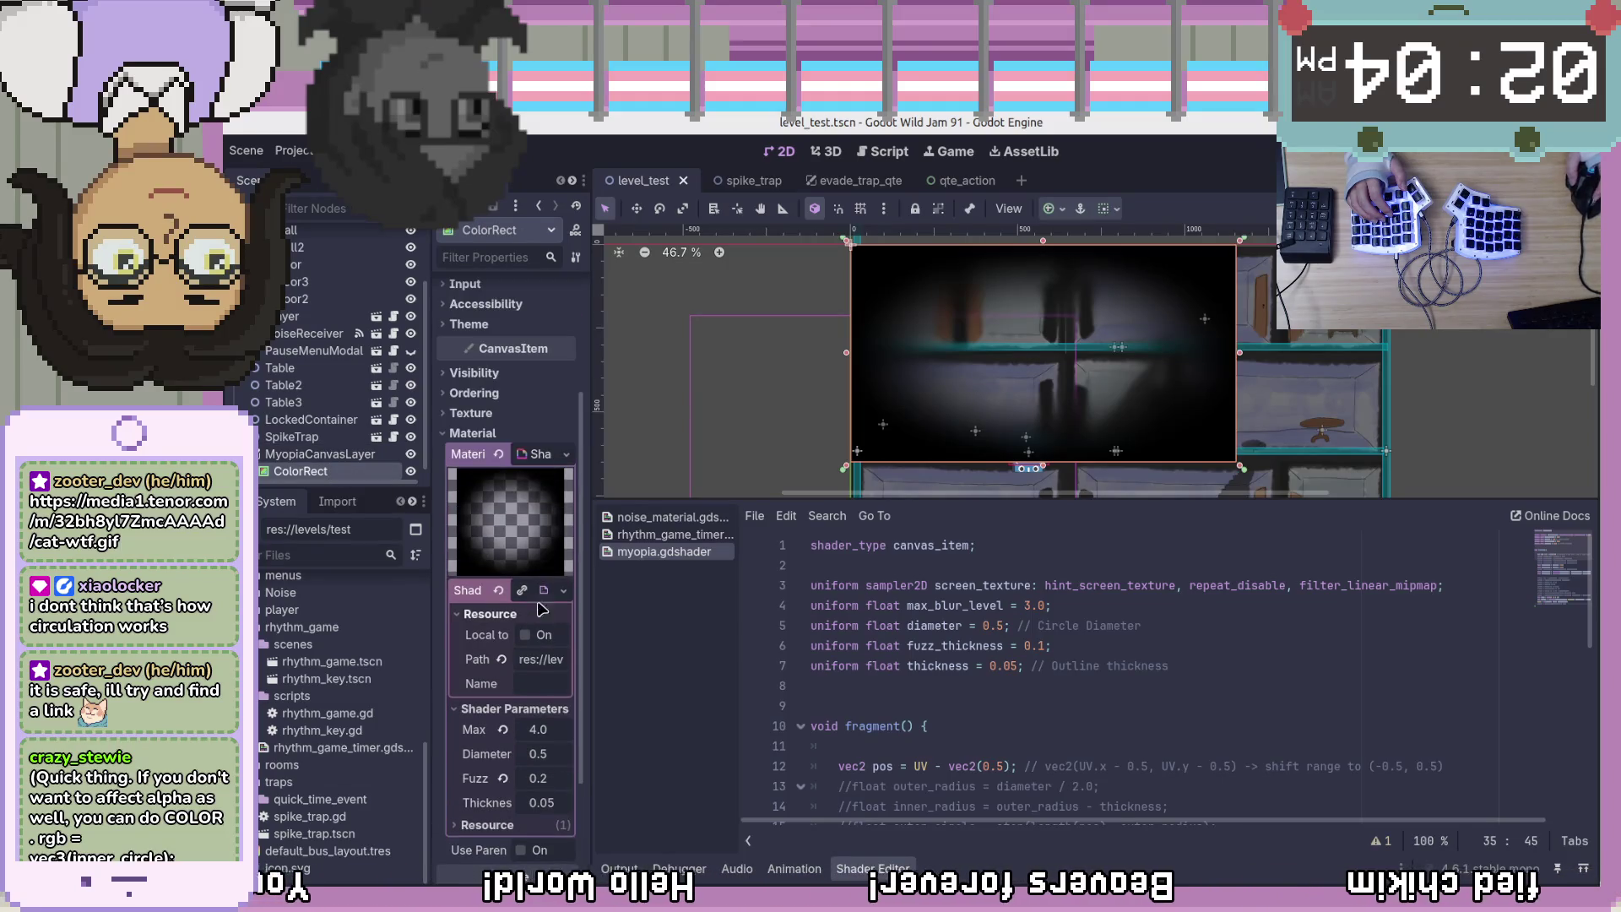
pyautogui.click(557, 456)
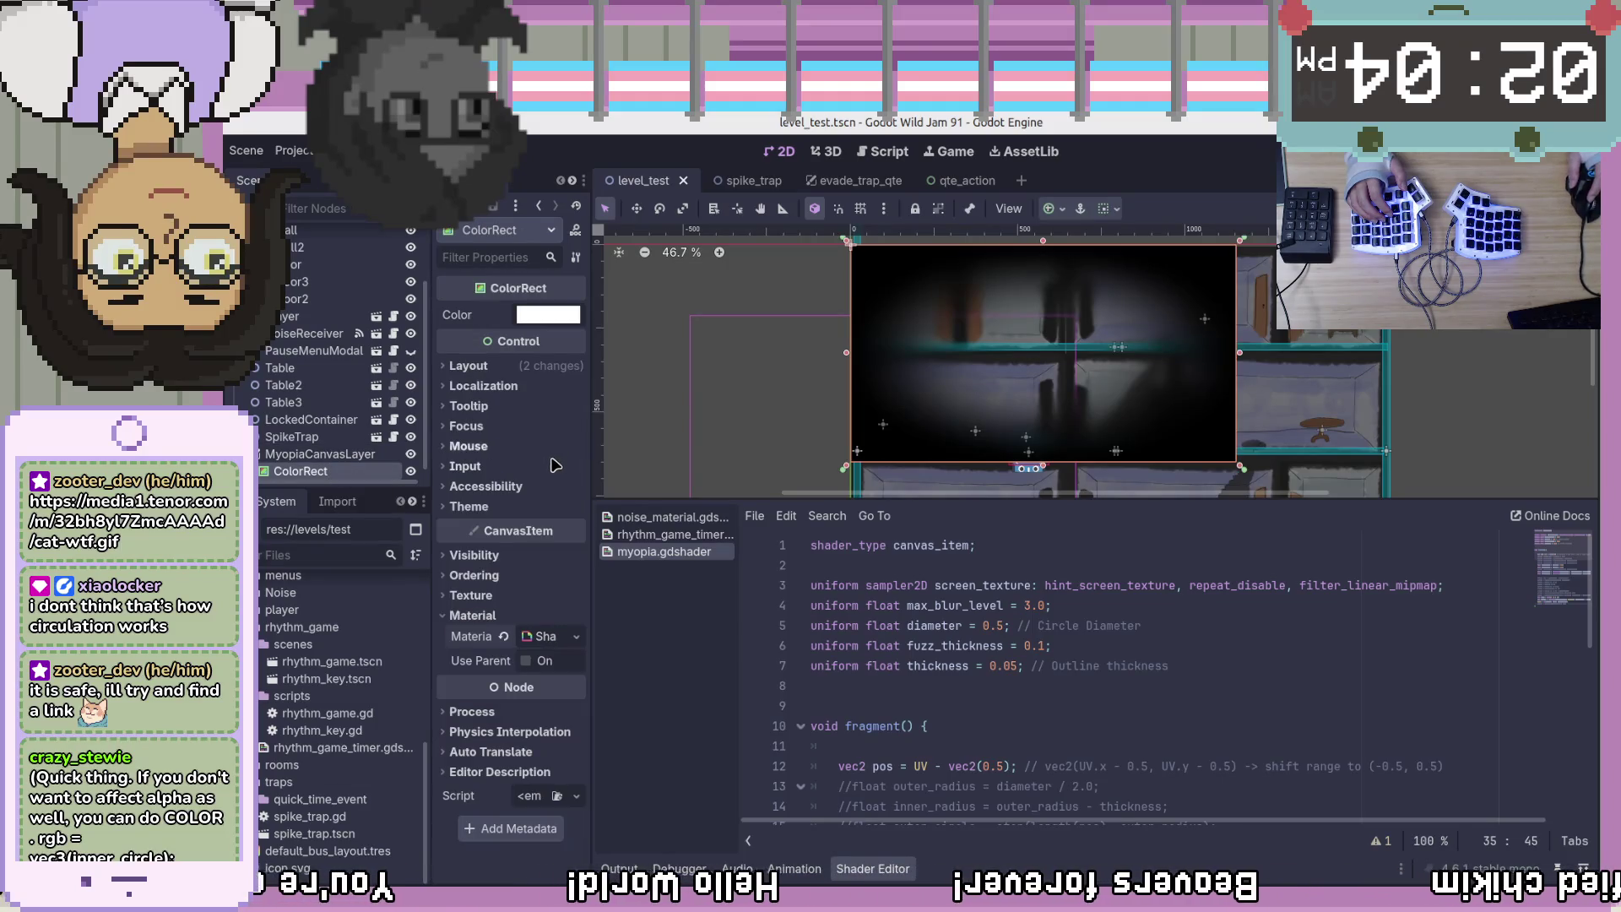
pyautogui.click(543, 642)
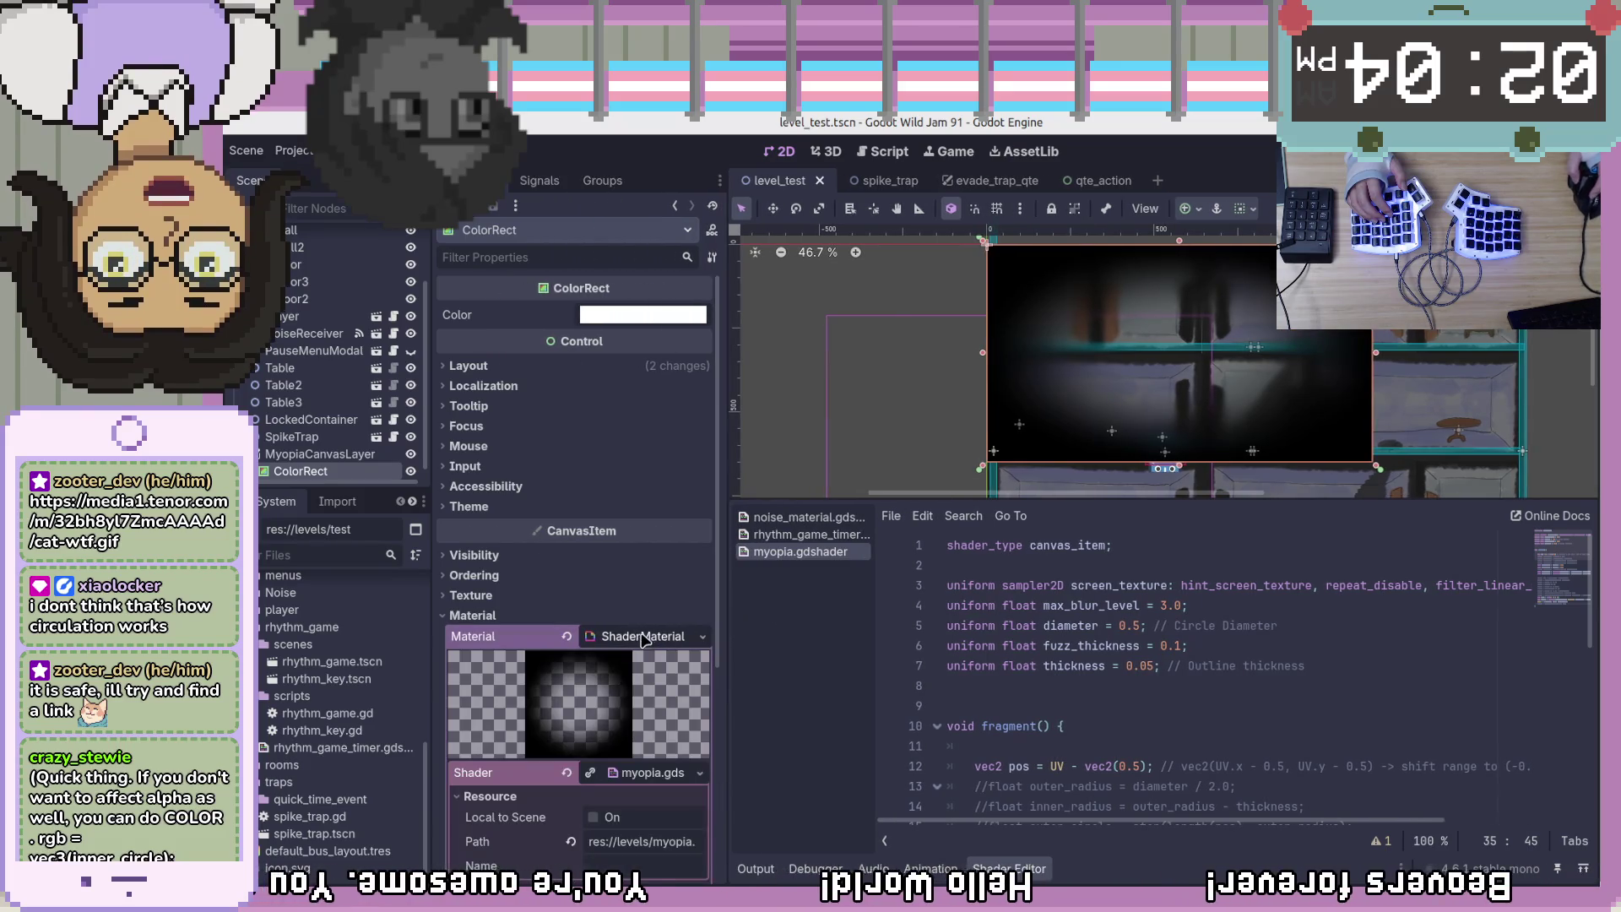
pyautogui.scroll(-1, 625, 696)
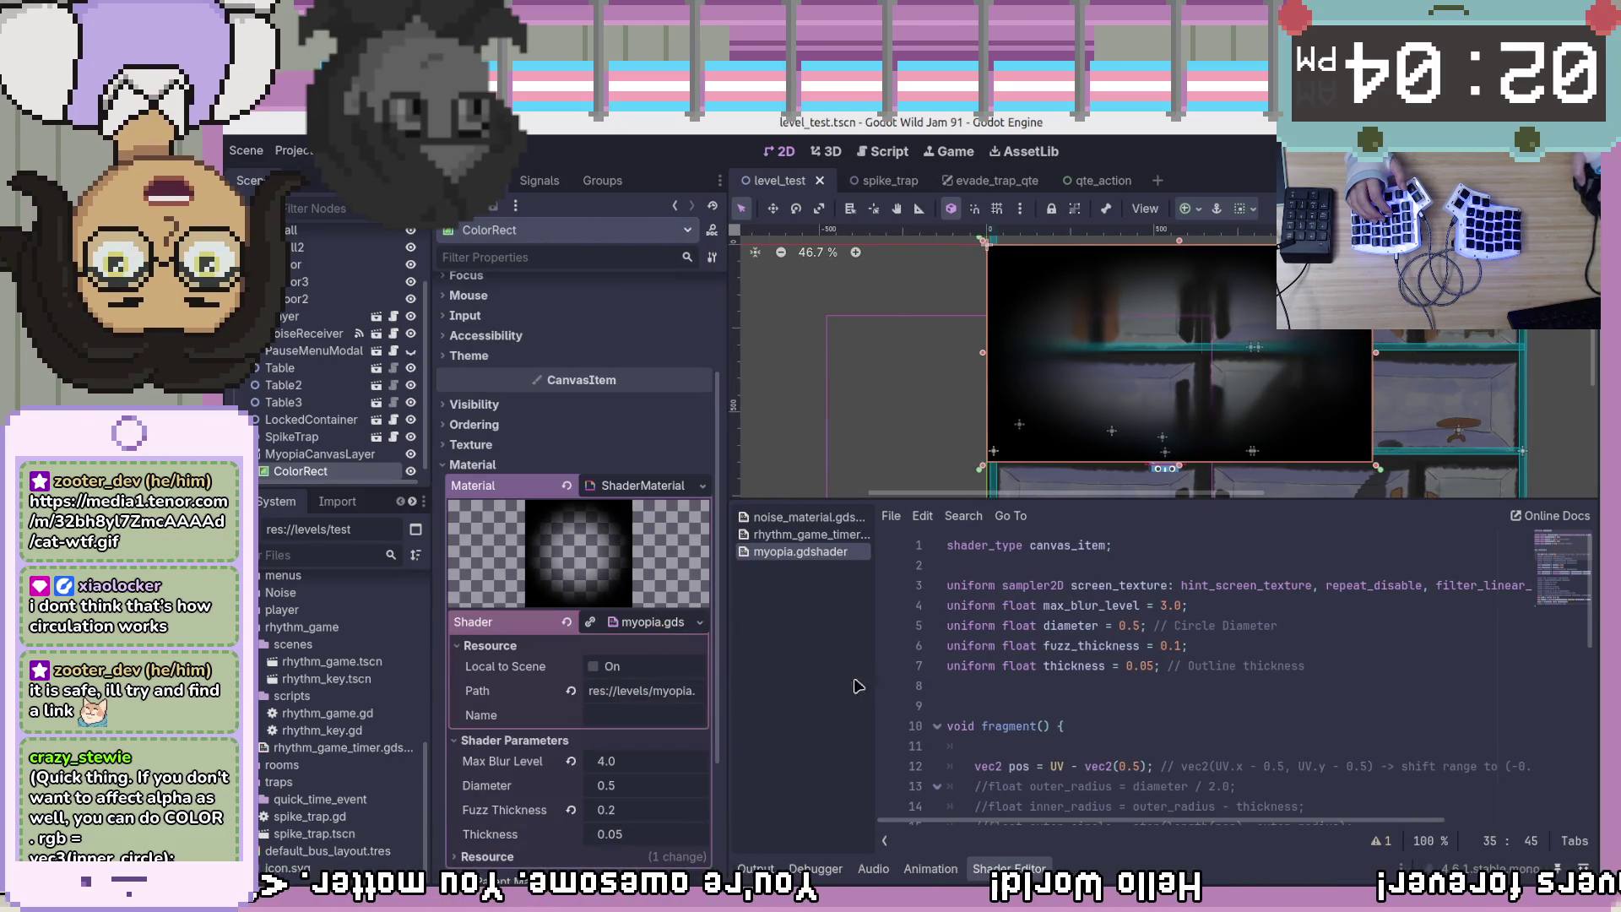
pyautogui.scroll(-7, 1263, 717)
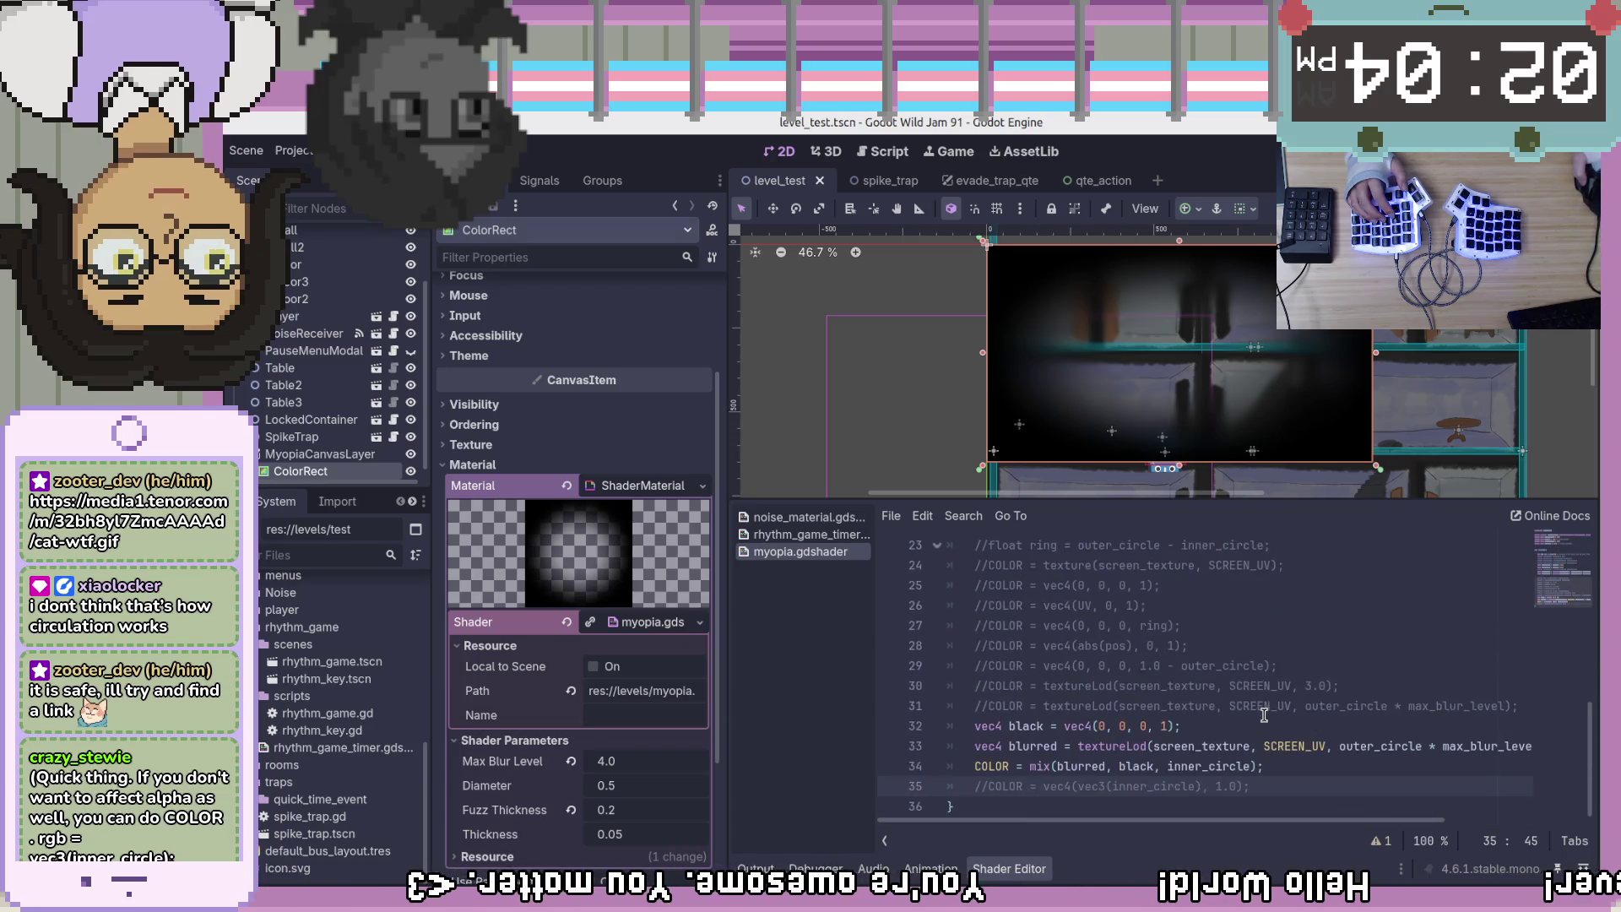
pyautogui.scroll(5, 320, 759)
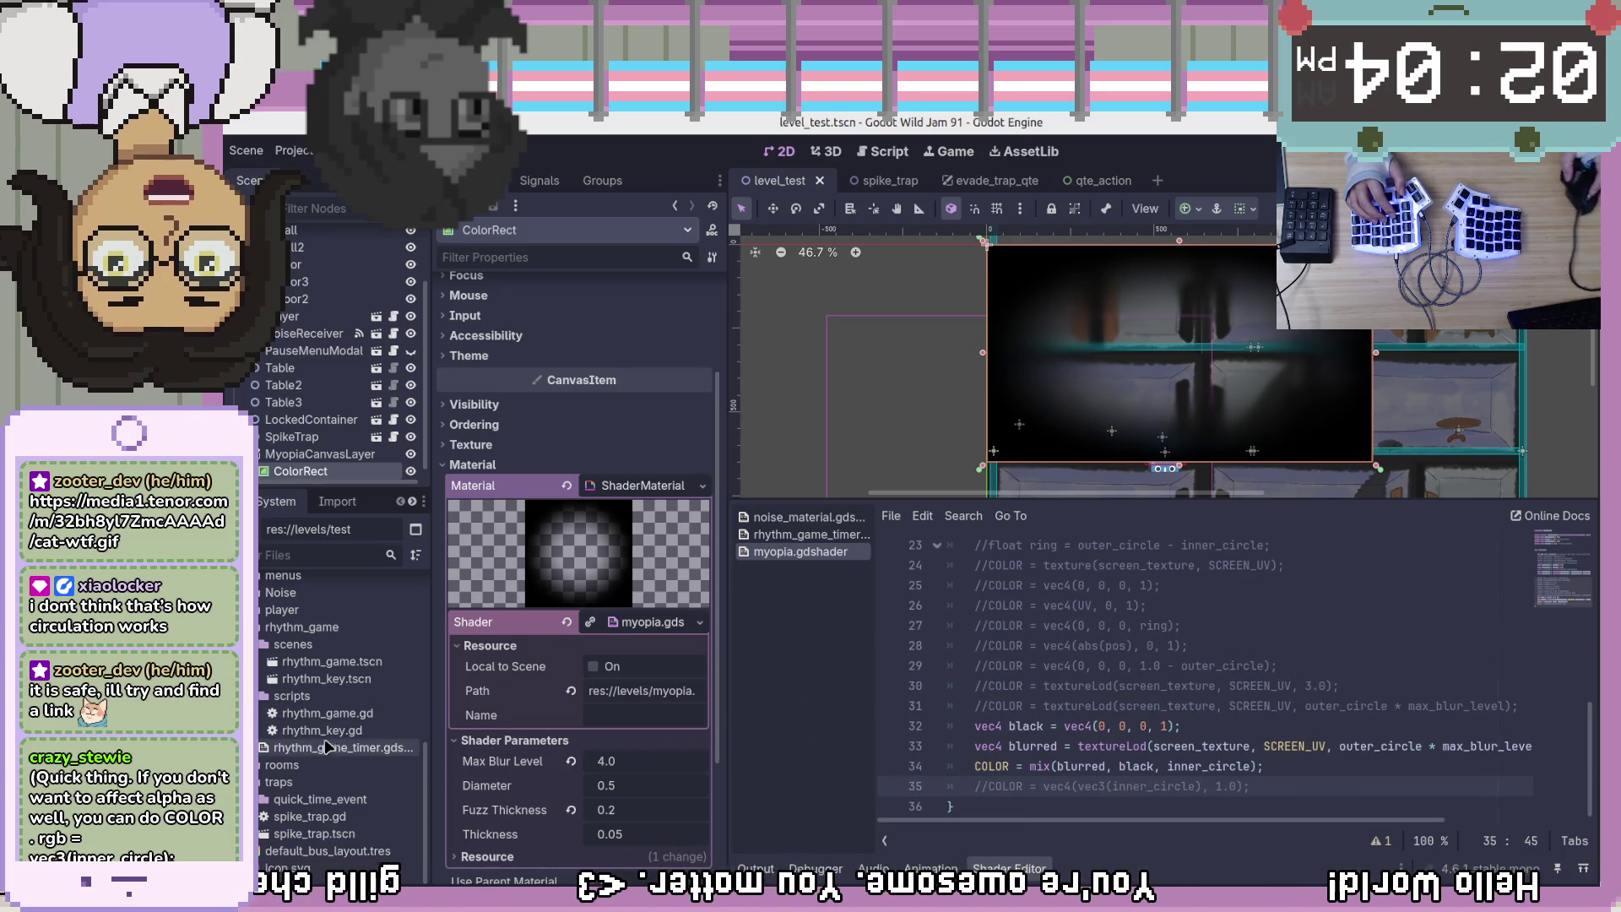
pyautogui.scroll(1, 319, 759)
pyautogui.rightClick(359, 784)
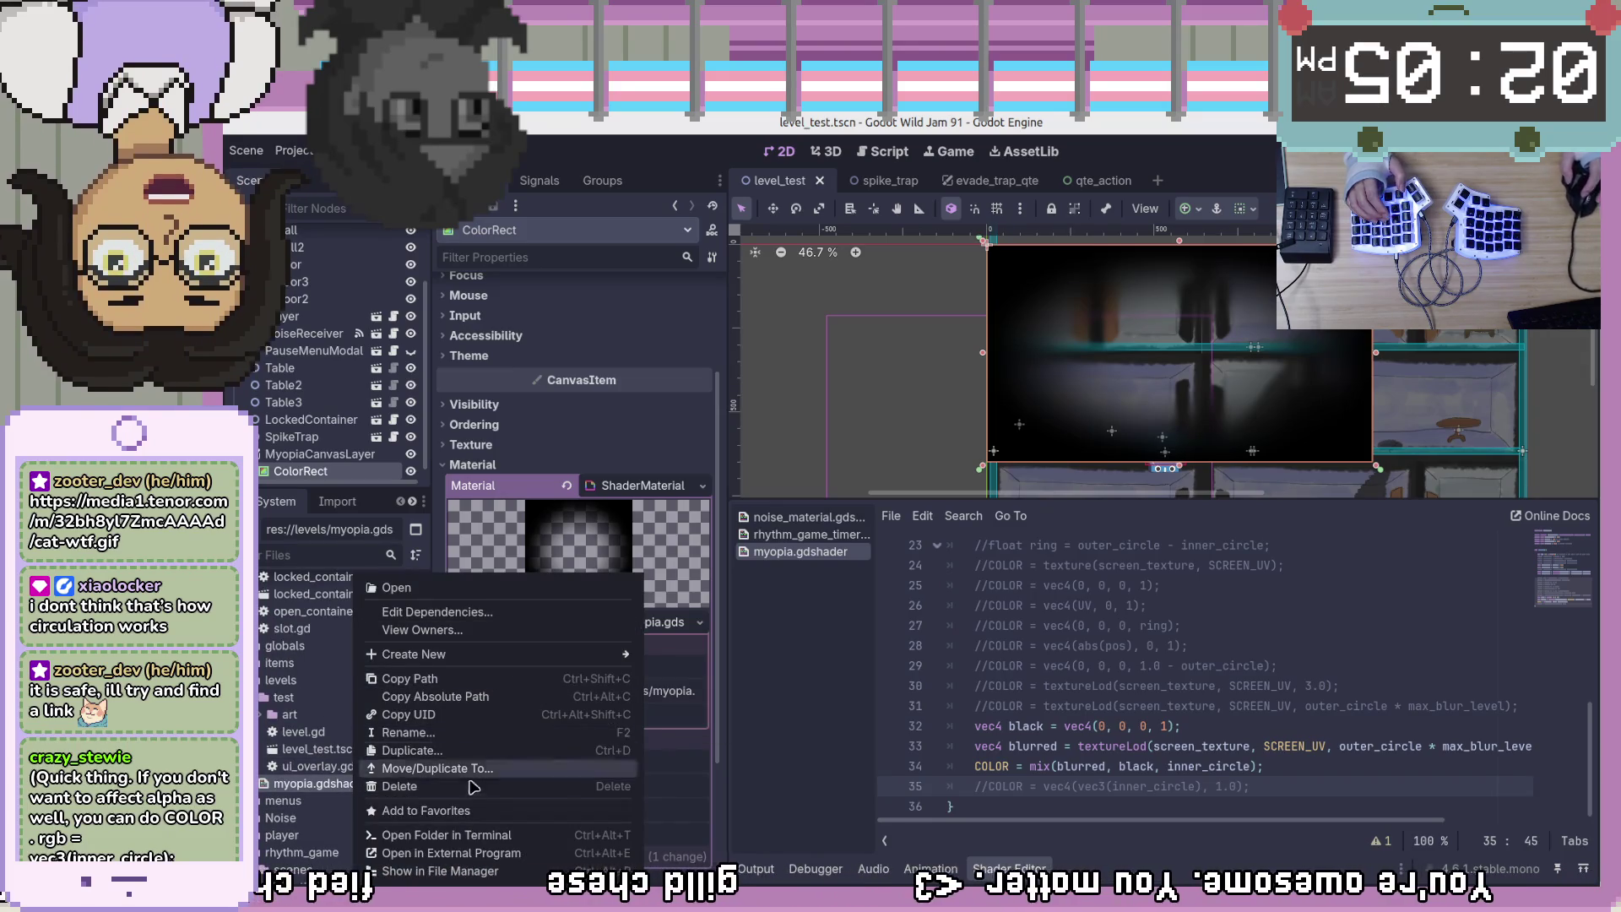
# - Duplicate myopia.gdshader, naming the copy myopia_learning.gdshader
pyautogui.click(456, 751)
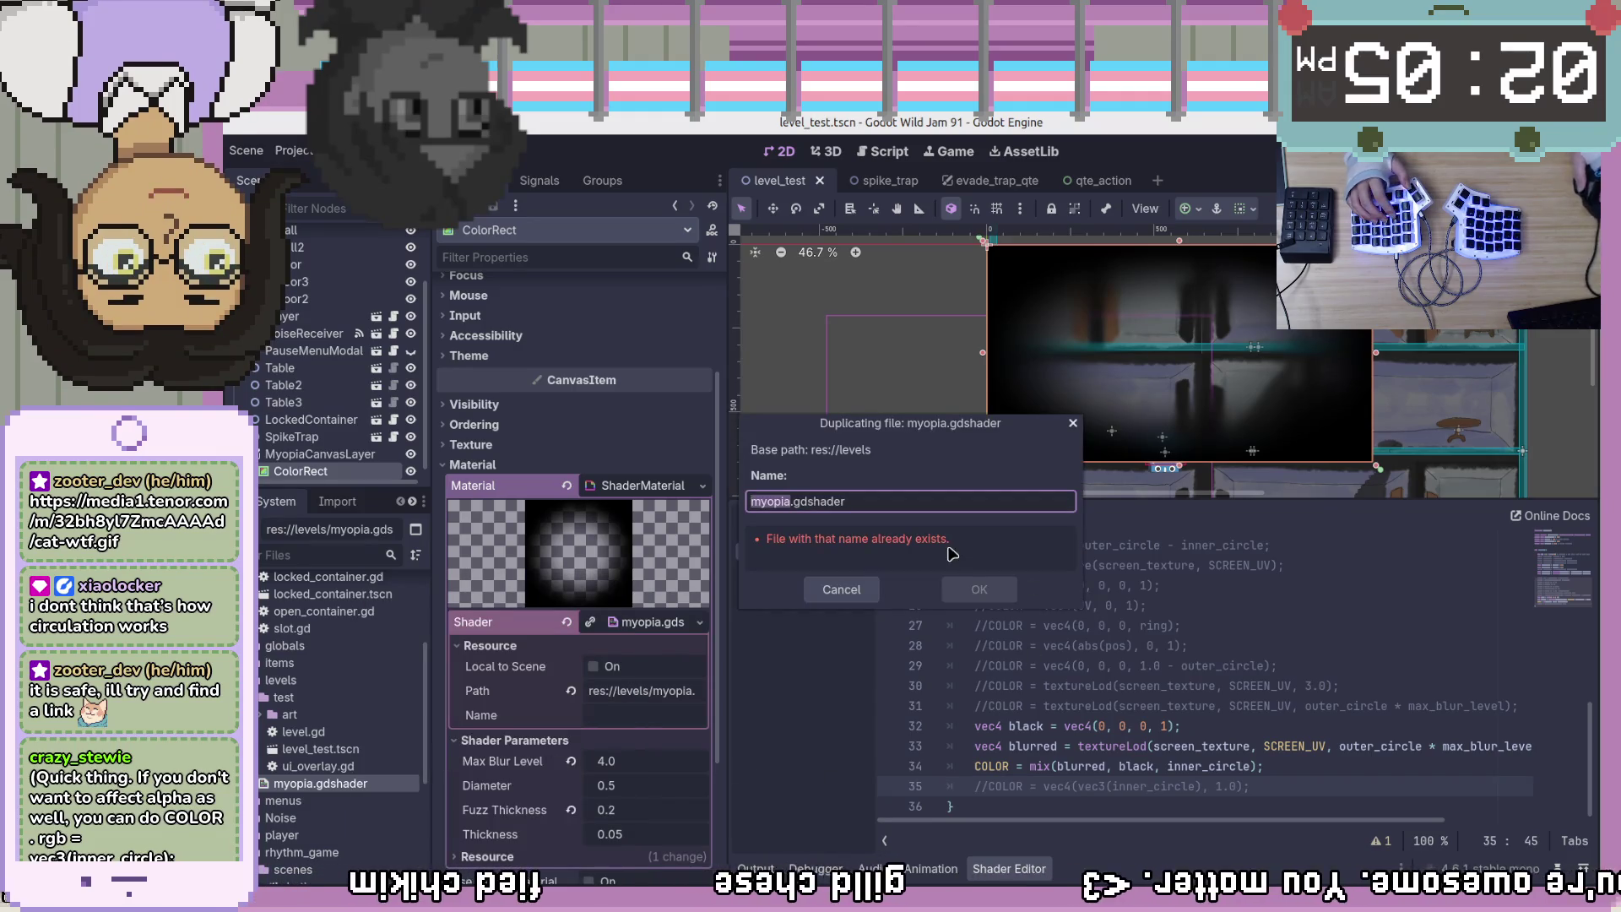
pyautogui.press('Right')
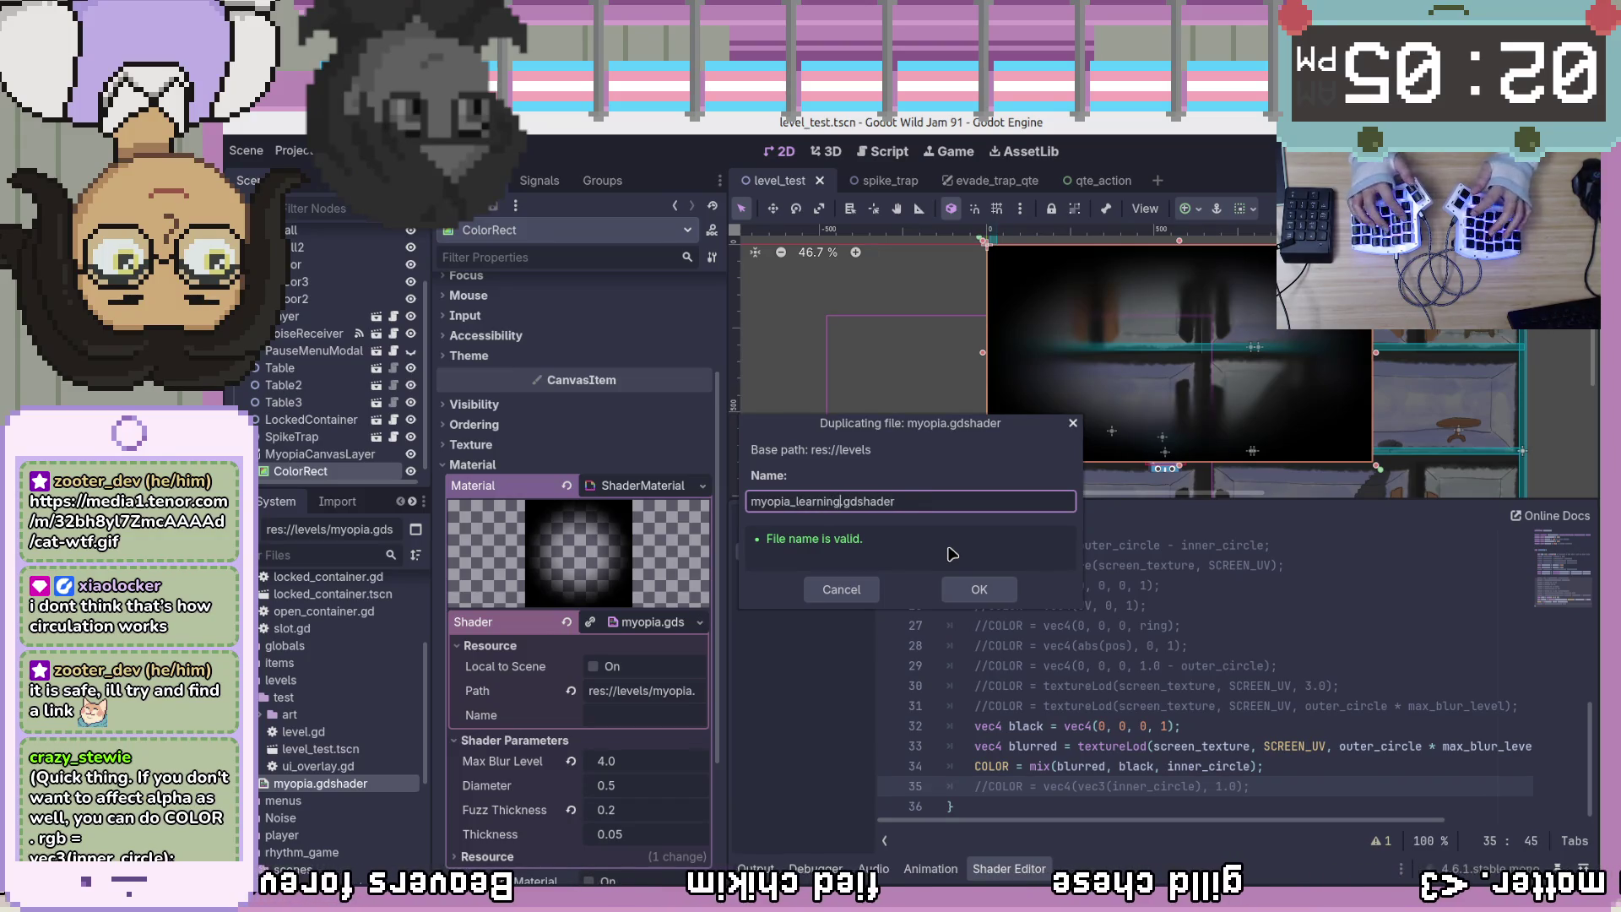
pyautogui.press('Return')
pyautogui.moveTo(1519, 706)
pyautogui.mouseDown()
pyautogui.moveTo(831, 494)
pyautogui.moveTo(852, 760)
pyautogui.moveTo(873, 785)
pyautogui.moveTo(1170, 761)
pyautogui.mouseUp()
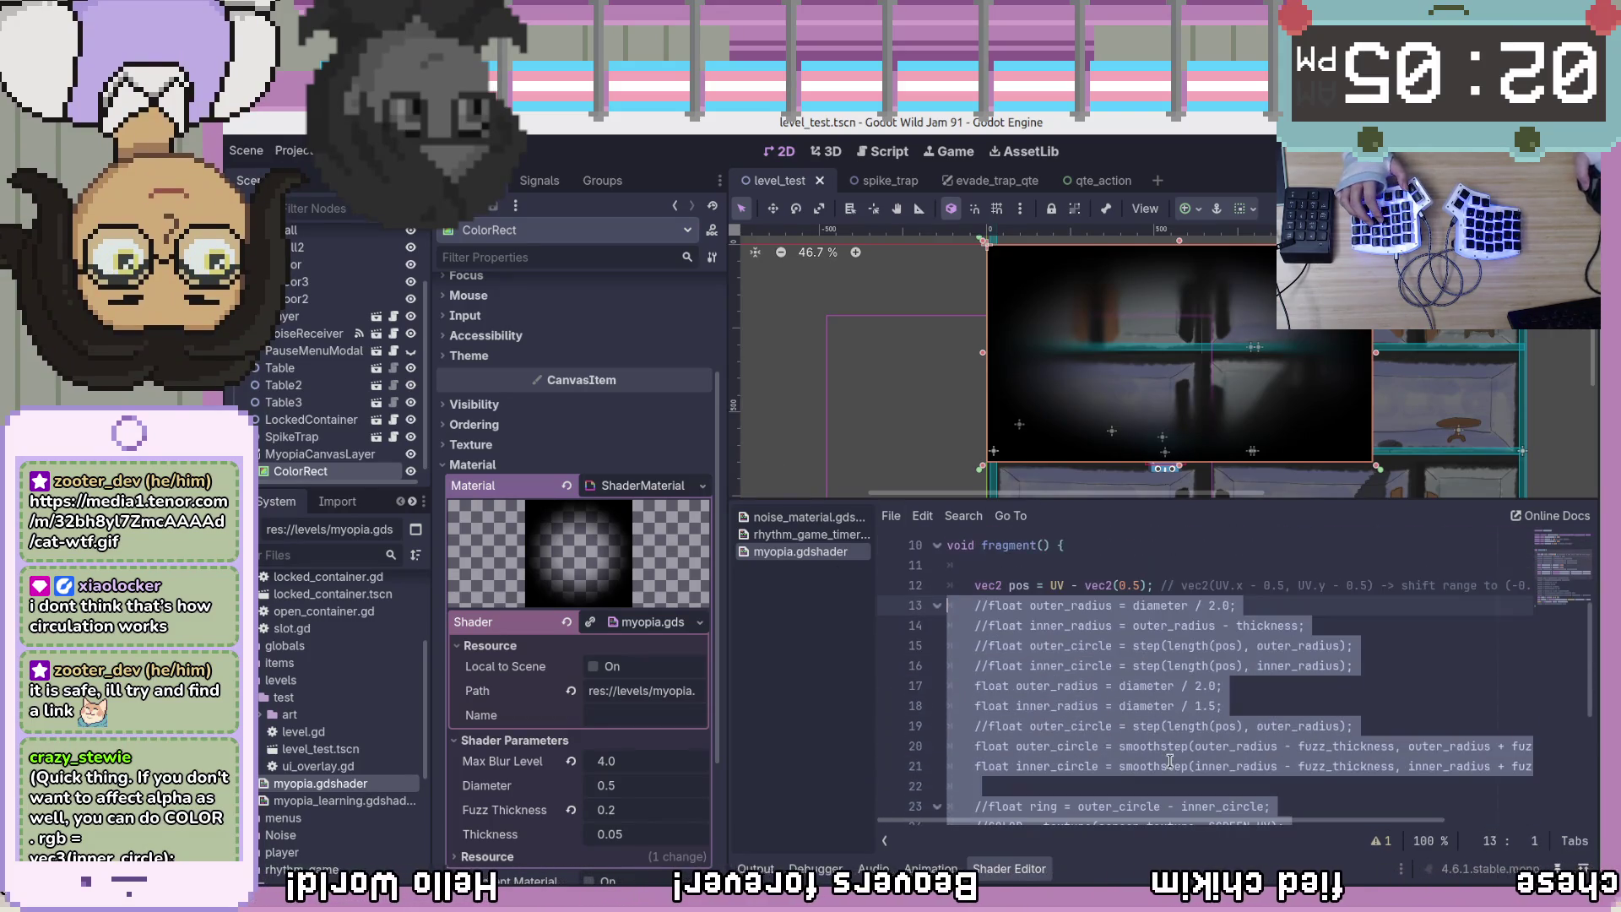
# - Delete the commented-out step, radius, circle, inner_circle and COLOR lines starting at line 19
pyautogui.click(1115, 737)
pyautogui.click(968, 728)
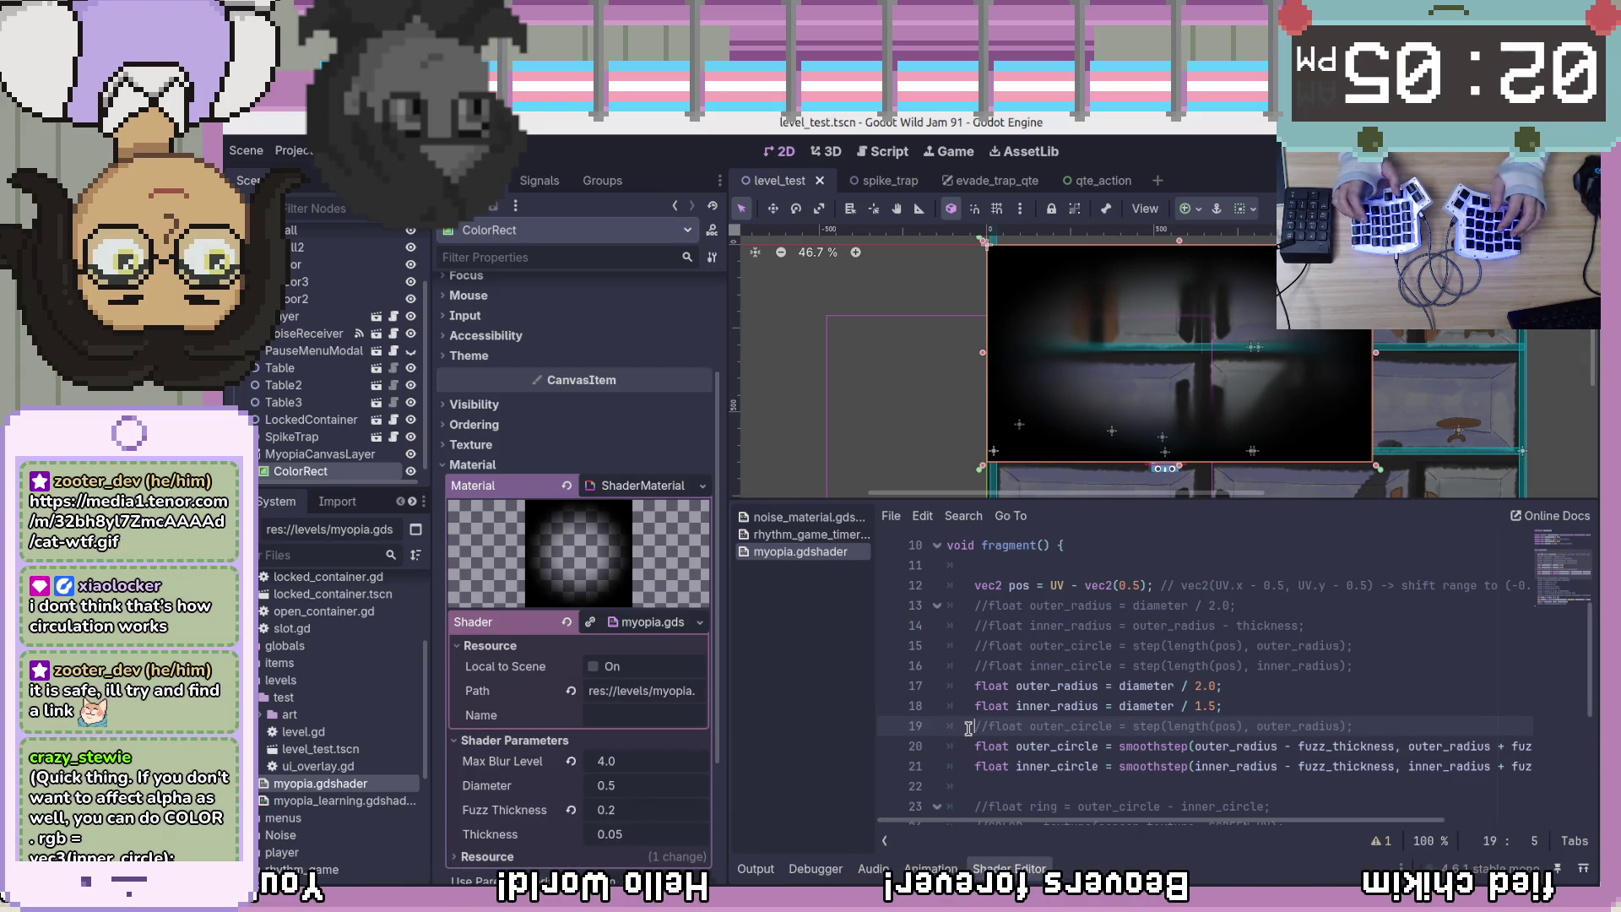
pyautogui.hotkey('ctrl', 'shift', 'k')
pyautogui.press('Up')
pyautogui.press('Up')
pyautogui.press('Up')
pyautogui.hotkey('shift', 'Up')
pyautogui.hotkey('shift', 'Up')
pyautogui.hotkey('shift', 'Up')
pyautogui.press('Delete')
pyautogui.hotkey('ctrl', 'shift', 'k')
pyautogui.press('Down')
pyautogui.press('Down')
pyautogui.press('Down')
pyautogui.press('Up')
pyautogui.press('Up')
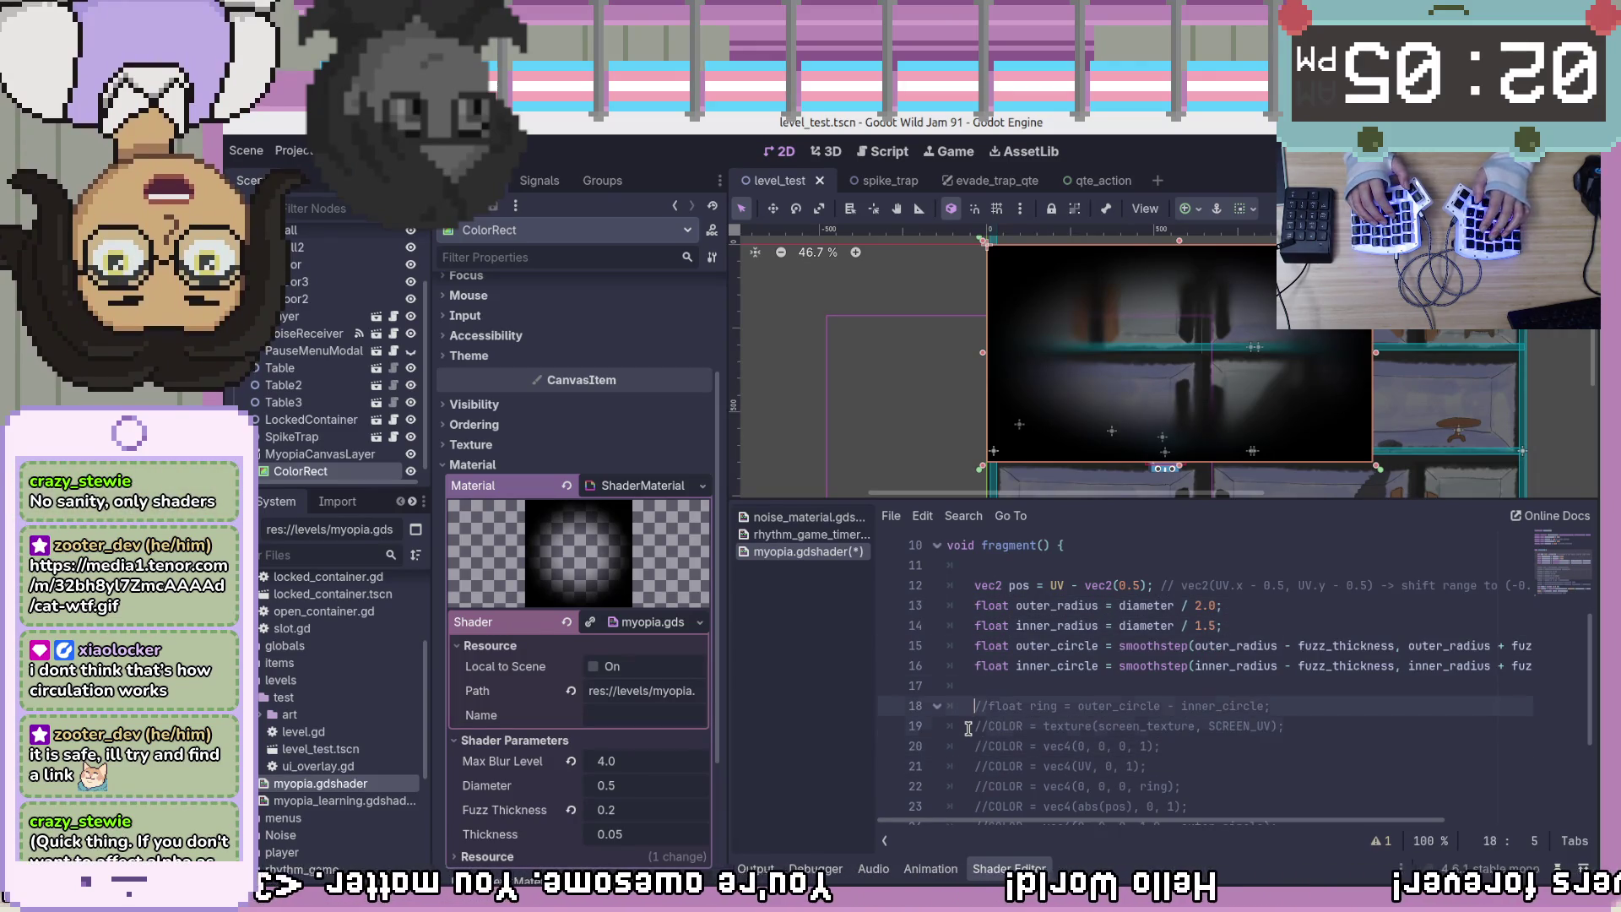
pyautogui.hotkey('shift', 'Down')
pyautogui.hotkey('shift', 'Down')
pyautogui.hotkey('shift', 'Down')
pyautogui.hotkey('shift', 'Down')
pyautogui.hotkey('shift', 'Down')
pyautogui.hotkey('shift', 'Down')
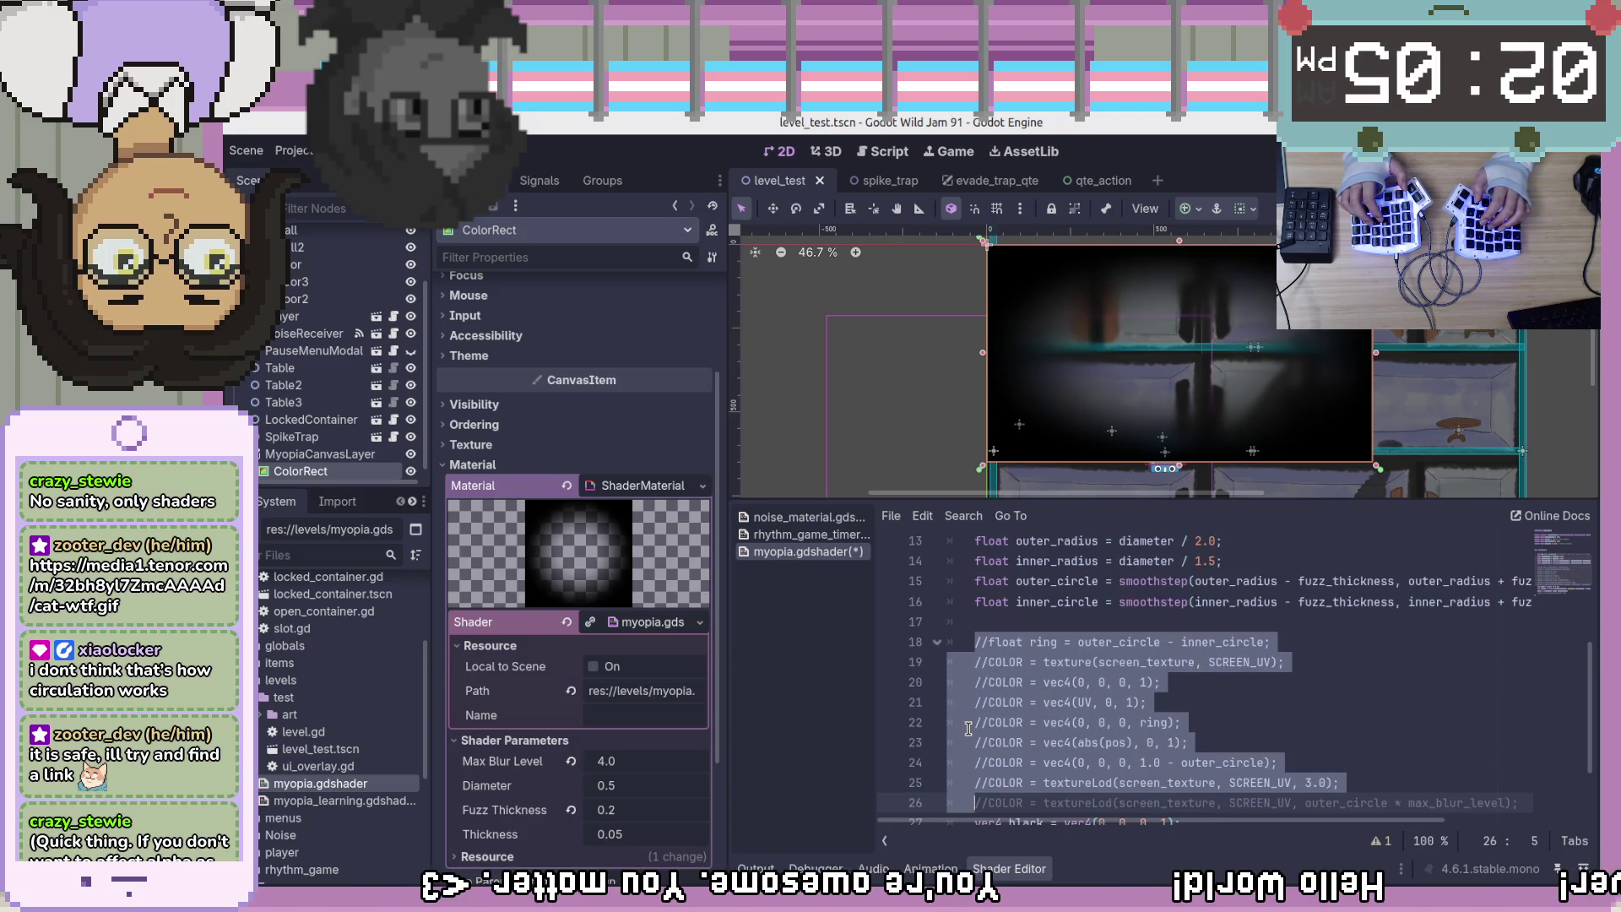
pyautogui.press('Delete')
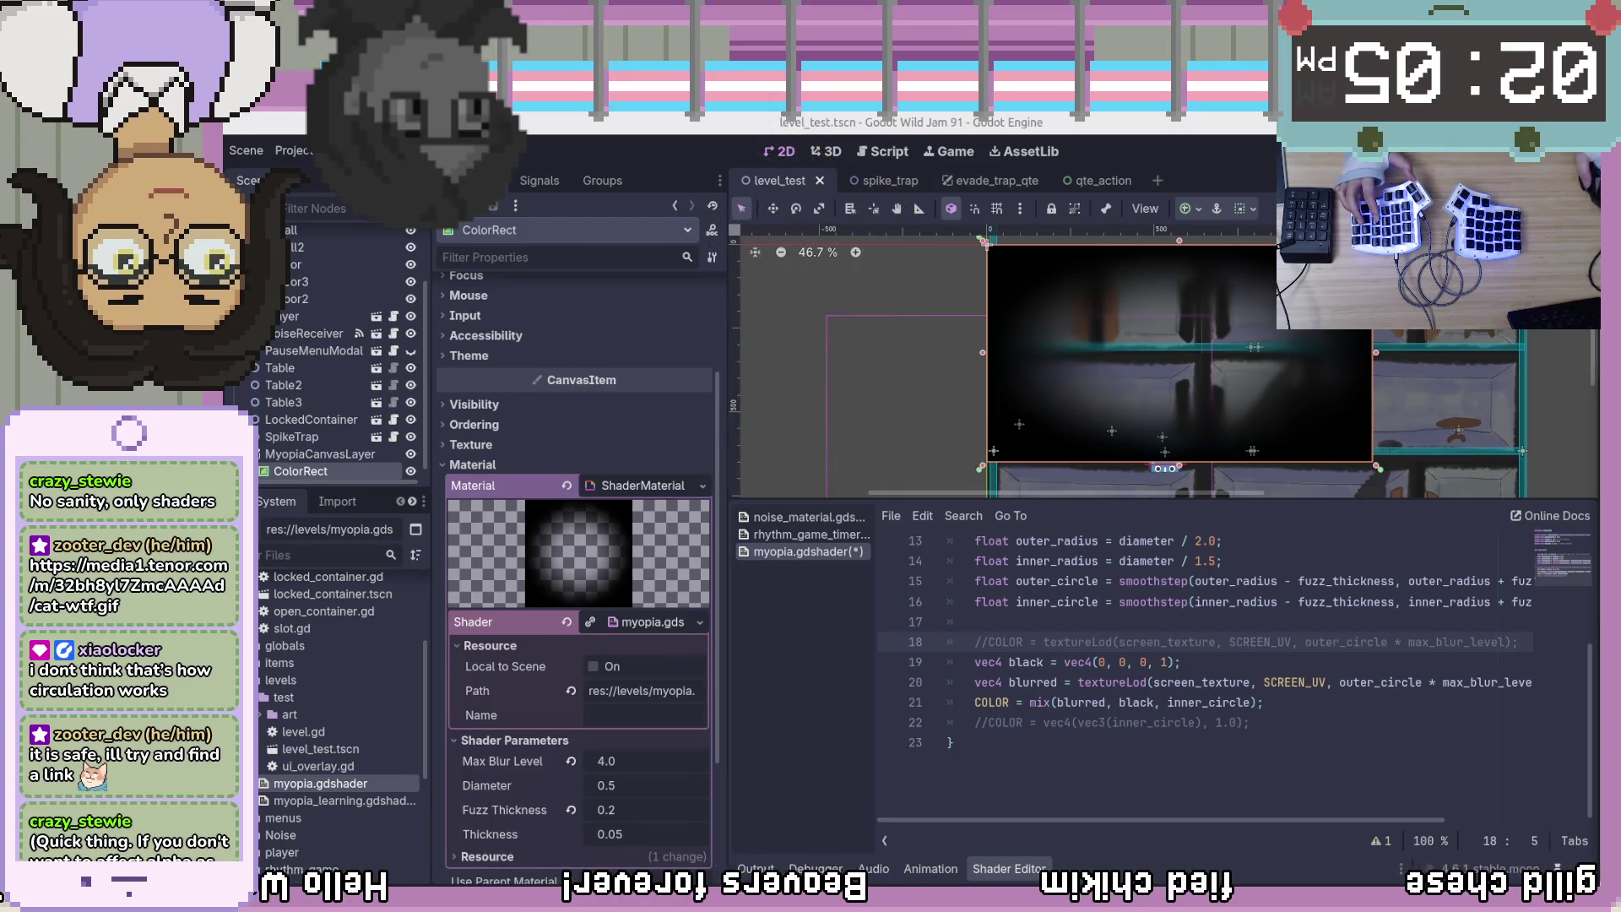
# - Undo that deletion, then remove the four commented float lines and the outer_circle step line
pyautogui.hotkey('ctrl', 'z')
pyautogui.hotkey('ctrl', 'z')
pyautogui.hotkey('ctrl', 'z')
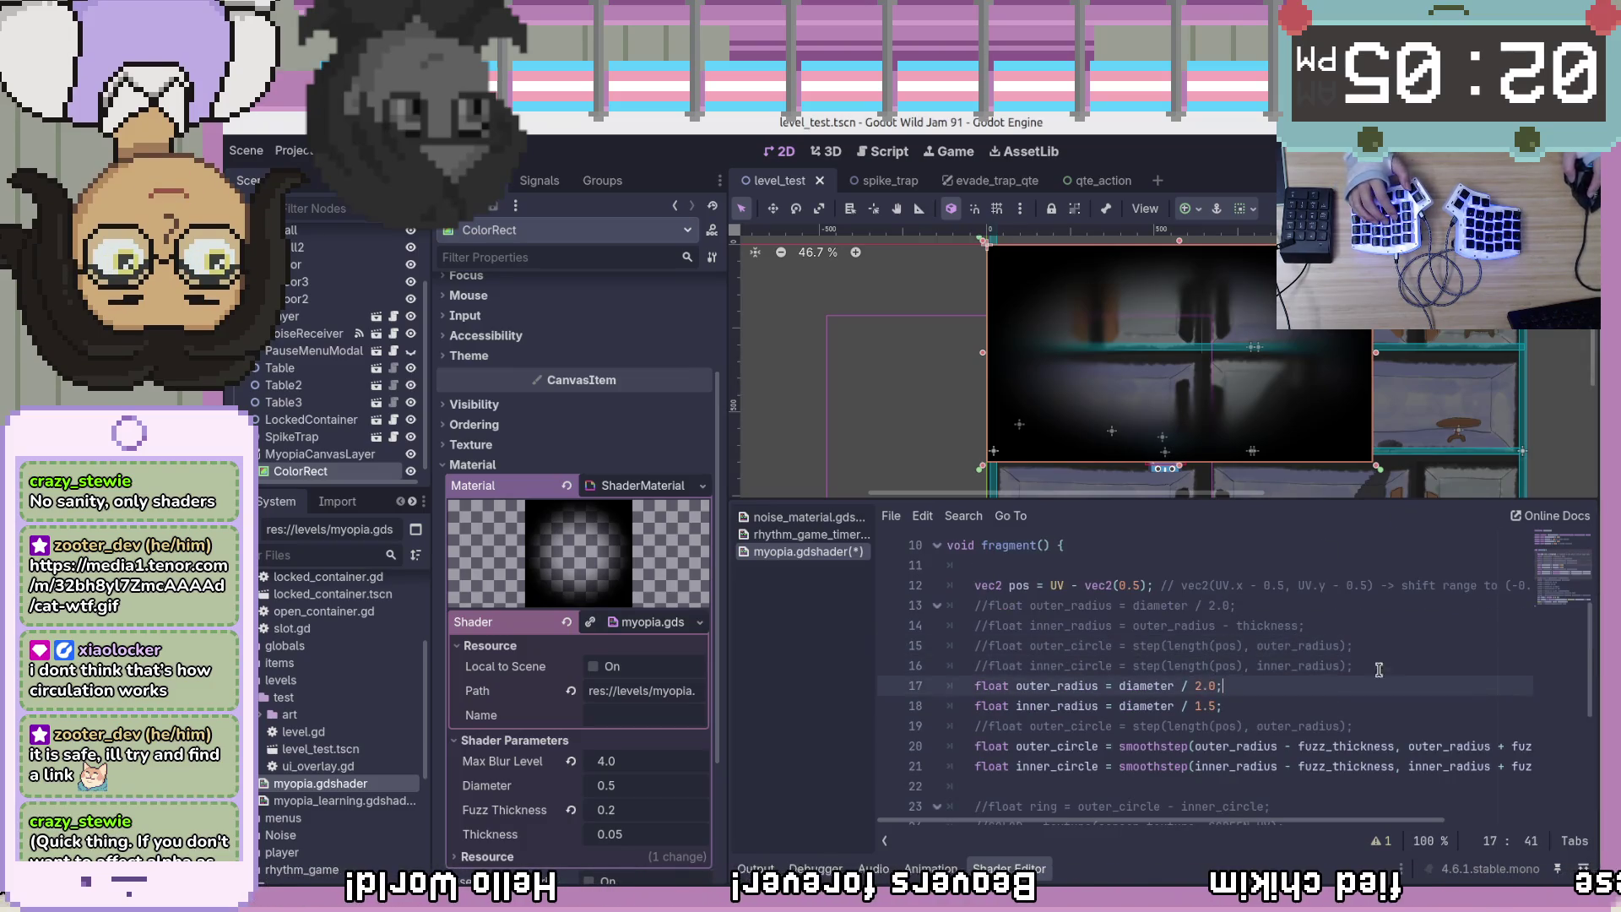
pyautogui.moveTo(1353, 665); pyautogui.dragTo(955, 606)
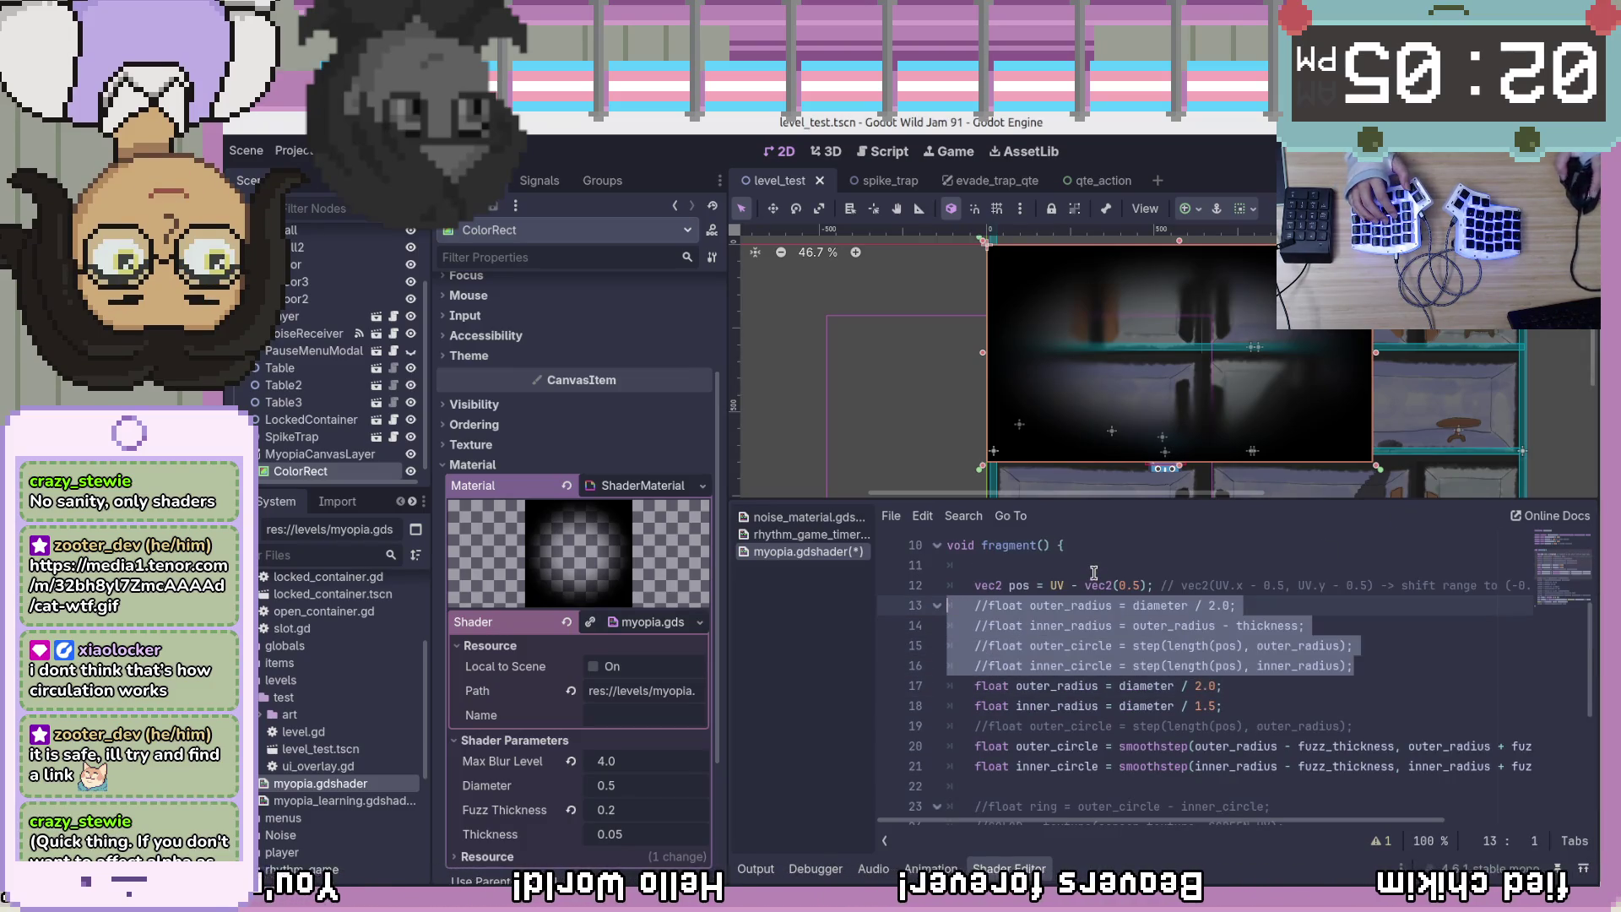
pyautogui.press('BackSpace')
pyautogui.press('BackSpace')
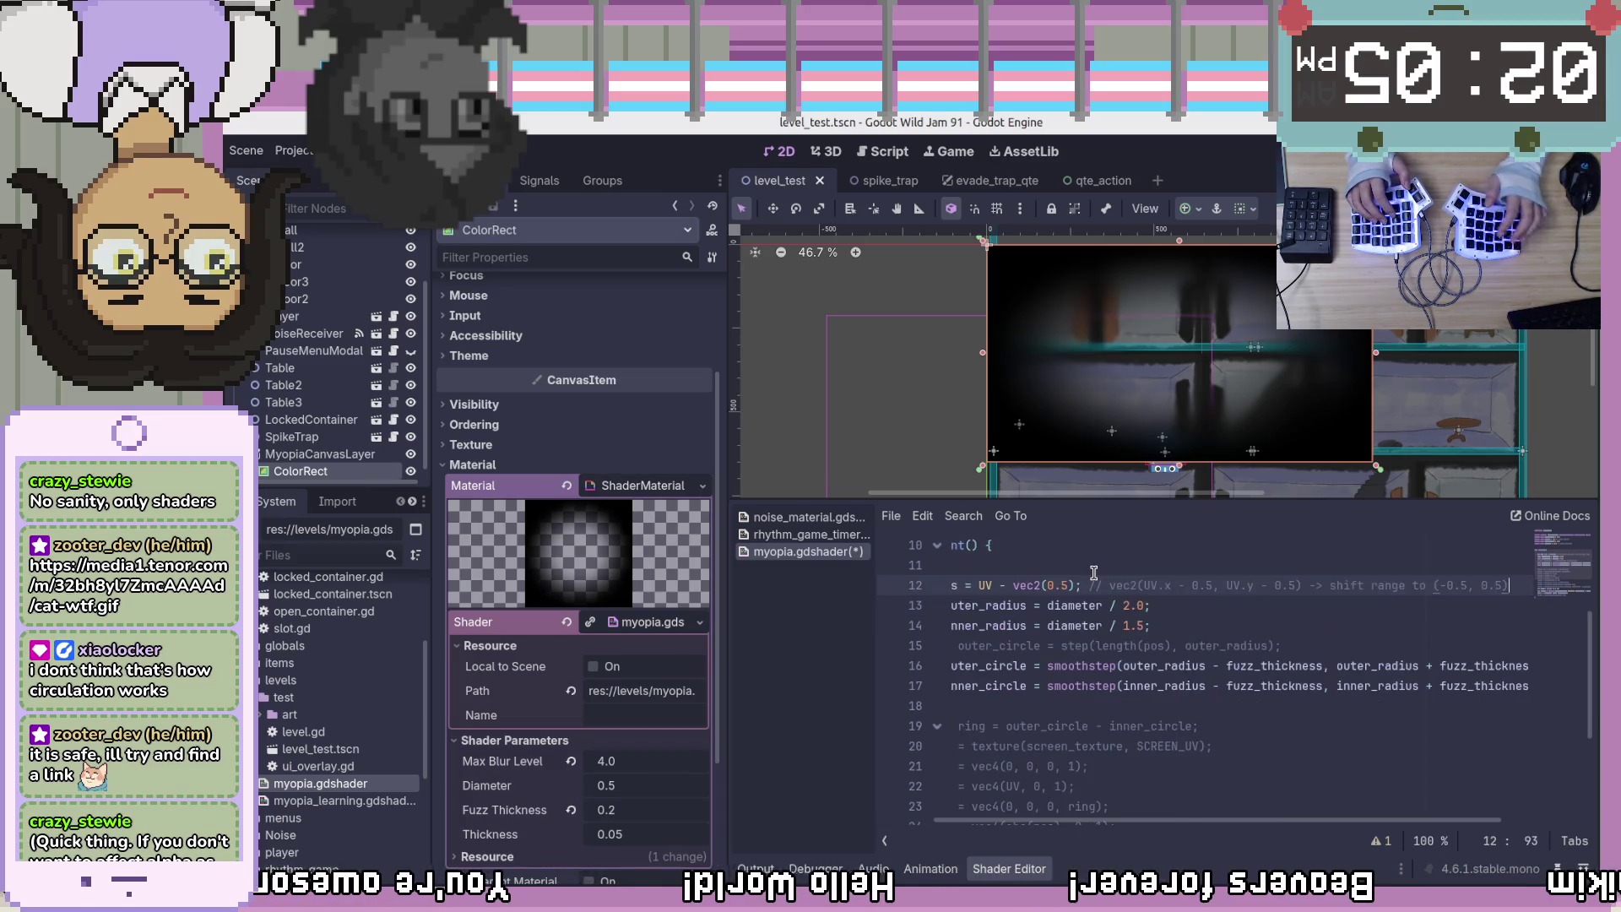
pyautogui.press('Down')
pyautogui.press('Down')
pyautogui.press('Down')
pyautogui.hotkey('ctrl', 'shift', 'k')
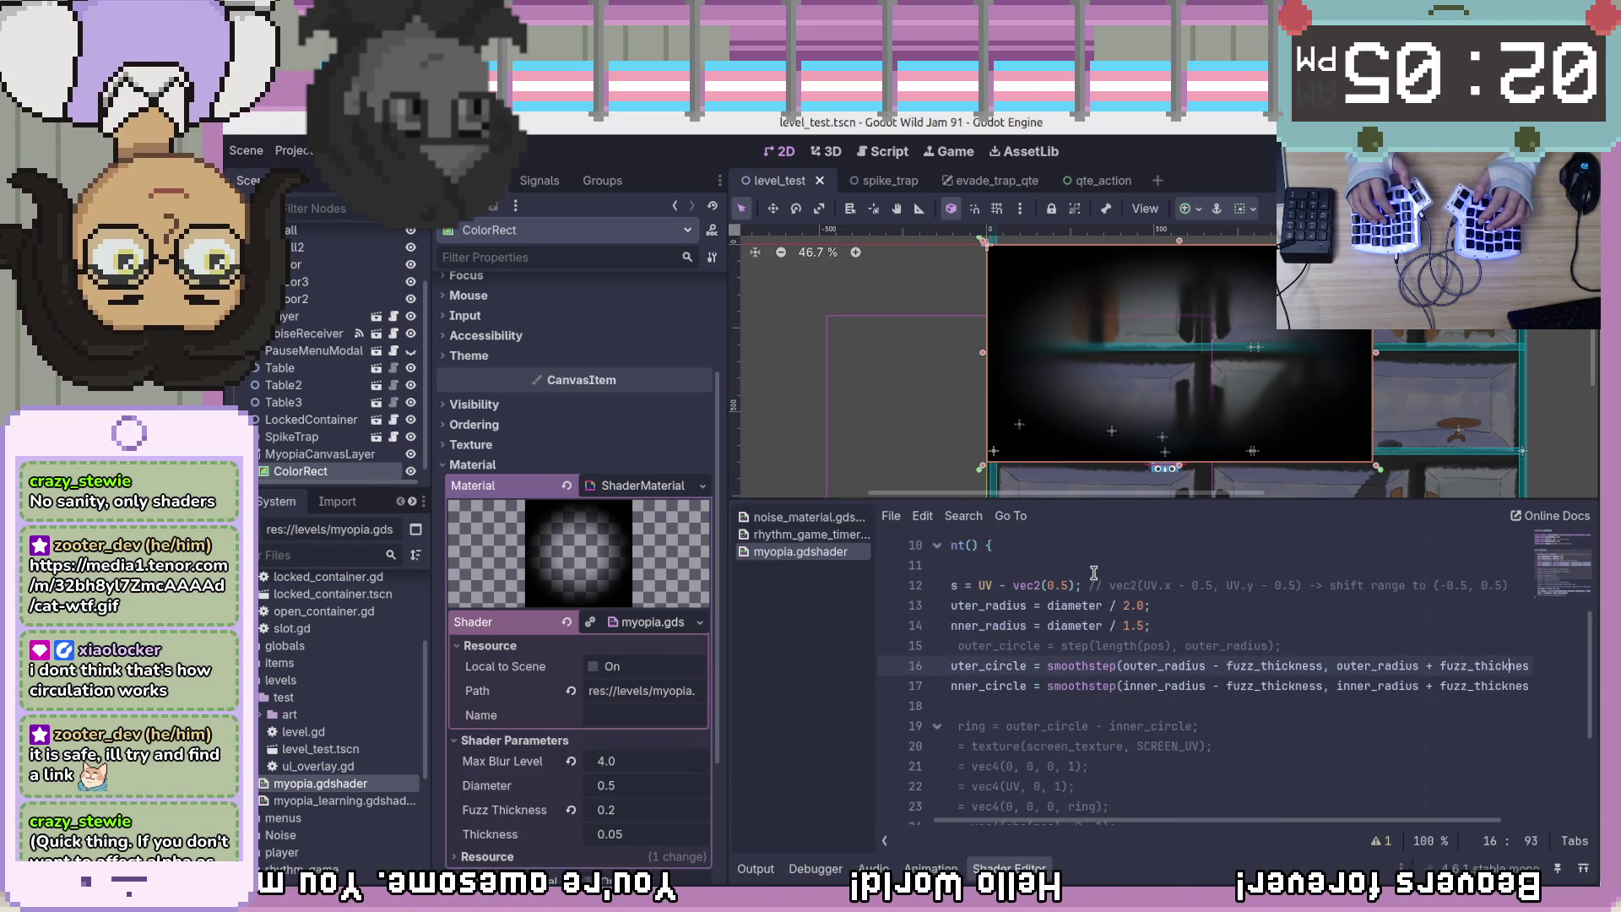
# - Delete the commented-out ring and COLOR lines plus the leftover empty line, then save myopia.gdshader
pyautogui.press('Down')
pyautogui.press('Down')
pyautogui.press('Down')
pyautogui.press('Up')
pyautogui.press('Down')
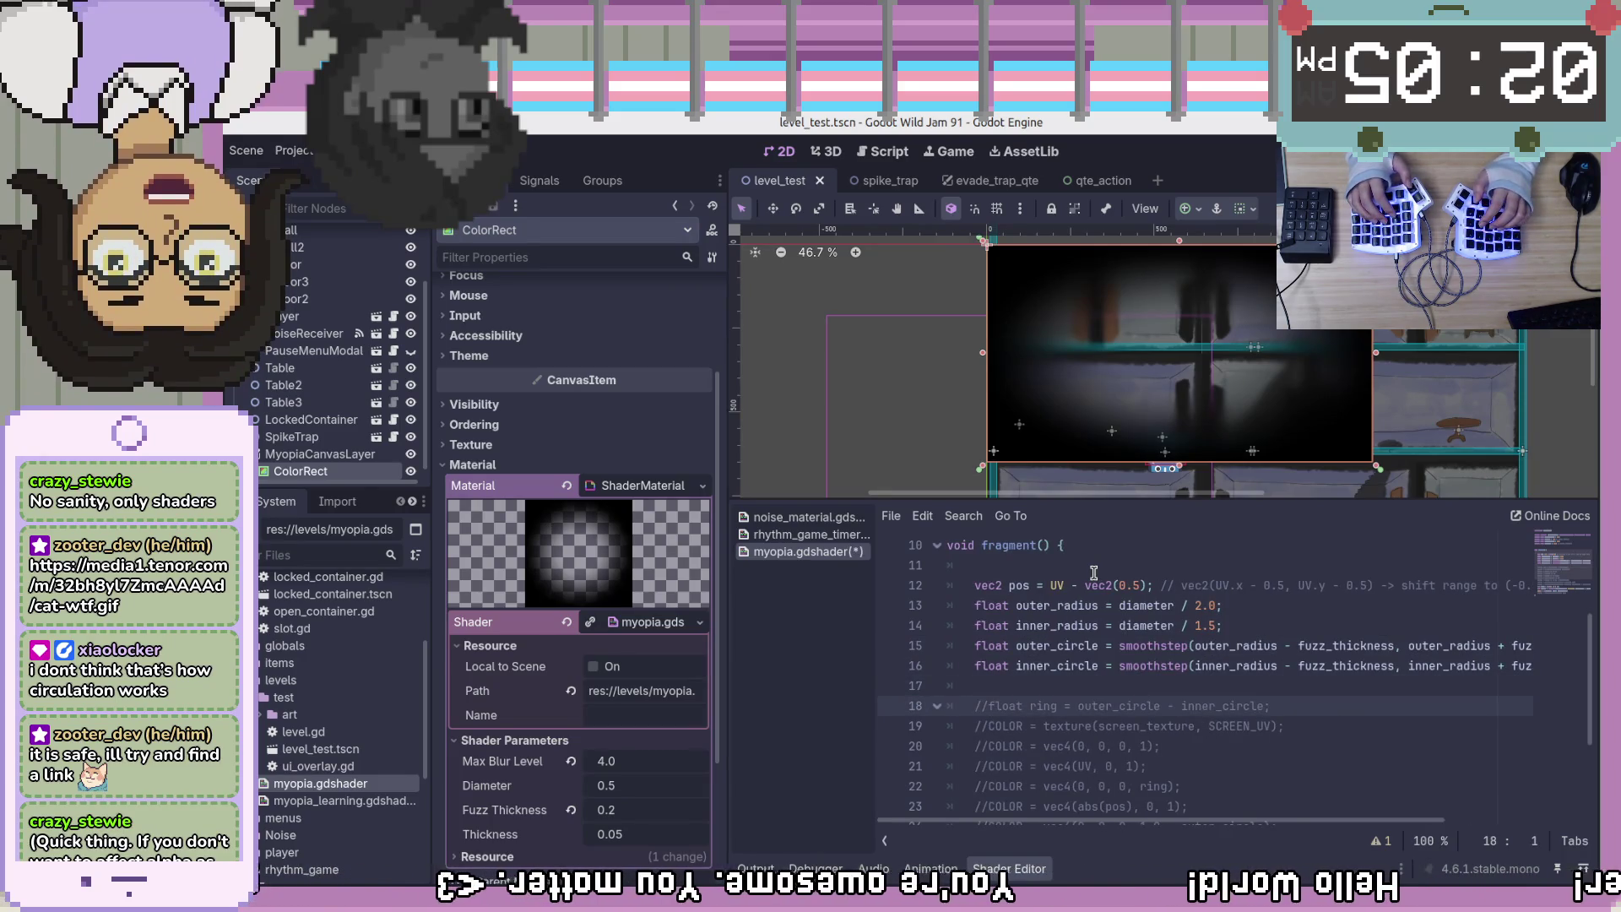
pyautogui.press('Down')
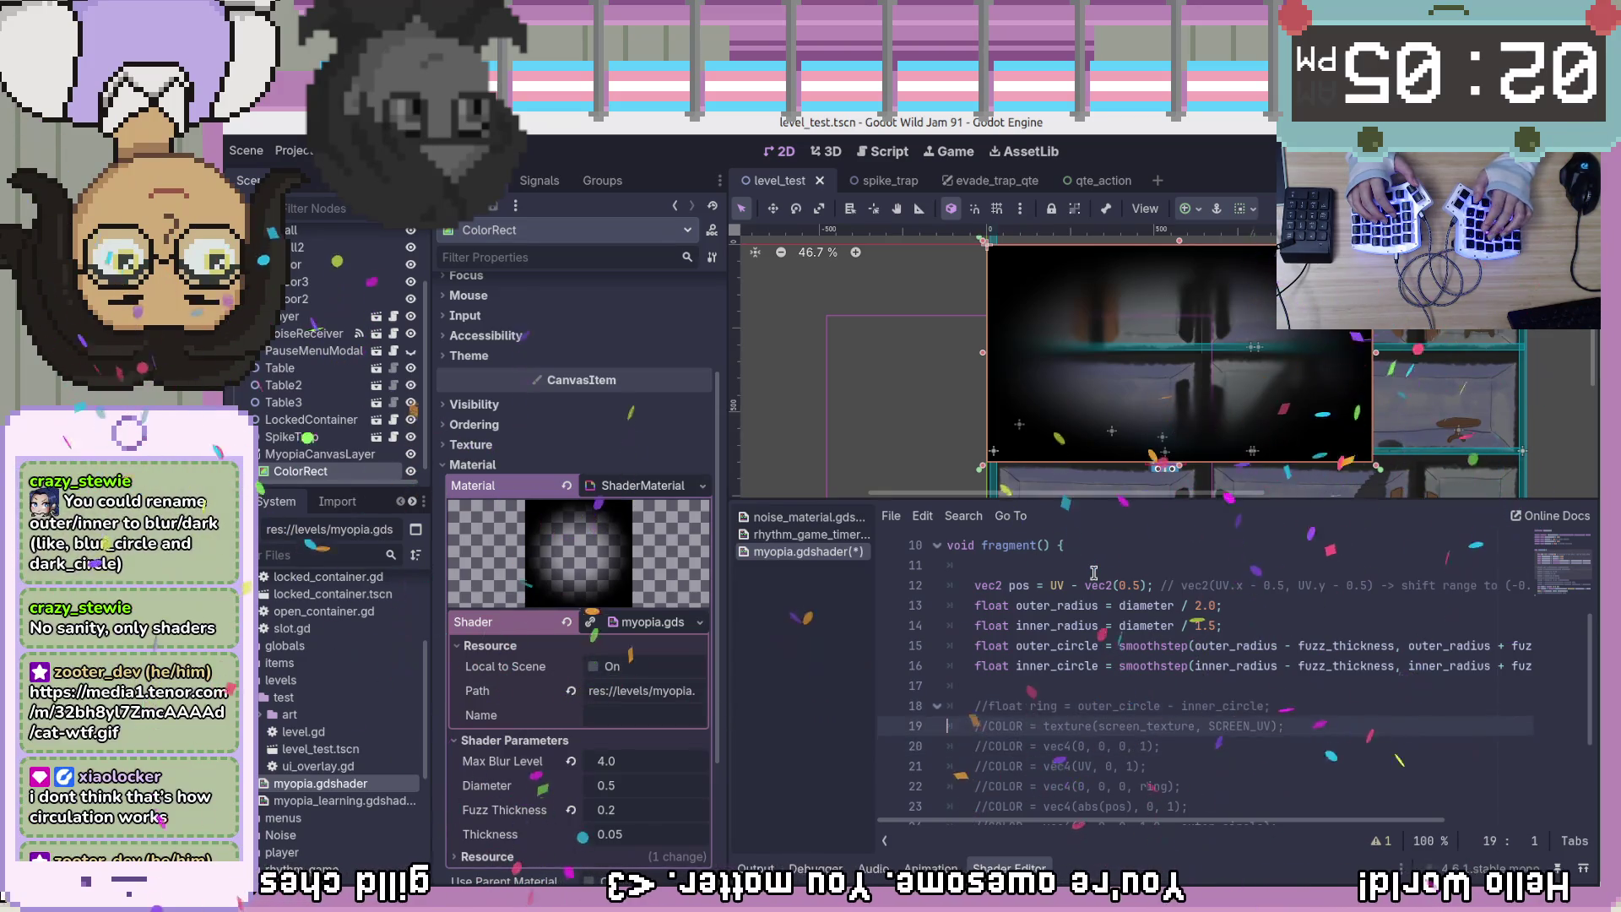
pyautogui.press('Up')
pyautogui.hotkey('shift', 'Down')
pyautogui.hotkey('shift', 'Down')
pyautogui.hotkey('shift', 'Down')
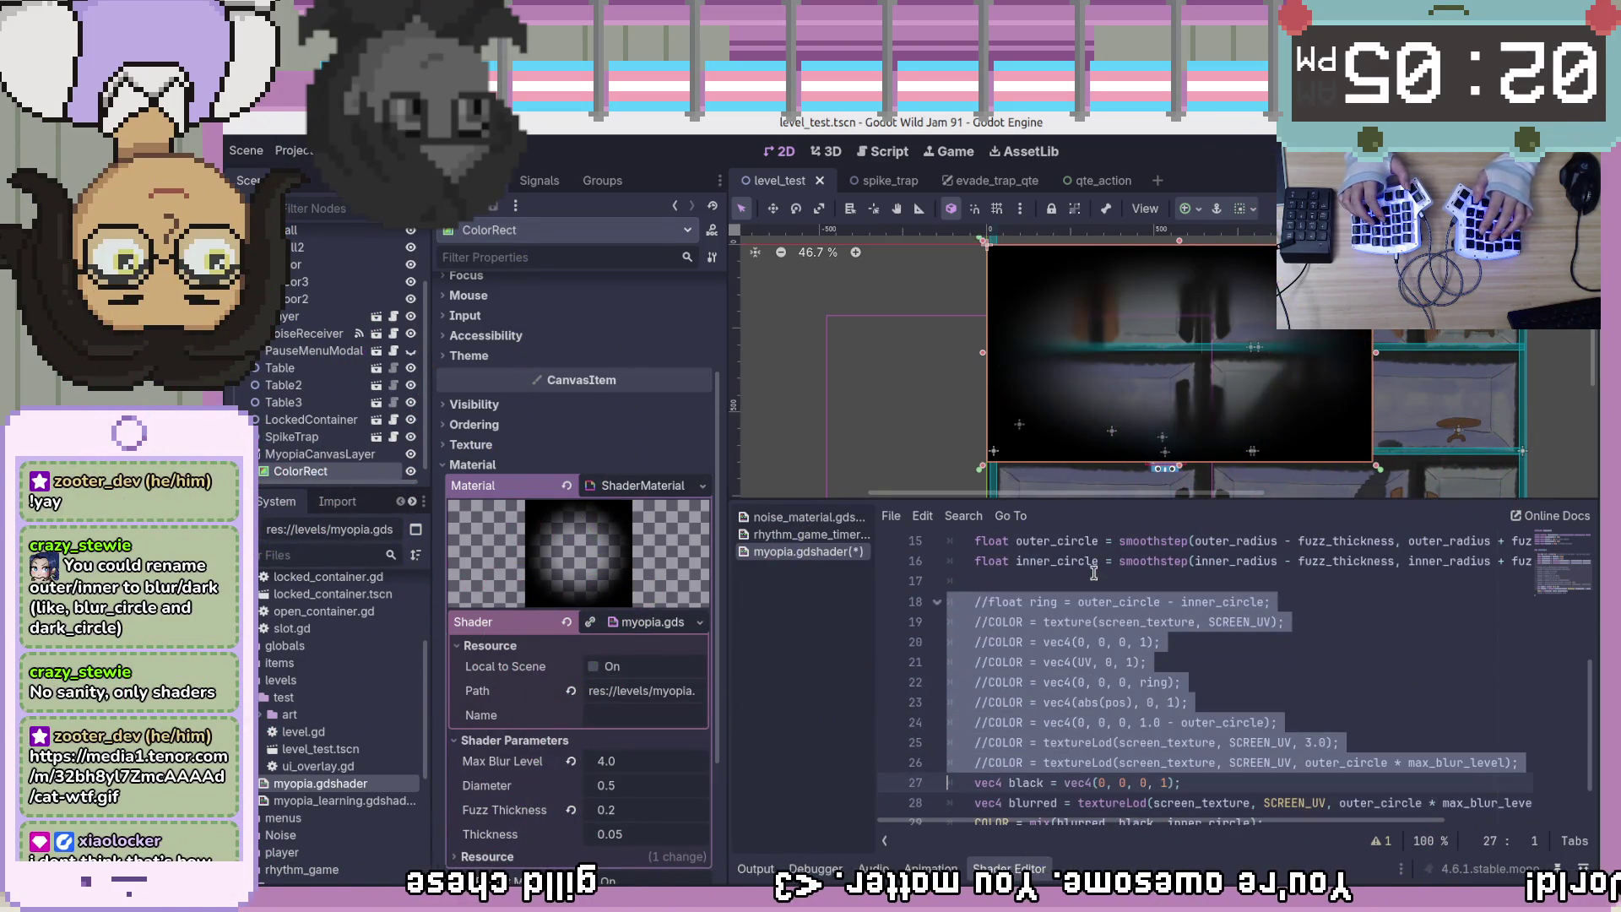
pyautogui.hotkey('shift', 'Up')
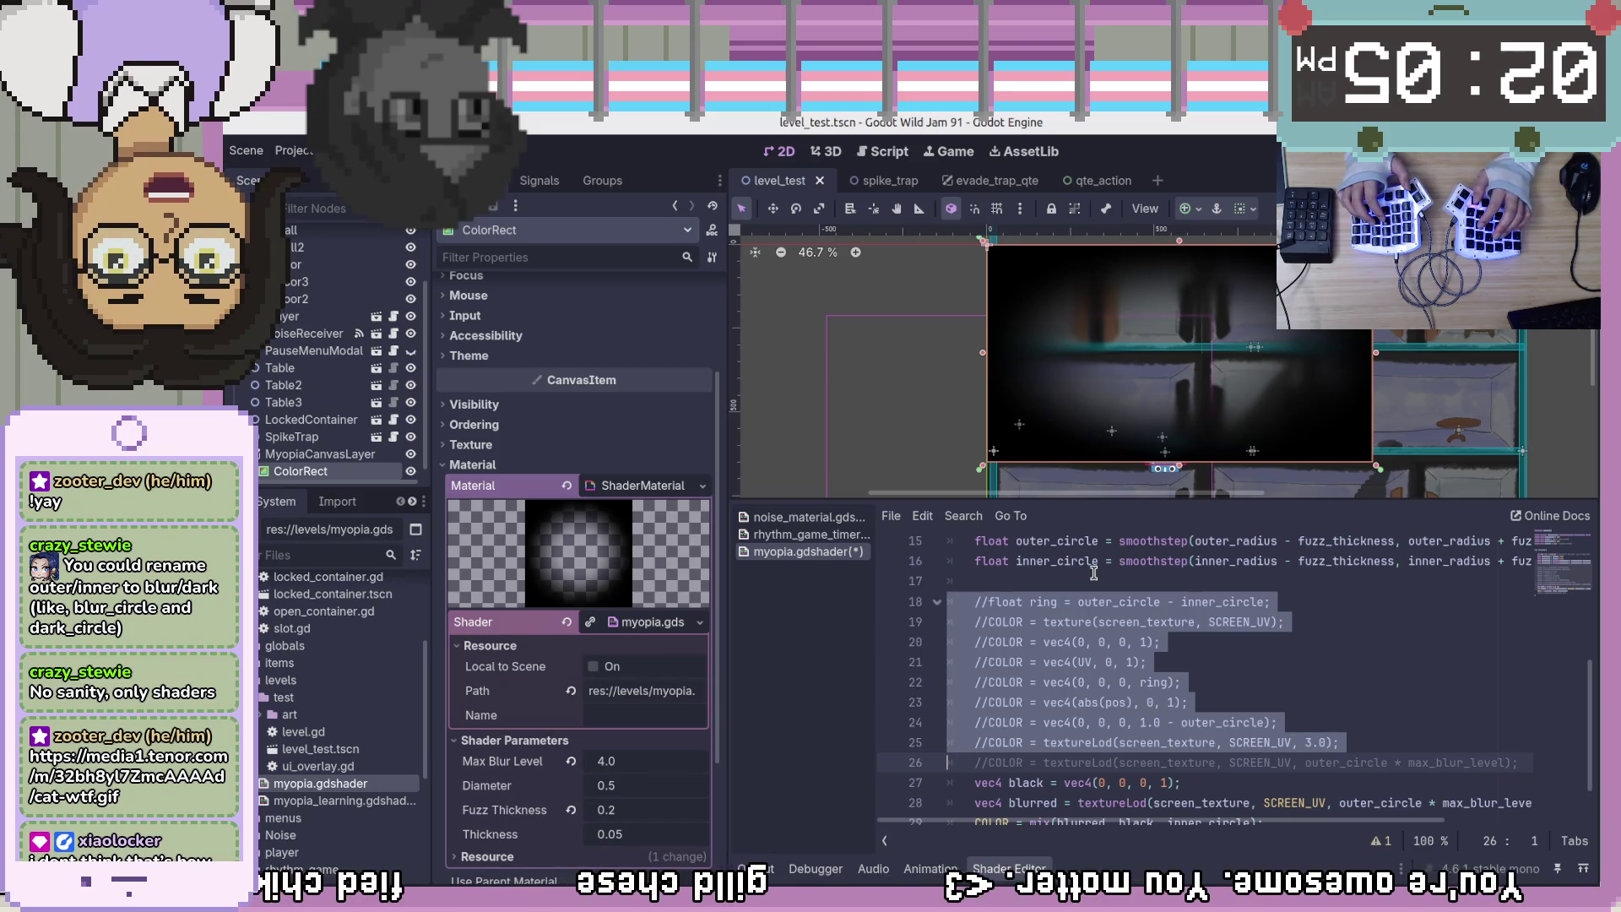
pyautogui.hotkey('shift', 'End')
pyautogui.press('Delete')
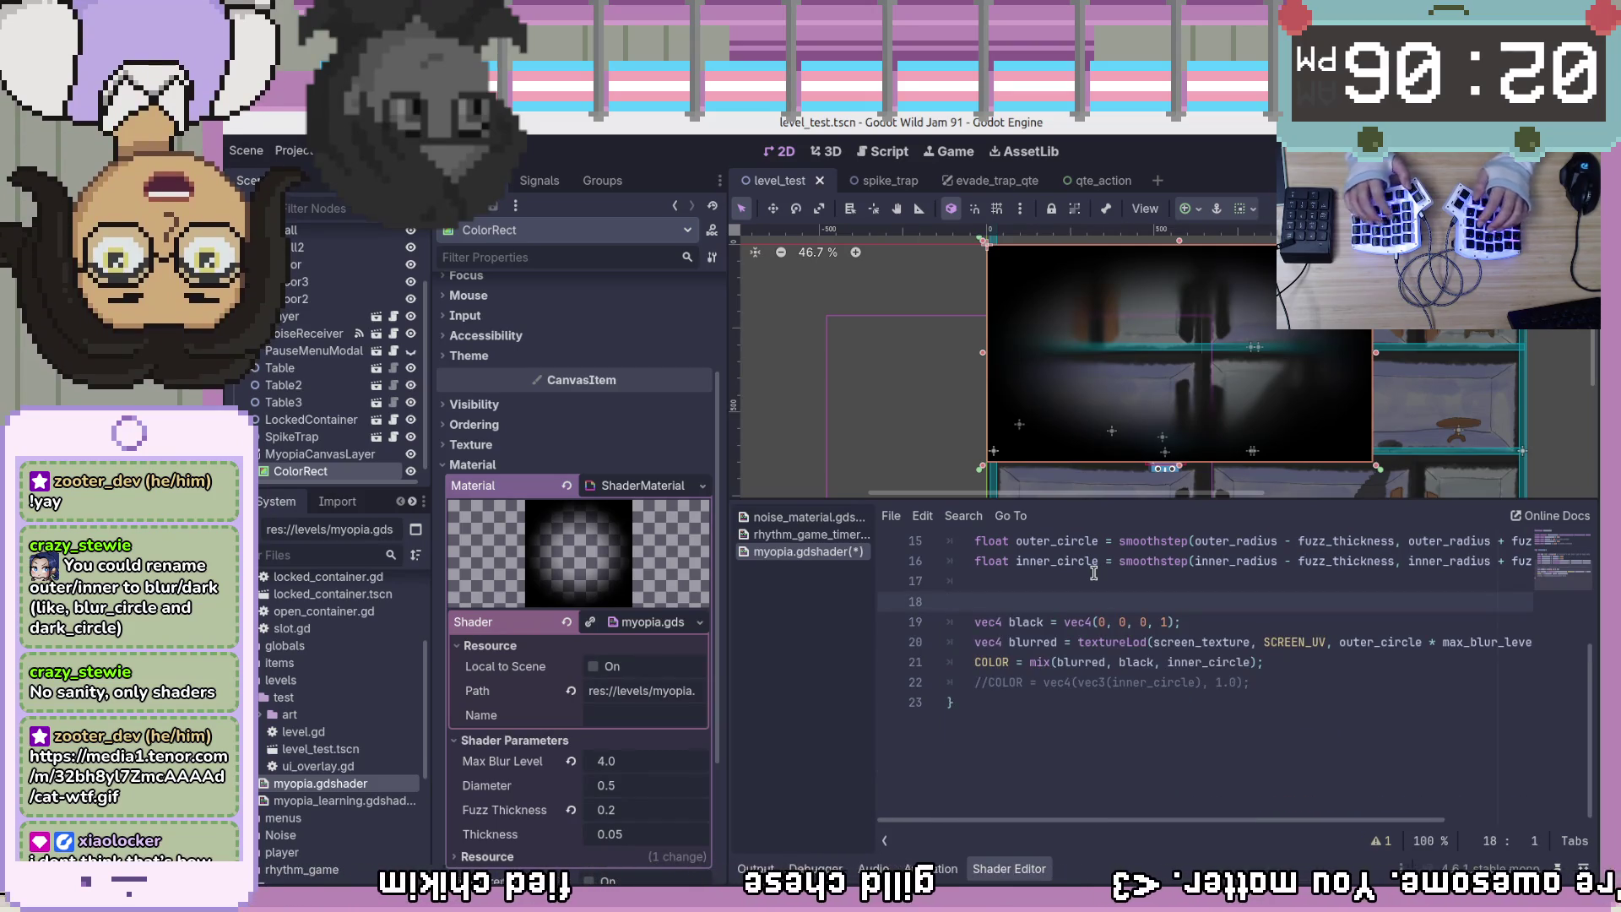
pyautogui.press('BackSpace')
pyautogui.press('Down')
pyautogui.press('Down')
pyautogui.press('Down')
pyautogui.hotkey('shift', 'End')
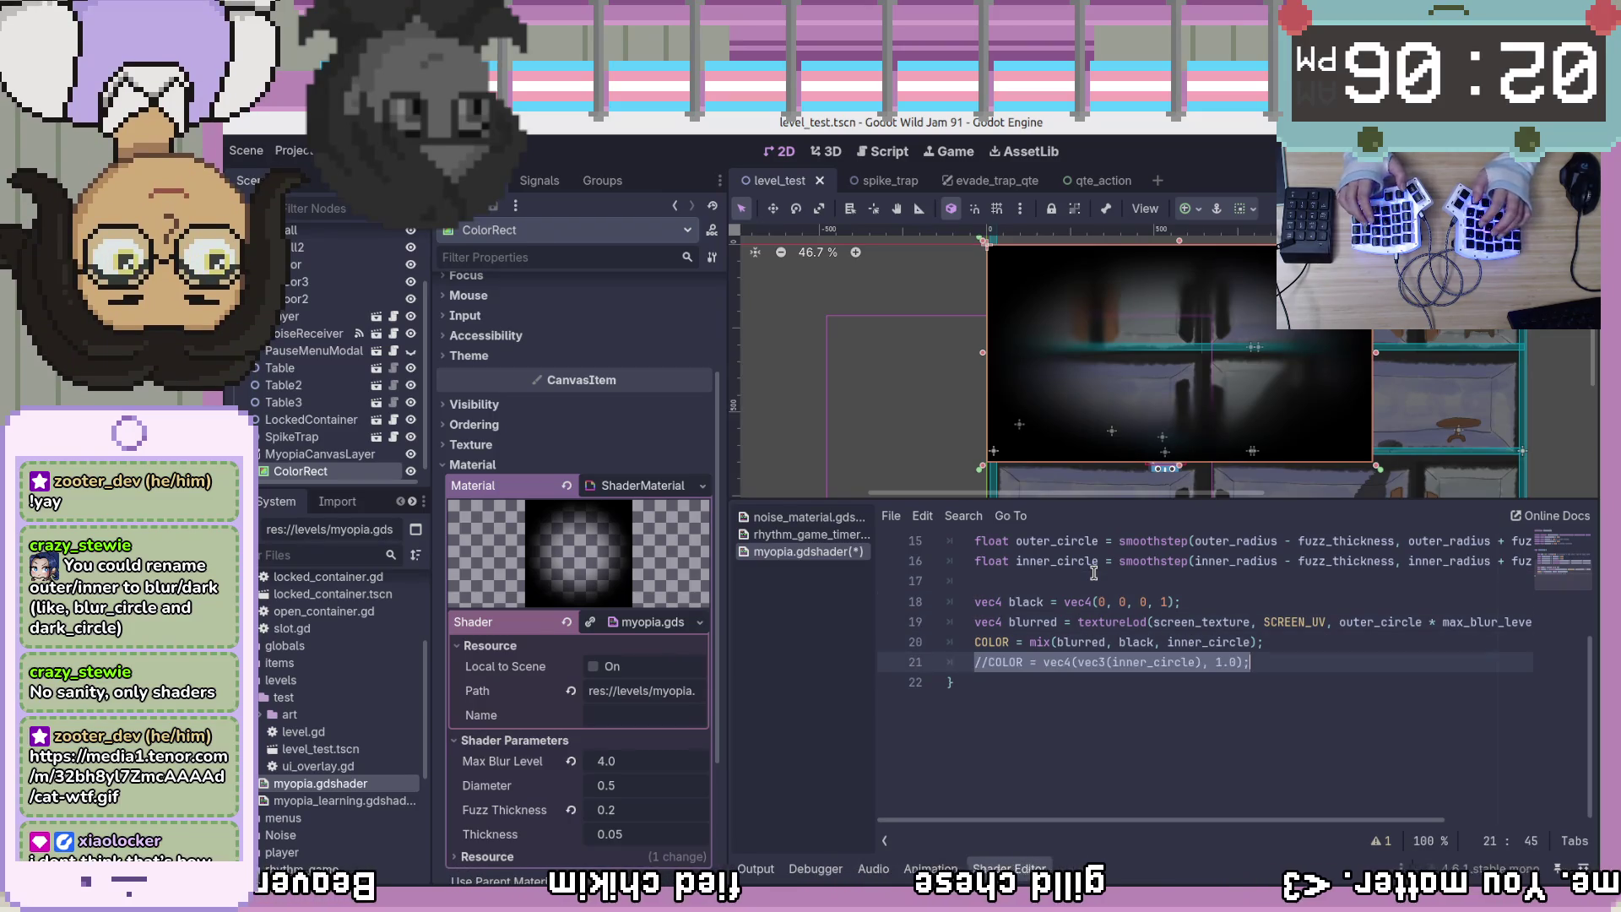
pyautogui.press('BackSpace')
pyautogui.press('BackSpace')
pyautogui.press('BackSpace')
pyautogui.hotkey('ctrl', 's')
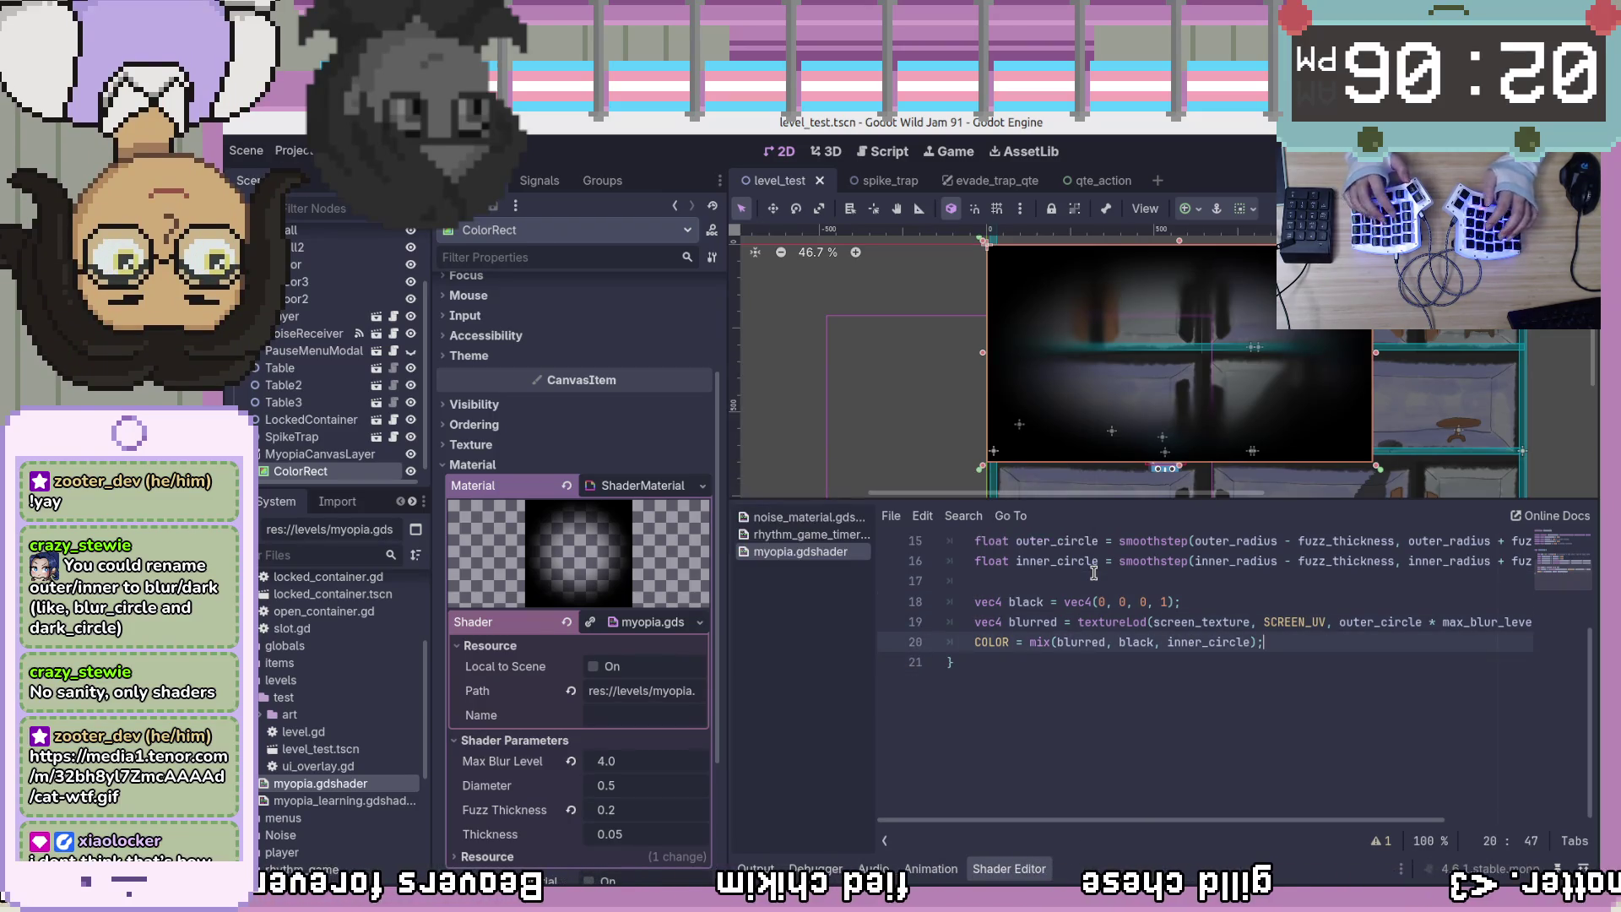
pyautogui.scroll(5, 1266, 667)
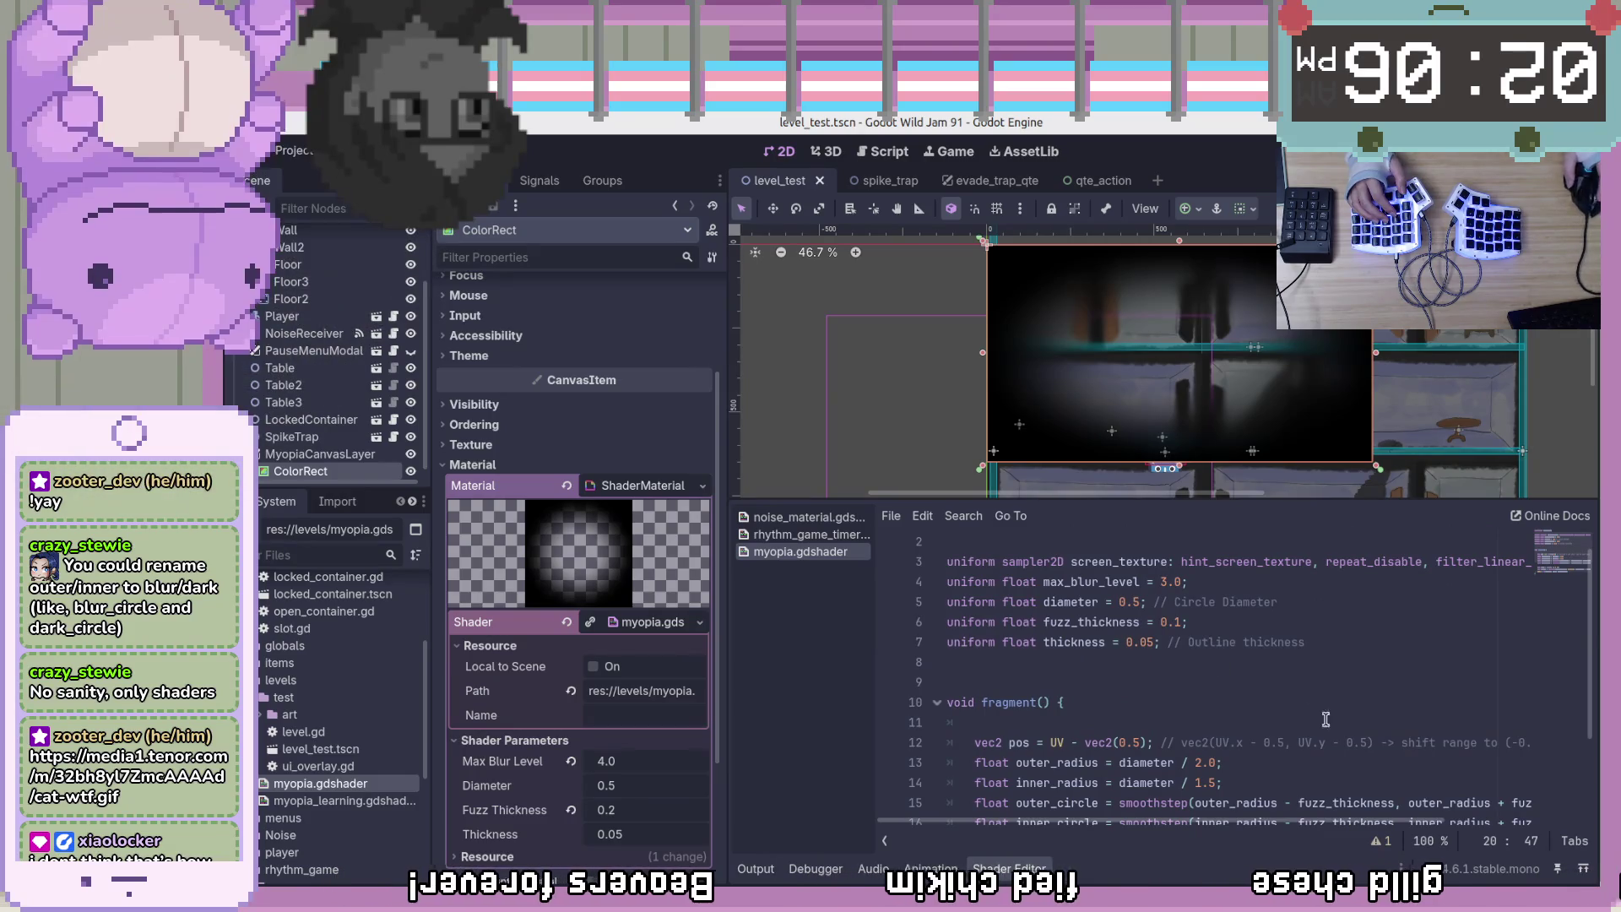
# - Delete the empty line 11 at the top of the fragment function
pyautogui.scroll(-2, 1363, 730)
pyautogui.scroll(2, 1363, 730)
pyautogui.click(1355, 738)
pyautogui.click(1313, 728)
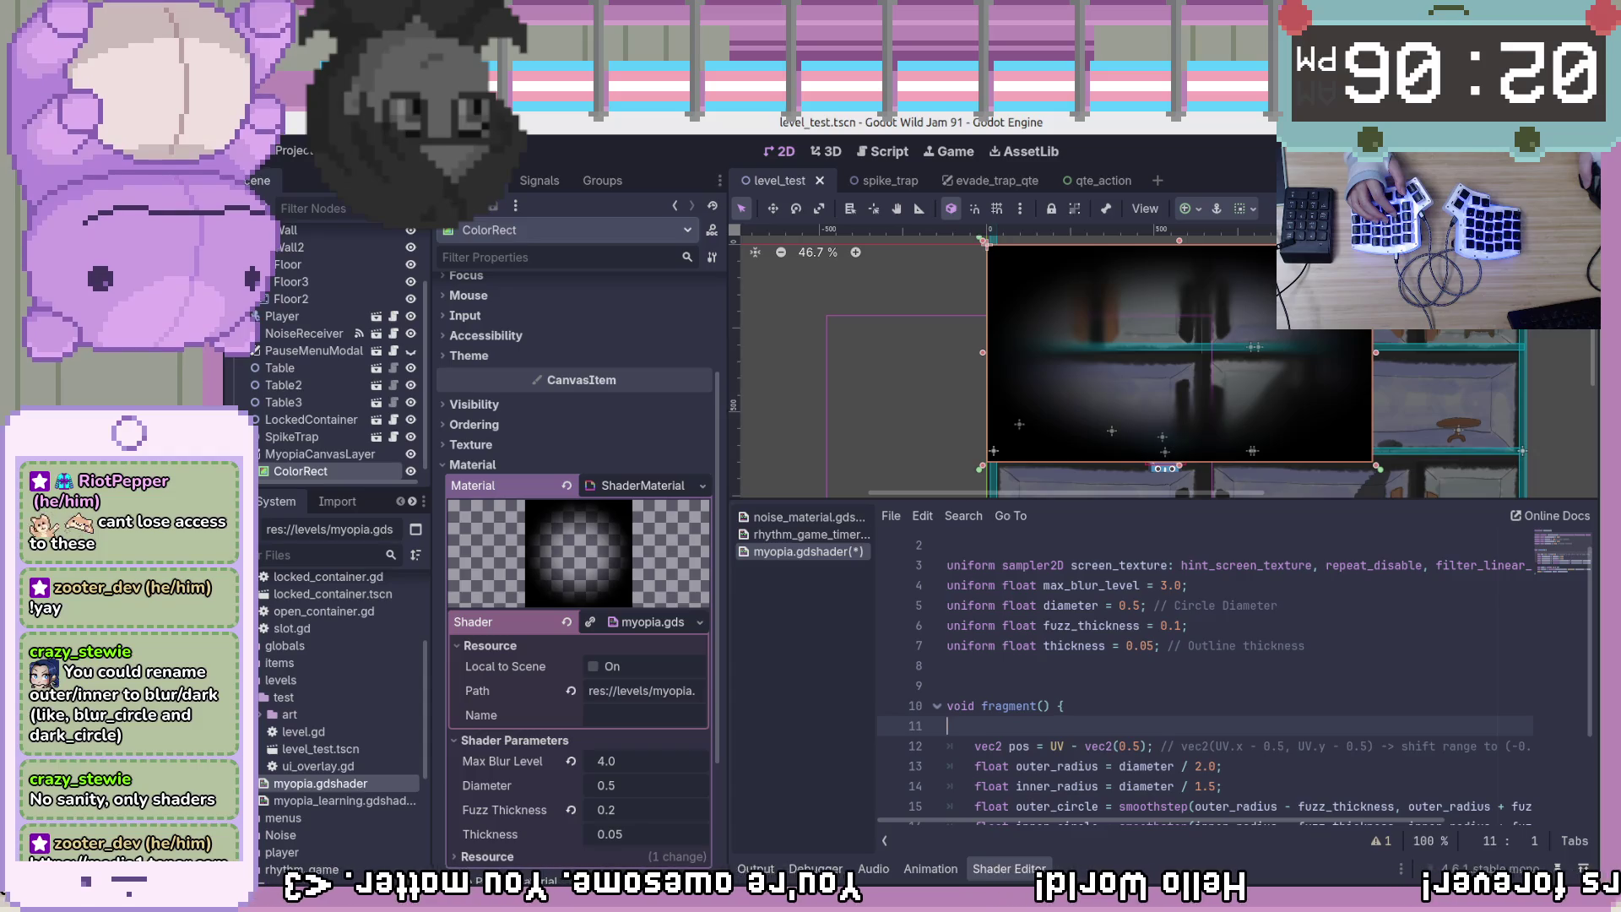
pyautogui.scroll(-2, 1226, 635)
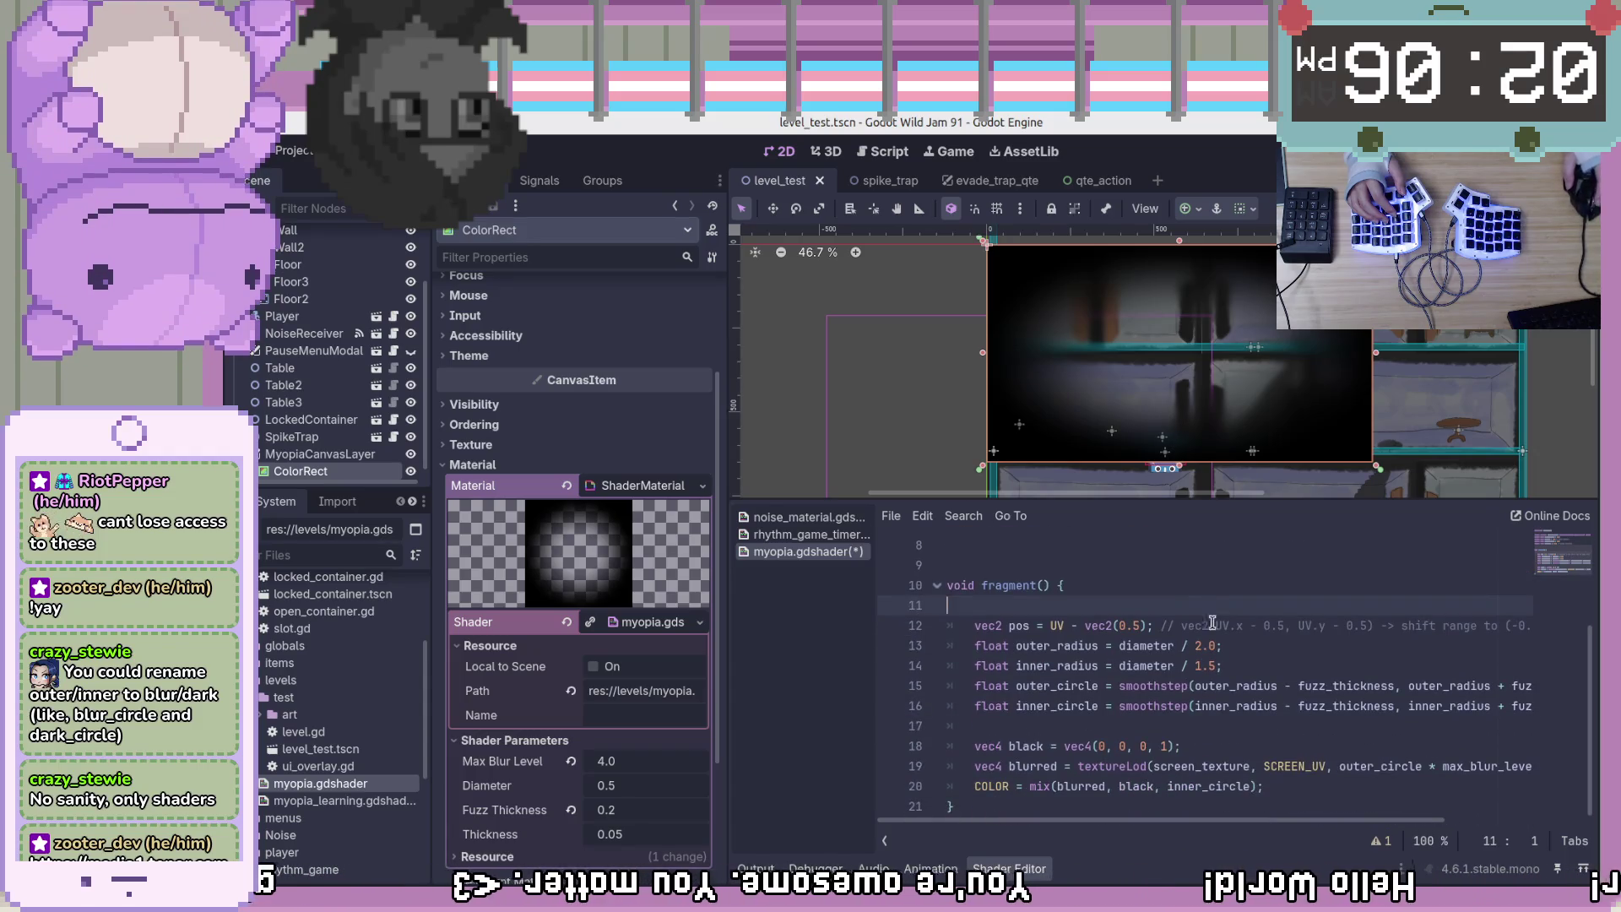
pyautogui.press('BackSpace')
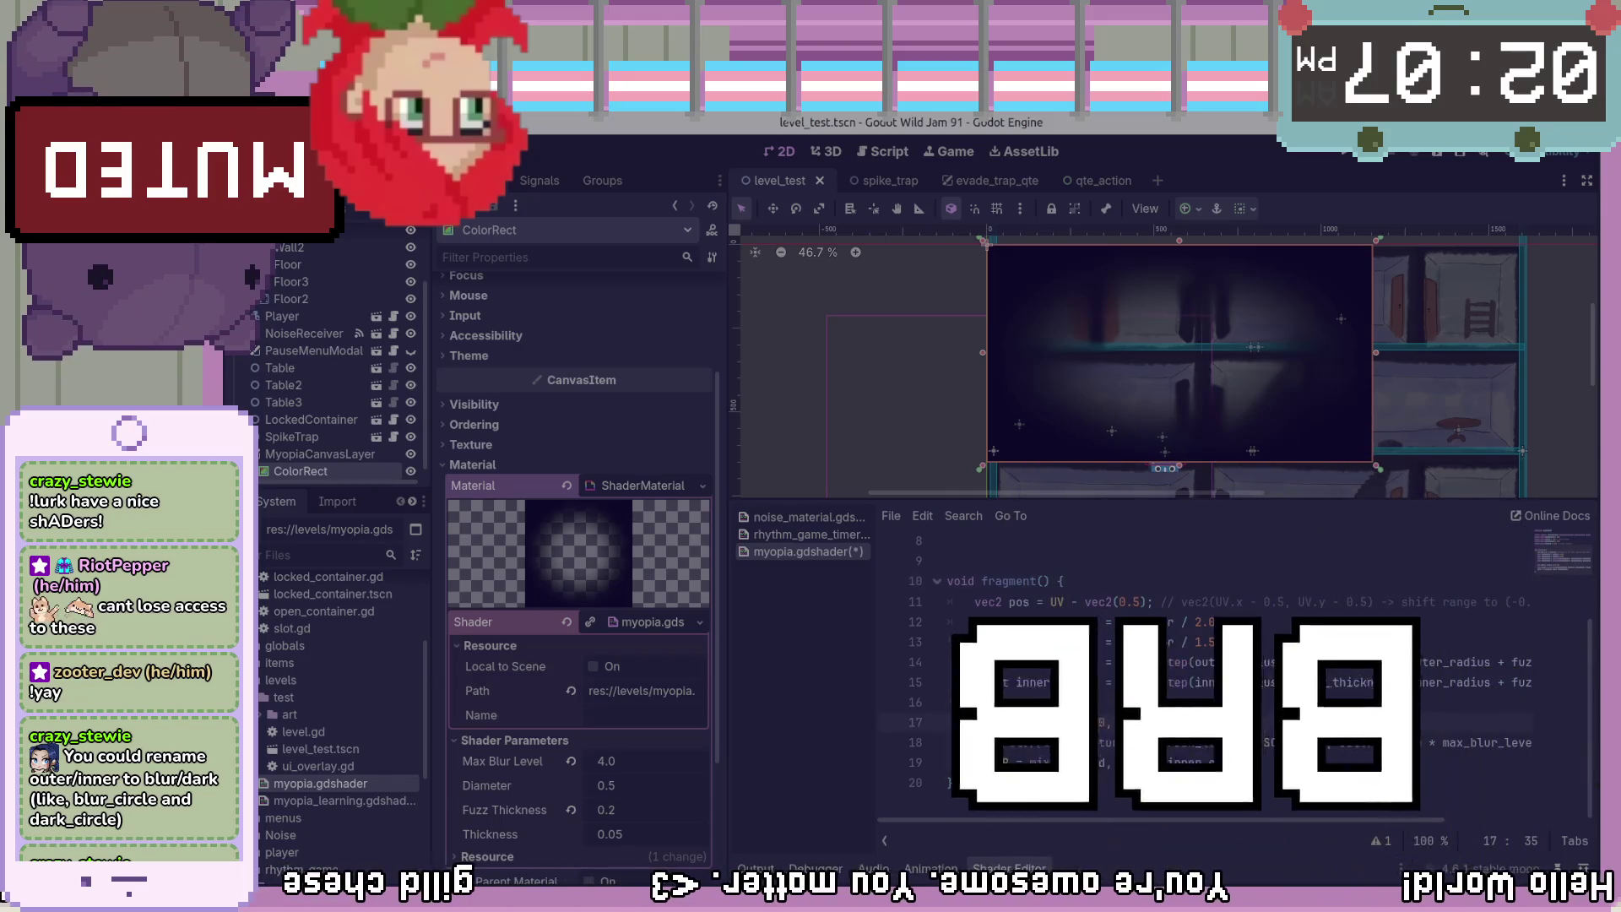
pyautogui.click(1332, 719)
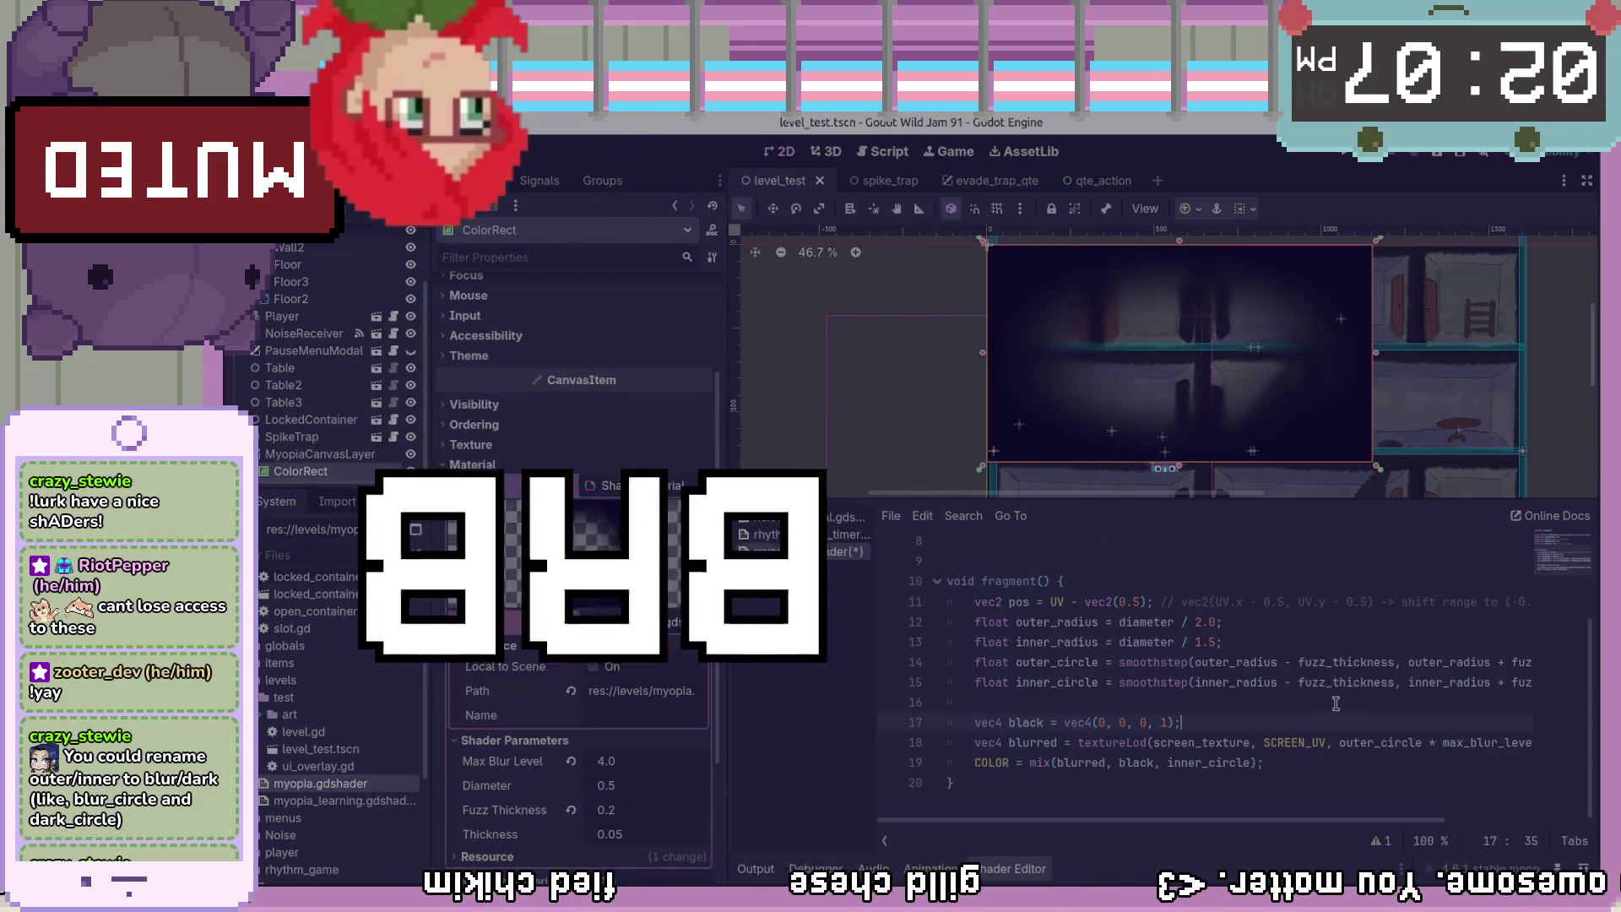
pyautogui.click(1338, 702)
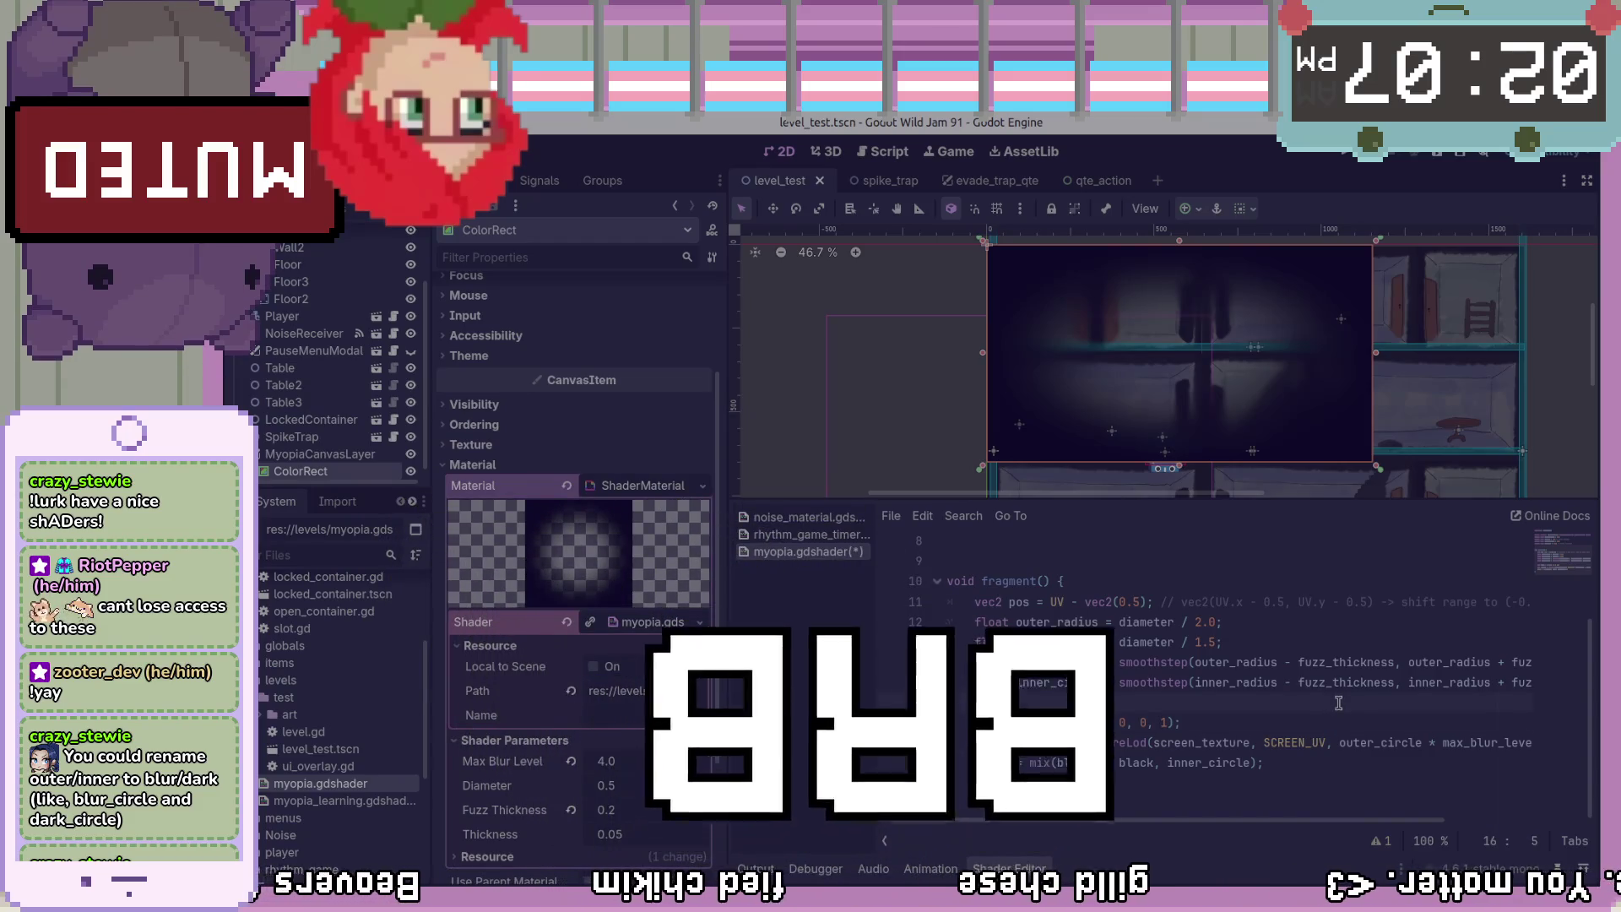
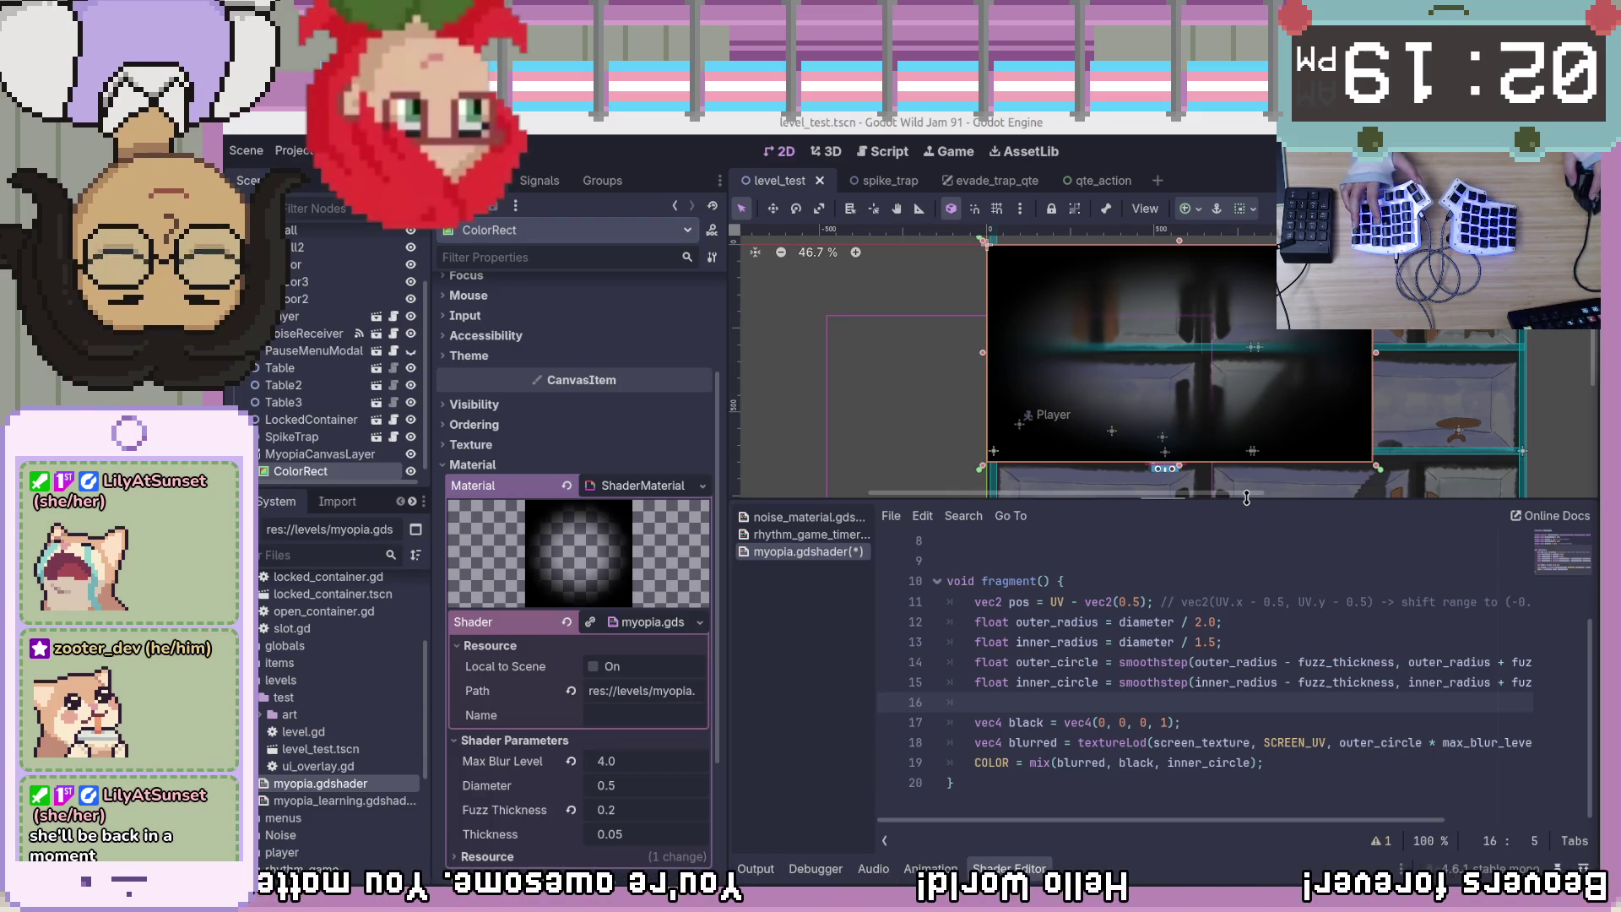
# - Drag the splitter above the Shader Editor down to enlarge the 2D level viewport
pyautogui.moveTo(1246, 498); pyautogui.dragTo(1247, 530)
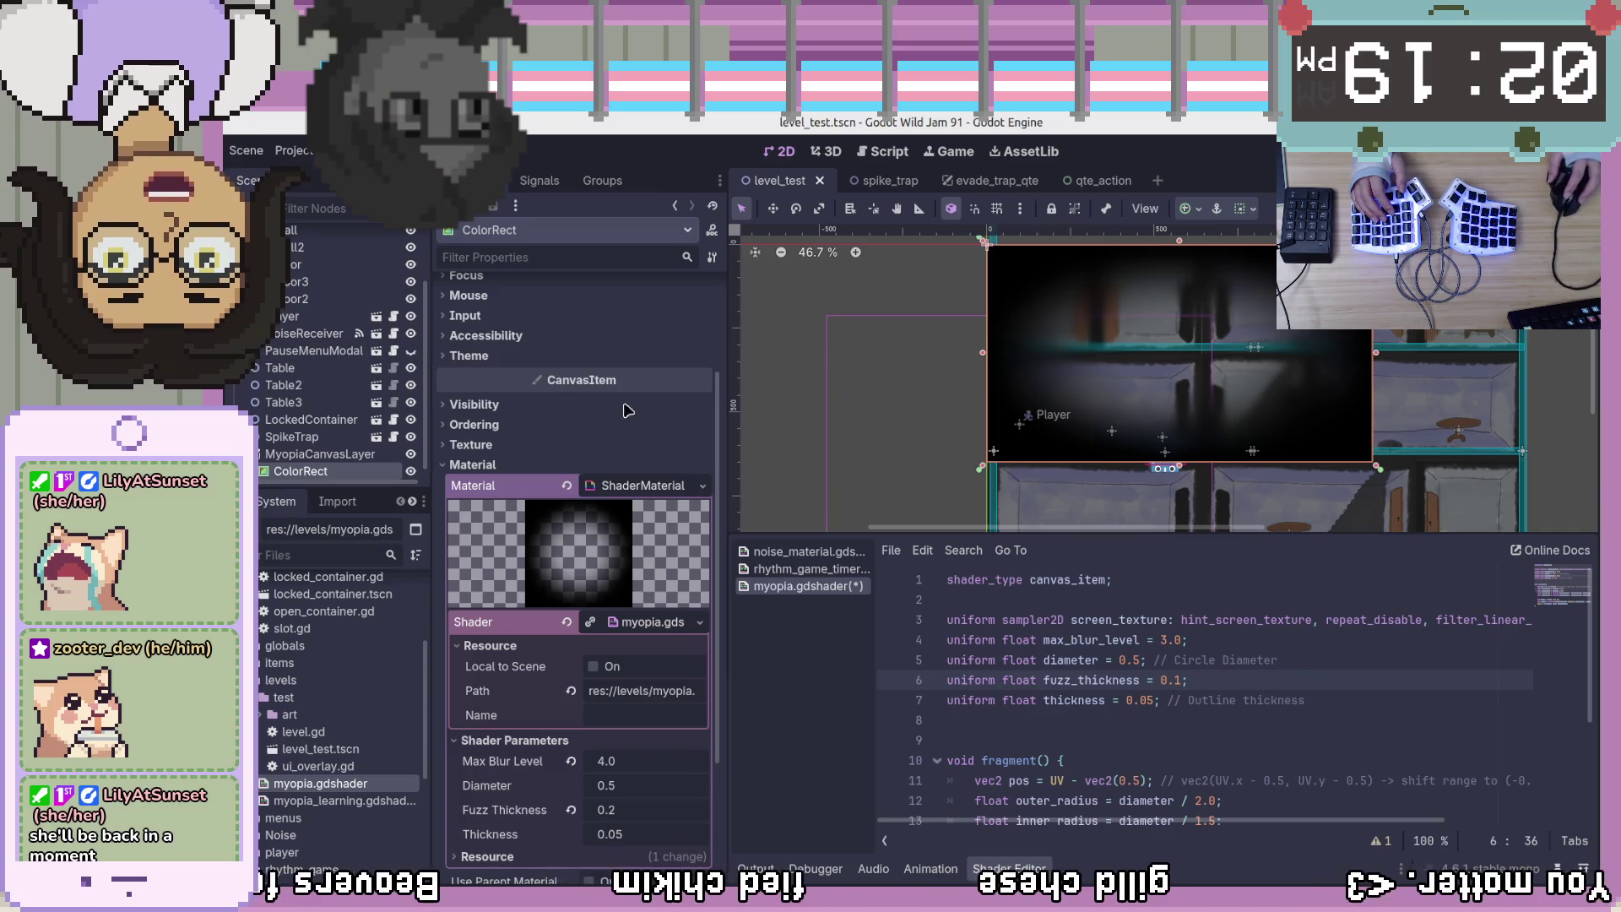
pyautogui.scroll(-5, 864, 436)
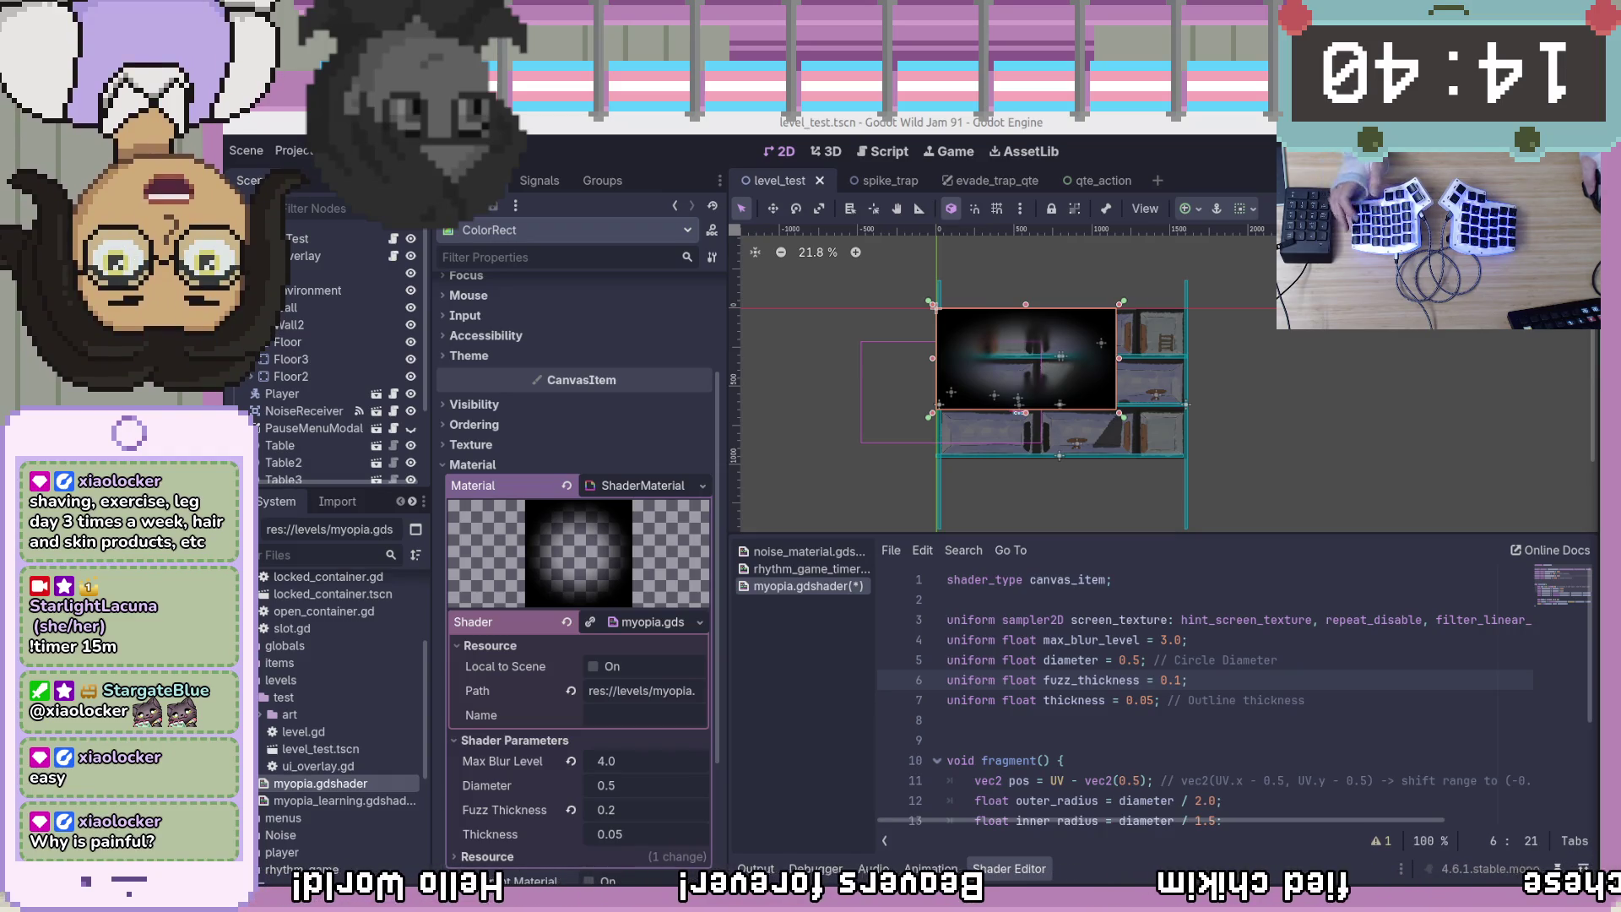
# - Deselect the ColorRect overlay and save myopia.gdshader
pyautogui.click(1342, 447)
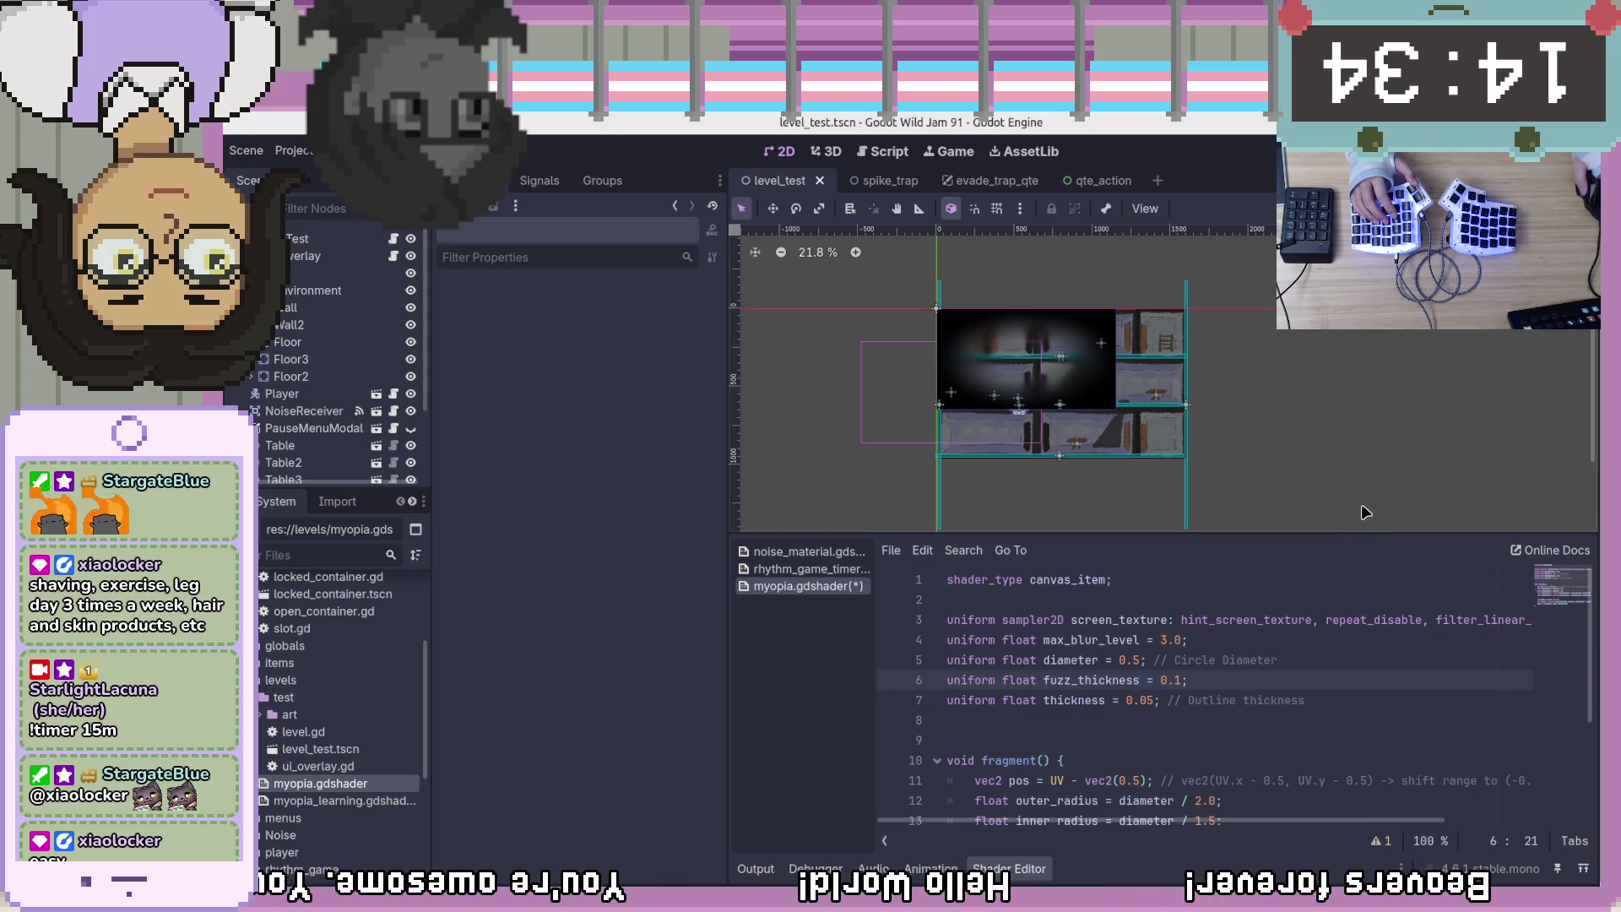
pyautogui.scroll(-3, 1351, 654)
pyautogui.scroll(3, 1324, 657)
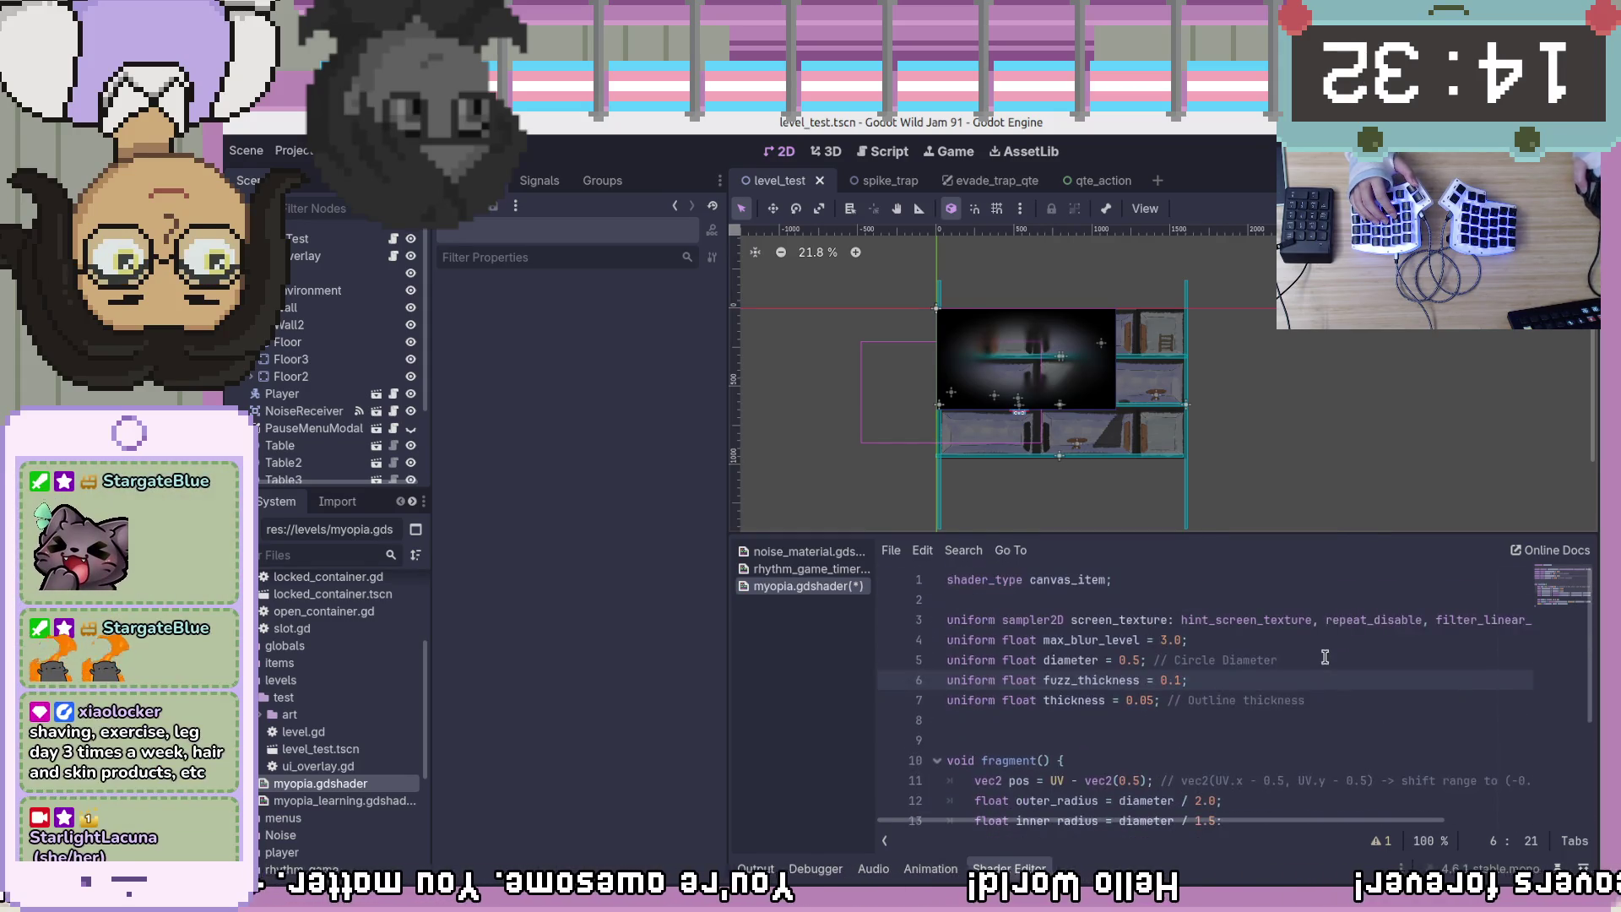
pyautogui.scroll(-3, 1322, 701)
pyautogui.click(1325, 702)
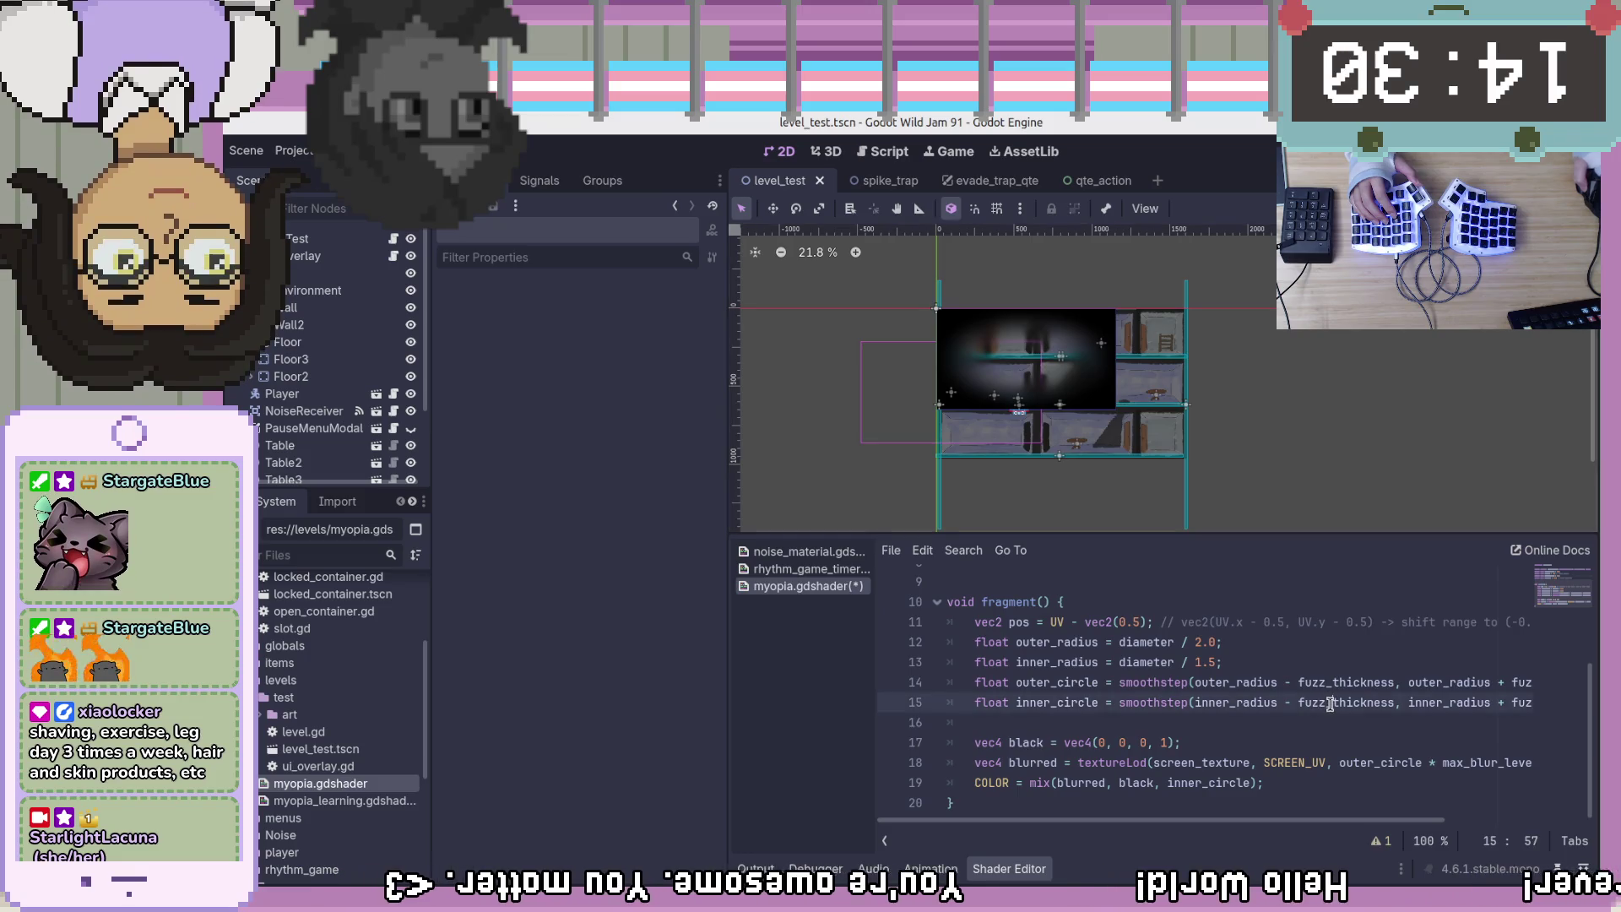
pyautogui.hotkey('ctrl', 's')
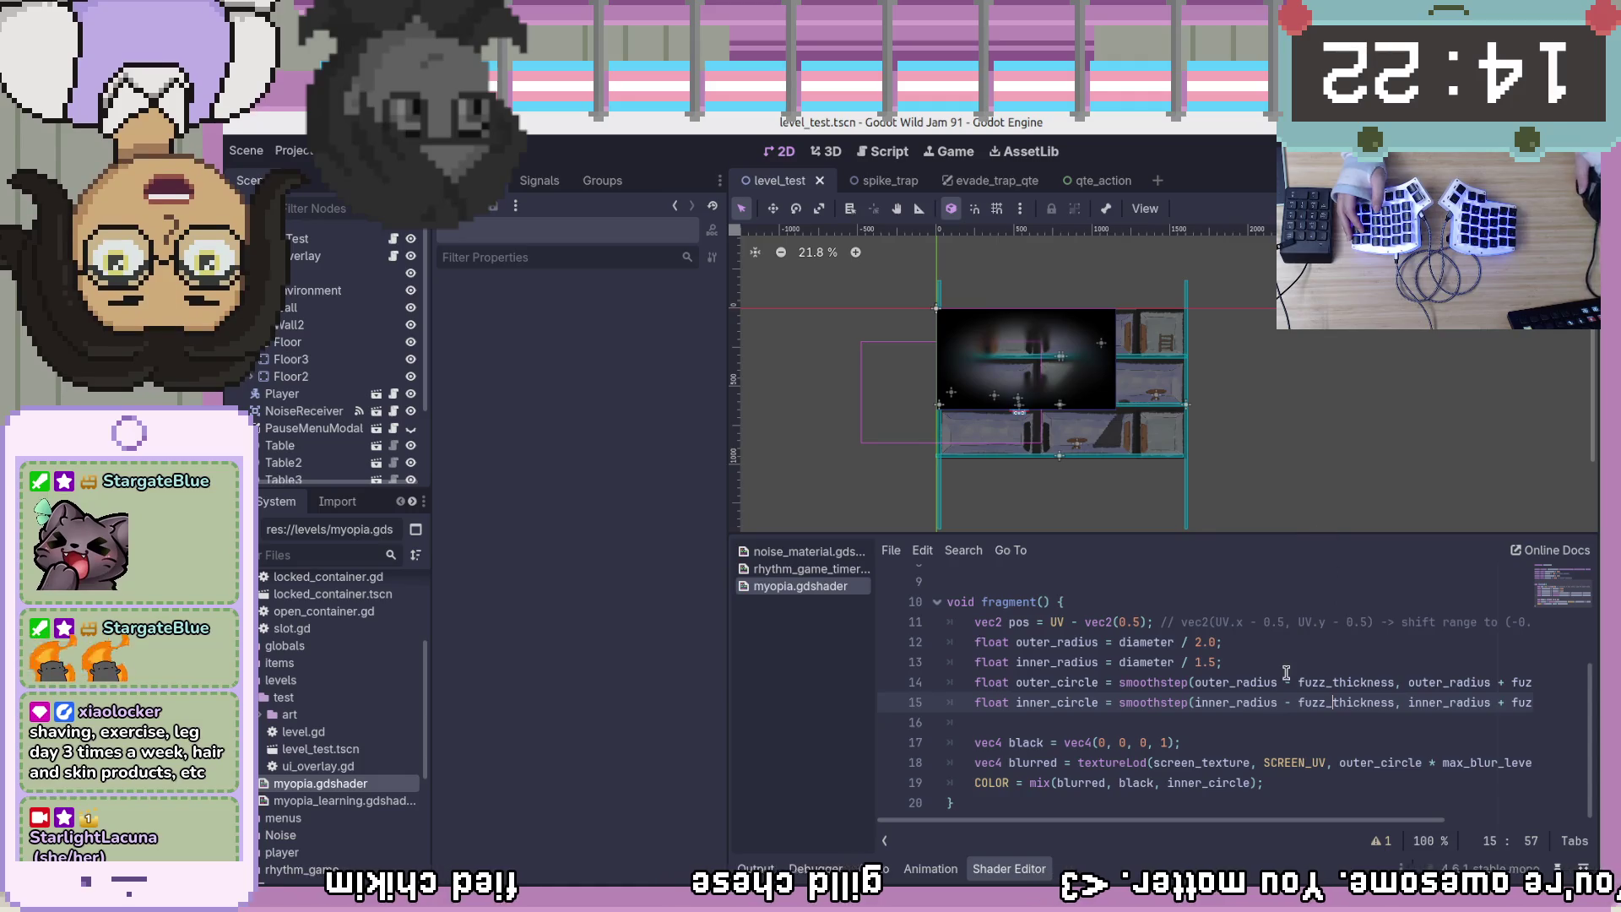
# - Comment out the unused thickness uniform on line 7, found via the shader warnings list
pyautogui.scroll(3, 1285, 672)
pyautogui.click(1380, 841)
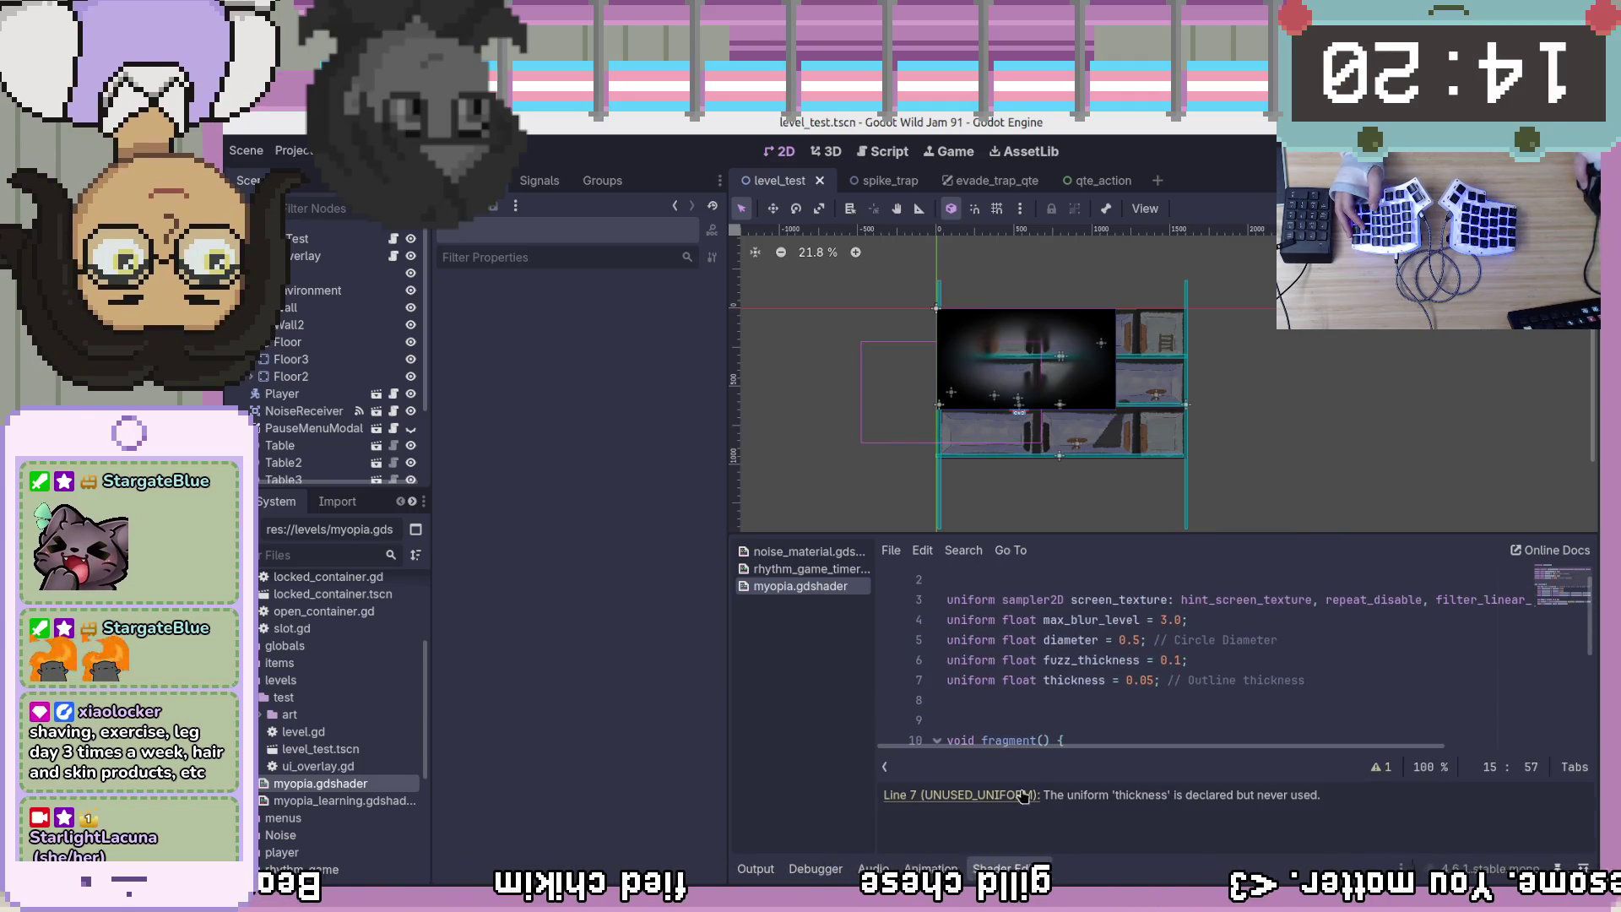
pyautogui.click(995, 802)
pyautogui.moveTo(1393, 662); pyautogui.dragTo(1404, 652)
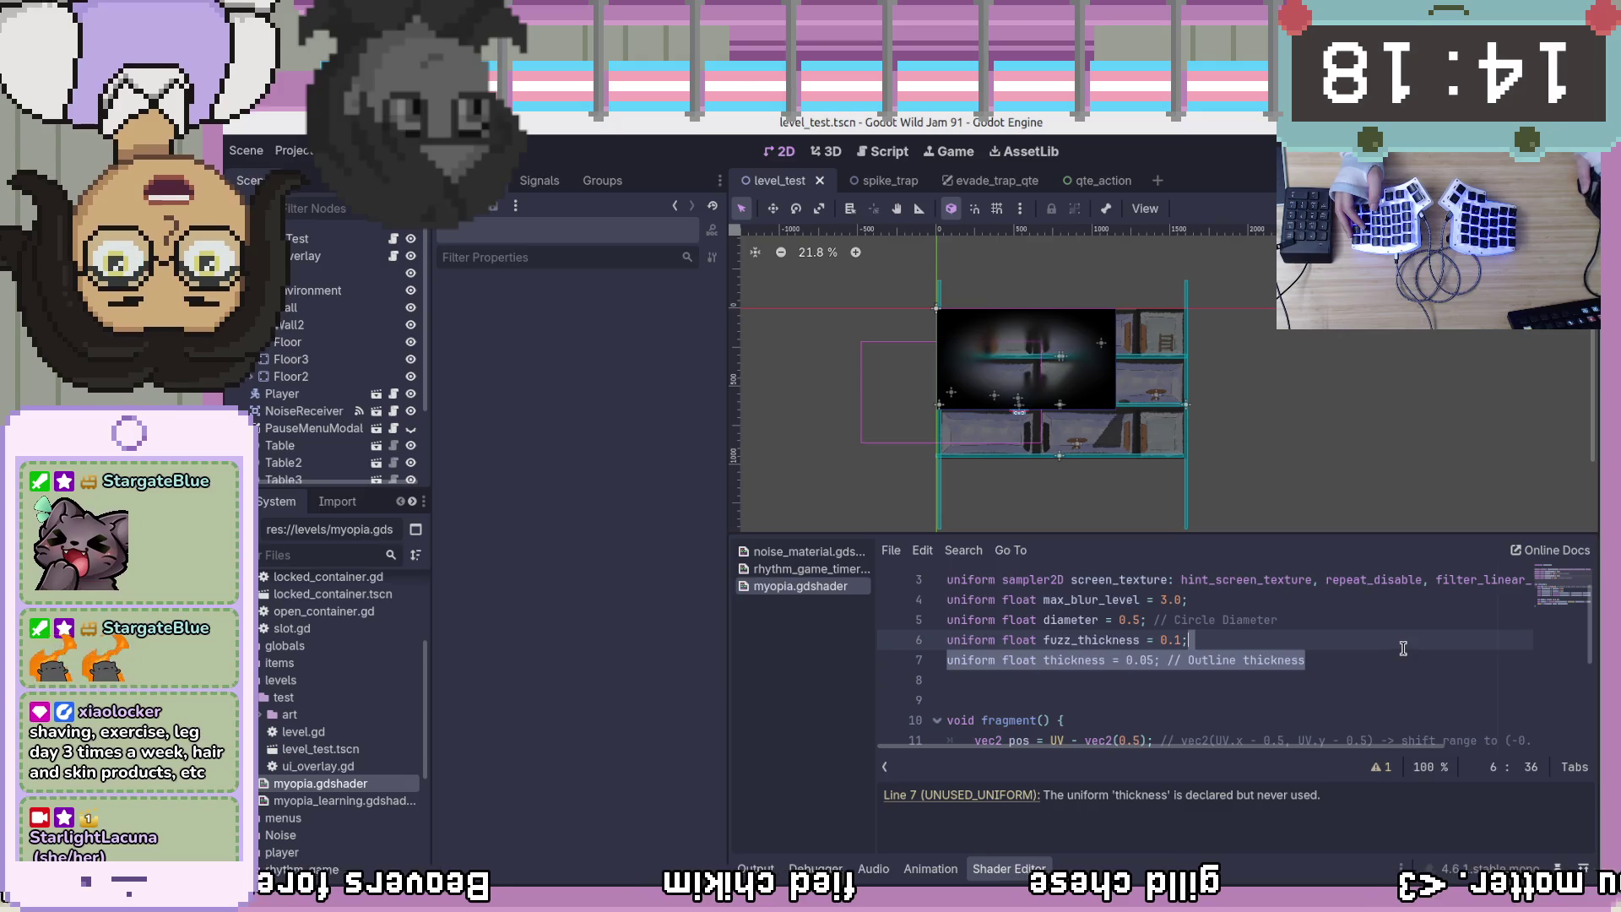
pyautogui.click(1399, 674)
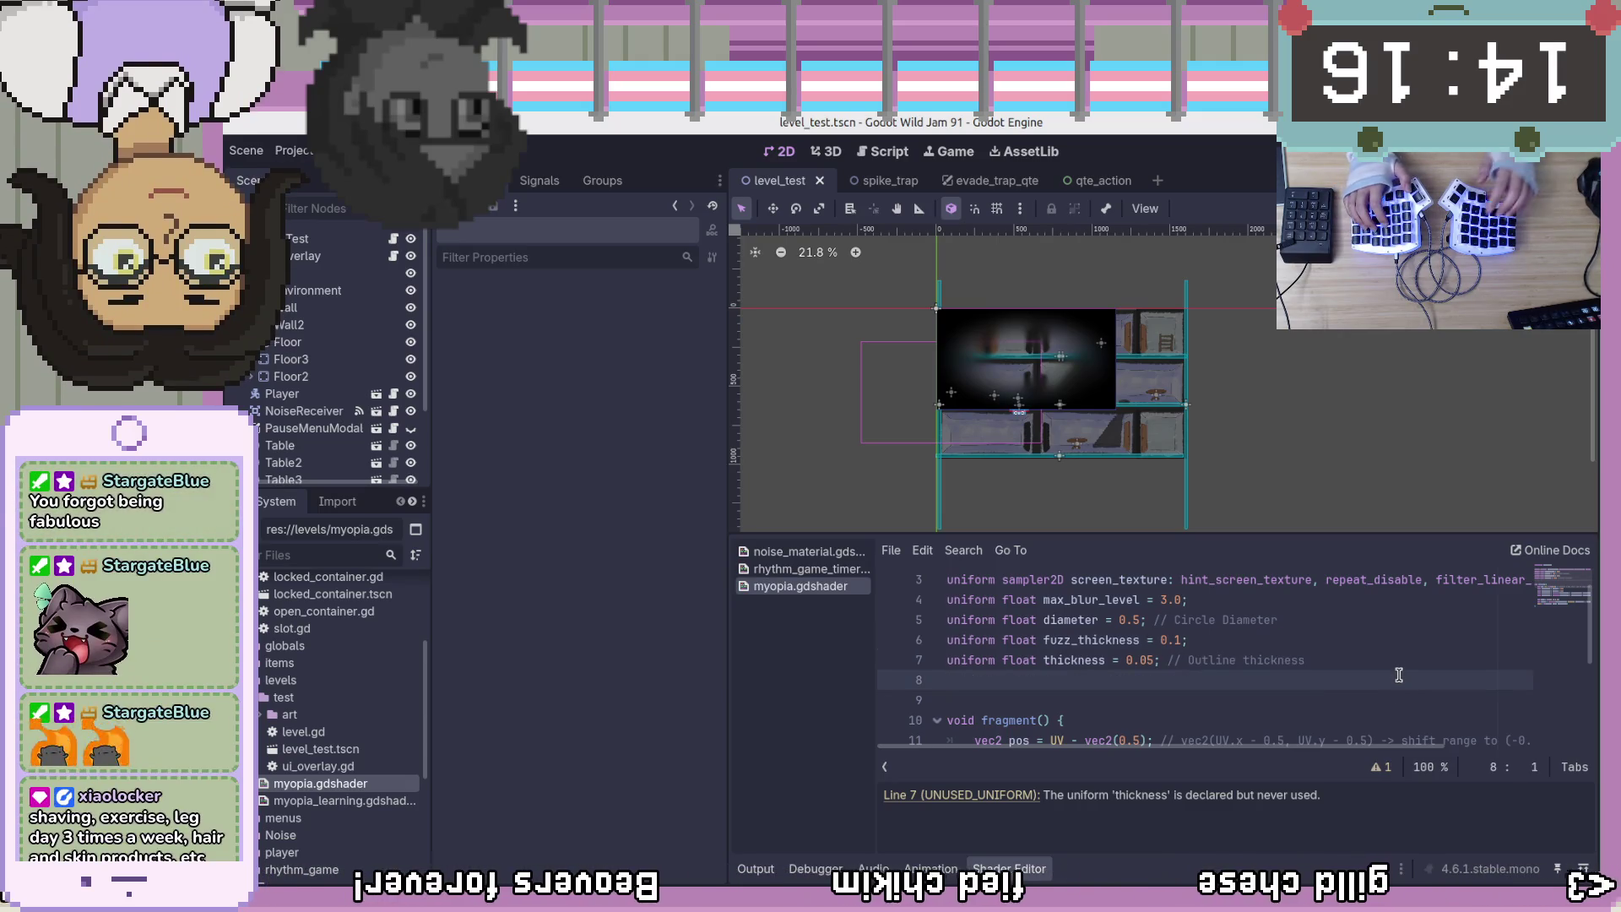
pyautogui.press('Up')
pyautogui.hotkey('ctrl', 'k')
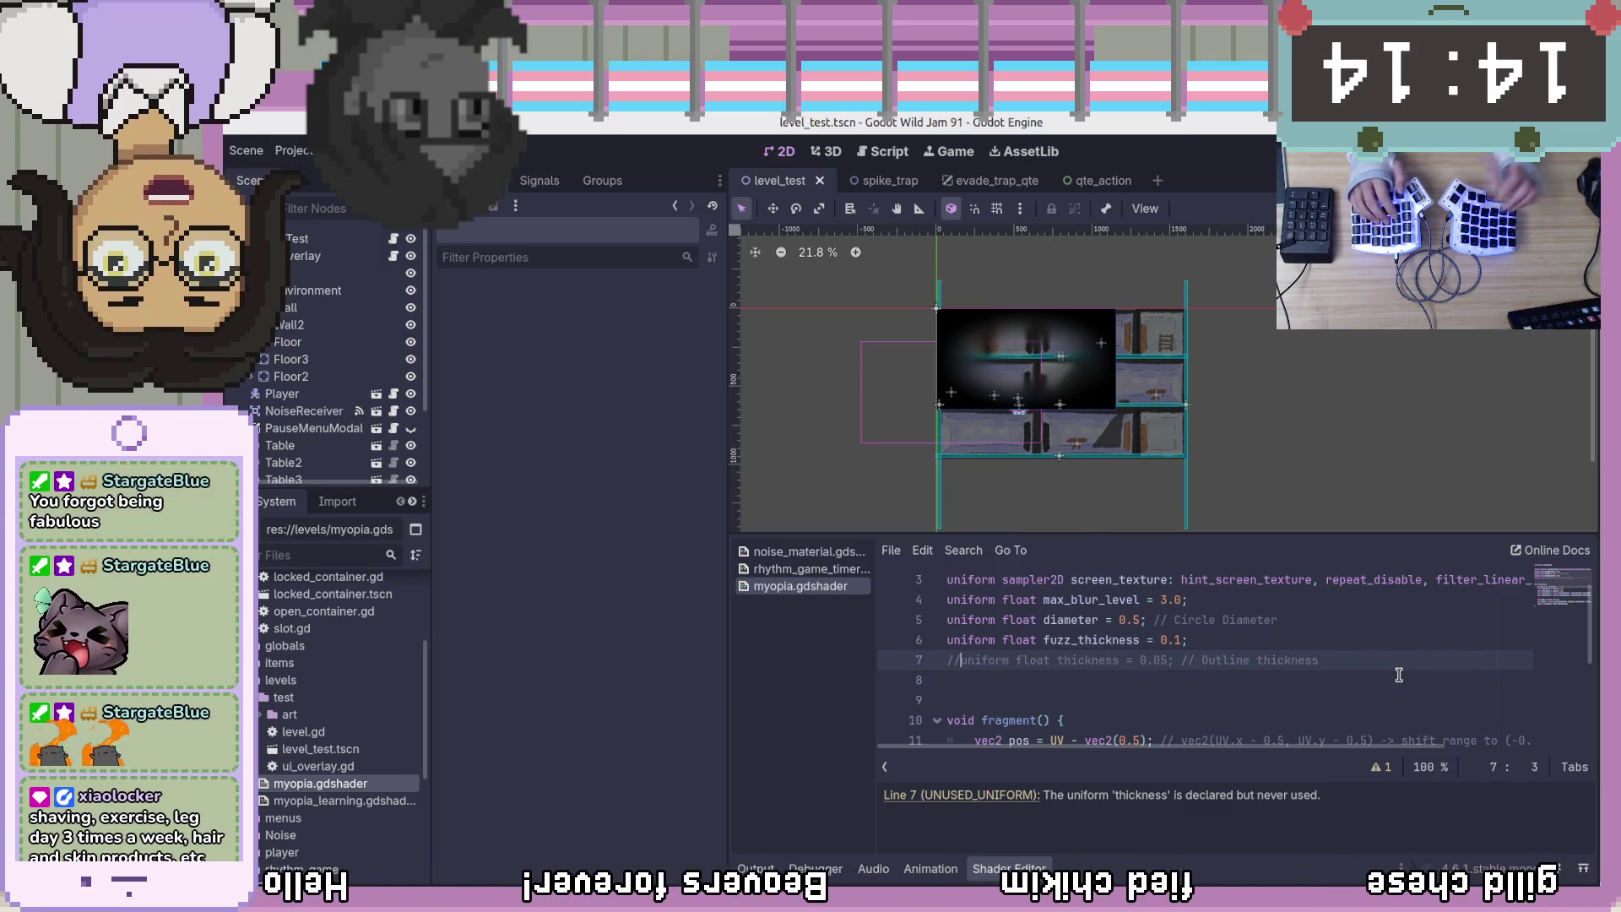
# - Save the scene with the thickness uniform commented out
pyautogui.click(1321, 740)
pyautogui.scroll(-2, 1368, 700)
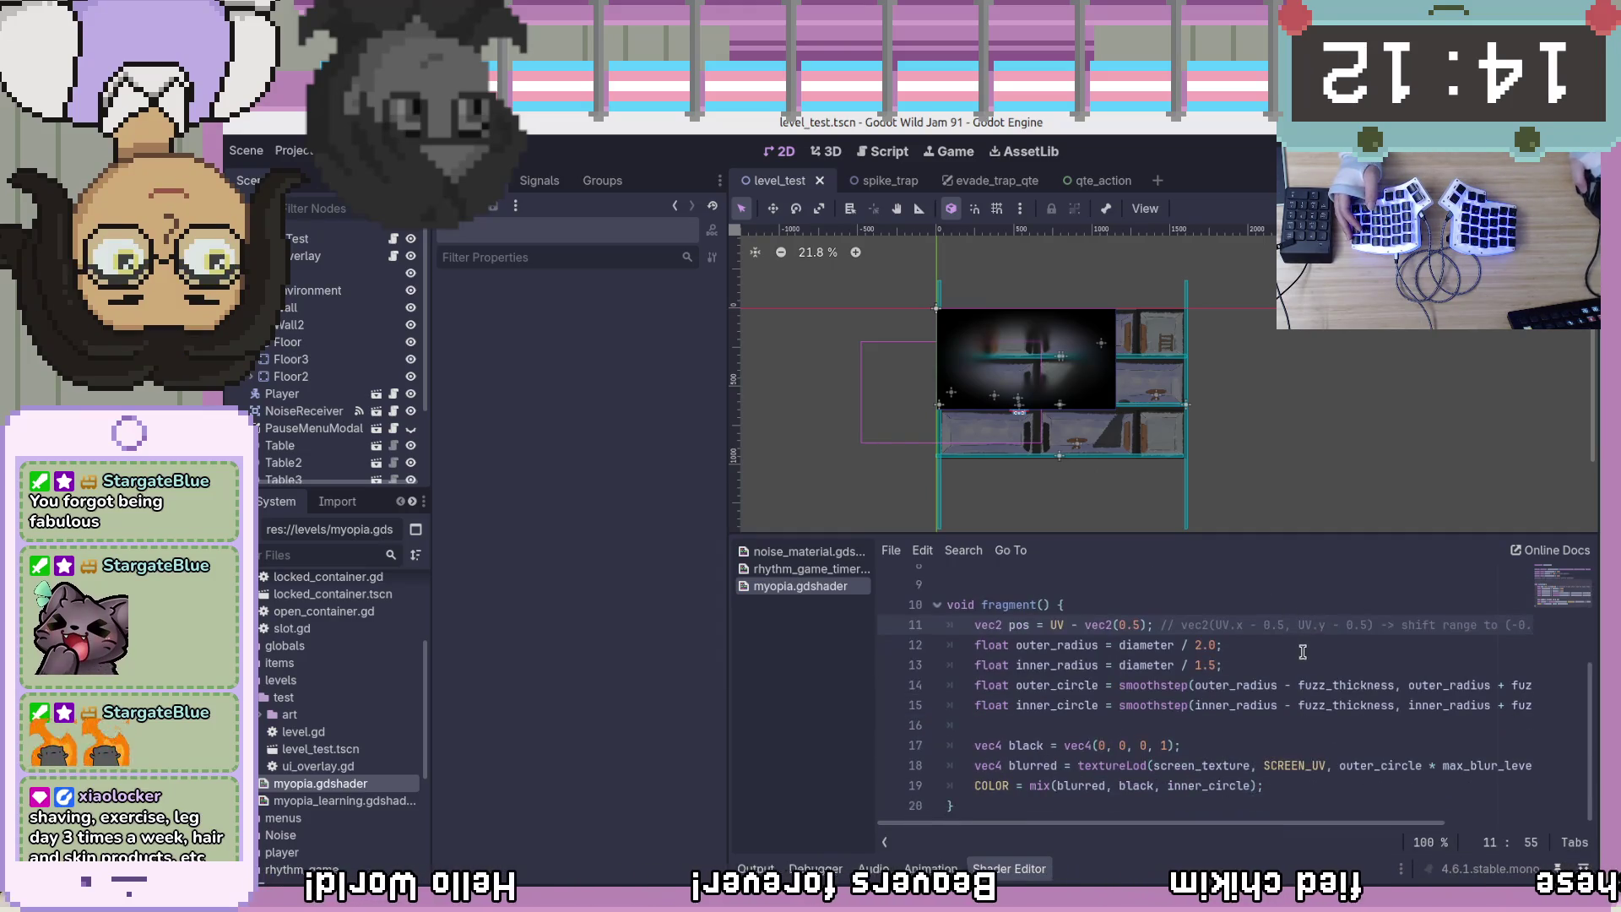
pyautogui.scroll(3, 1372, 700)
pyautogui.click(1357, 651)
pyautogui.hotkey('ctrl', 's')
pyautogui.scroll(-3, 1351, 648)
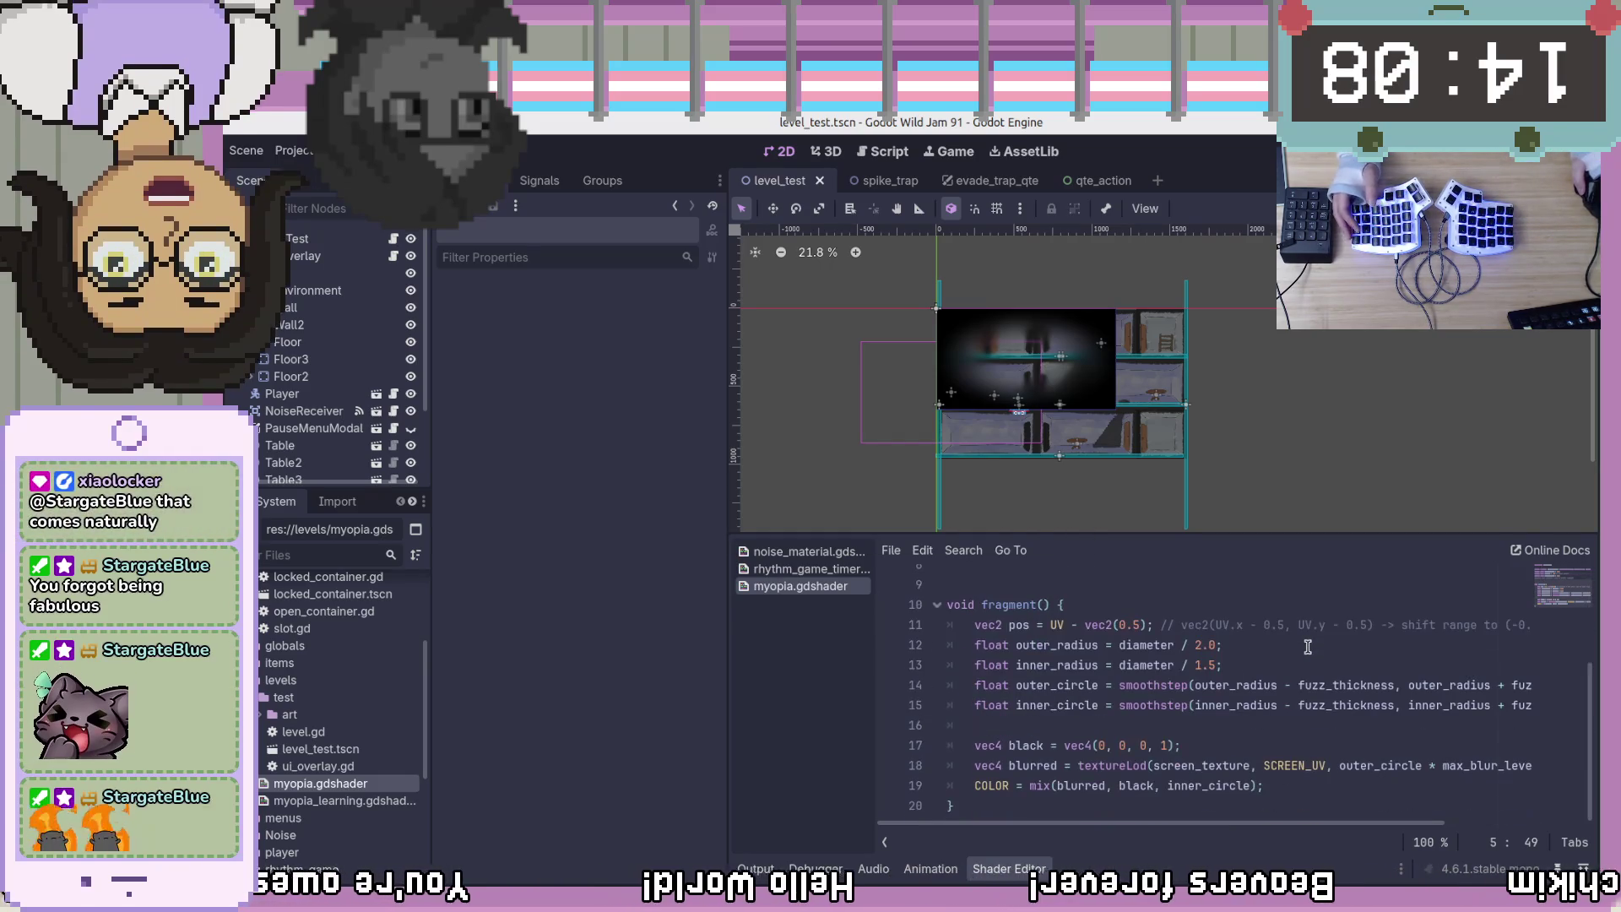
pyautogui.scroll(2, 1013, 451)
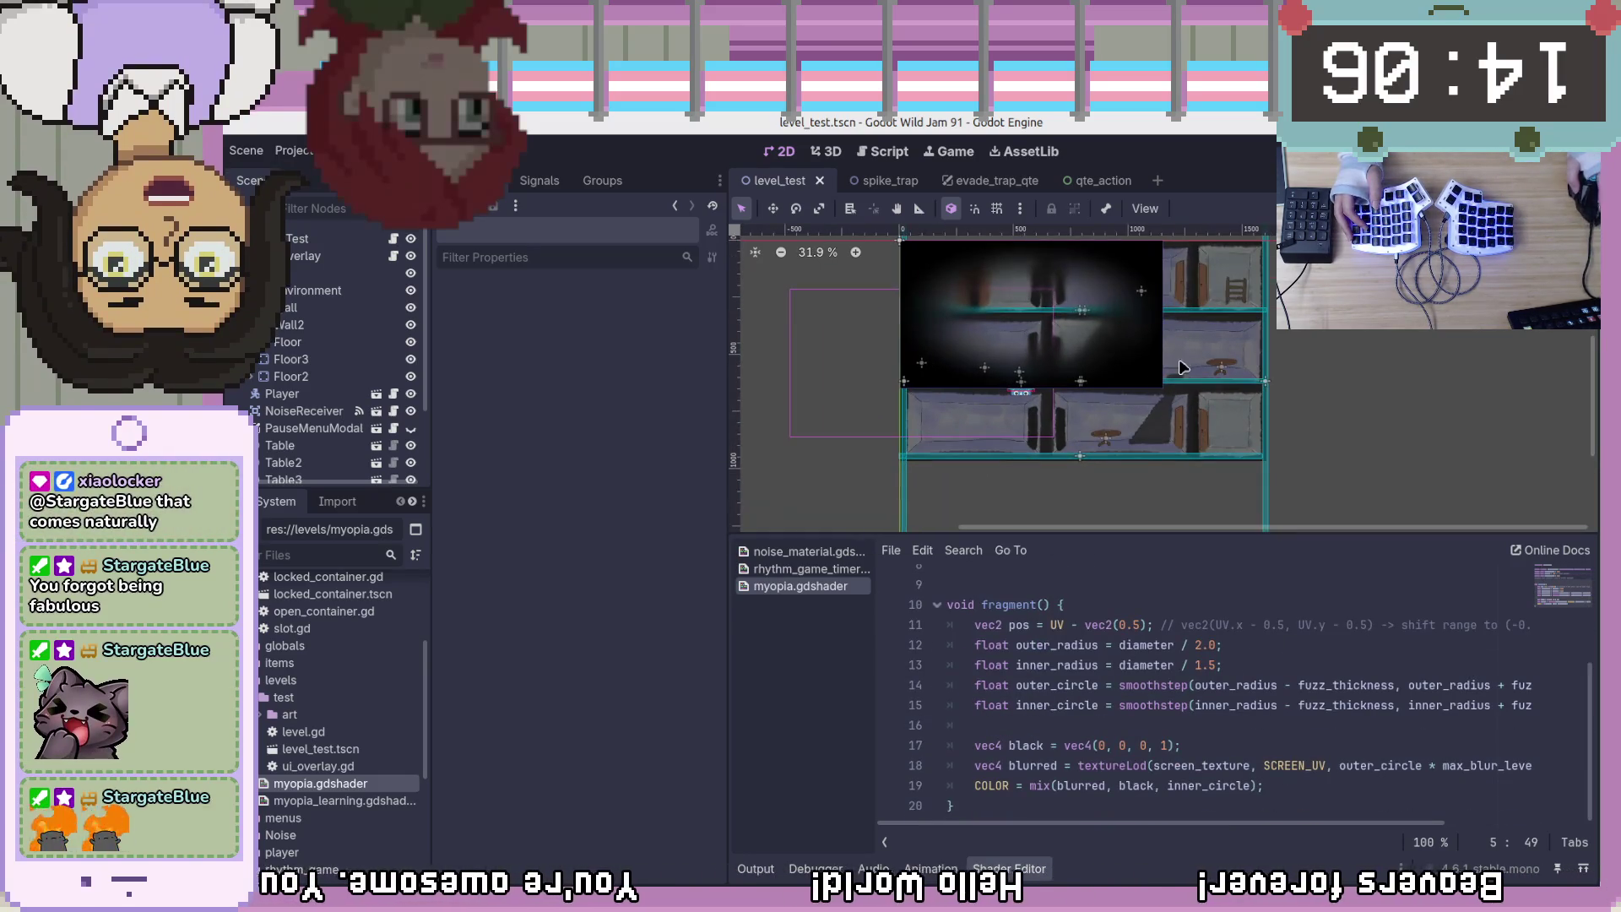
# - Rename every 'outer' in outer_radius and outer_circle to 'blur' using multi-cursor selection
pyautogui.scroll(1, 1061, 388)
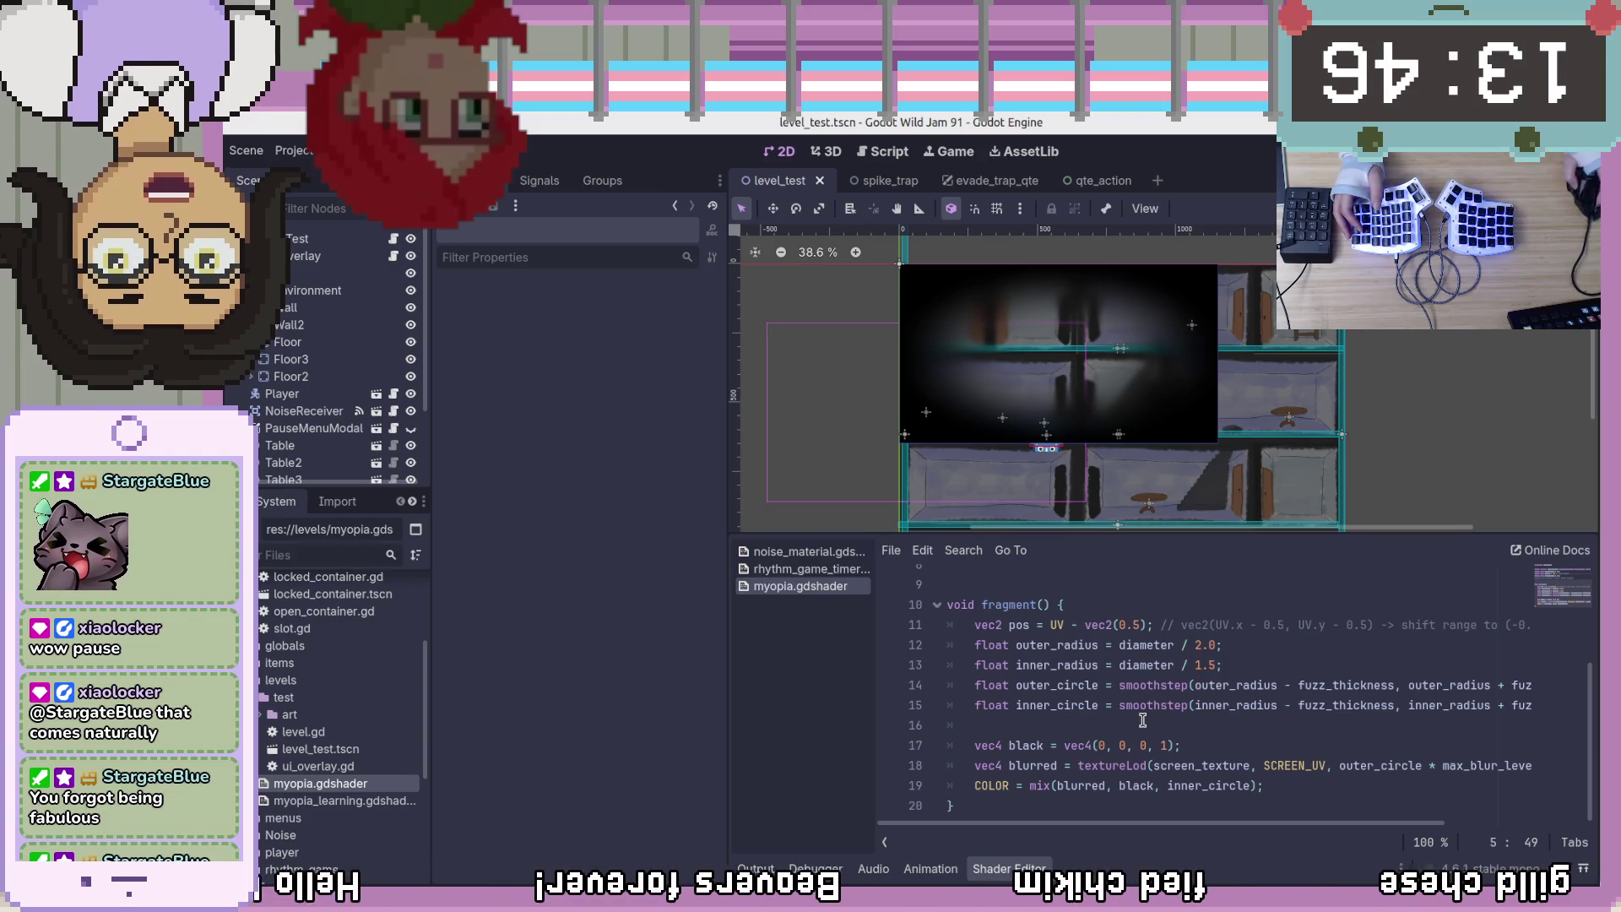
pyautogui.click(1013, 685)
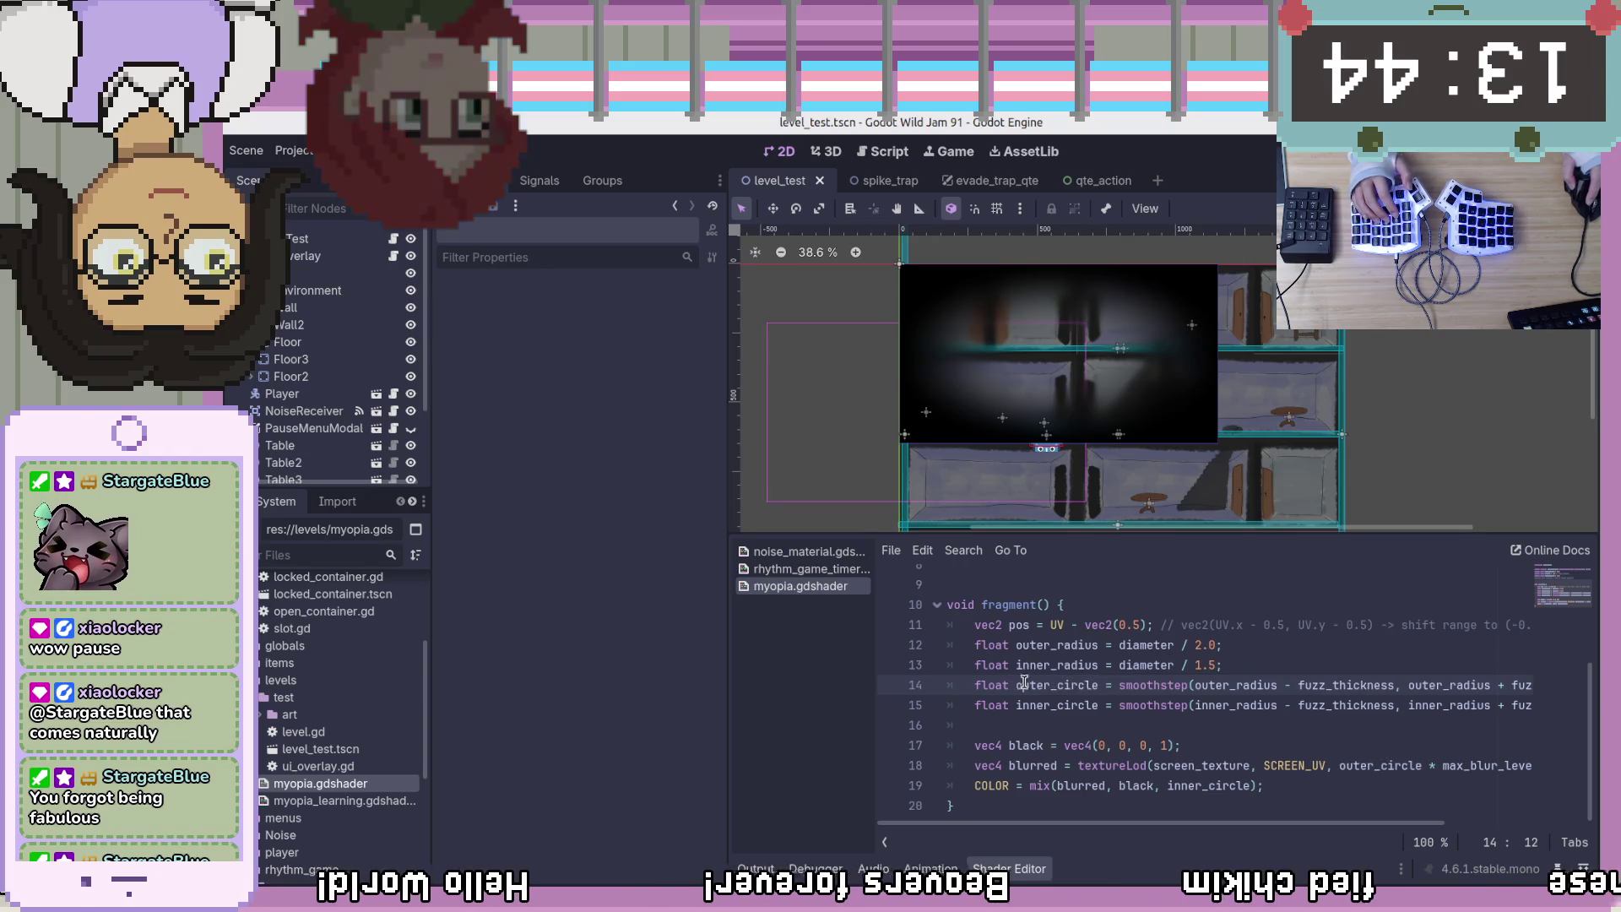
pyautogui.press('Up')
pyautogui.press('Up')
pyautogui.press('Right')
pyautogui.press('Right')
pyautogui.press('Right')
pyautogui.hotkey('ctrl', 'shift', 'Left')
pyautogui.hotkey('ctrl', 'd')
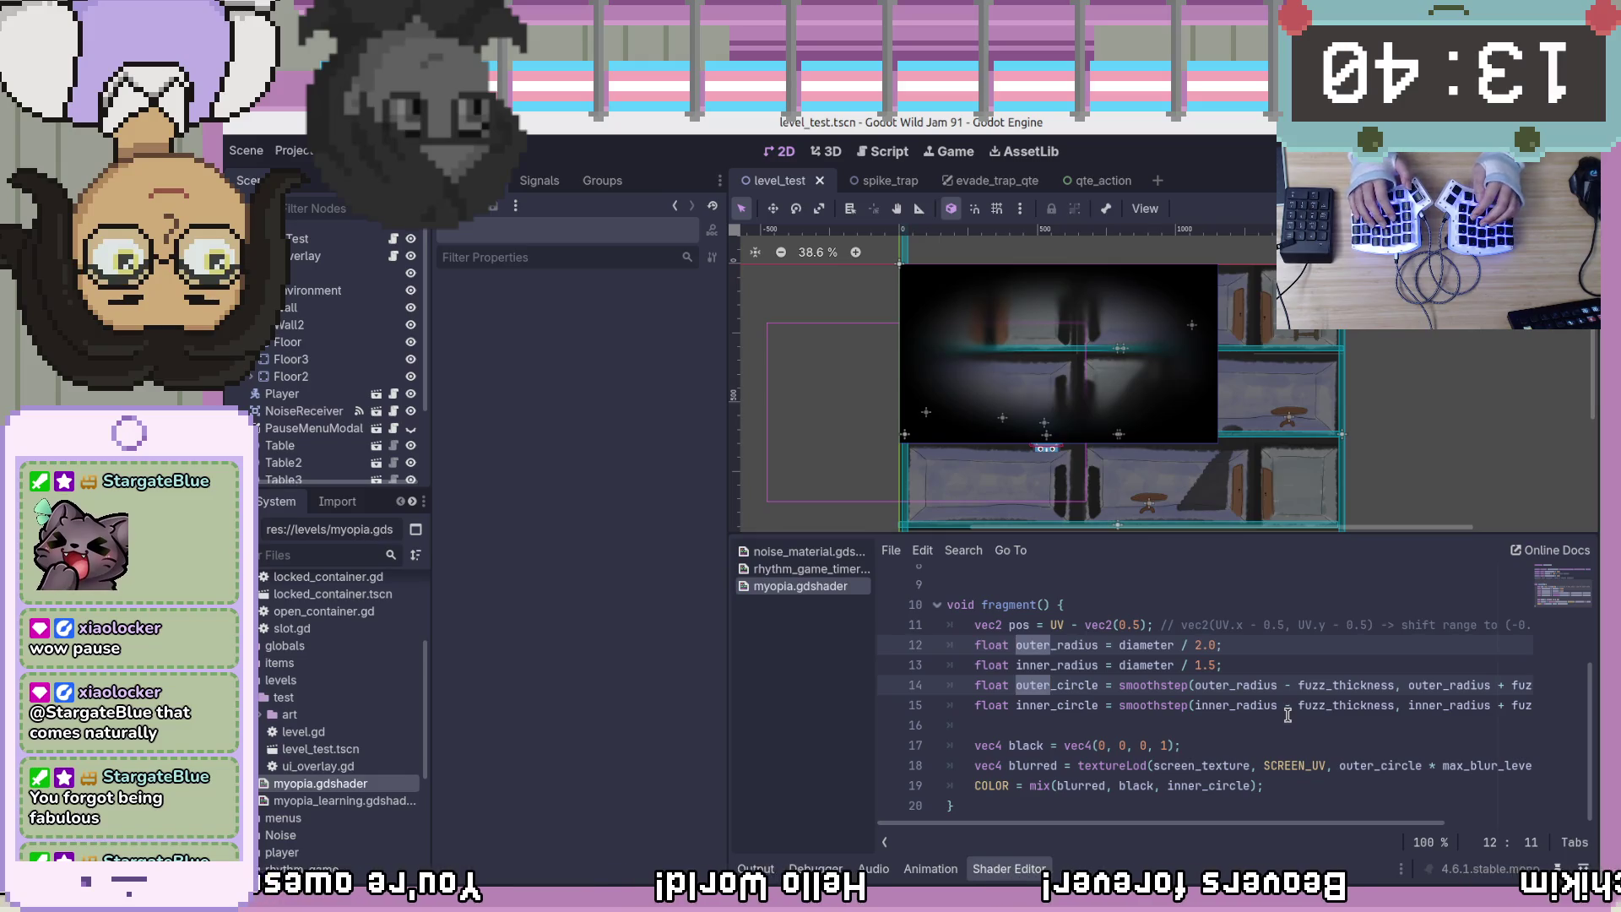
pyautogui.hotkey('ctrl', 'd')
pyautogui.hotkey('ctrl', 'd')
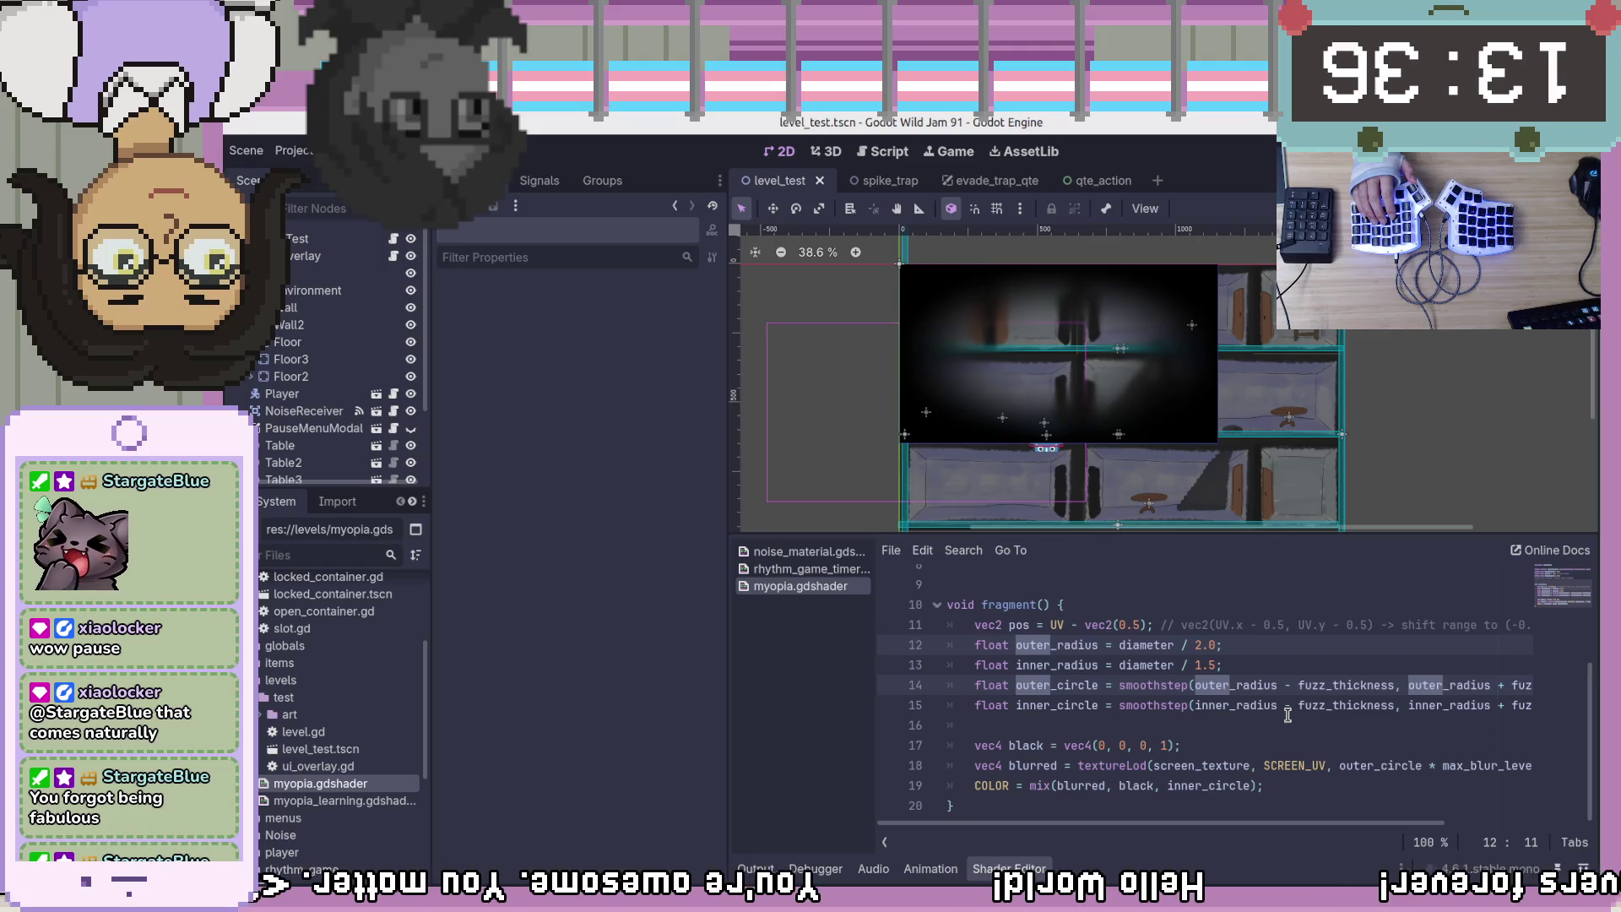
pyautogui.write('blur')
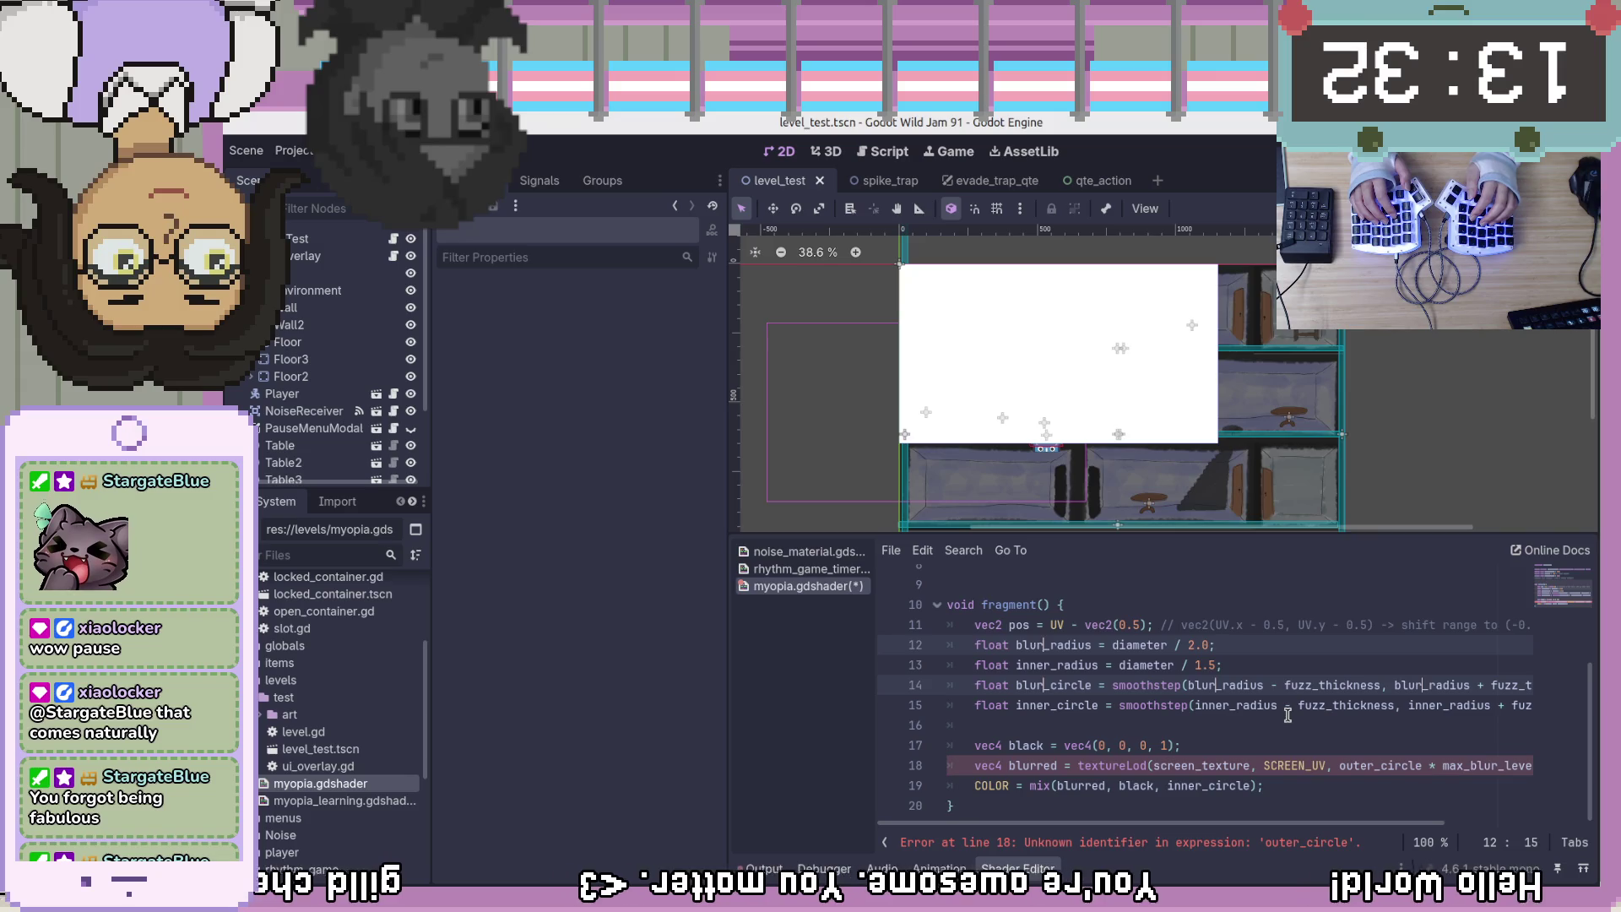
# - Fix the mistyped blud_circle to blur_circle and save the shader
pyautogui.press('Escape')
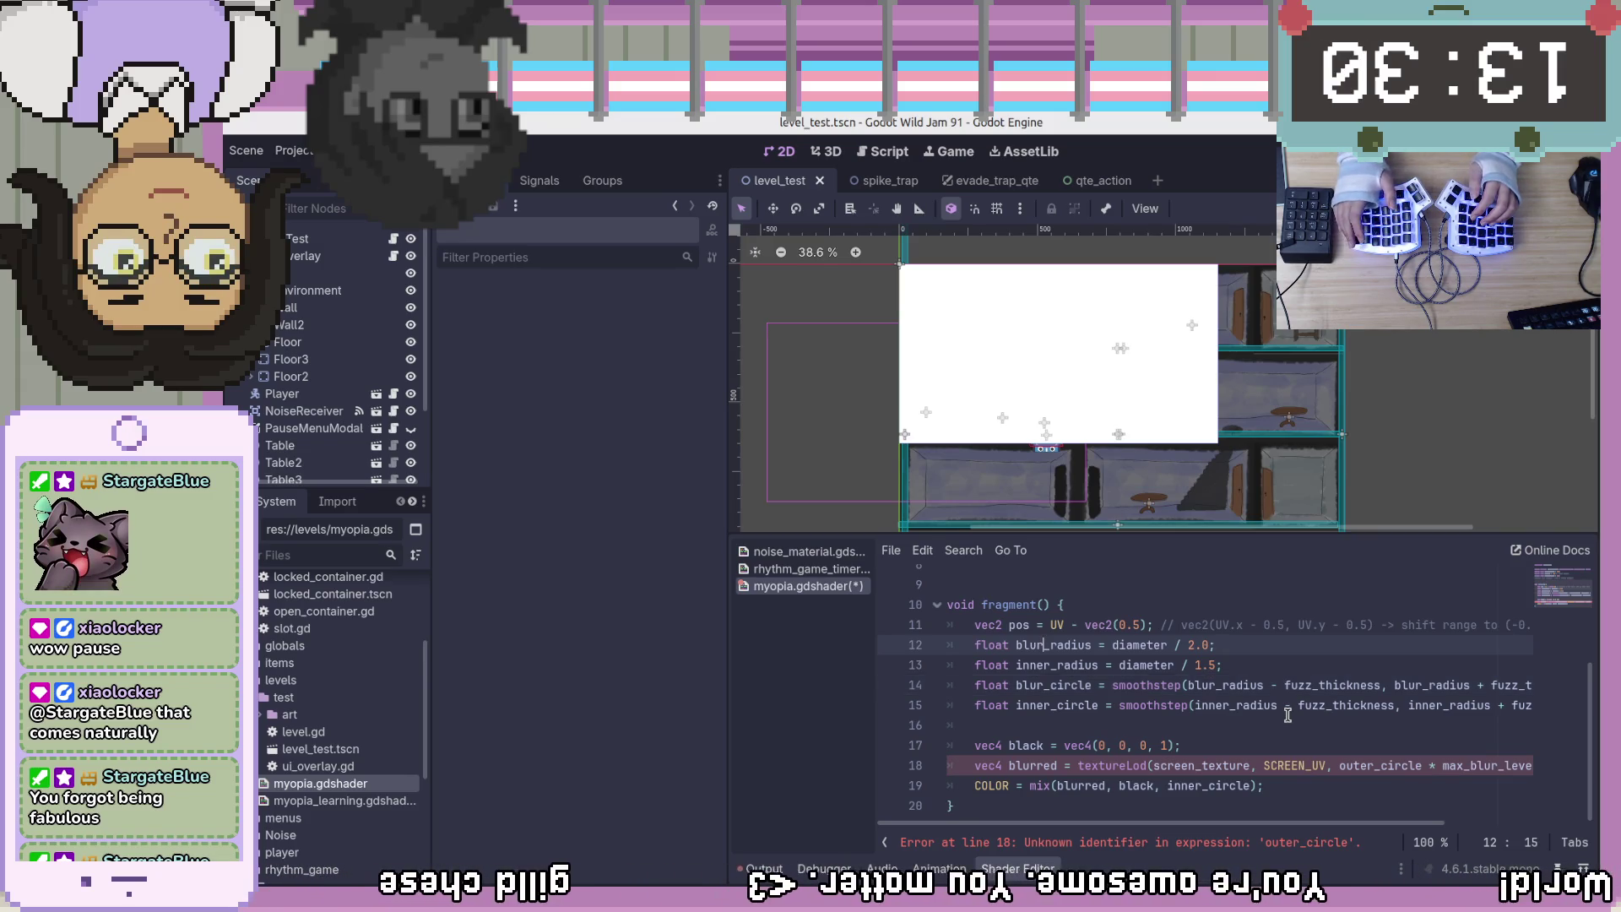
pyautogui.press('Down')
pyautogui.press('Down')
pyautogui.press('Down')
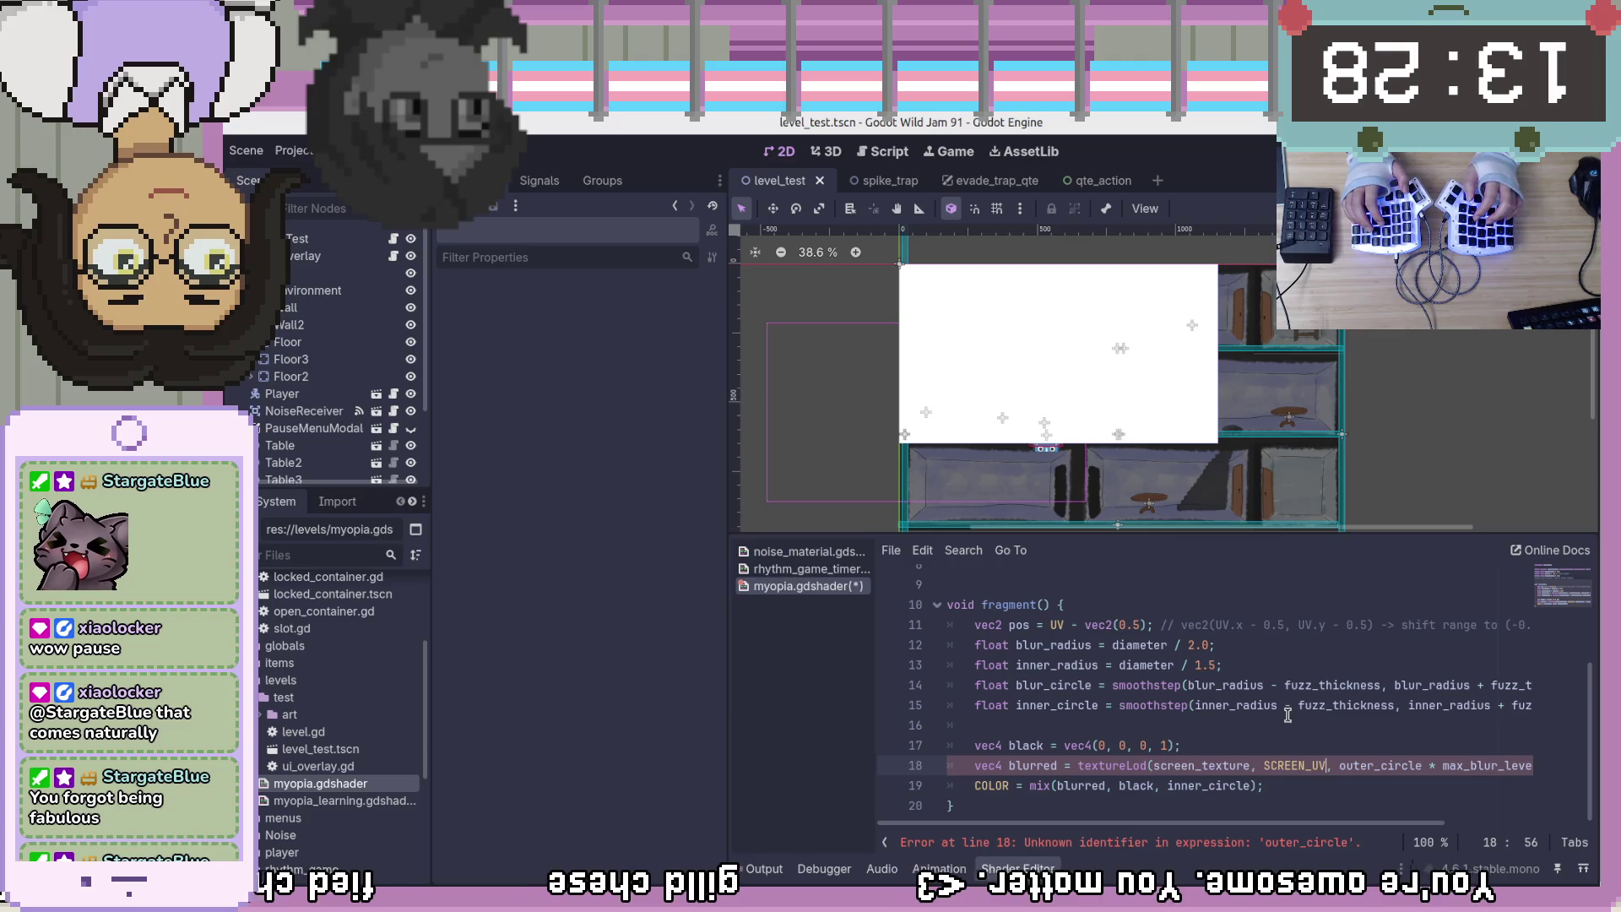
pyautogui.press('Right')
pyautogui.press('Right')
pyautogui.hotkey('shift', 'Right')
pyautogui.hotkey('shift', 'Right')
pyautogui.hotkey('shift', 'Right')
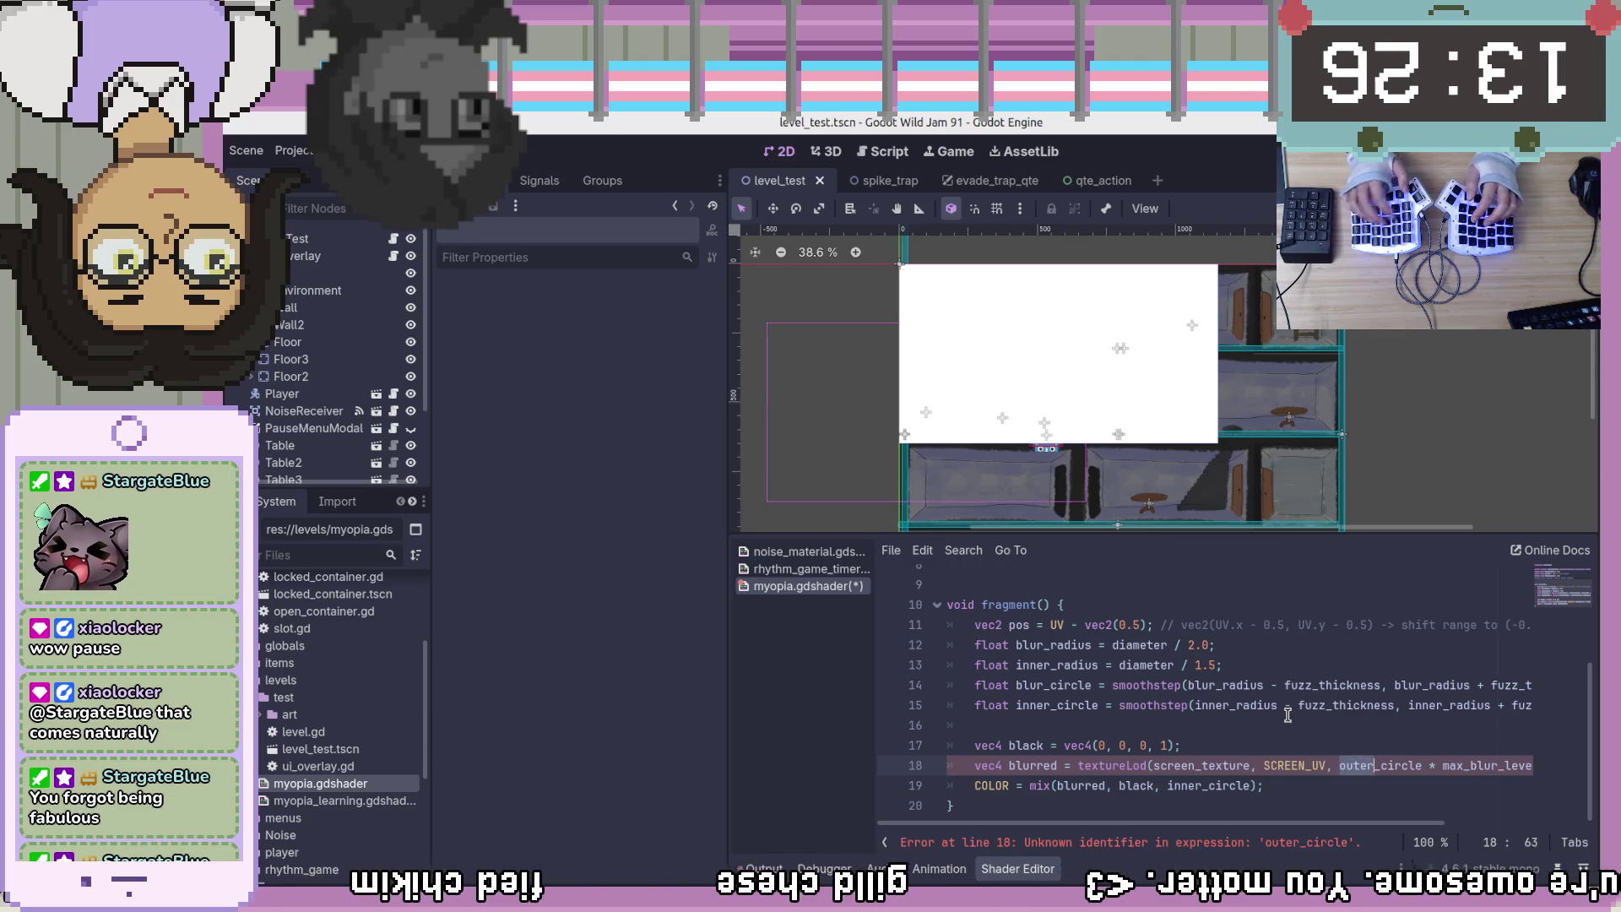
pyautogui.press('BackSpace')
pyautogui.write('r')
pyautogui.hotkey('ctrl', 's')
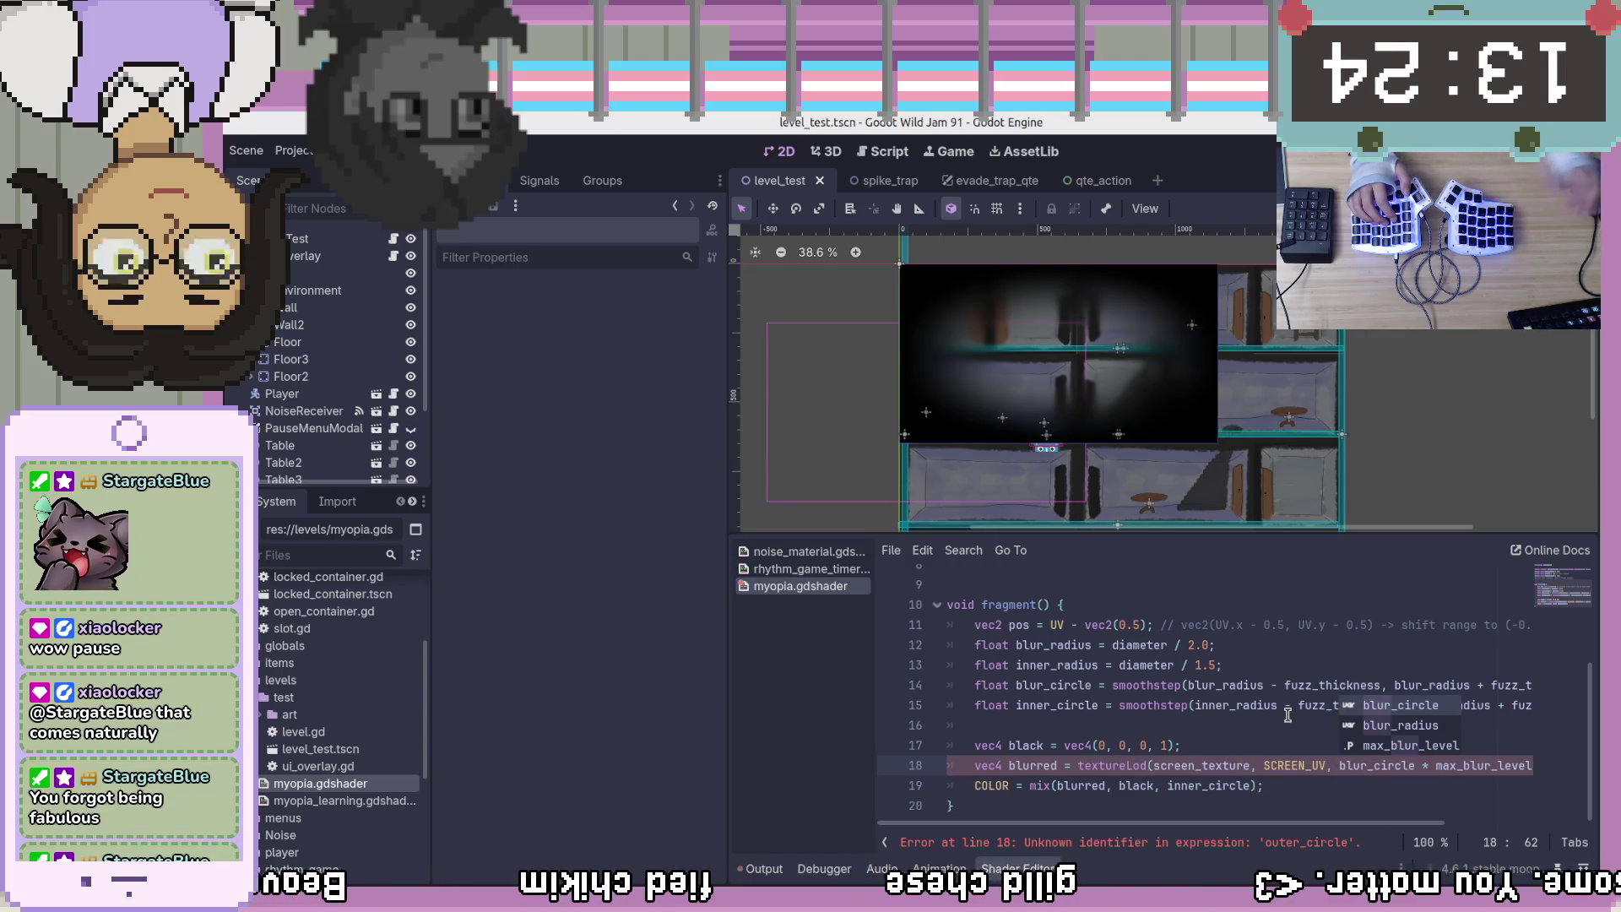
pyautogui.click(1184, 730)
# - Rename inner_radius and inner_circle to dark_radius and dark_circle, then save
pyautogui.click(1019, 666)
pyautogui.doubleClick(1020, 665)
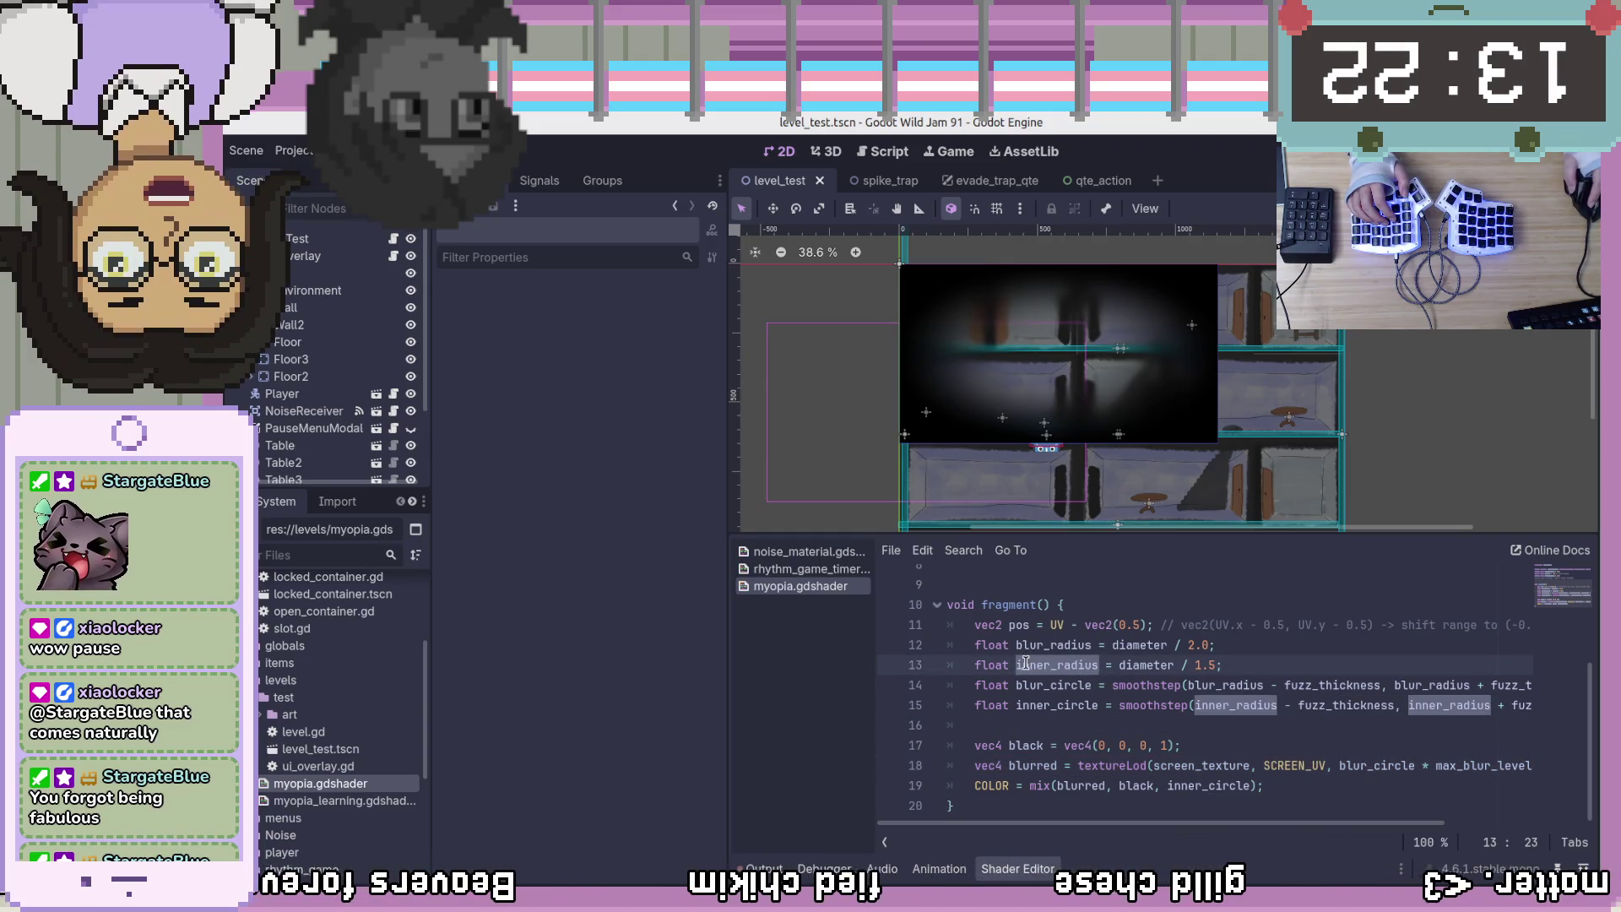
pyautogui.click(1020, 665)
pyautogui.doubleClick(1020, 665)
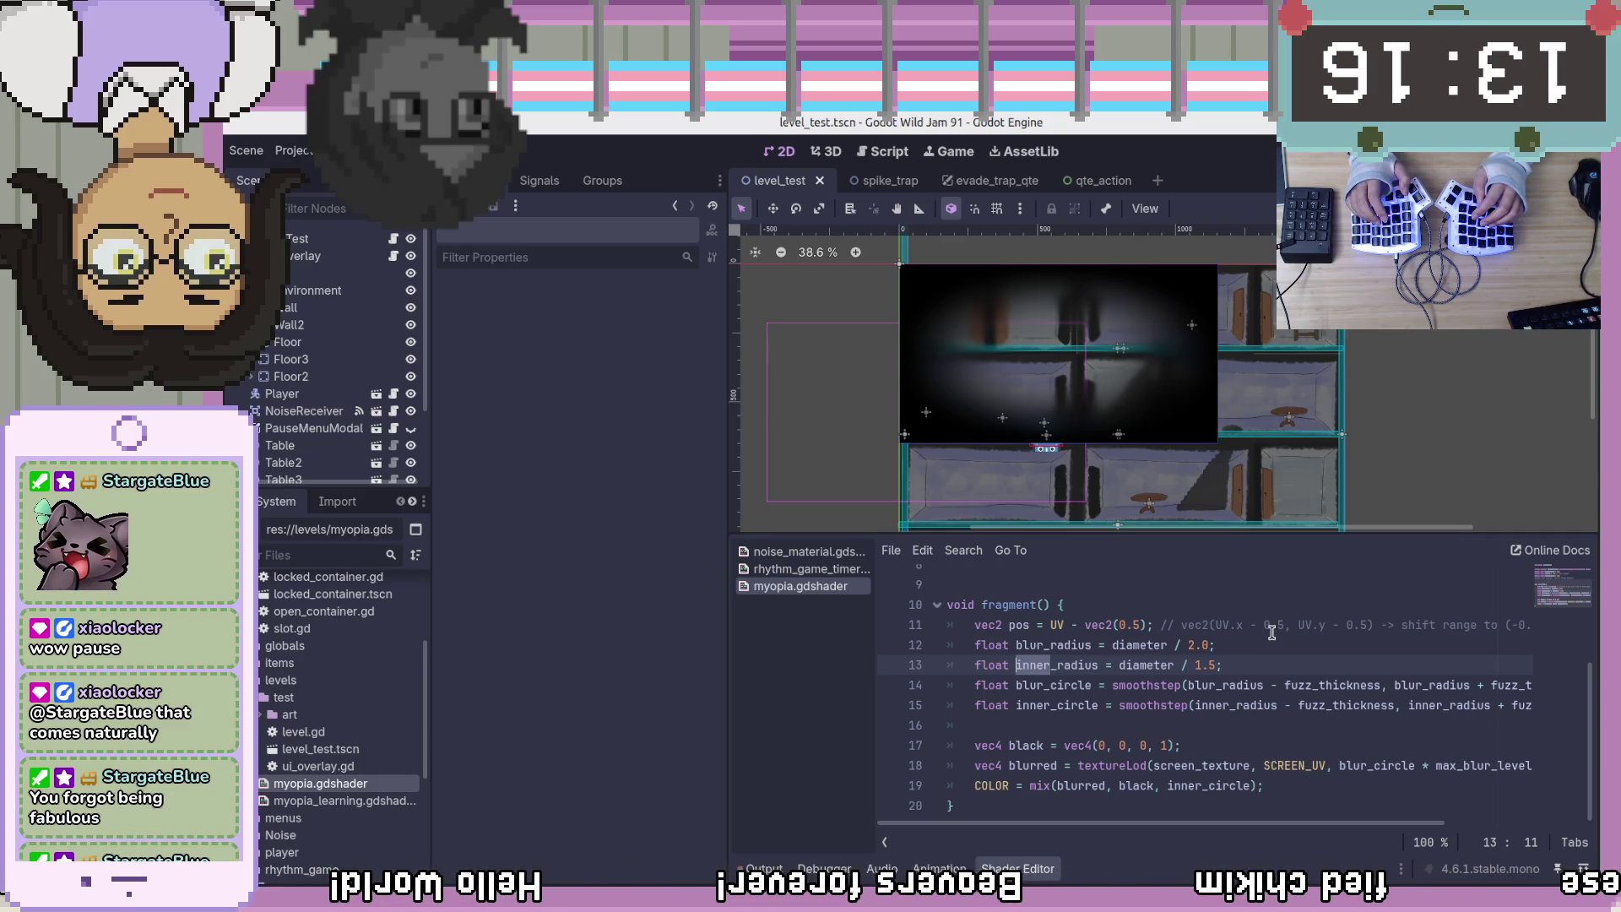
pyautogui.hotkey('ctrl', 'd')
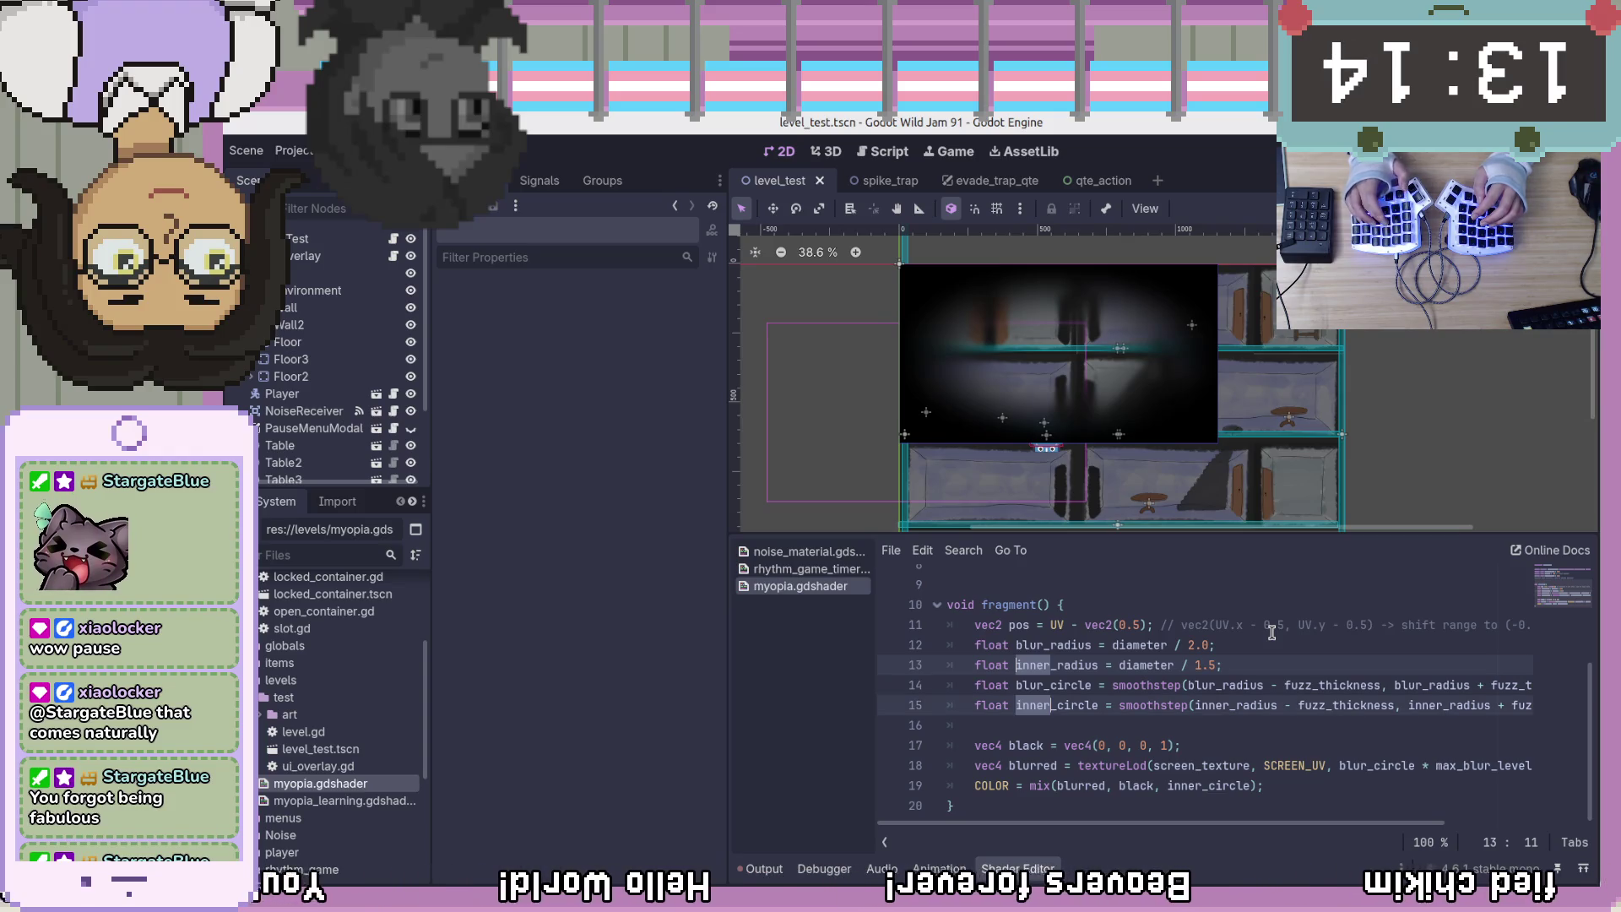
pyautogui.hotkey('ctrl', 'd')
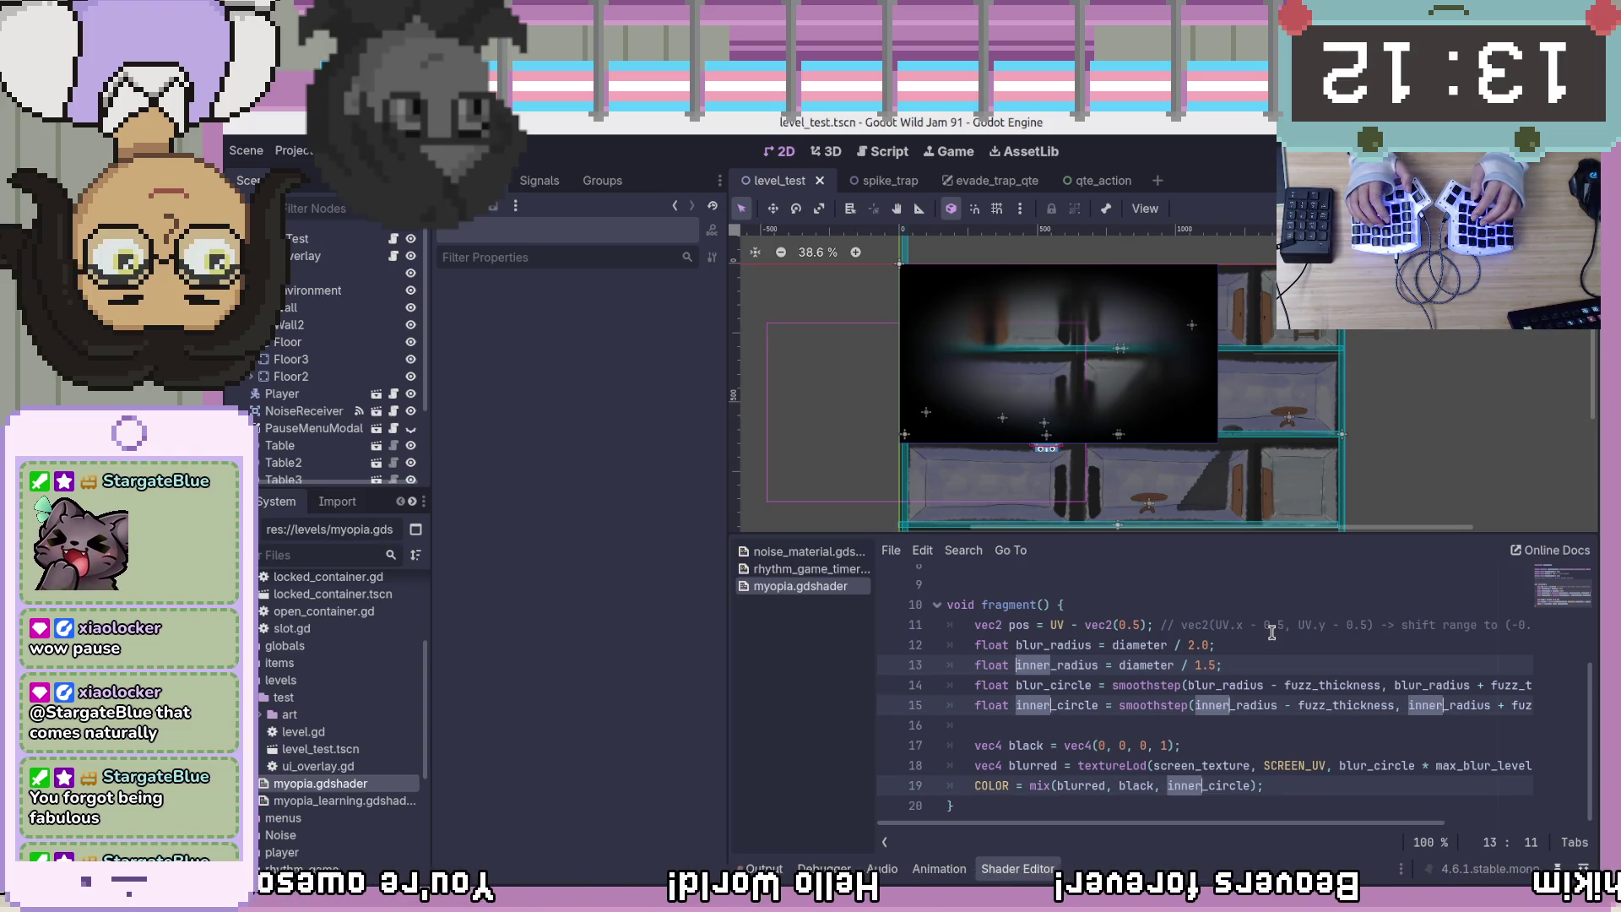
pyautogui.write('dark')
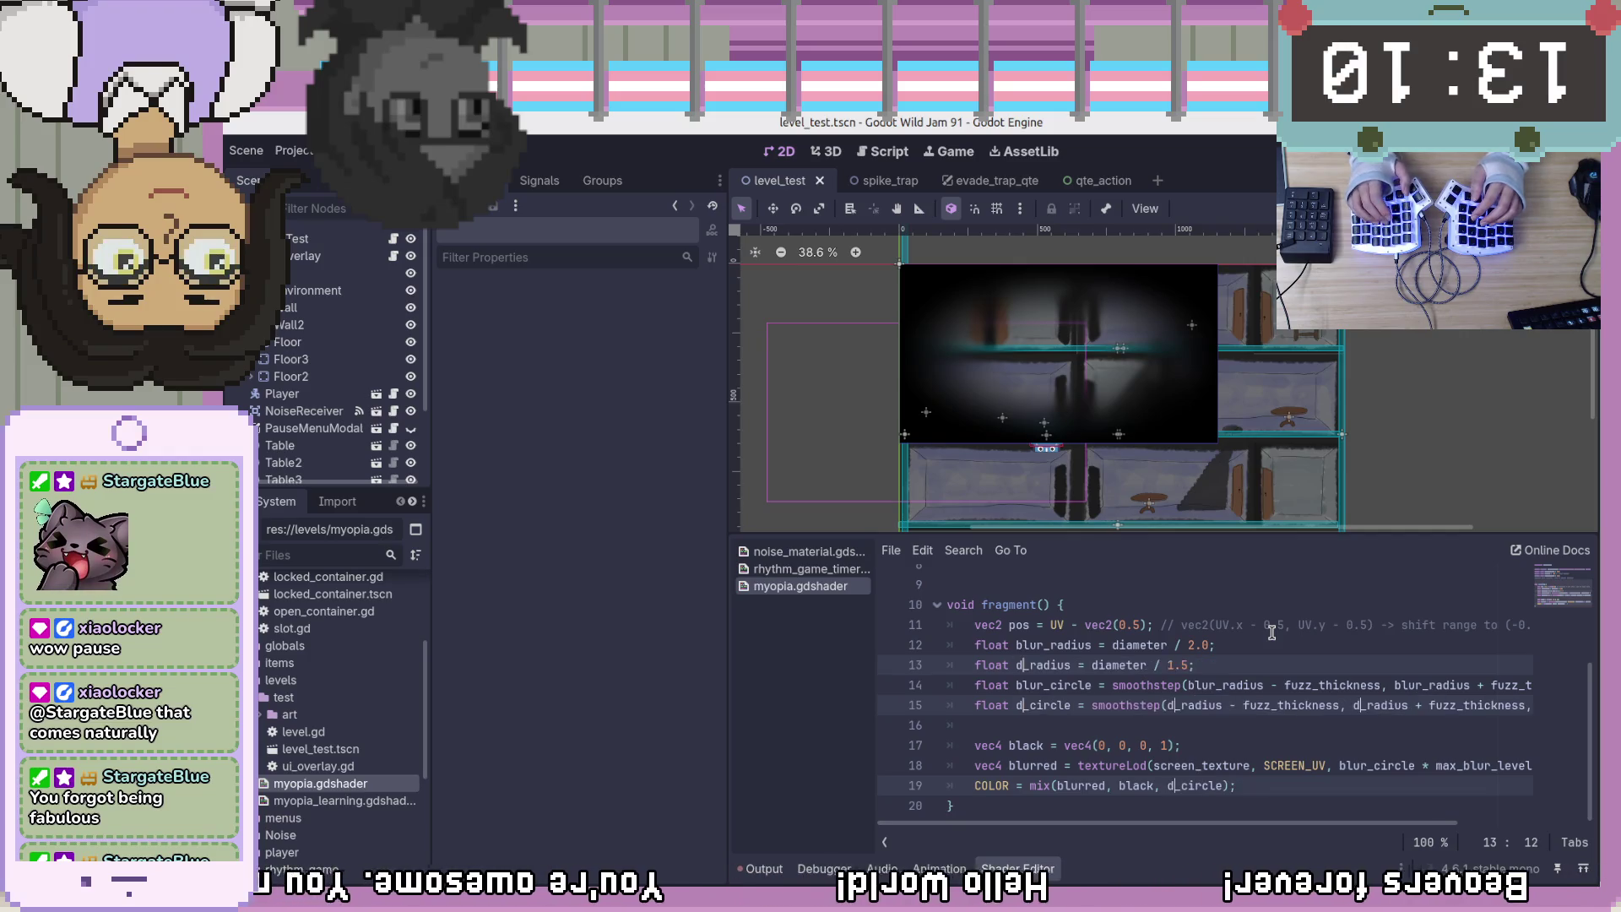
pyautogui.hotkey('ctrl', 's')
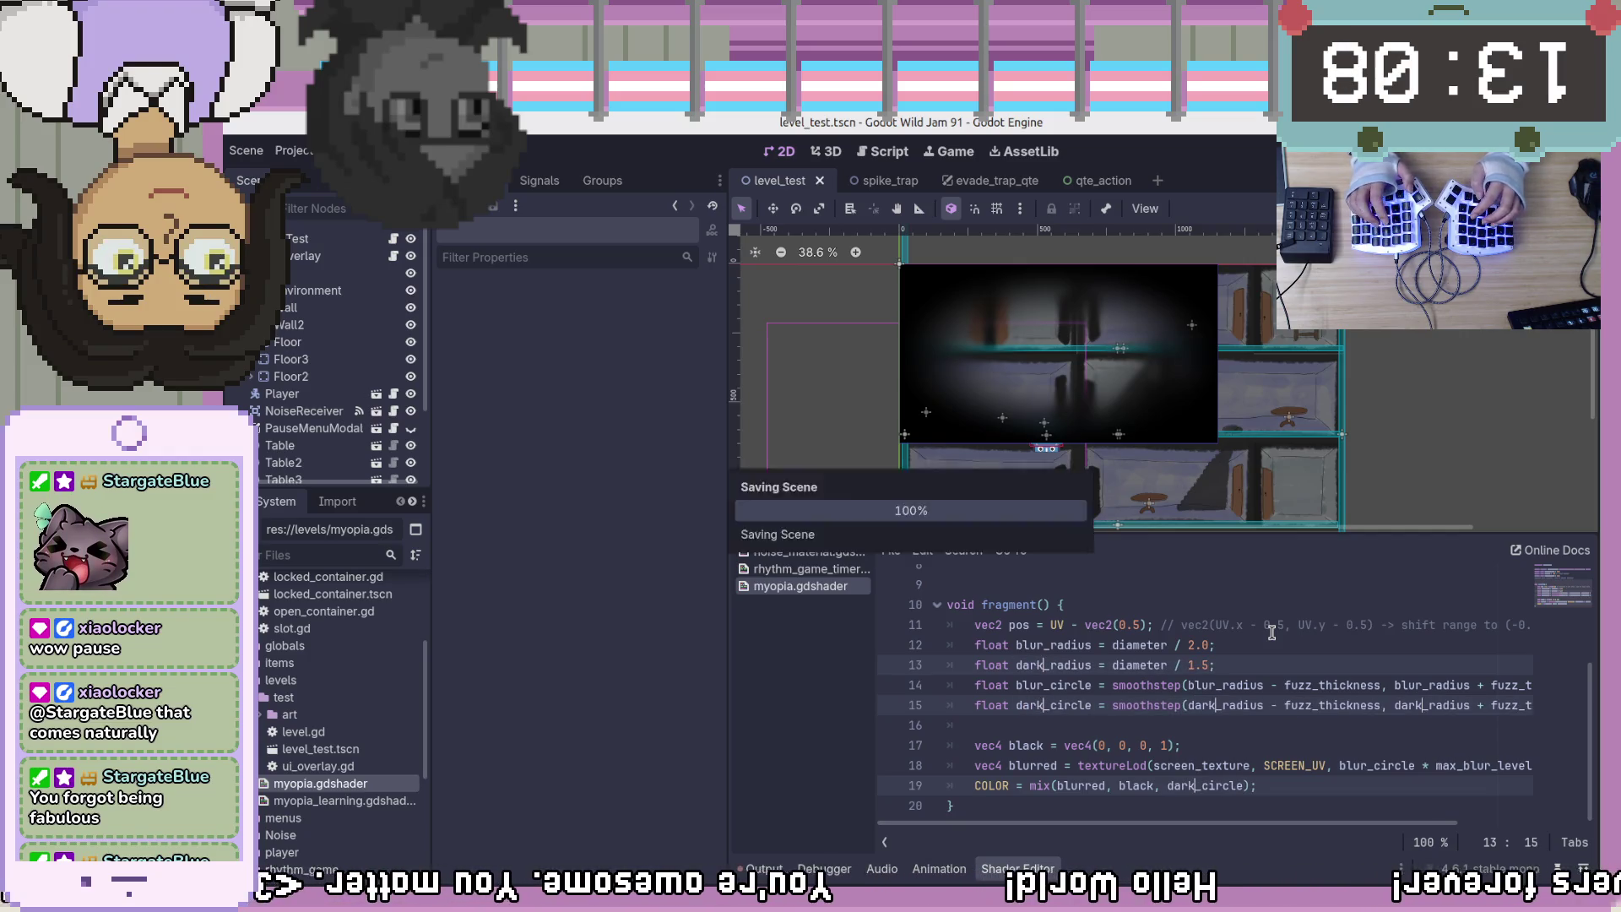
pyautogui.click(1299, 686)
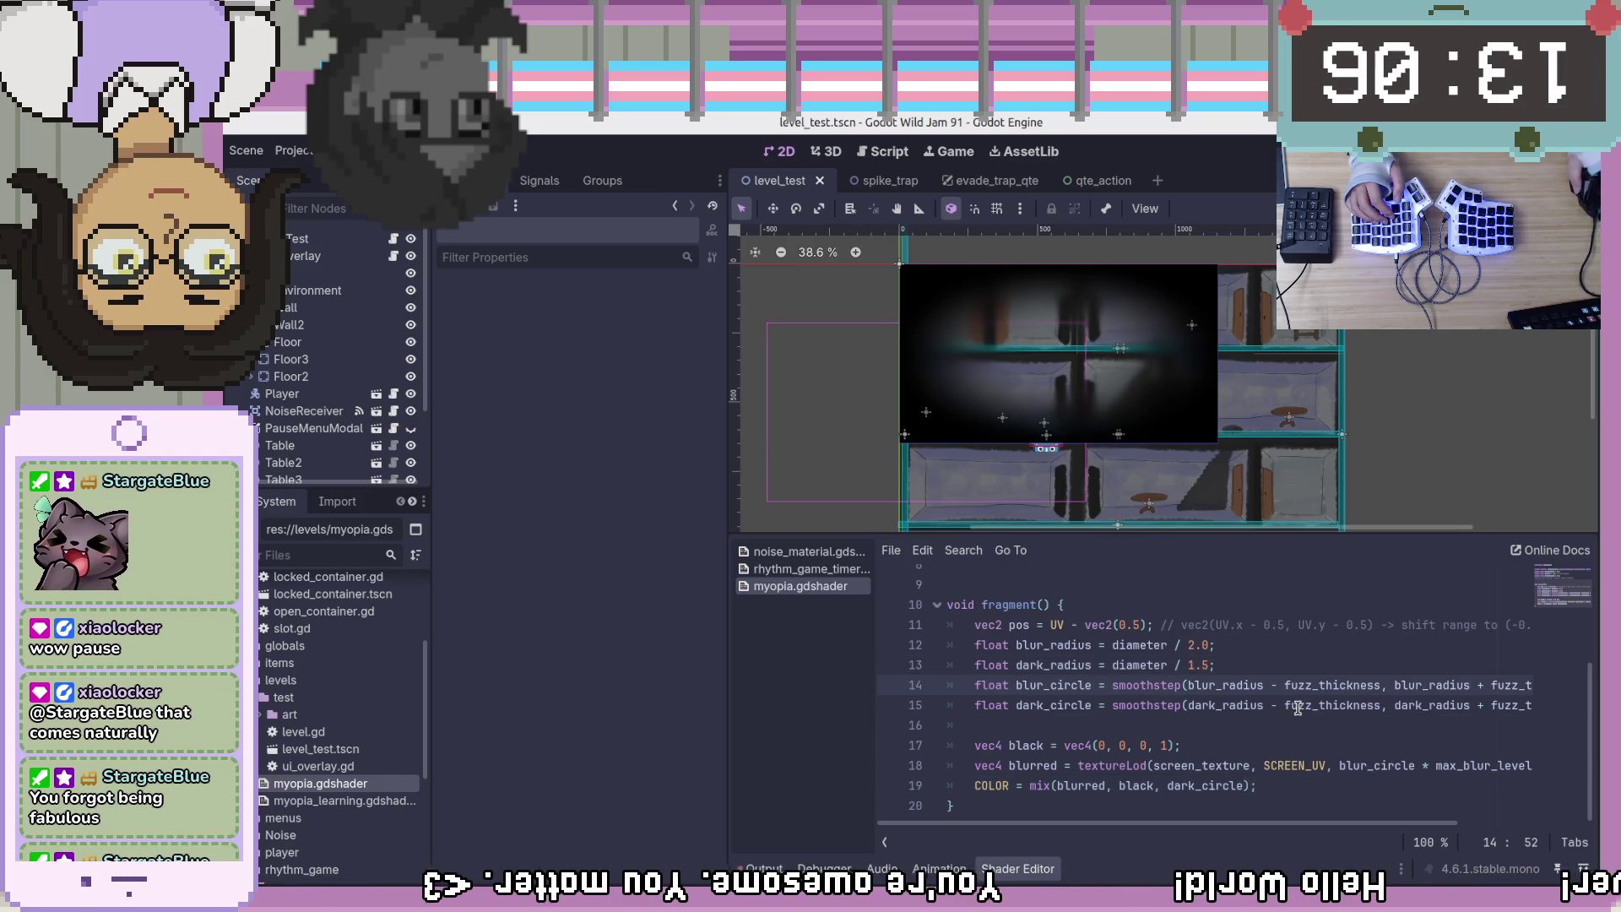
pyautogui.click(1331, 765)
pyautogui.click(1340, 778)
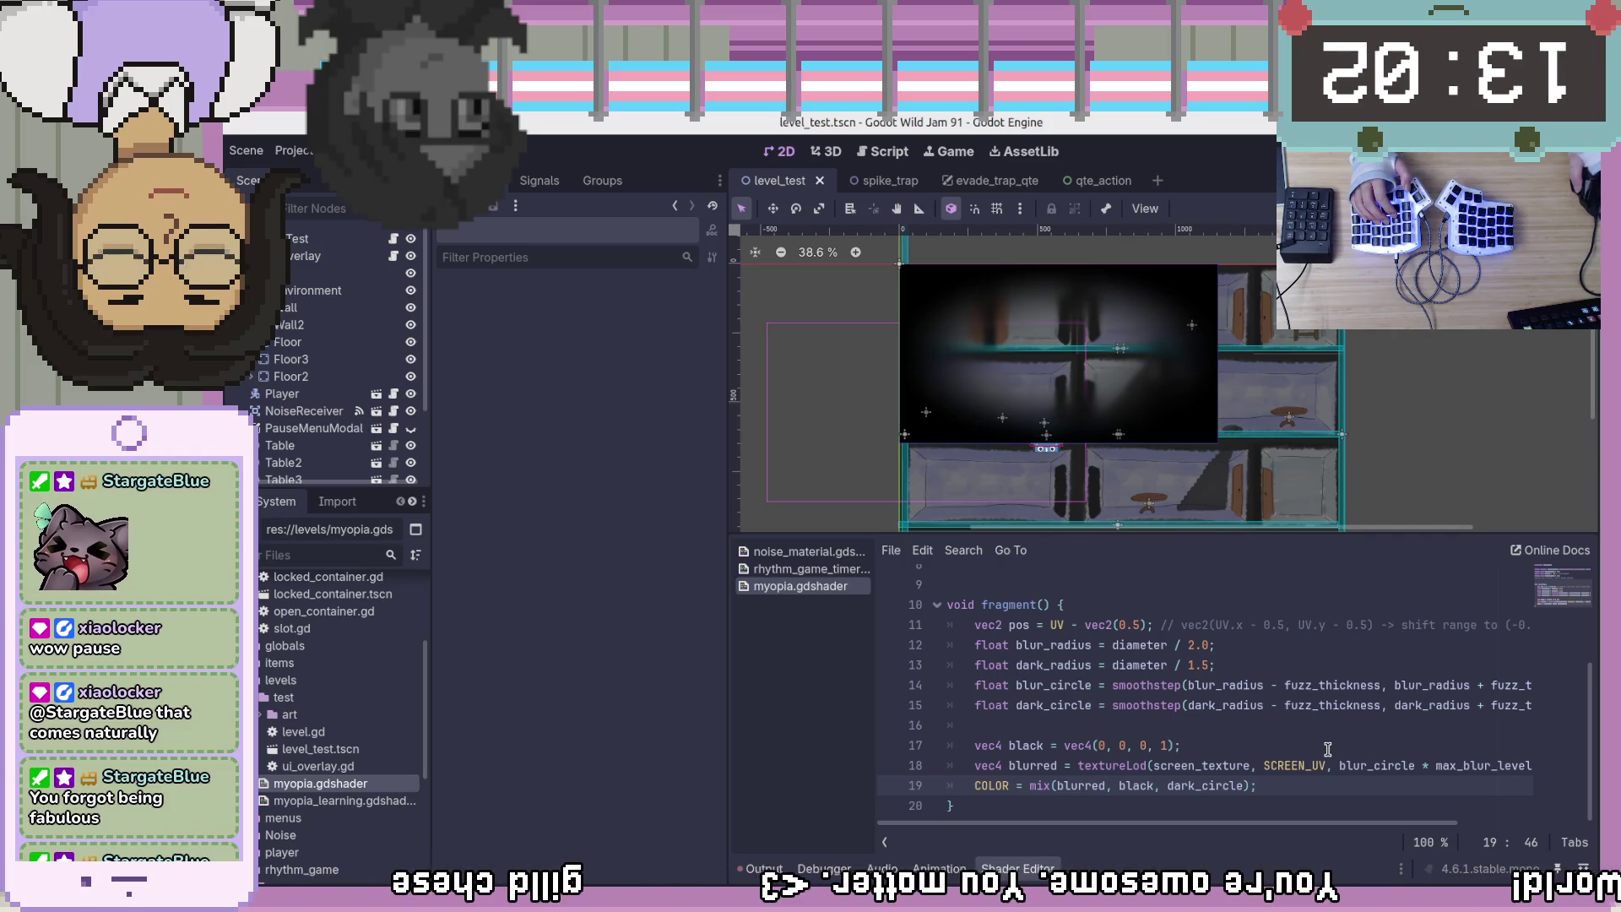
pyautogui.click(1344, 728)
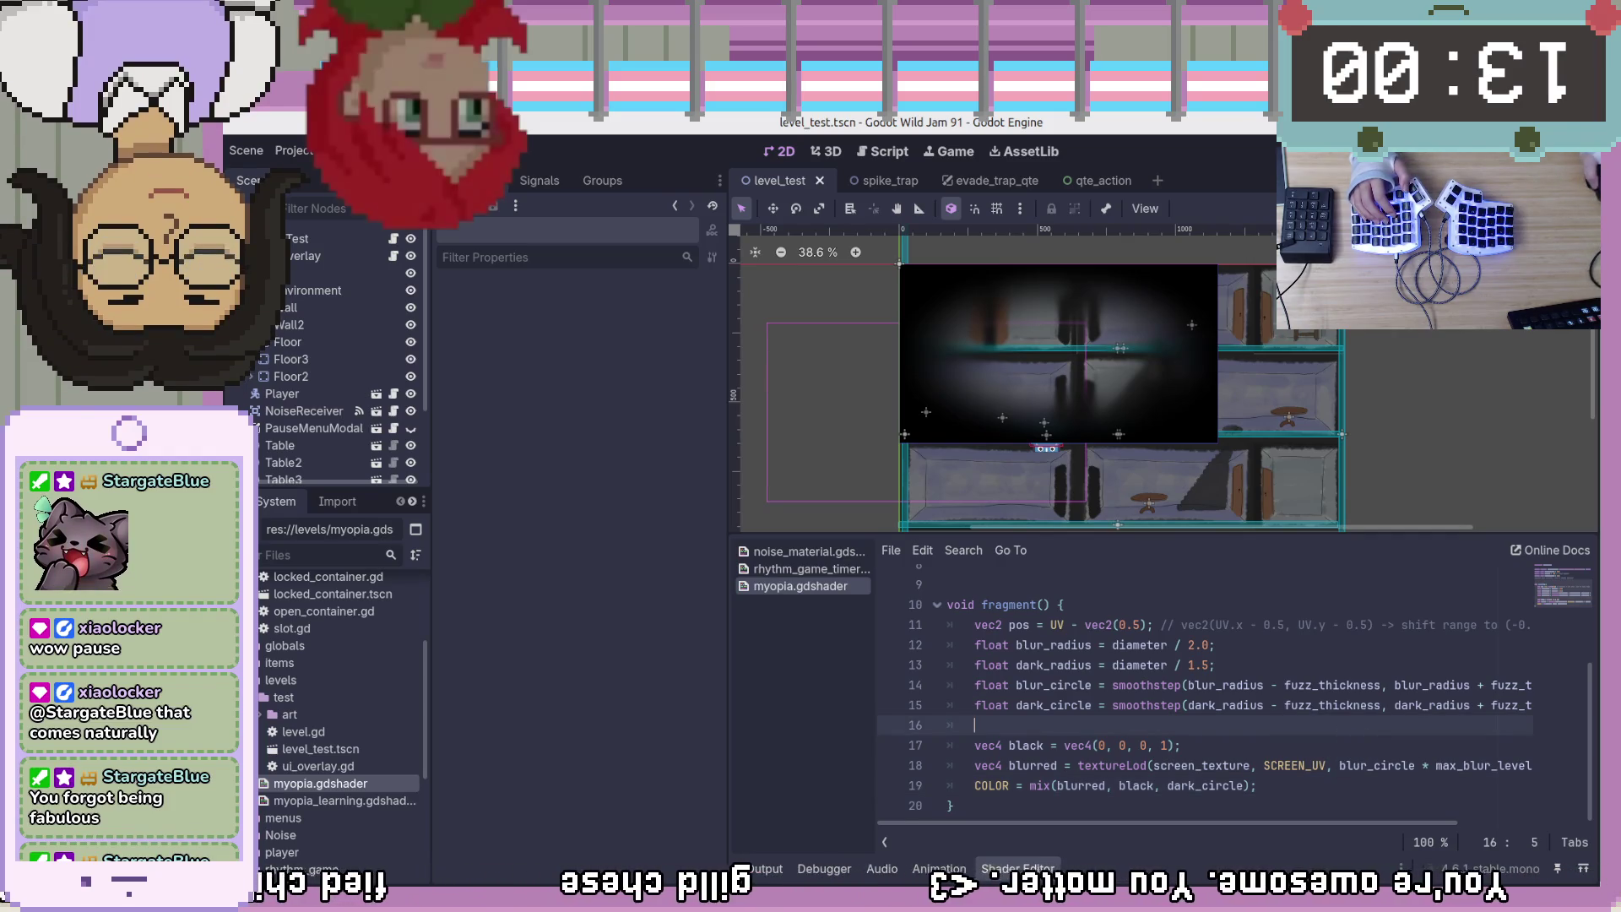
pyautogui.click(1308, 742)
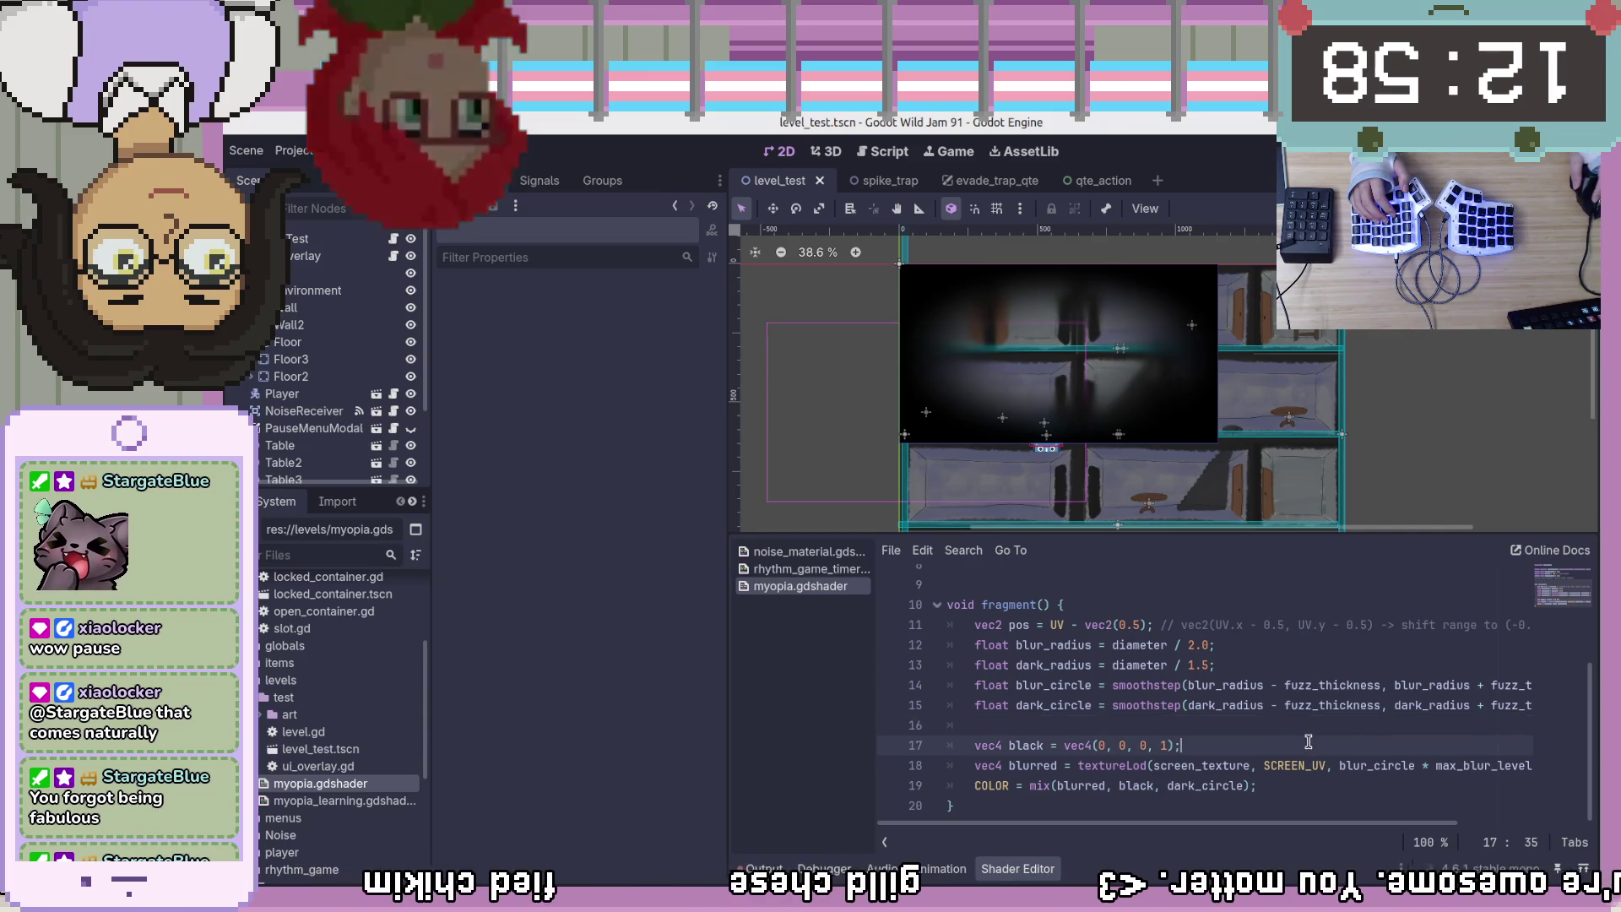
pyautogui.moveTo(1345, 823)
pyautogui.mouseDown()
pyautogui.moveTo(1467, 827)
pyautogui.moveTo(1347, 825)
pyautogui.mouseUp()
pyautogui.click(1342, 722)
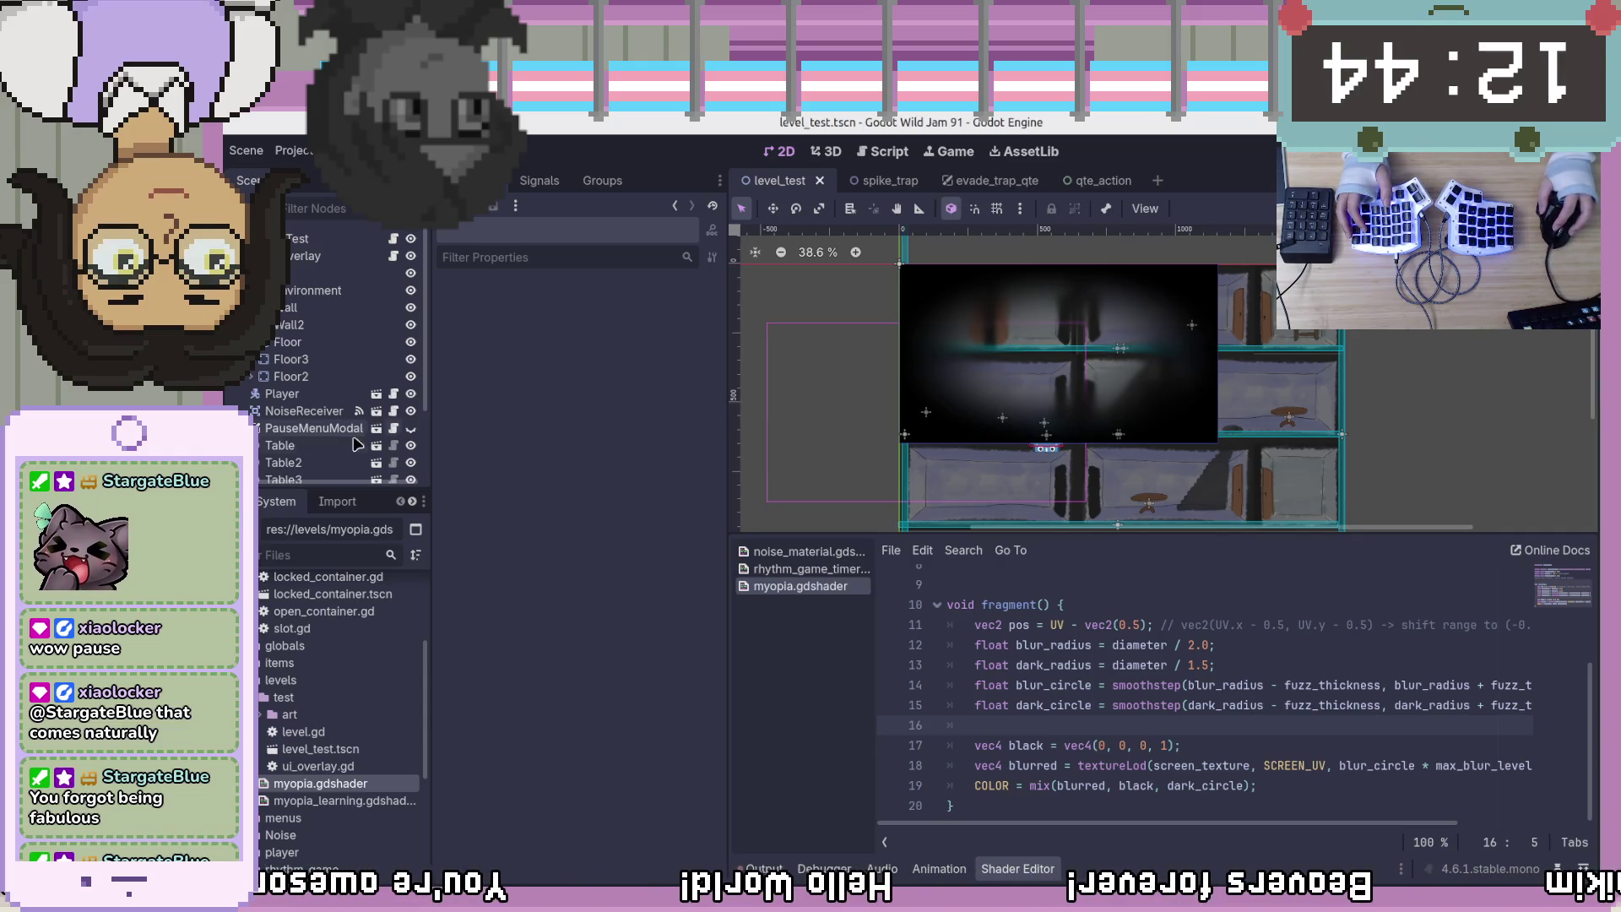
pyautogui.scroll(-3, 376, 441)
# - Select MyopiaCanvasLayer, open level.gd, and show the Output log with shader errors
pyautogui.click(309, 445)
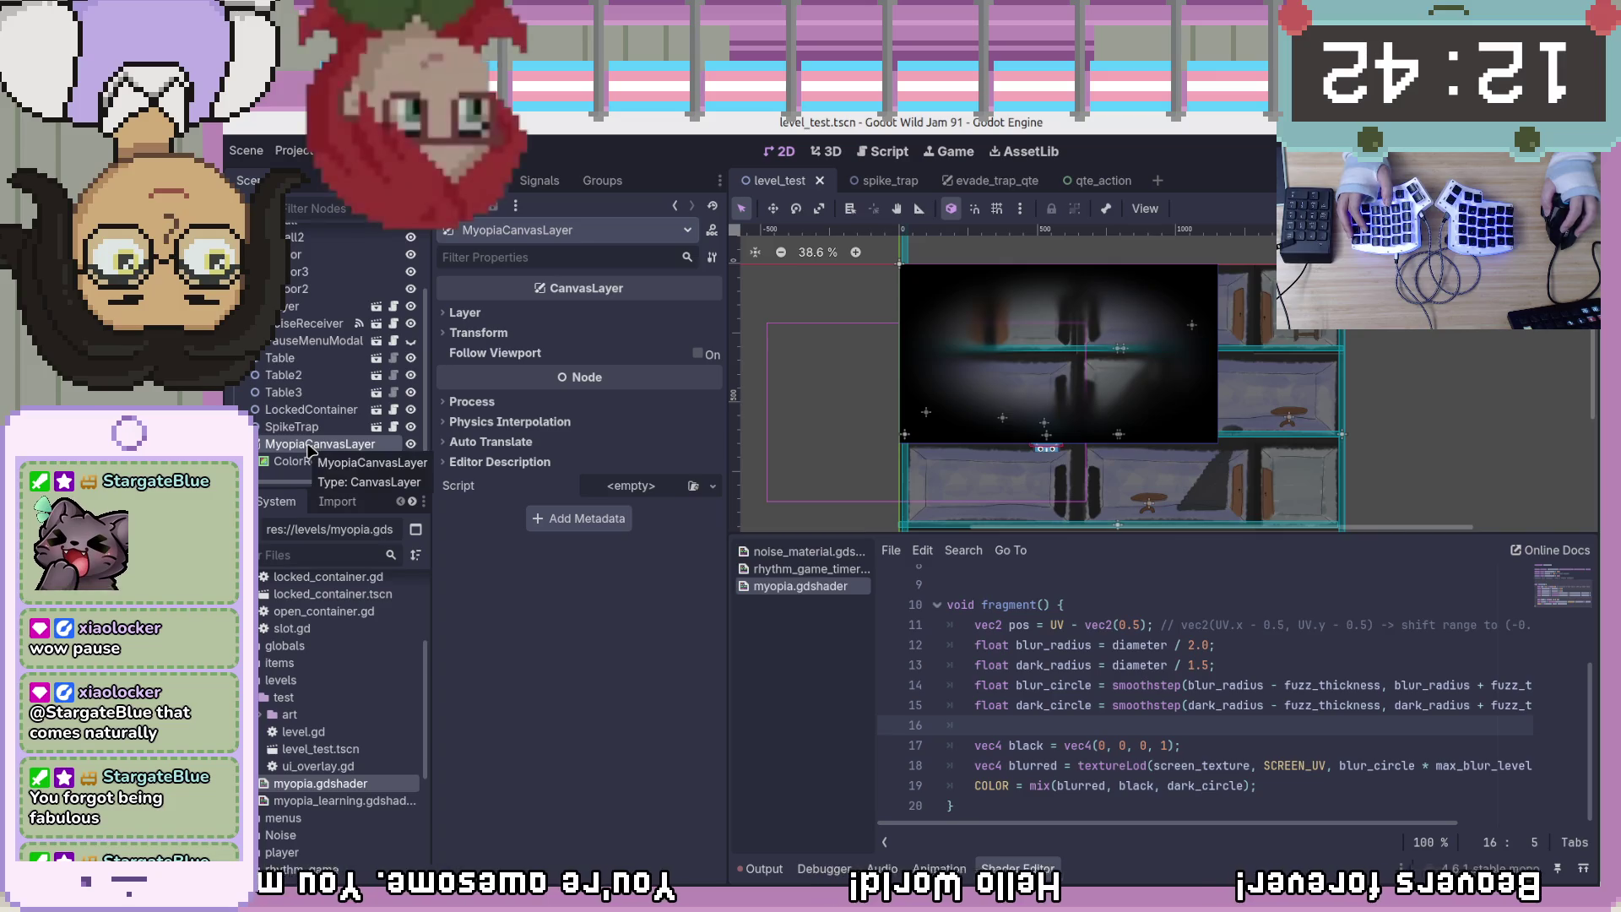
pyautogui.scroll(3, 321, 422)
pyautogui.click(393, 238)
pyautogui.scroll(10, 943, 467)
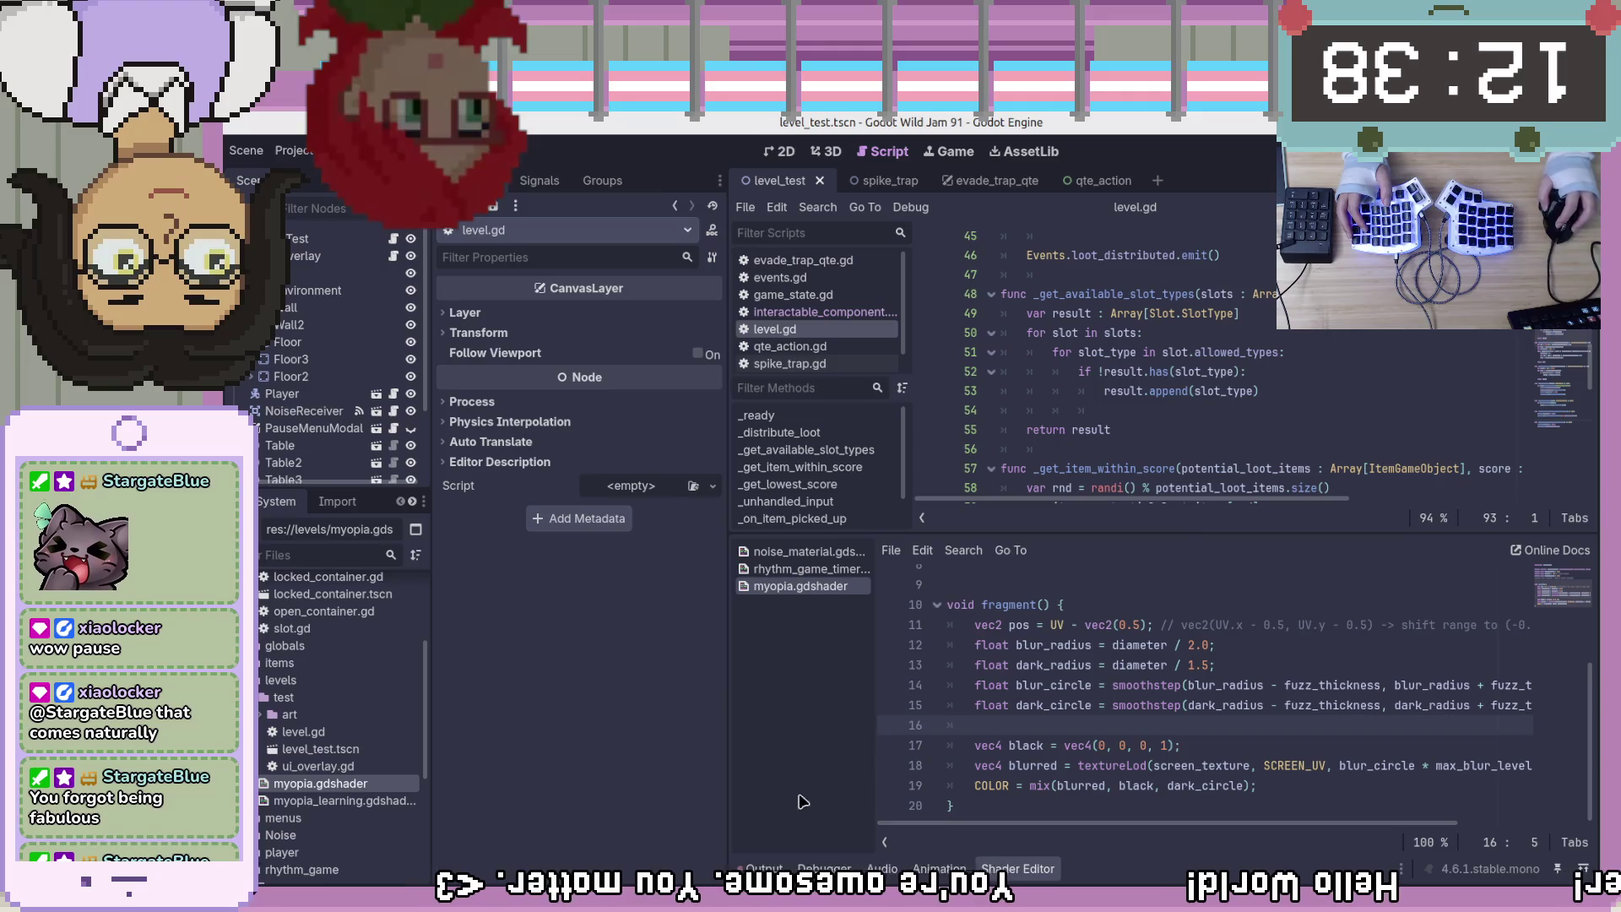
pyautogui.click(782, 866)
# - Jump from the Output error to the shader's dark_circle and dark_radius lines
pyautogui.moveTo(1172, 521); pyautogui.dragTo(1172, 615)
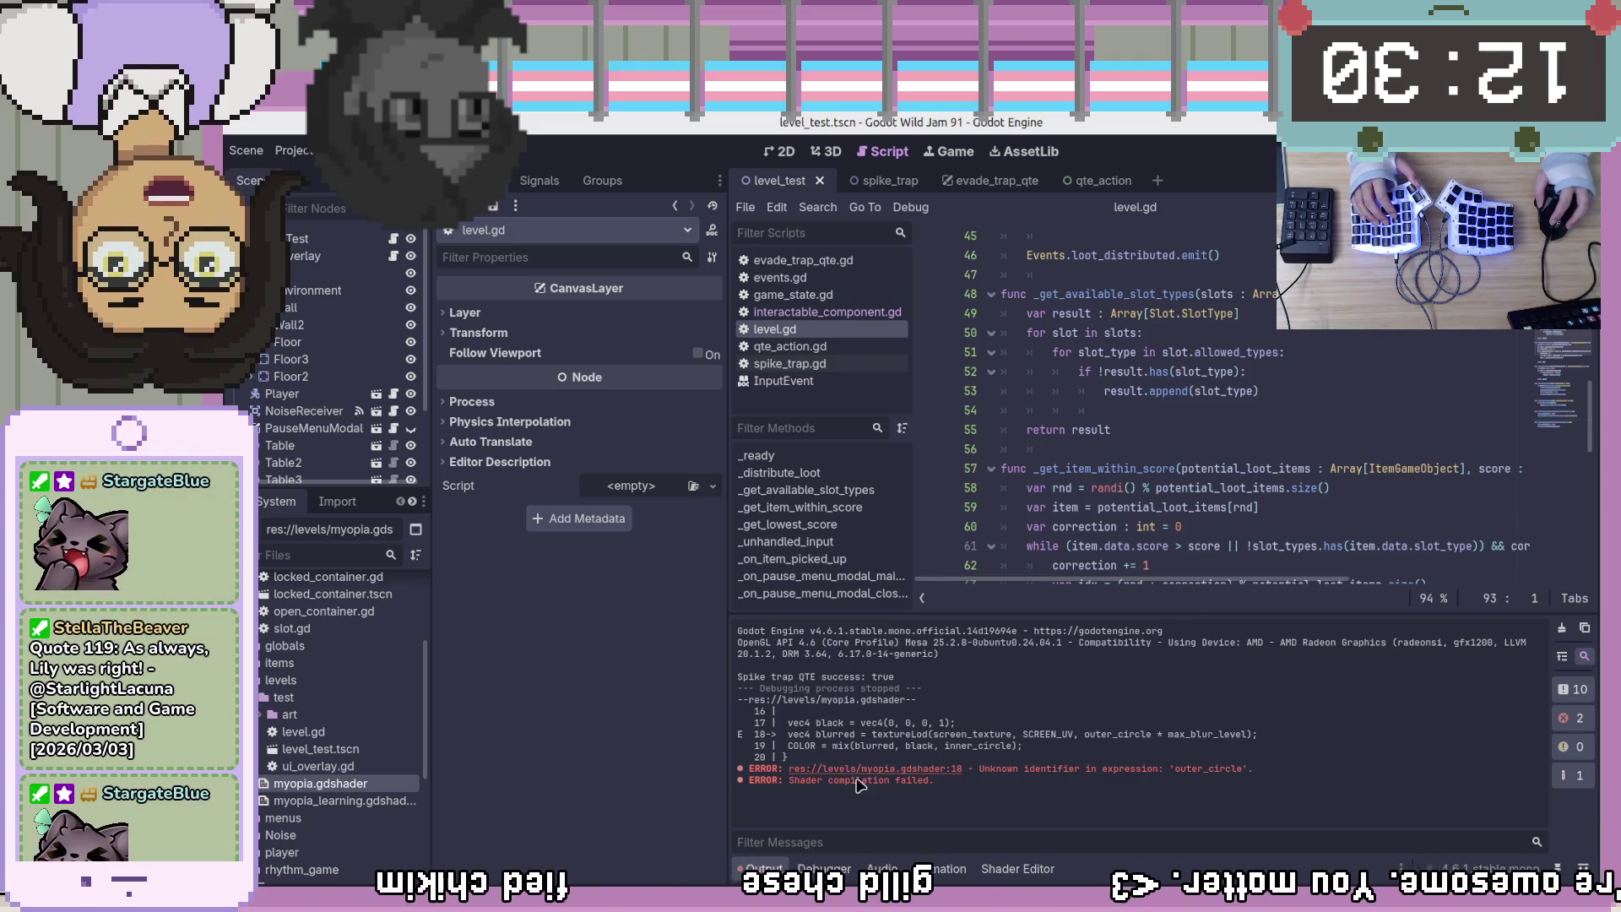
pyautogui.click(943, 769)
pyautogui.click(1190, 720)
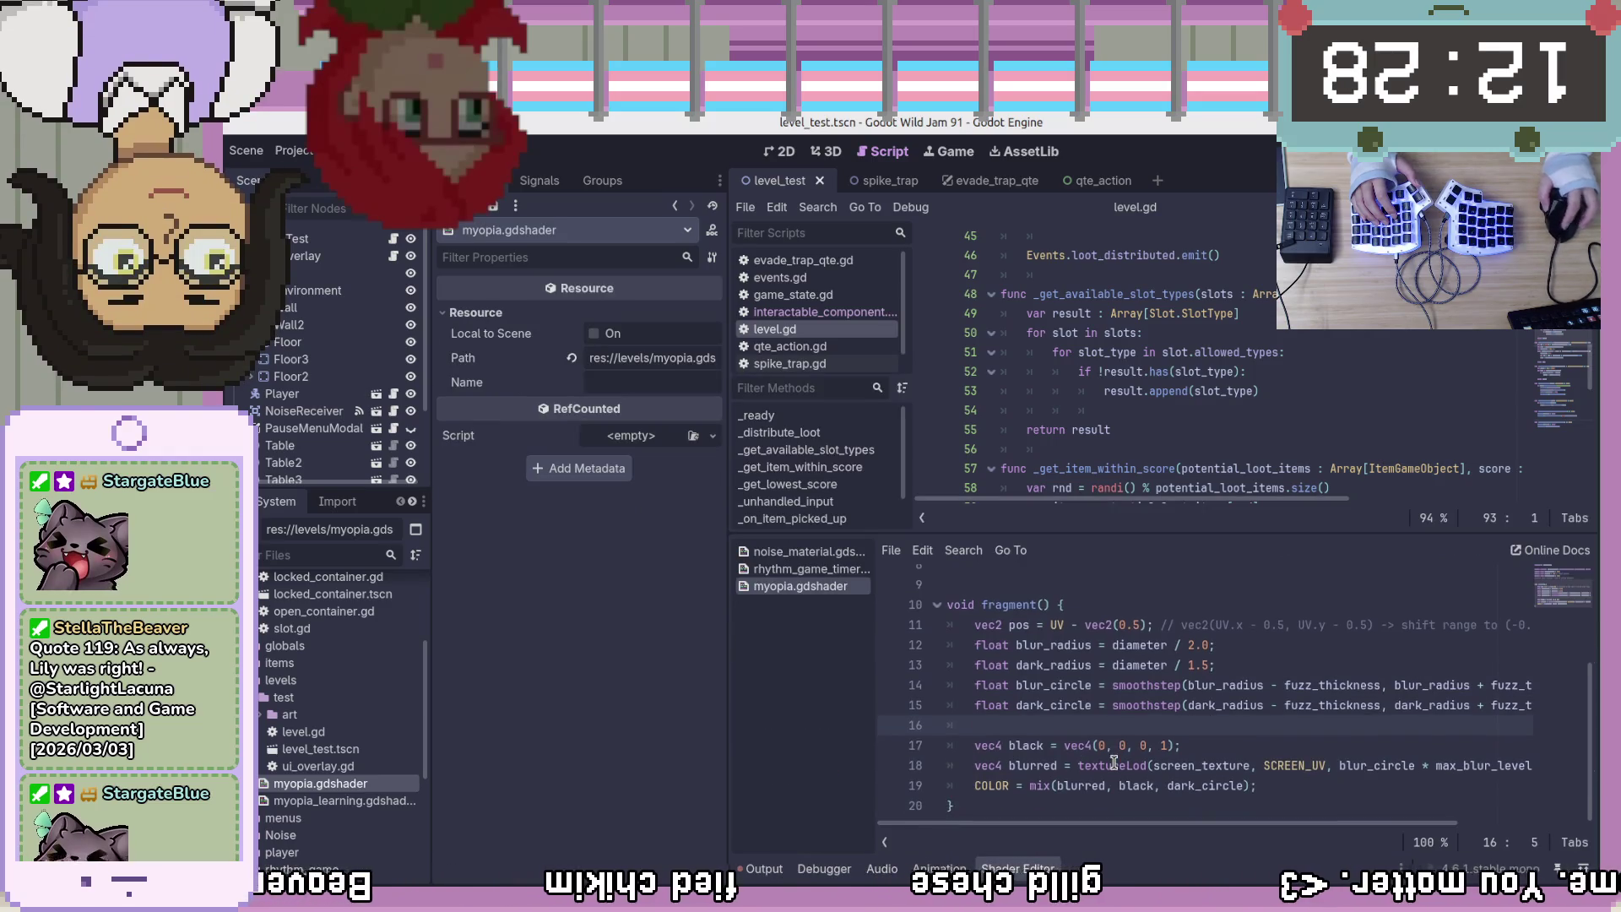
pyautogui.click(1298, 700)
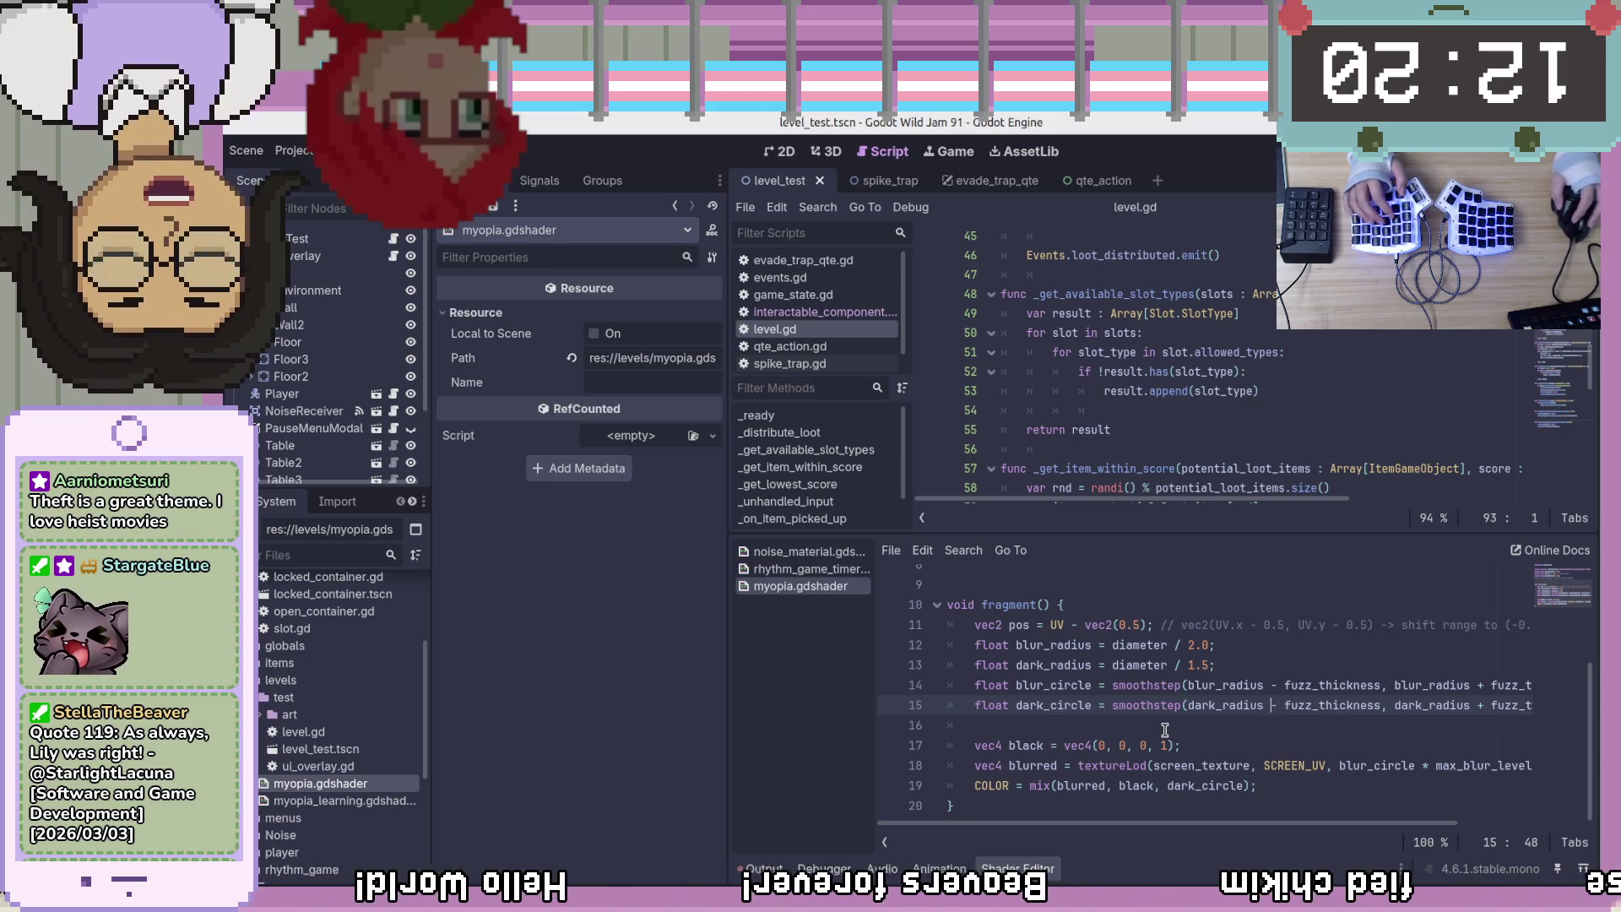
pyautogui.click(1164, 664)
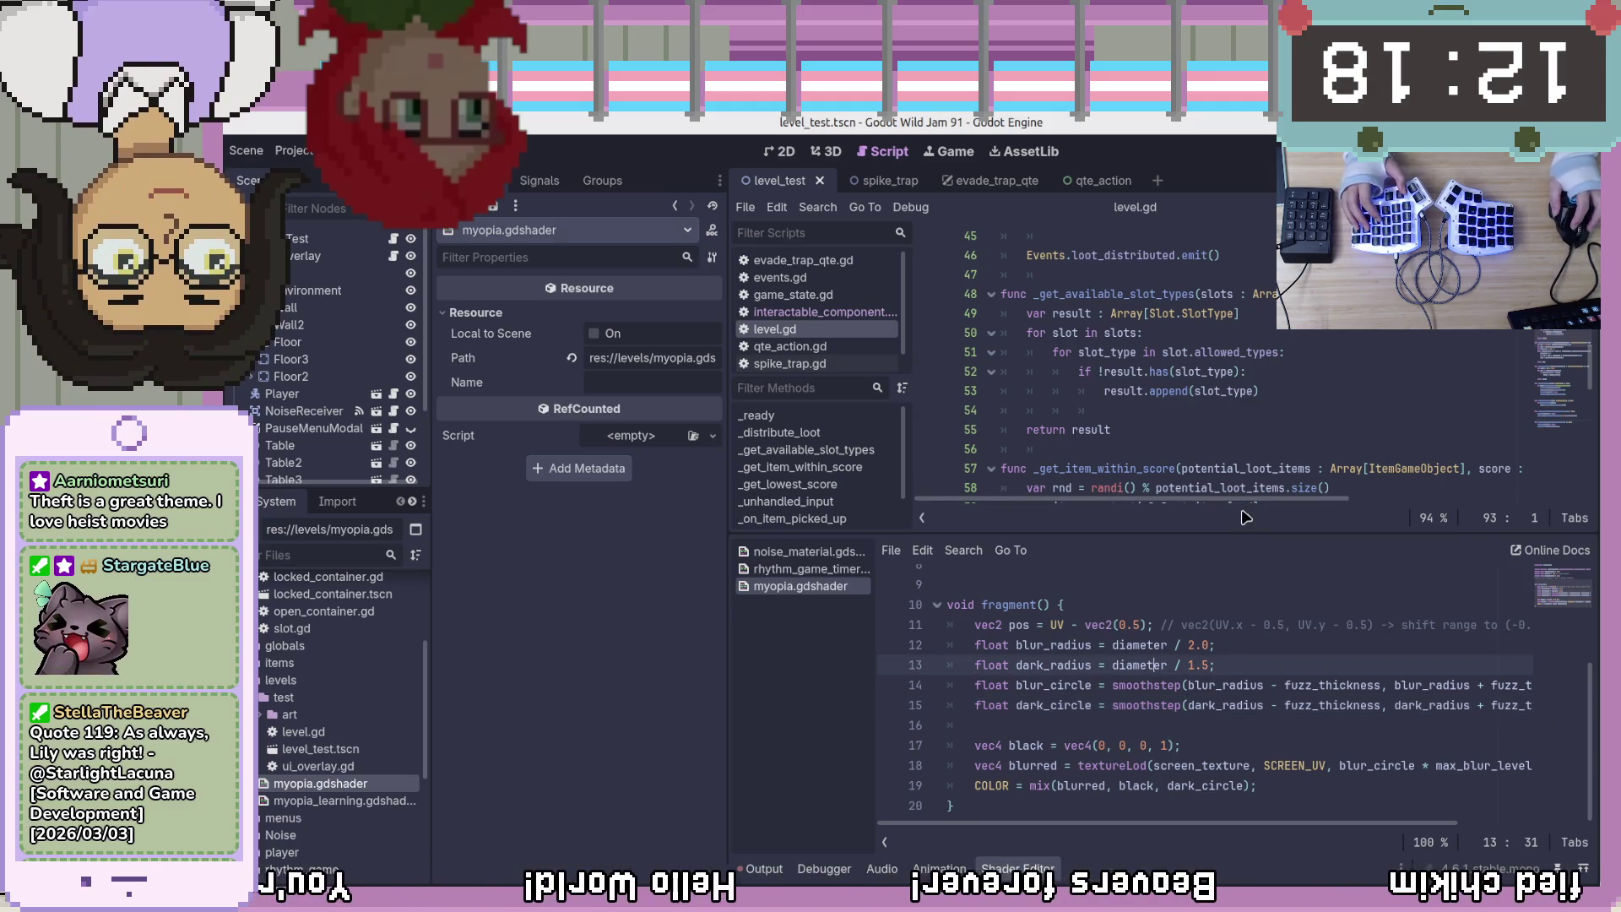
# - Enlarge the level.gd editor and move up to empty line 4 near the top
pyautogui.moveTo(1241, 534); pyautogui.dragTo(1236, 572)
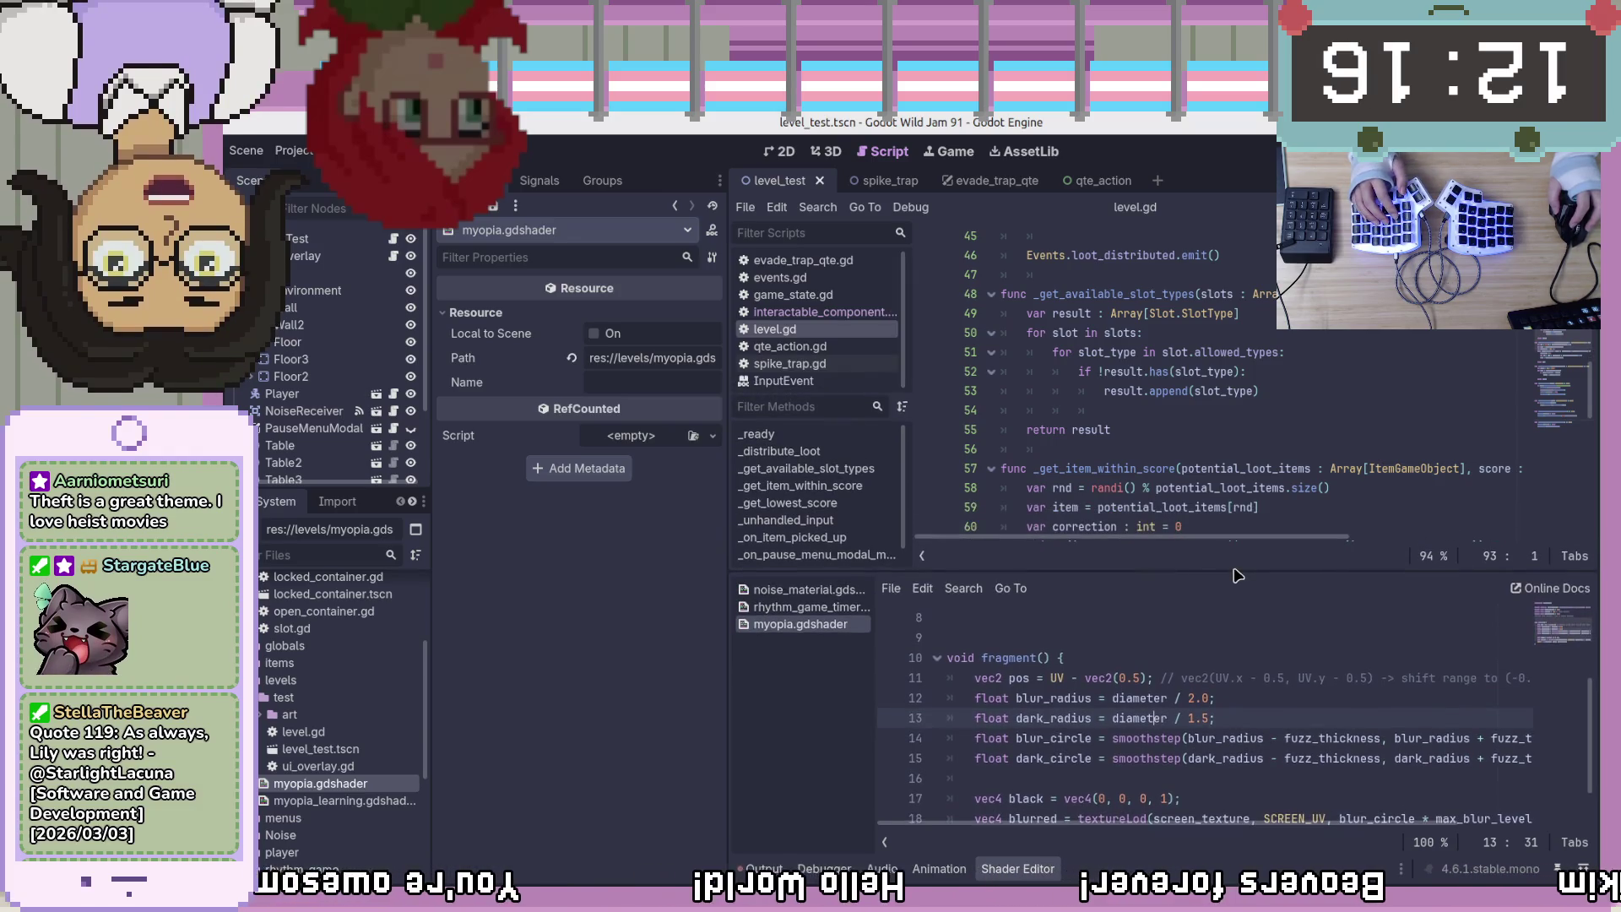
pyautogui.click(1265, 429)
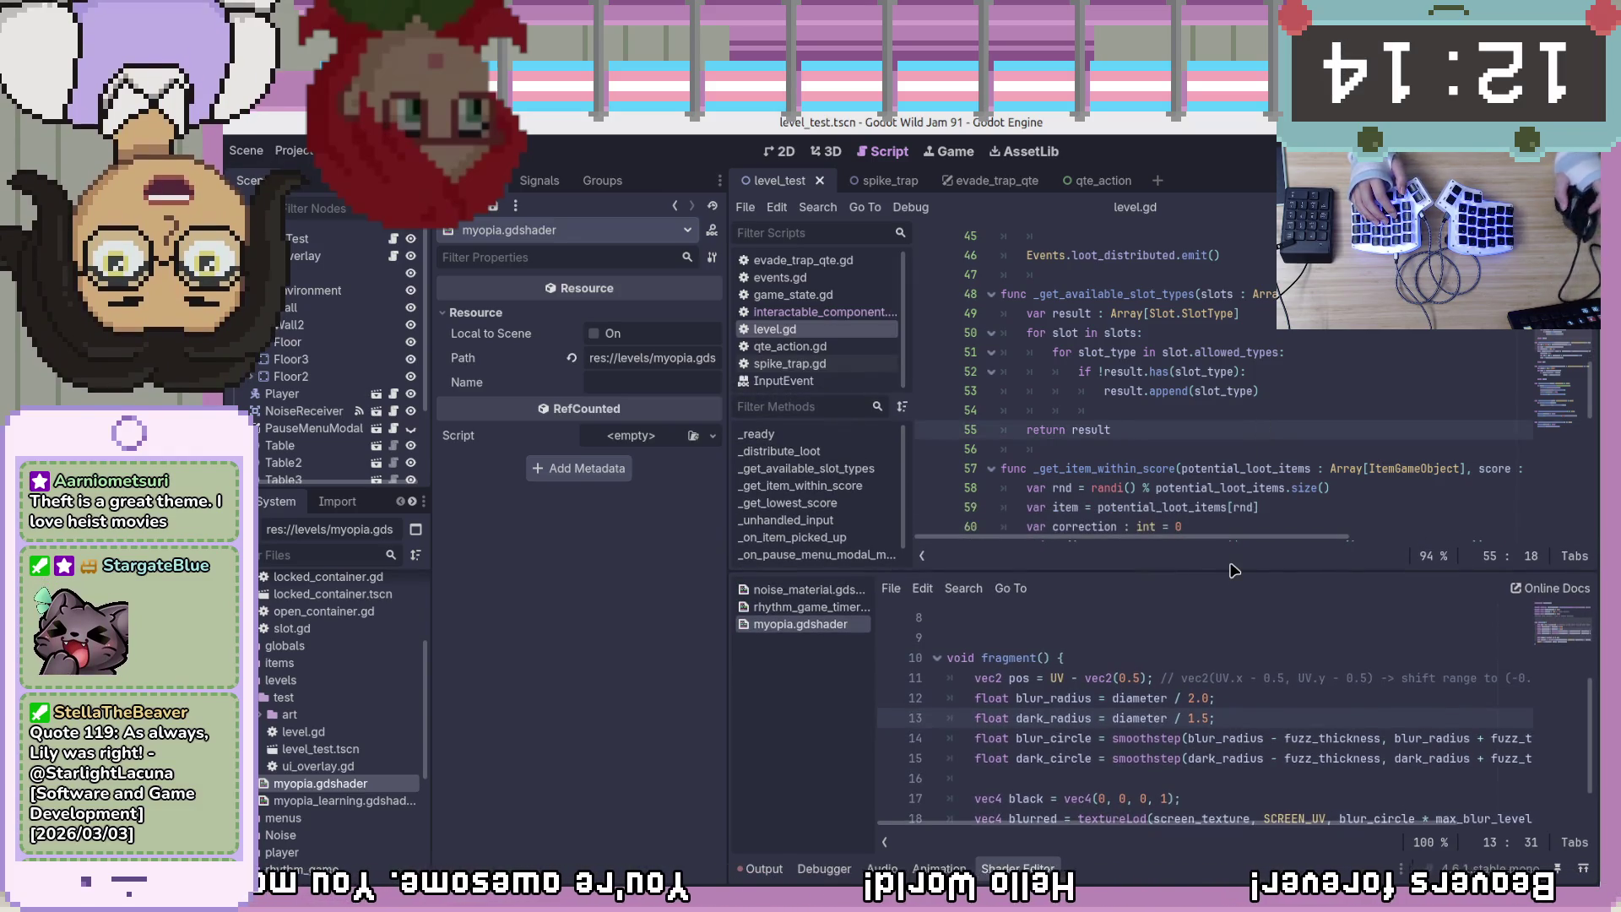
pyautogui.scroll(15, 1266, 473)
pyautogui.click(1293, 474)
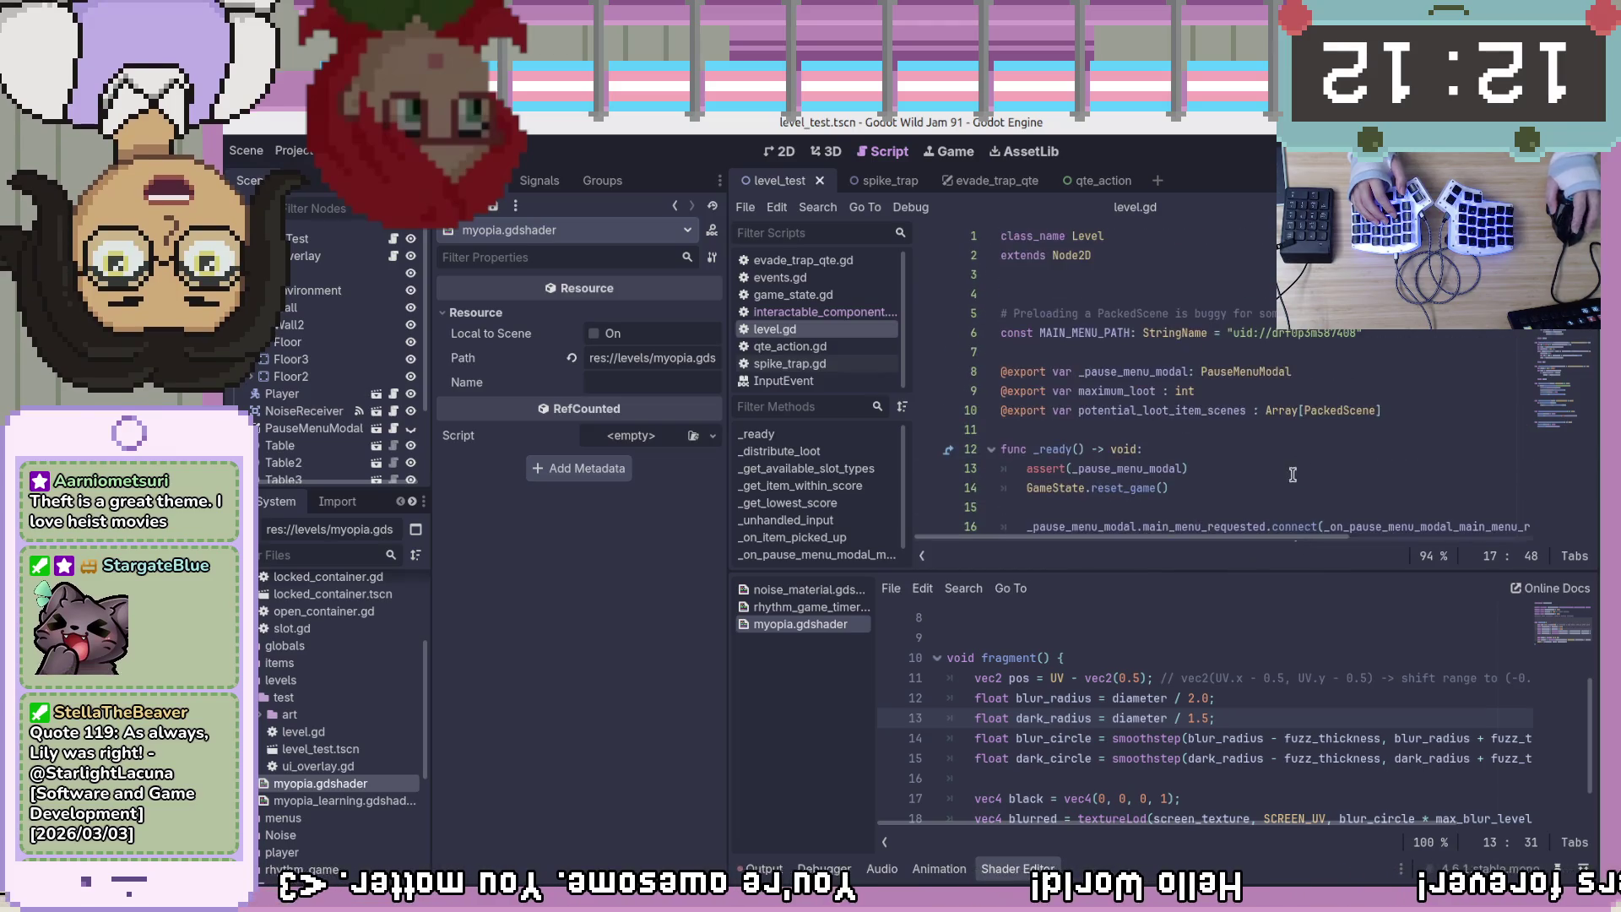
pyautogui.press('Up')
pyautogui.press('Up')
pyautogui.press('Up')
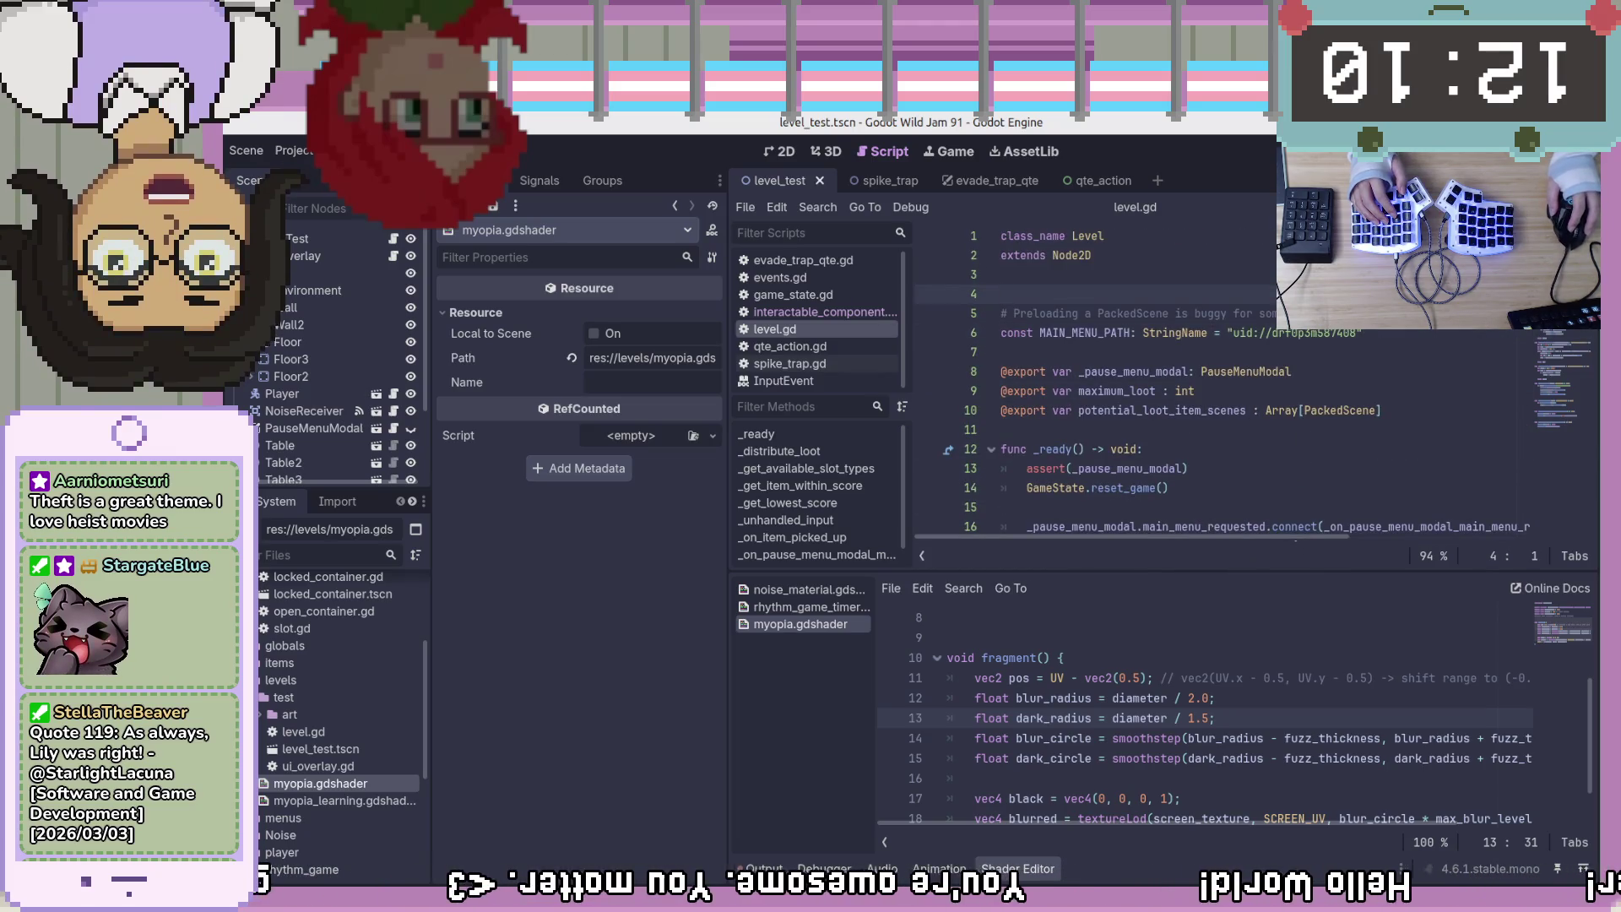
# - Review the shader's fragment function body down to the black colour line
pyautogui.scroll(-2, 1361, 790)
pyautogui.moveTo(1361, 790)
pyautogui.mouseDown()
pyautogui.moveTo(1249, 744)
pyautogui.moveTo(1098, 645)
pyautogui.moveTo(950, 625)
pyautogui.mouseUp()
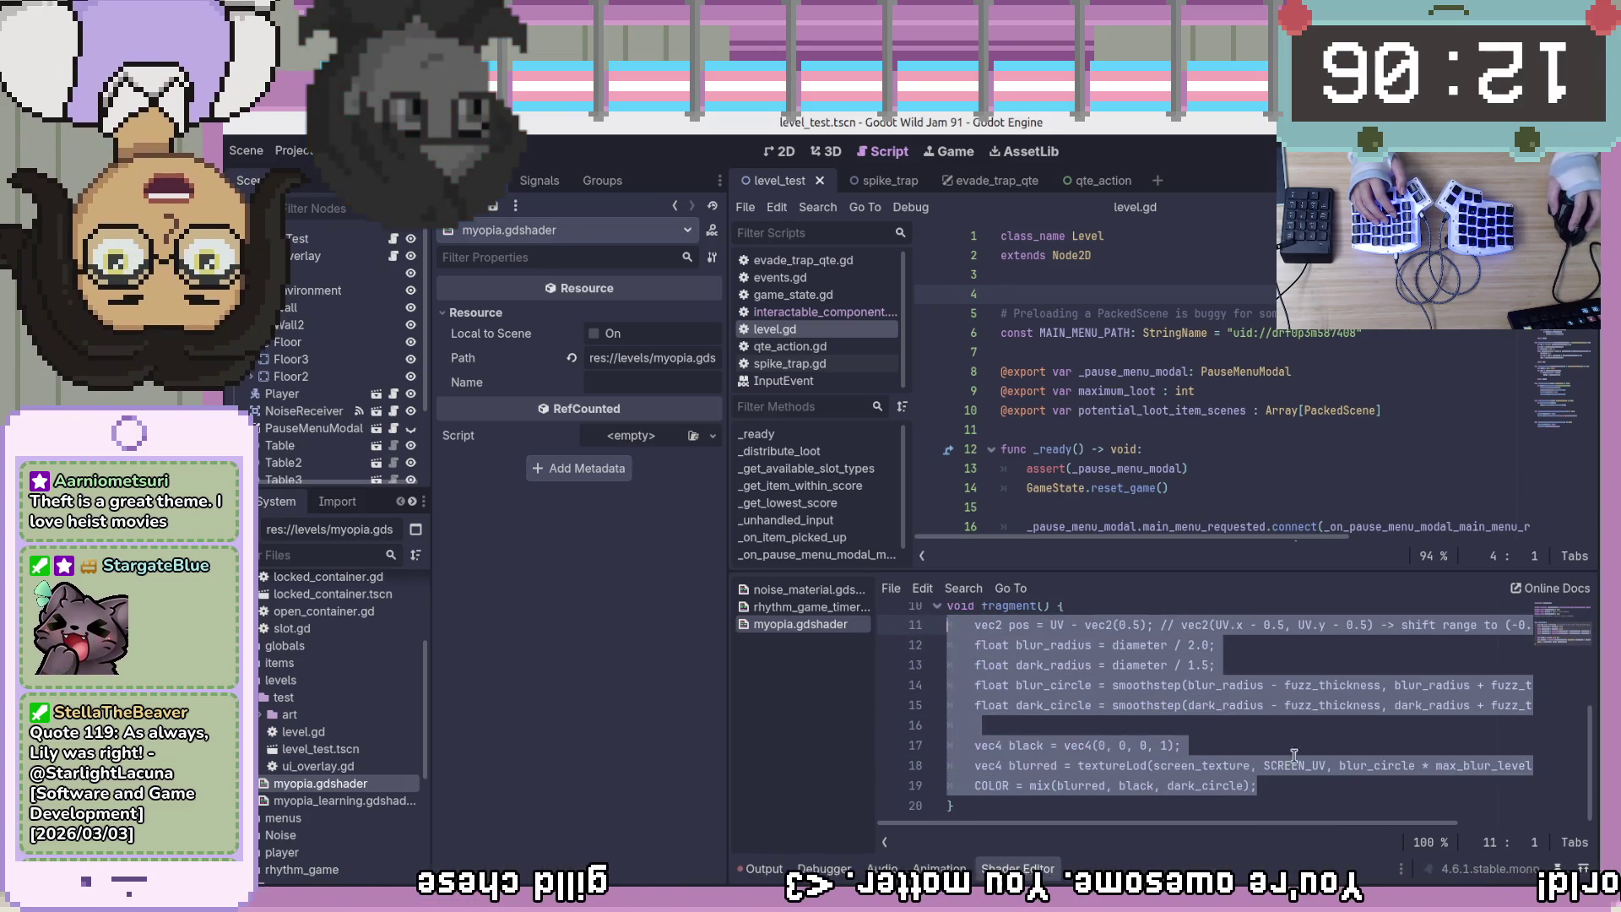
pyautogui.click(1313, 805)
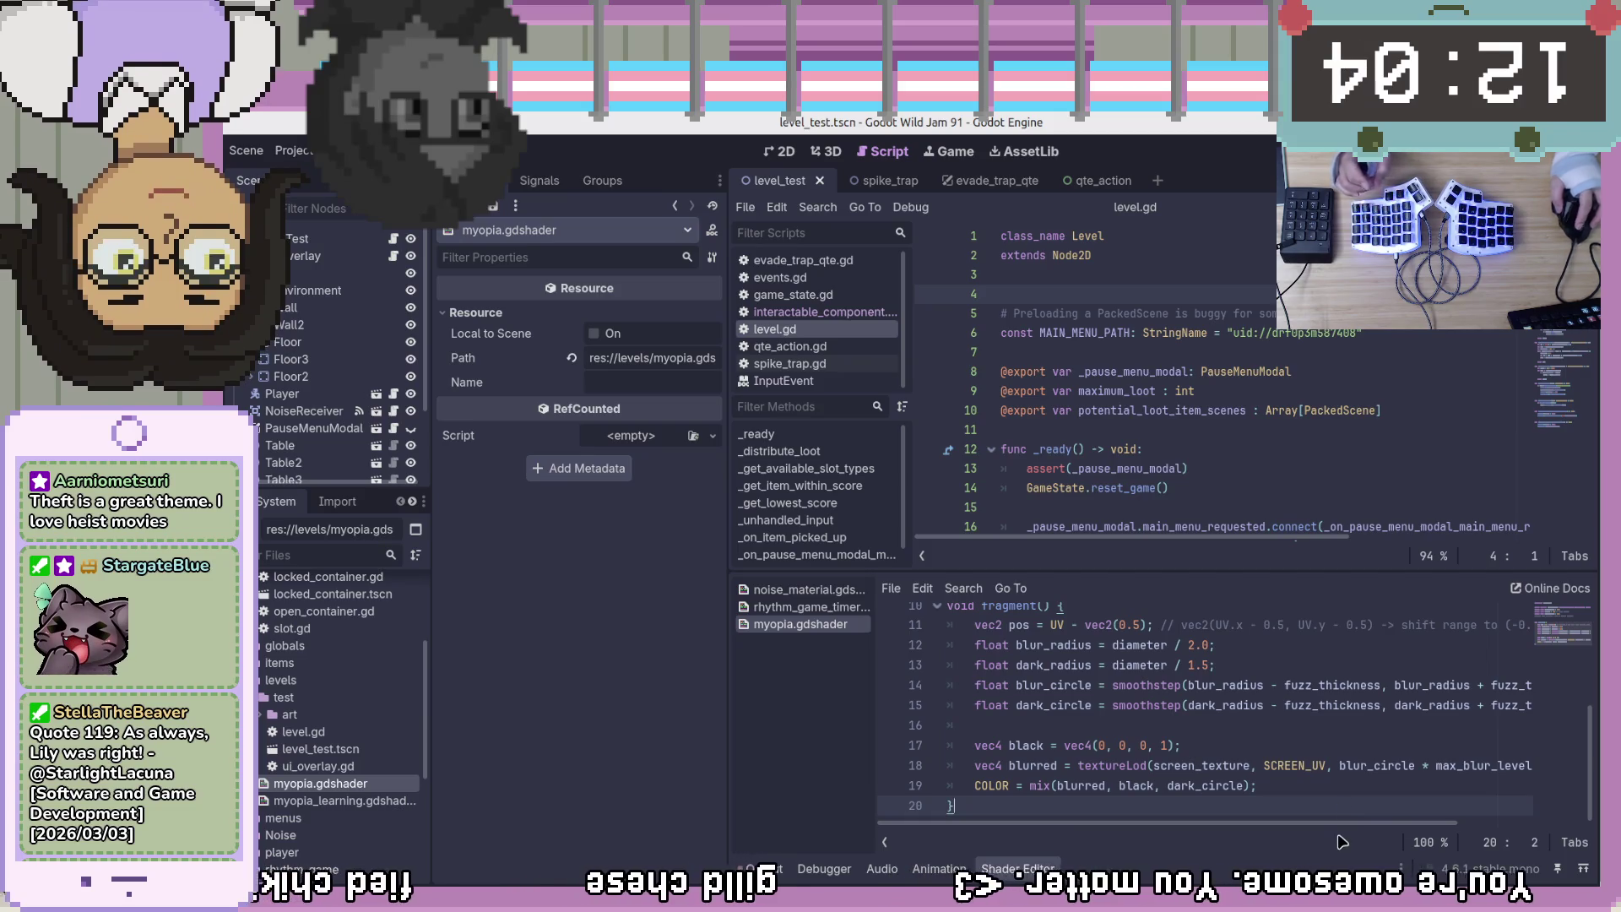
pyautogui.click(1433, 745)
pyautogui.scroll(3, 1433, 751)
pyautogui.click(1433, 740)
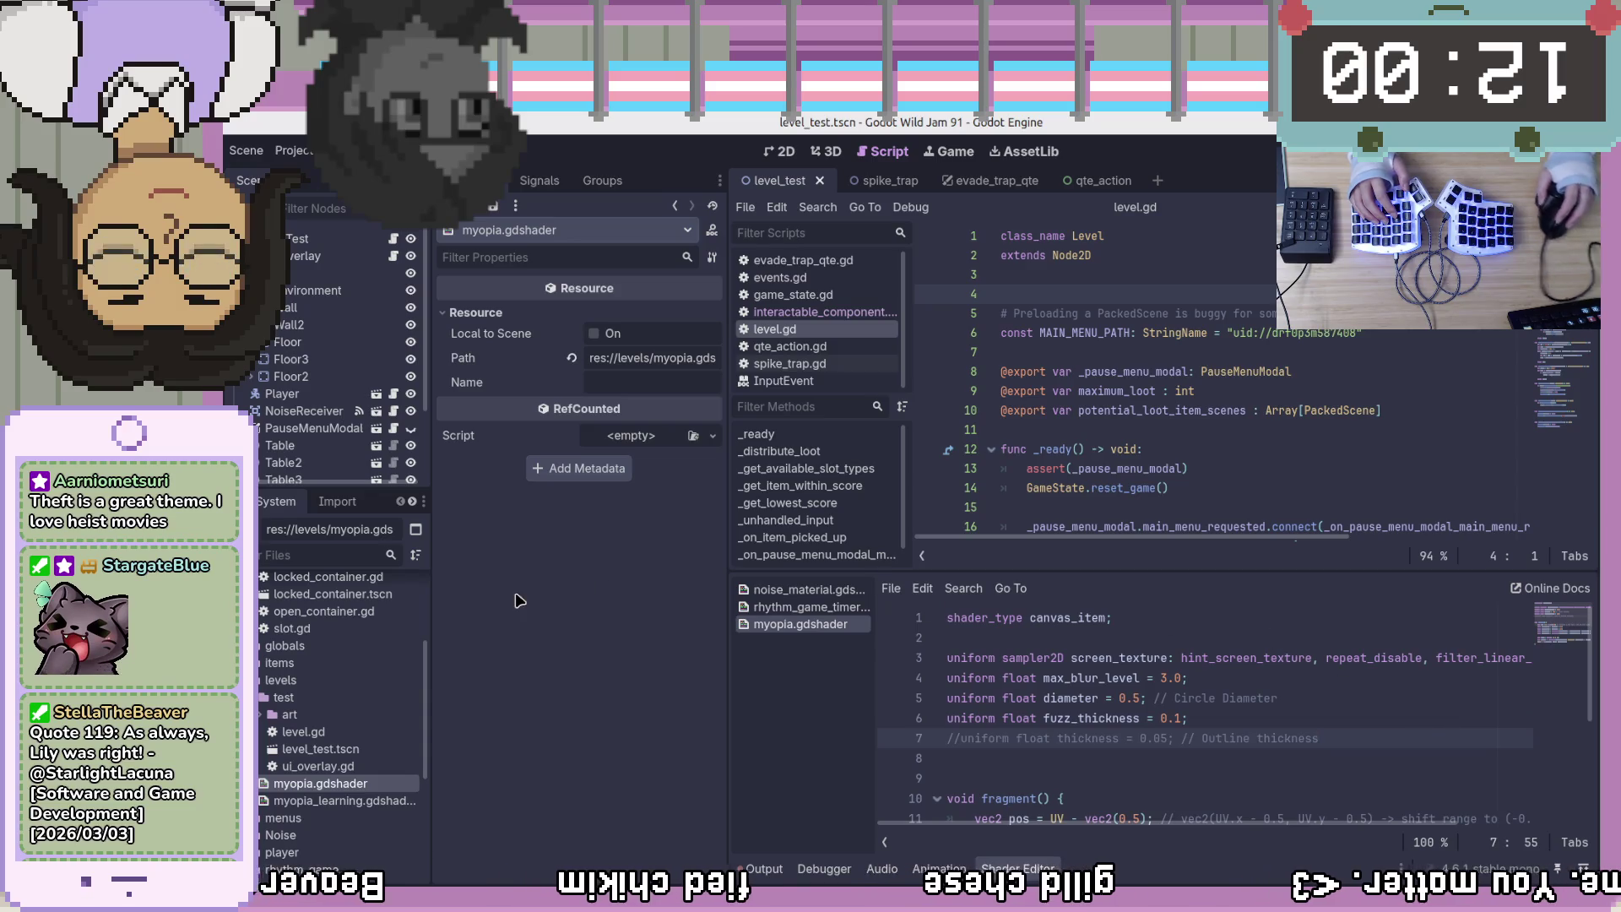
pyautogui.click(1377, 373)
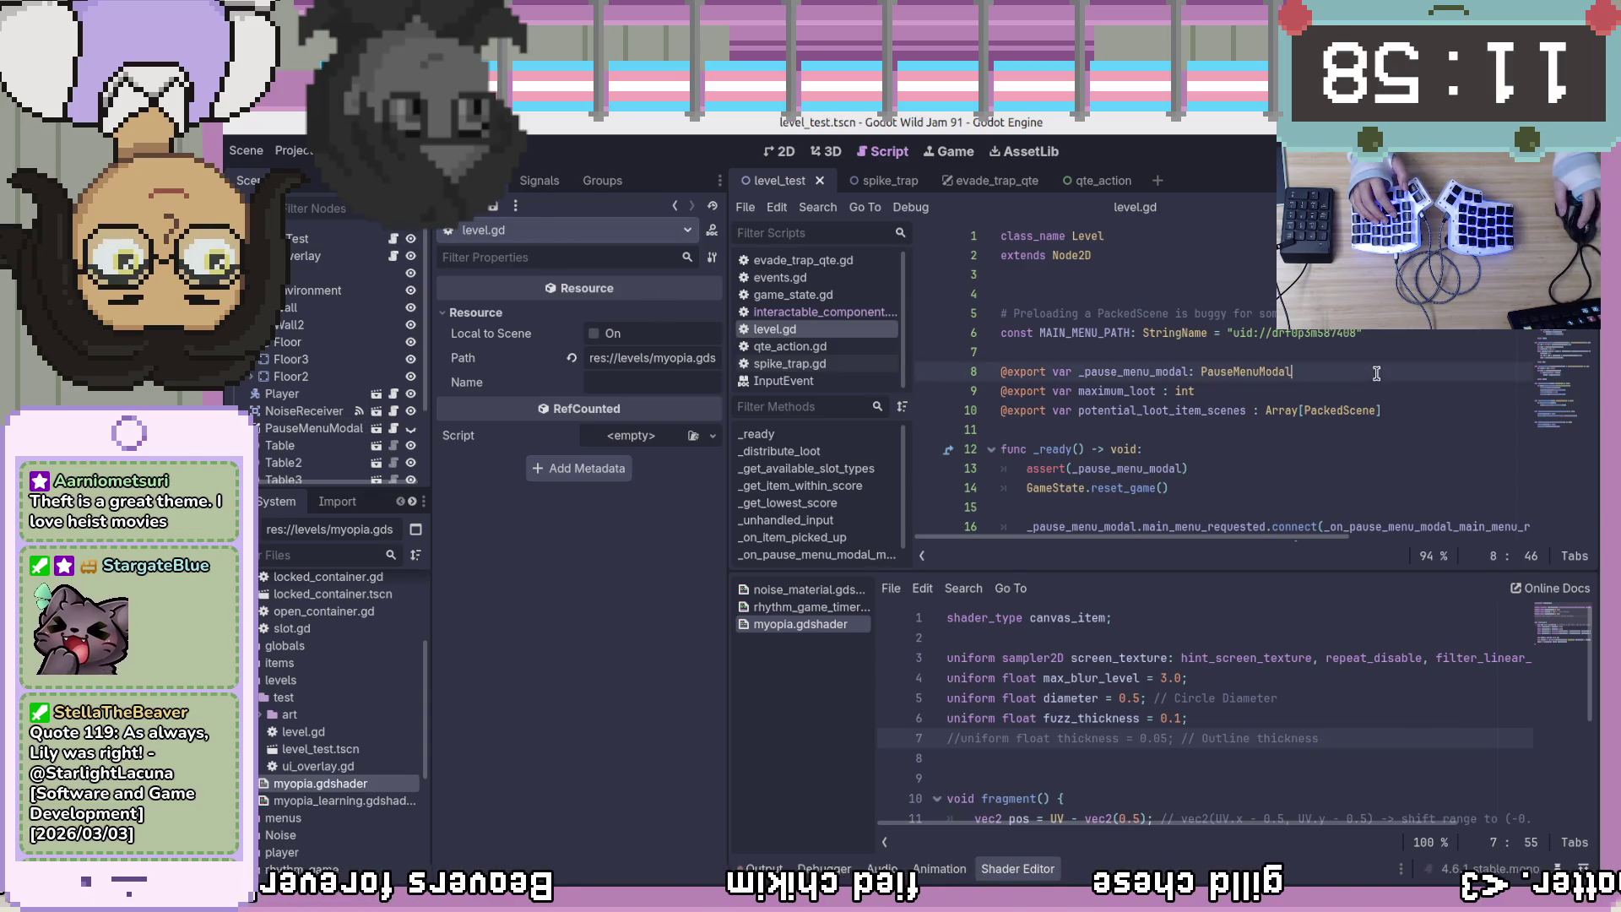
pyautogui.scroll(-2, 1392, 363)
pyautogui.click(1418, 349)
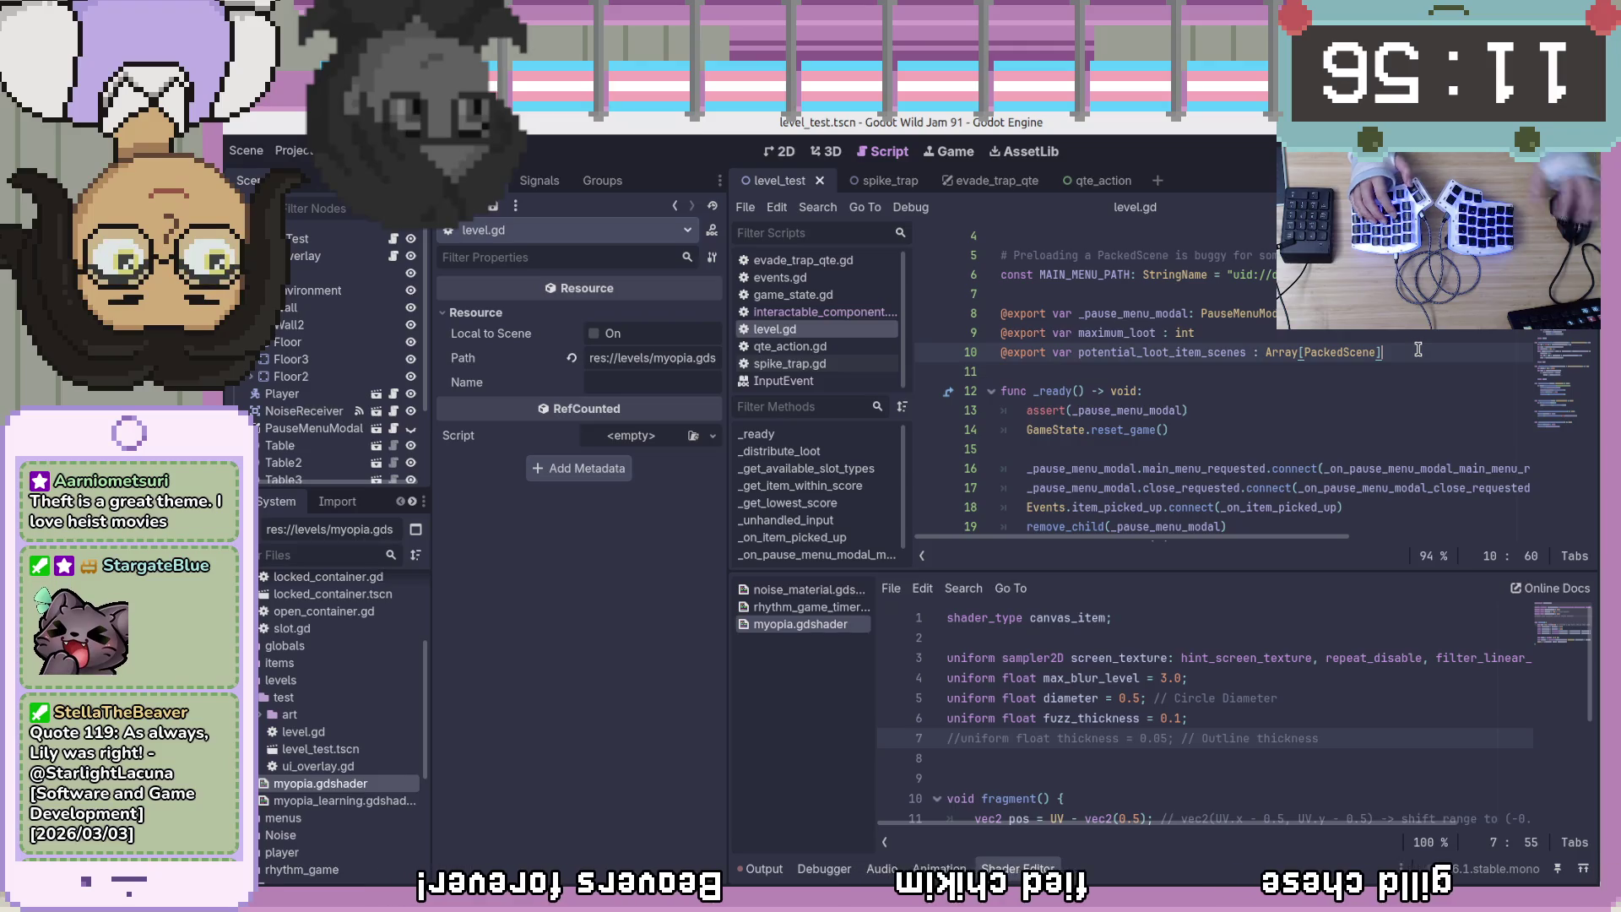
pyautogui.press('Return')
pyautogui.write('@exp')
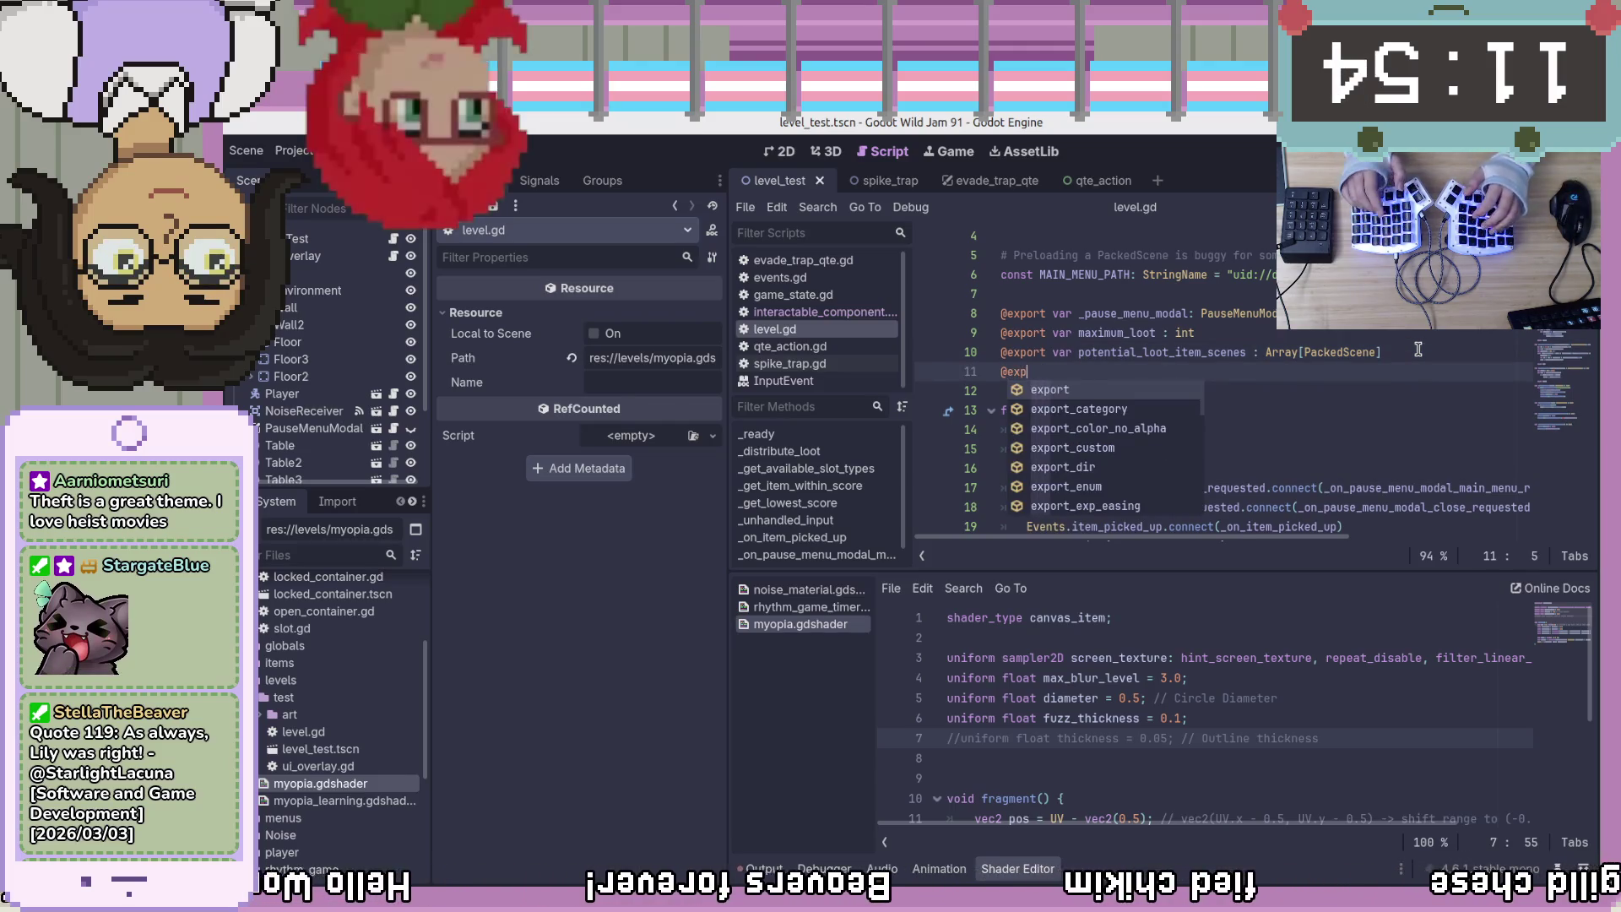
pyautogui.write('ort')
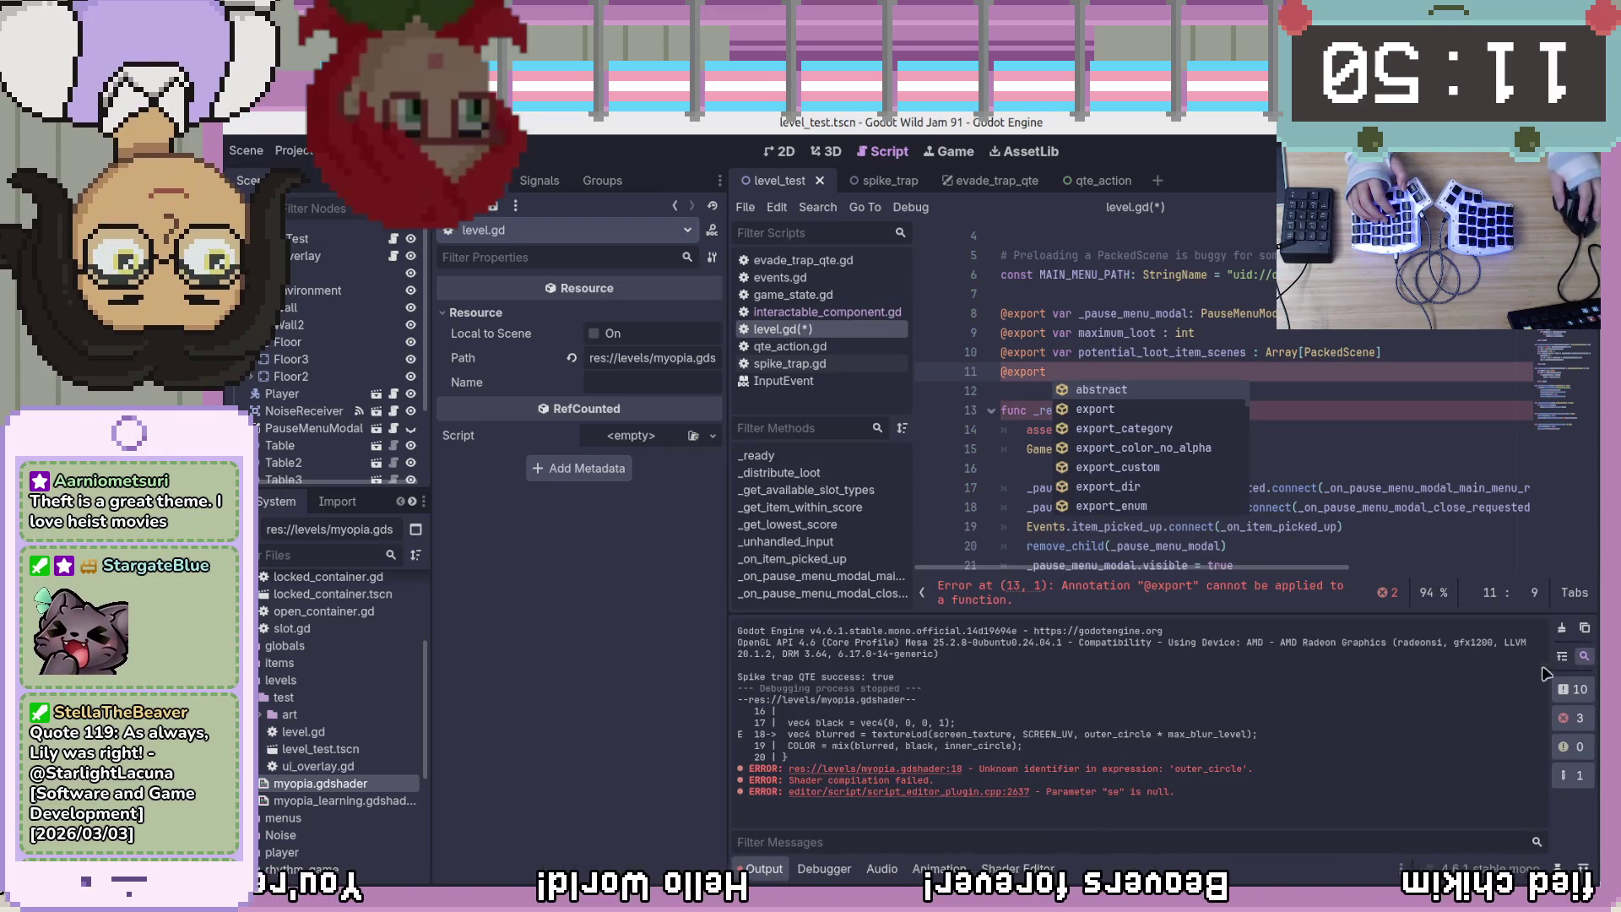
pyautogui.hotkey('ctrl', 'k')
pyautogui.hotkey('ctrl', 's')
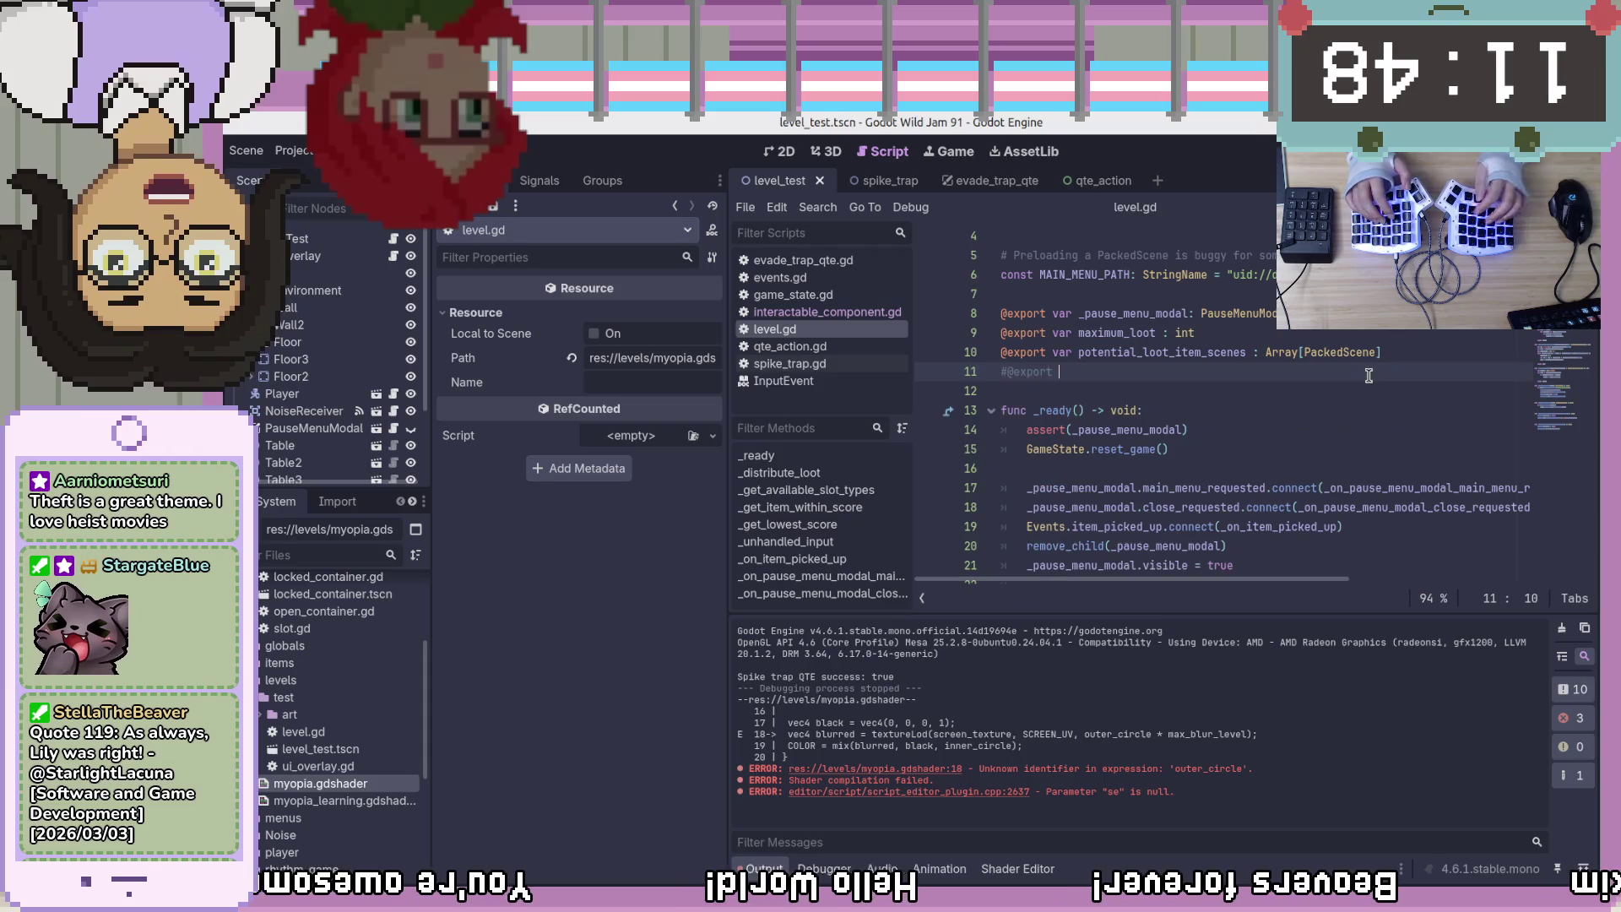
pyautogui.press('F5')
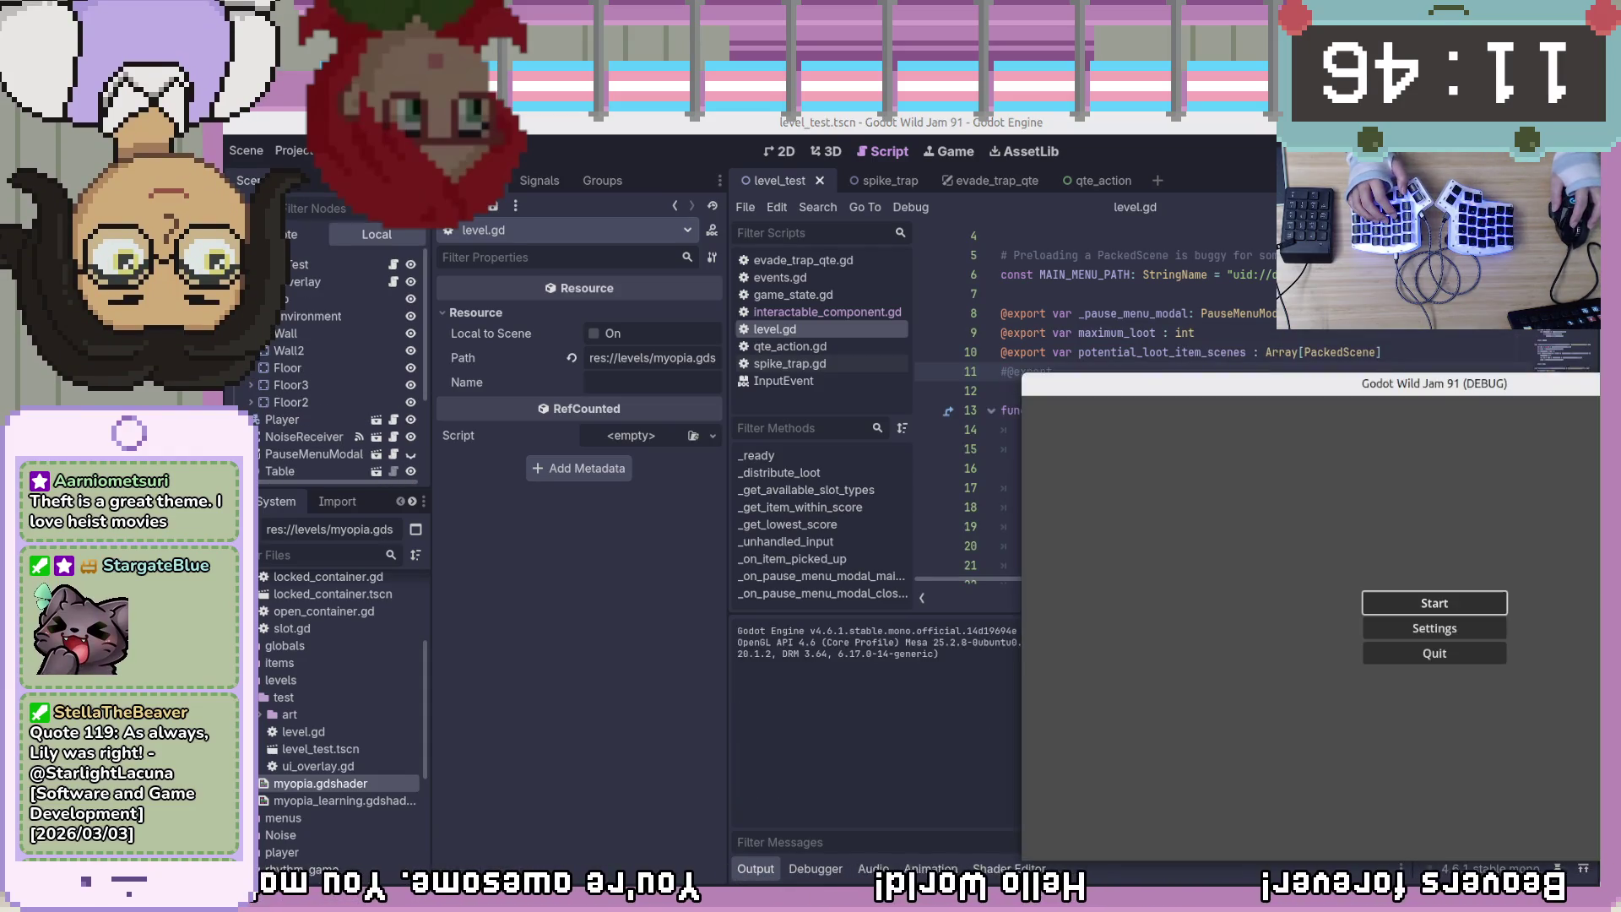
# - Start a new game, walk the player left and right past the spiky creature, then stop with F8
pyautogui.click(1435, 599)
pyautogui.moveTo(1462, 379); pyautogui.dragTo(1013, 241)
pyautogui.press('a')
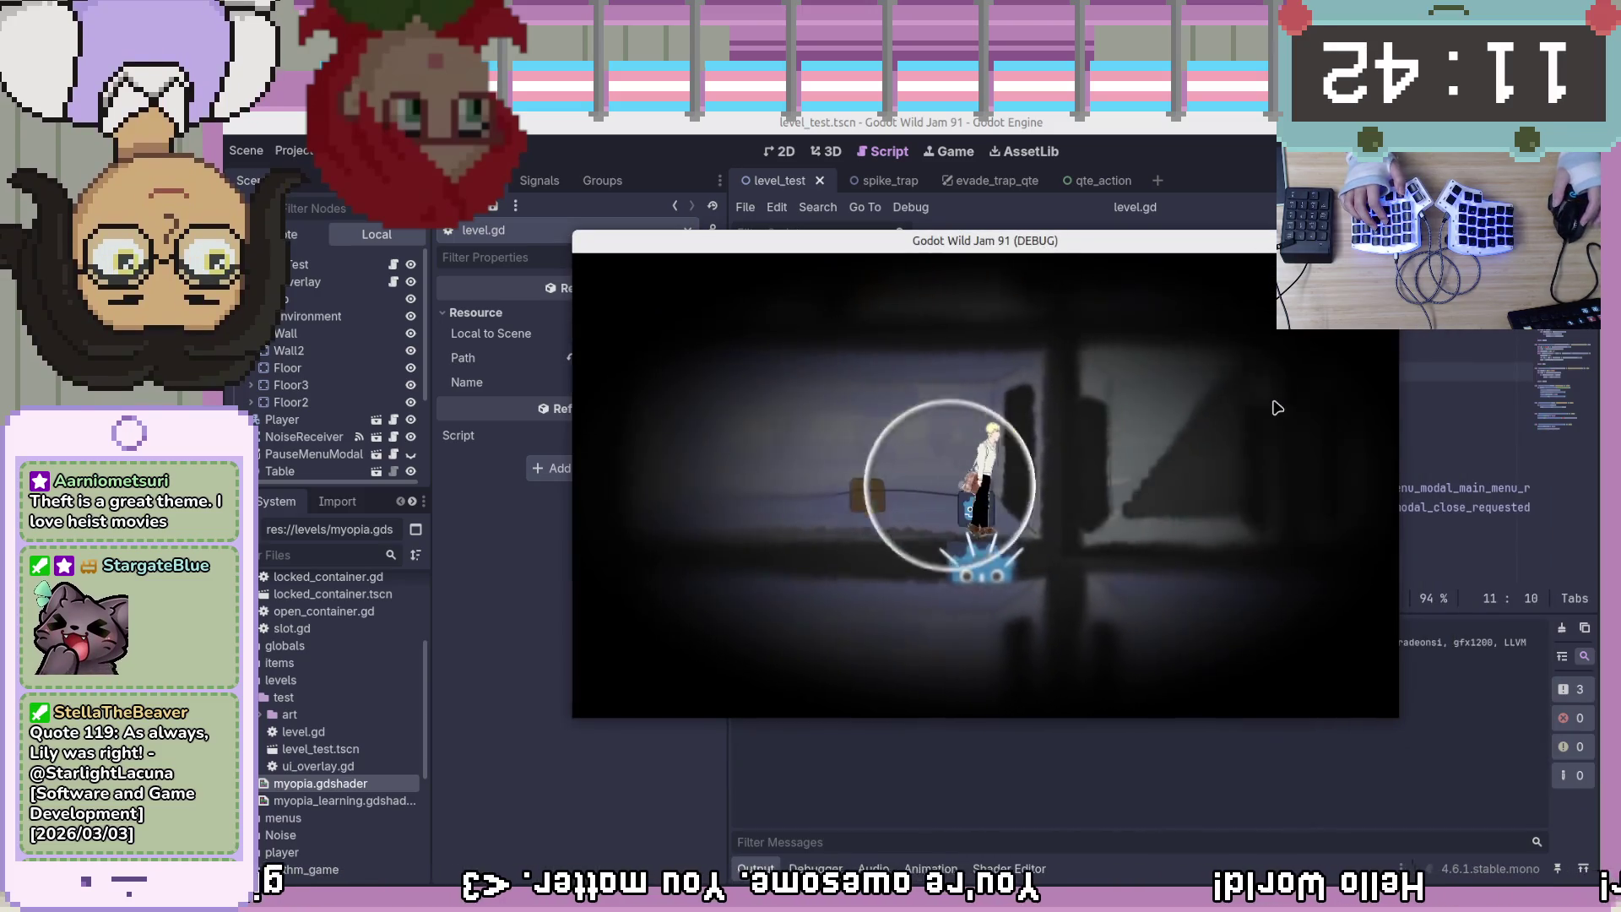
pyautogui.press('d')
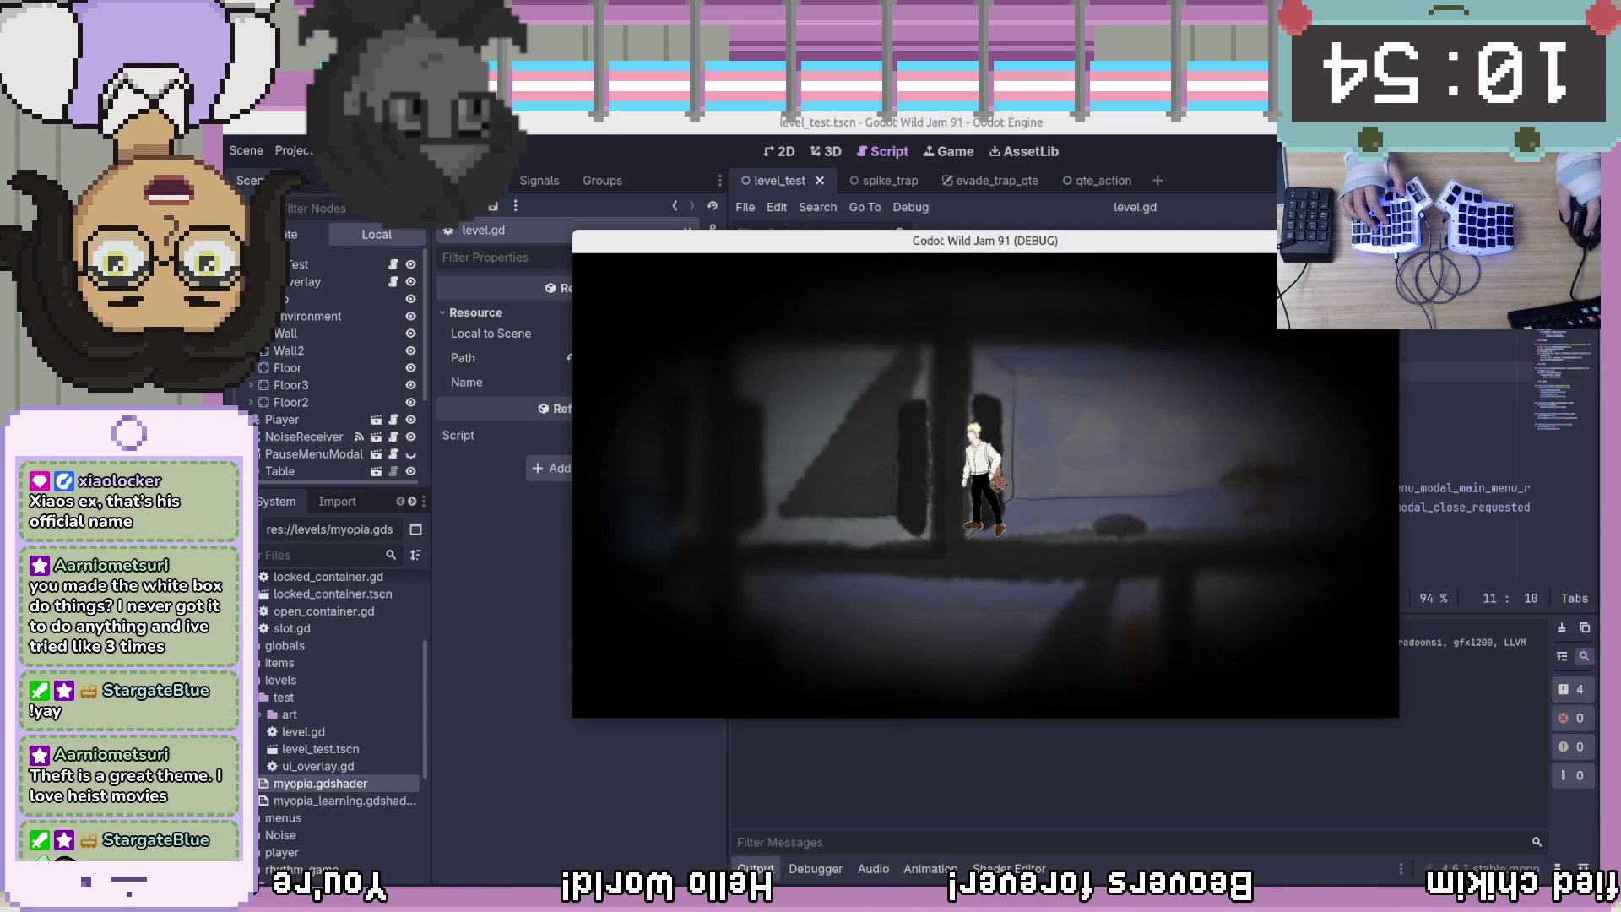
pyautogui.press('F8')
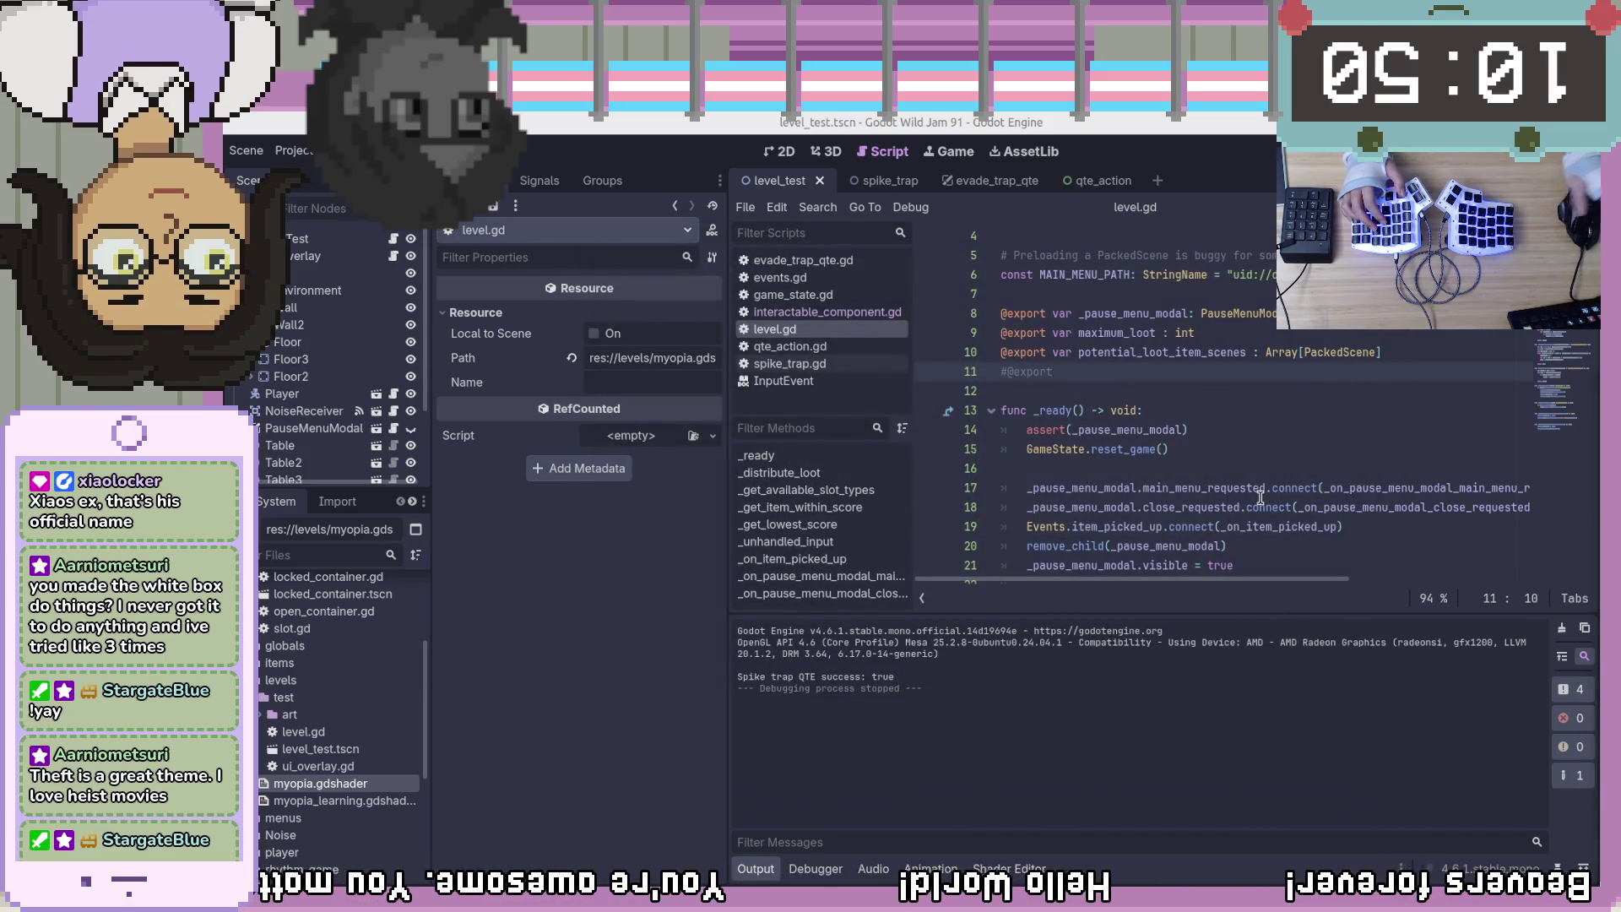
# - Scroll level.gd back up to the exported variables around line 10
pyautogui.moveTo(1260, 499)
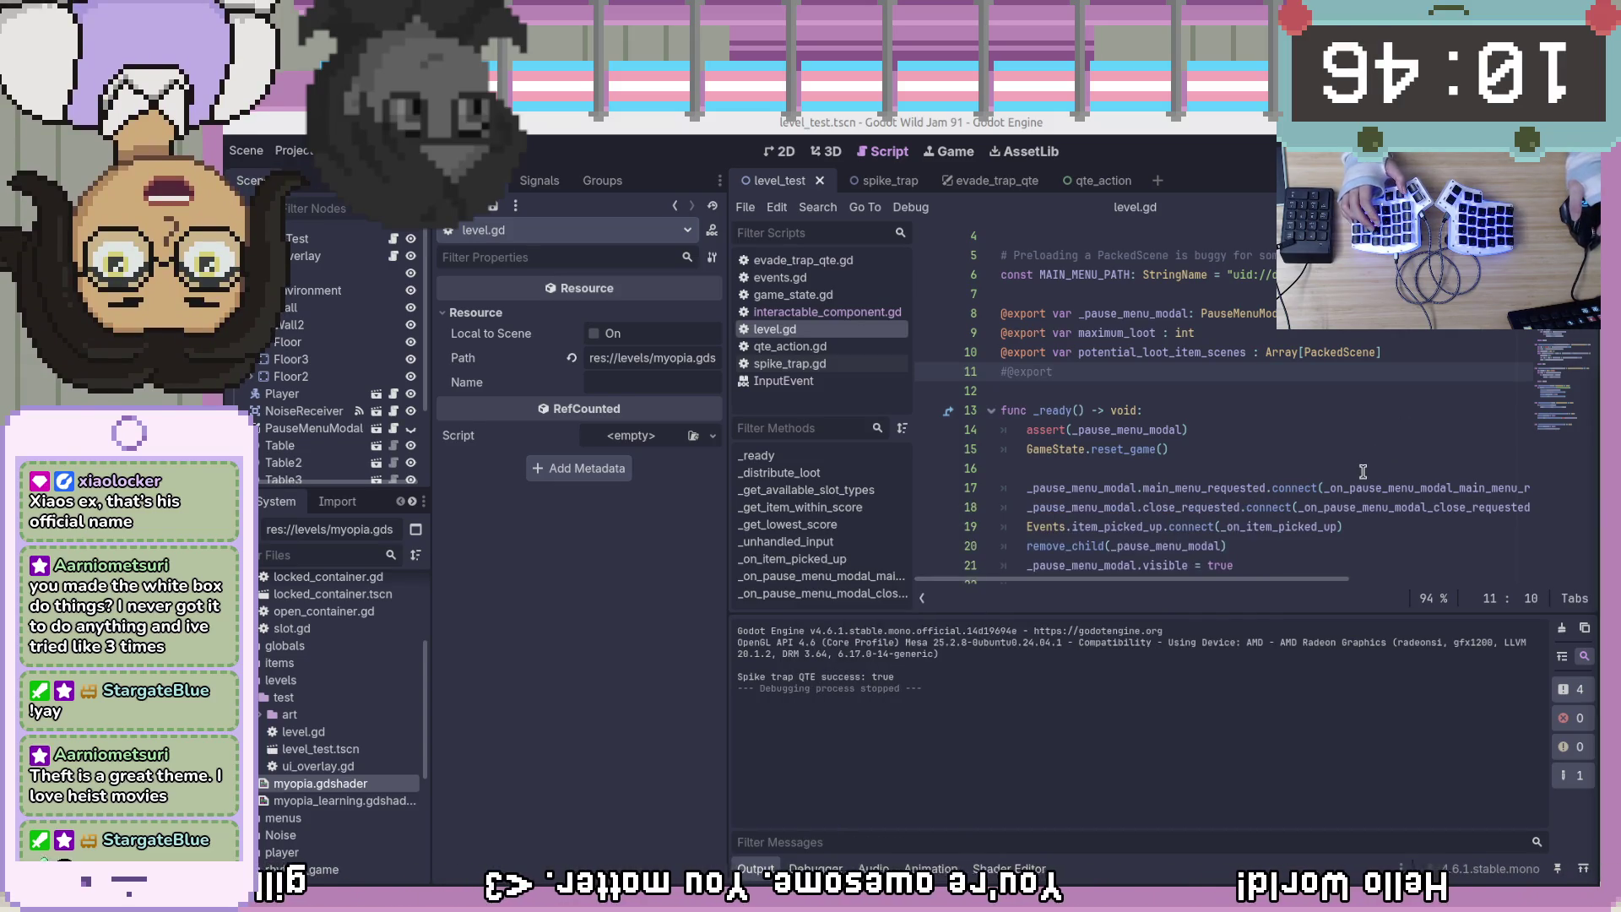
pyautogui.click(1377, 529)
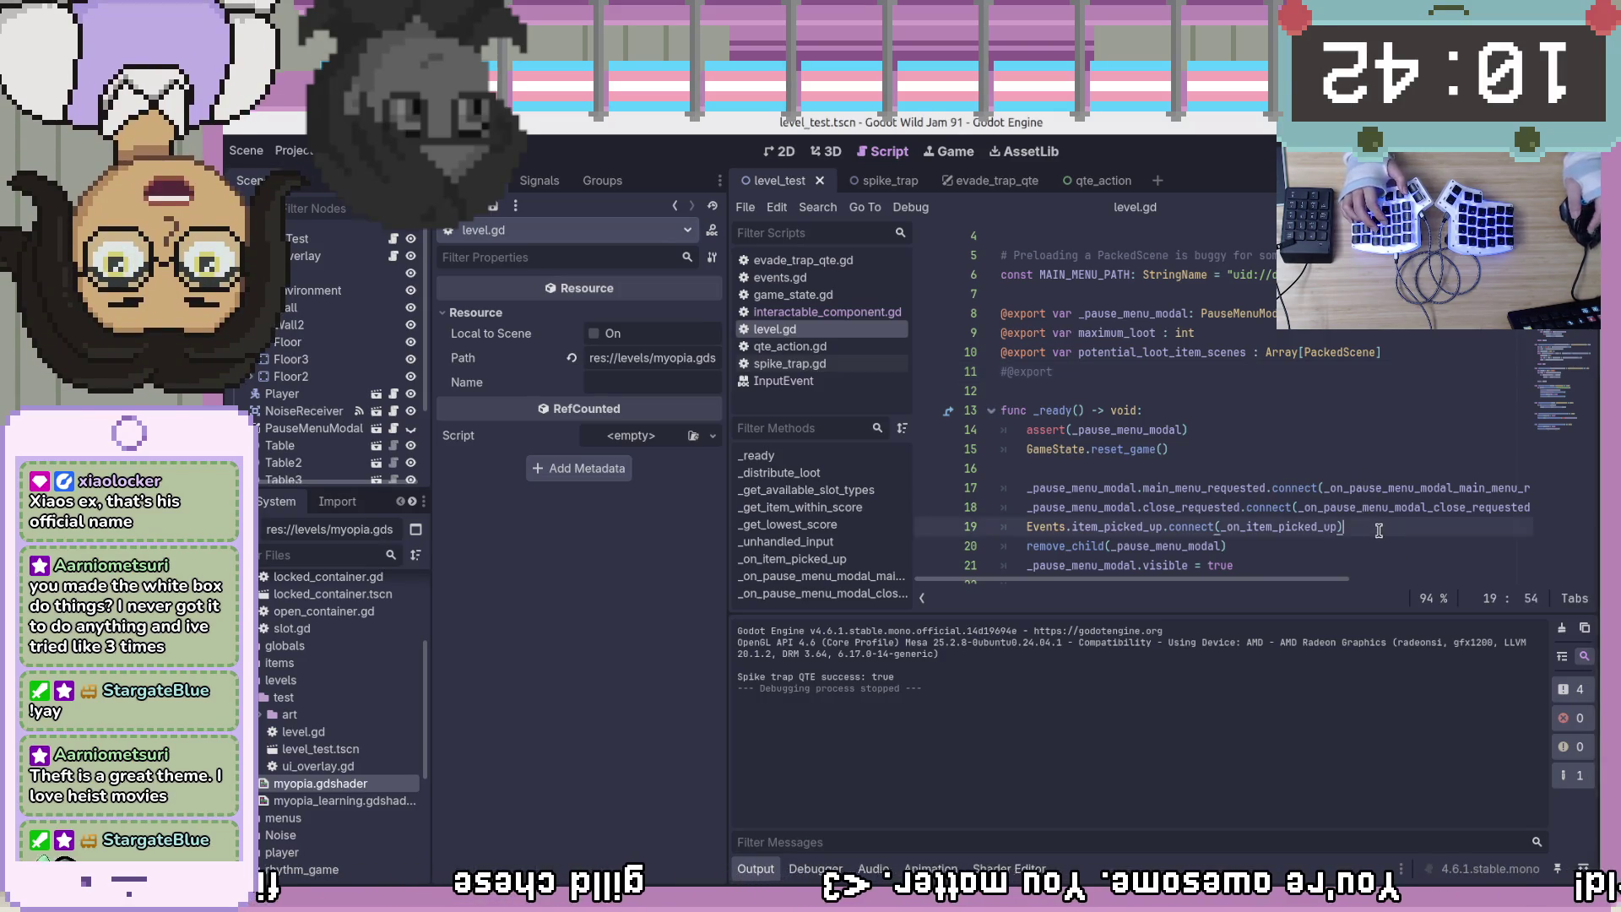
pyautogui.scroll(-6, 1401, 490)
pyautogui.scroll(-20, 1418, 464)
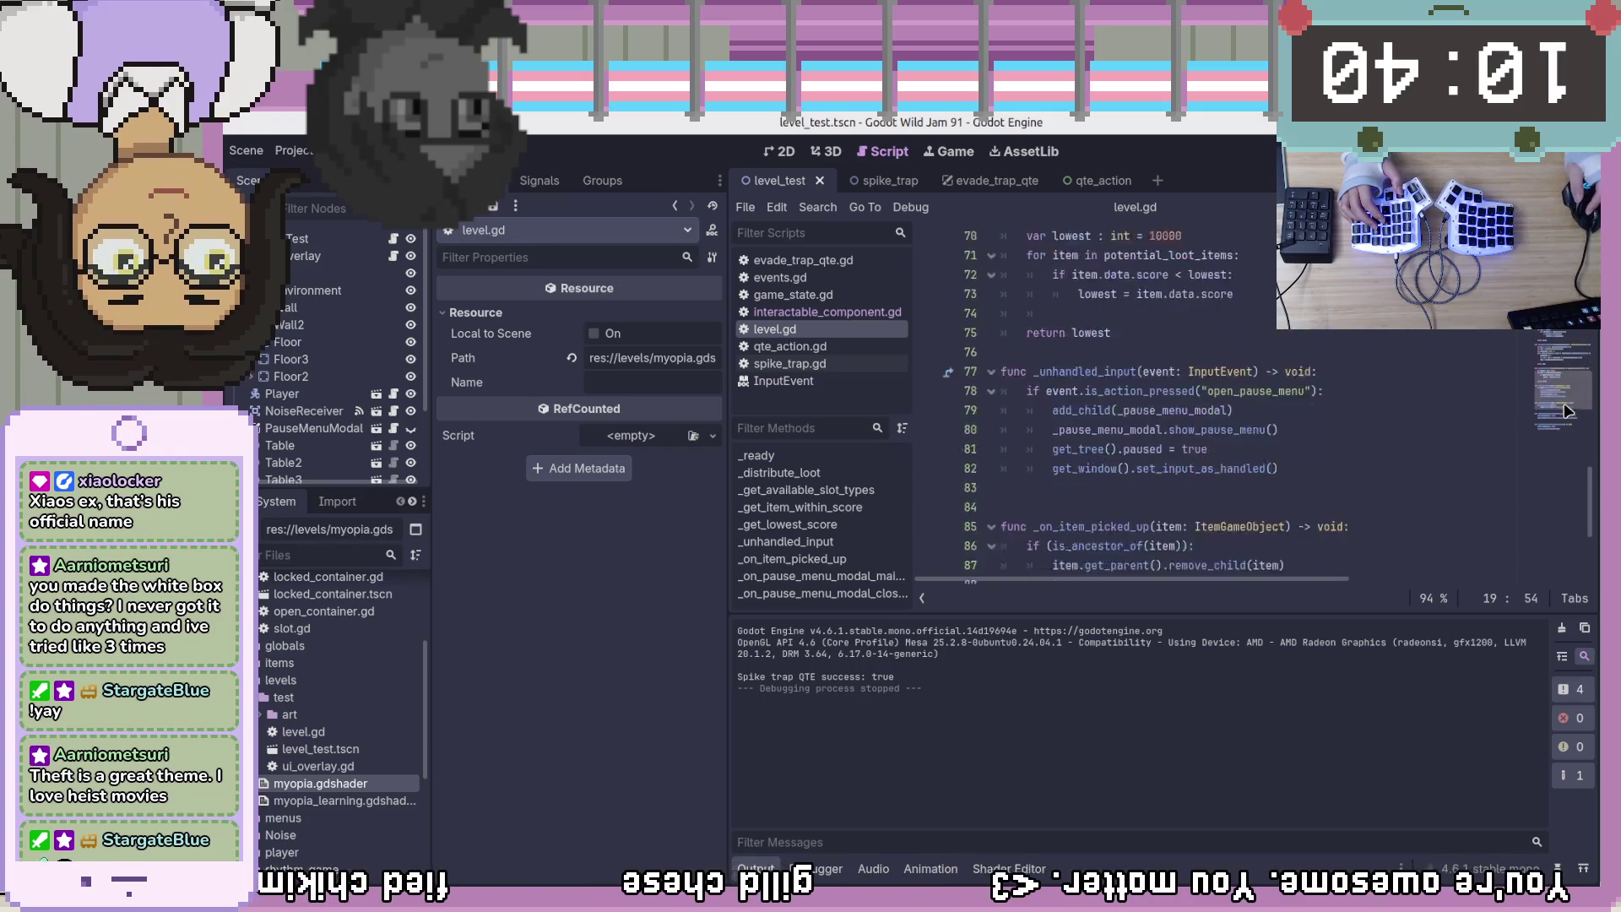
pyautogui.click(1388, 444)
pyautogui.scroll(7, 1378, 496)
pyautogui.click(1376, 534)
pyautogui.scroll(12, 1378, 523)
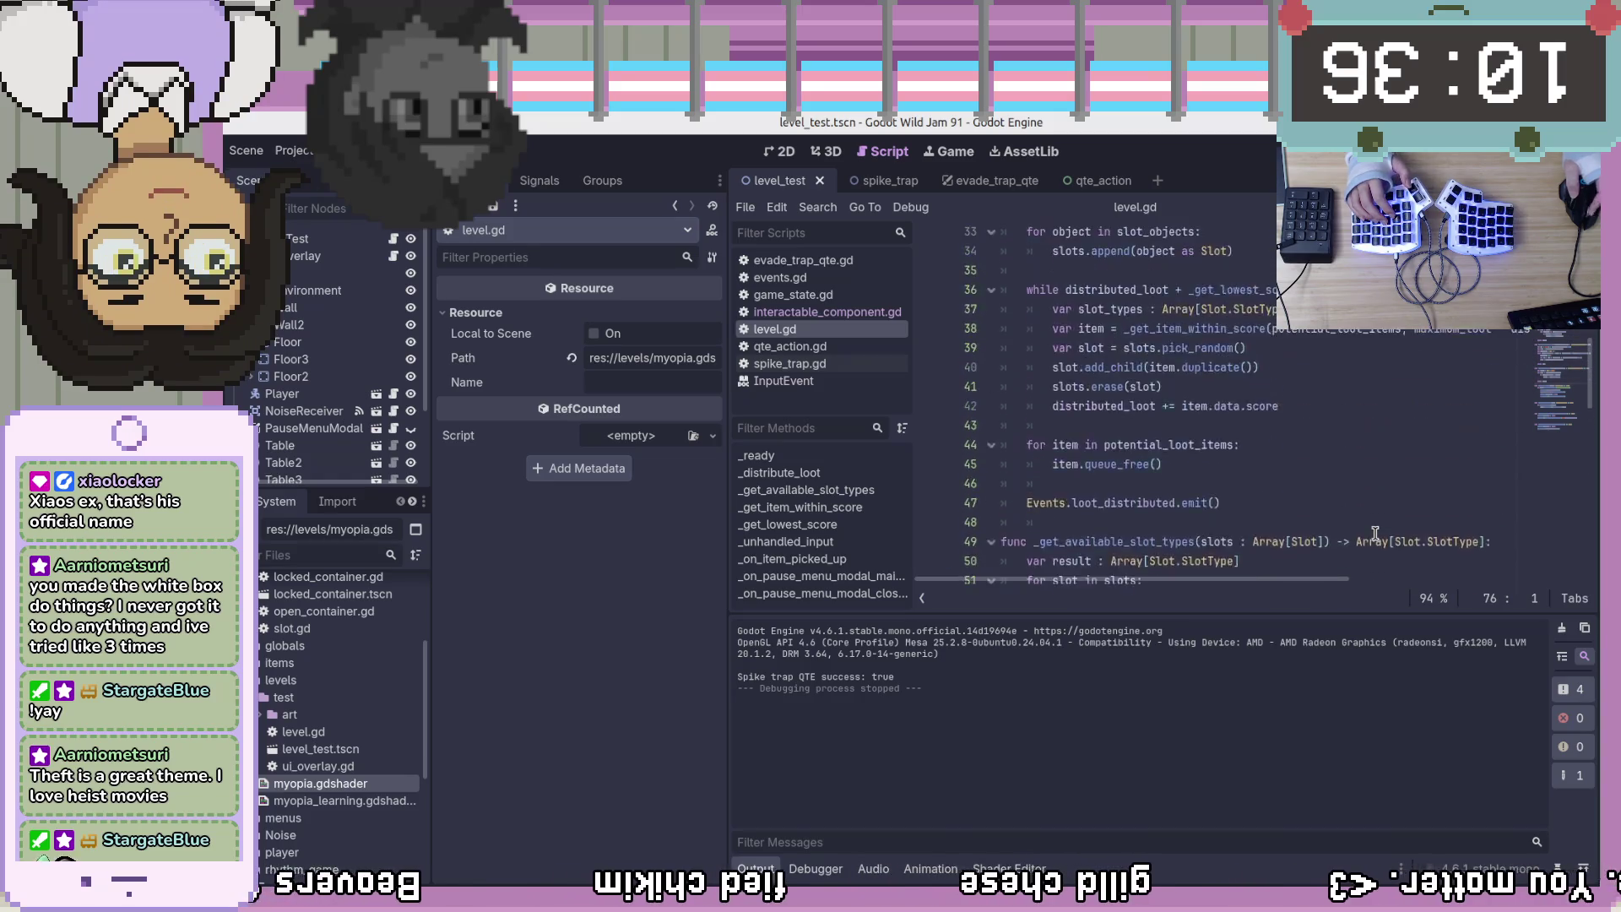
pyautogui.scroll(1, 1409, 469)
pyautogui.click(1432, 425)
pyautogui.scroll(3, 1431, 434)
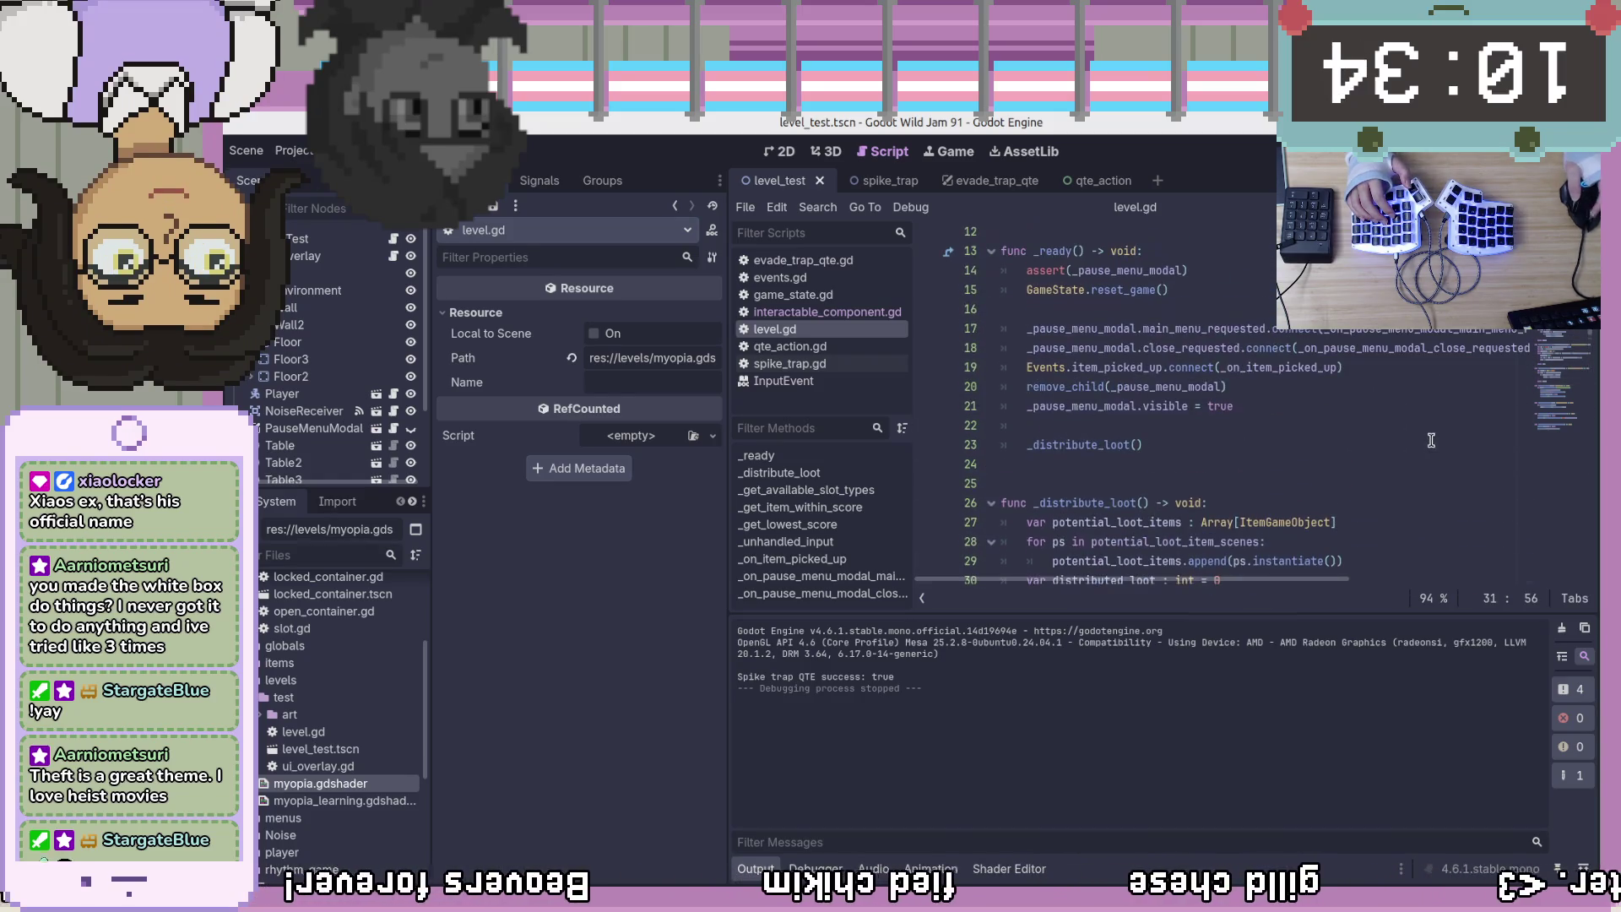
pyautogui.click(1435, 410)
pyautogui.scroll(4, 1440, 418)
pyautogui.click(1451, 412)
pyautogui.moveTo(1453, 424); pyautogui.dragTo(1454, 415)
pyautogui.click(1455, 432)
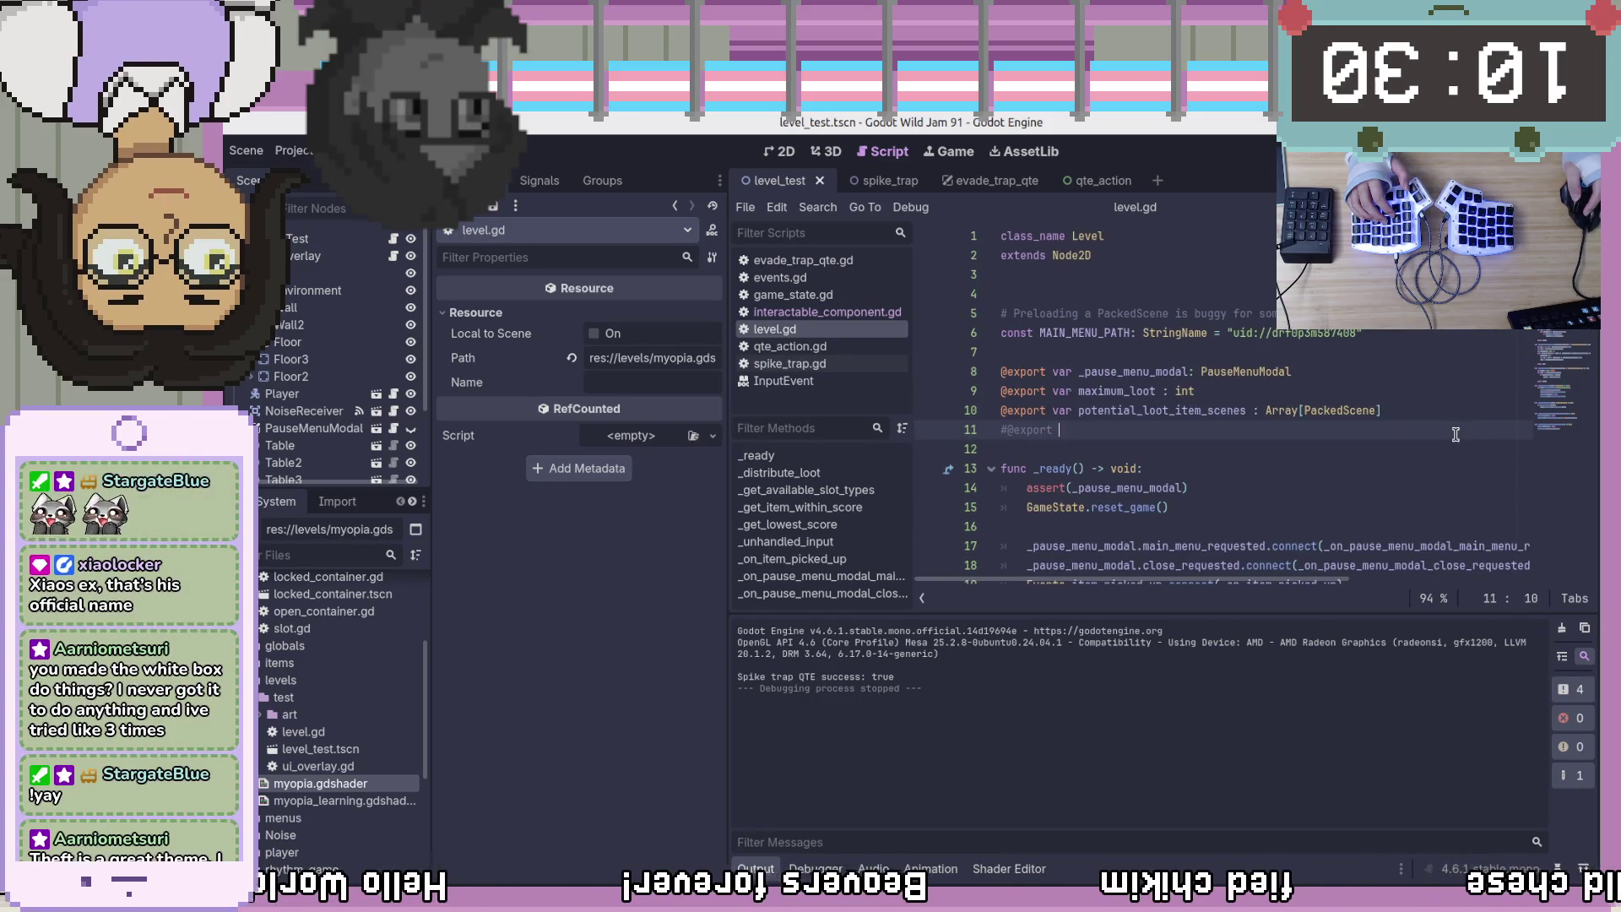
pyautogui.hotkey('shift', 'Home')
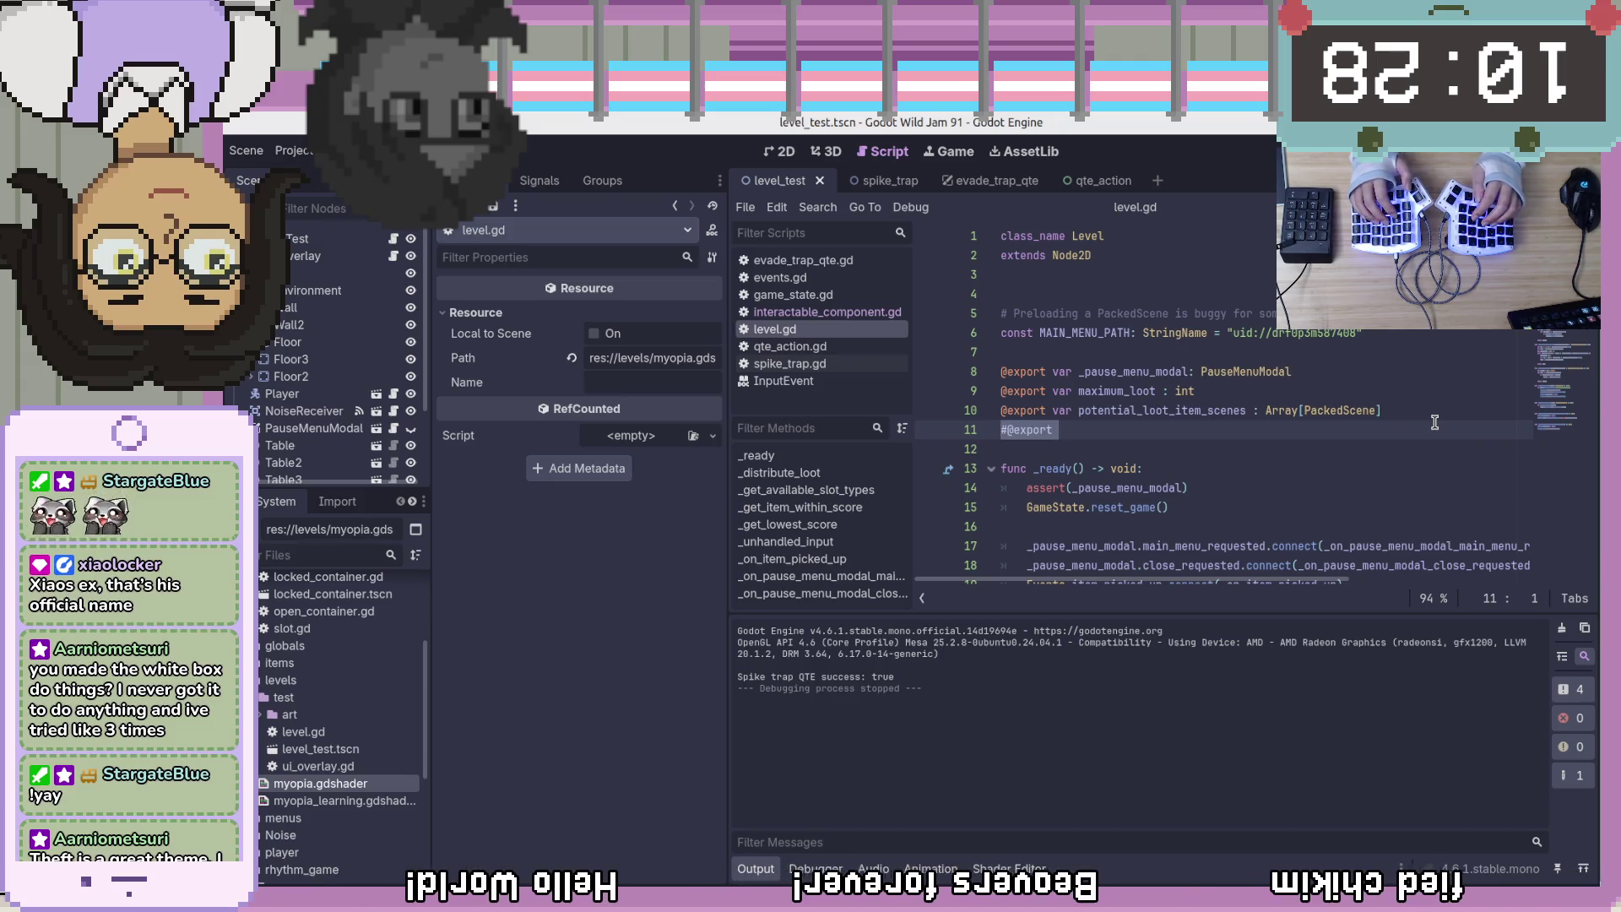
pyautogui.write('@export')
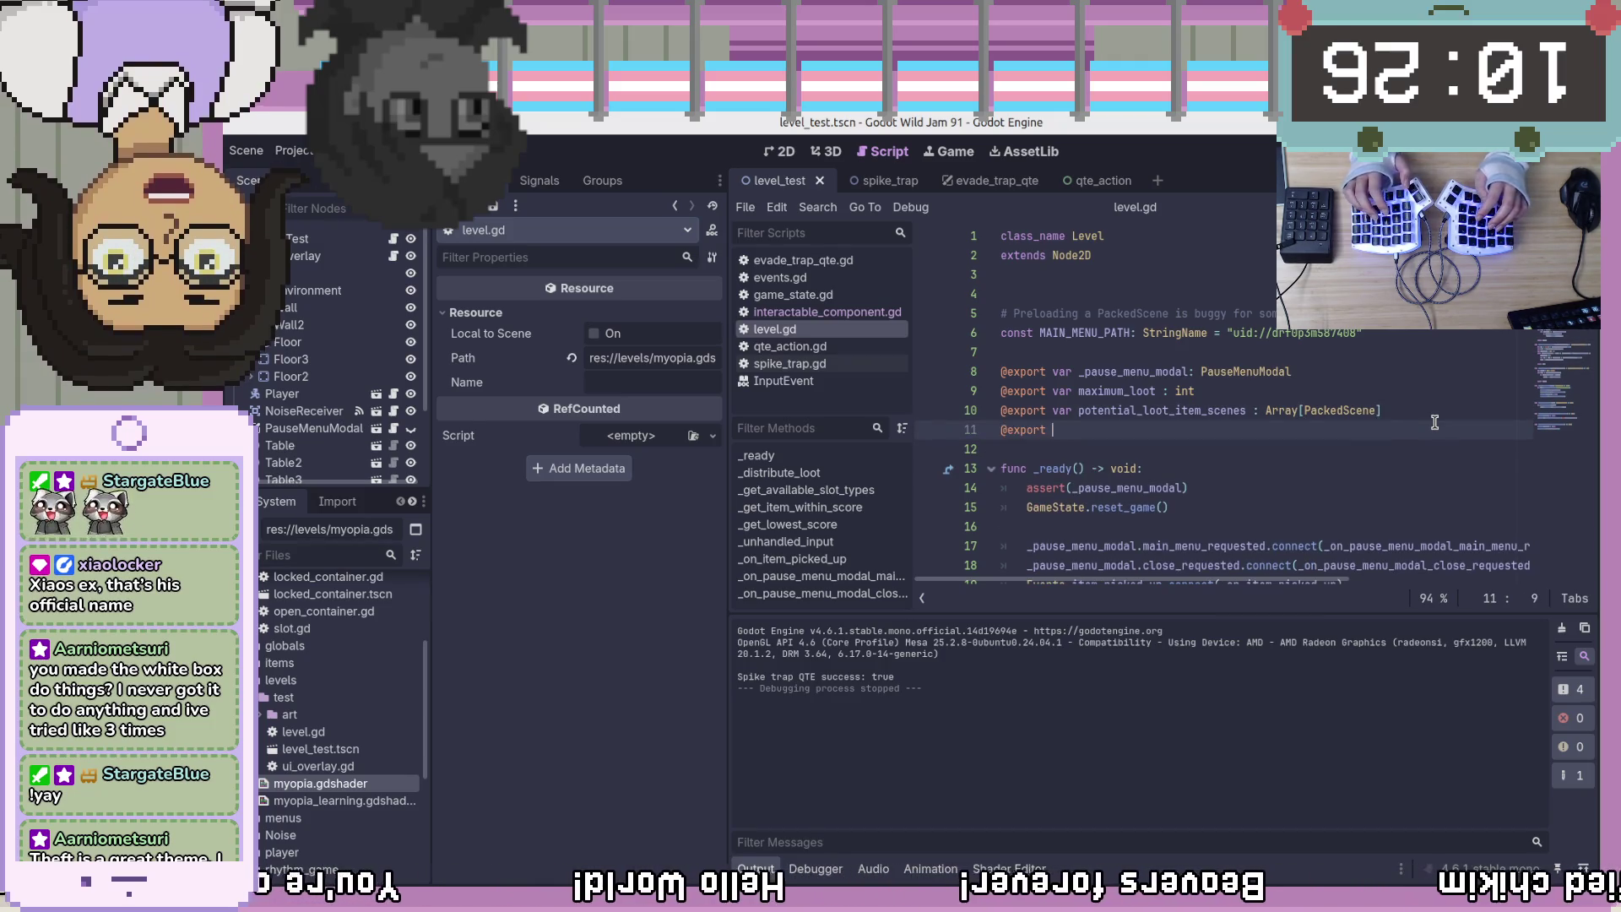
pyautogui.press('BackSpace')
pyautogui.press('BackSpace')
pyautogui.press('BackSpace')
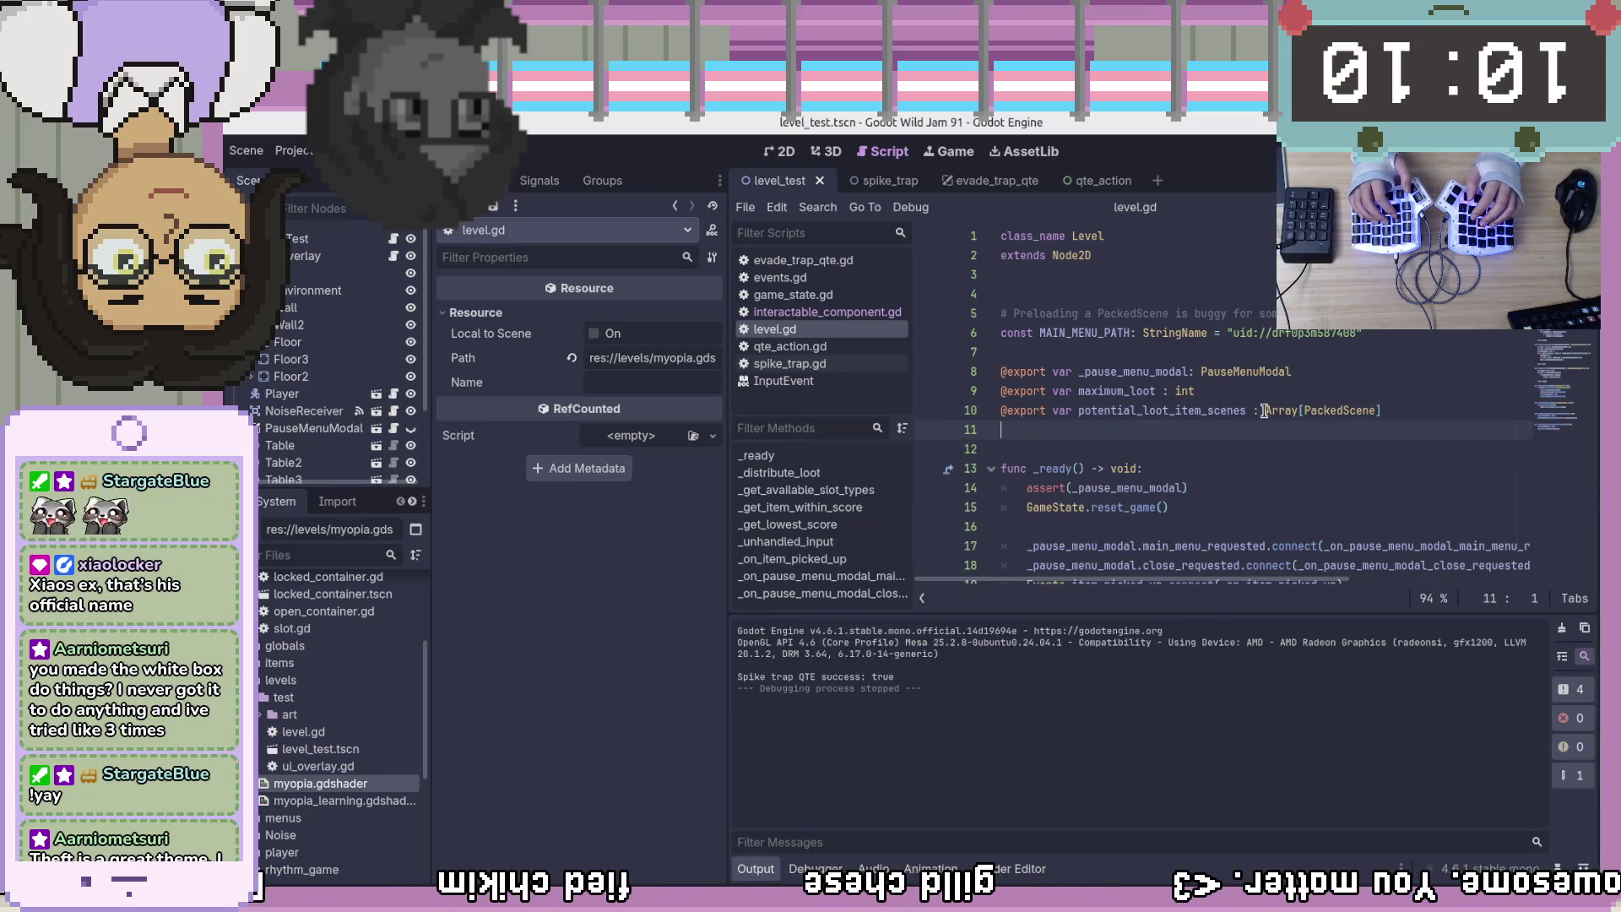
pyautogui.press('BackSpace')
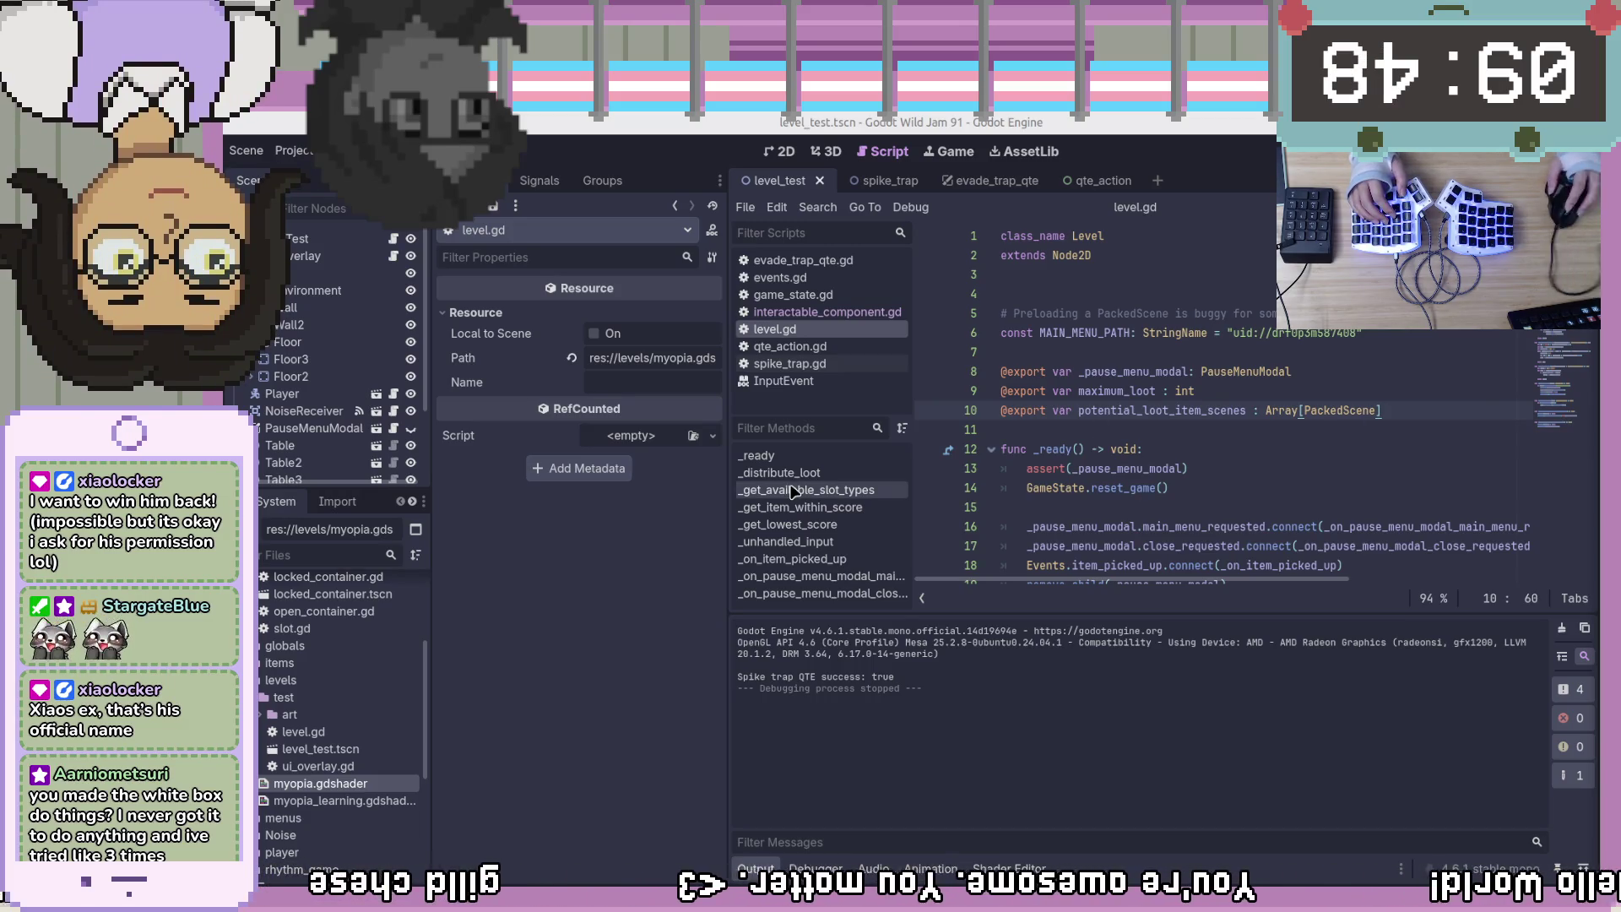
# - Switch from level.gd to interactable_component.gd at the end of interact(), then launch the game
pyautogui.scroll(-12, 1224, 405)
pyautogui.scroll(-14, 1556, 422)
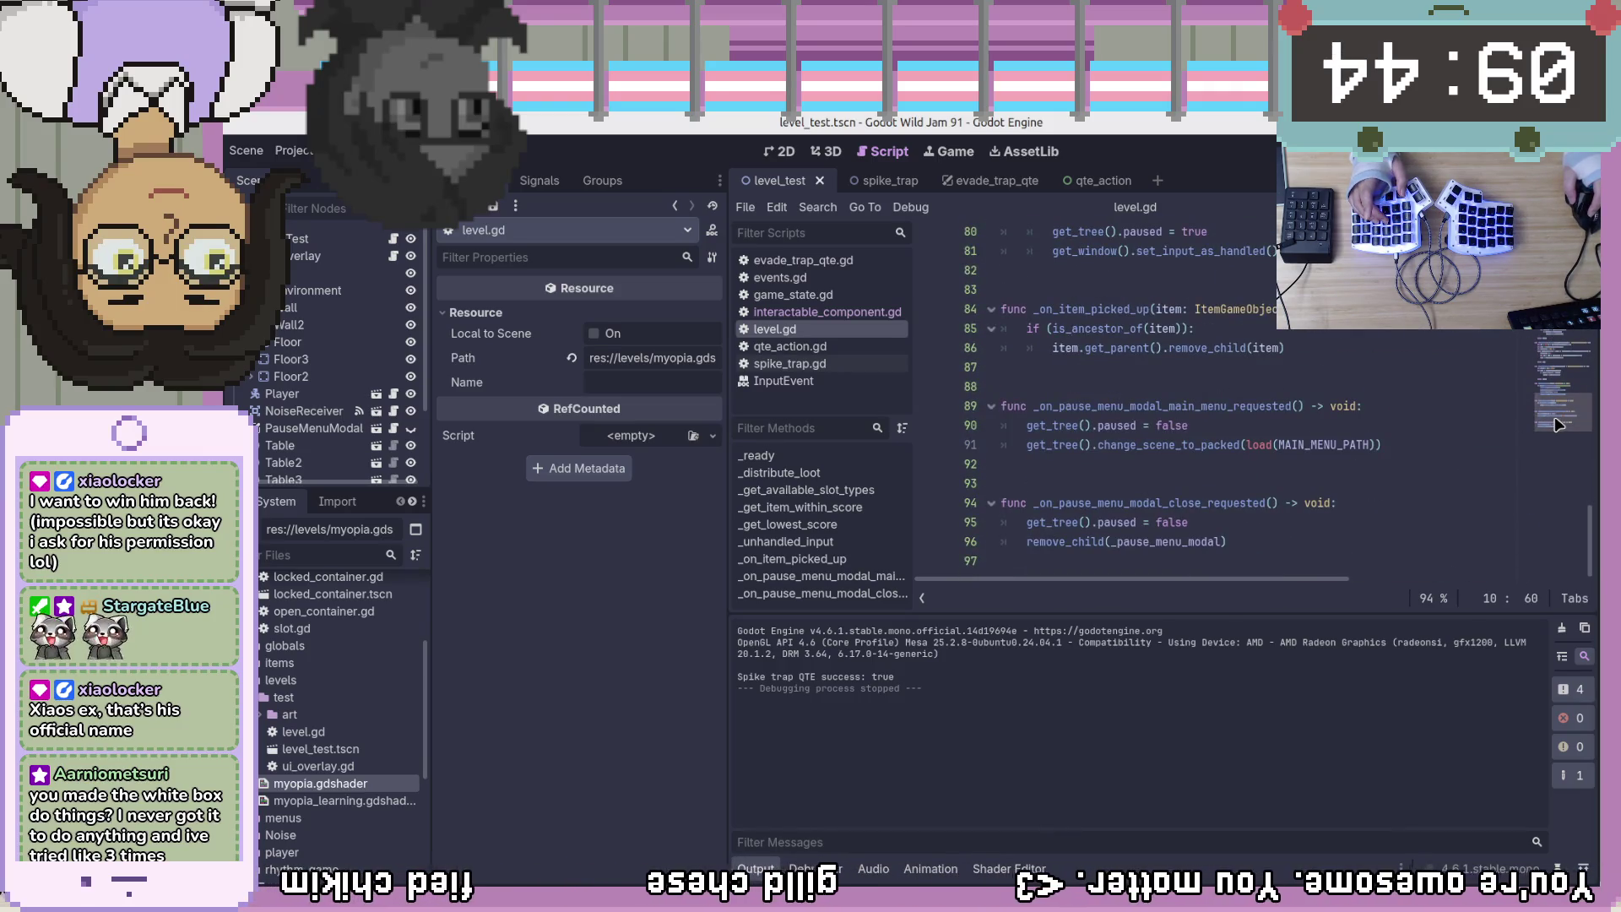
pyautogui.click(1320, 424)
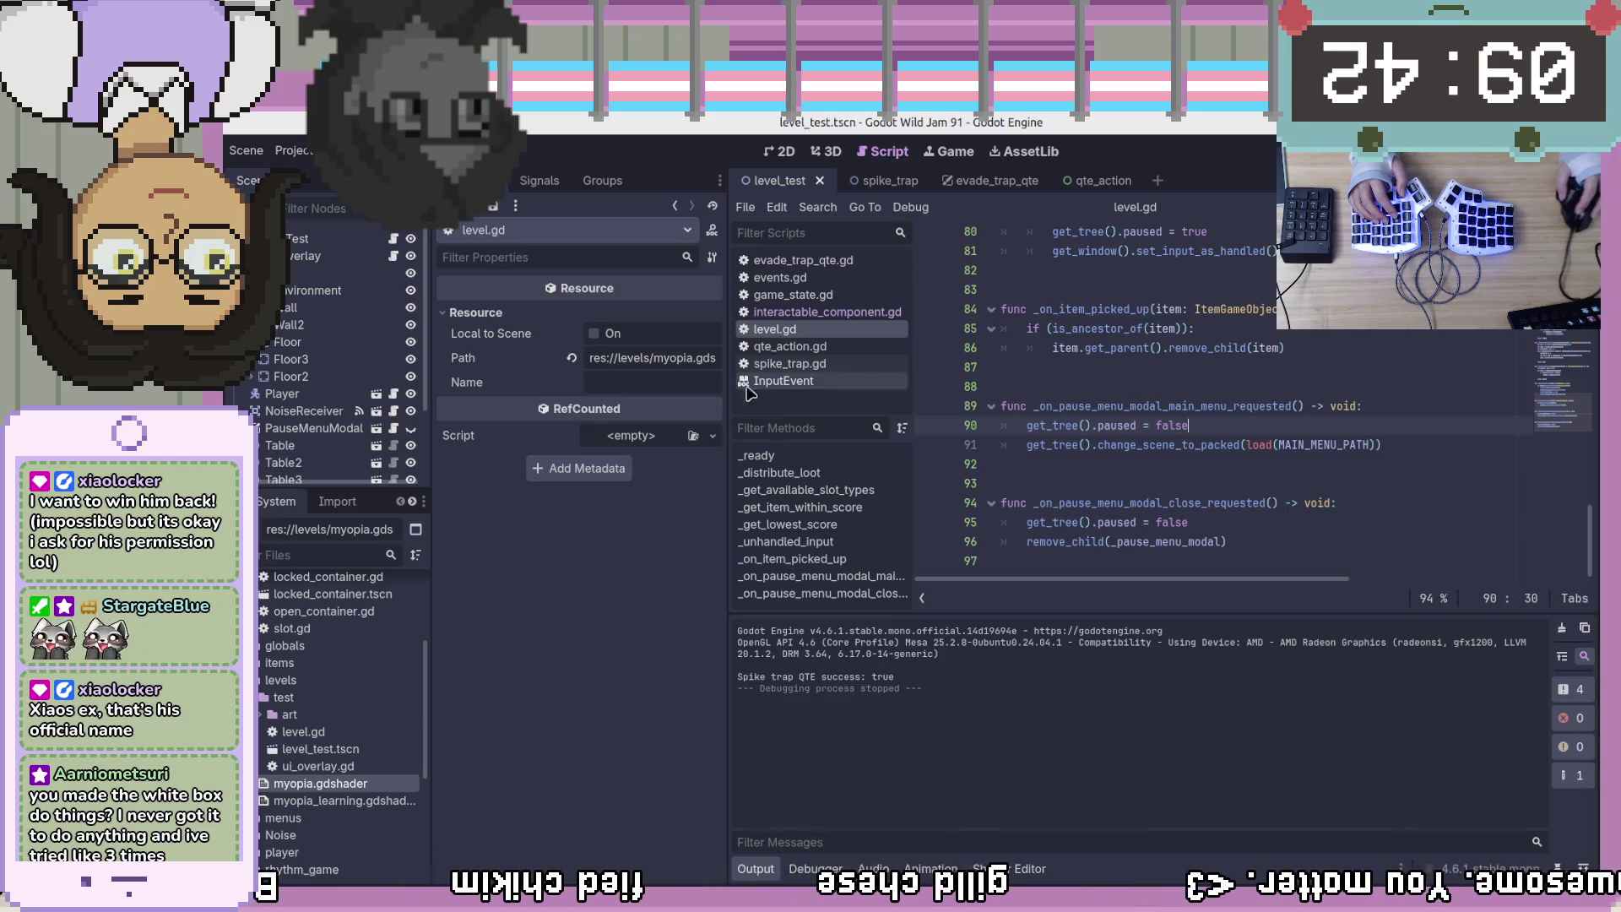
pyautogui.hotkey('alt', 'Left')
pyautogui.click(1300, 466)
pyautogui.click(1337, 448)
pyautogui.click(1426, 464)
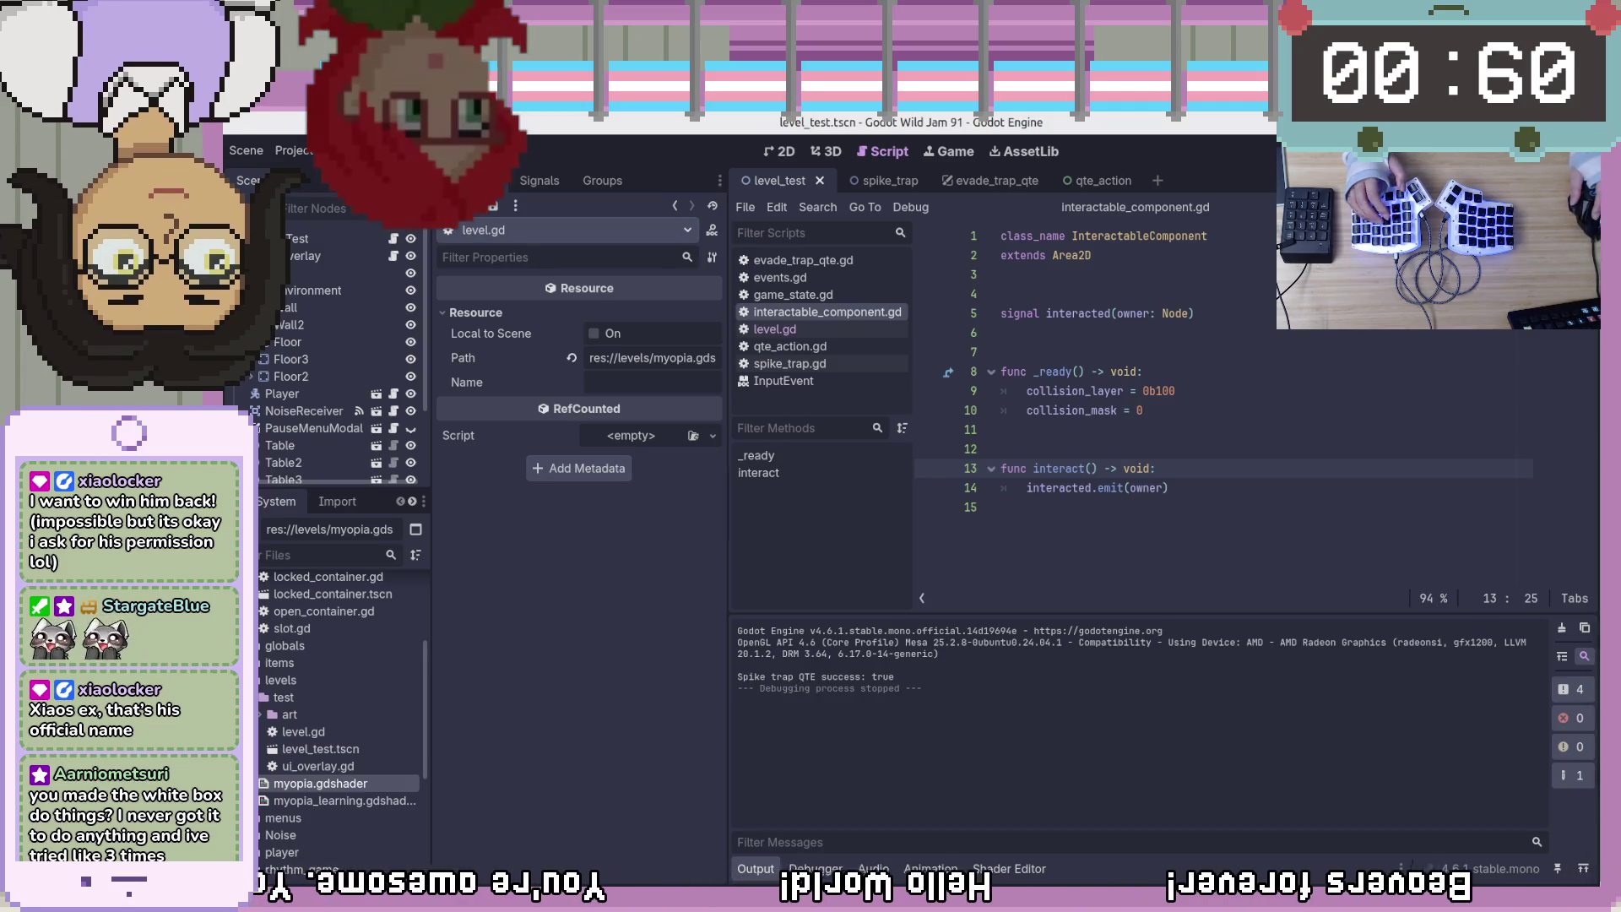
pyautogui.press('F5')
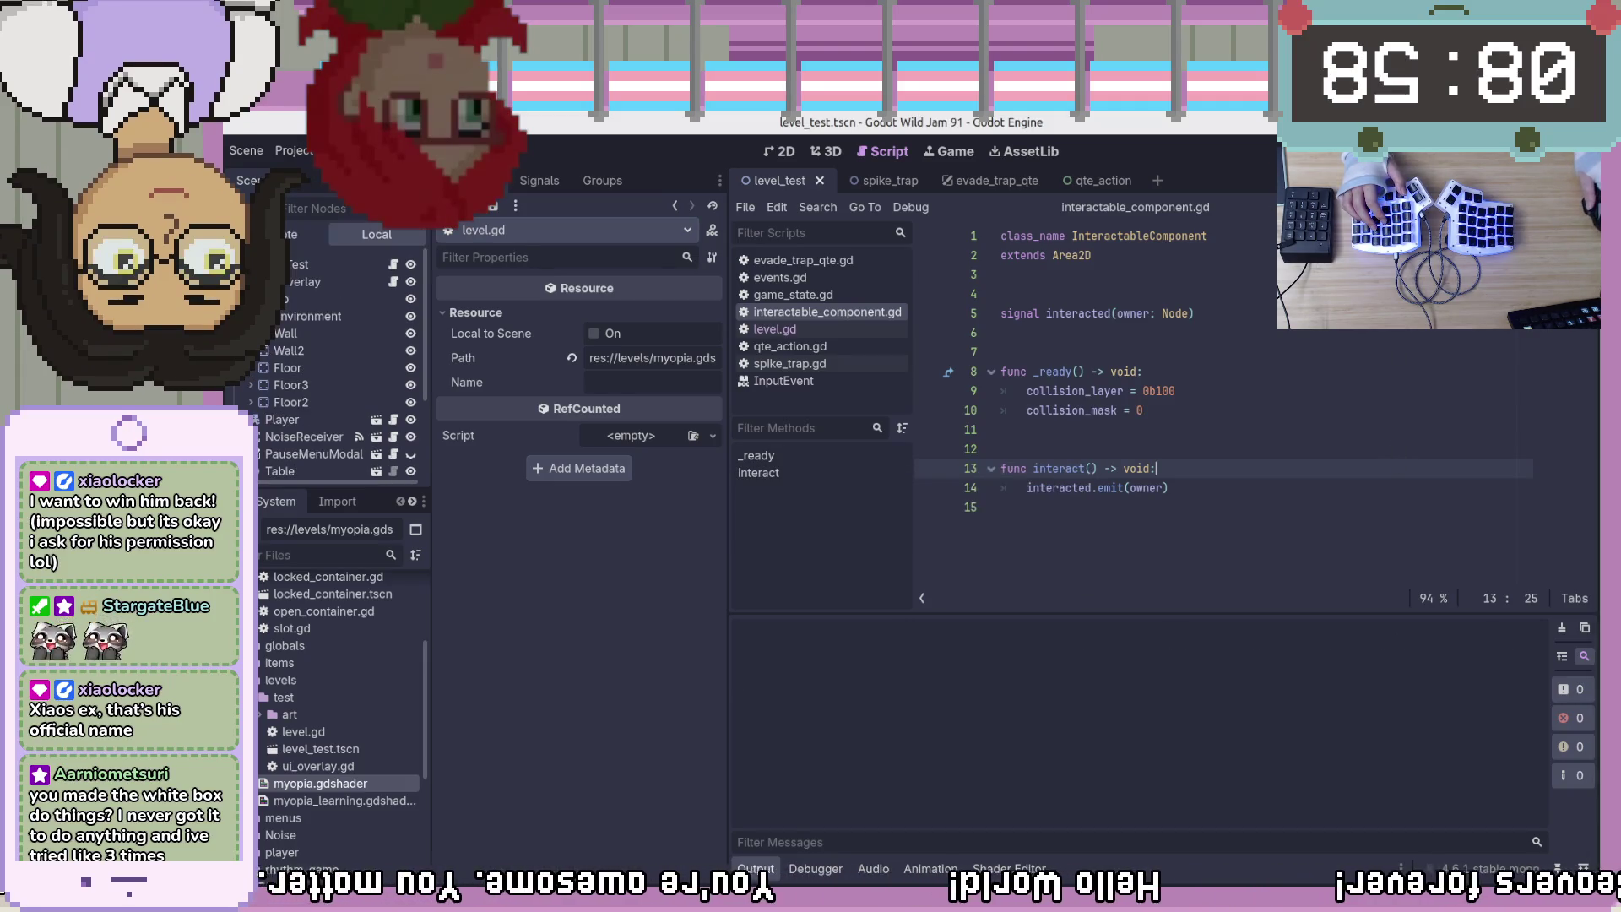
# - Start the game, press Space at the evade prompt, walk right to the table and back left, then stop with F8
pyautogui.click(985, 456)
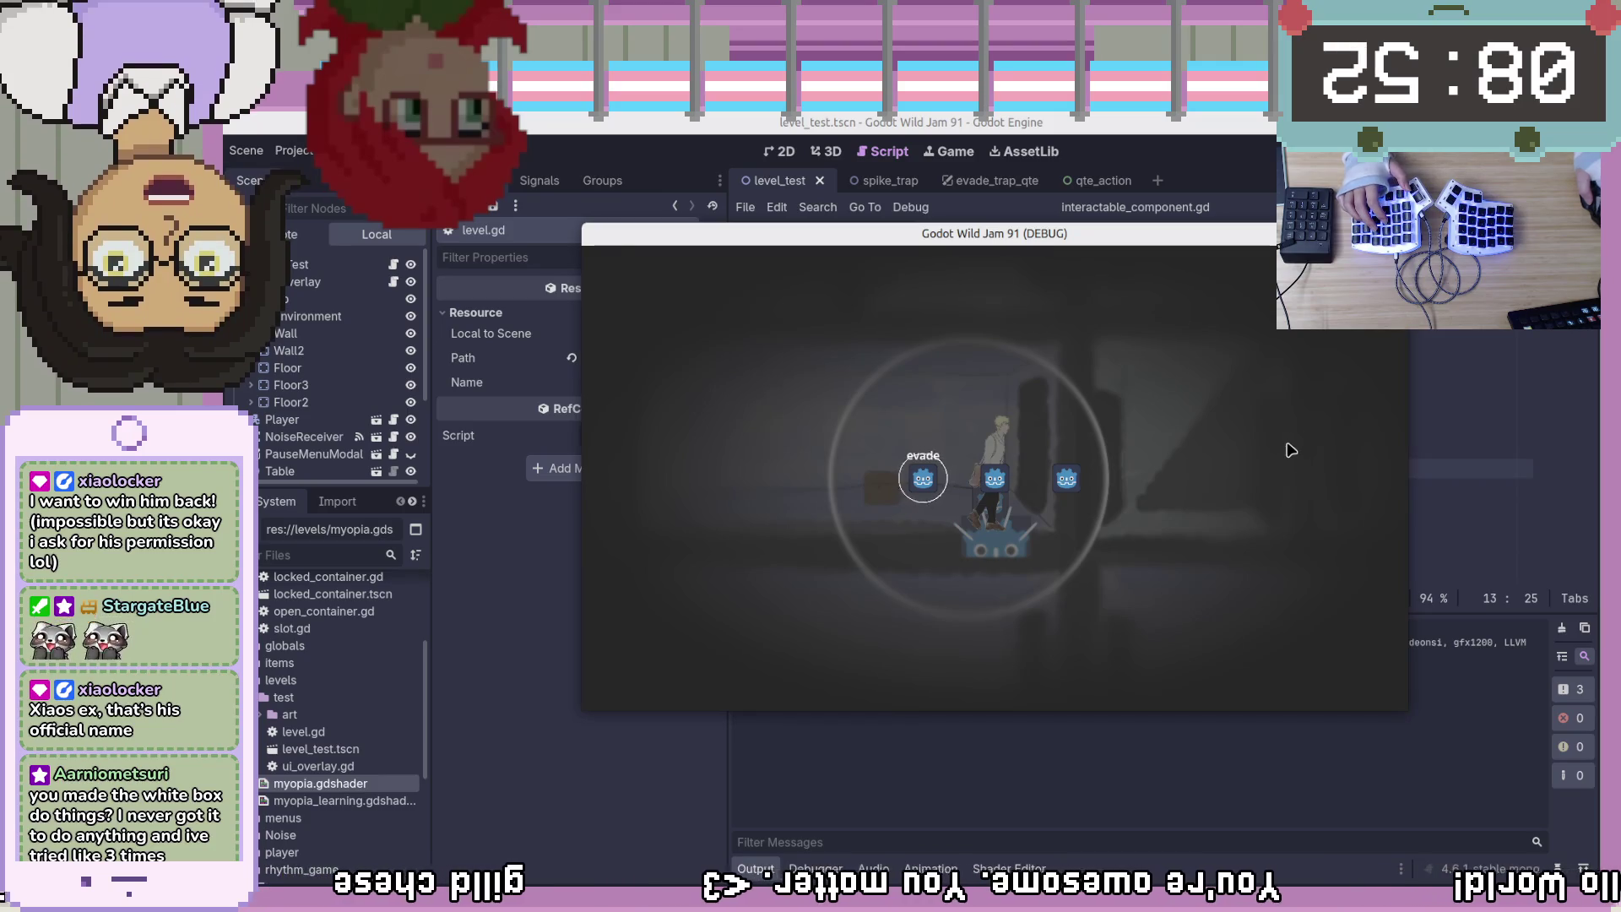
pyautogui.press('space')
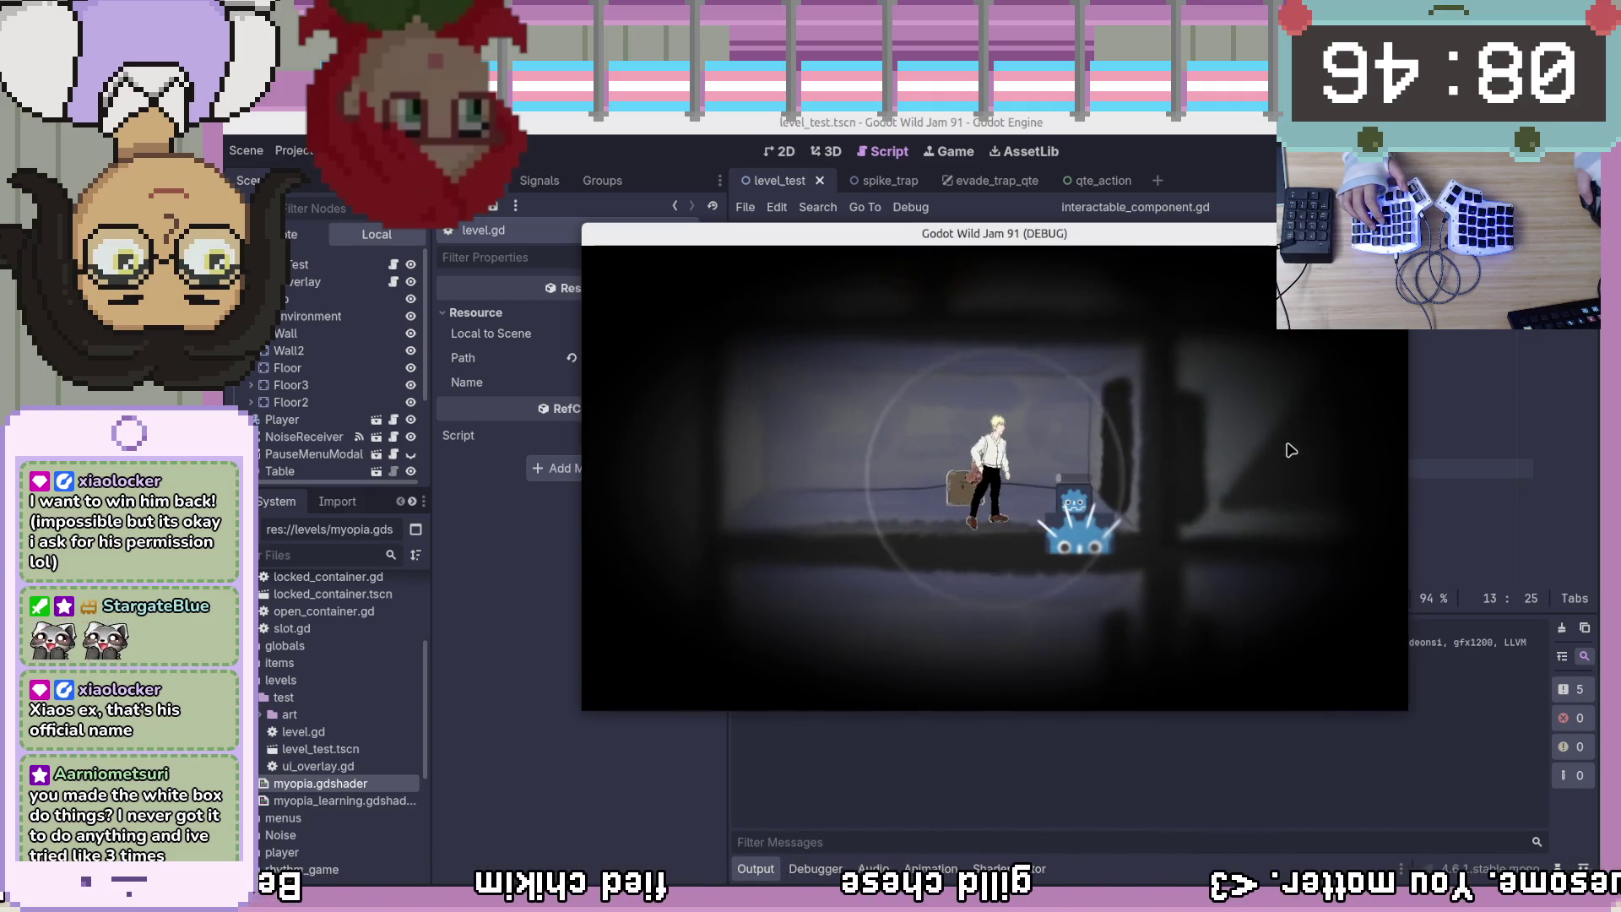
pyautogui.press('Right')
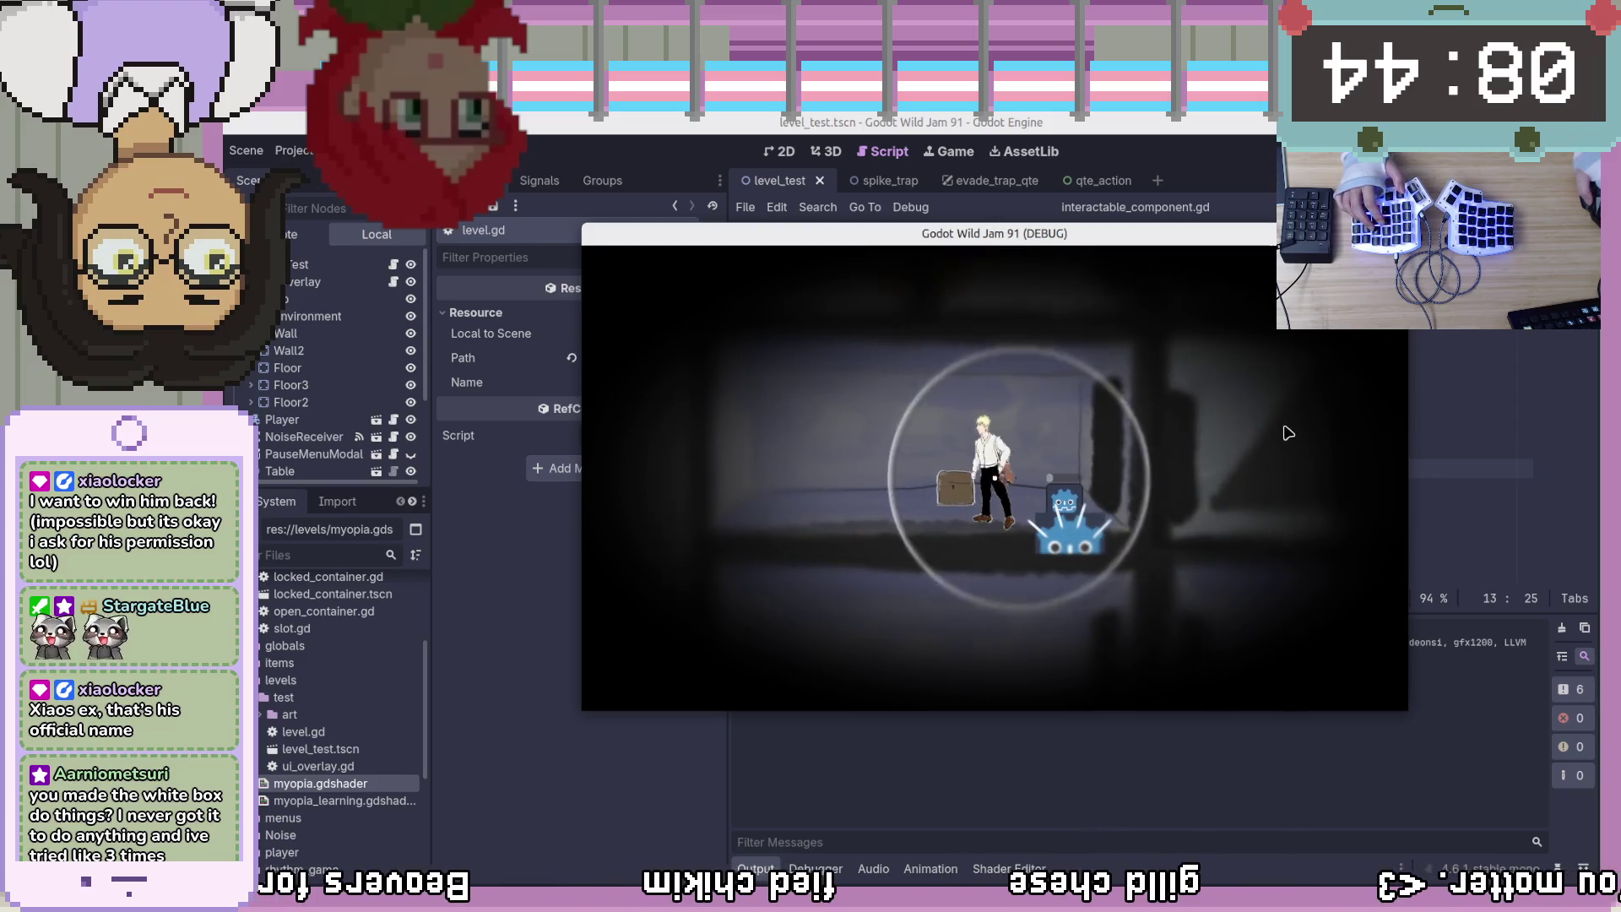
pyautogui.press('Left')
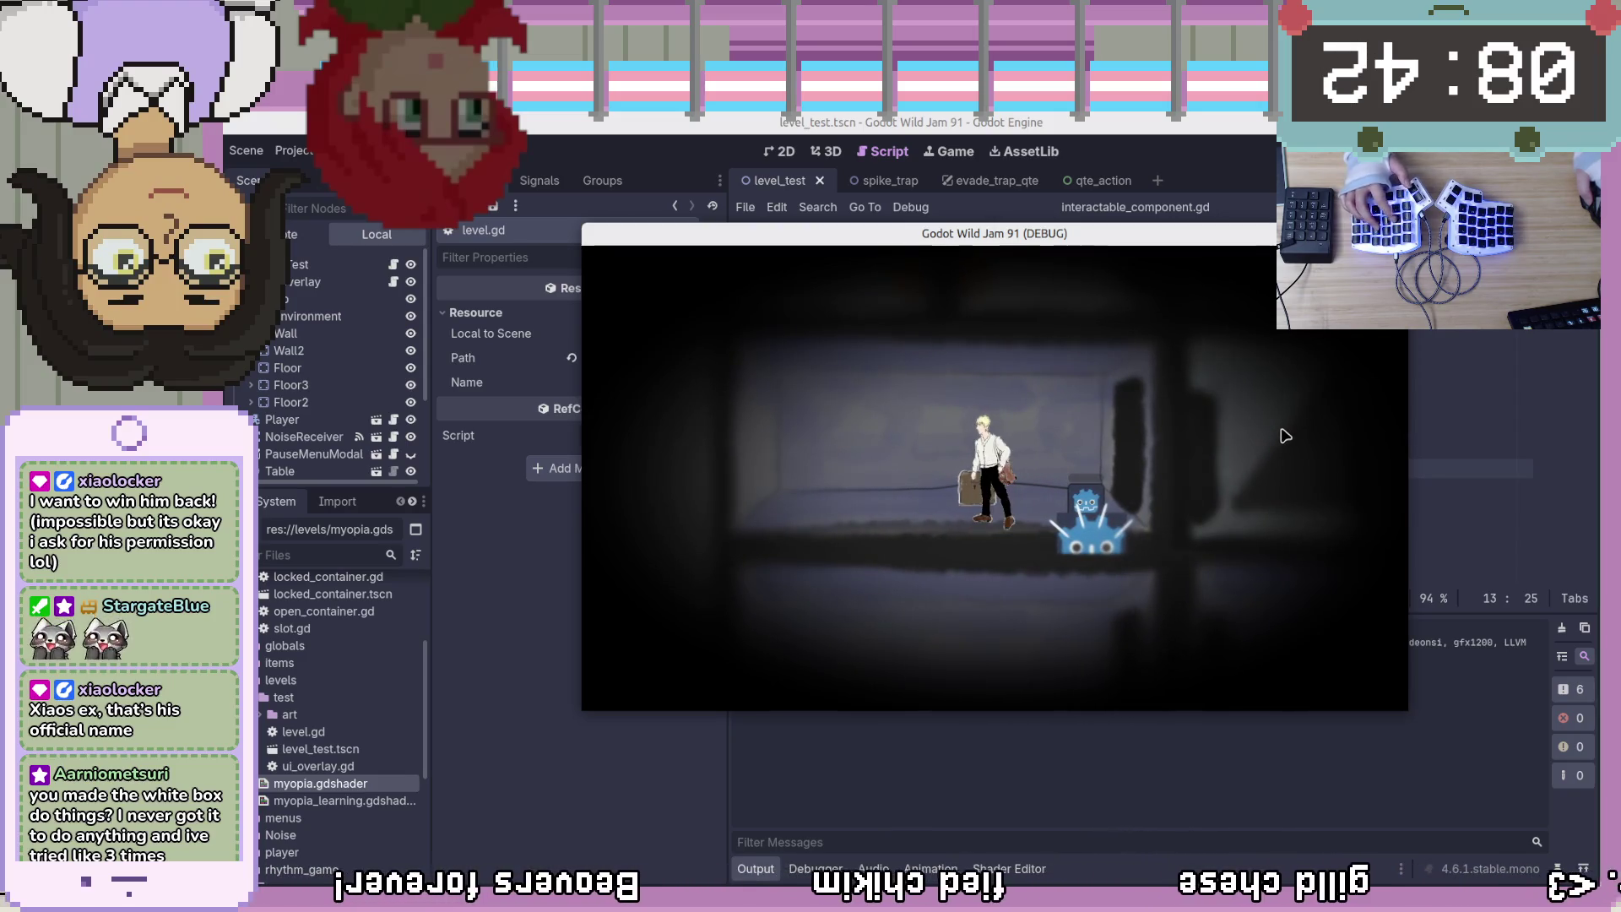
pyautogui.press('Right')
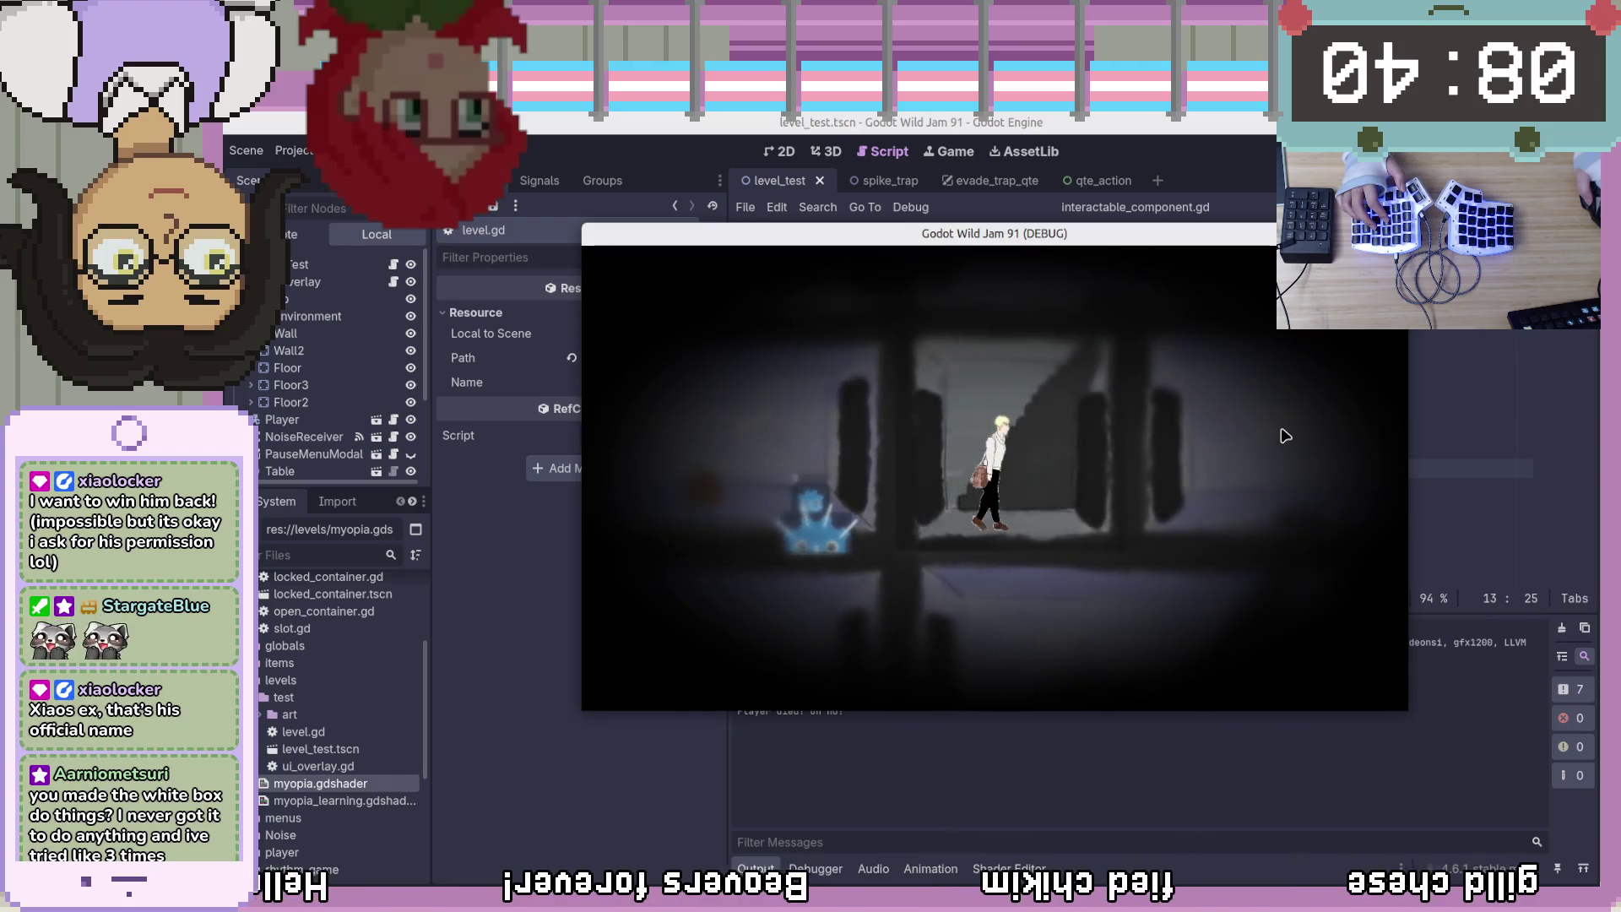
pyautogui.press('Right')
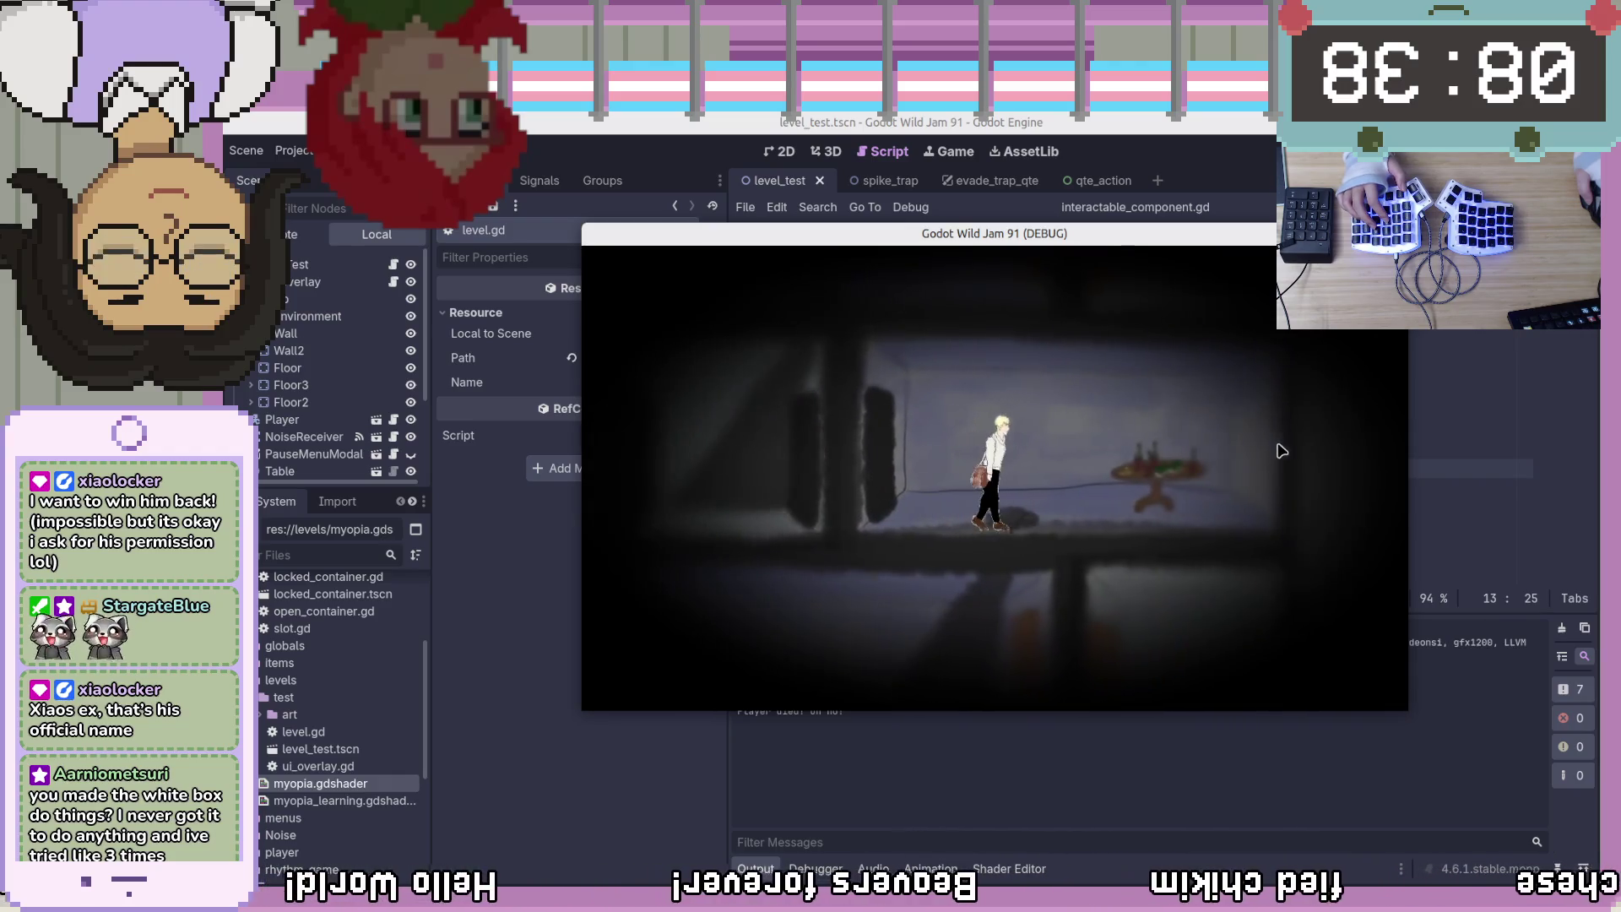
pyautogui.press('Right')
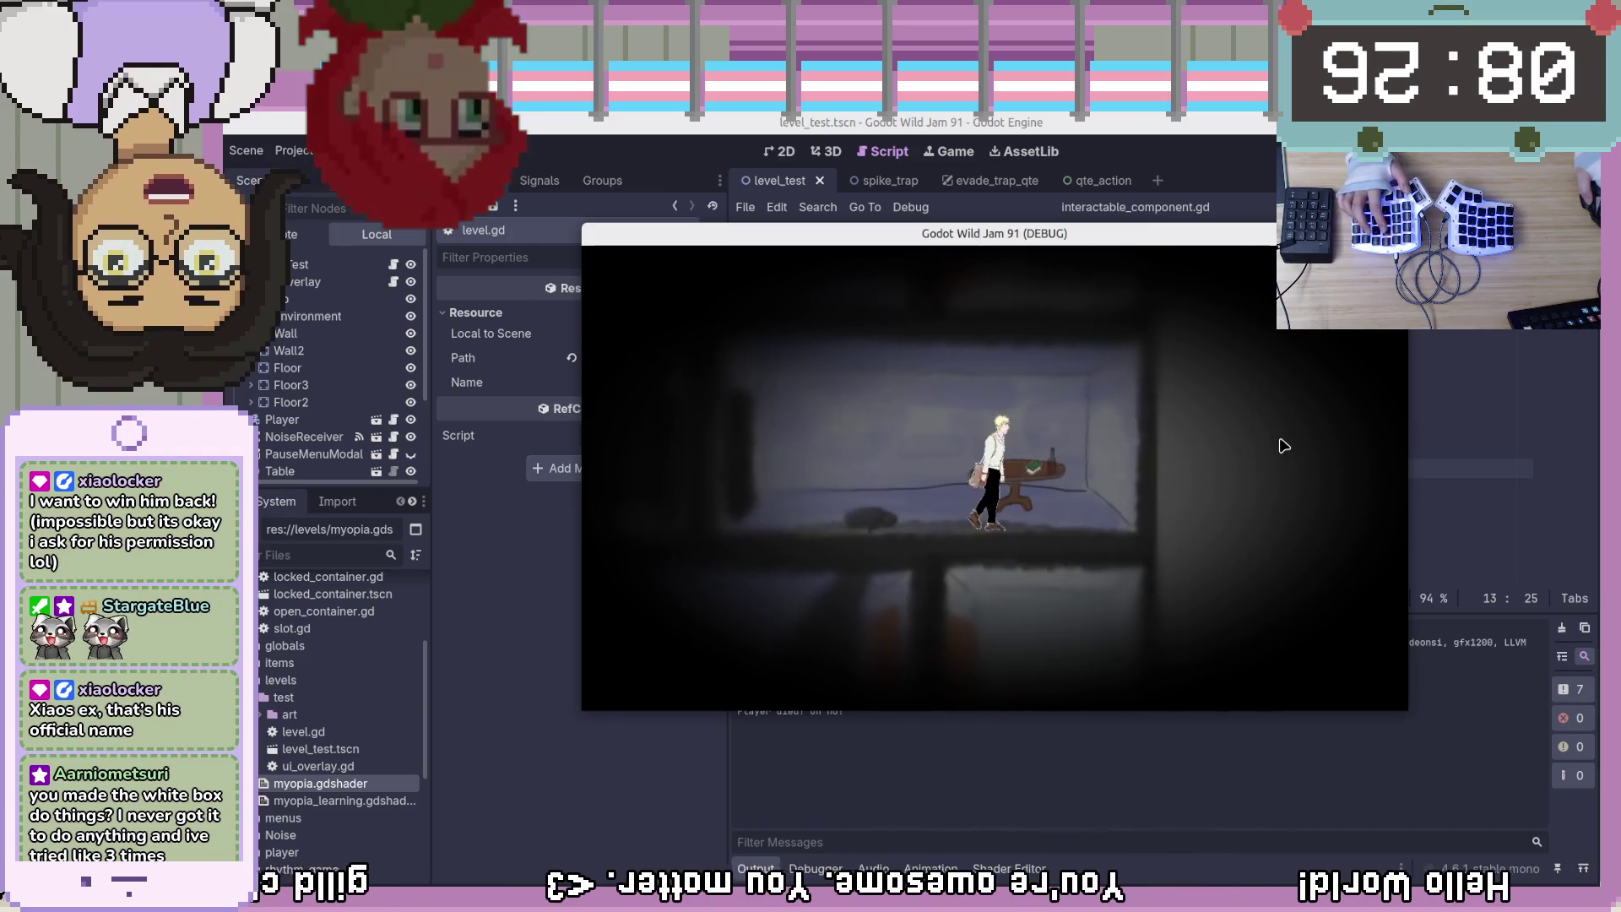
pyautogui.press('a')
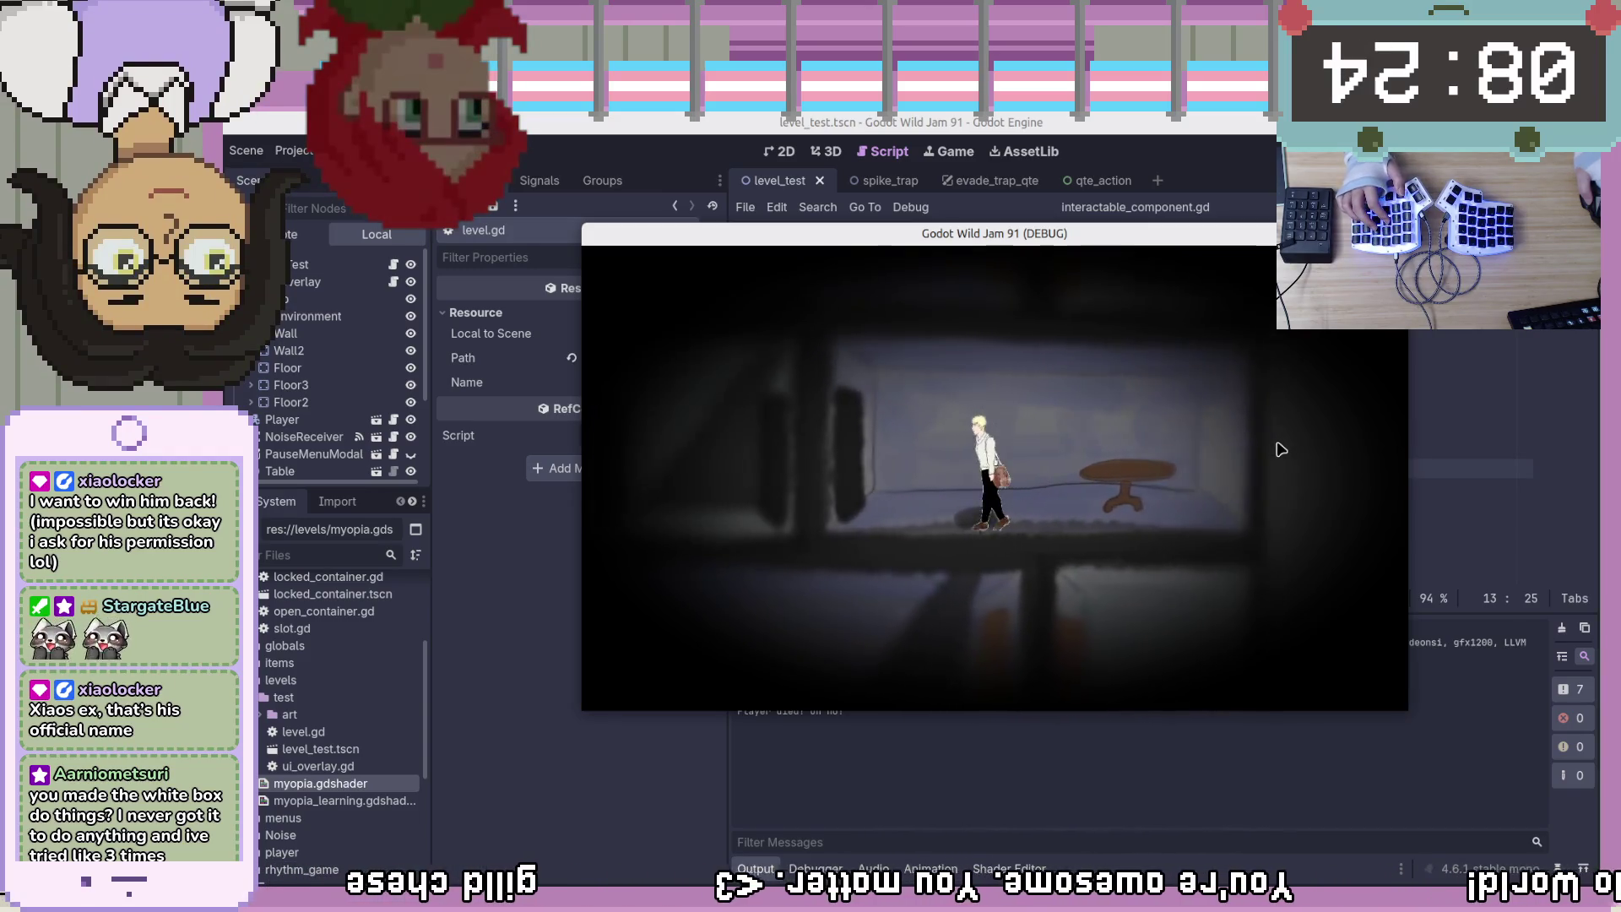
pyautogui.press('a')
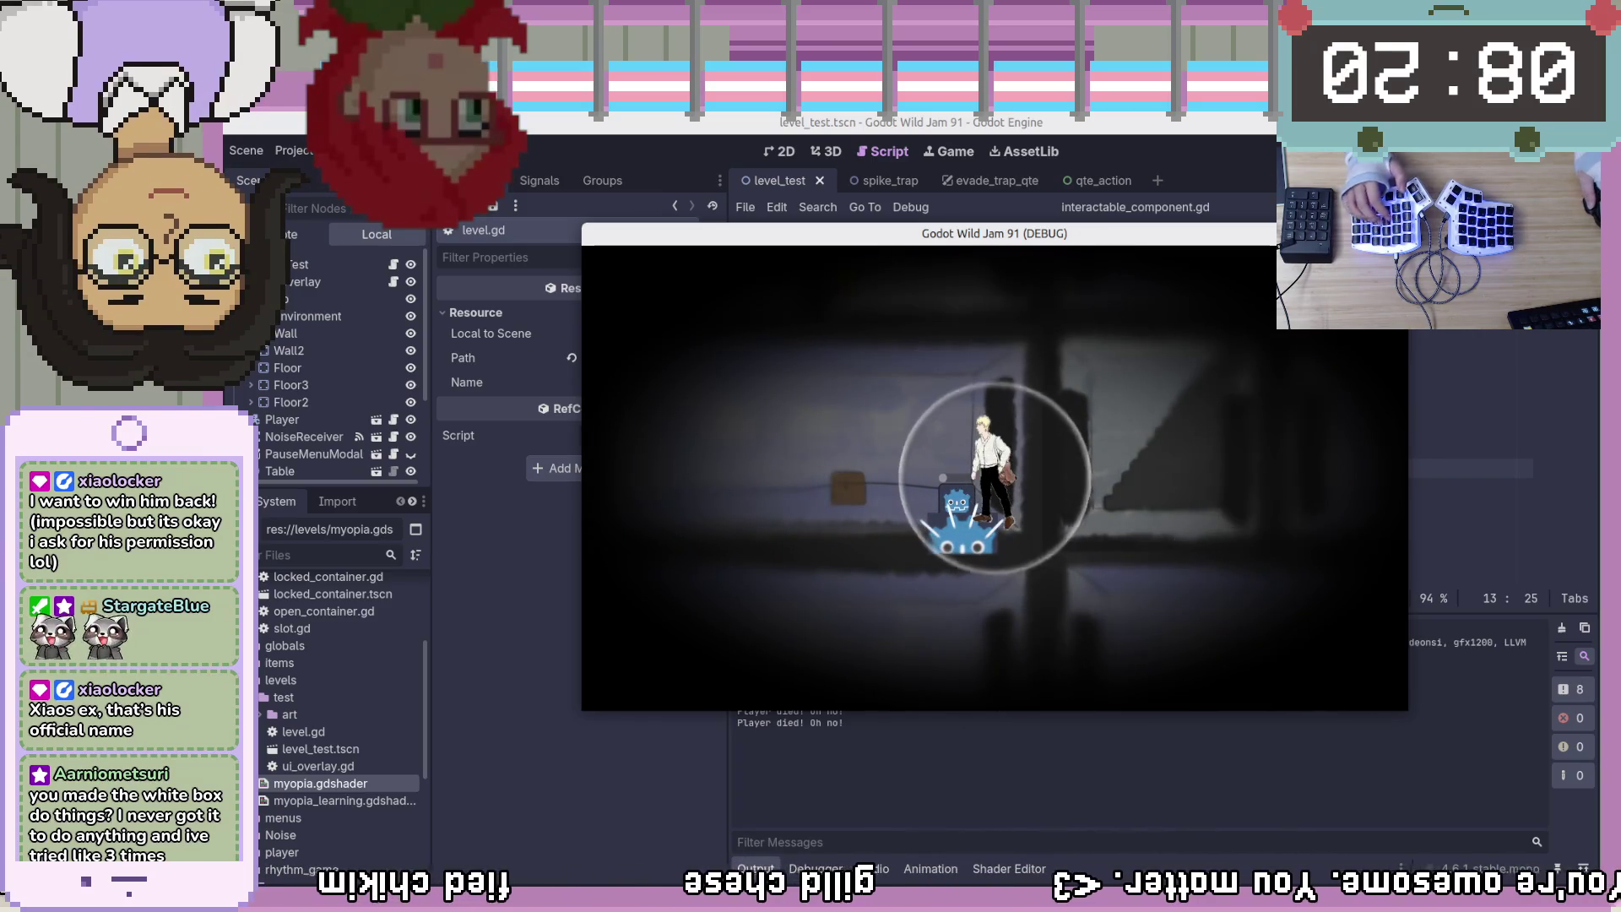
pyautogui.press('F8')
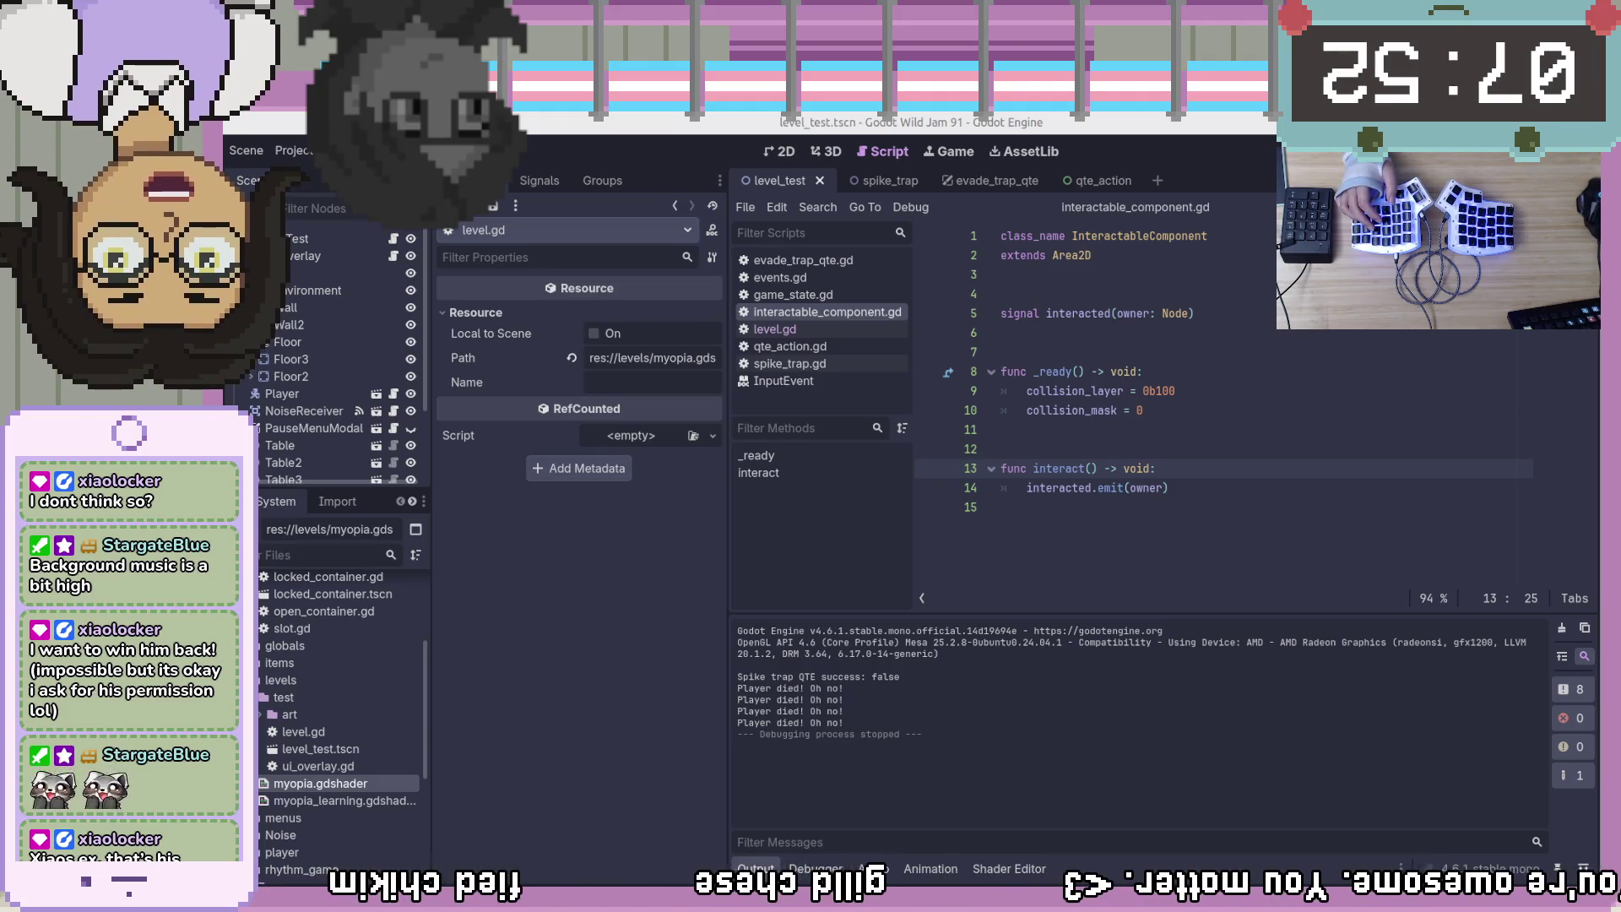
pyautogui.click(1440, 550)
pyautogui.click(1432, 463)
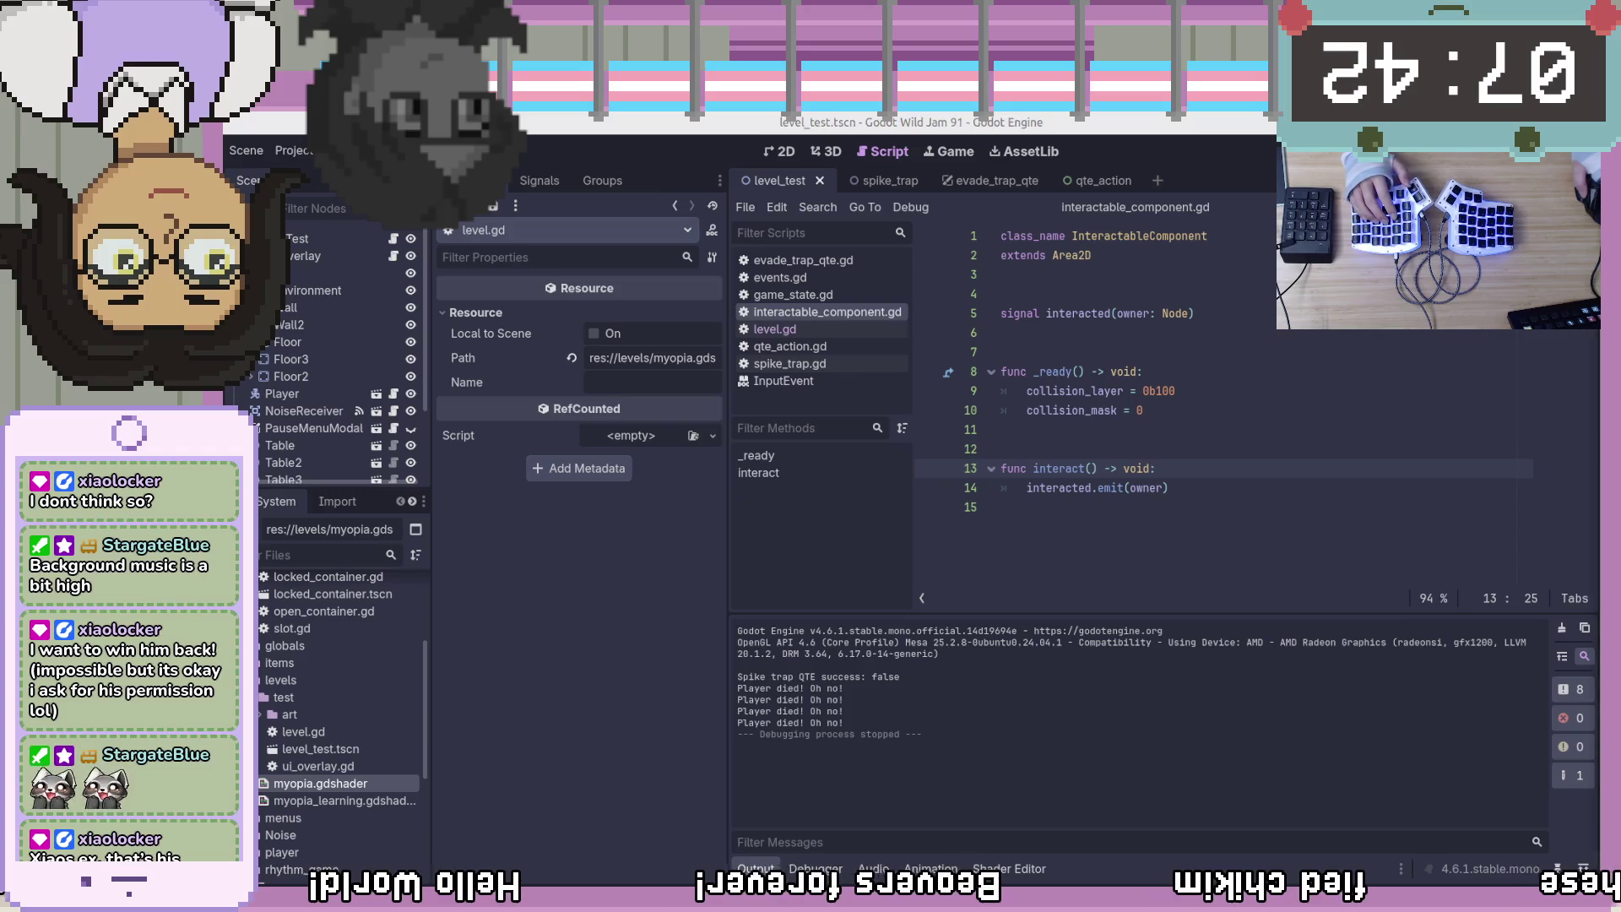
pyautogui.click(1408, 428)
pyautogui.click(1420, 393)
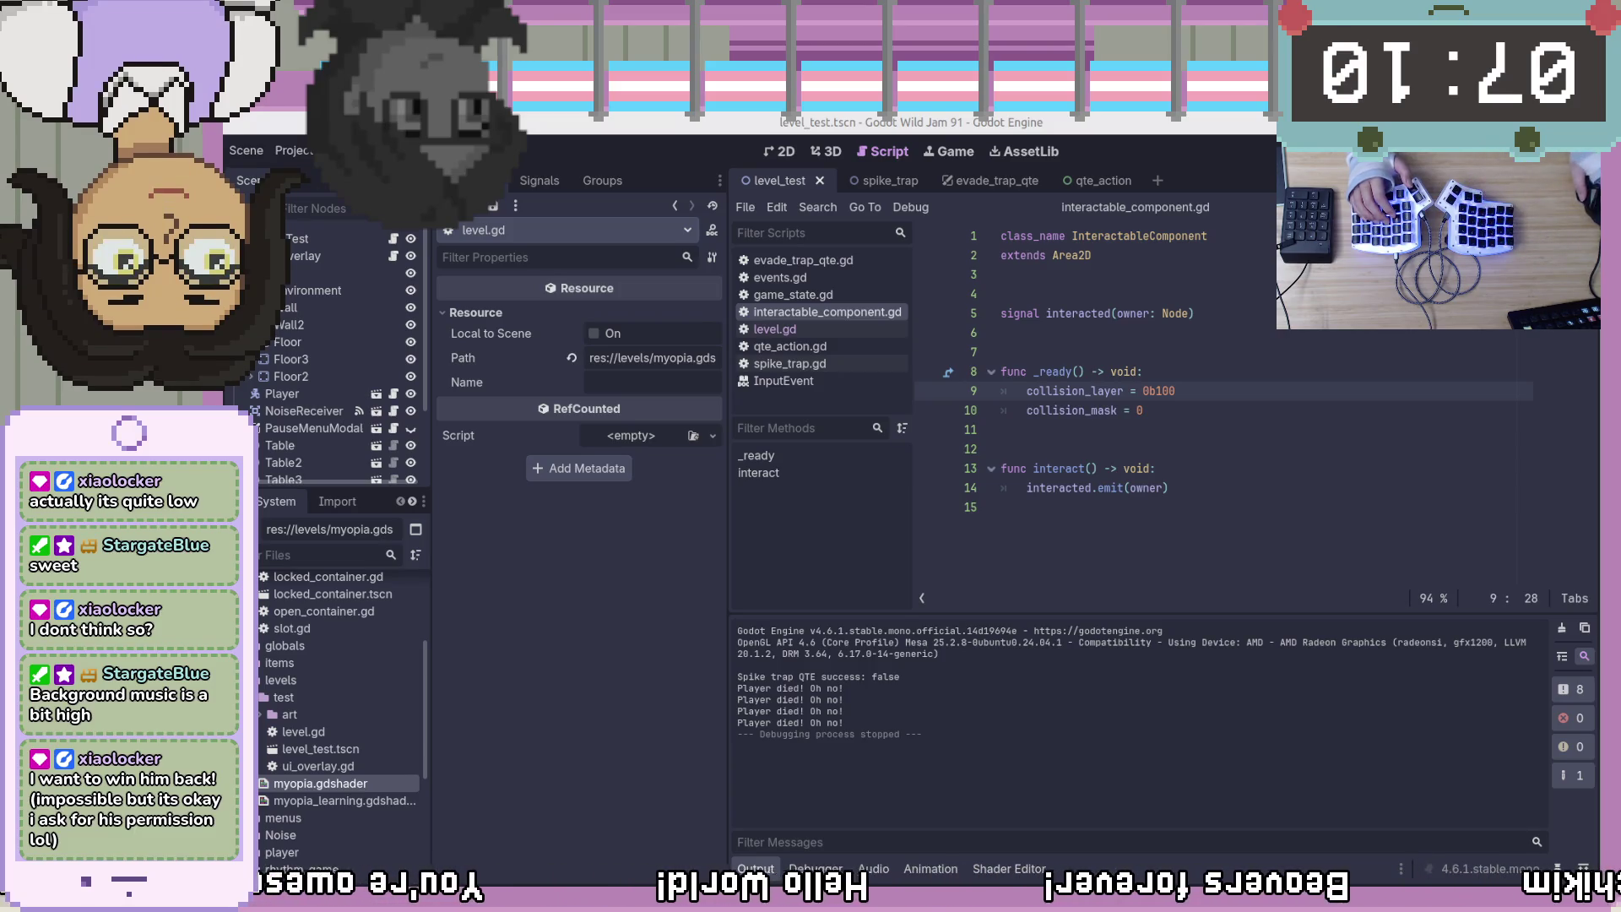
# - Switch back to level.gd and scroll up toward the _distribute_loot while-loop
pyautogui.click(1332, 553)
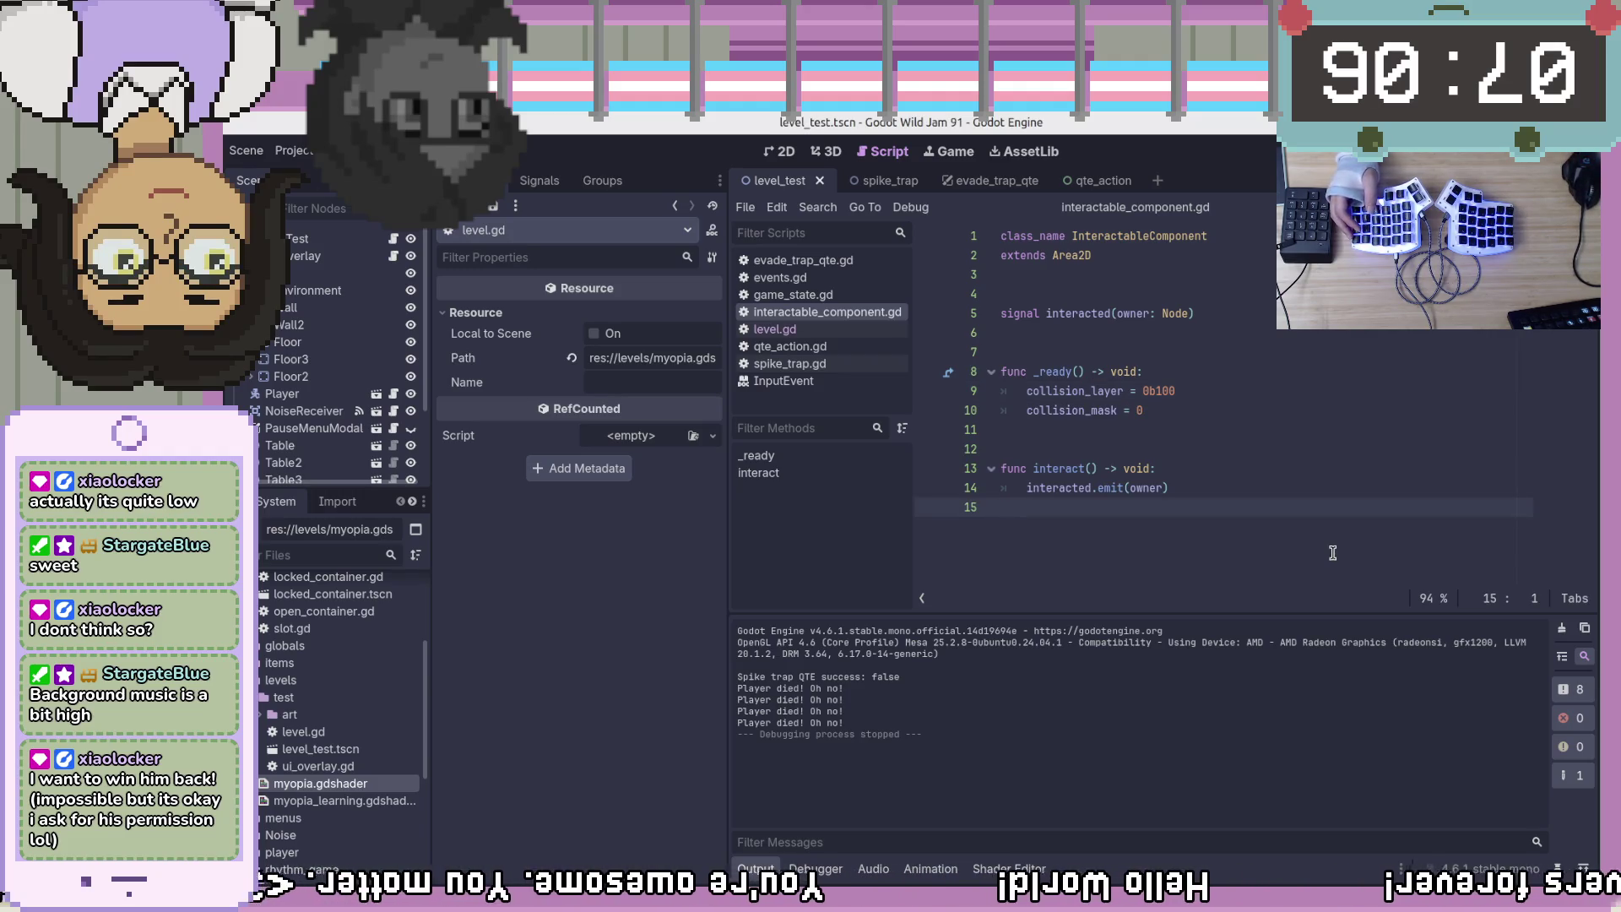
pyautogui.click(1222, 394)
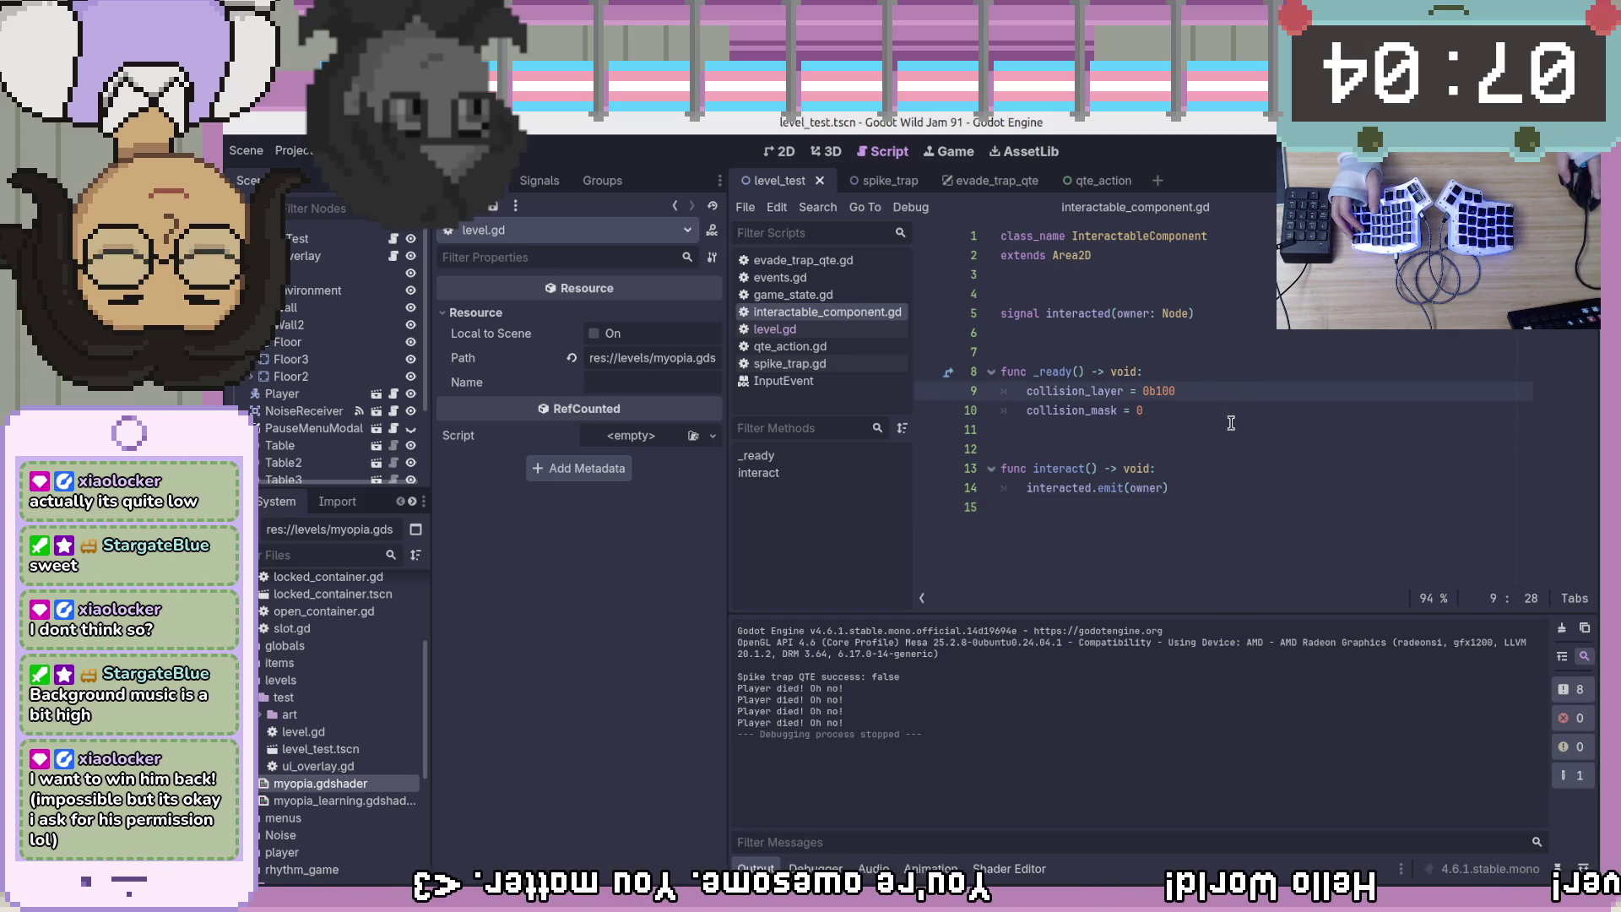
pyautogui.click(792, 331)
pyautogui.click(1286, 352)
pyautogui.scroll(15, 1257, 462)
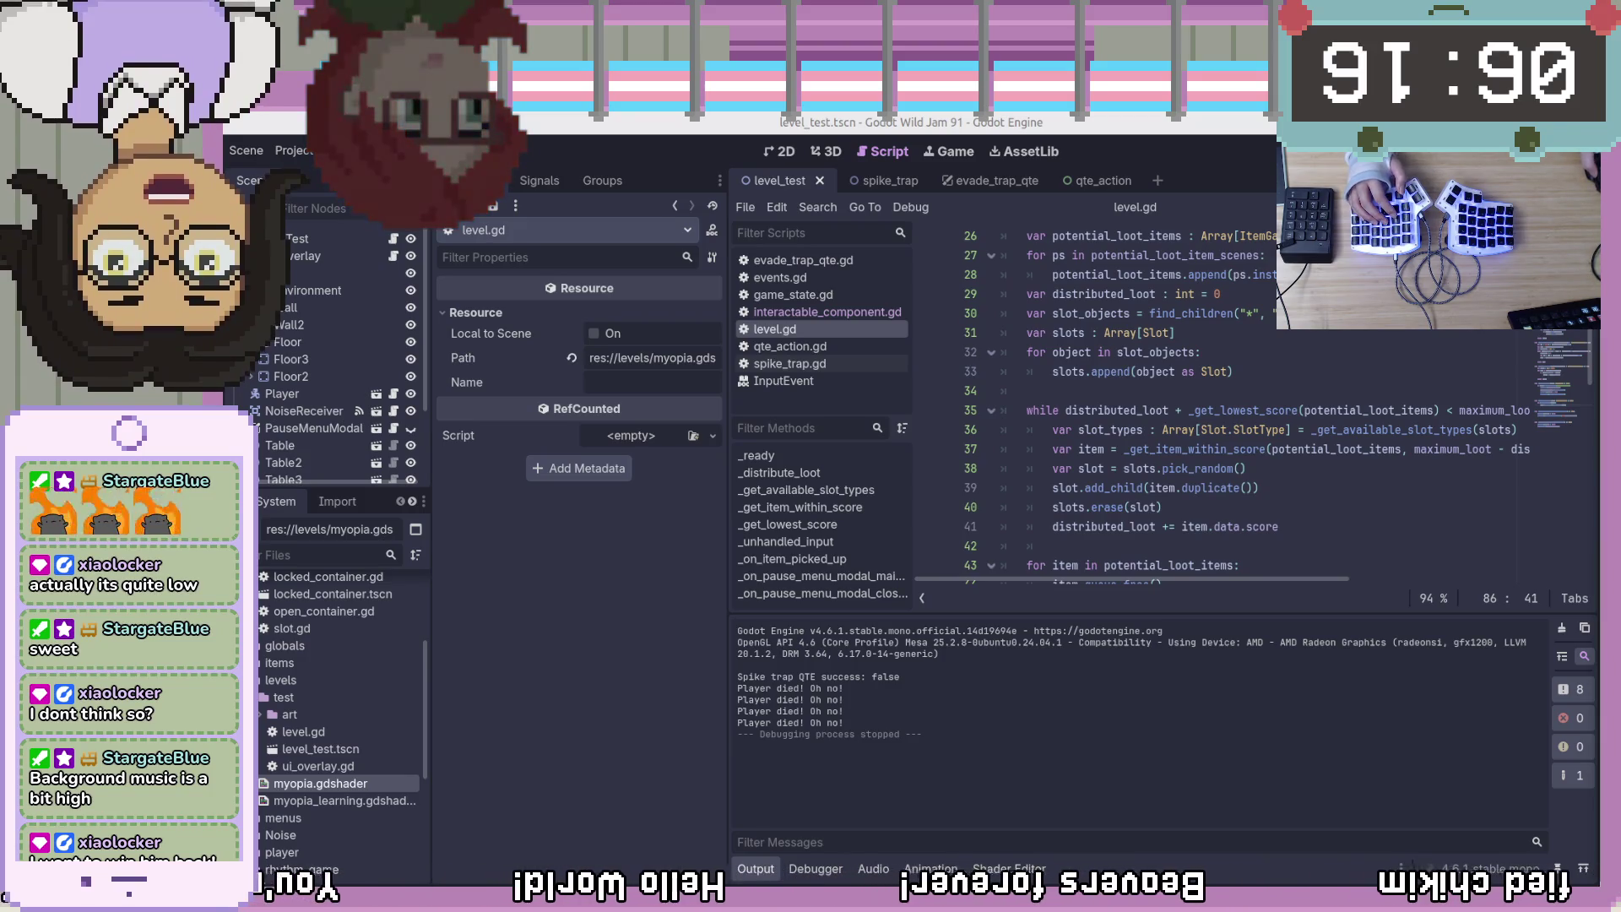
# - Leave the level.gd loot loop and select UIOverlay in the Scene tree to inspect its CanvasLayer
pyautogui.click(1347, 489)
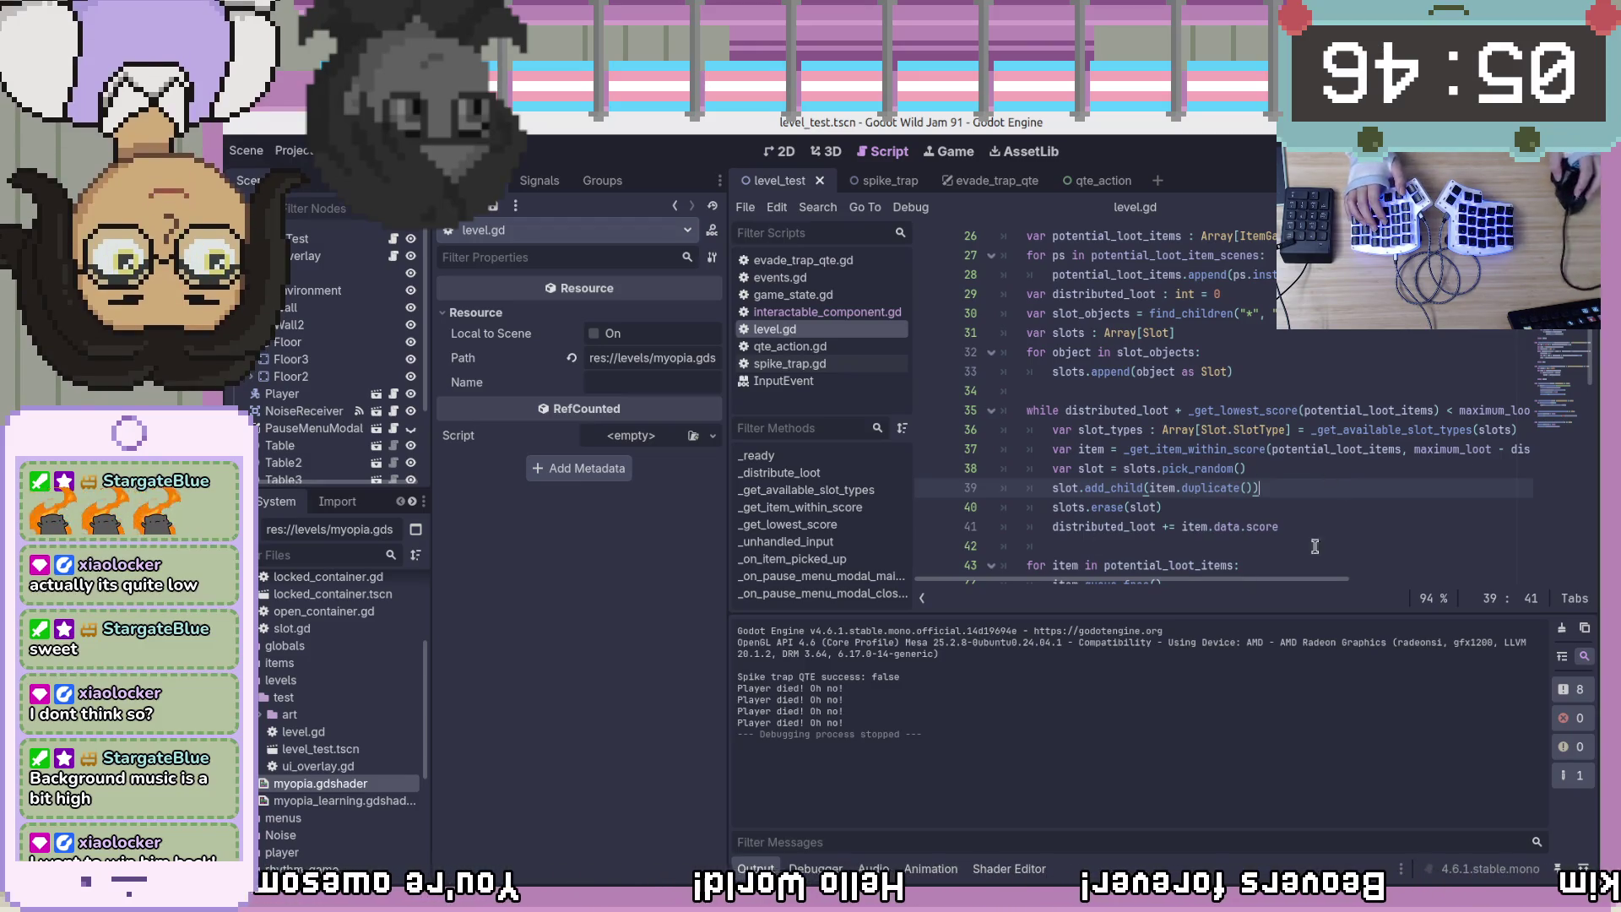
pyautogui.click(1315, 515)
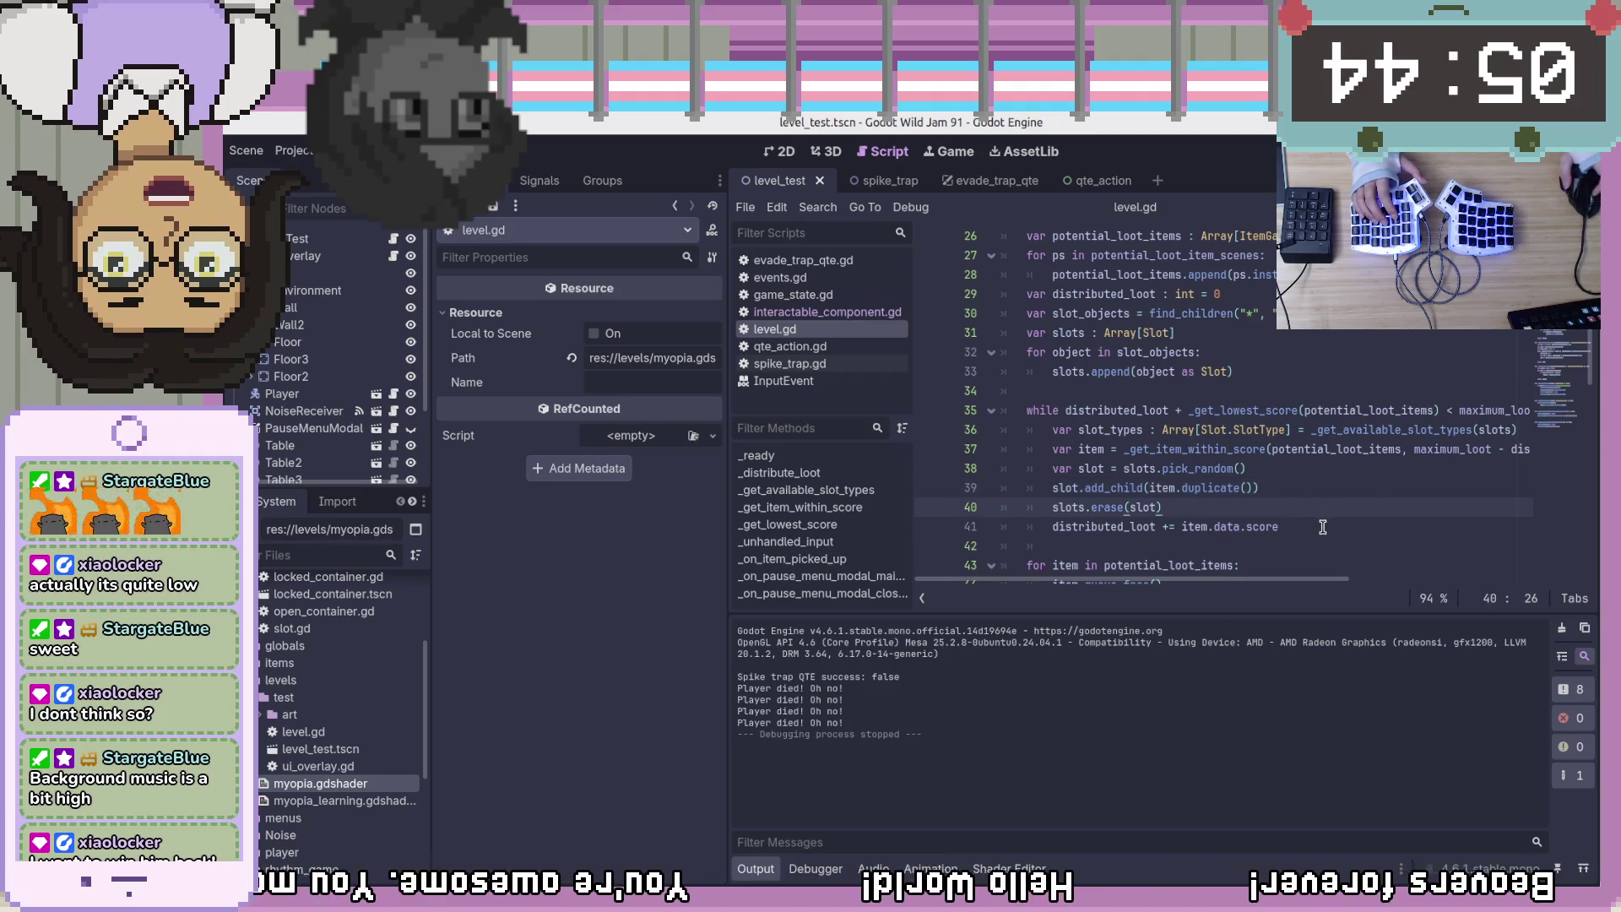
pyautogui.scroll(1, 1372, 540)
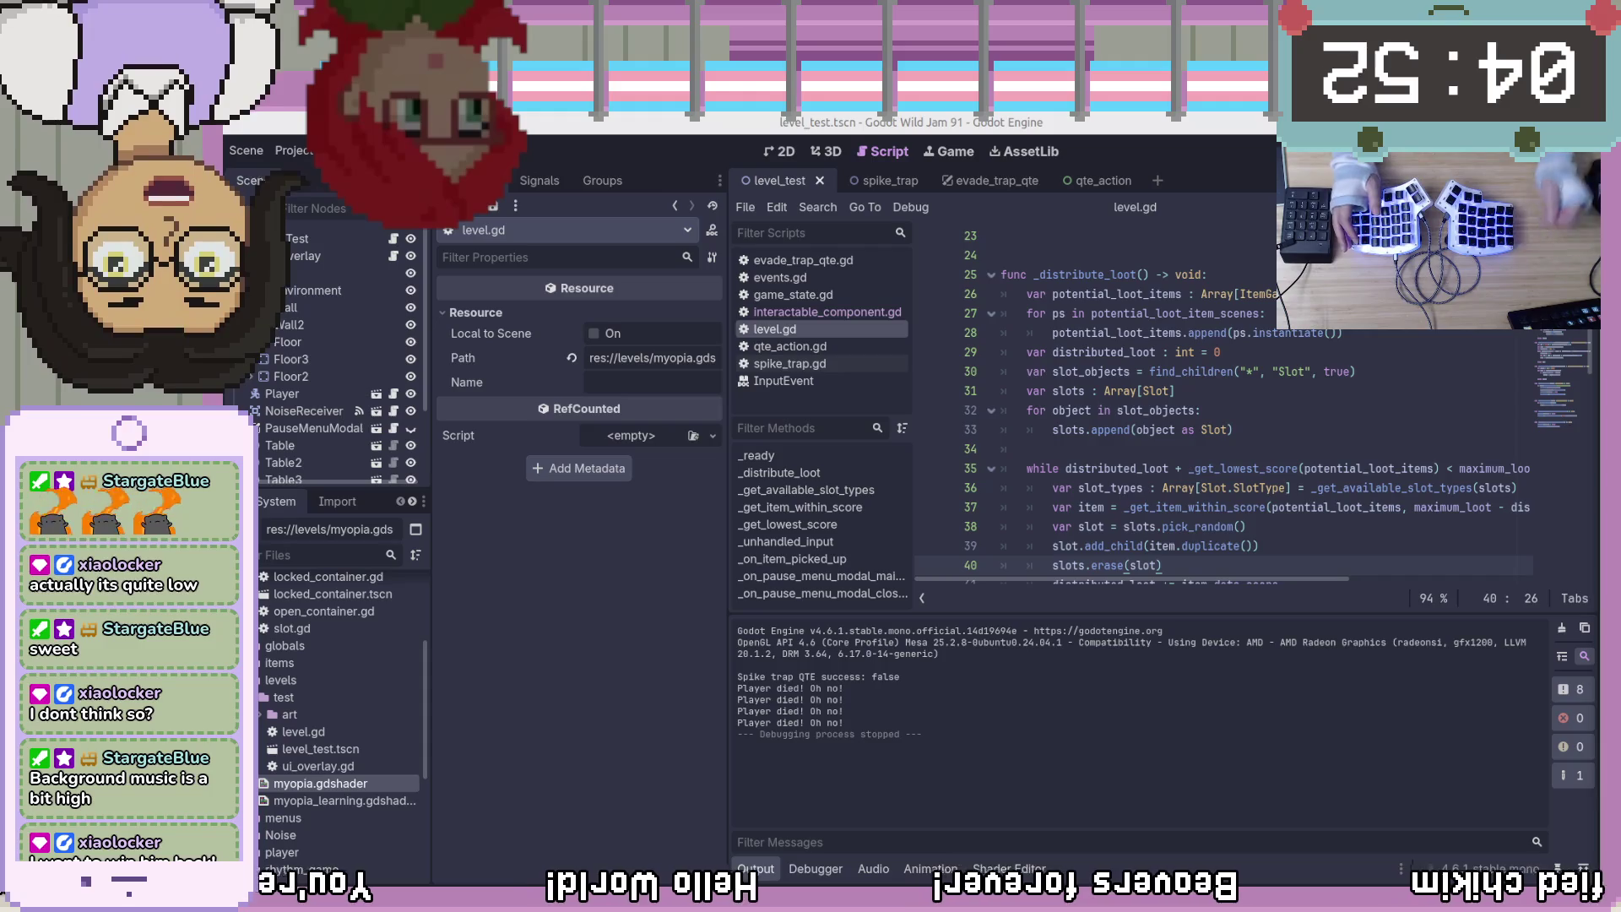
pyautogui.click(308, 255)
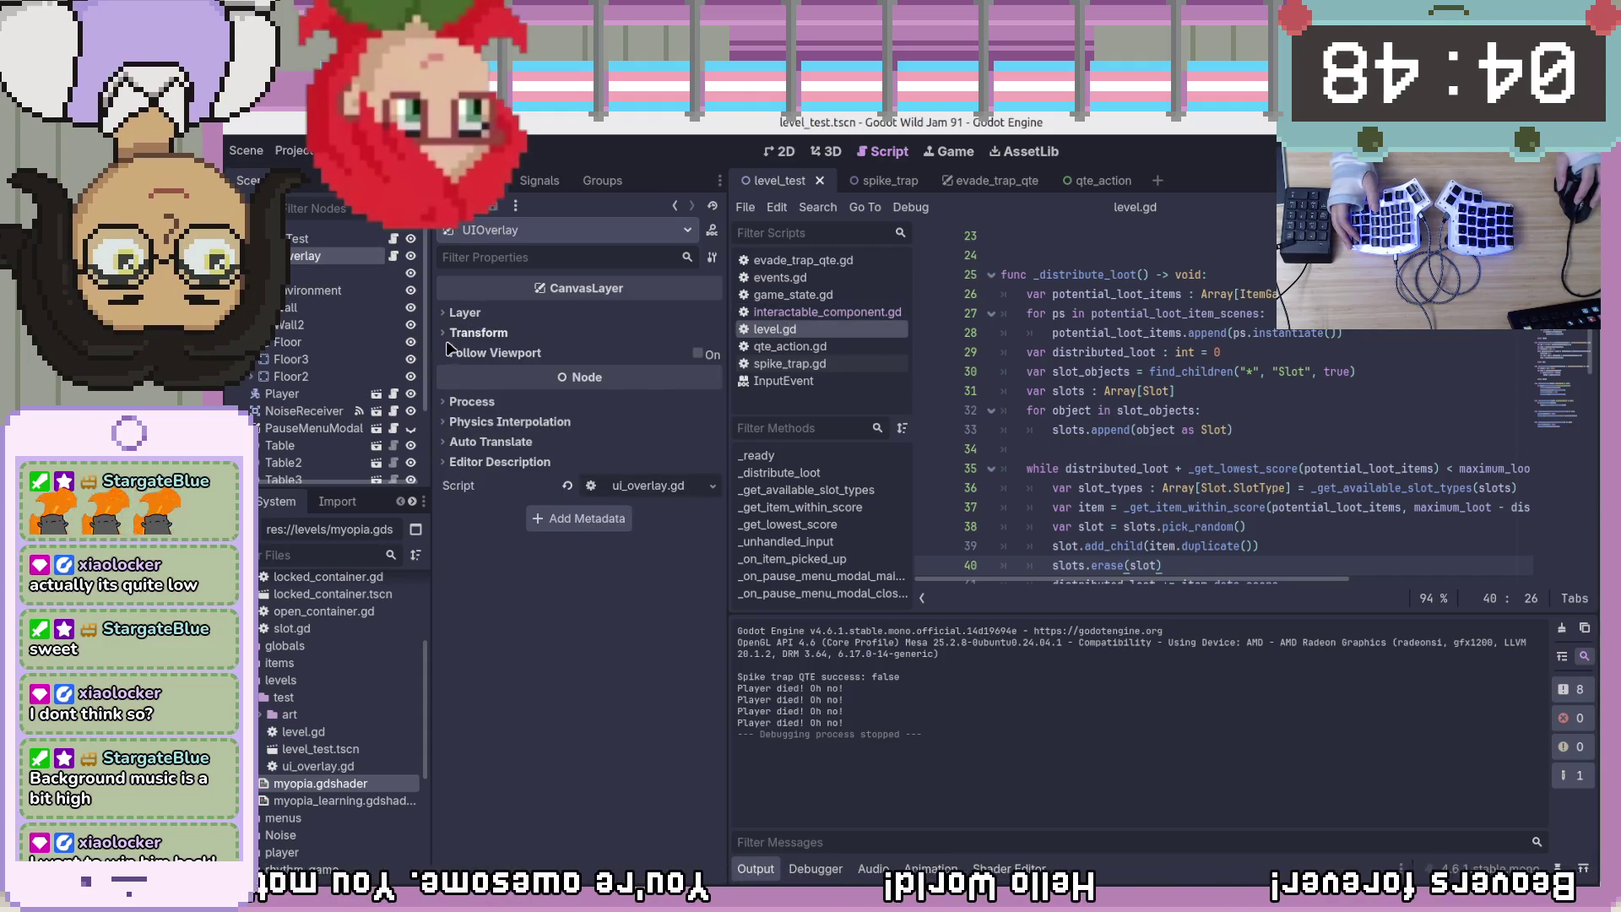
# - Set UIOverlay's canvas Layer to 10, then save and run the game with F5
pyautogui.click(462, 312)
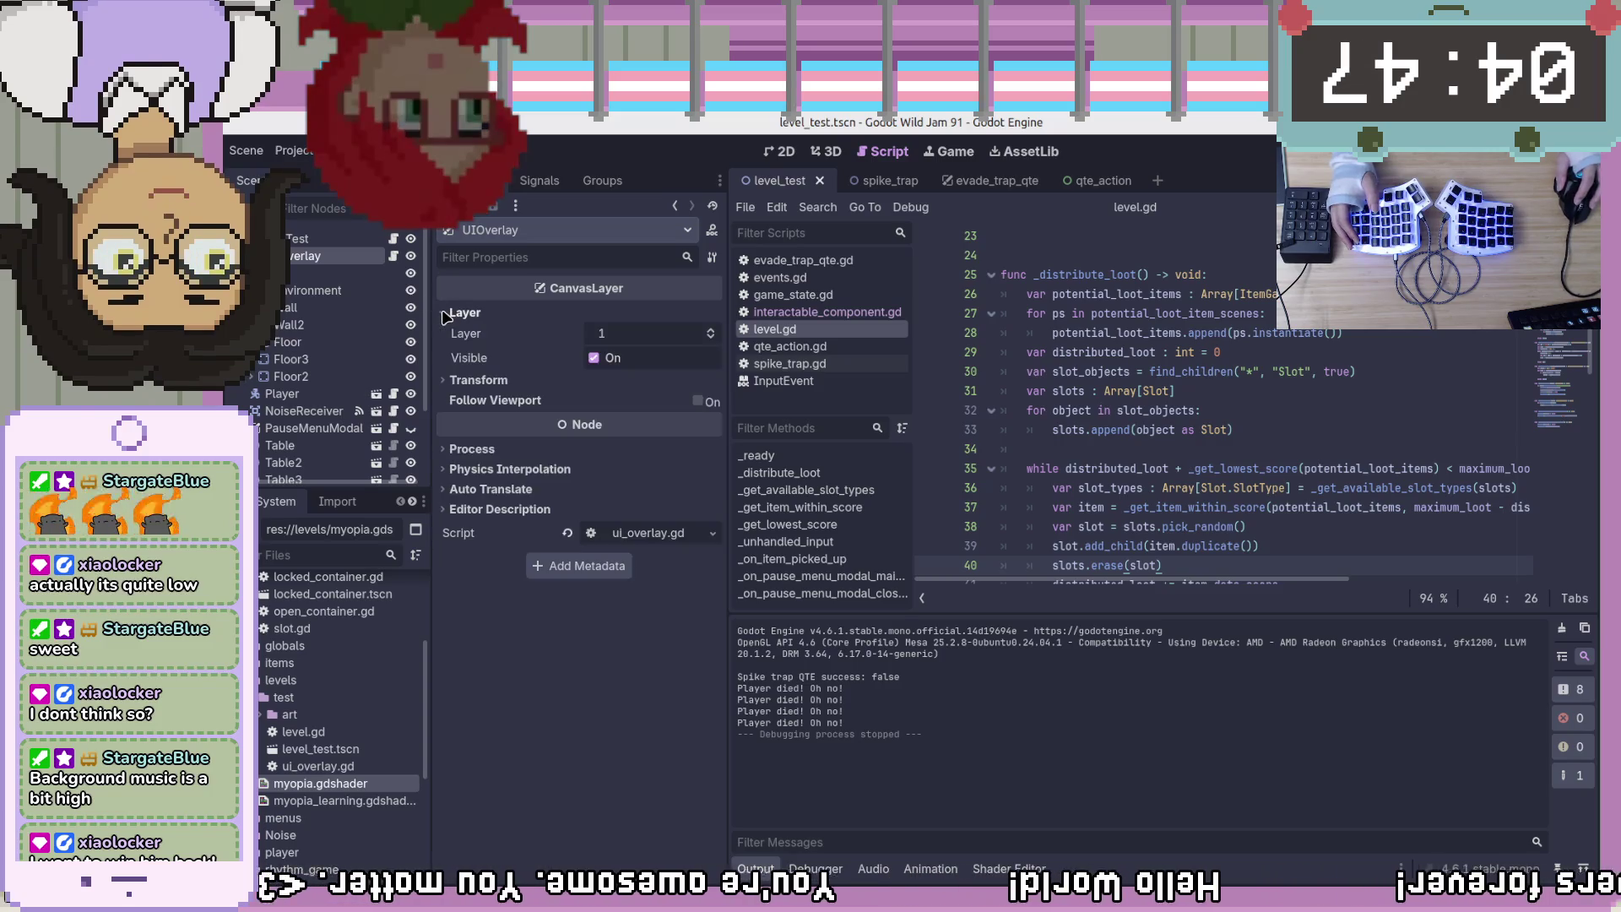
pyautogui.click(680, 342)
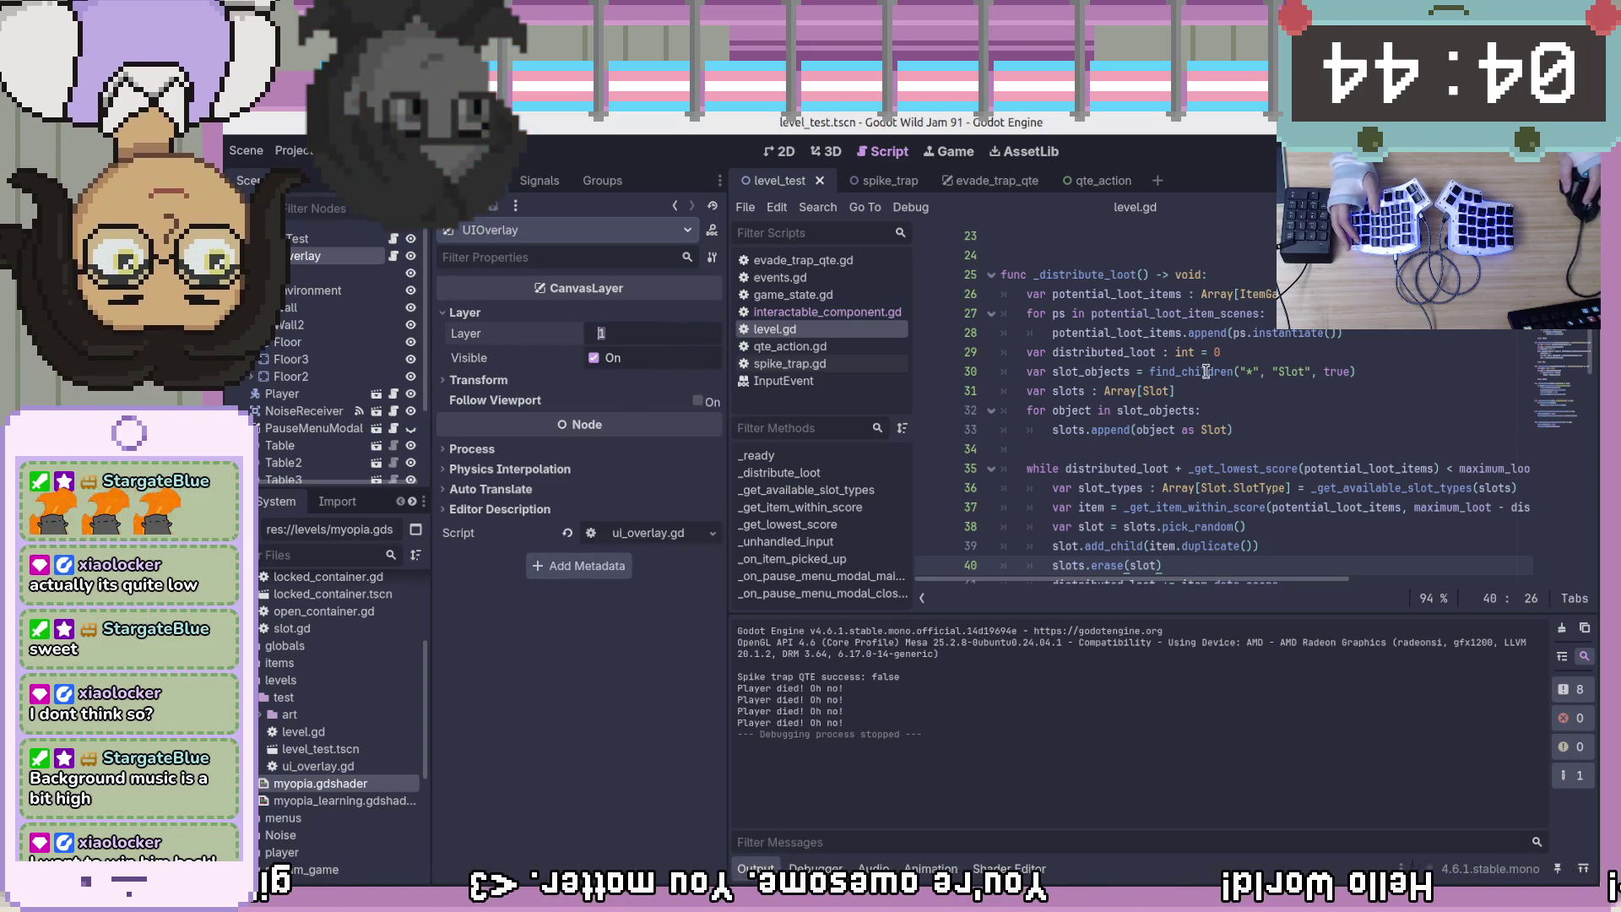
pyautogui.write('10')
pyautogui.press('Return')
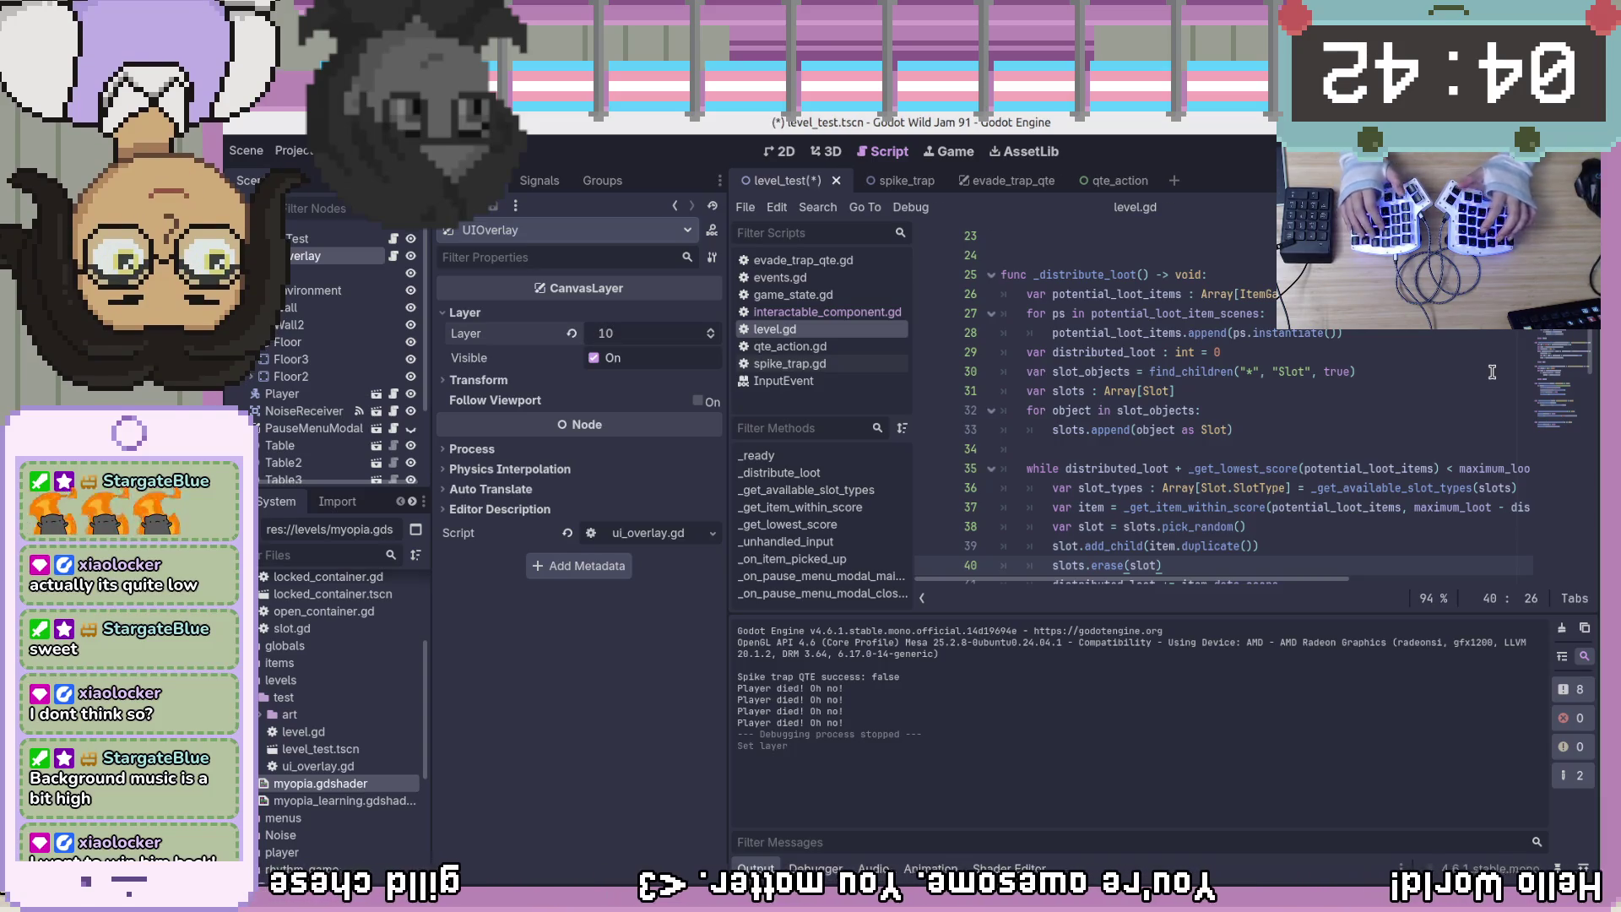
pyautogui.press('F5')
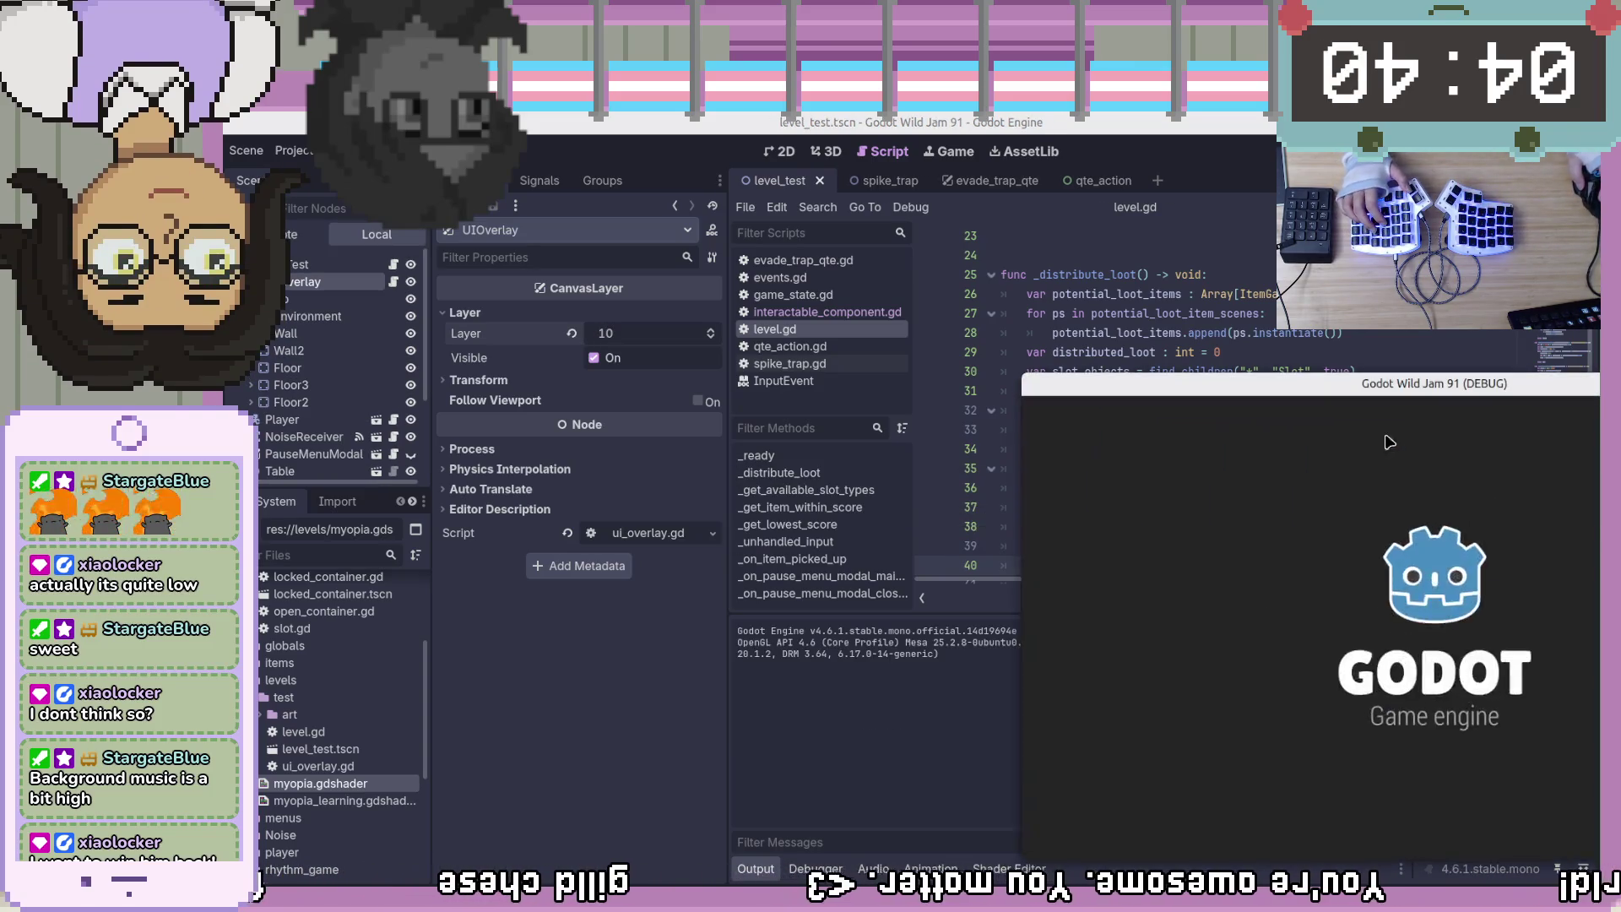
# - Start the game, walk right, clear the spike-trap evade prompt, then stop the game
pyautogui.click(1035, 515)
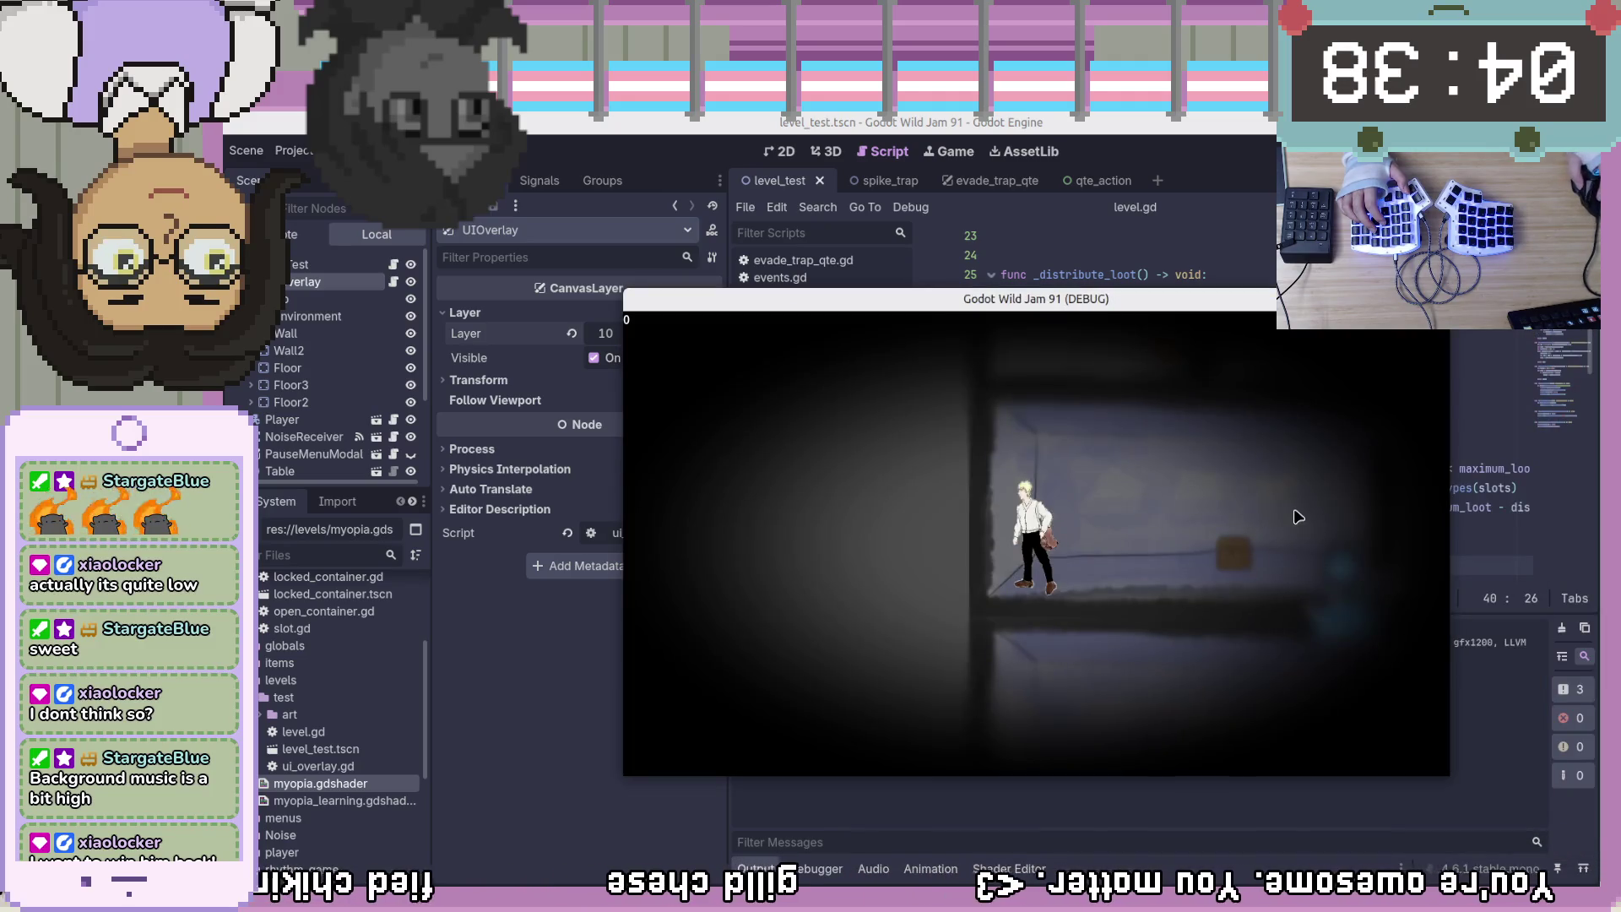
pyautogui.press('Right')
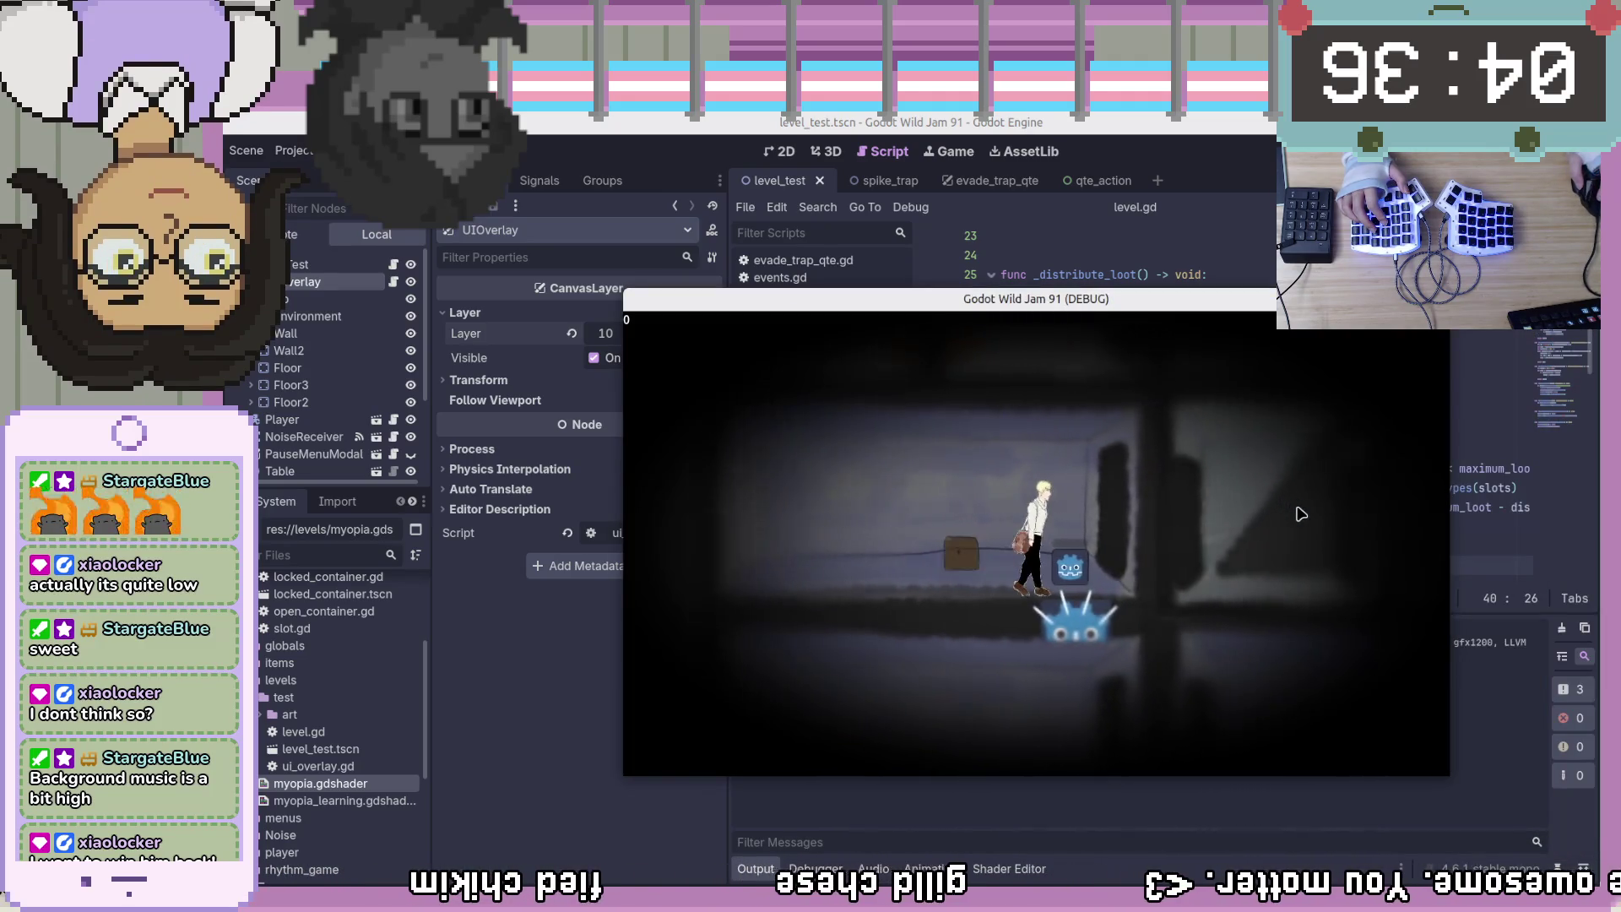
pyautogui.press('space')
pyautogui.press('space')
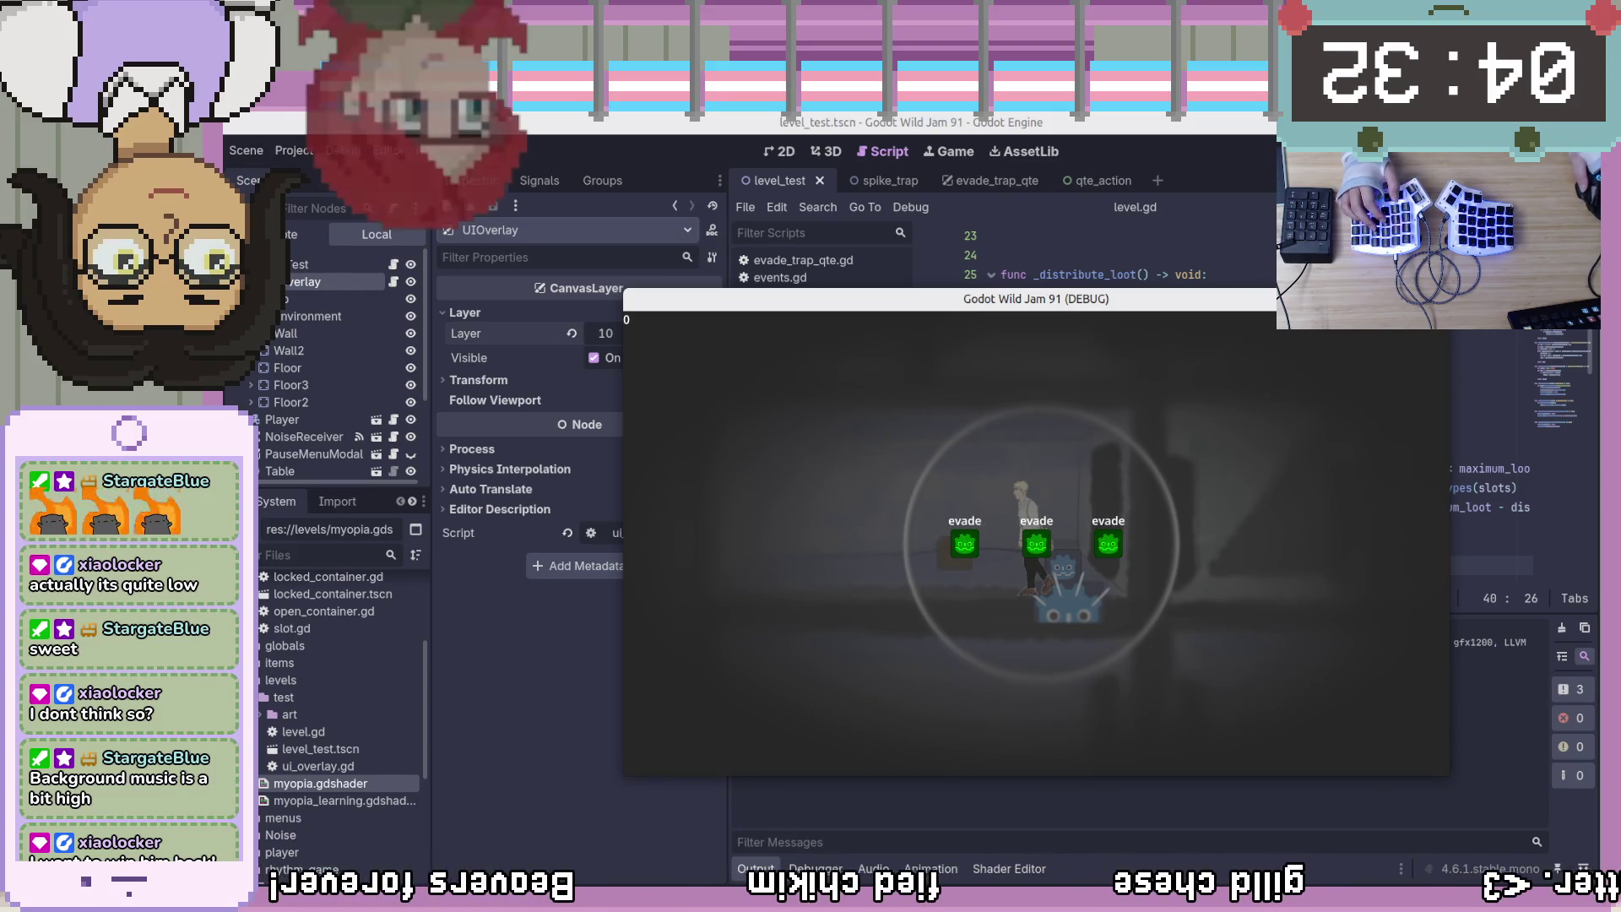
pyautogui.press('d')
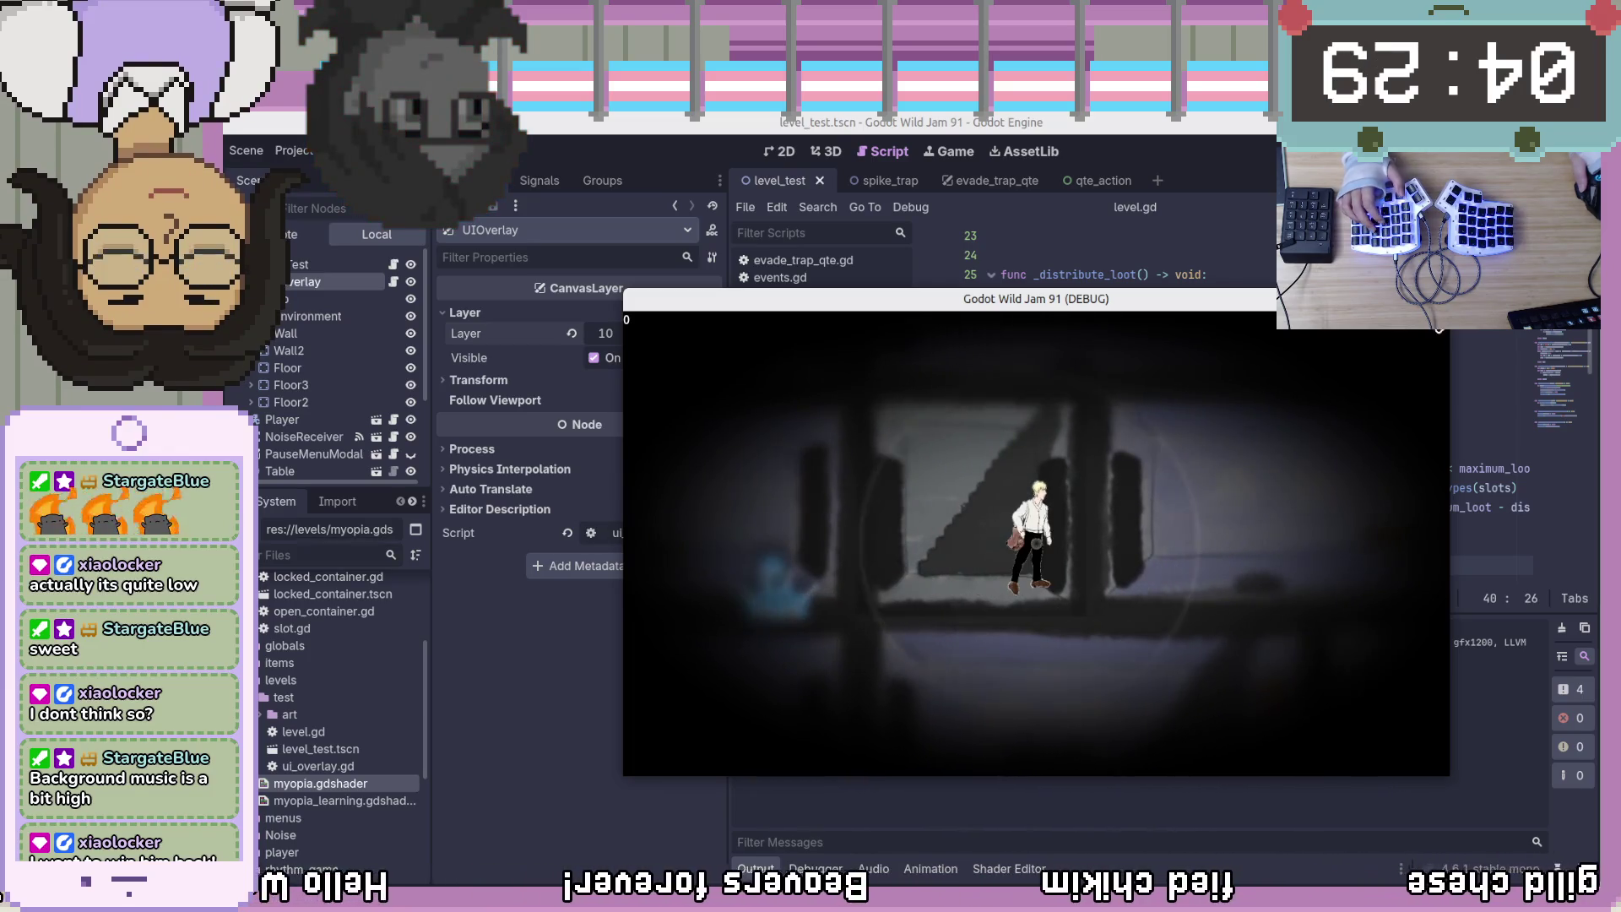
pyautogui.press('F8')
pyautogui.click(1277, 545)
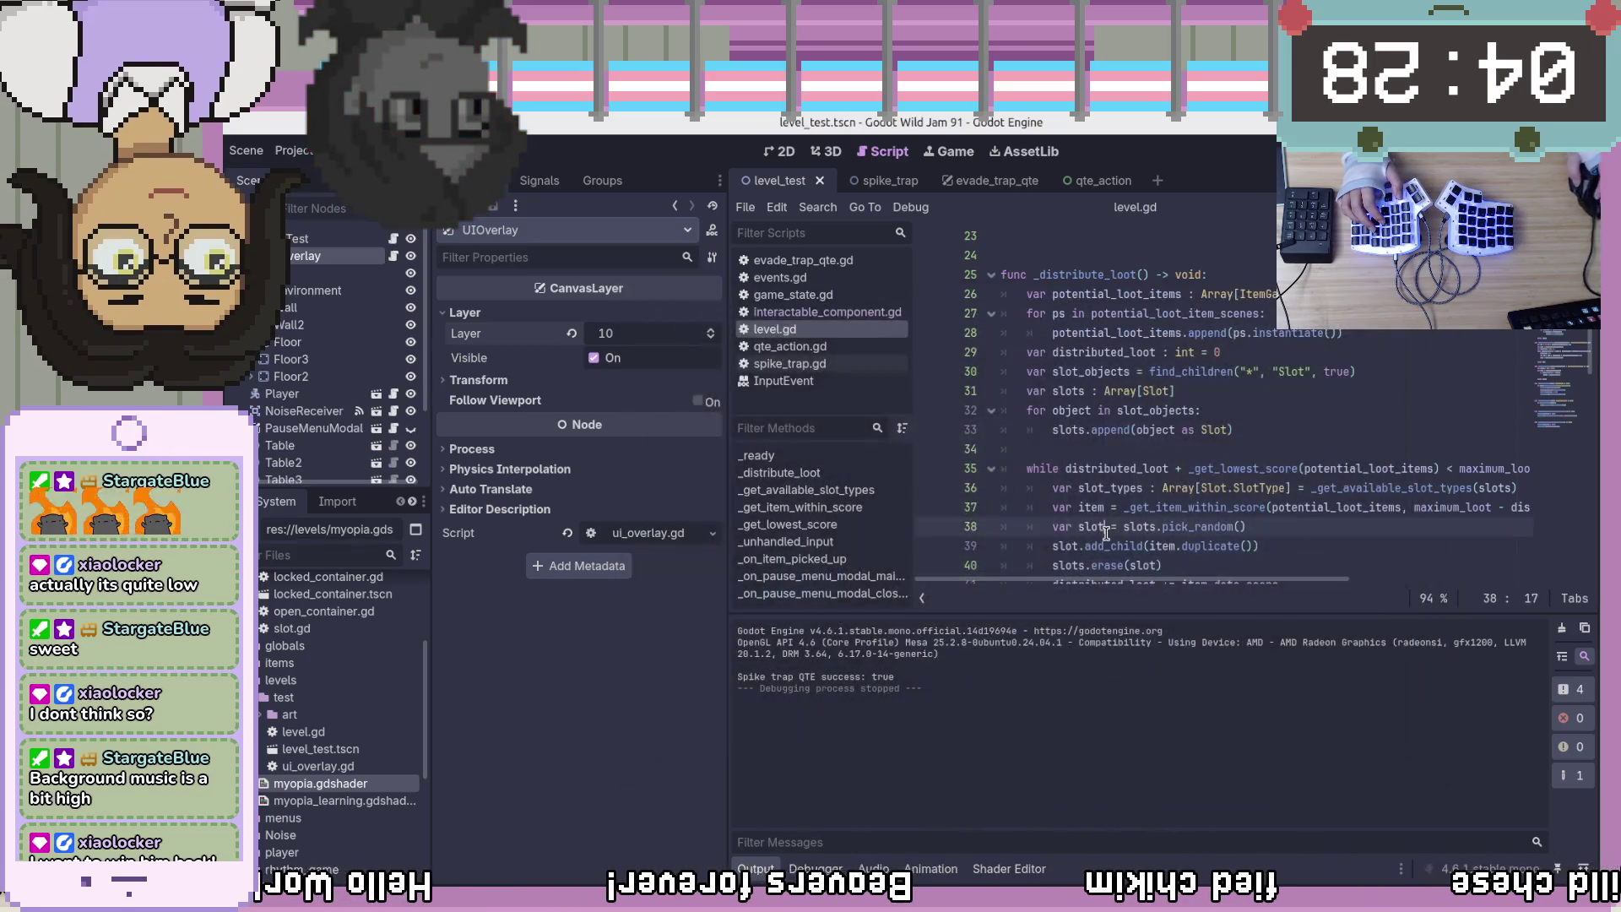
pyautogui.click(1319, 525)
pyautogui.scroll(6, 1321, 523)
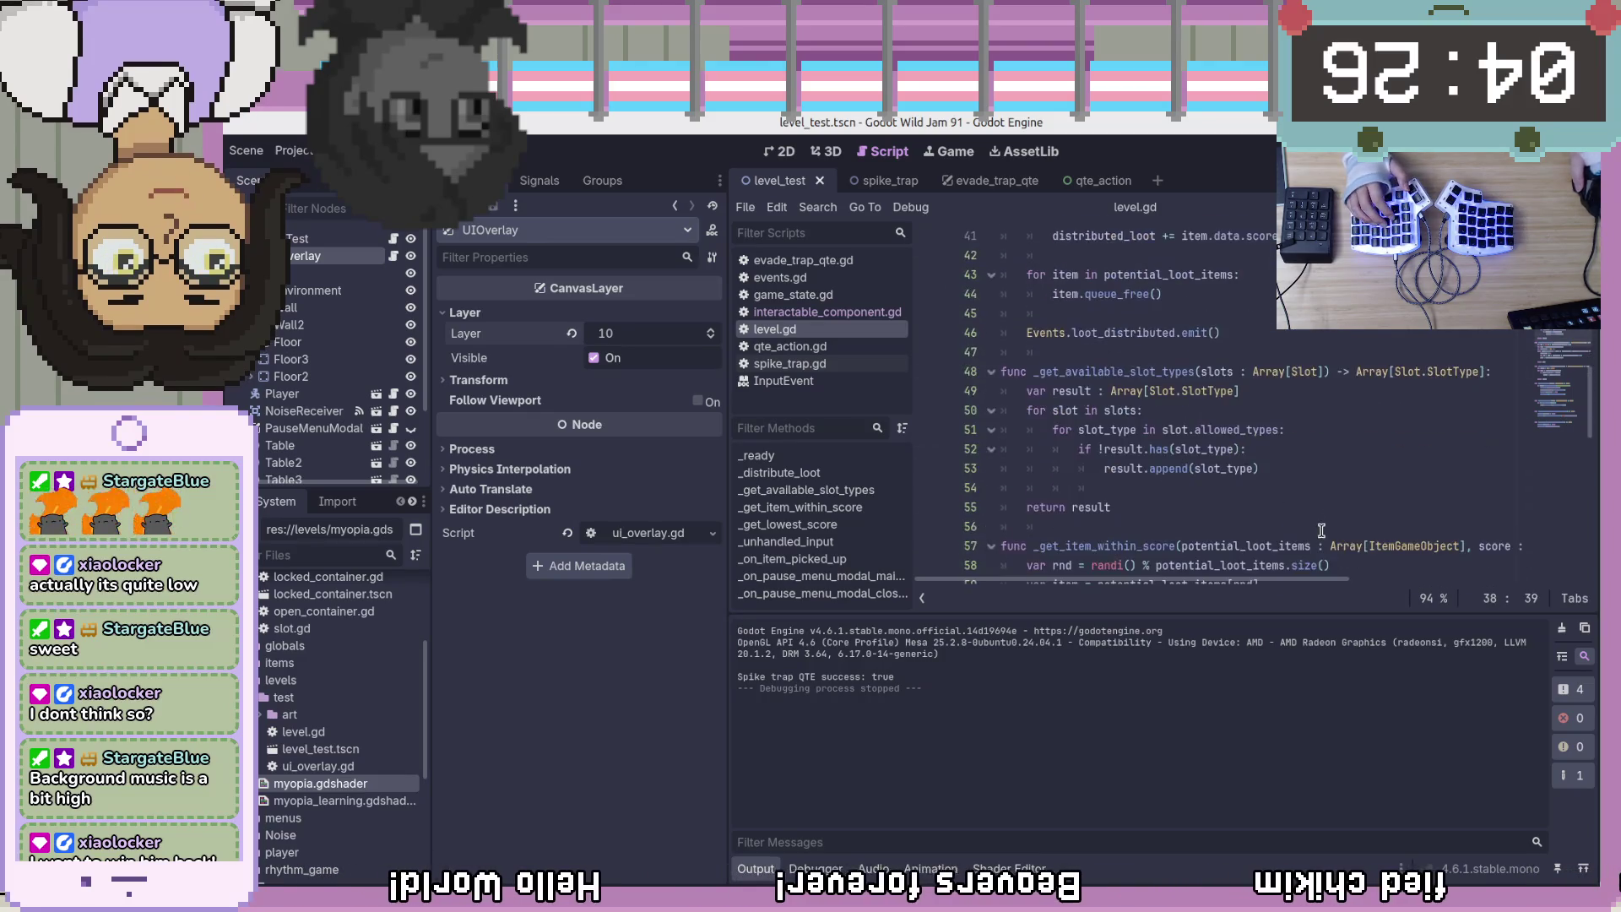
pyautogui.scroll(2, 1327, 521)
pyautogui.click(1453, 409)
pyautogui.press('Up')
pyautogui.press('Up')
pyautogui.press('Return')
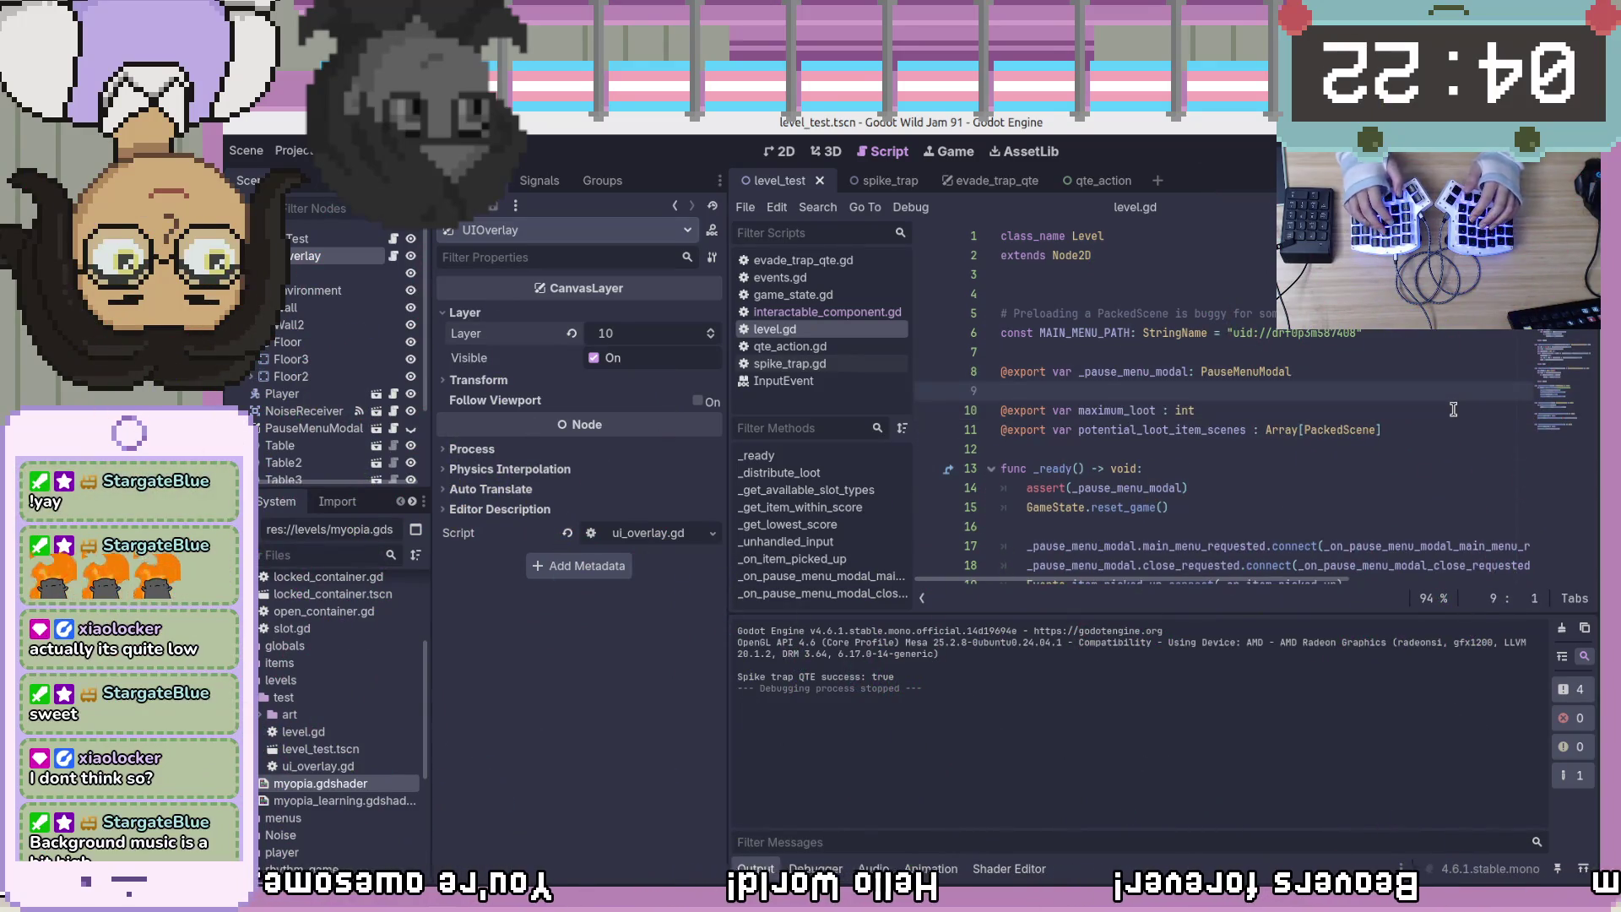
pyautogui.write('e')
pyautogui.write(' var ')
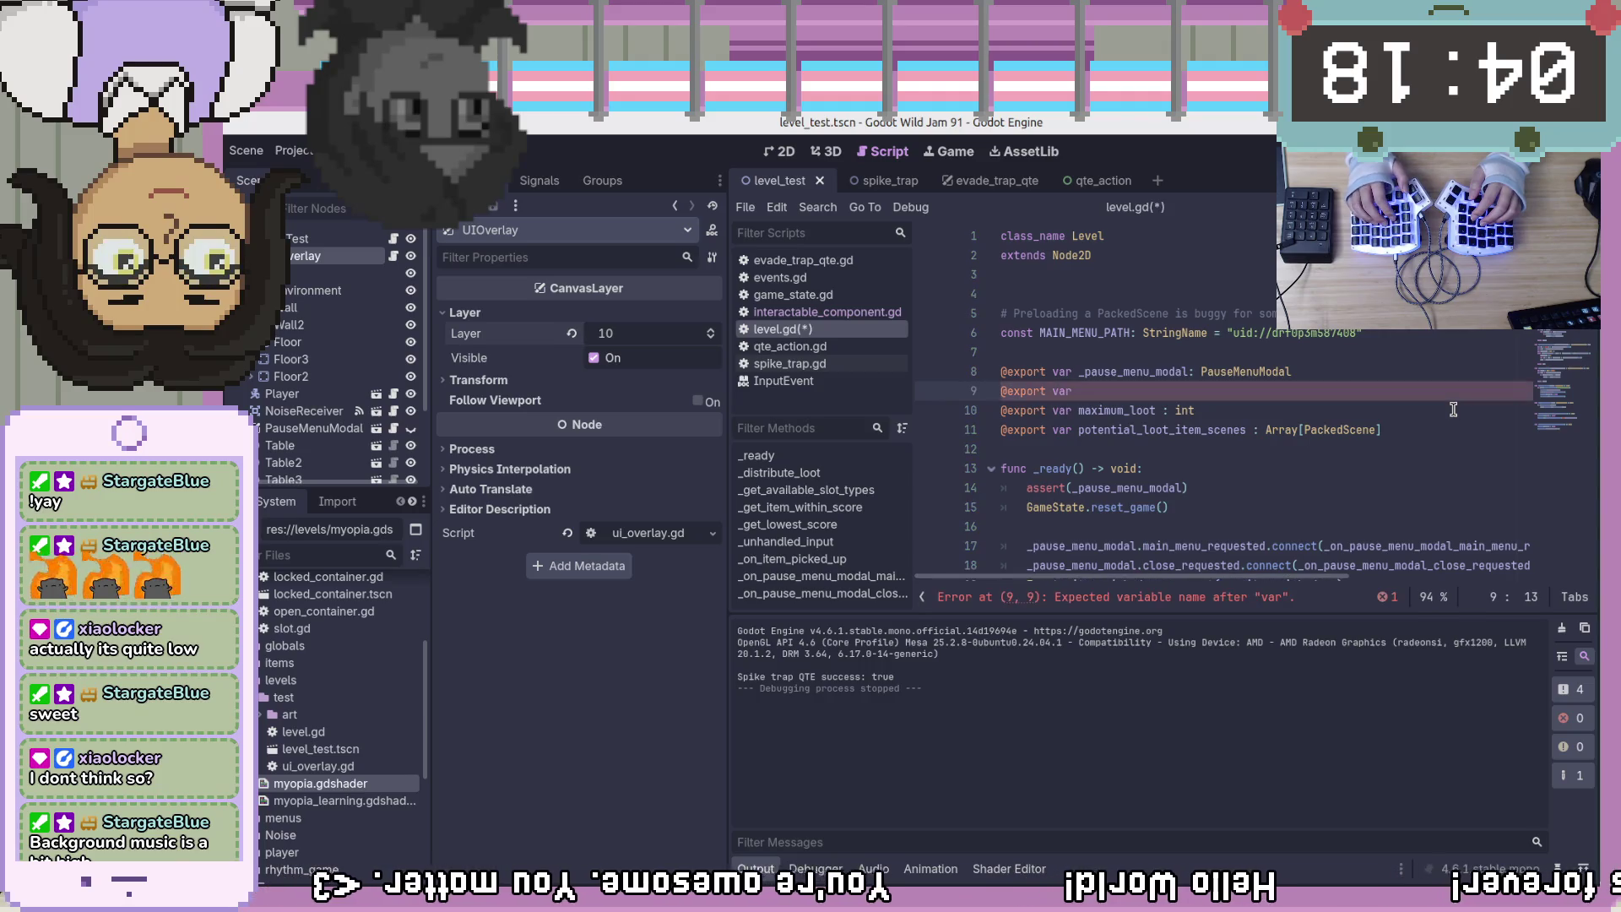
pyautogui.write('my')
pyautogui.write('p')
pyautogui.write('moda')
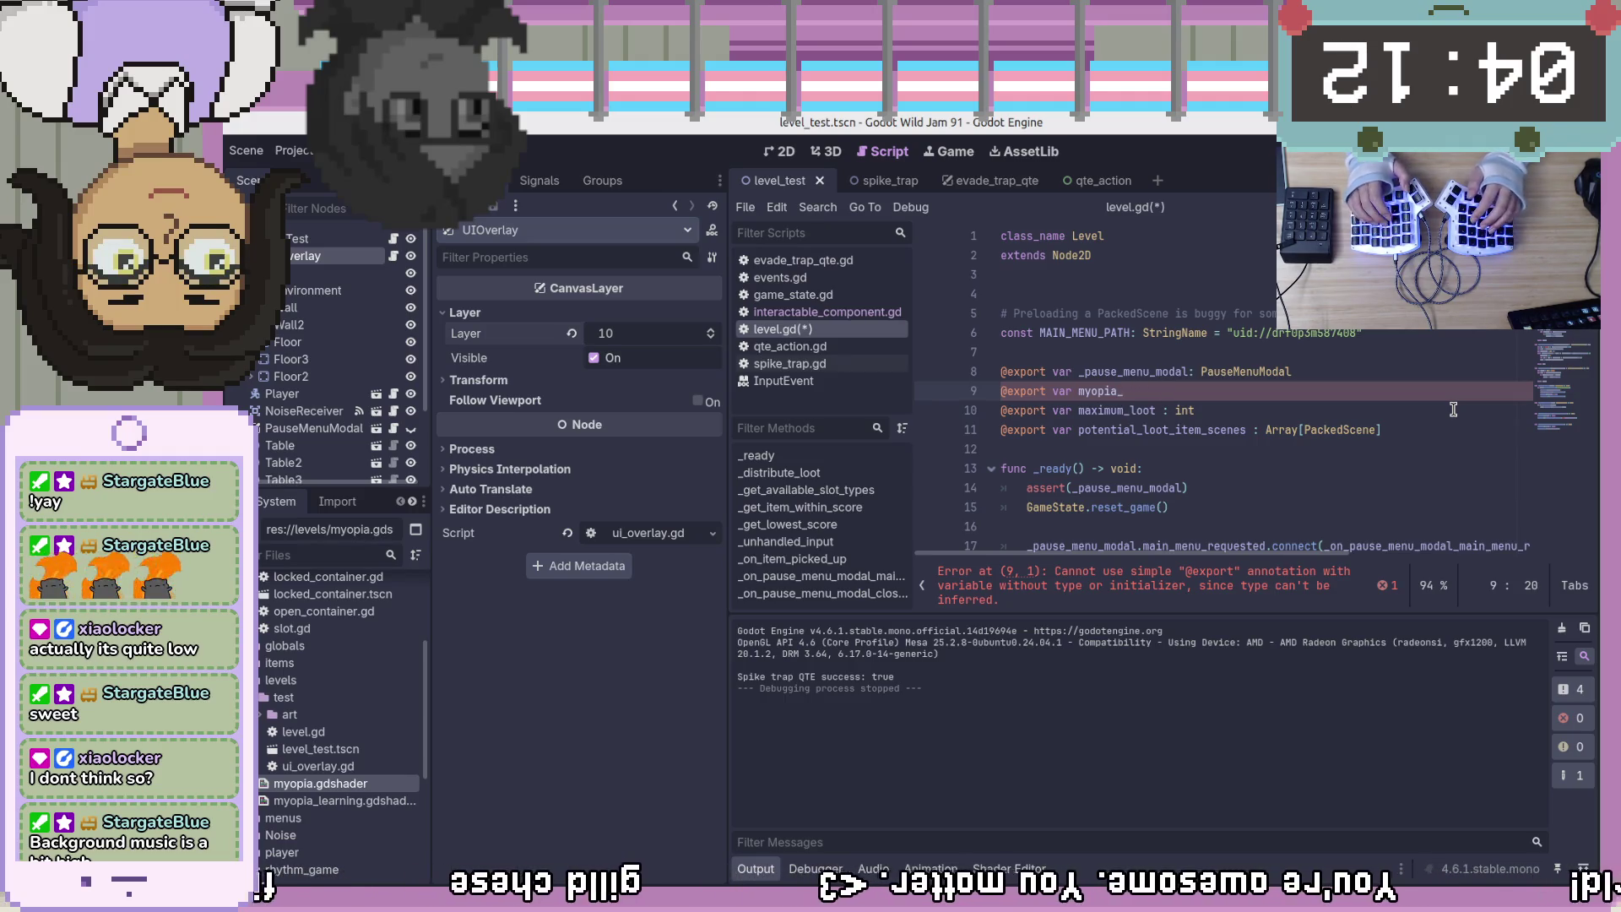
pyautogui.write('ovl')
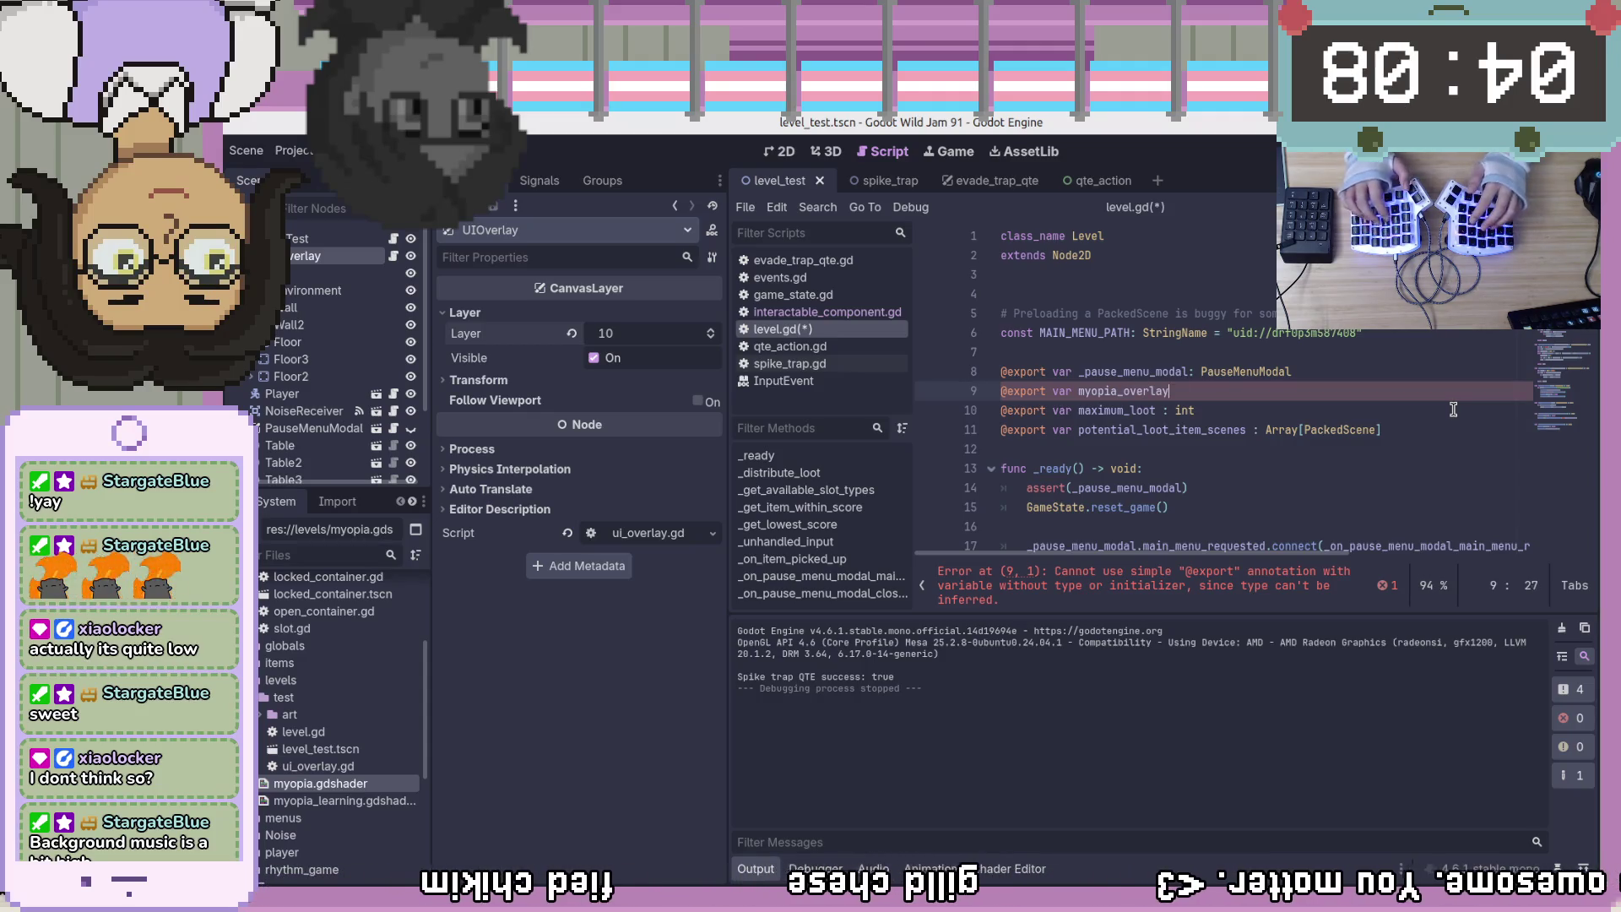
pyautogui.write('Ca')
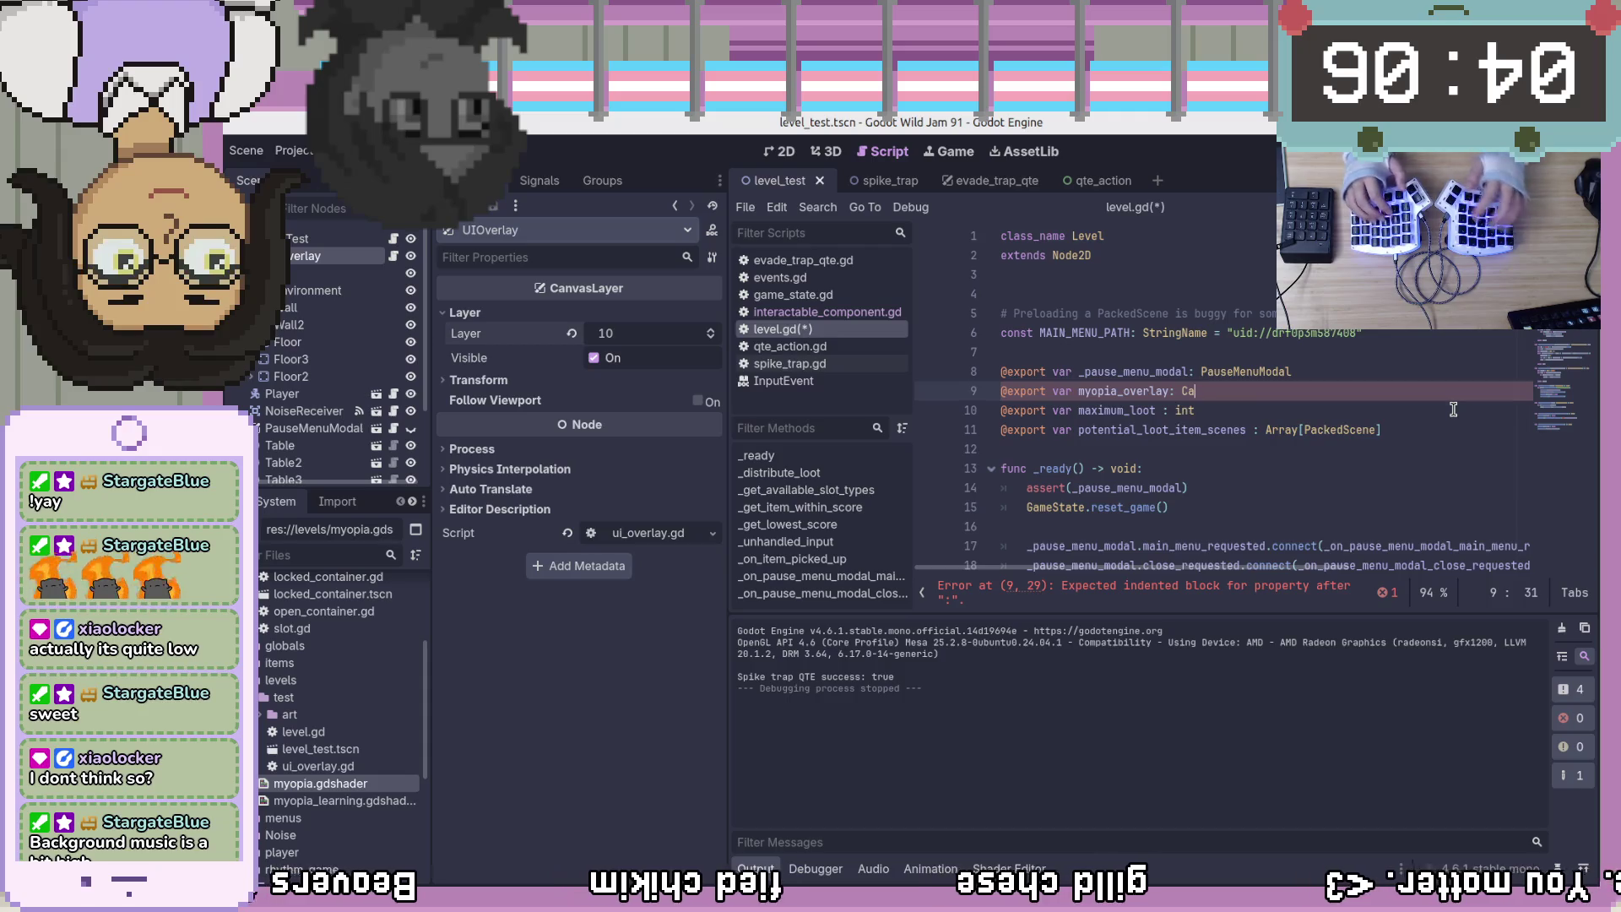
pyautogui.write('Lay')
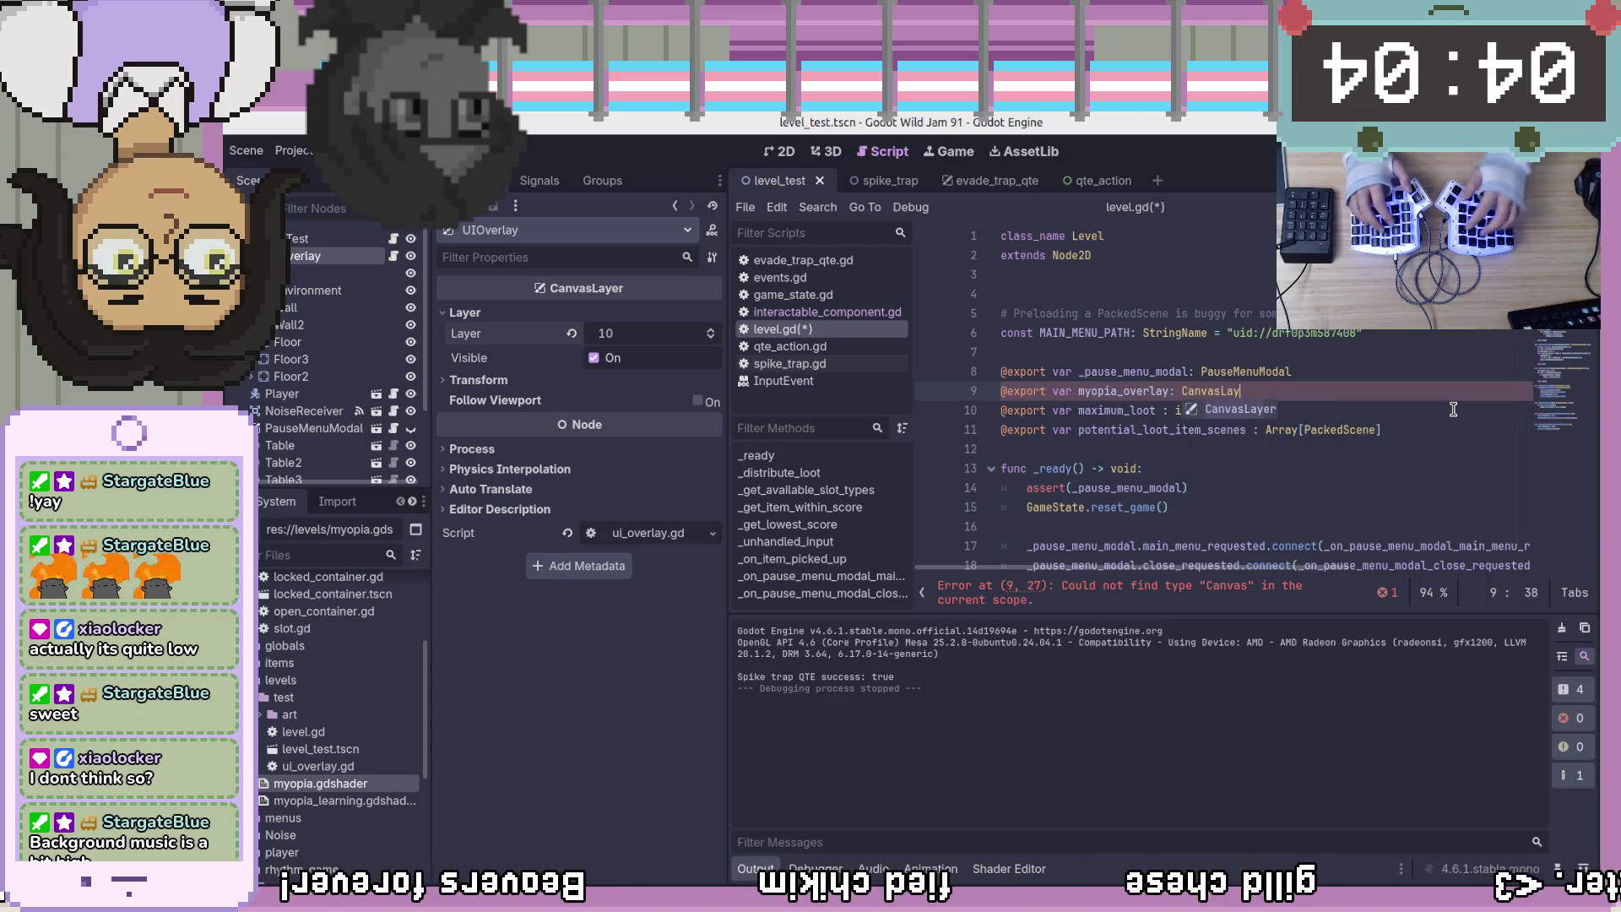
pyautogui.hotkey('ctrl', 's')
# - Add 'assert(myopia_overlay)' after the existing assert in _ready and save
pyautogui.press('Down')
pyautogui.press('Down')
pyautogui.press('Down')
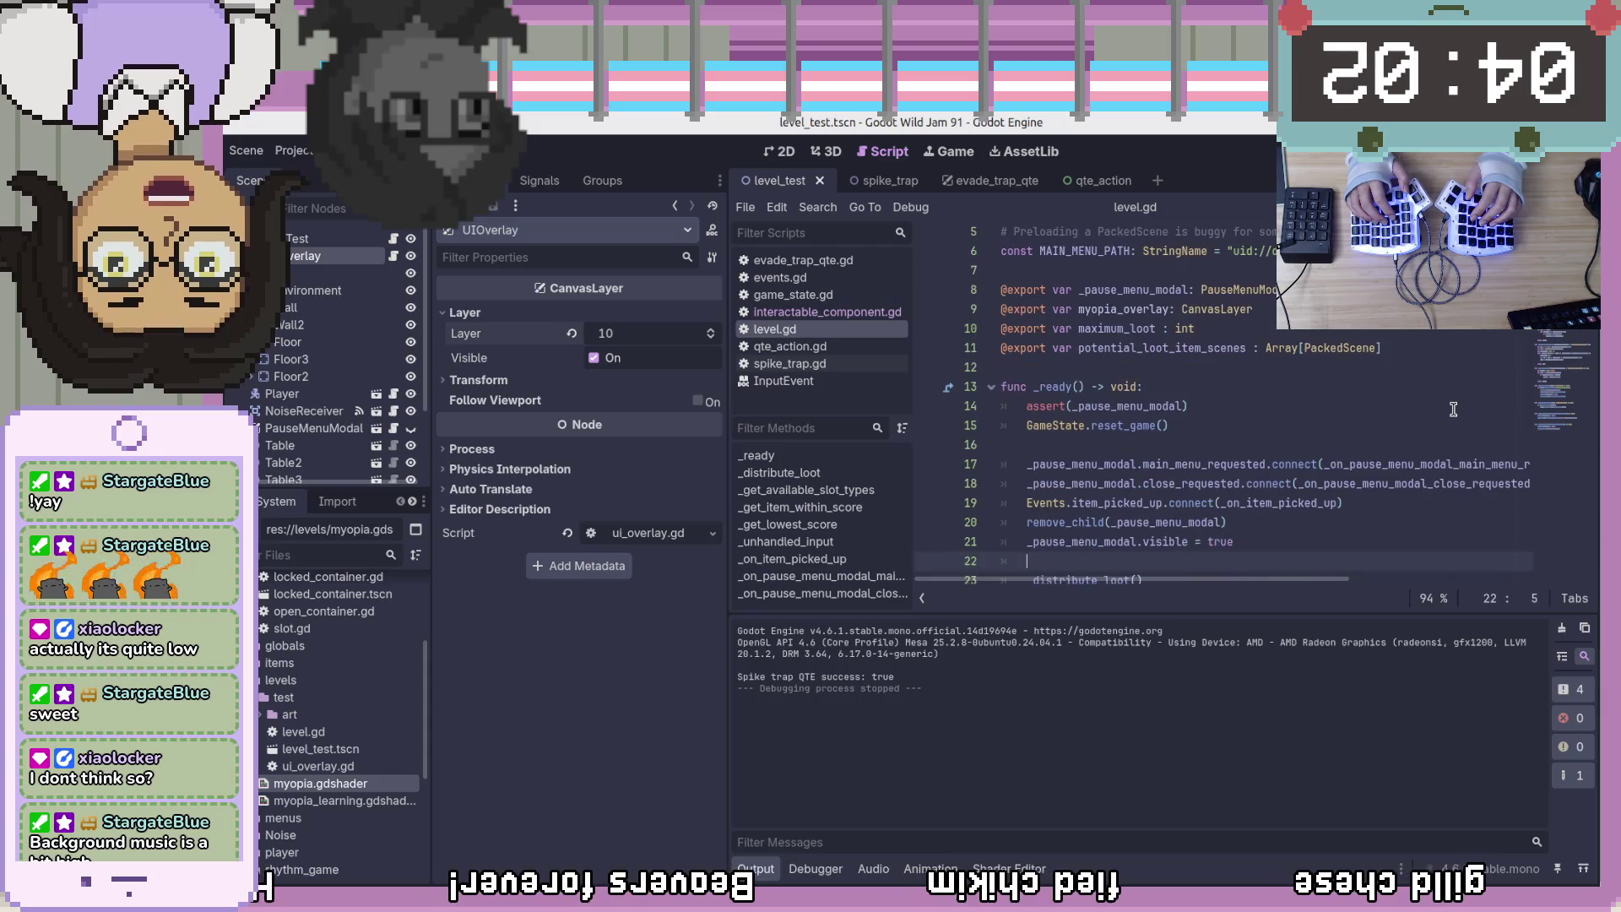
pyautogui.press('Up')
pyautogui.press('Up')
pyautogui.press('Up')
pyautogui.press('Down')
pyautogui.press('Return')
pyautogui.write('ass')
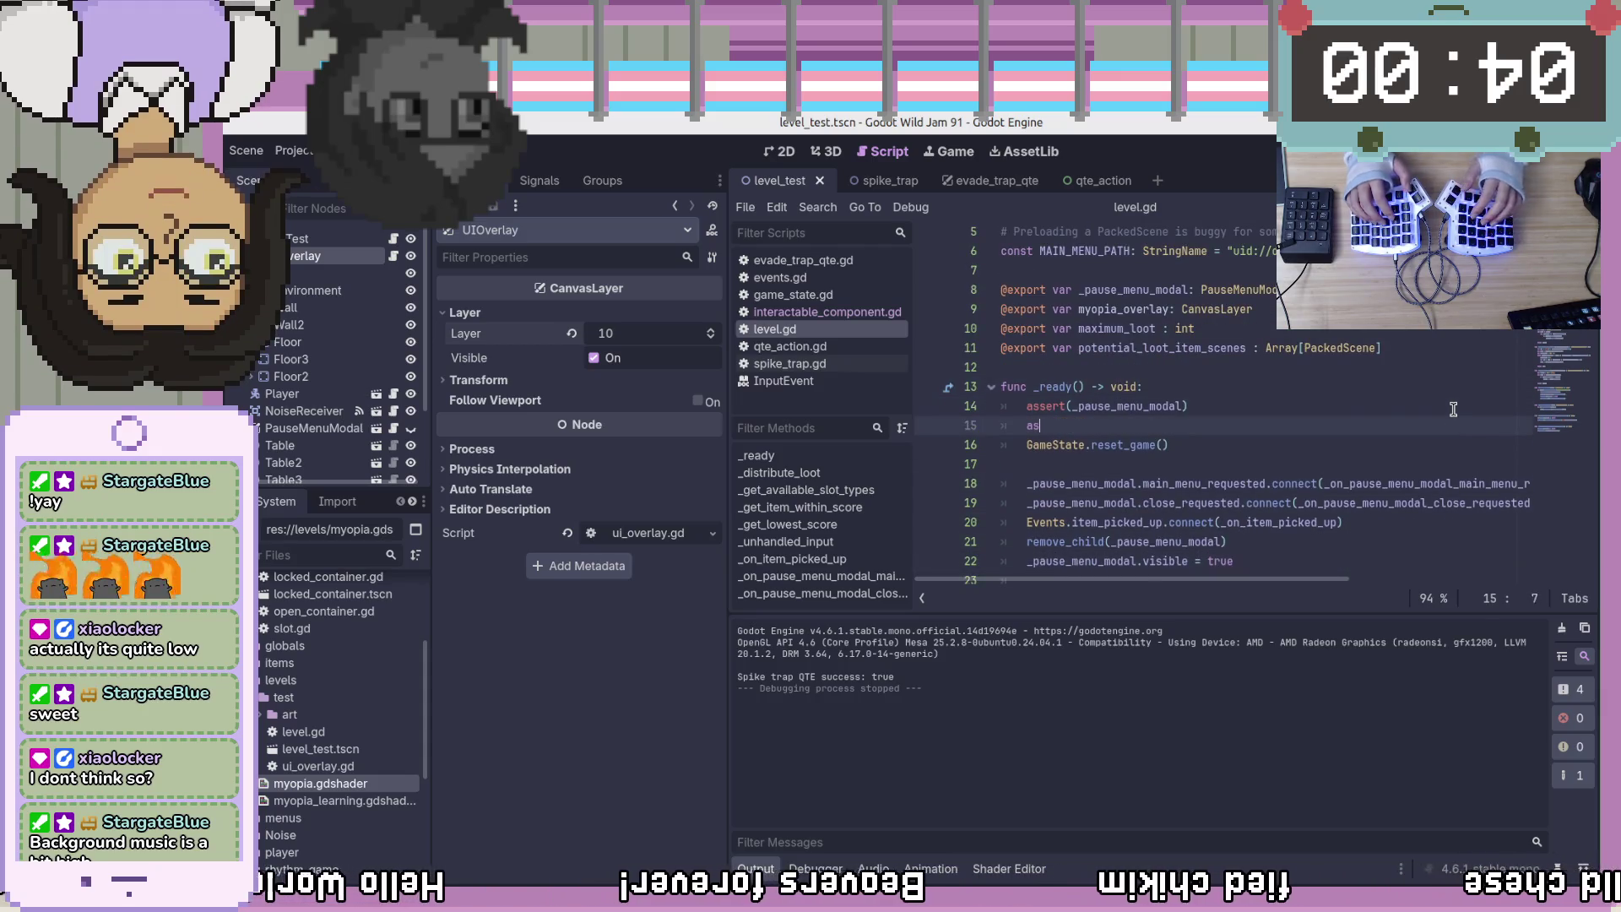
pyautogui.write('ert myopia_overlay')
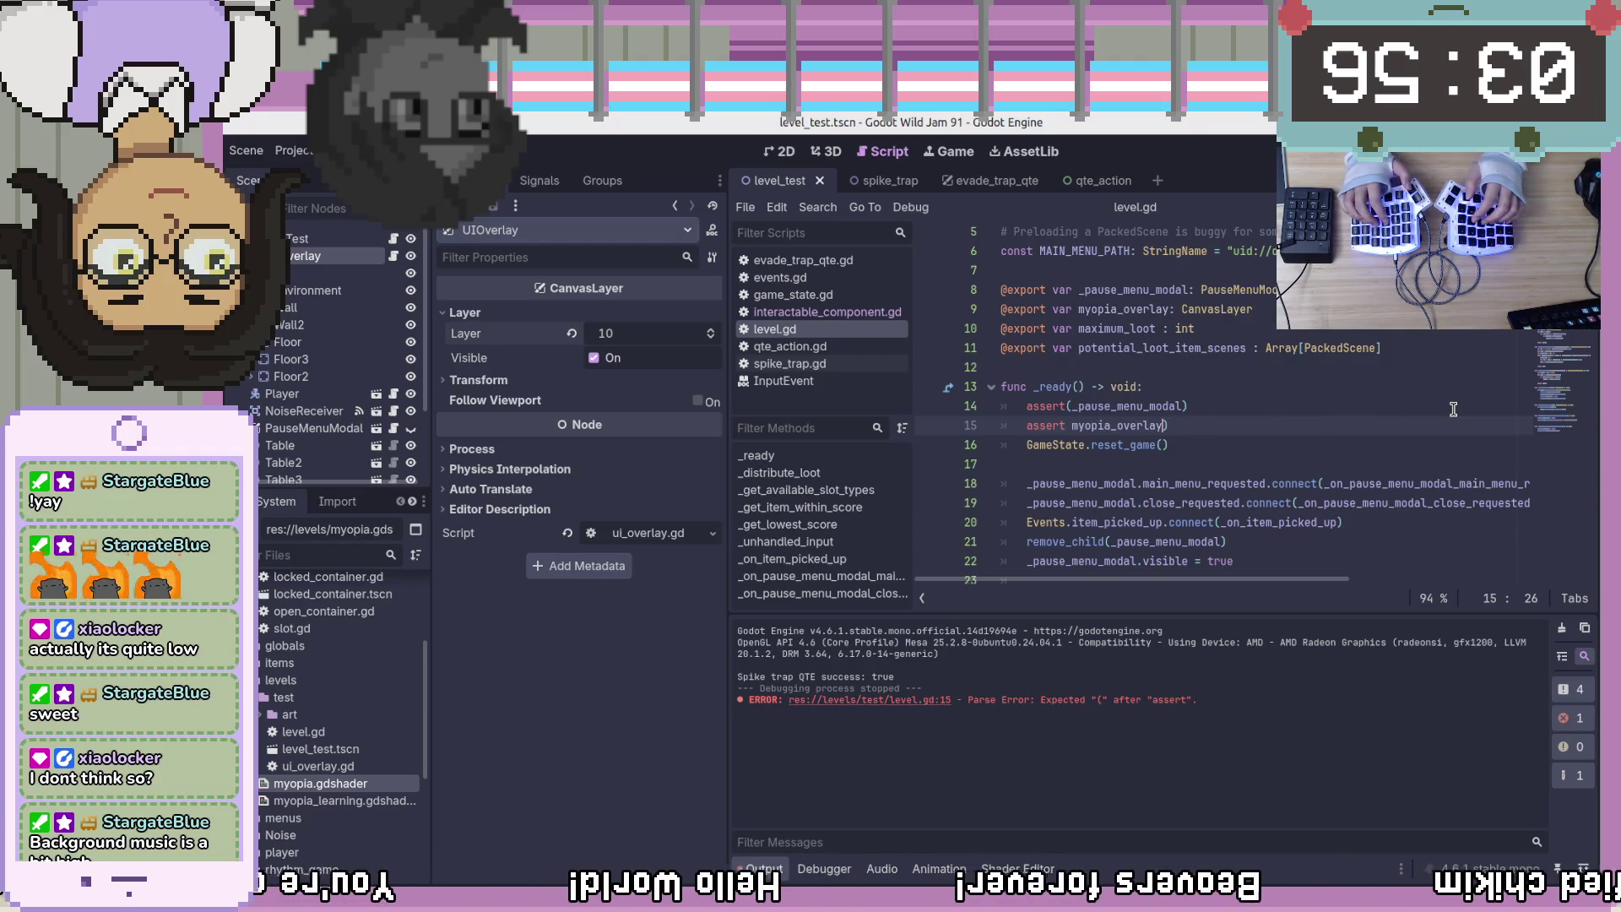
pyautogui.hotkey('ctrl', 'Left')
pyautogui.hotkey('ctrl', 'Left')
pyautogui.press('BackSpace')
pyautogui.write('(')
pyautogui.hotkey('ctrl', 's')
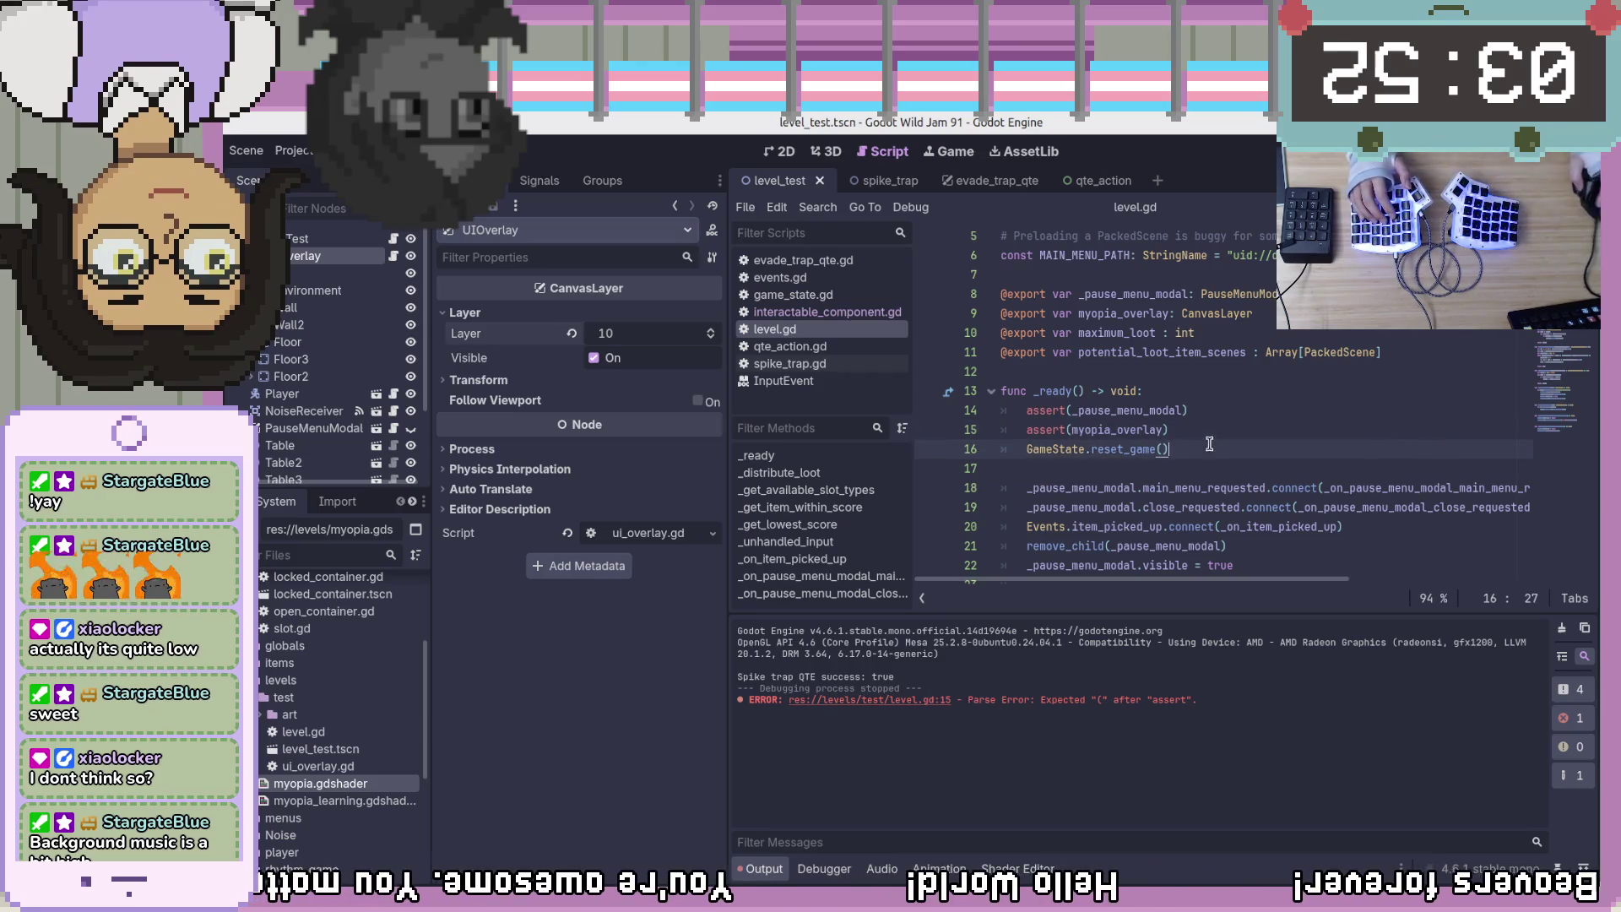
# - Review the rest of level.gd, including the pause-menu close handler
pyautogui.scroll(-18, 1266, 424)
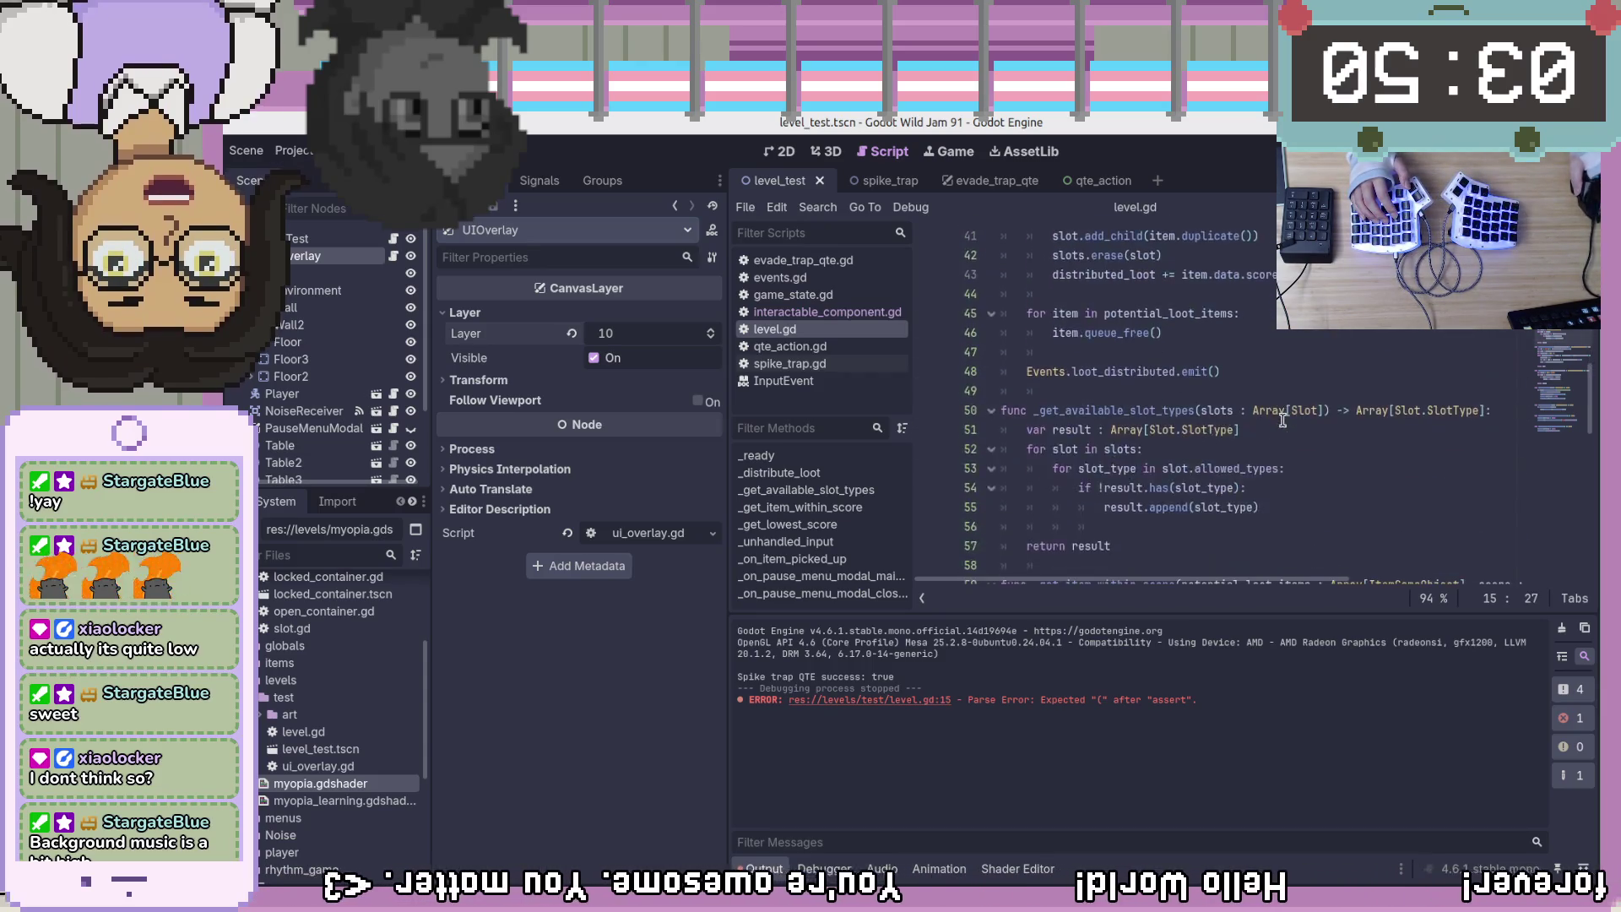
pyautogui.click(1283, 420)
pyautogui.scroll(-8, 1292, 414)
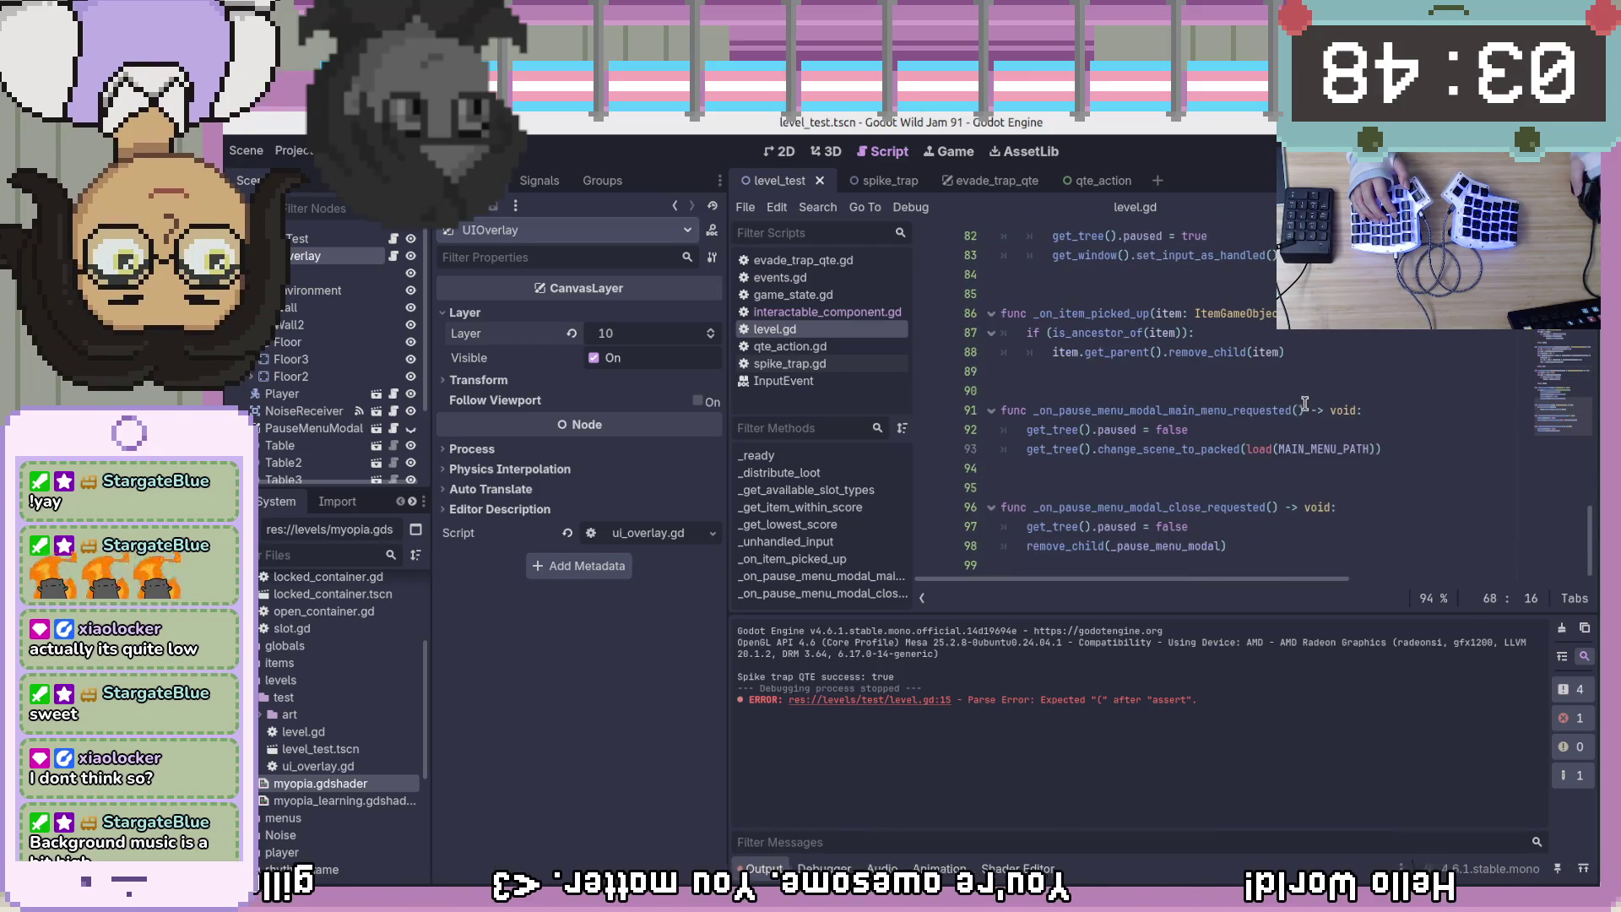
pyautogui.click(1309, 520)
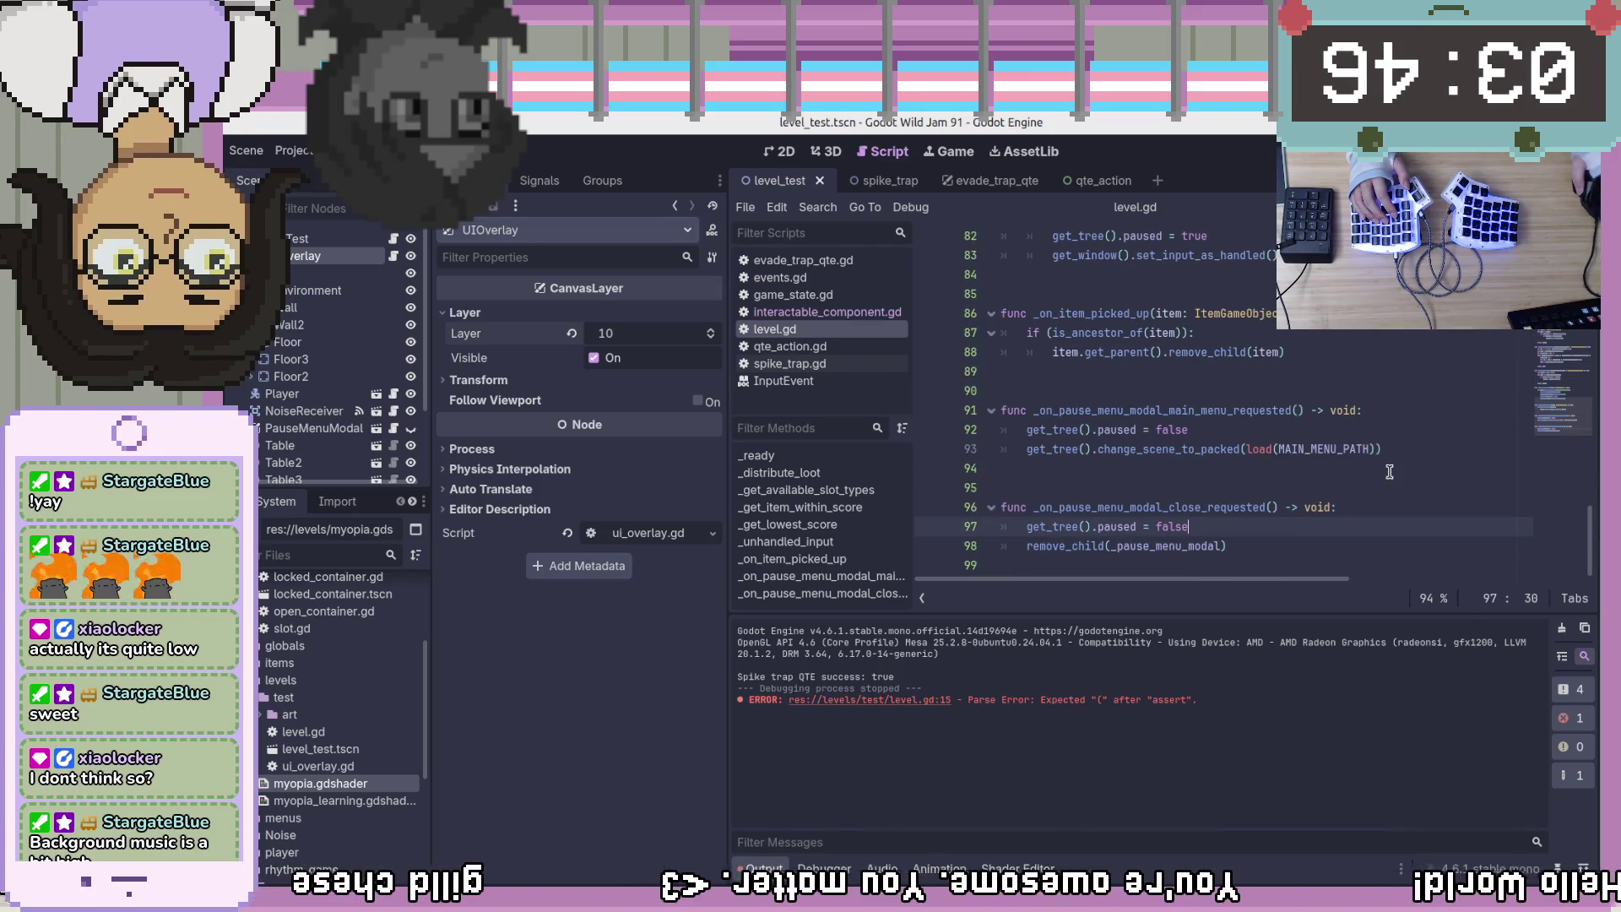
pyautogui.scroll(2, 1389, 471)
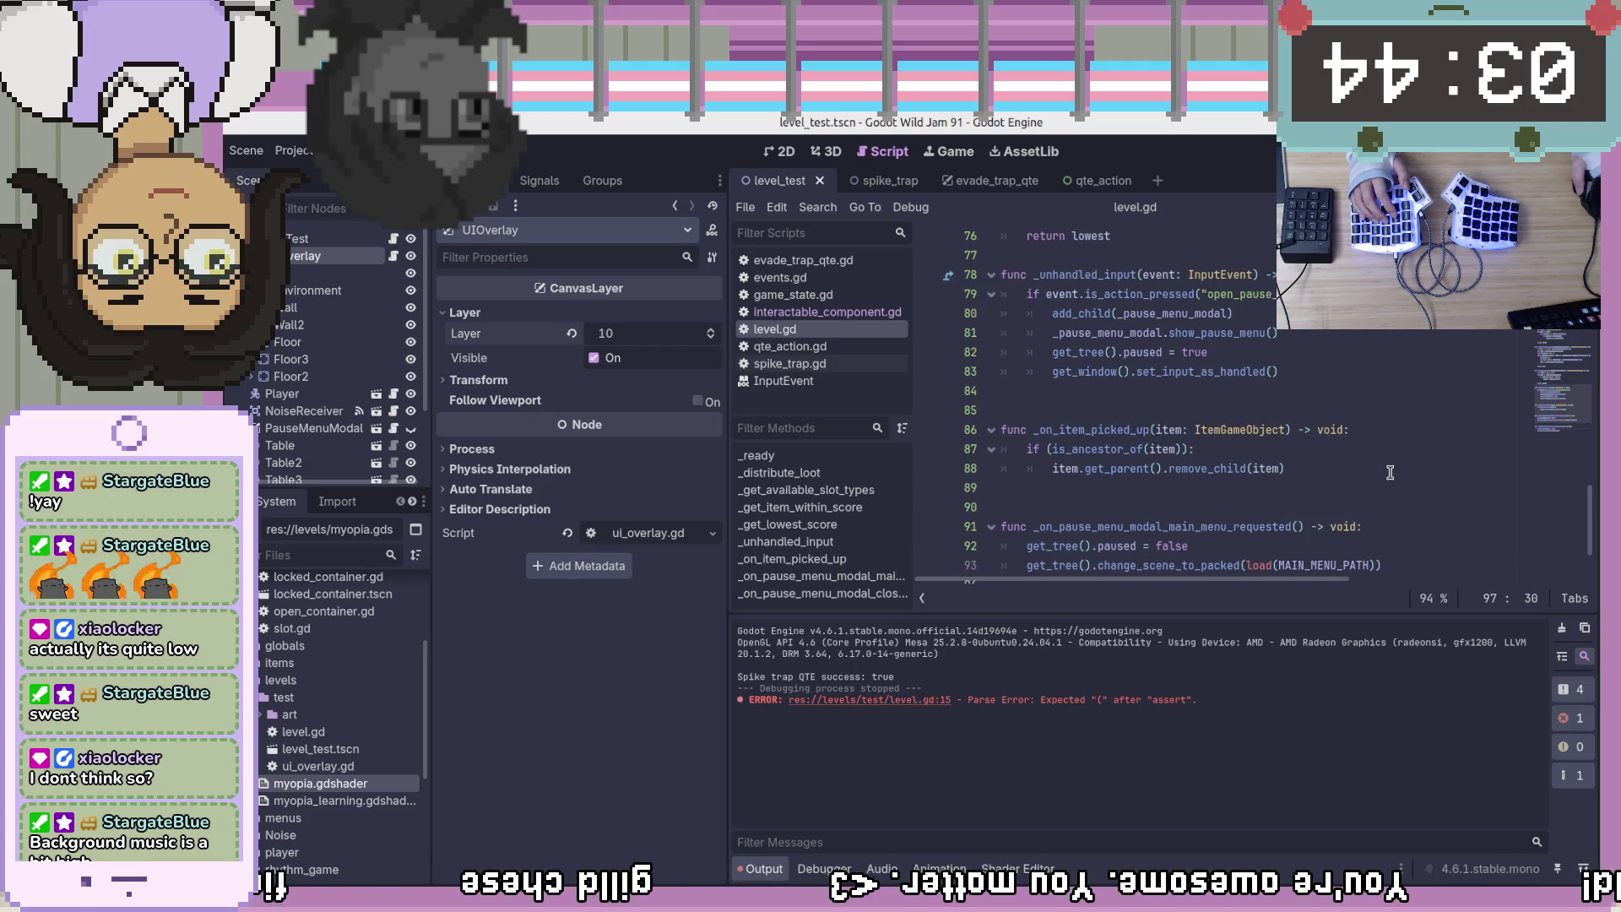
pyautogui.scroll(4, 1390, 471)
pyautogui.scroll(3, 1389, 471)
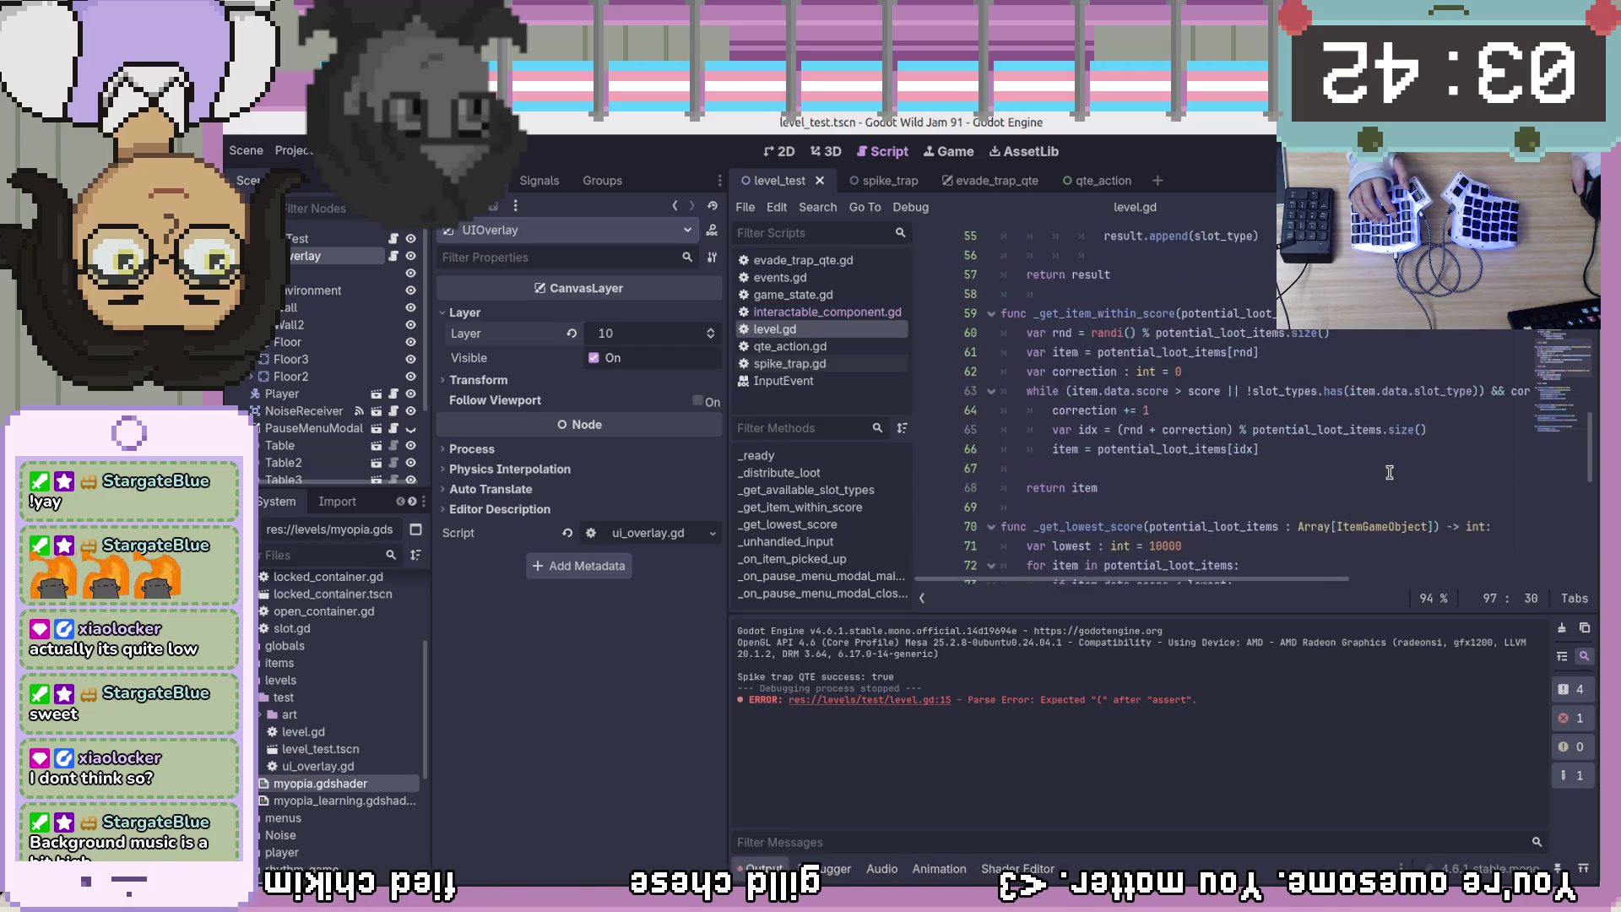
pyautogui.scroll(6, 1389, 472)
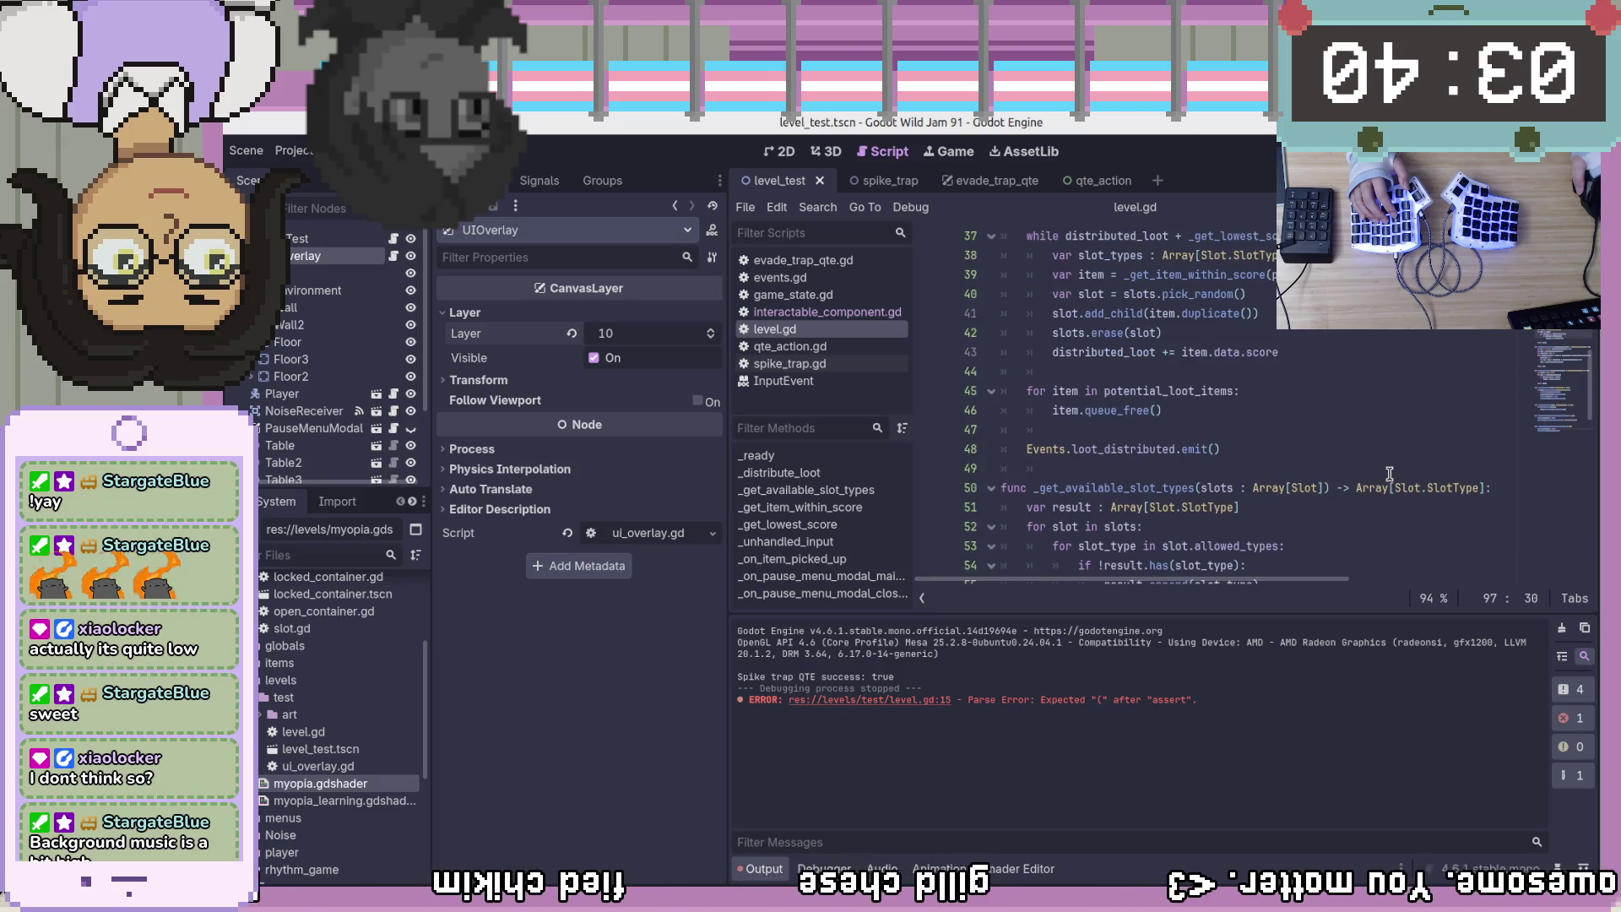
# - Scroll through level.gd and locate the _on_item_picked_up handler
pyautogui.scroll(3, 1389, 474)
pyautogui.scroll(6, 1388, 473)
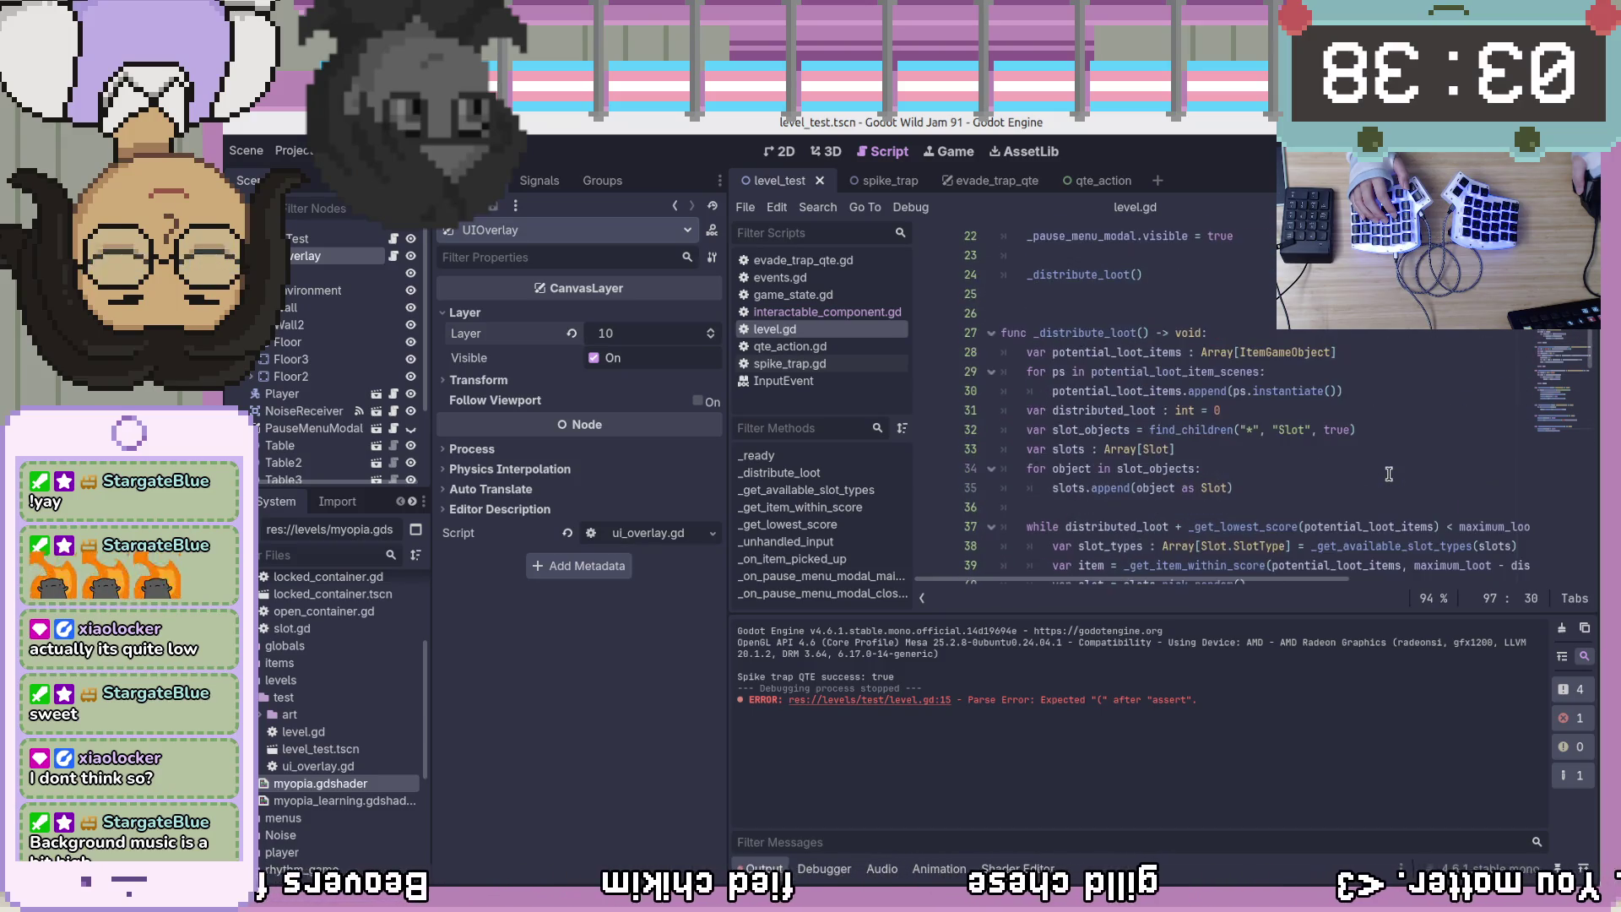
pyautogui.scroll(-6, 1388, 474)
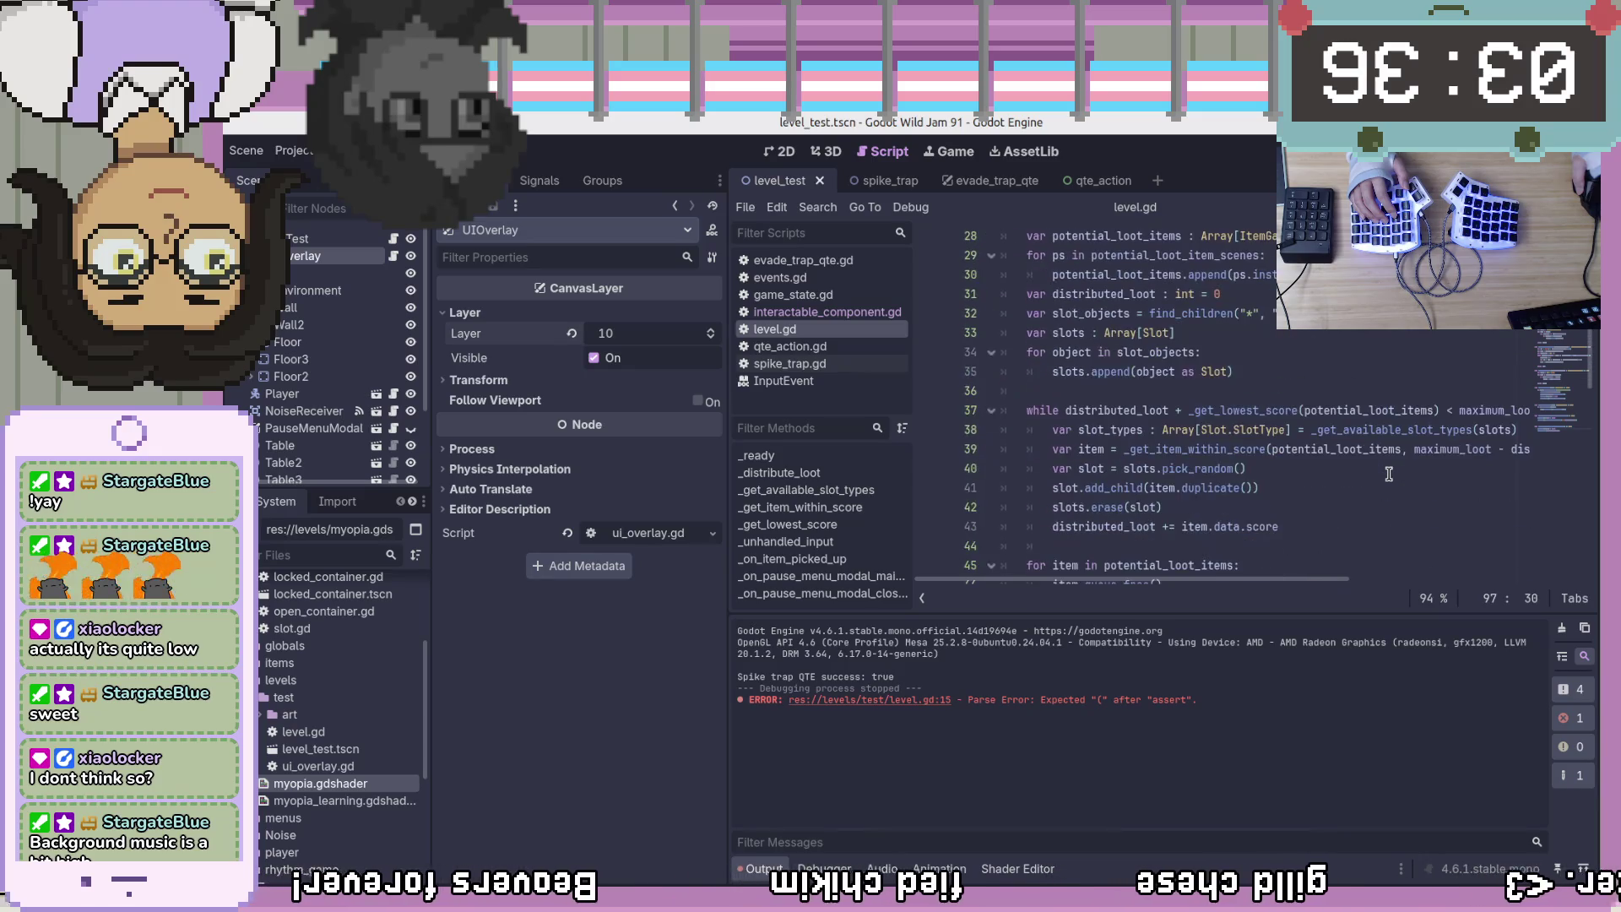
pyautogui.scroll(-9, 1389, 473)
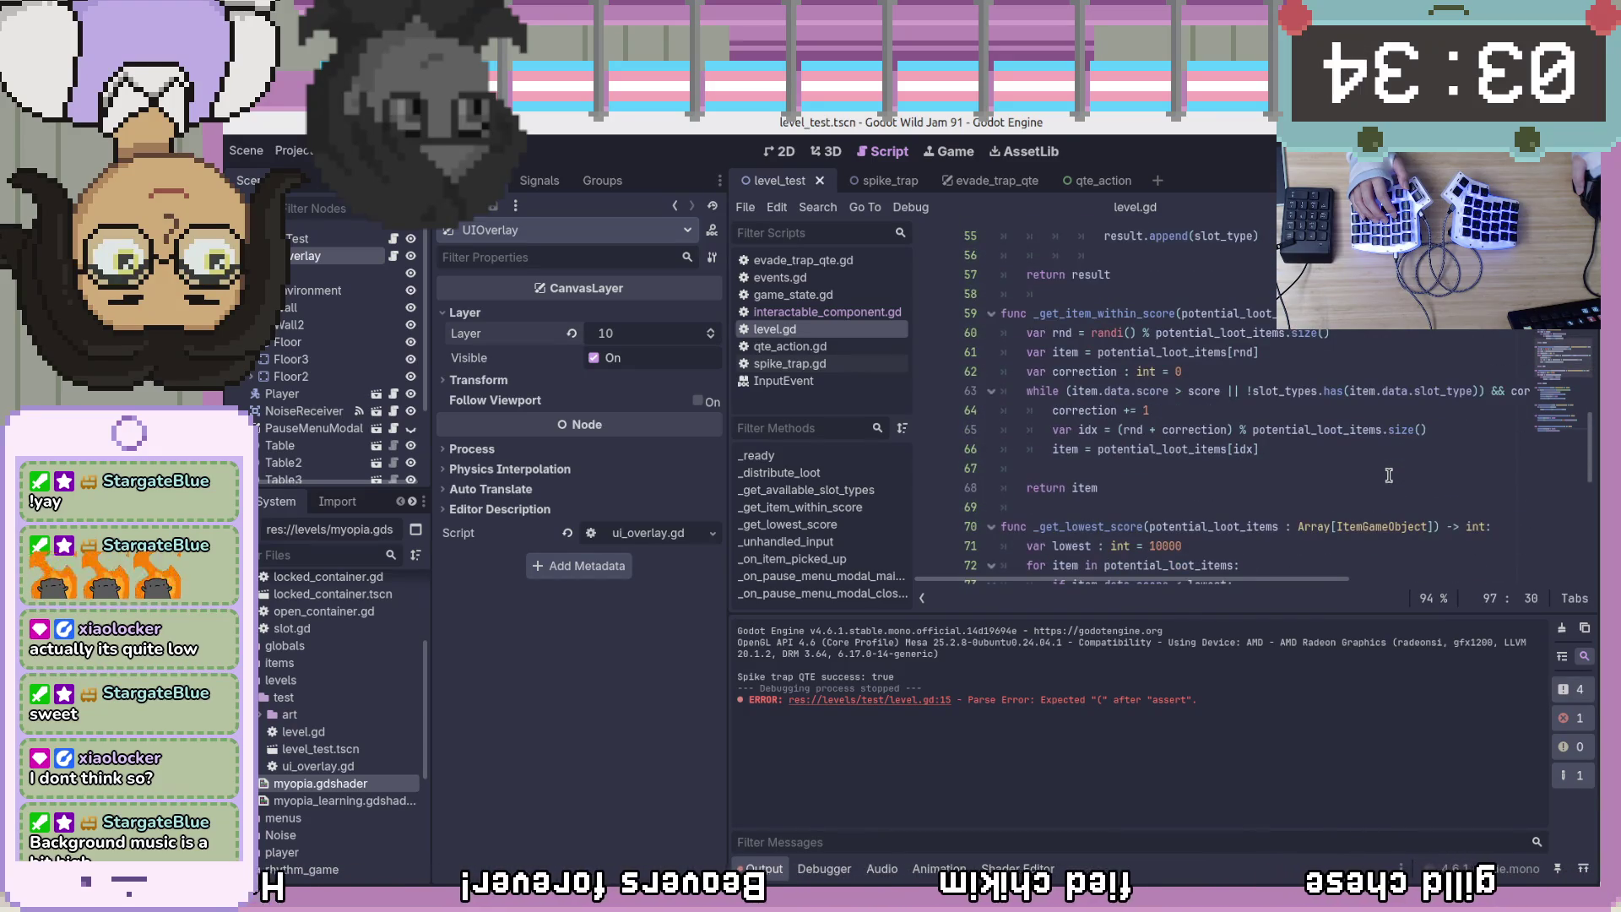
pyautogui.scroll(-3, 1388, 475)
pyautogui.scroll(-6, 1388, 475)
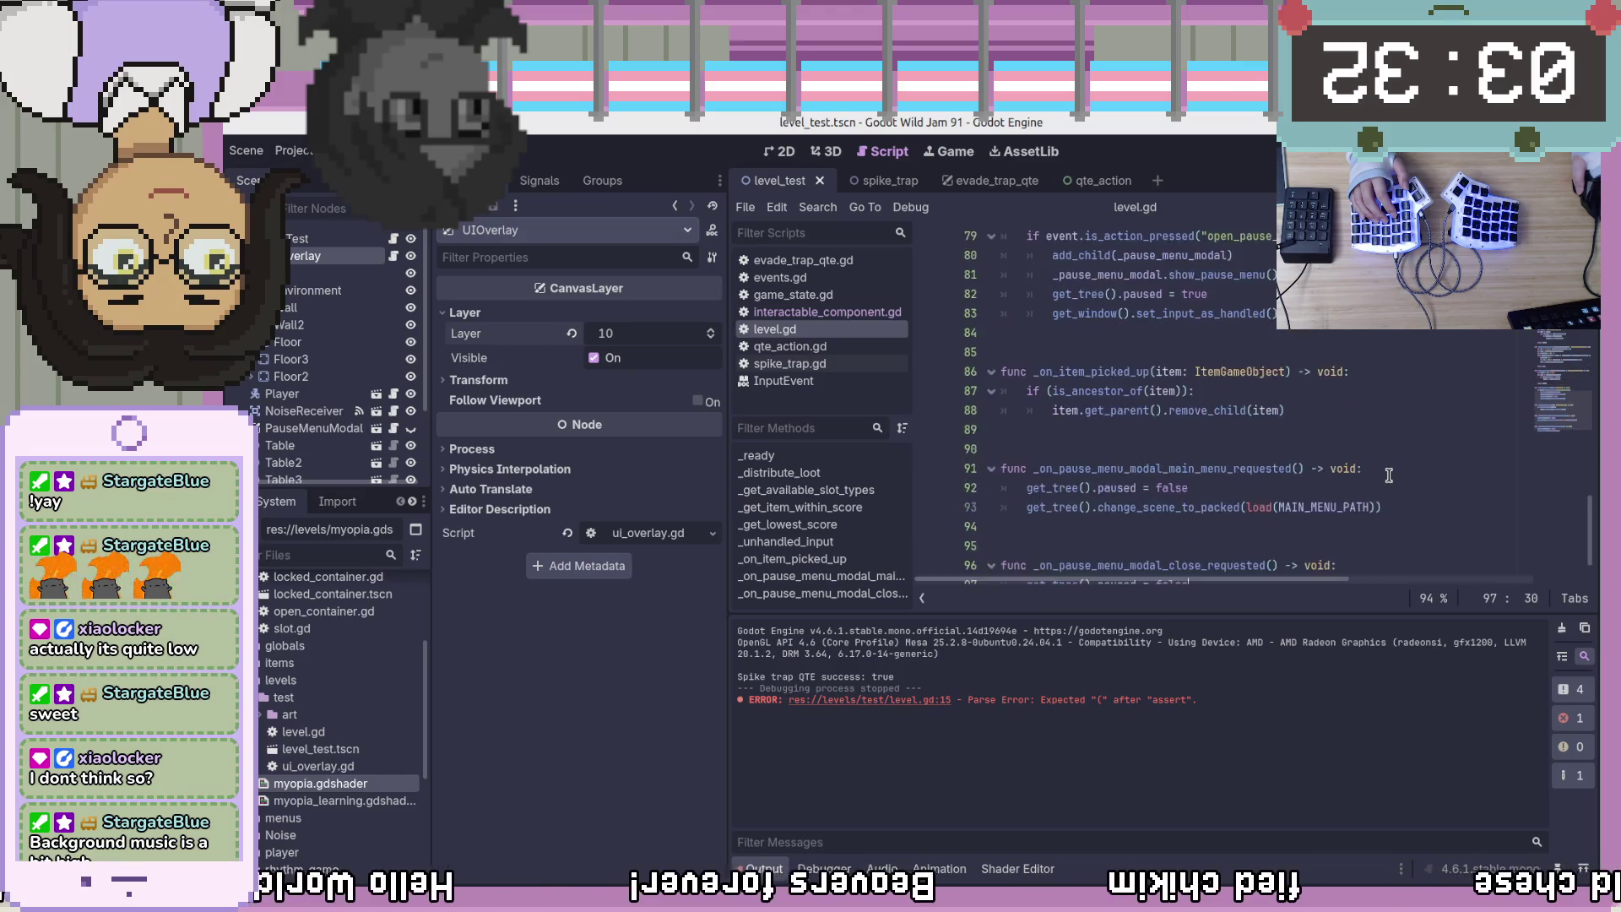
pyautogui.click(1402, 331)
pyautogui.press('Up')
pyautogui.press('End')
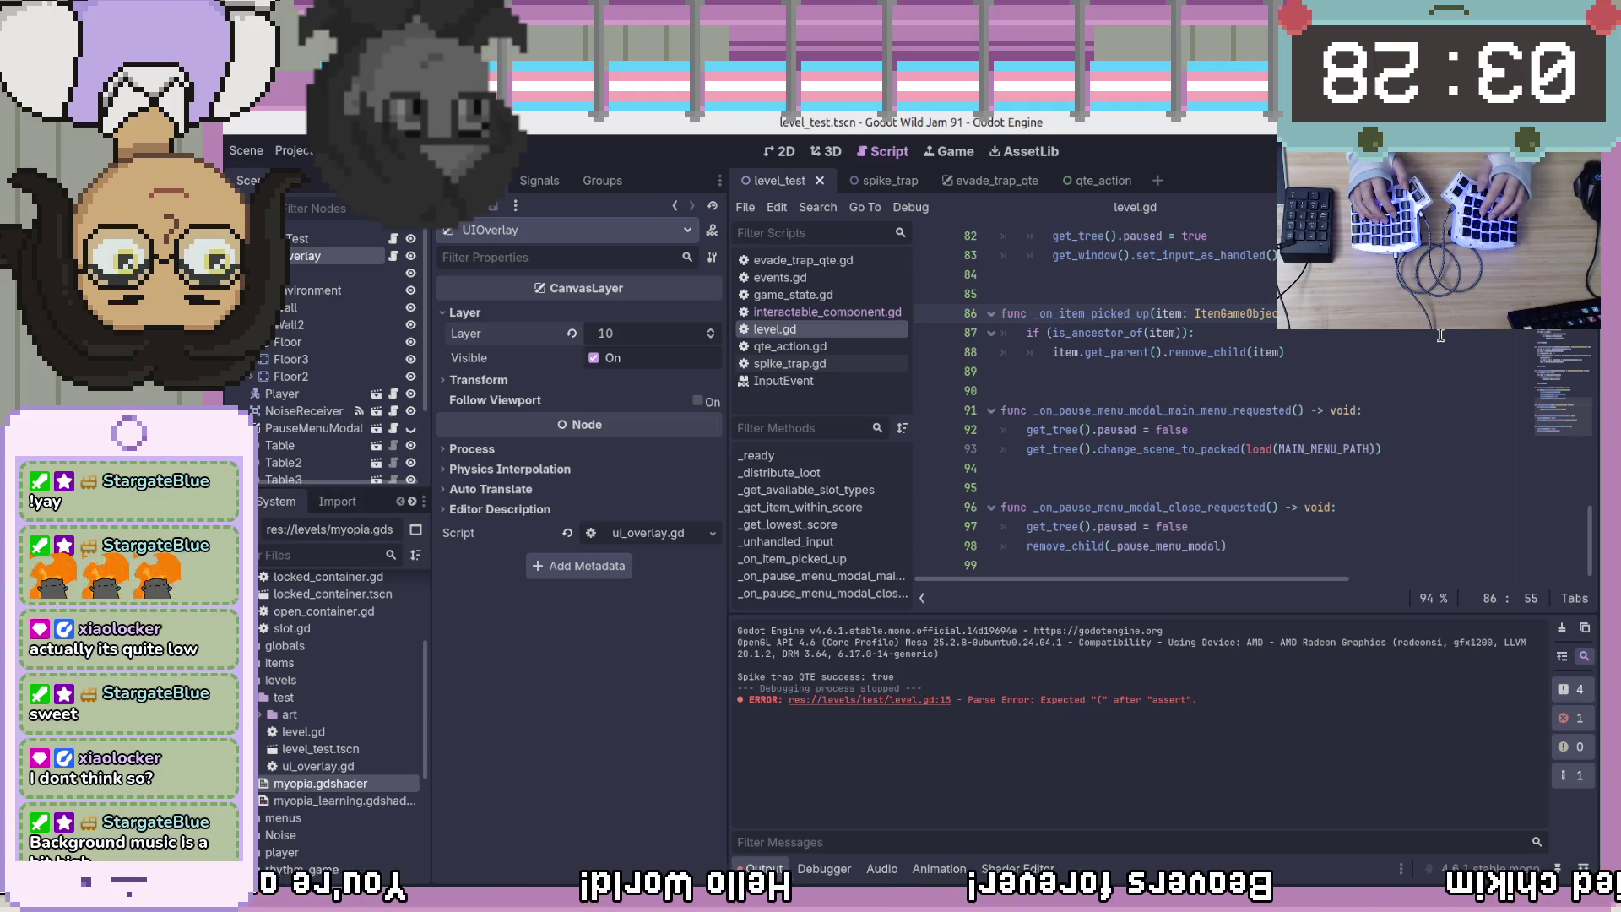
pyautogui.click(1107, 315)
# - Jump from the item_picked_up connect line in _ready to its signal definition in events.gd
pyautogui.scroll(20, 1106, 316)
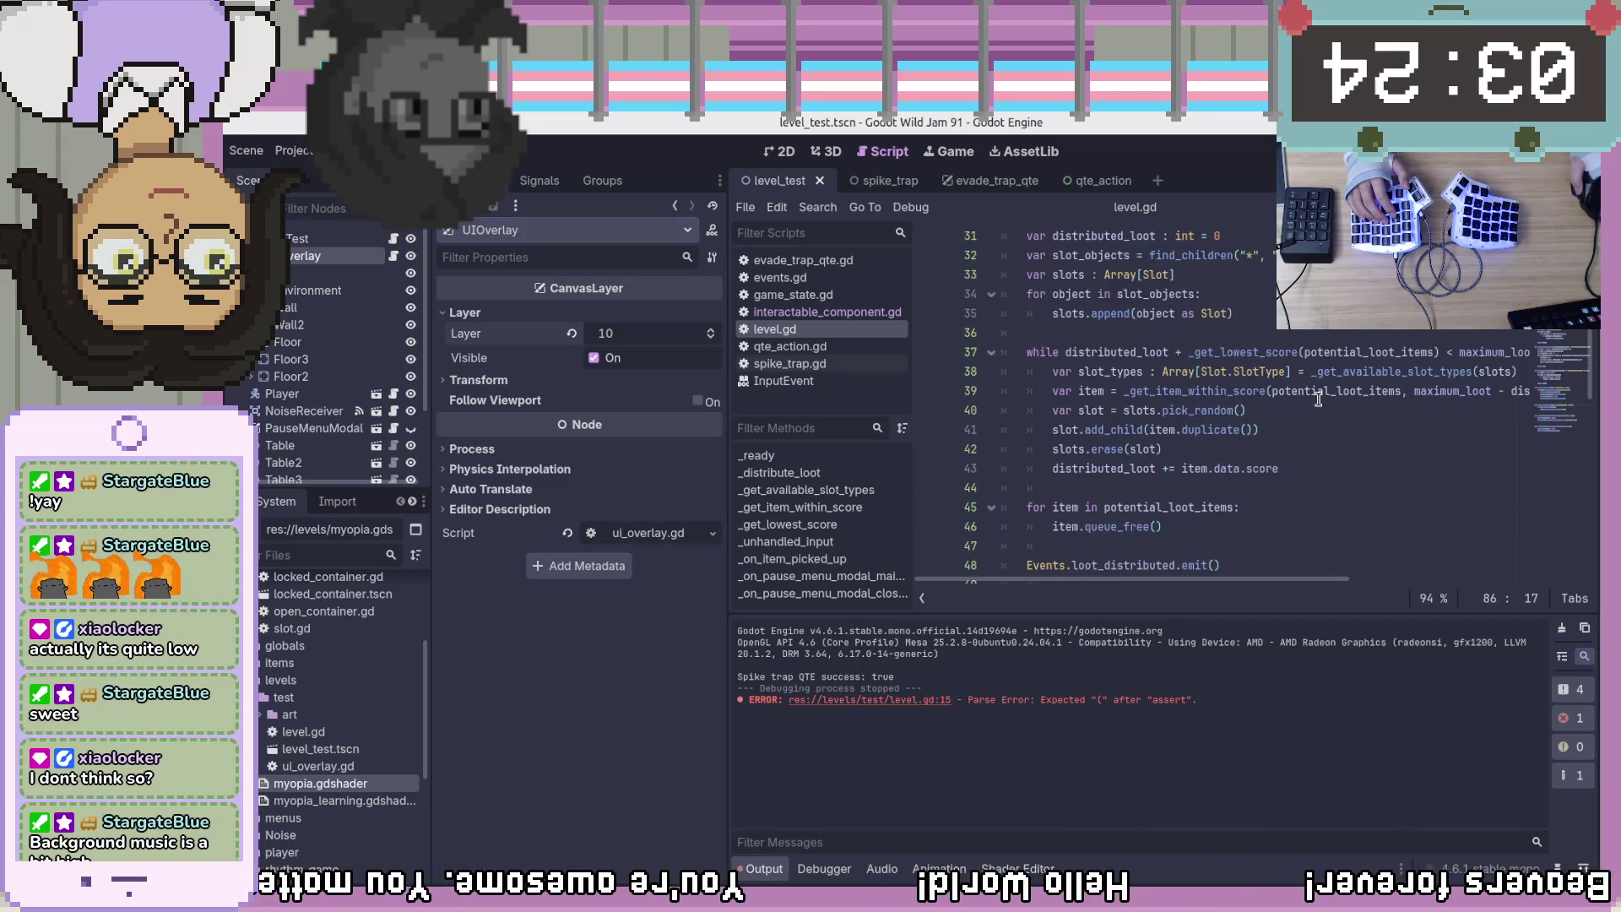
pyautogui.click(1134, 352)
pyautogui.scroll(1, 1098, 371)
pyautogui.click(1098, 371)
pyautogui.click(1357, 374)
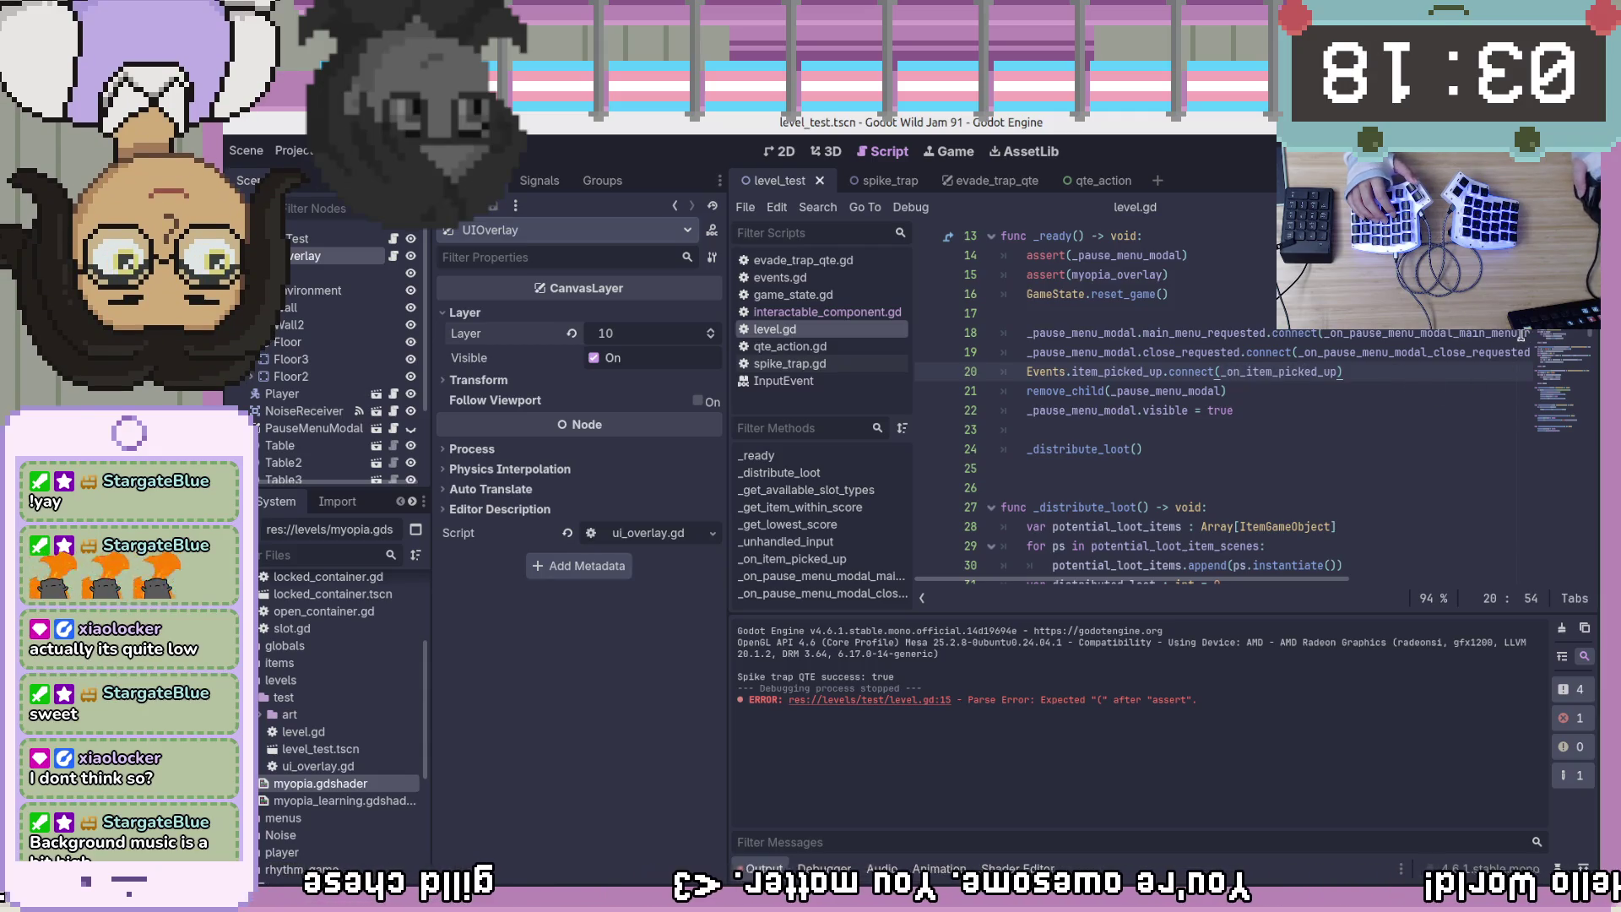
pyautogui.keyDown('ctrl'); pyautogui.click(1101, 372); pyautogui.keyUp('ctrl')
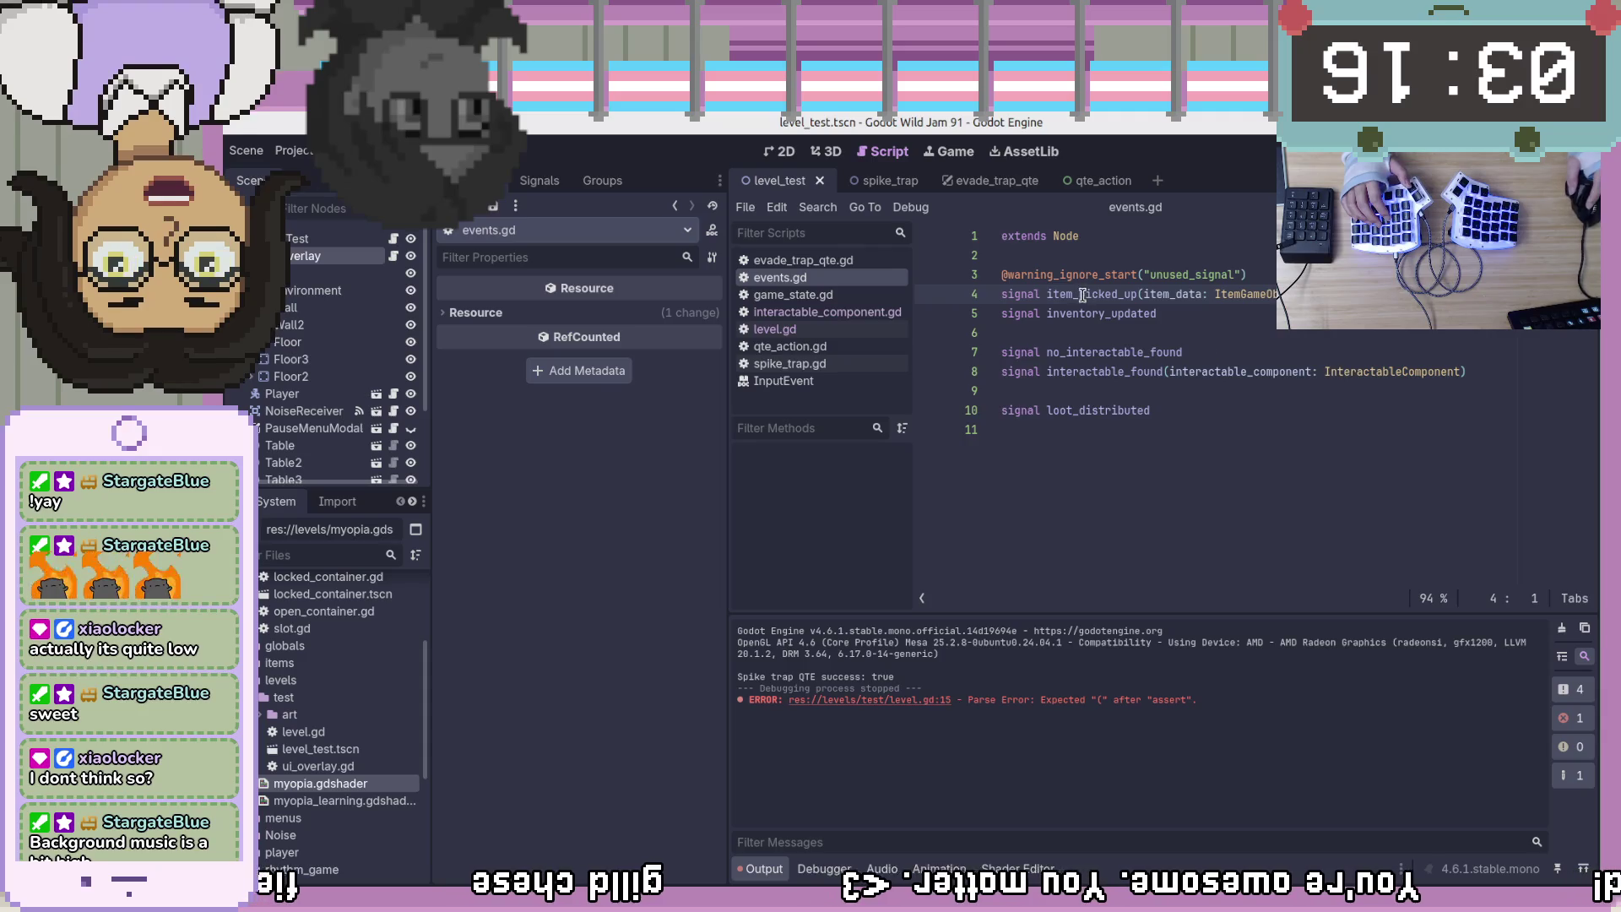
# - Back in level.gd, add 'Events.inventory_updated.connect(_on_inventory_updated)' after line 20 in _ready
pyautogui.keyDown('ctrl'); pyautogui.click(1106, 319); pyautogui.keyUp('ctrl')
pyautogui.hotkey('alt', 'Left')
pyautogui.hotkey('alt', 'Left')
pyautogui.scroll(-10, 1381, 405)
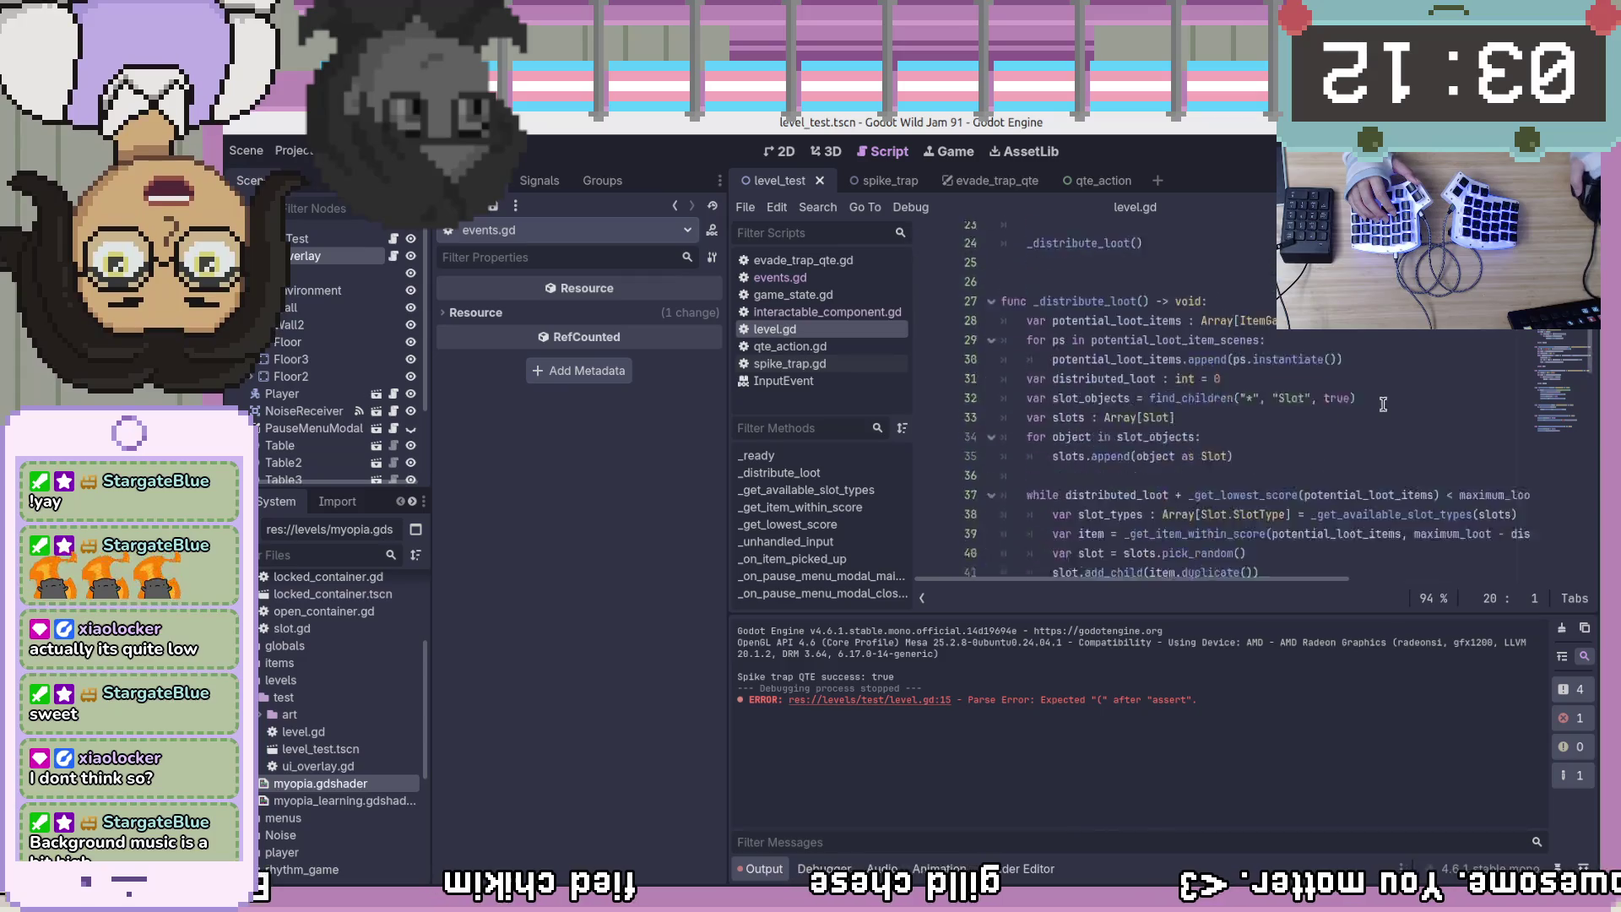
pyautogui.scroll(-8, 1552, 368)
pyautogui.scroll(15, 1548, 397)
pyautogui.press('End')
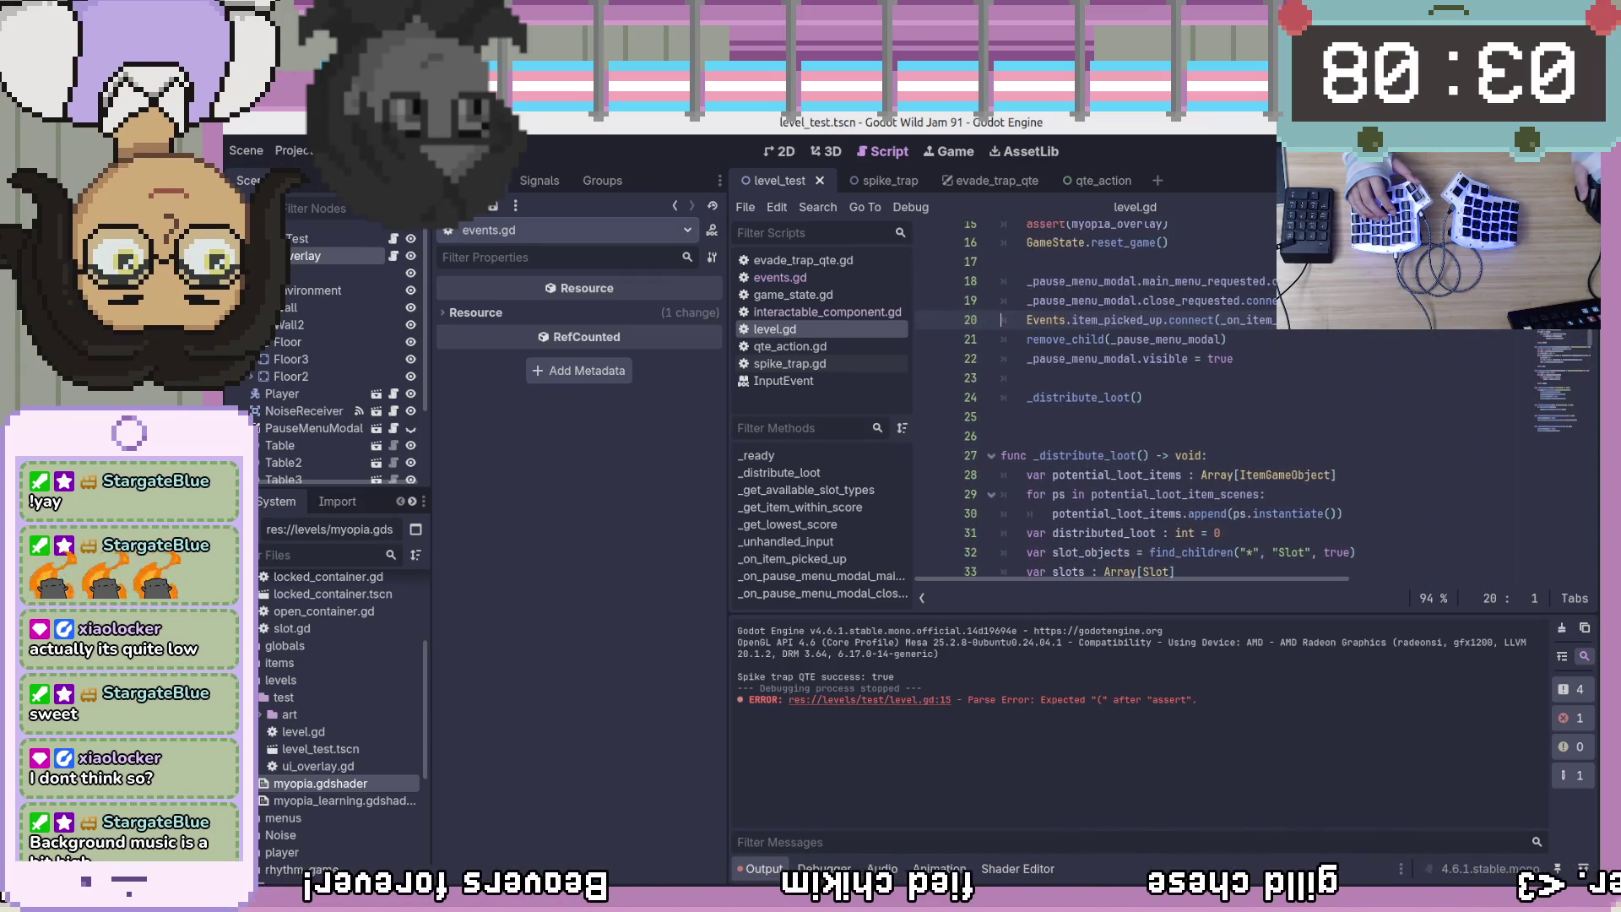
pyautogui.press('Return')
pyautogui.write('Events.')
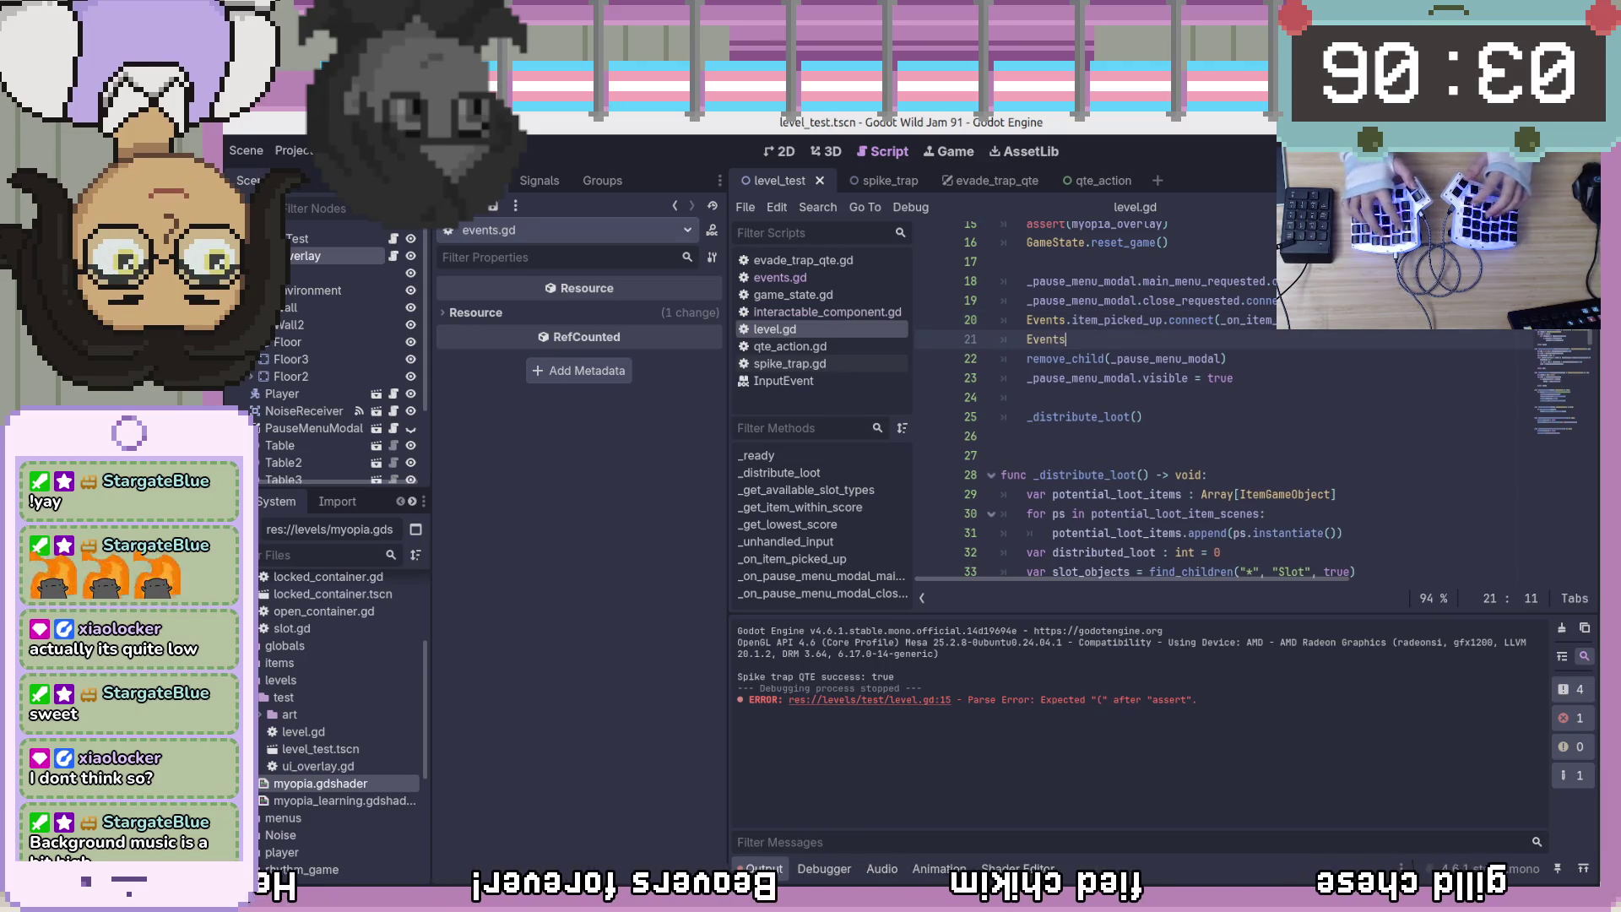
pyautogui.write('inventory_updated.connect')
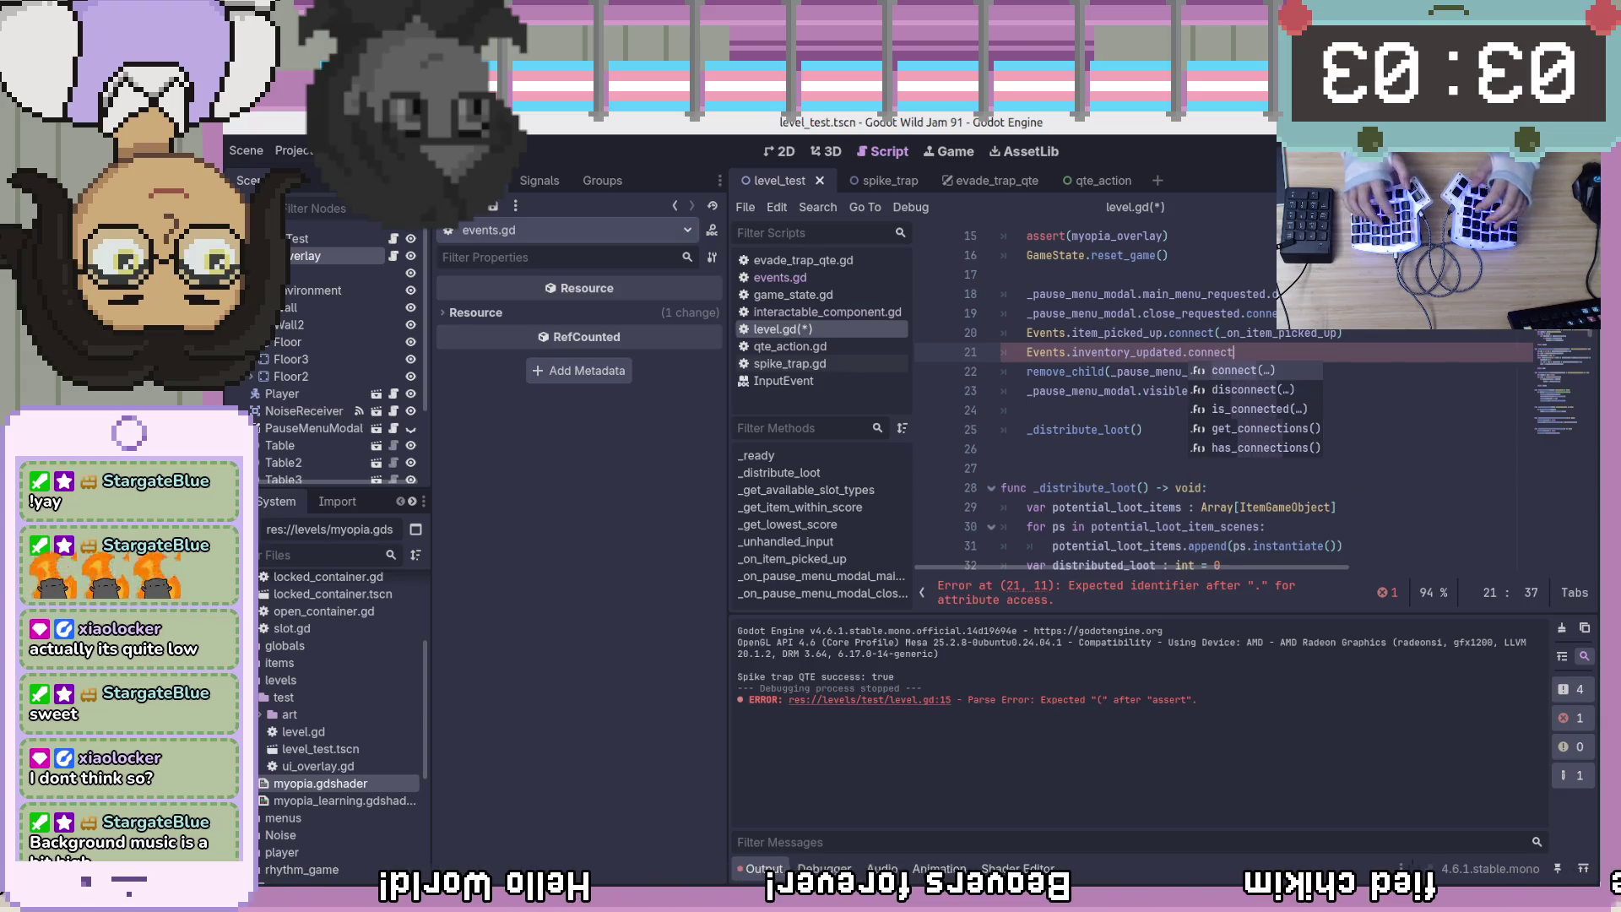
pyautogui.press('Return')
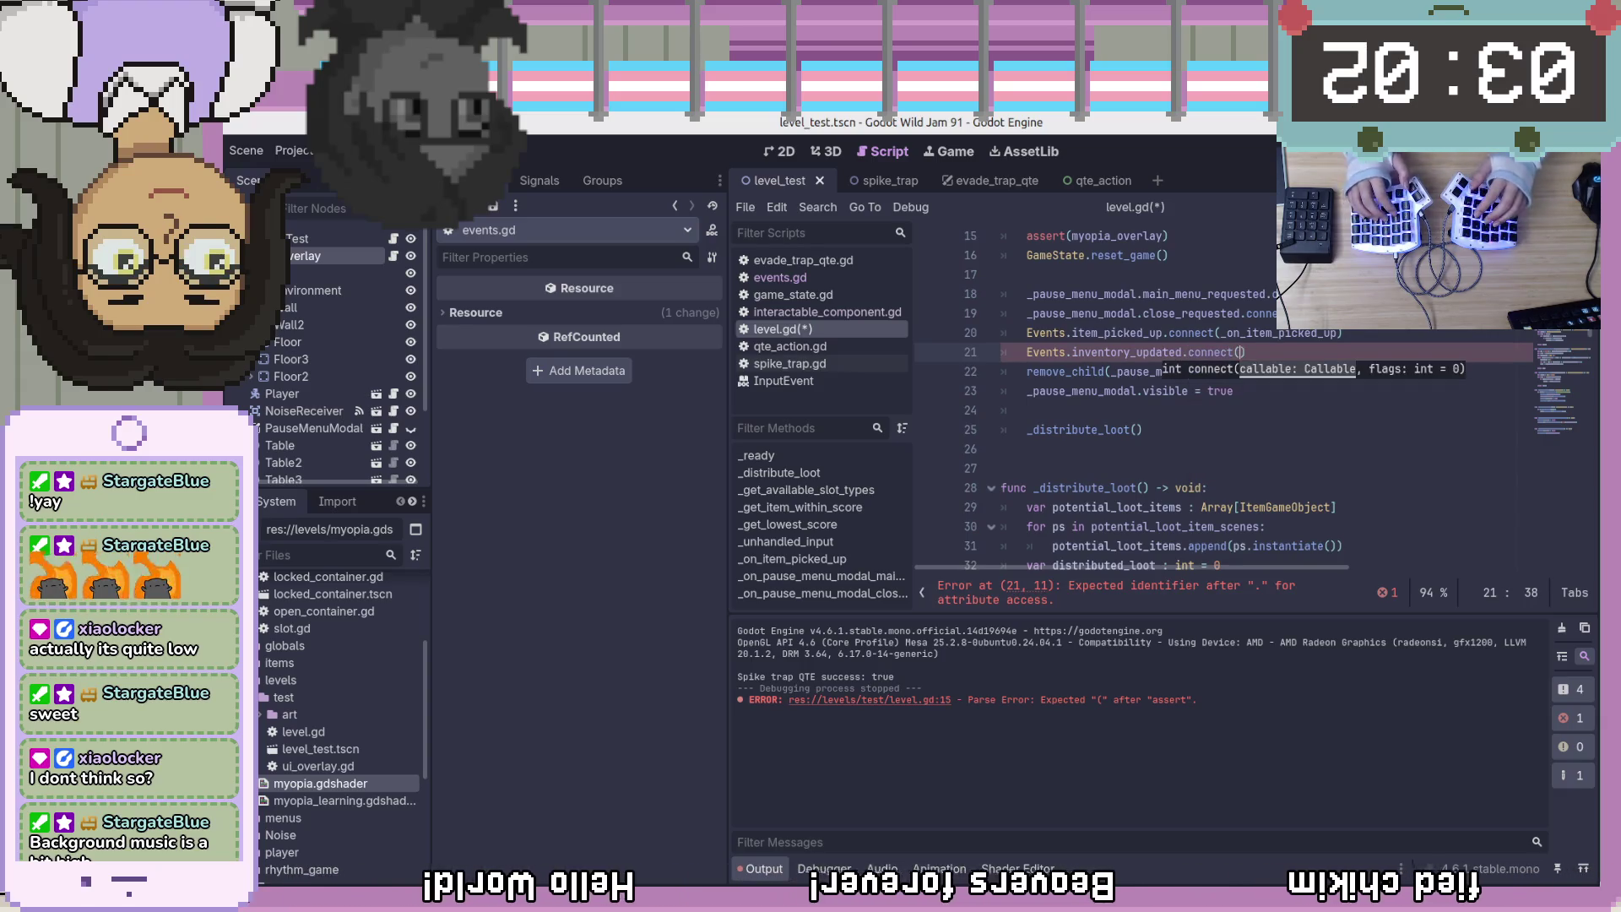
pyautogui.write('n_inventory_updated')
# - Save level.gd and cut the whole _unhandled_input function
pyautogui.hotkey('ctrl', 's')
pyautogui.scroll(-15, 1370, 354)
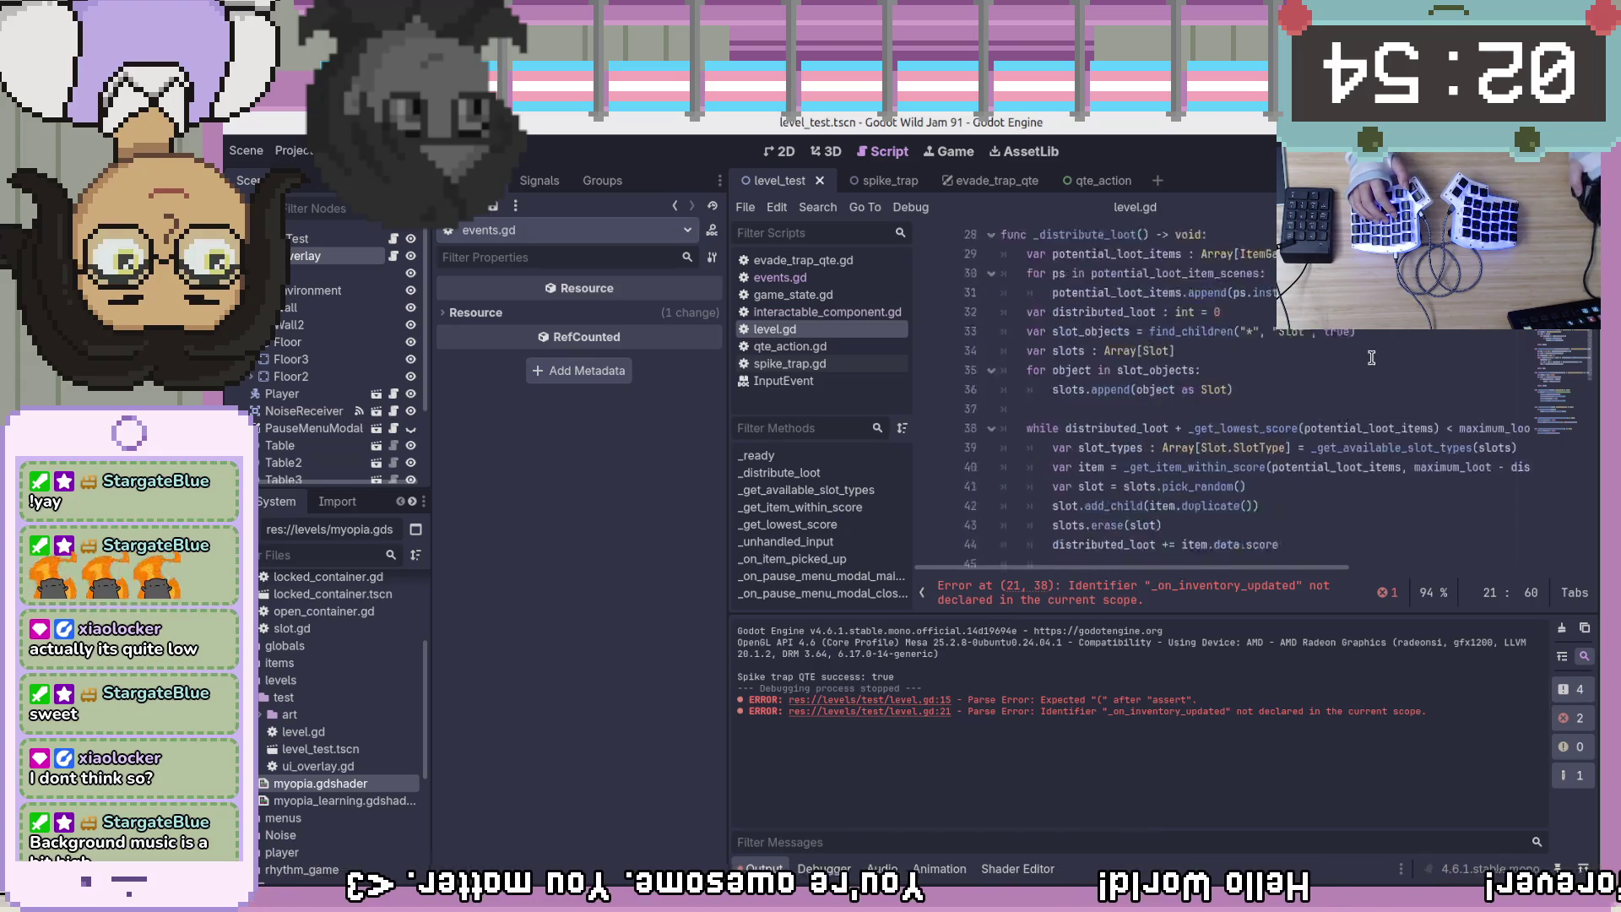
pyautogui.scroll(-4, 1371, 358)
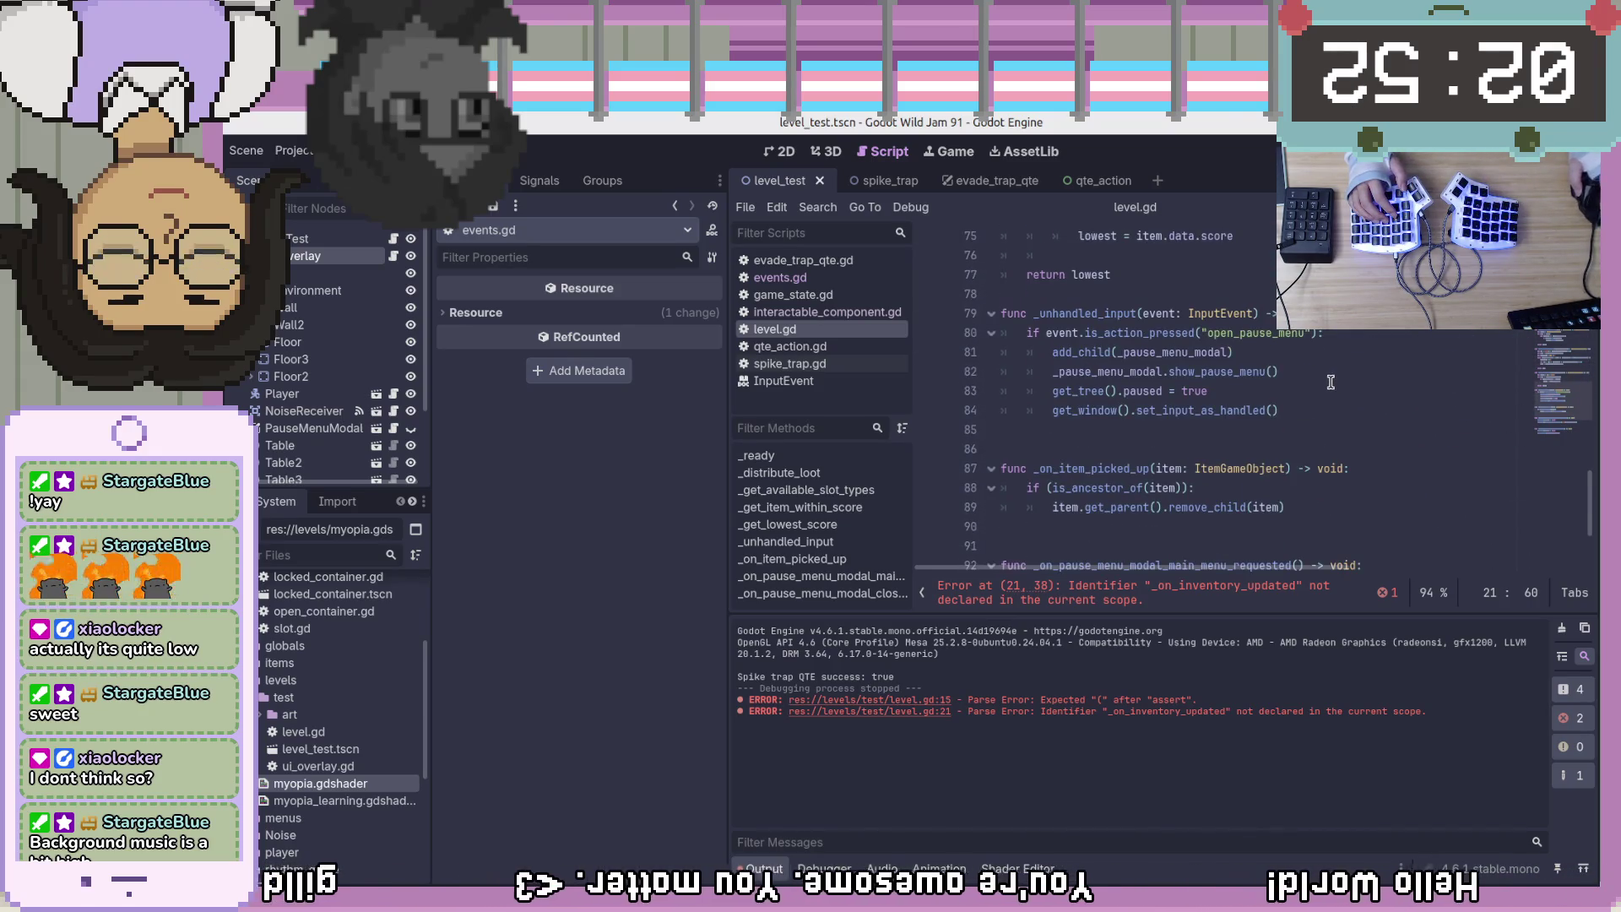
pyautogui.moveTo(1279, 410); pyautogui.dragTo(1114, 274)
pyautogui.scroll(1, 1292, 351)
pyautogui.hotkey('ctrl', 'x')
# - Paste _unhandled_input right after _ready, remove the extra blank line, and save
pyautogui.scroll(4, 1293, 351)
pyautogui.scroll(10, 1292, 351)
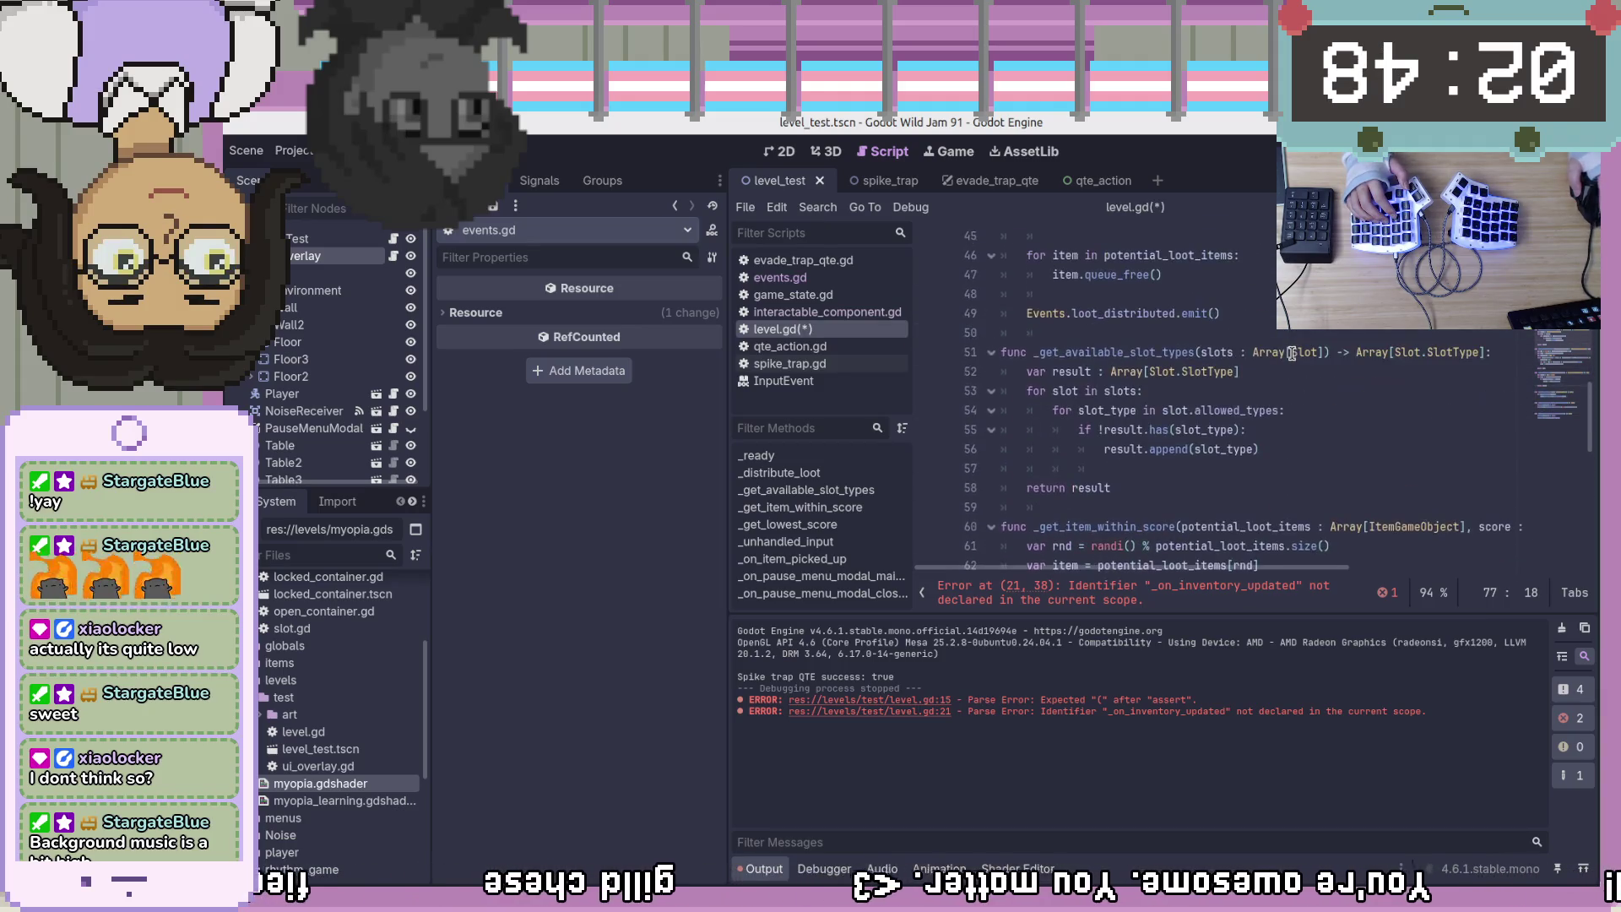
pyautogui.scroll(6, 1283, 376)
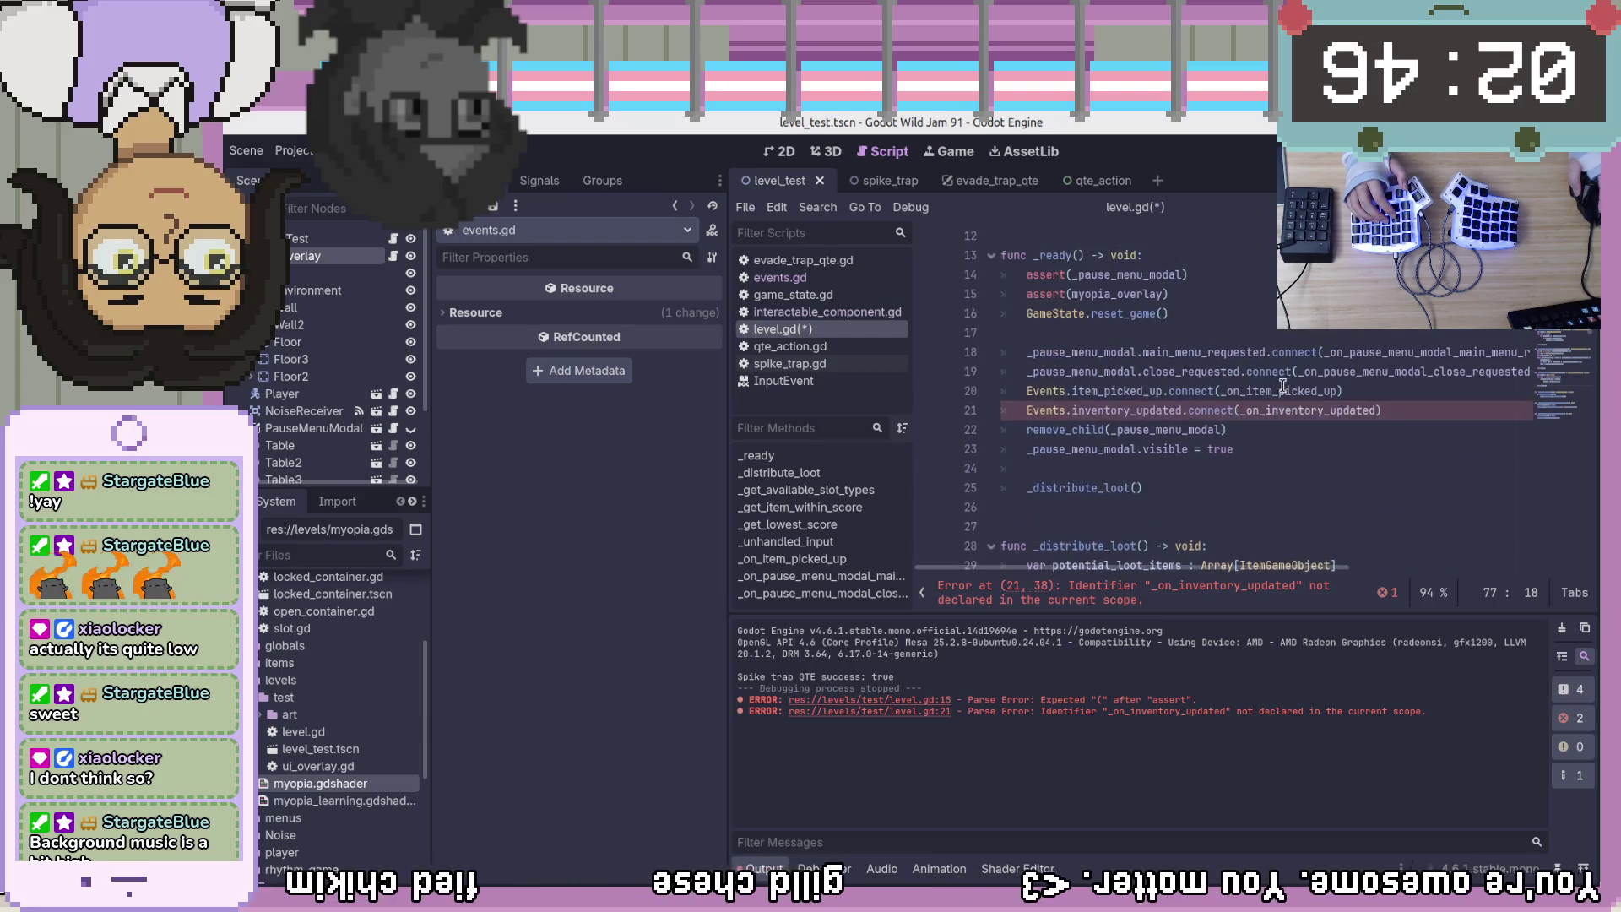
pyautogui.scroll(-1, 1266, 457)
pyautogui.click(1266, 449)
pyautogui.press('Return')
pyautogui.press('Return')
pyautogui.hotkey('ctrl', 'v')
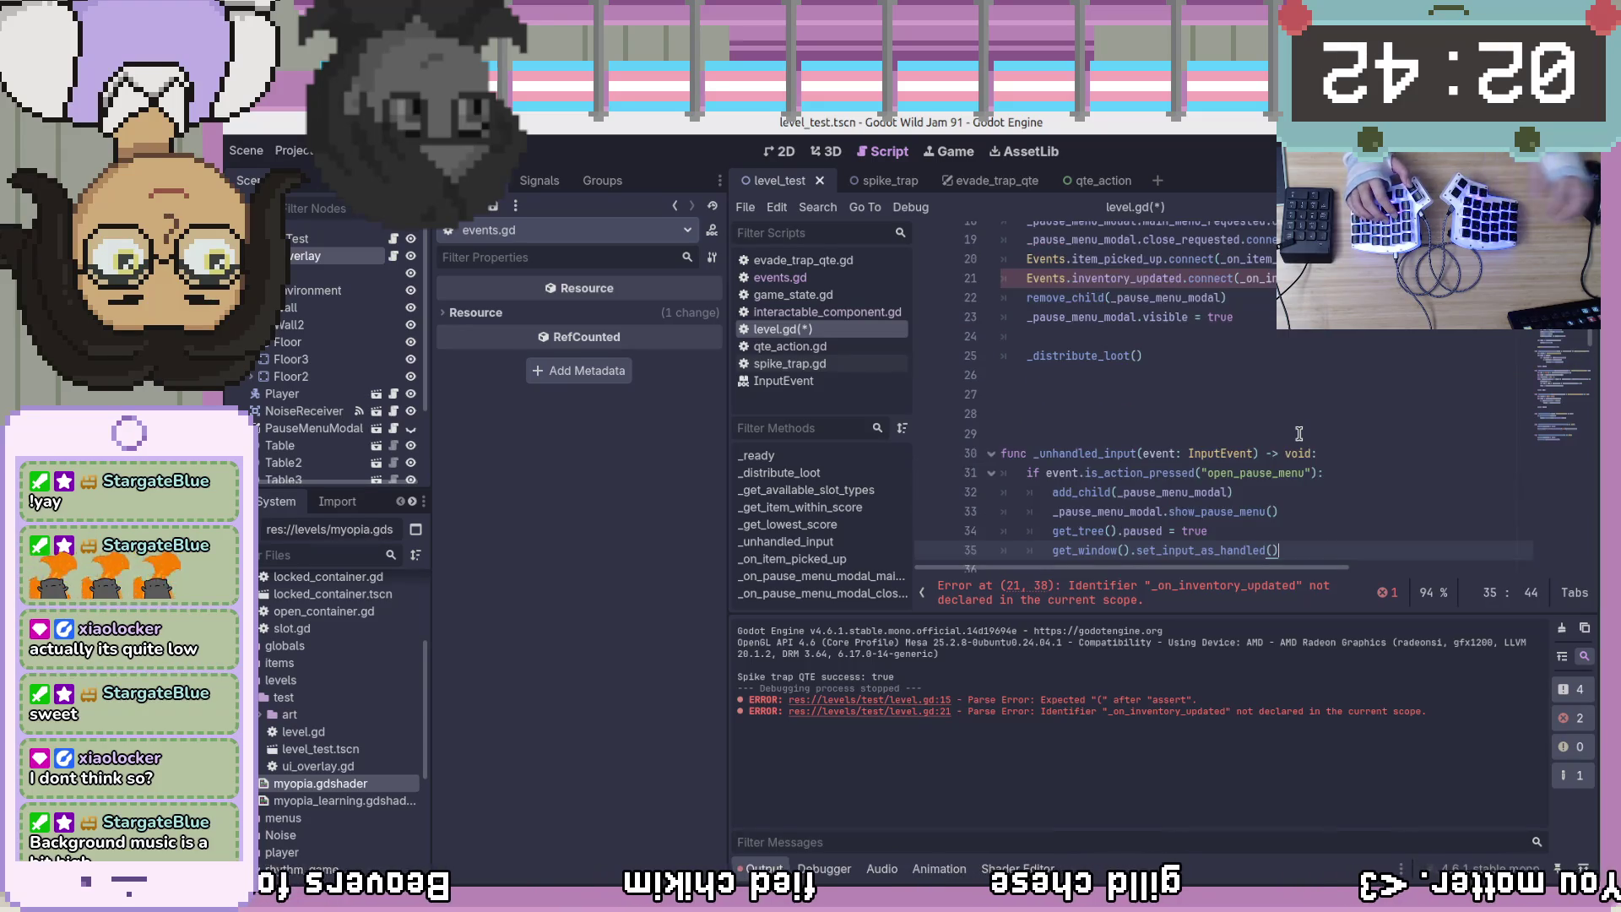
pyautogui.press('Up')
pyautogui.press('Up')
pyautogui.press('Up')
pyautogui.press('Down')
pyautogui.press('Down')
pyautogui.press('BackSpace')
pyautogui.press('BackSpace')
pyautogui.hotkey('ctrl', 's')
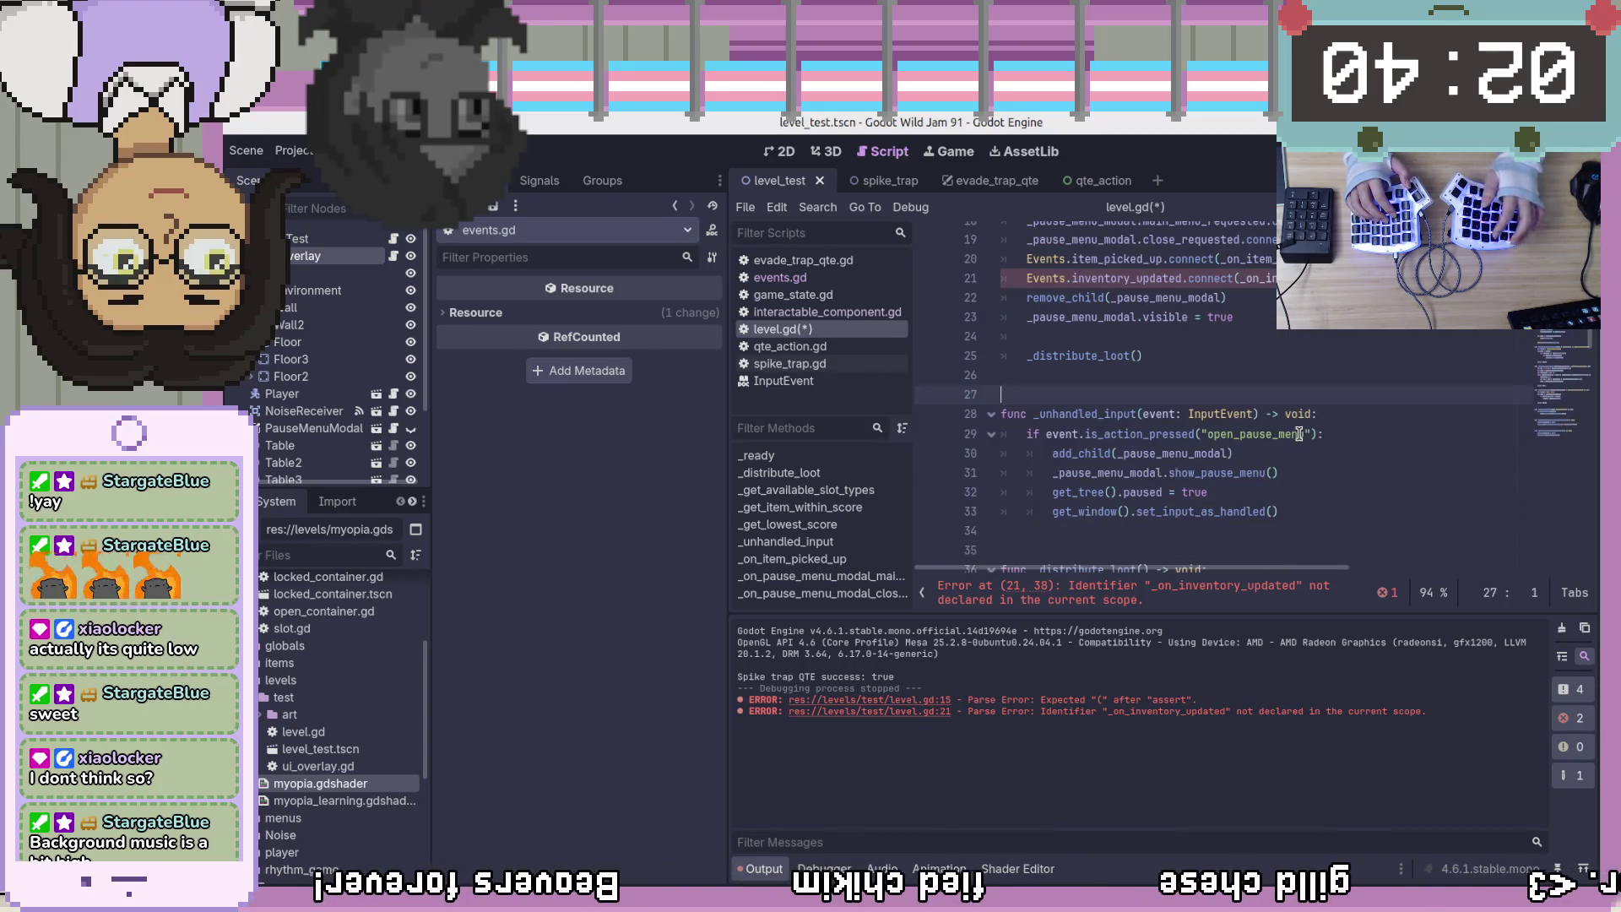
# - Open blank lines above _on_item_picked_up for a new function
pyautogui.press('Down')
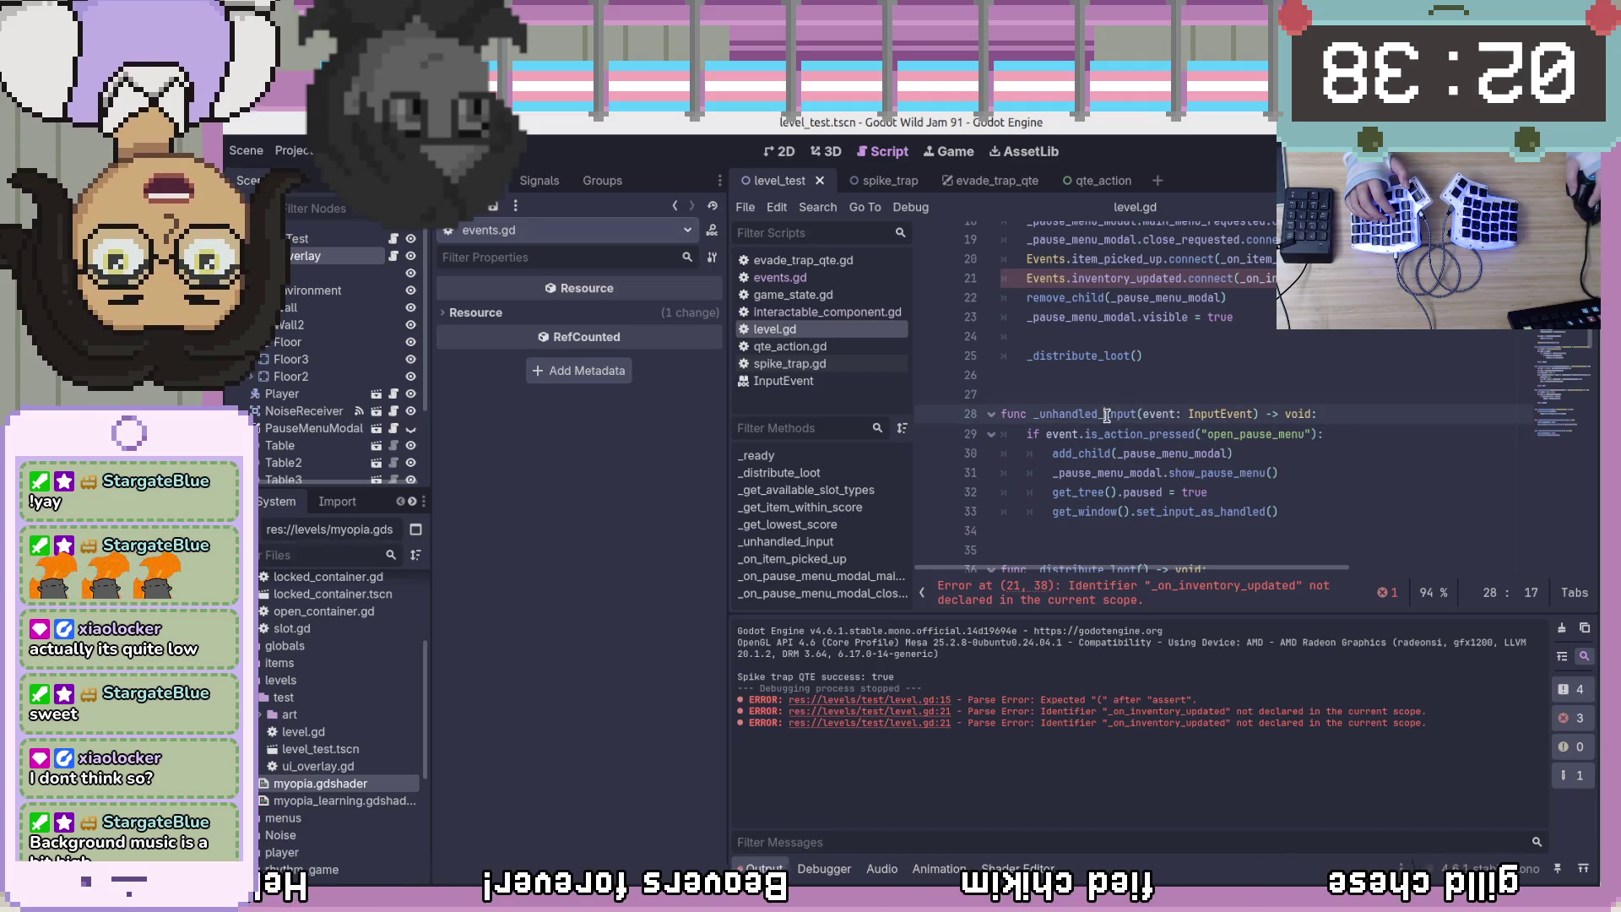
pyautogui.scroll(-2, 1458, 457)
pyautogui.moveTo(1562, 336); pyautogui.dragTo(1553, 439)
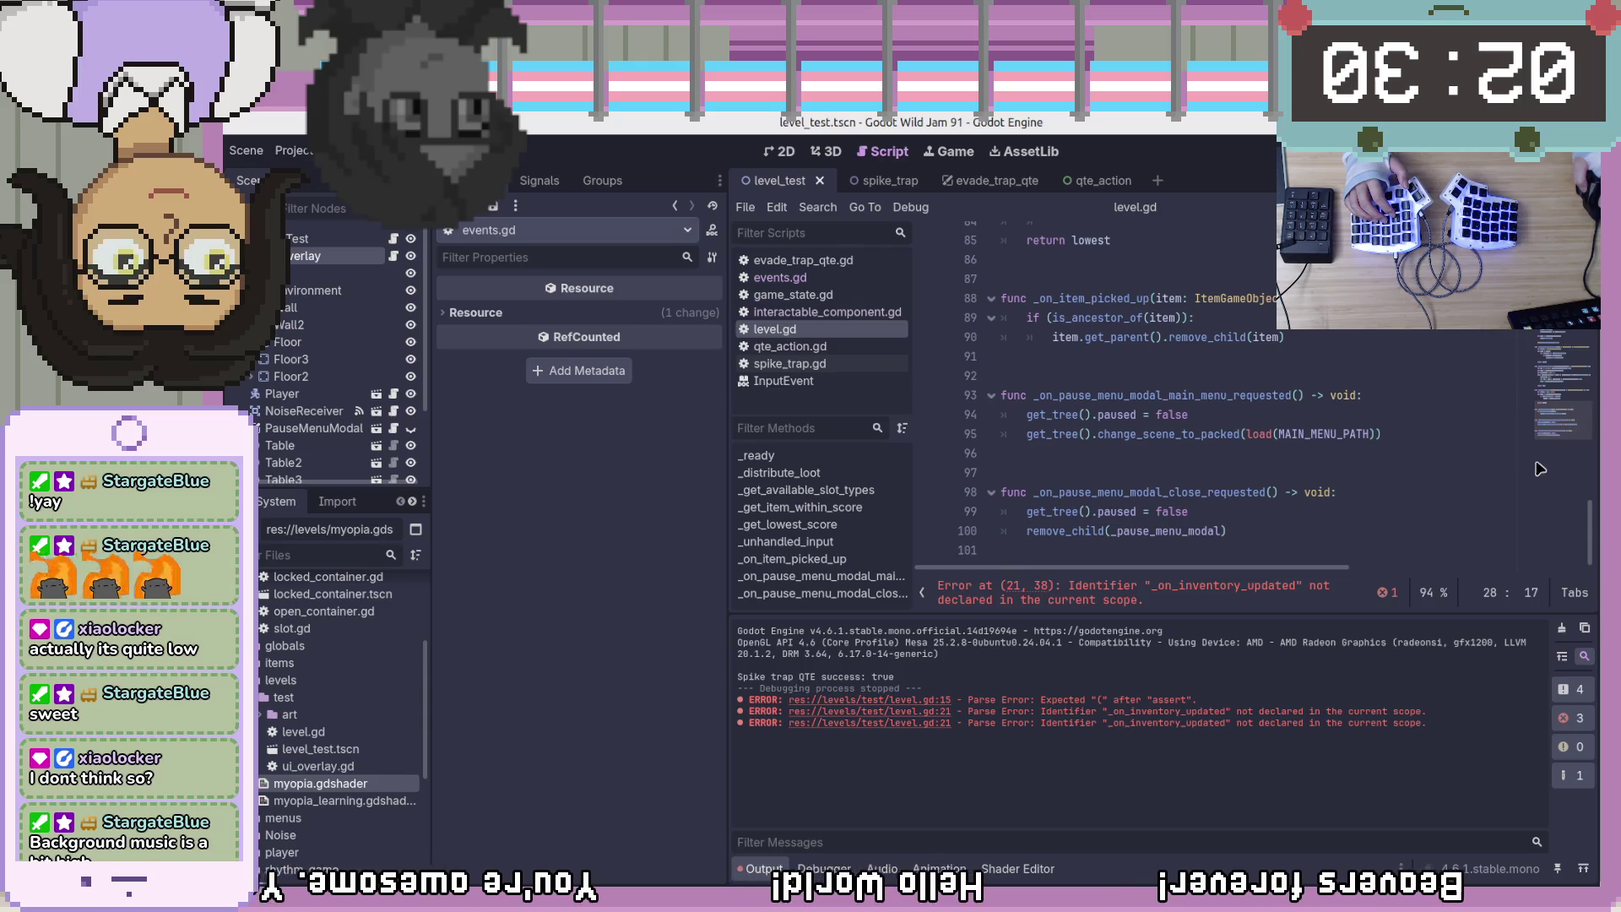
pyautogui.click(1178, 354)
pyautogui.click(1208, 286)
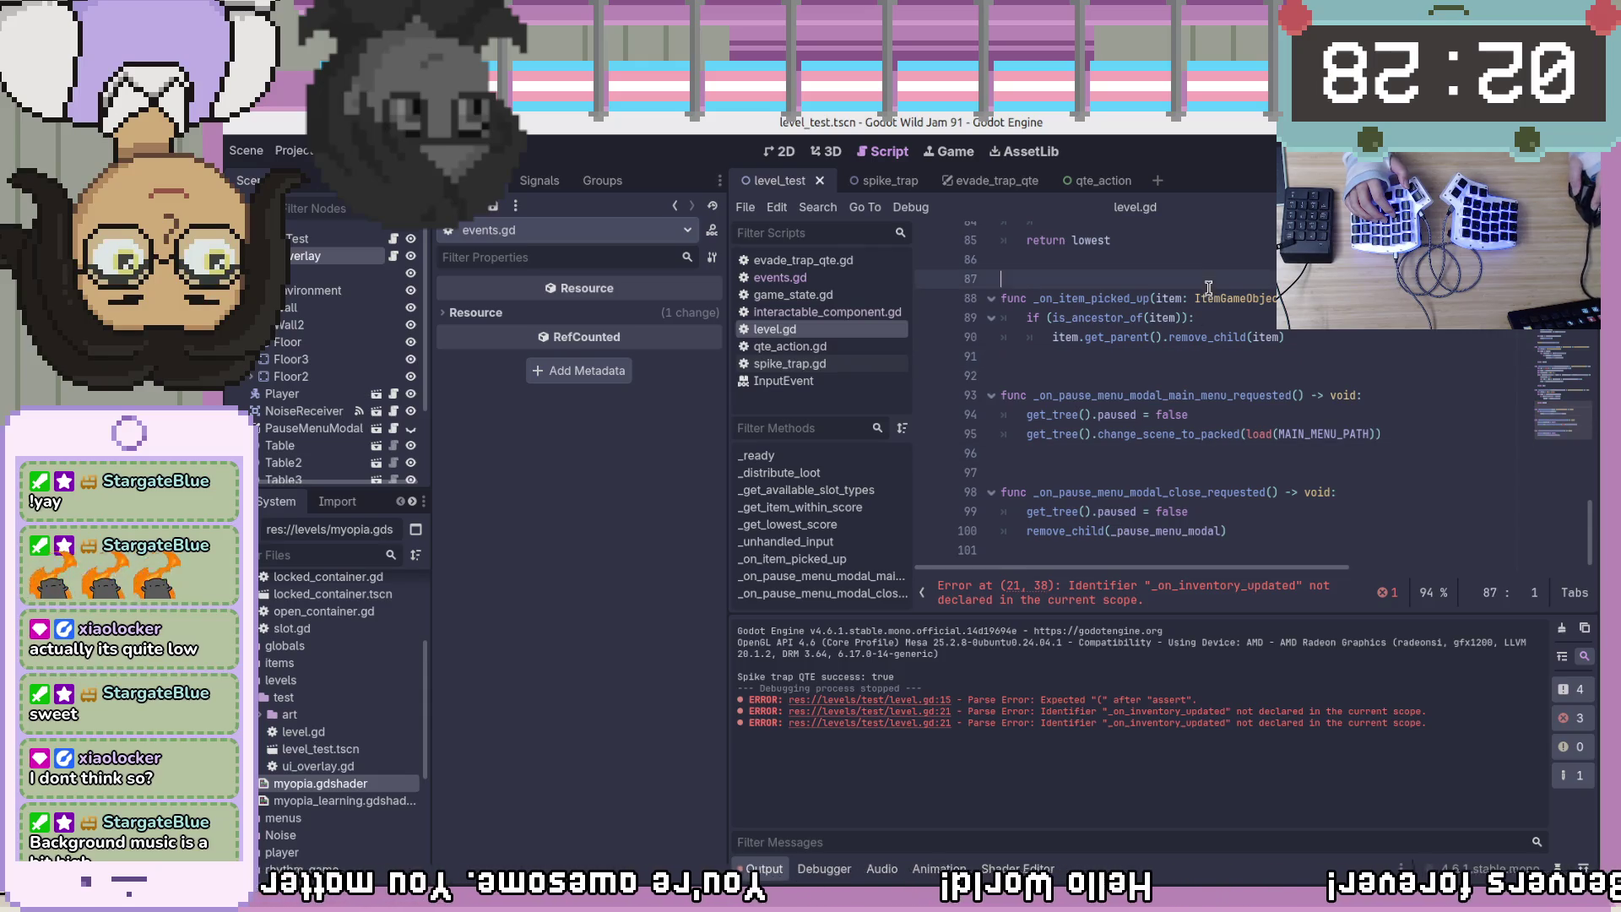
pyautogui.press('Return')
pyautogui.press('Return')
pyautogui.press('Return')
pyautogui.press('Up')
pyautogui.press('Up')
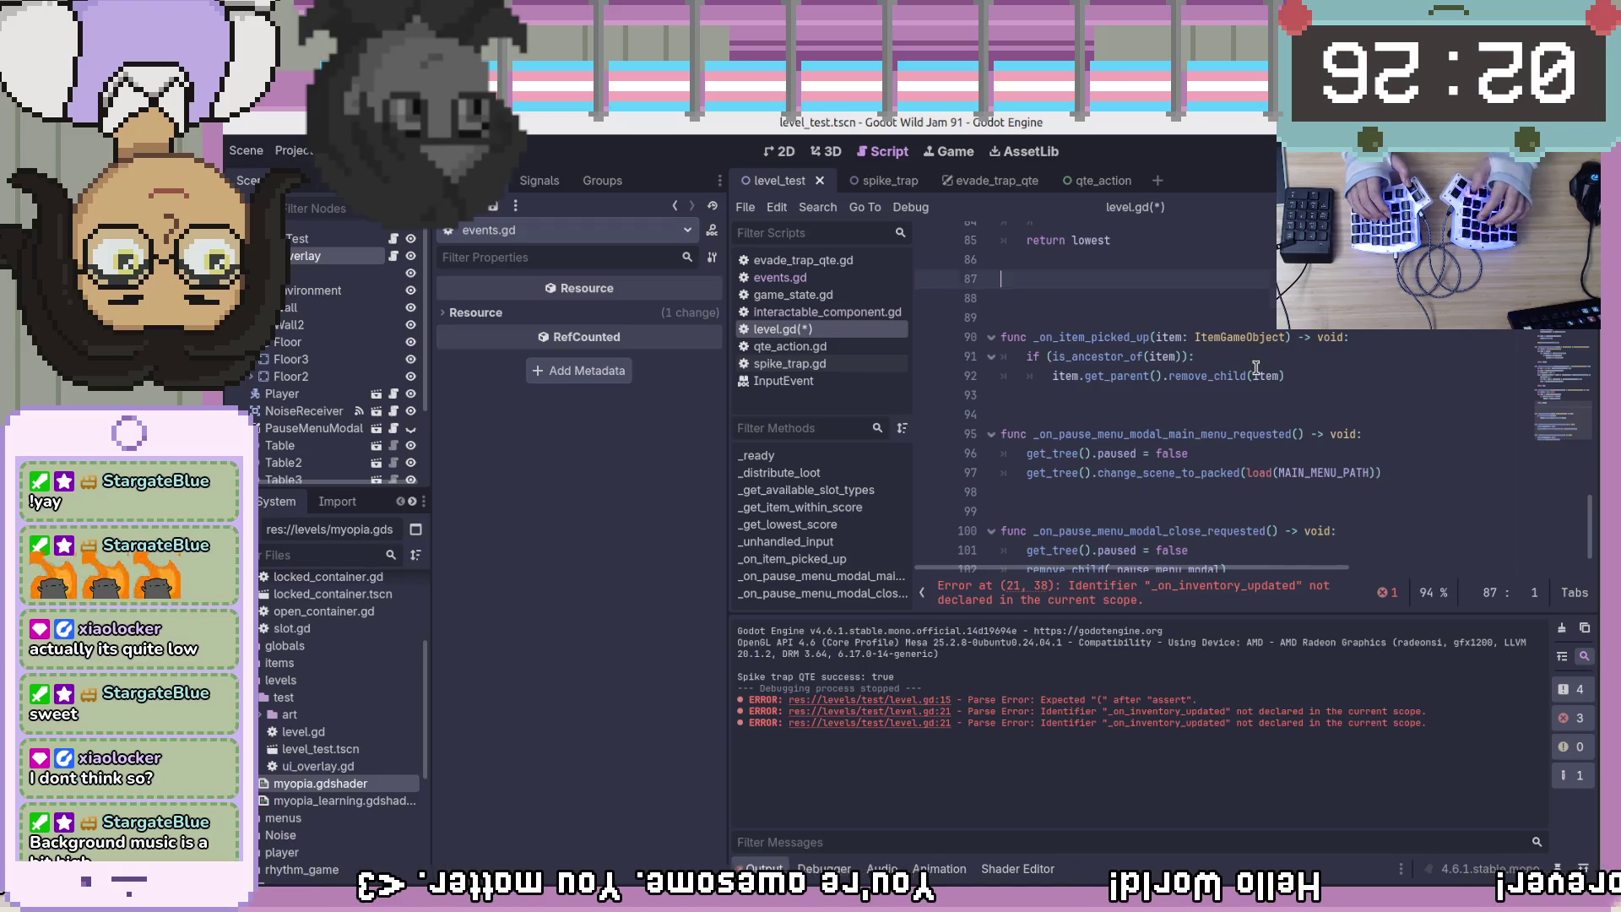
# - Declare 'func _on_inventory_updated() -> void:' and check the inventory_updated signal in events.gd
pyautogui.write('c _on_in')
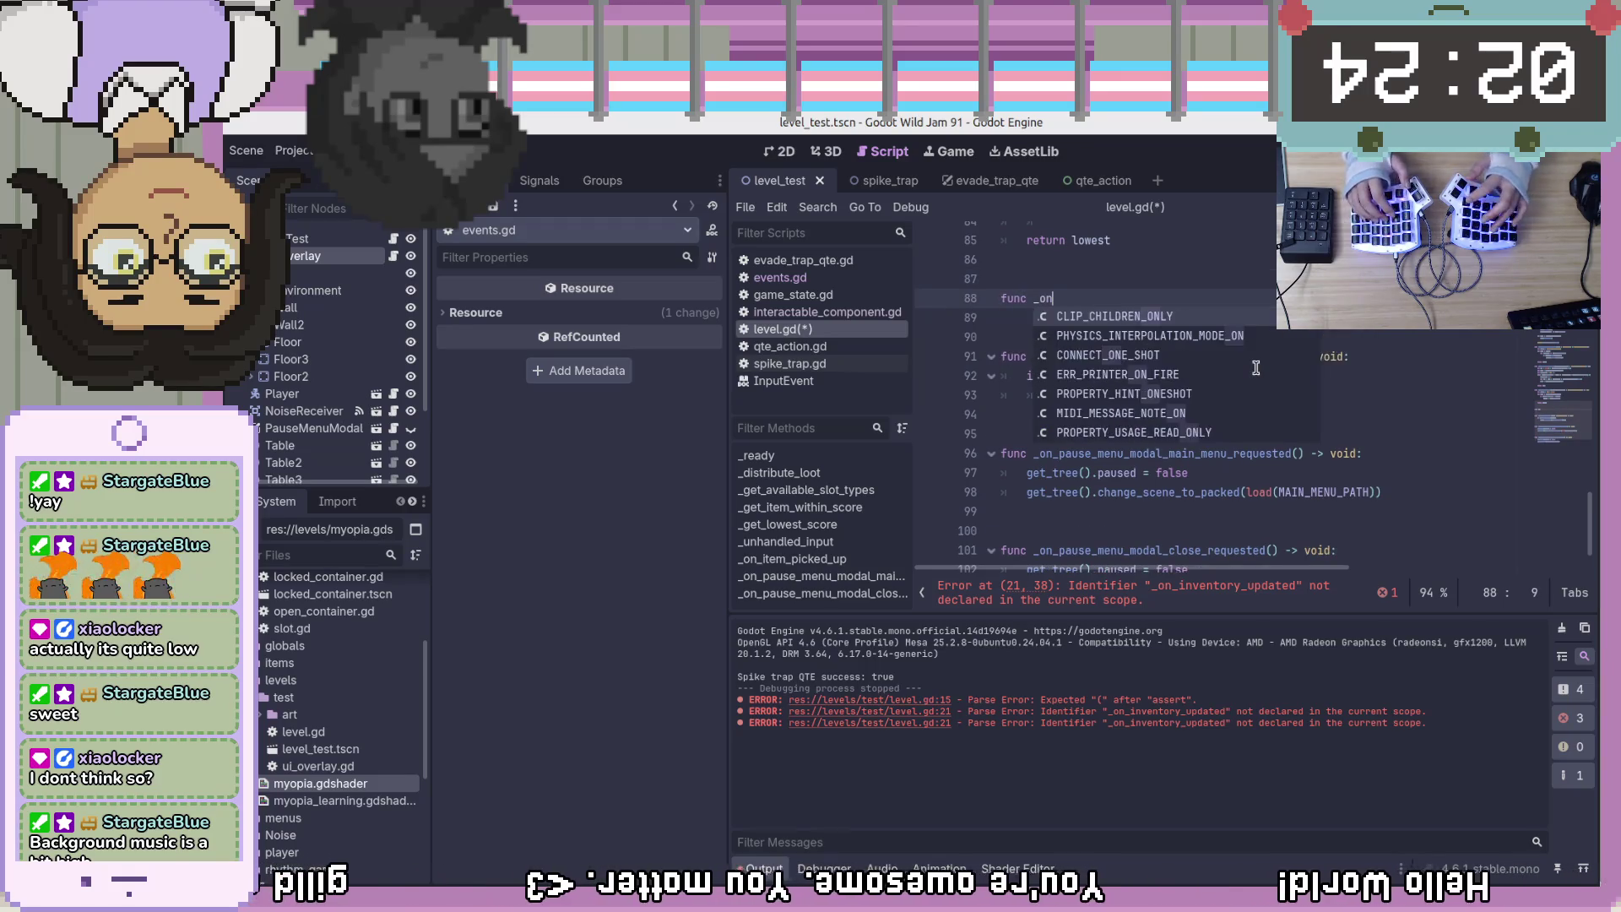
pyautogui.write('ventory_update')
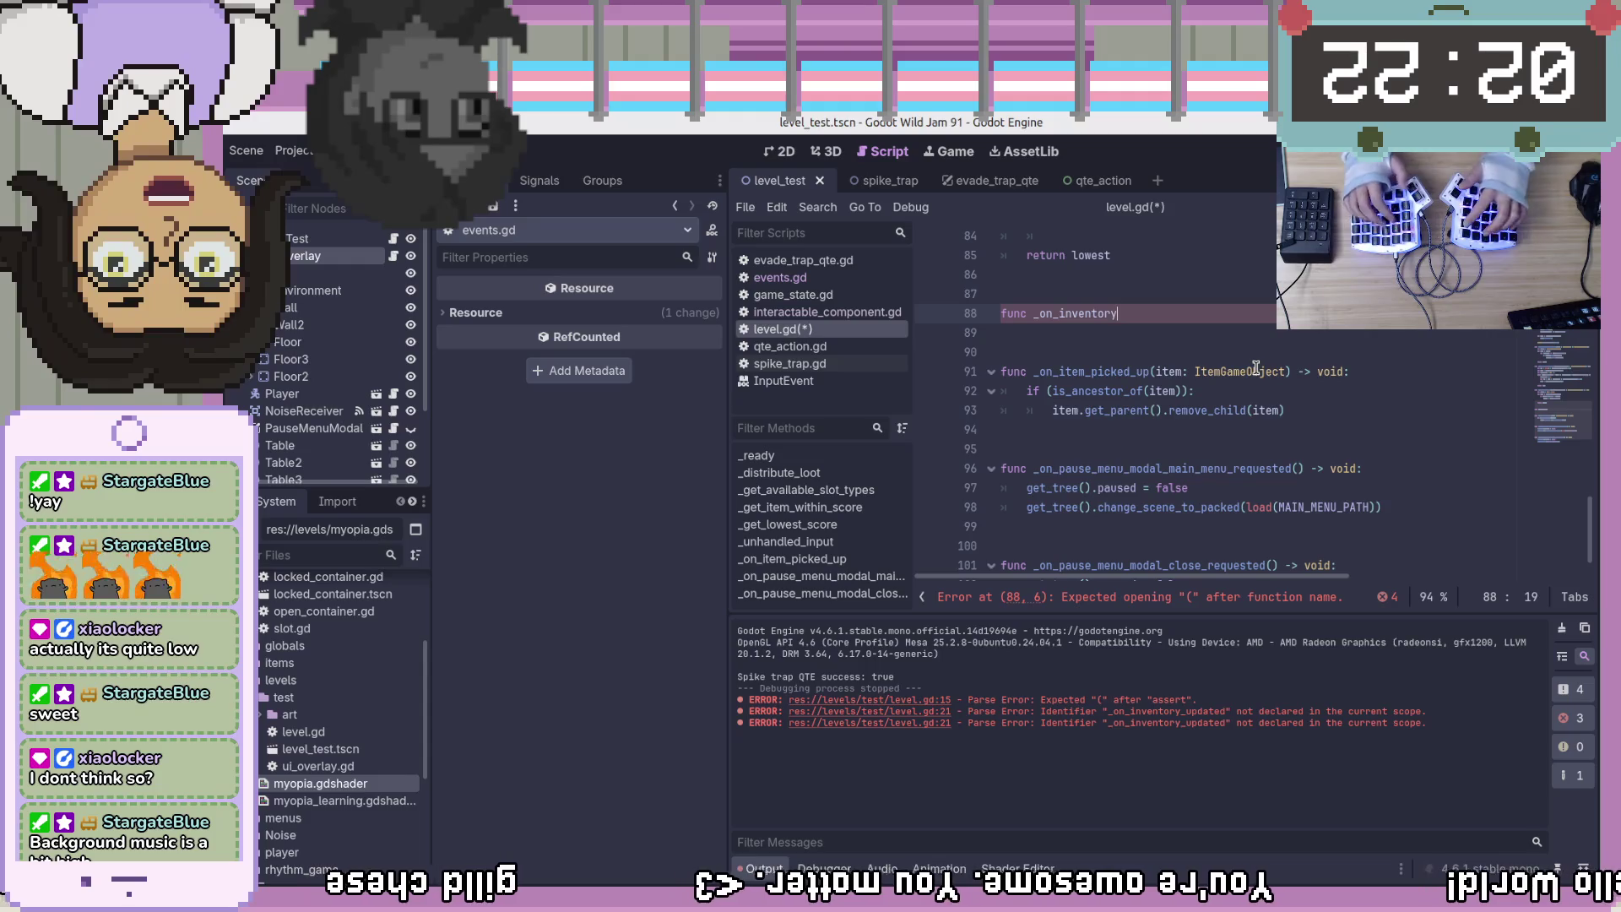
pyautogui.write('d() ->v')
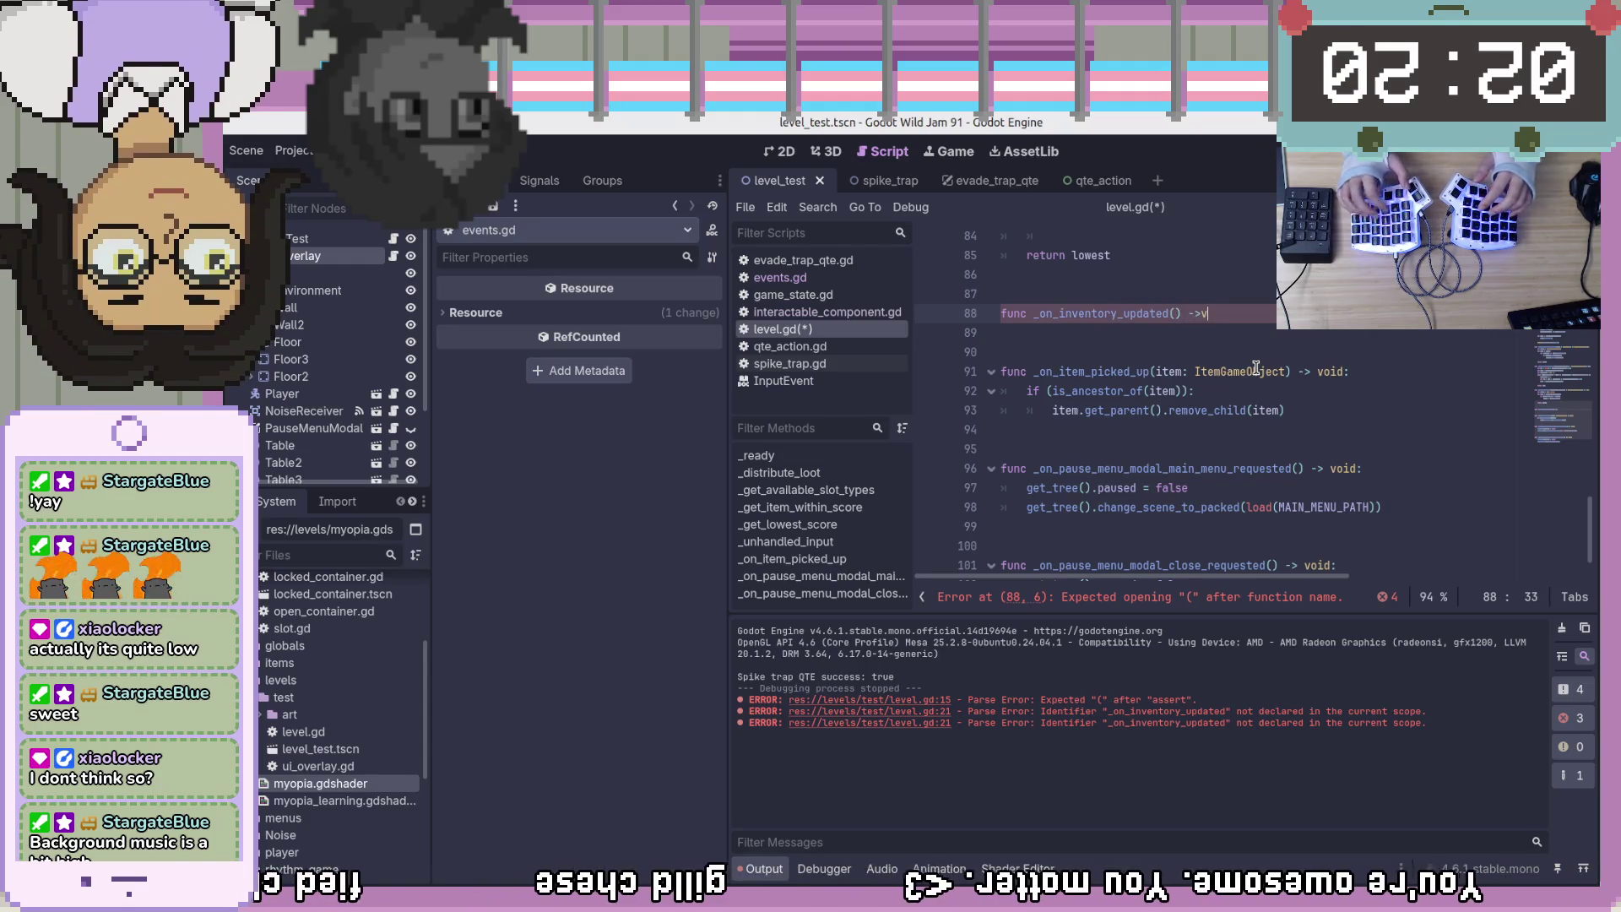
pyautogui.press('BackSpace')
pyautogui.write('void:')
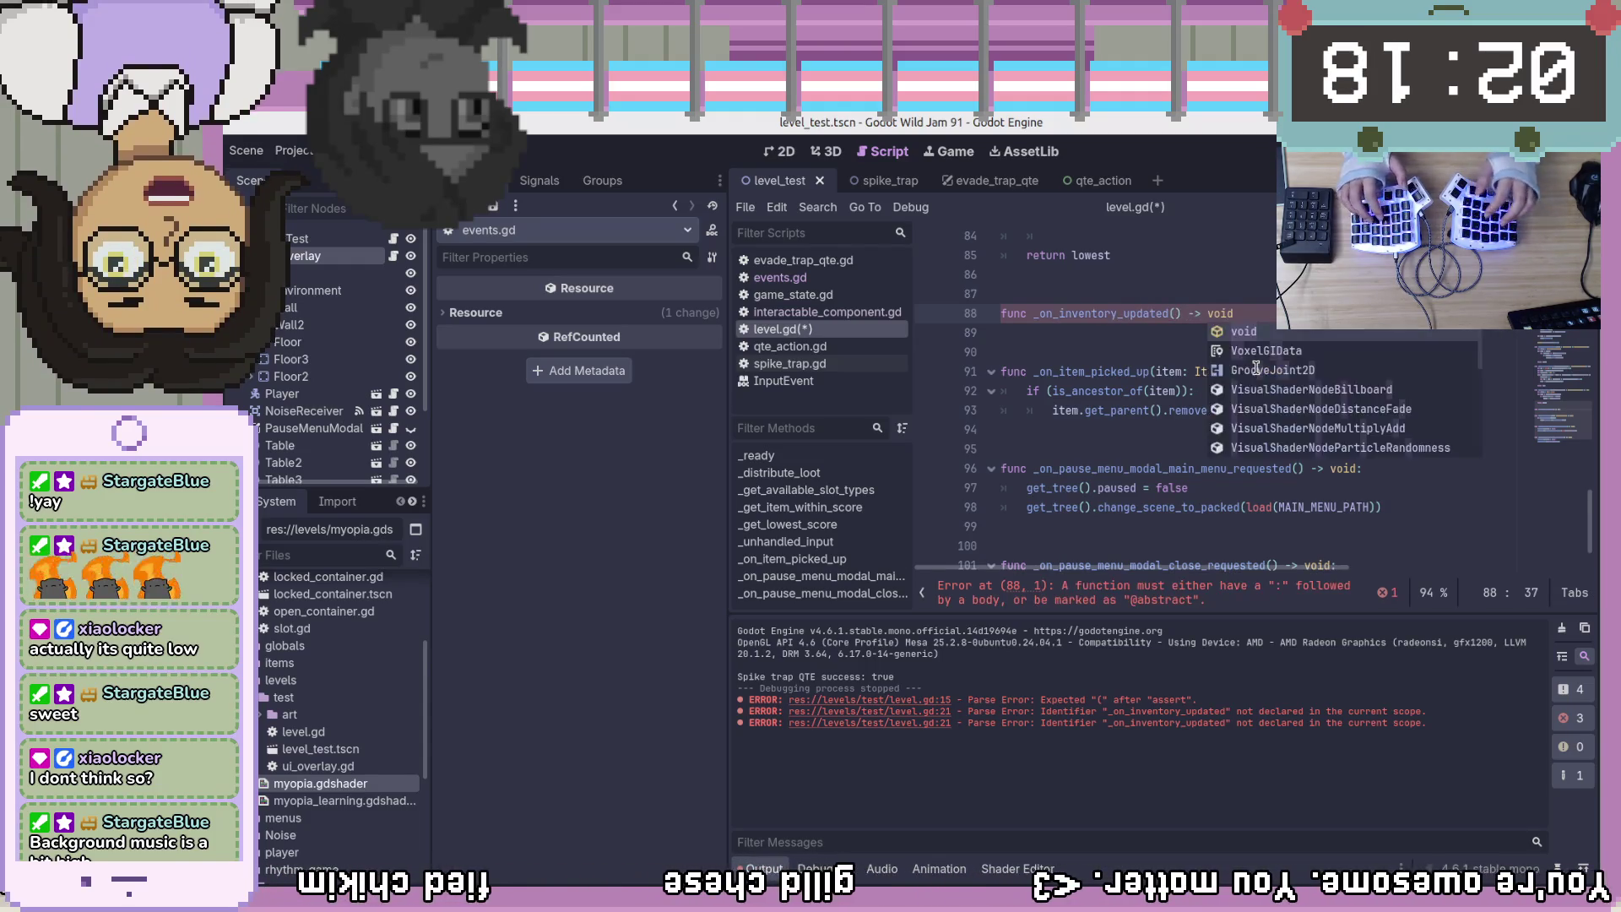
pyautogui.press('Return')
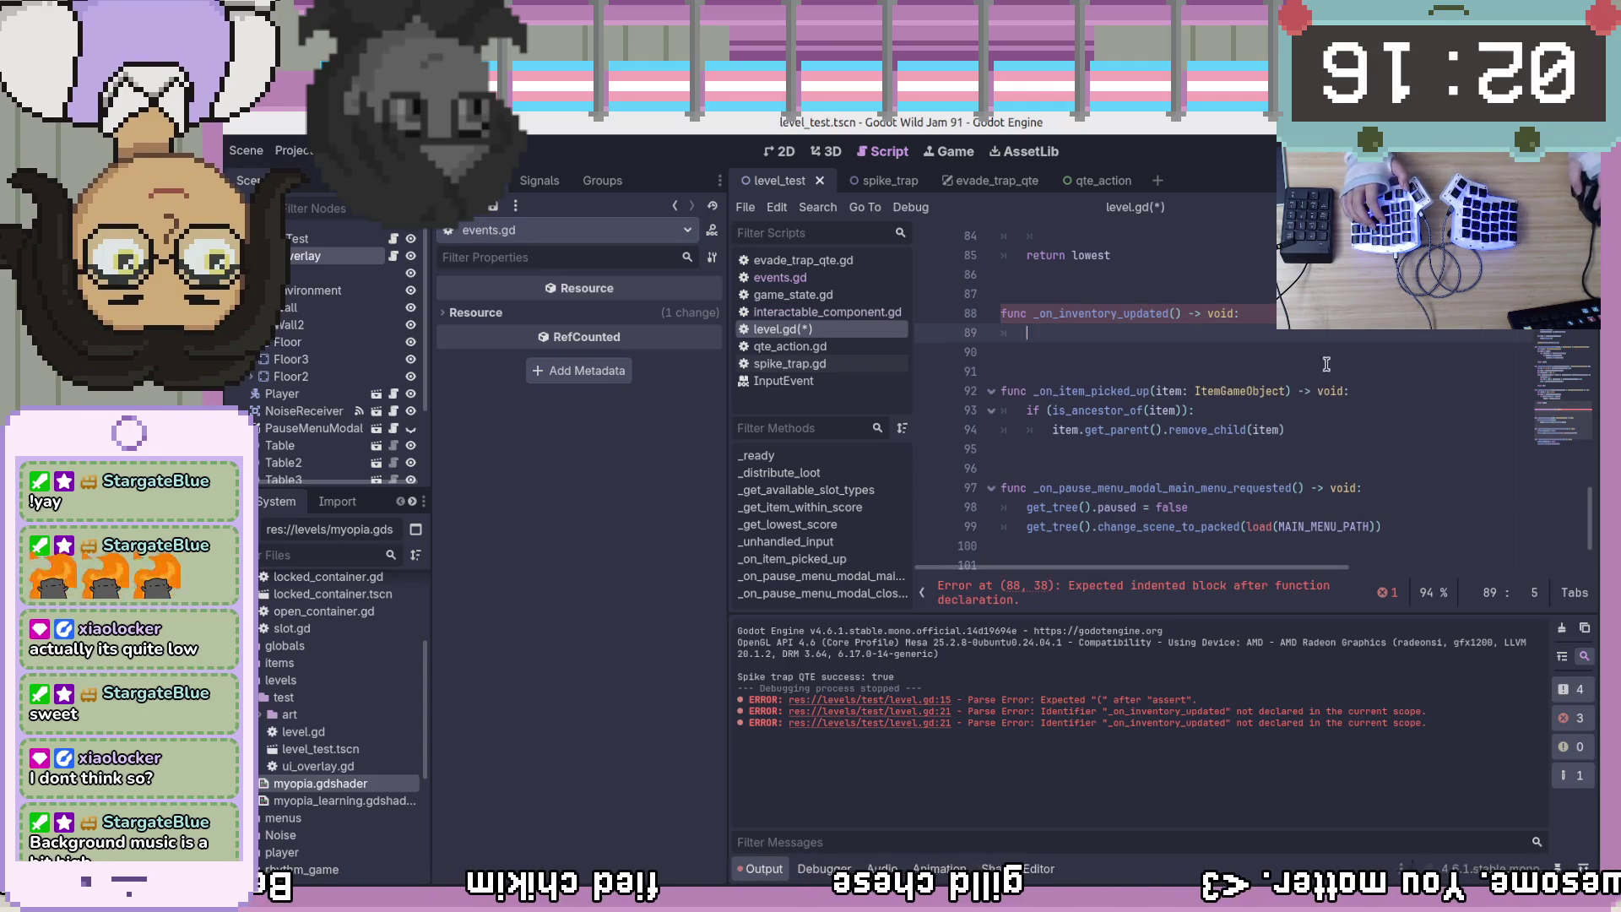
pyautogui.scroll(20, 1565, 418)
pyautogui.scroll(-2, 1125, 302)
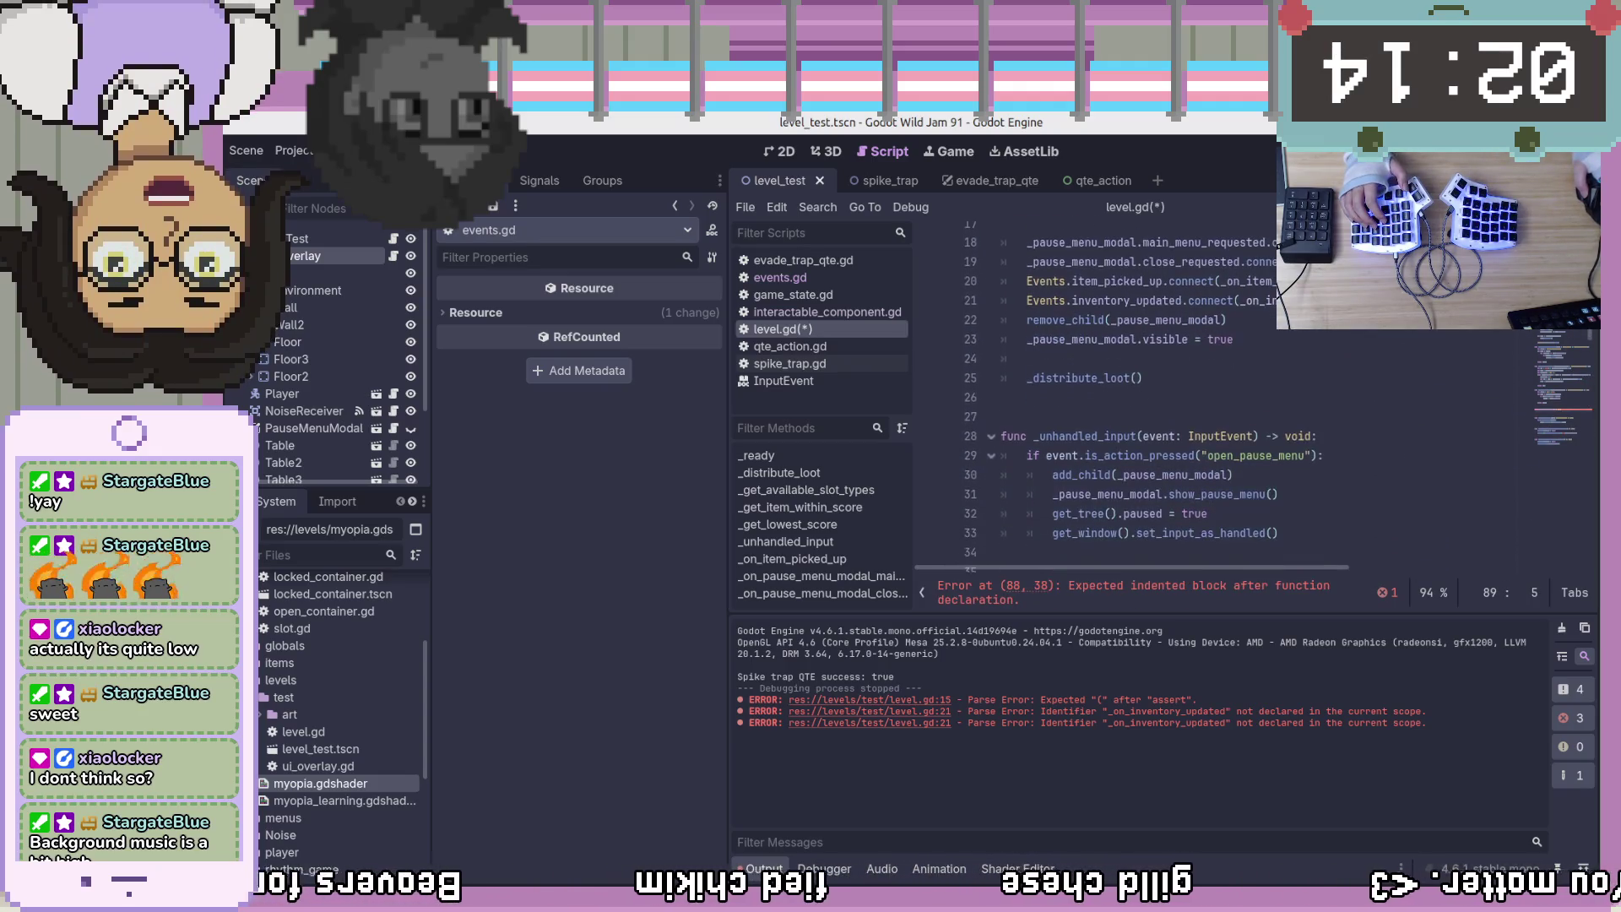
pyautogui.keyDown('ctrl'); pyautogui.click(1125, 302); pyautogui.keyUp('ctrl')
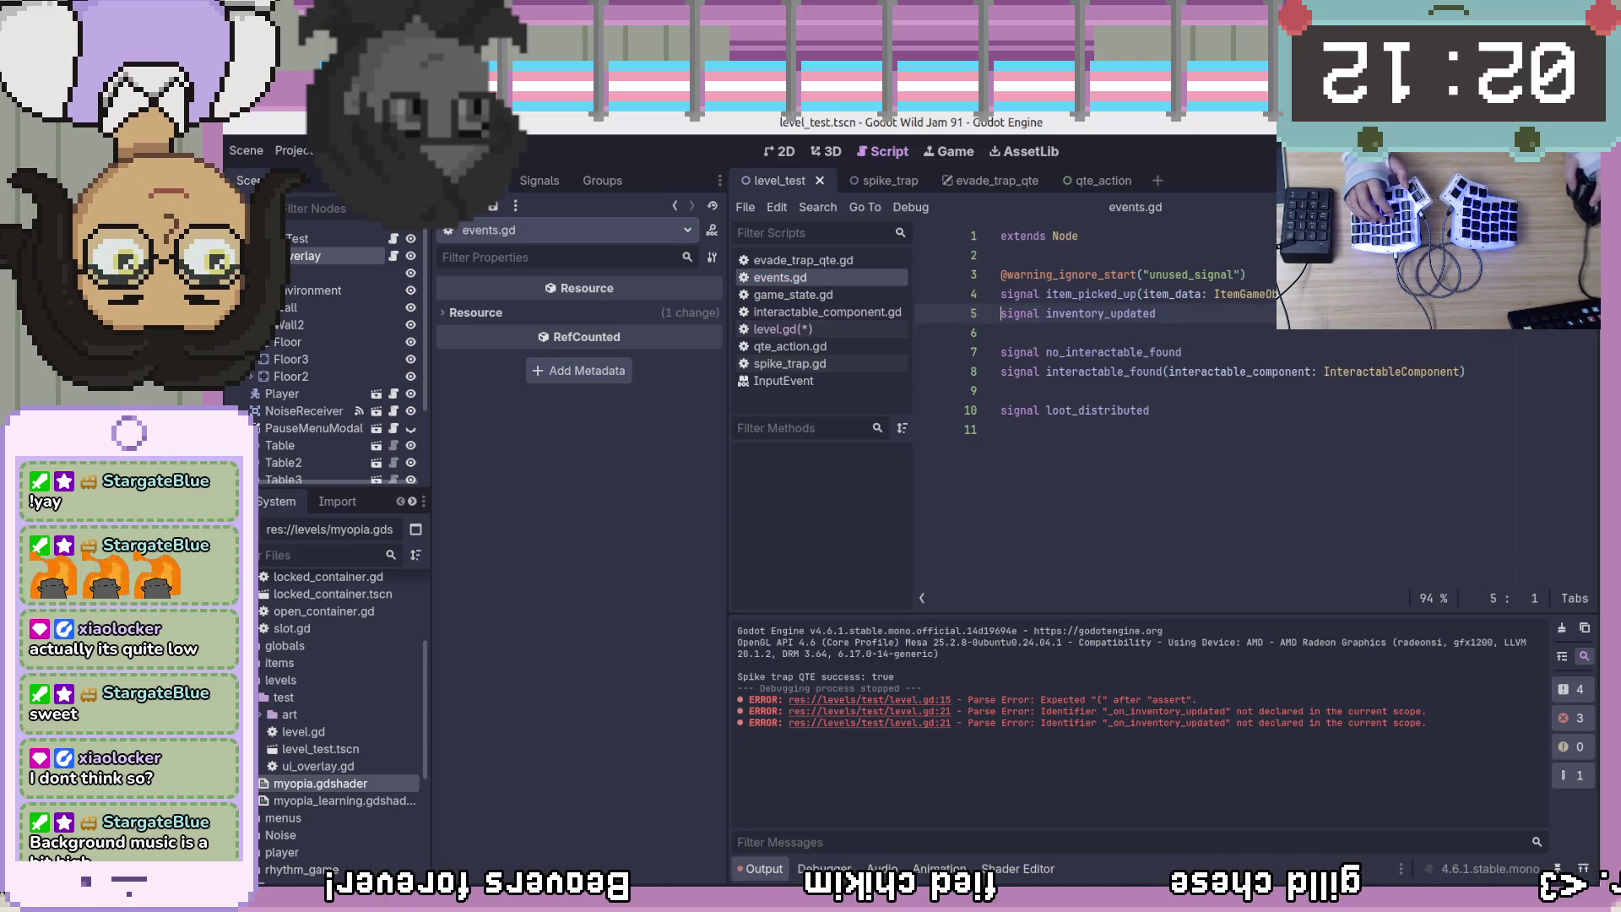
pyautogui.hotkey('alt', 'Left')
# - Write the body 'myopia_overlay.visible = GameState.inventory_has_effect(ItemTemplate.Effect.MYOPIC)'
pyautogui.scroll(-15, 1286, 381)
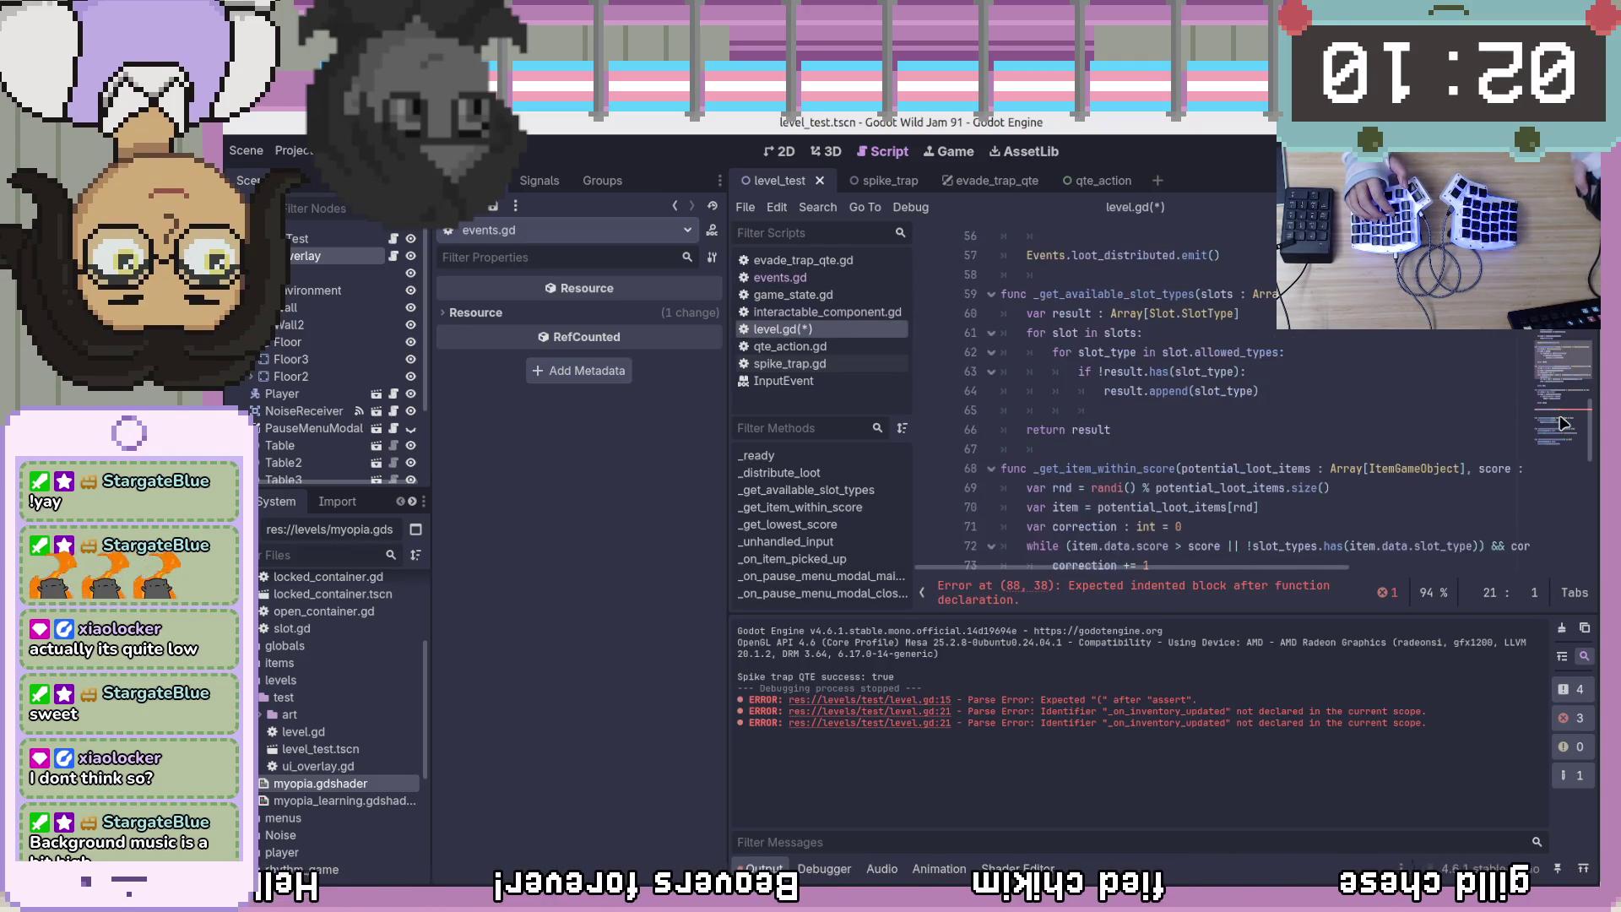
pyautogui.click(1292, 391)
pyautogui.press('Down')
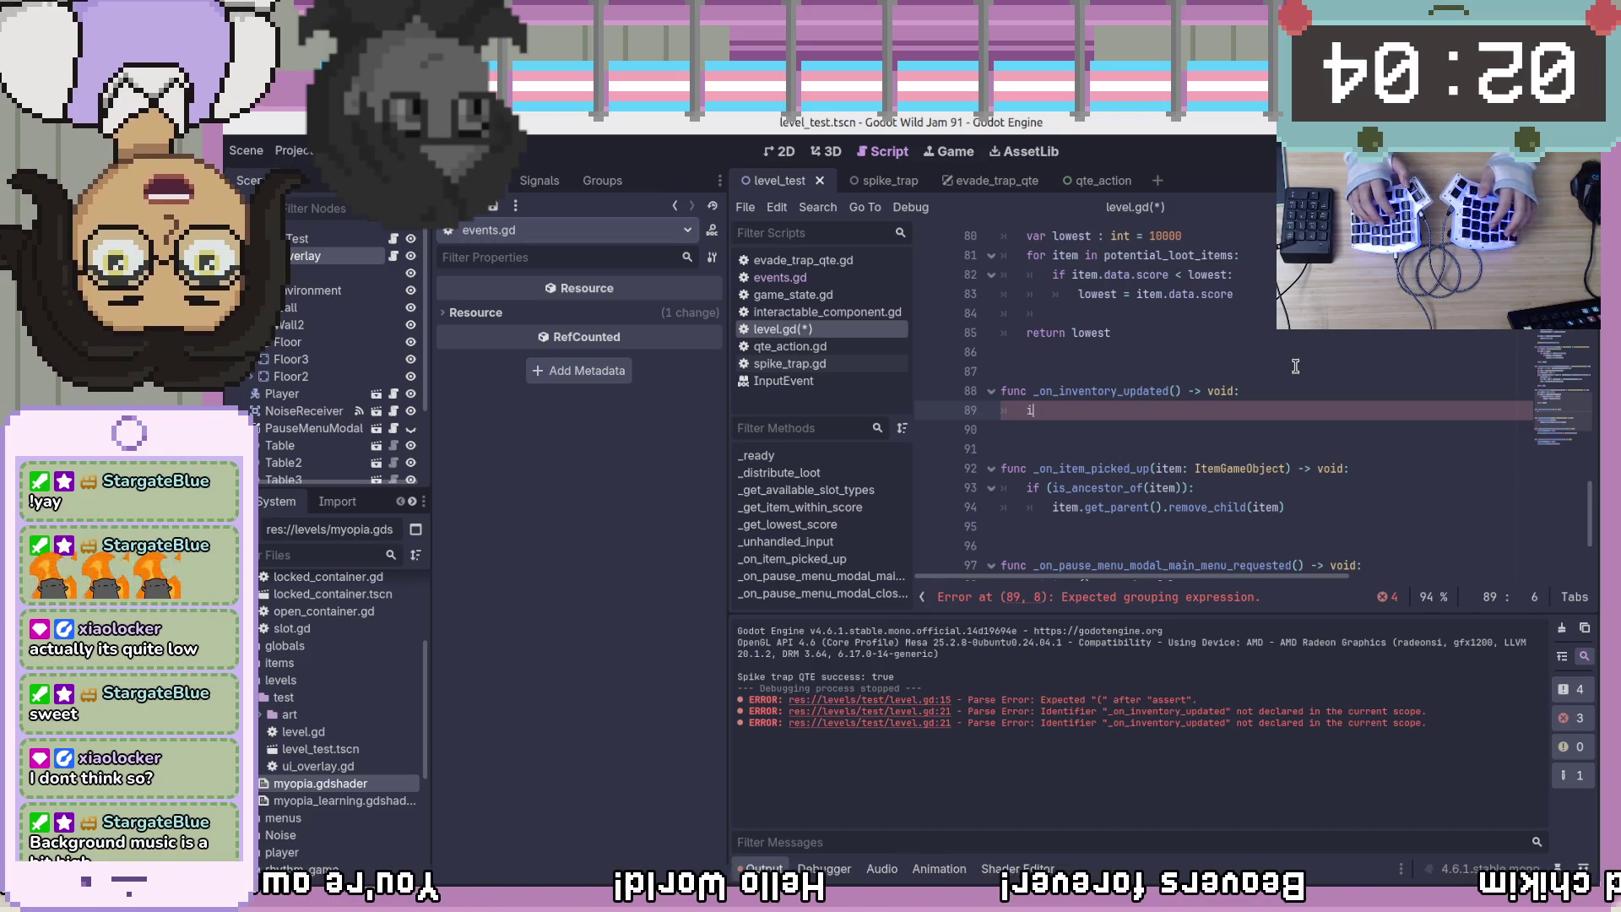
pyautogui.press('BackSpace')
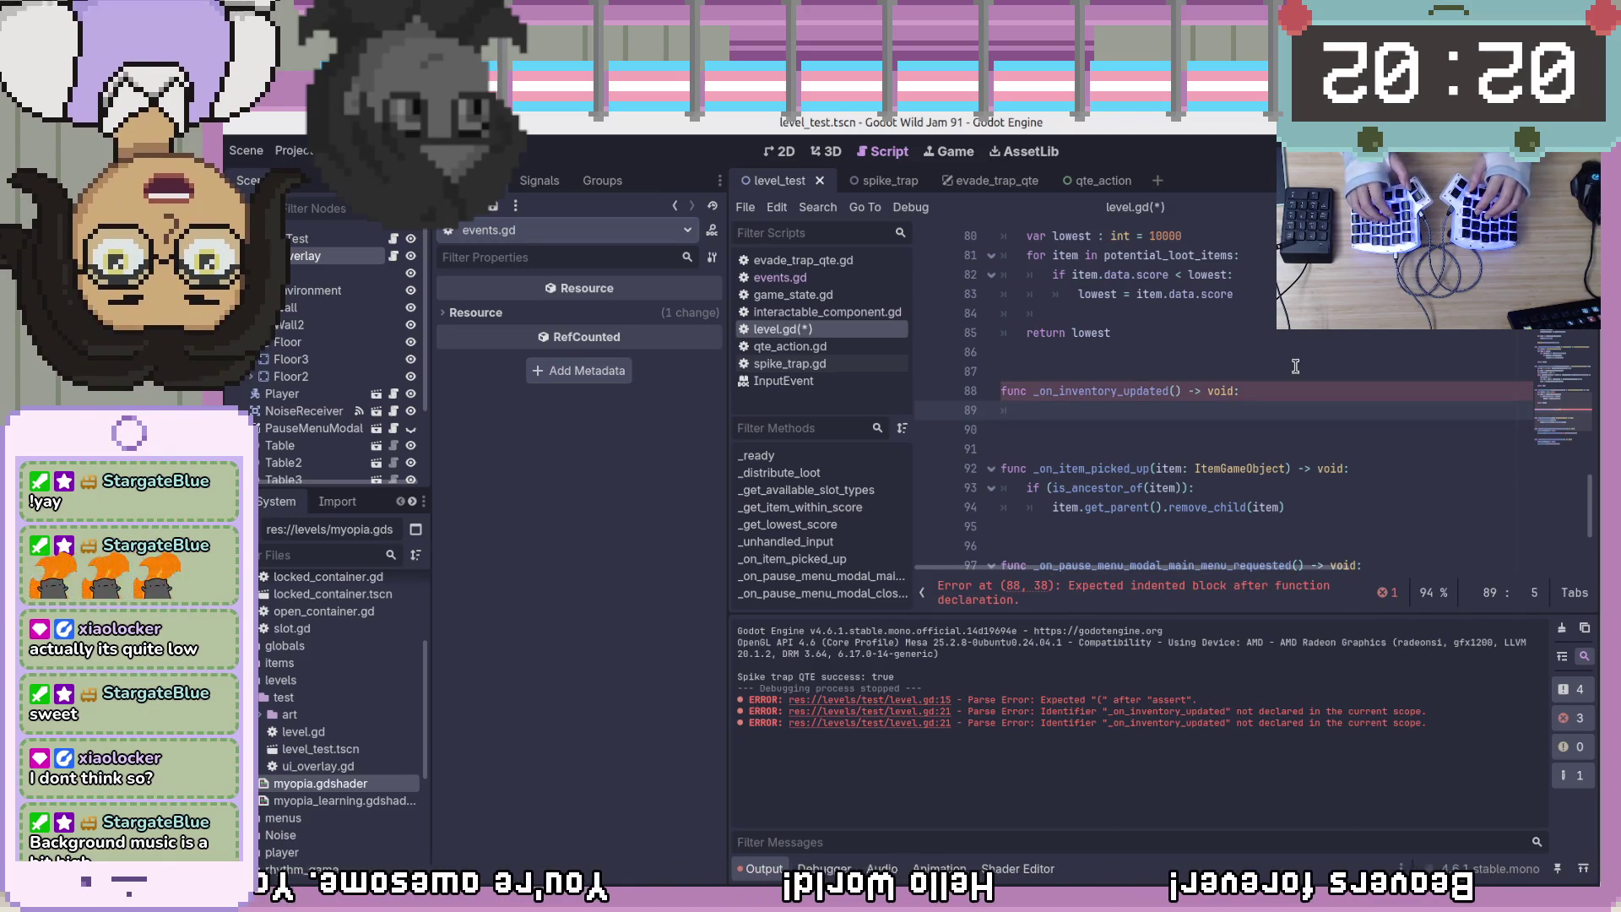
pyautogui.write('o')
pyautogui.press('Return')
pyautogui.write('.v')
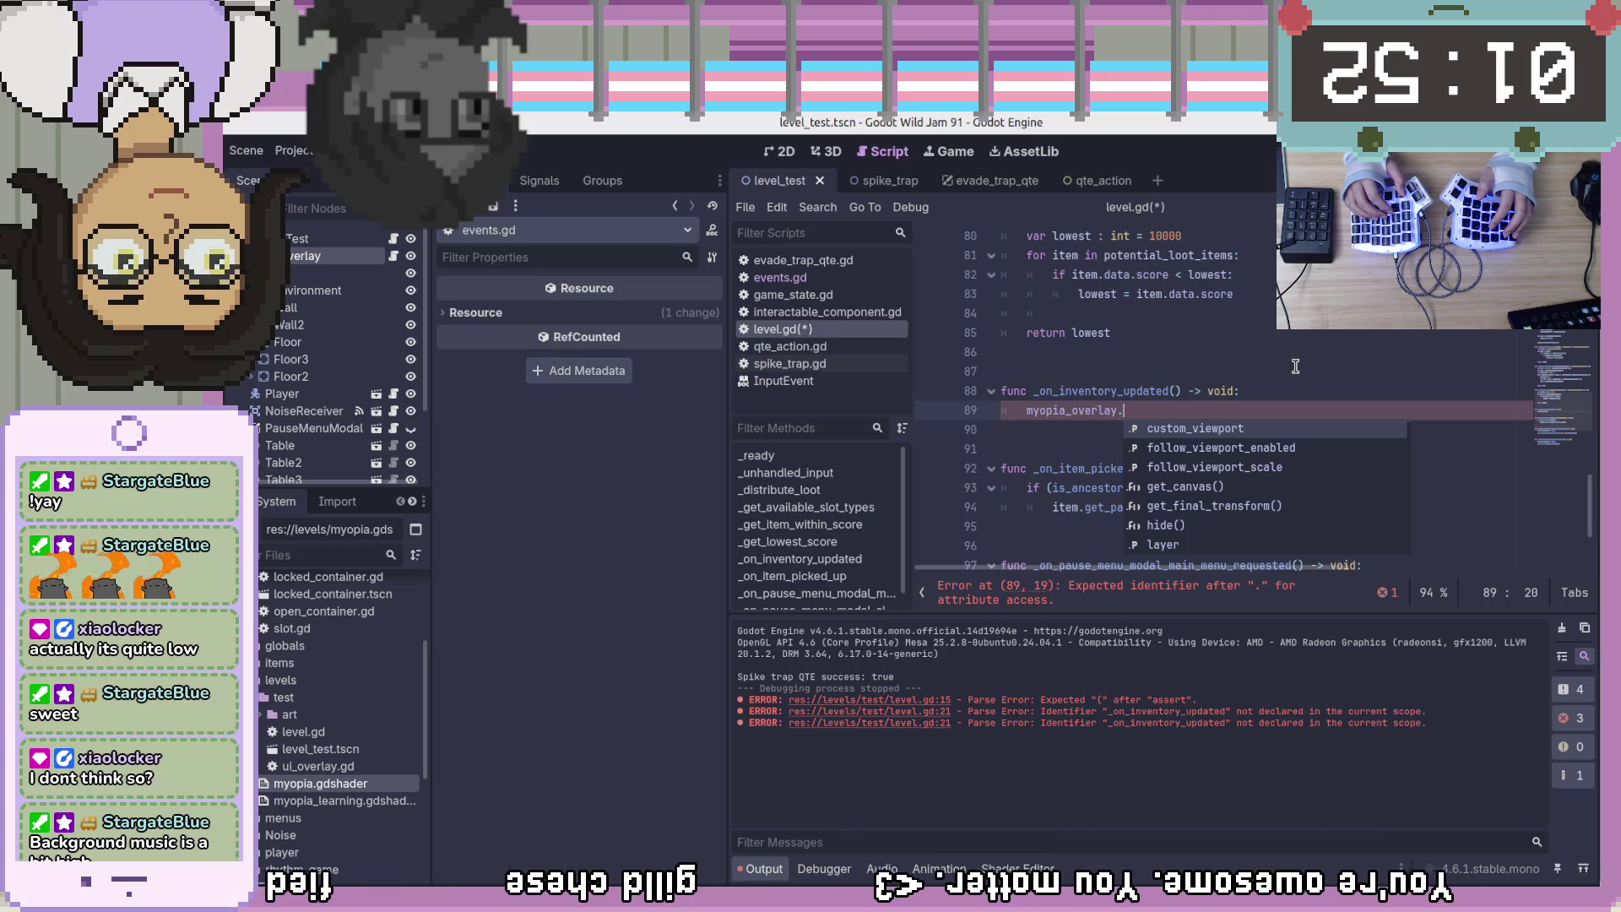
pyautogui.write('visible =')
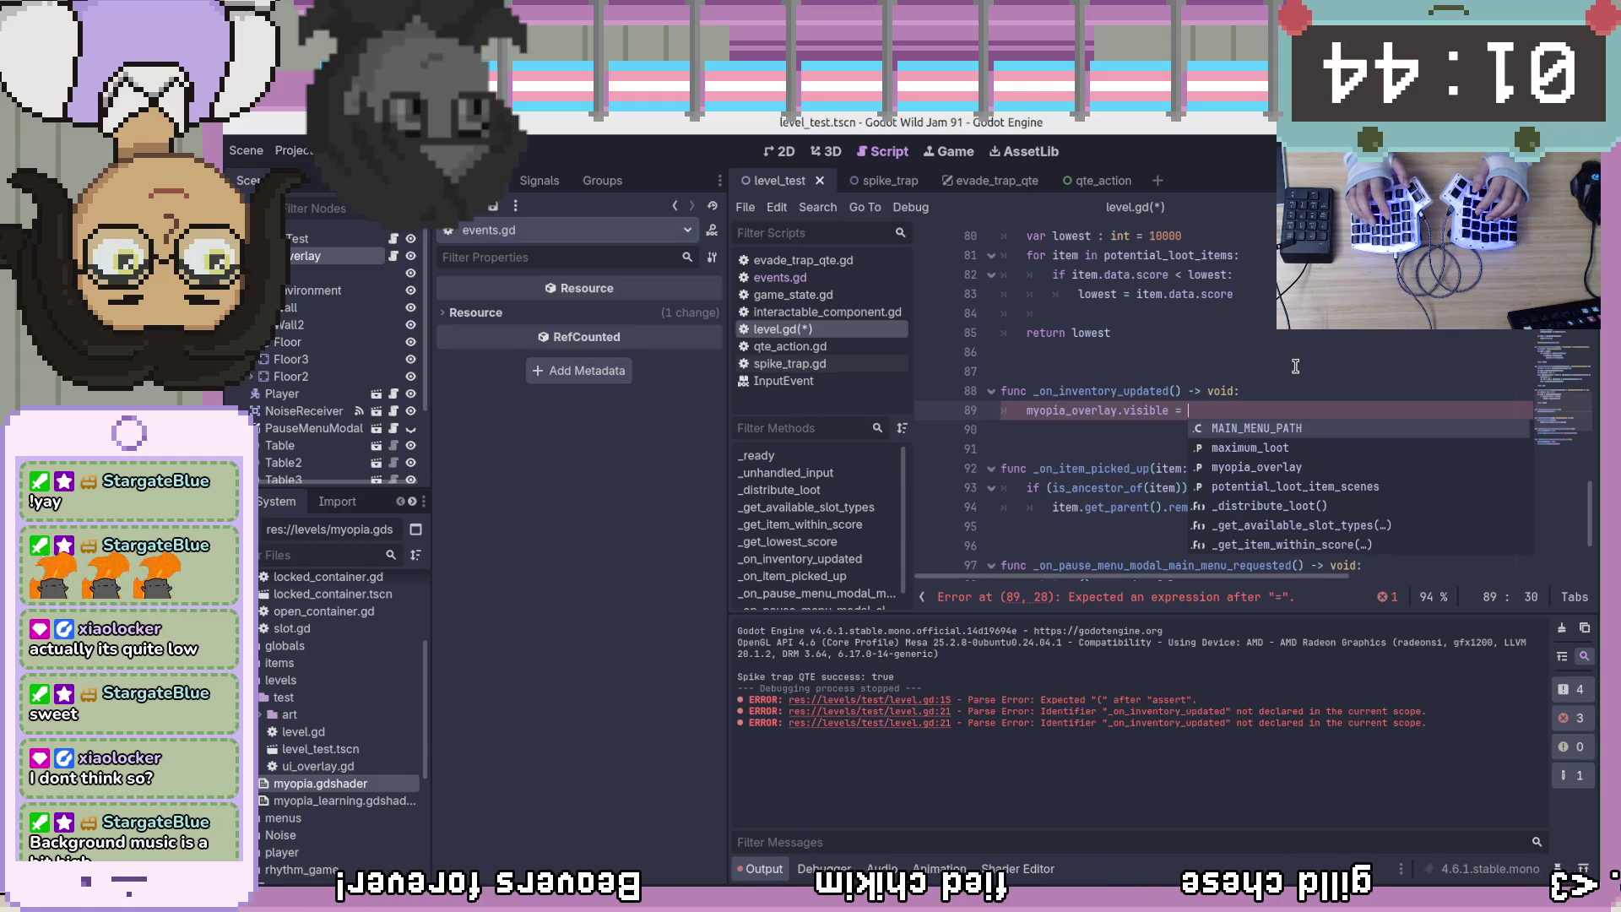
pyautogui.write('GameState.')
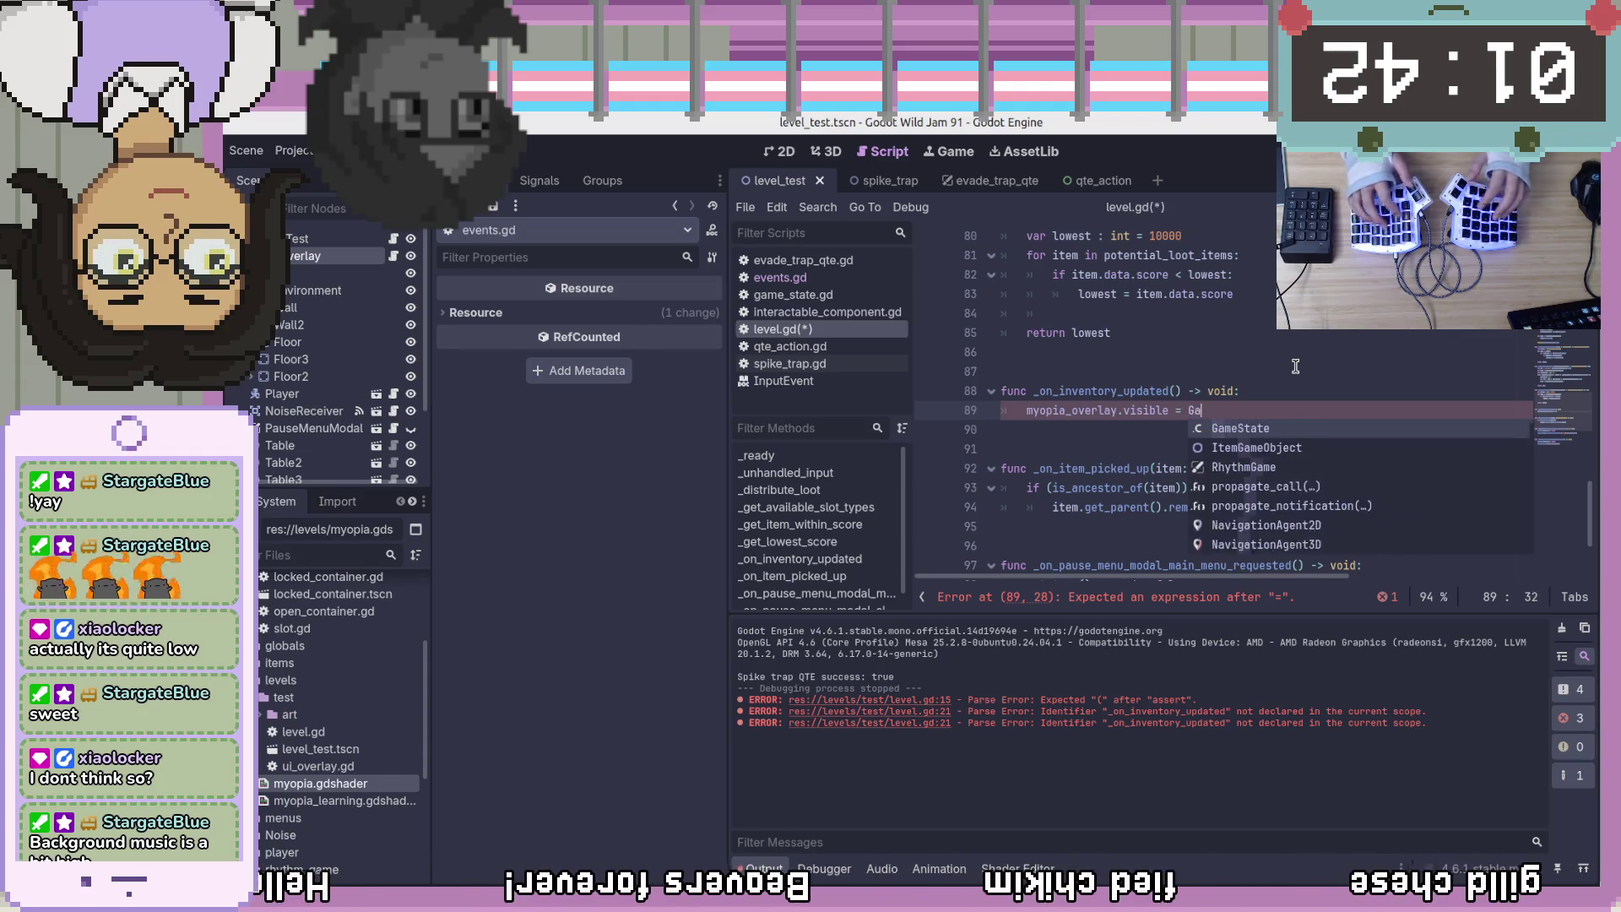
pyautogui.write('inventory_h')
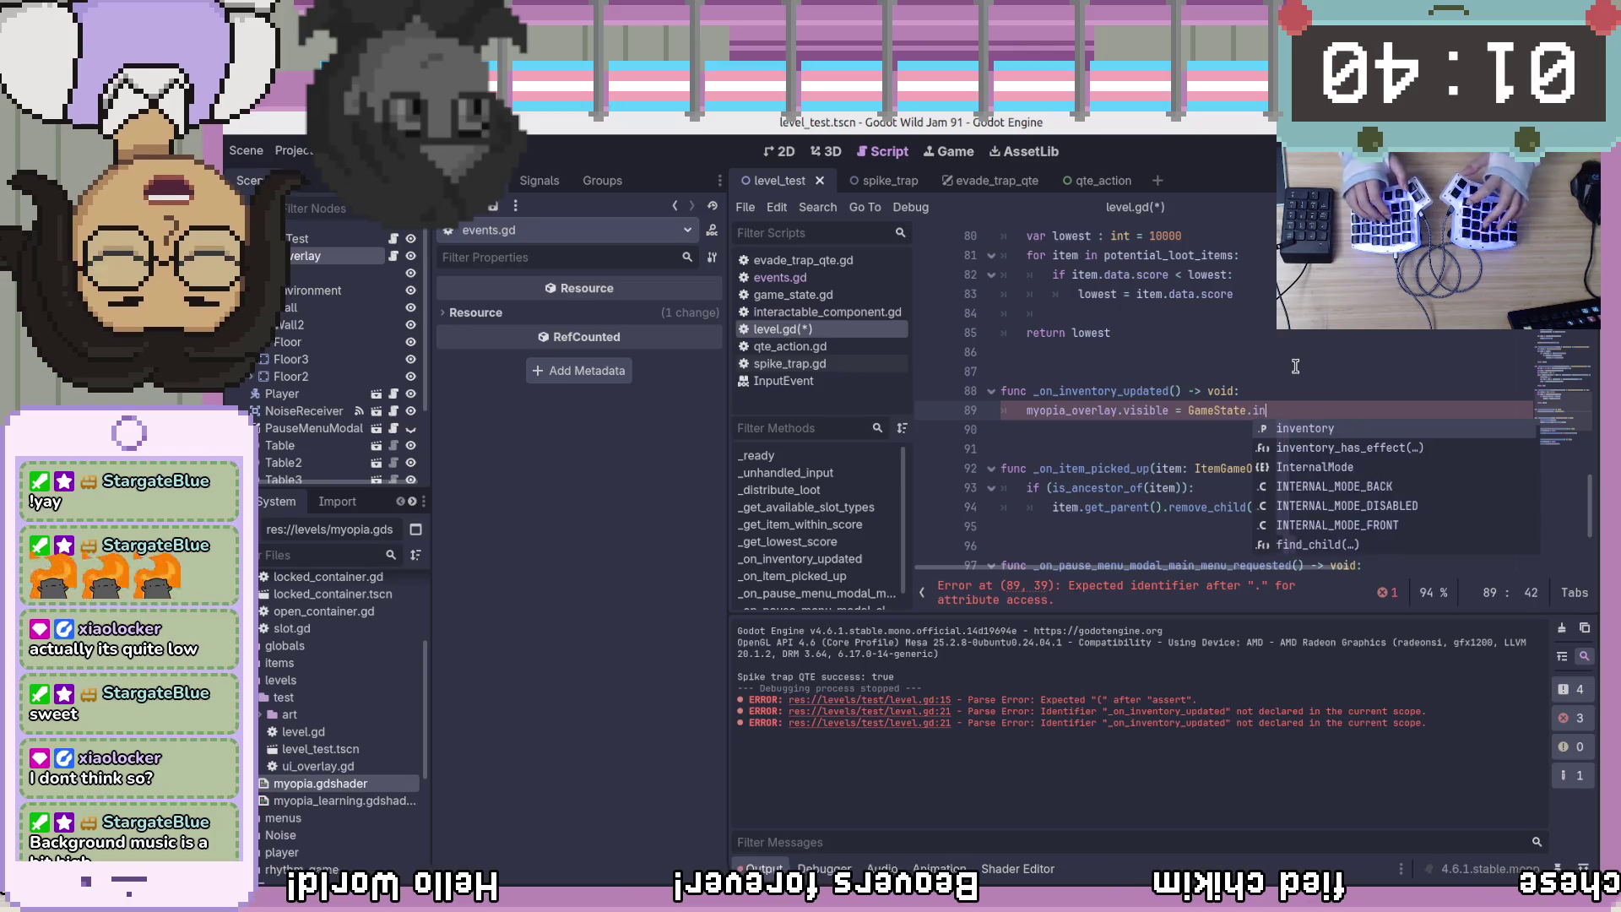
pyautogui.press('Return')
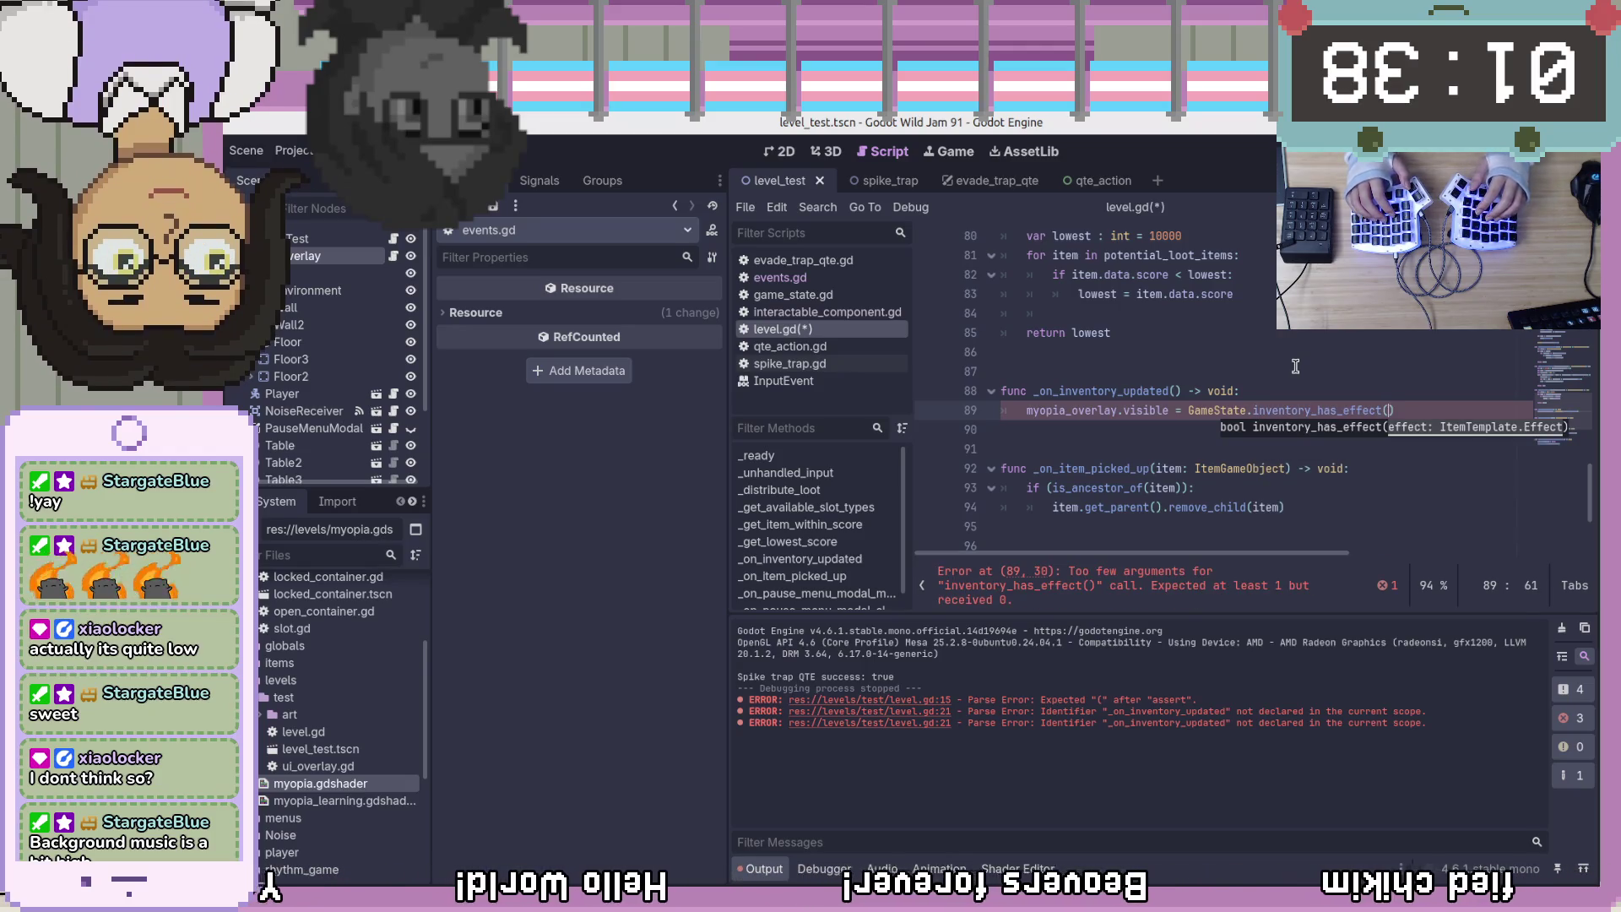
pyautogui.write('temTemplate')
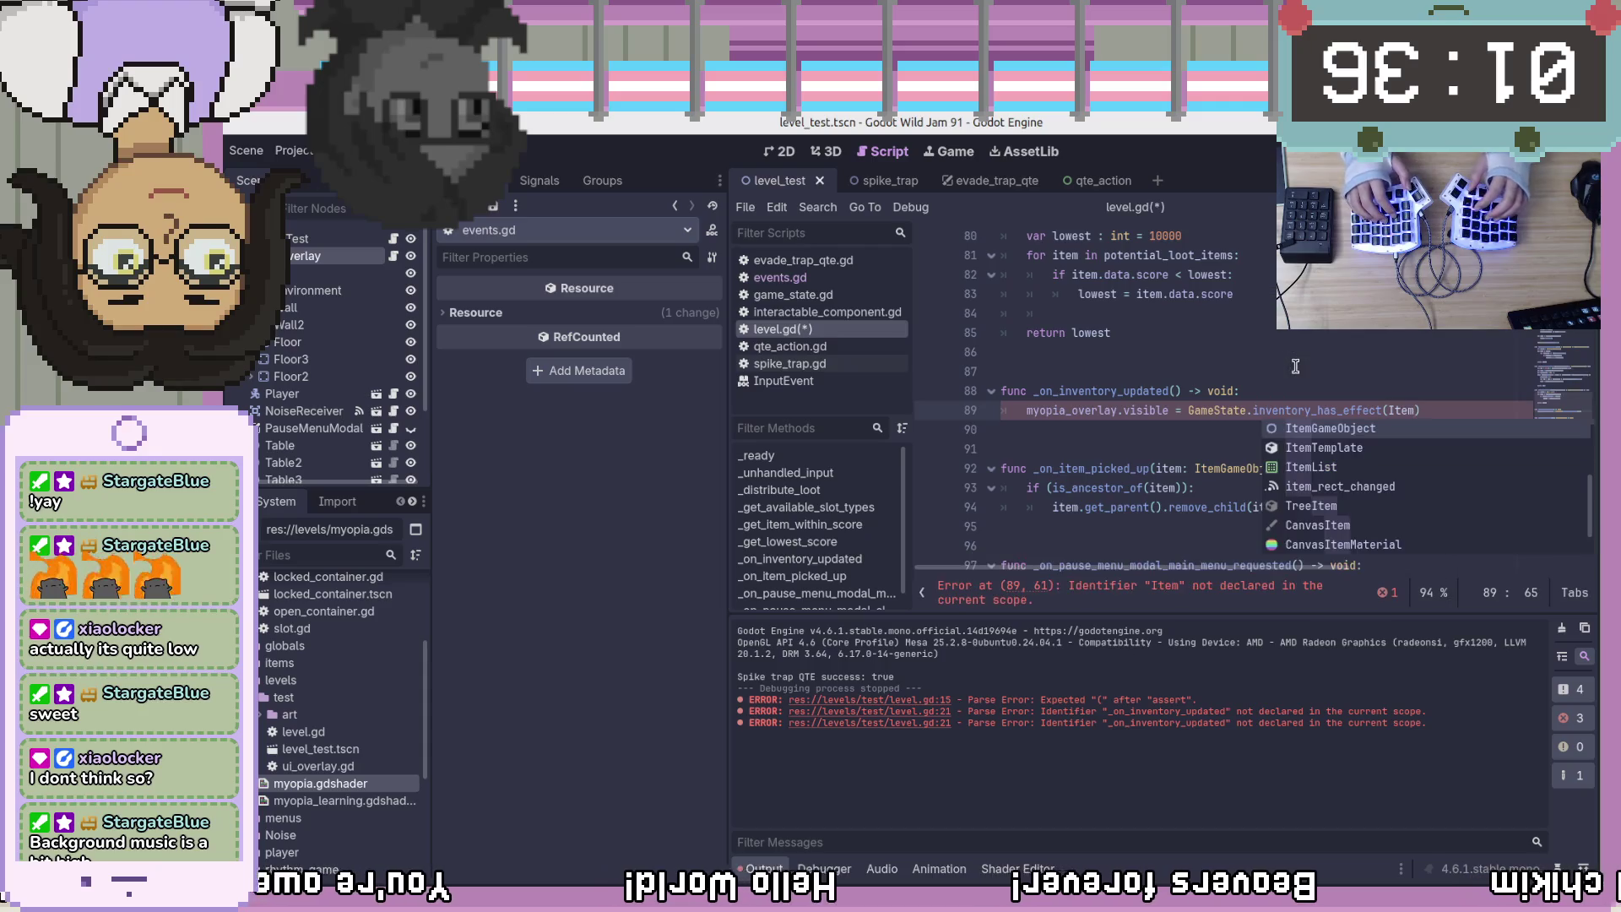
pyautogui.write('.Effect.')
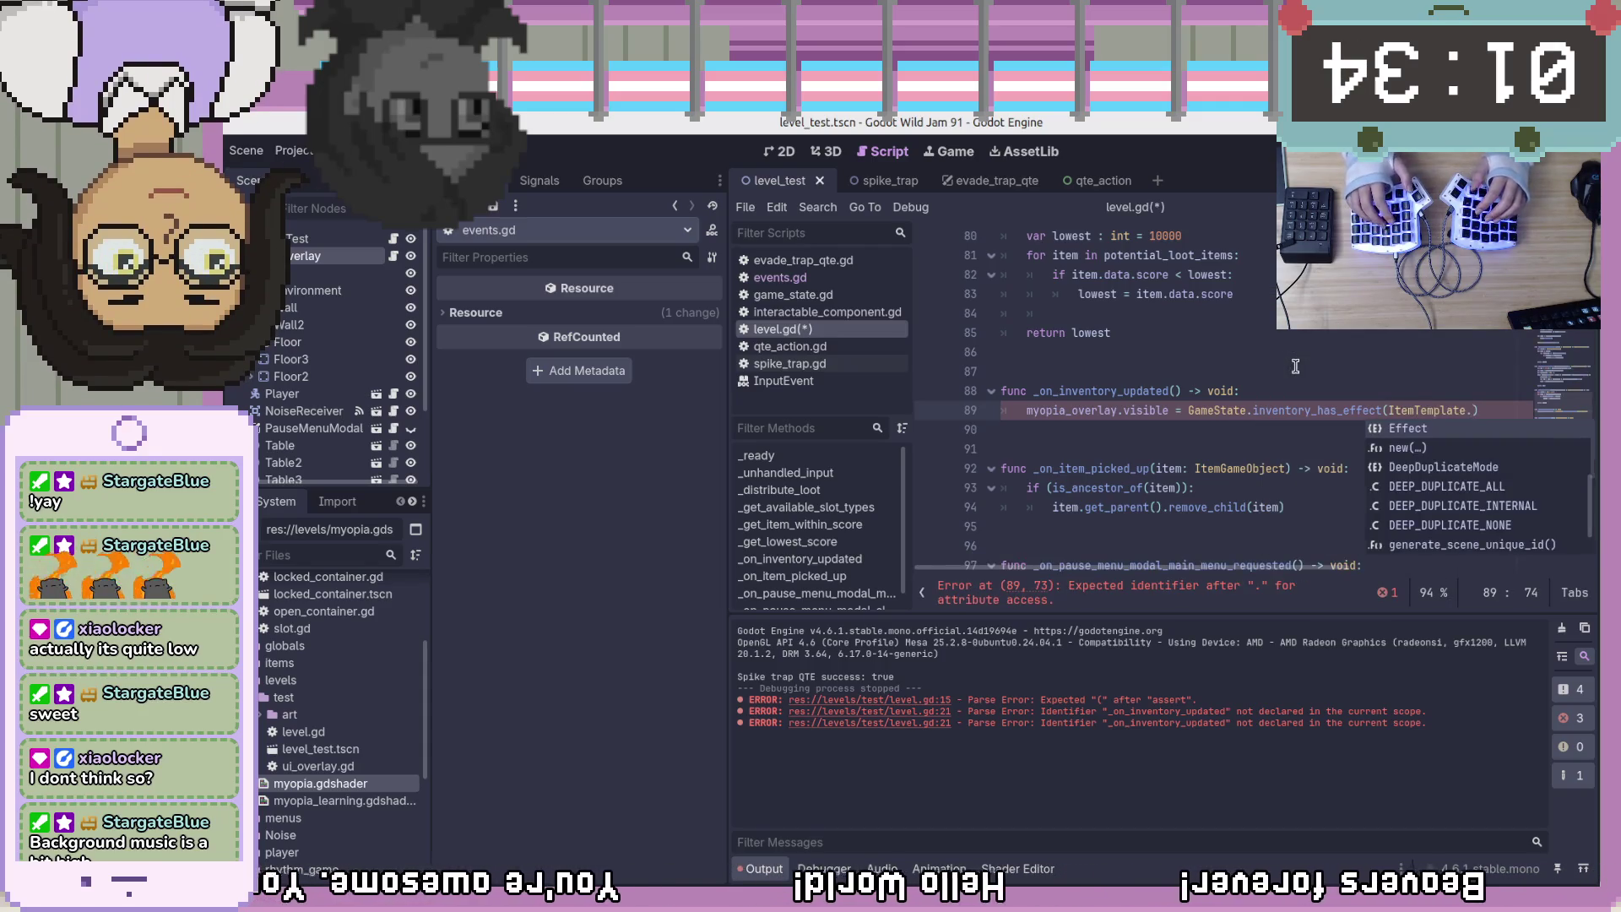
pyautogui.write('MYOPIC')
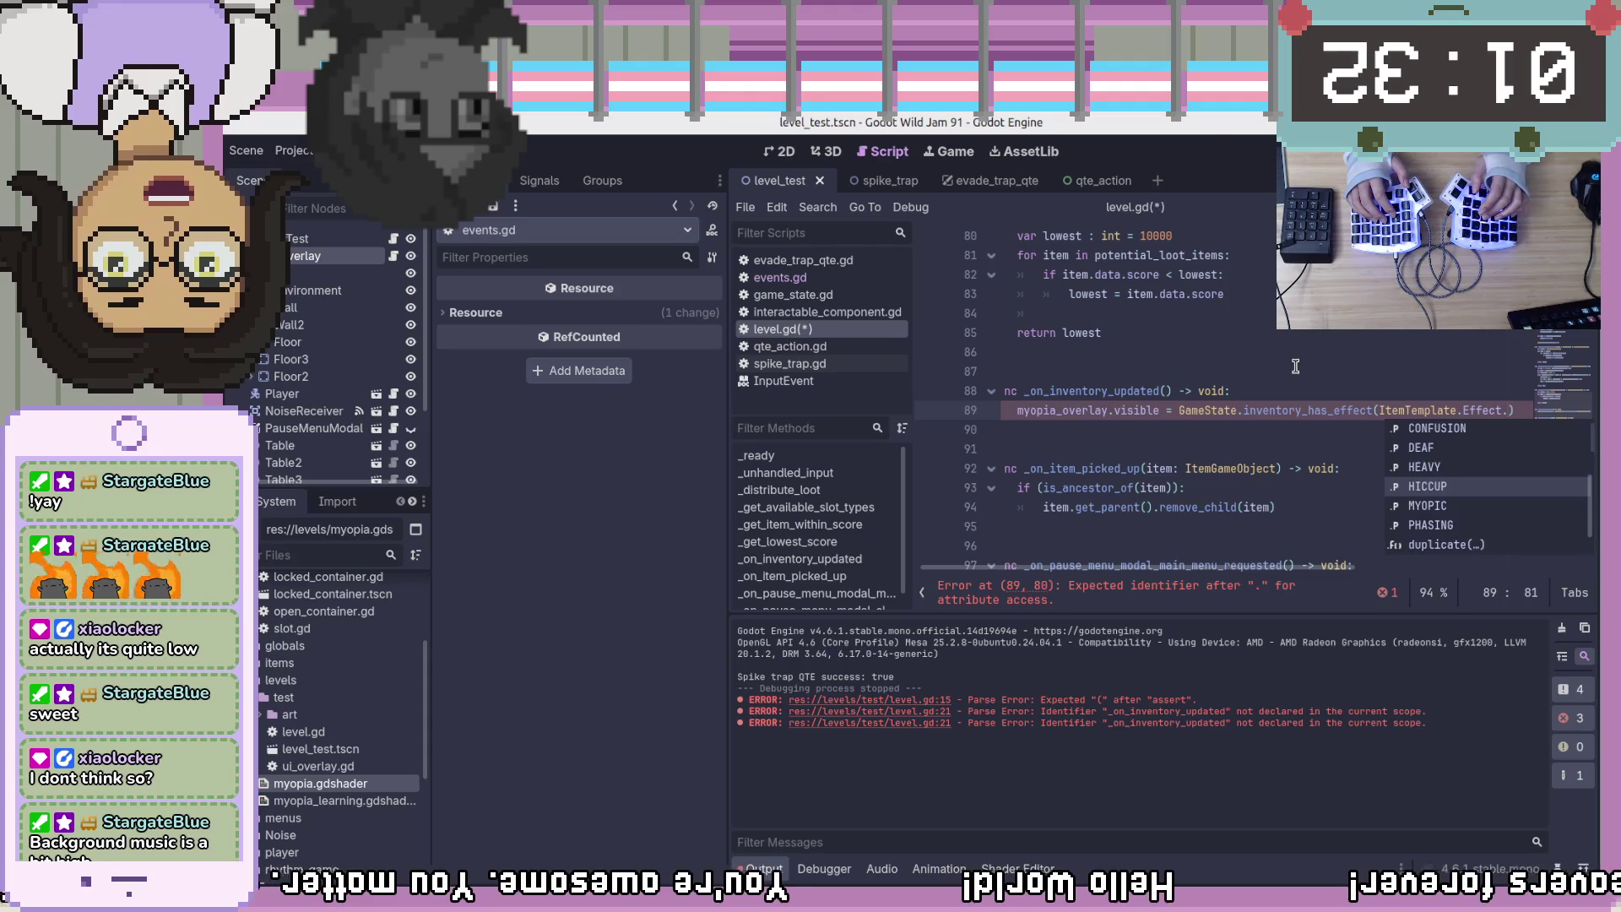
# - Save level.gd and run the game from its main menu
pyautogui.hotkey('ctrl', 's')
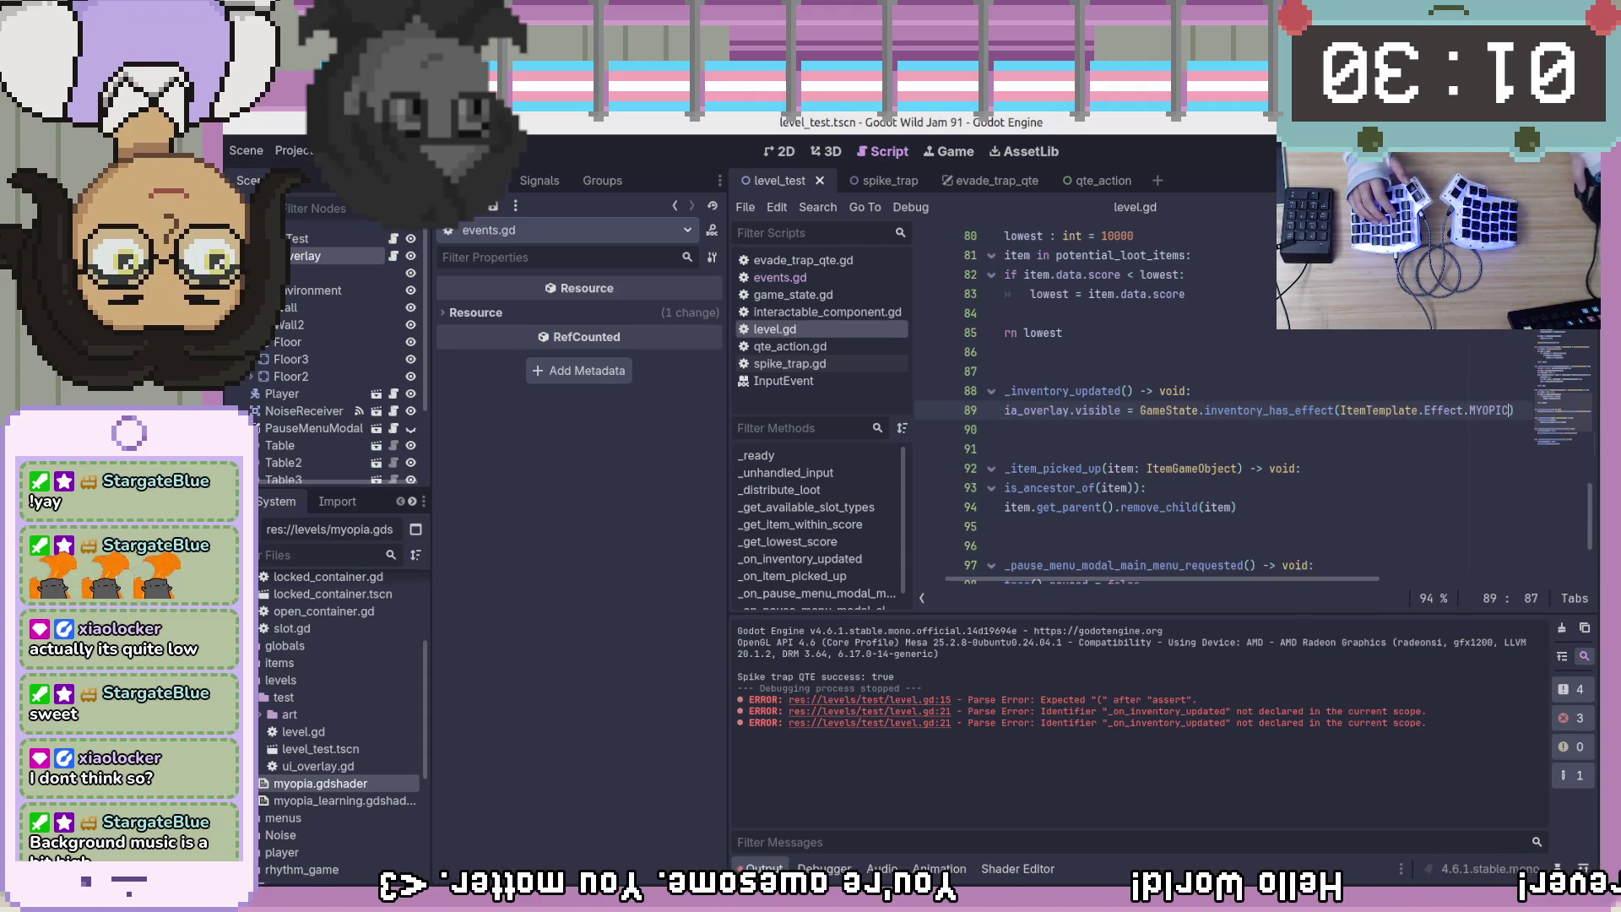
pyautogui.press('F5')
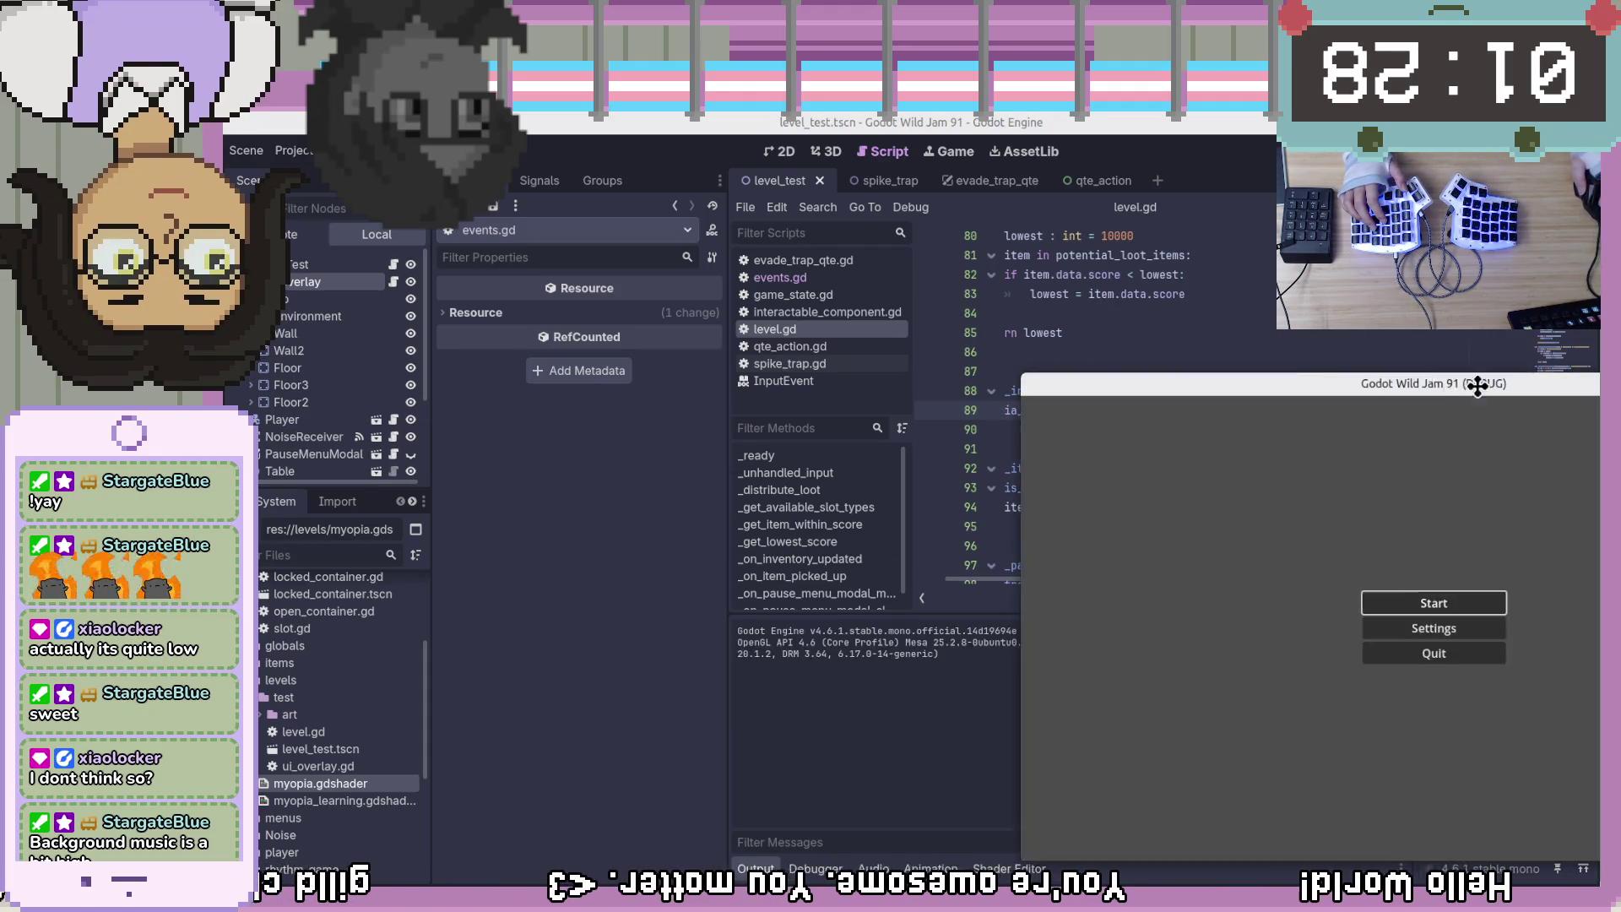
pyautogui.click(1061, 443)
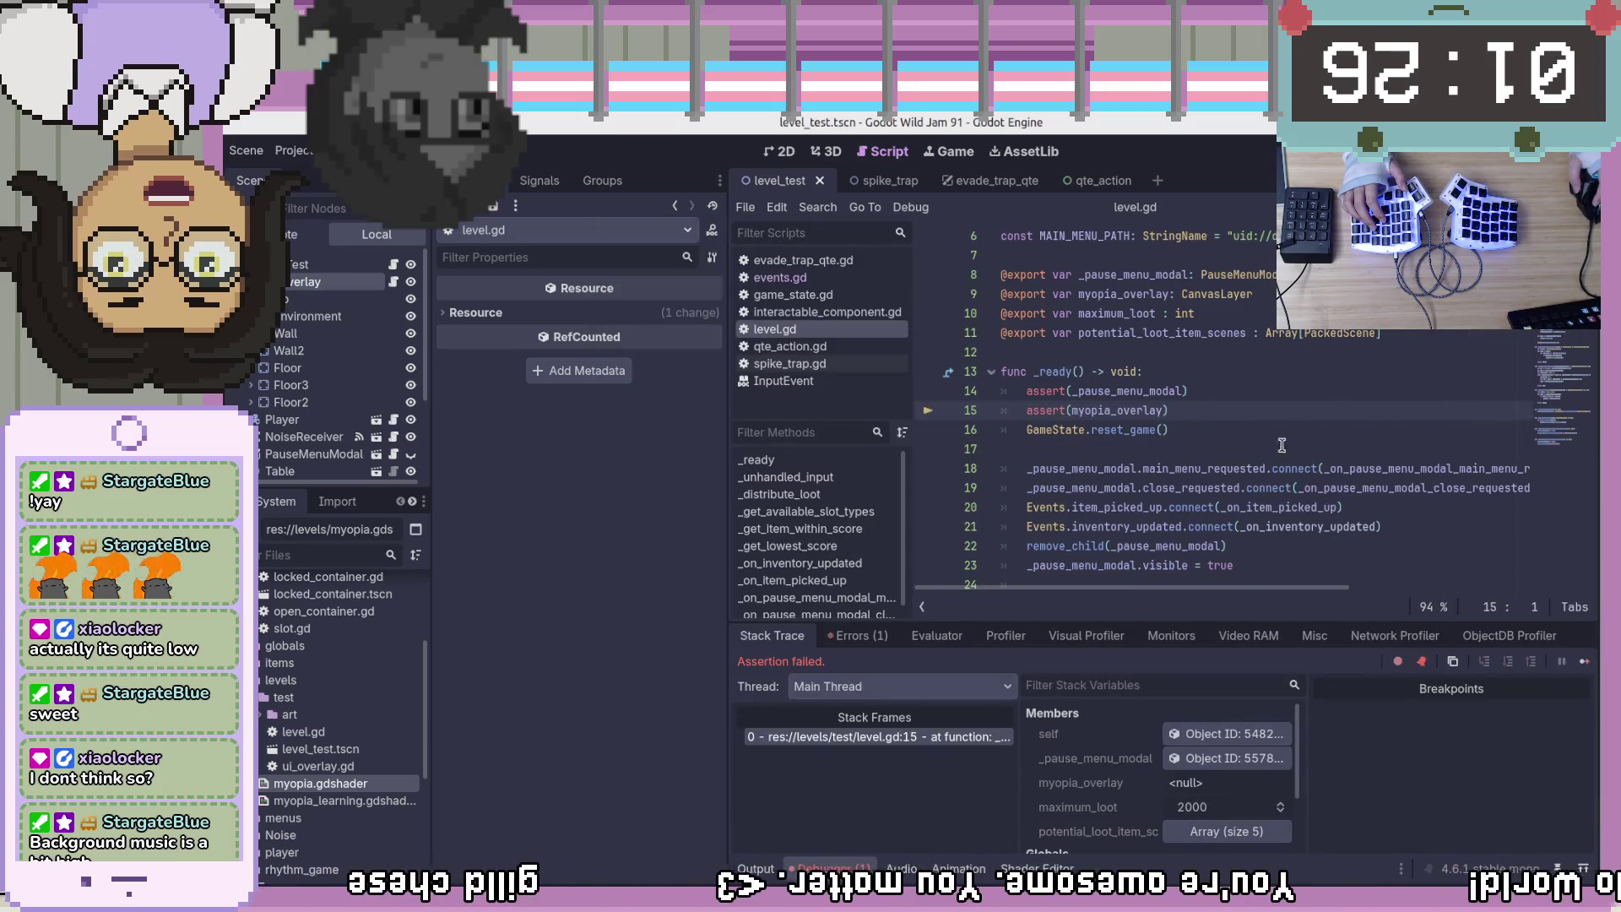
# - Stop the failed run, drag MyopiaCanvasLayer onto LevelTest's Myopia Overlay field, and relaunch the game
pyautogui.doubleClick(1044, 408)
pyautogui.press('F8')
pyautogui.click(332, 238)
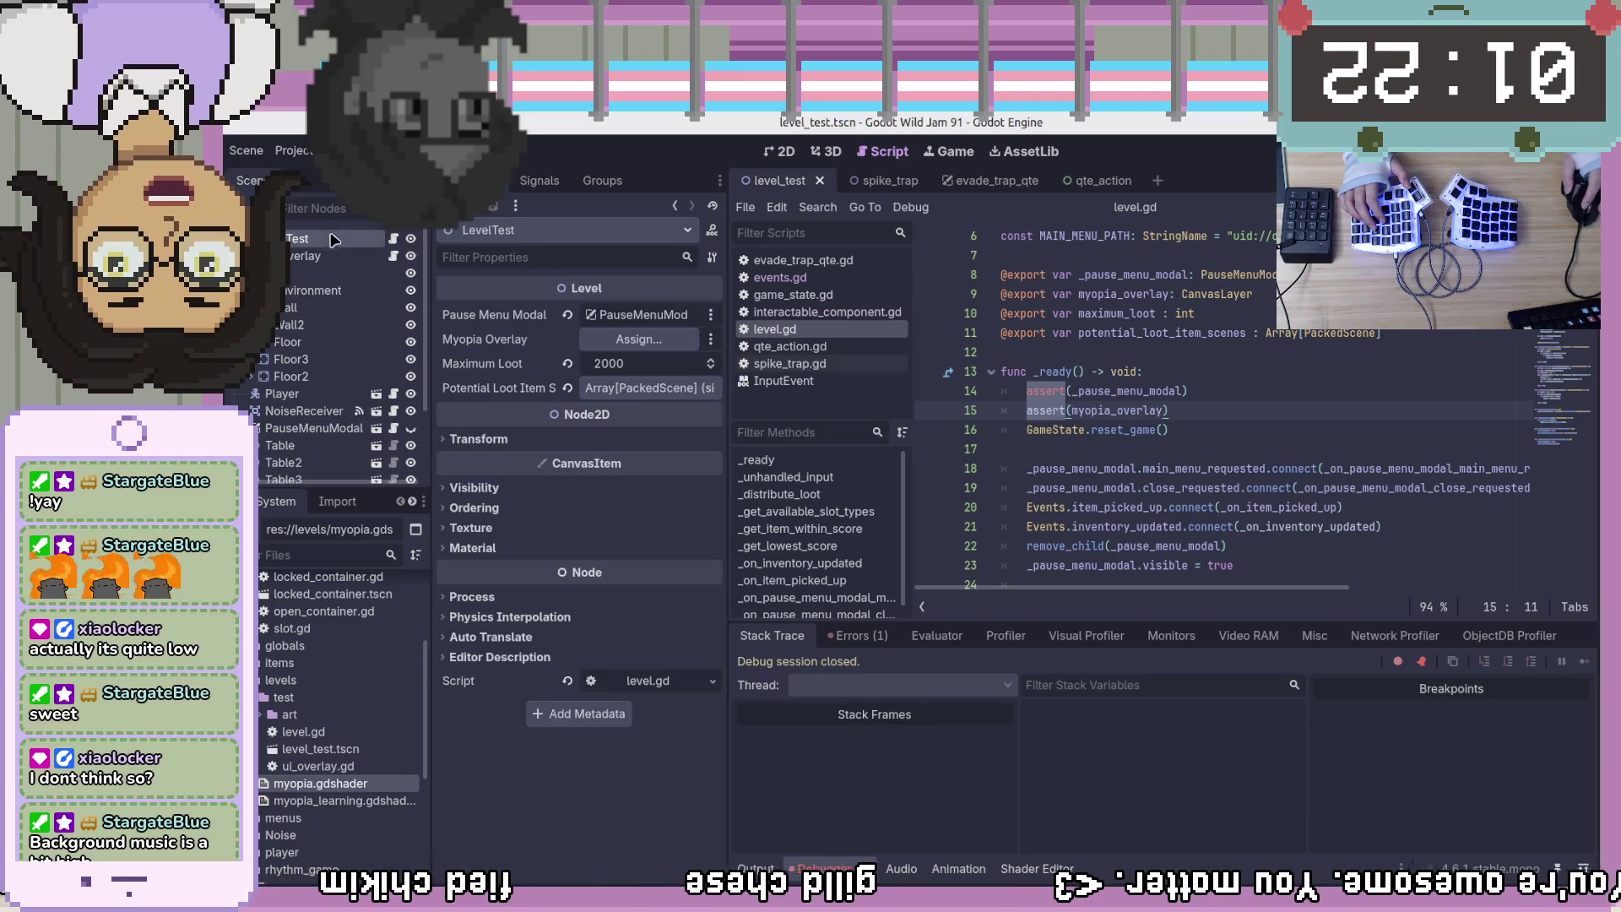
pyautogui.scroll(-3, 313, 393)
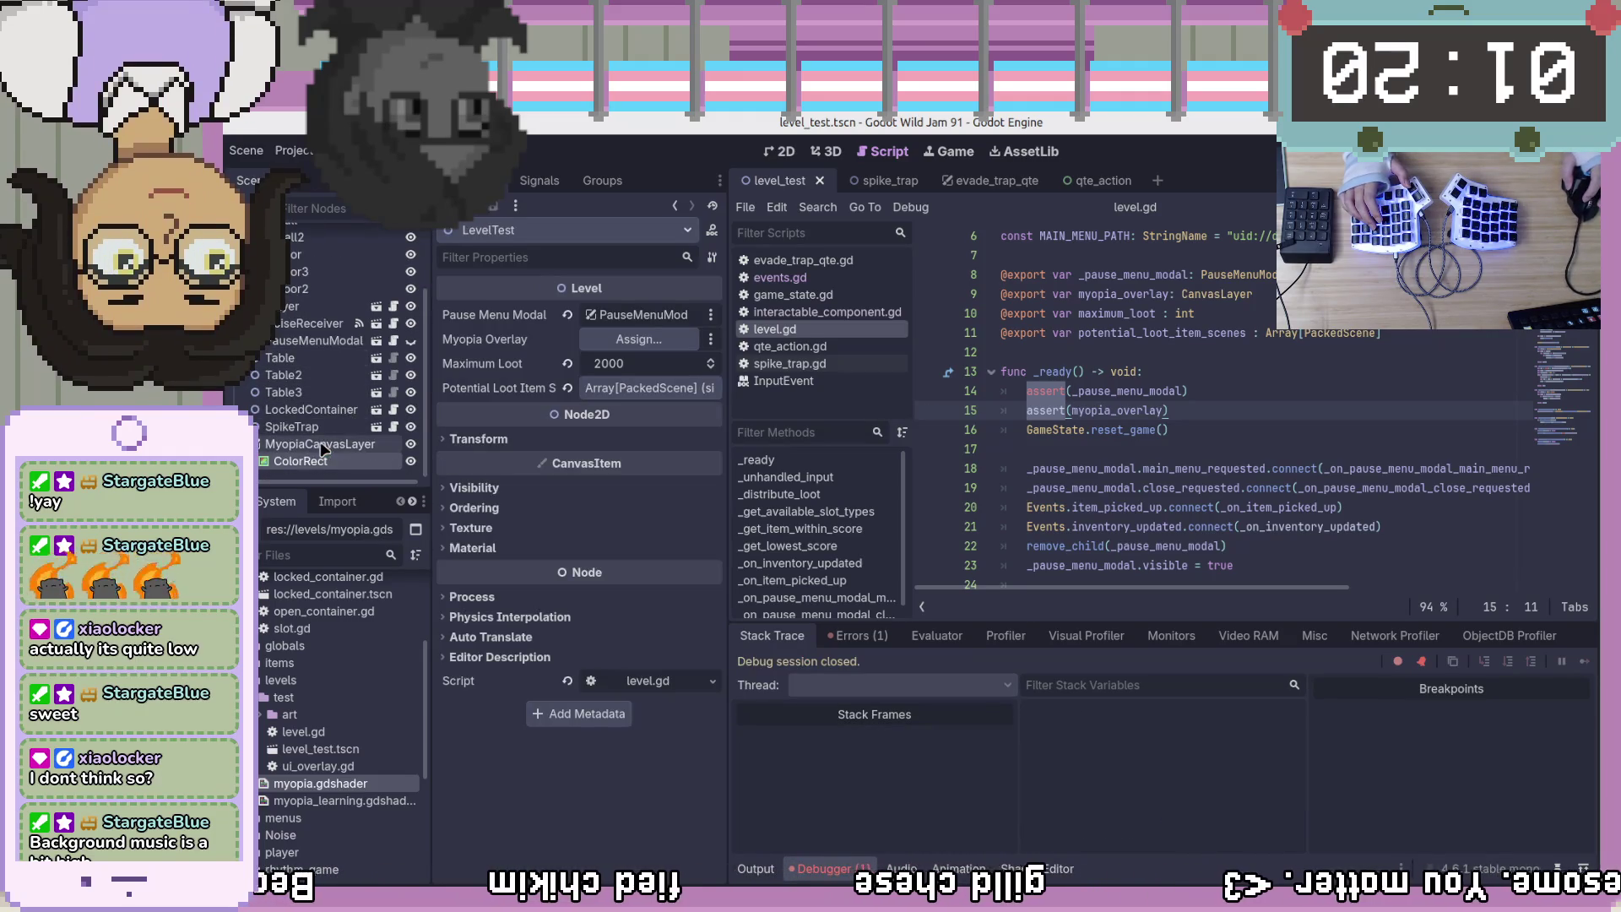
pyautogui.moveTo(358, 445)
pyautogui.mouseDown()
pyautogui.moveTo(591, 403)
pyautogui.moveTo(638, 342)
pyautogui.mouseUp()
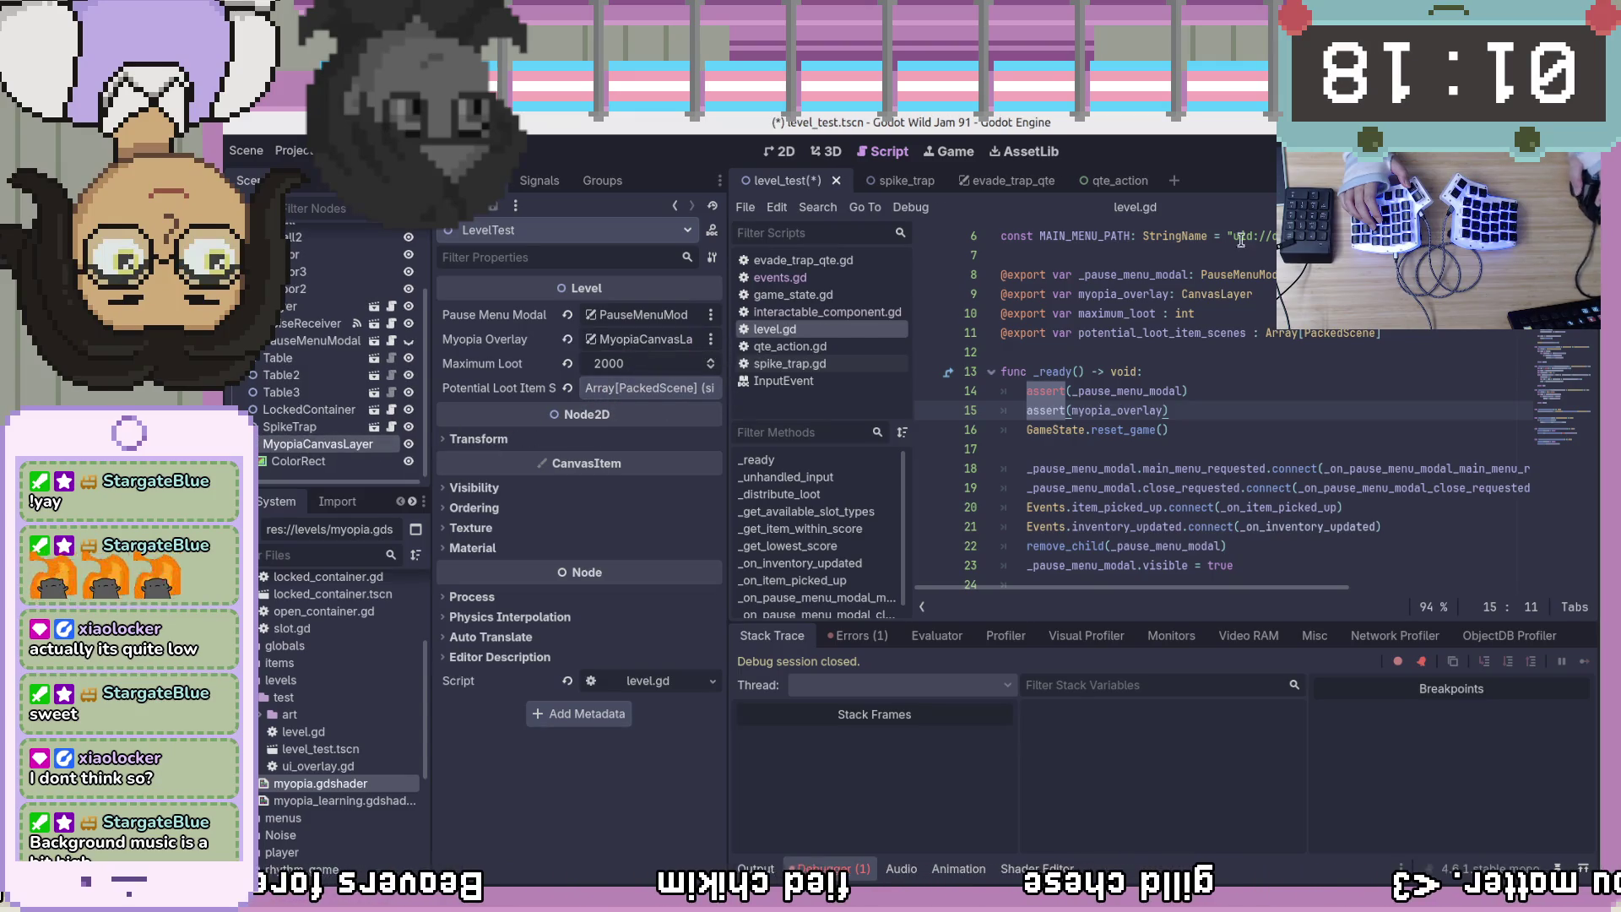
pyautogui.press('F5')
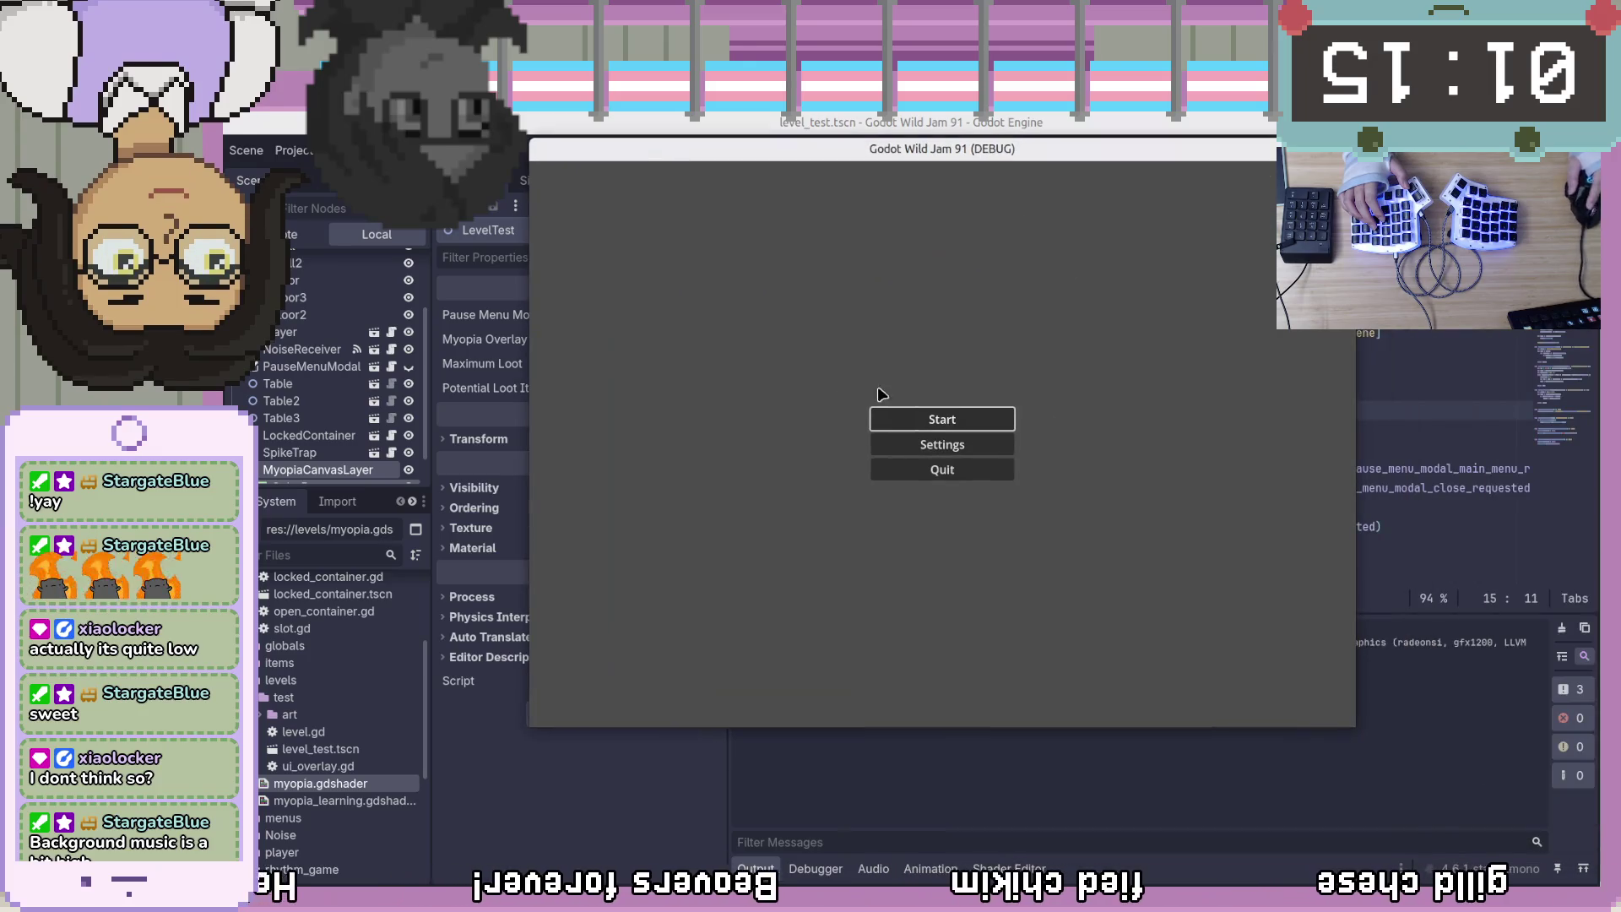
pyautogui.click(1004, 419)
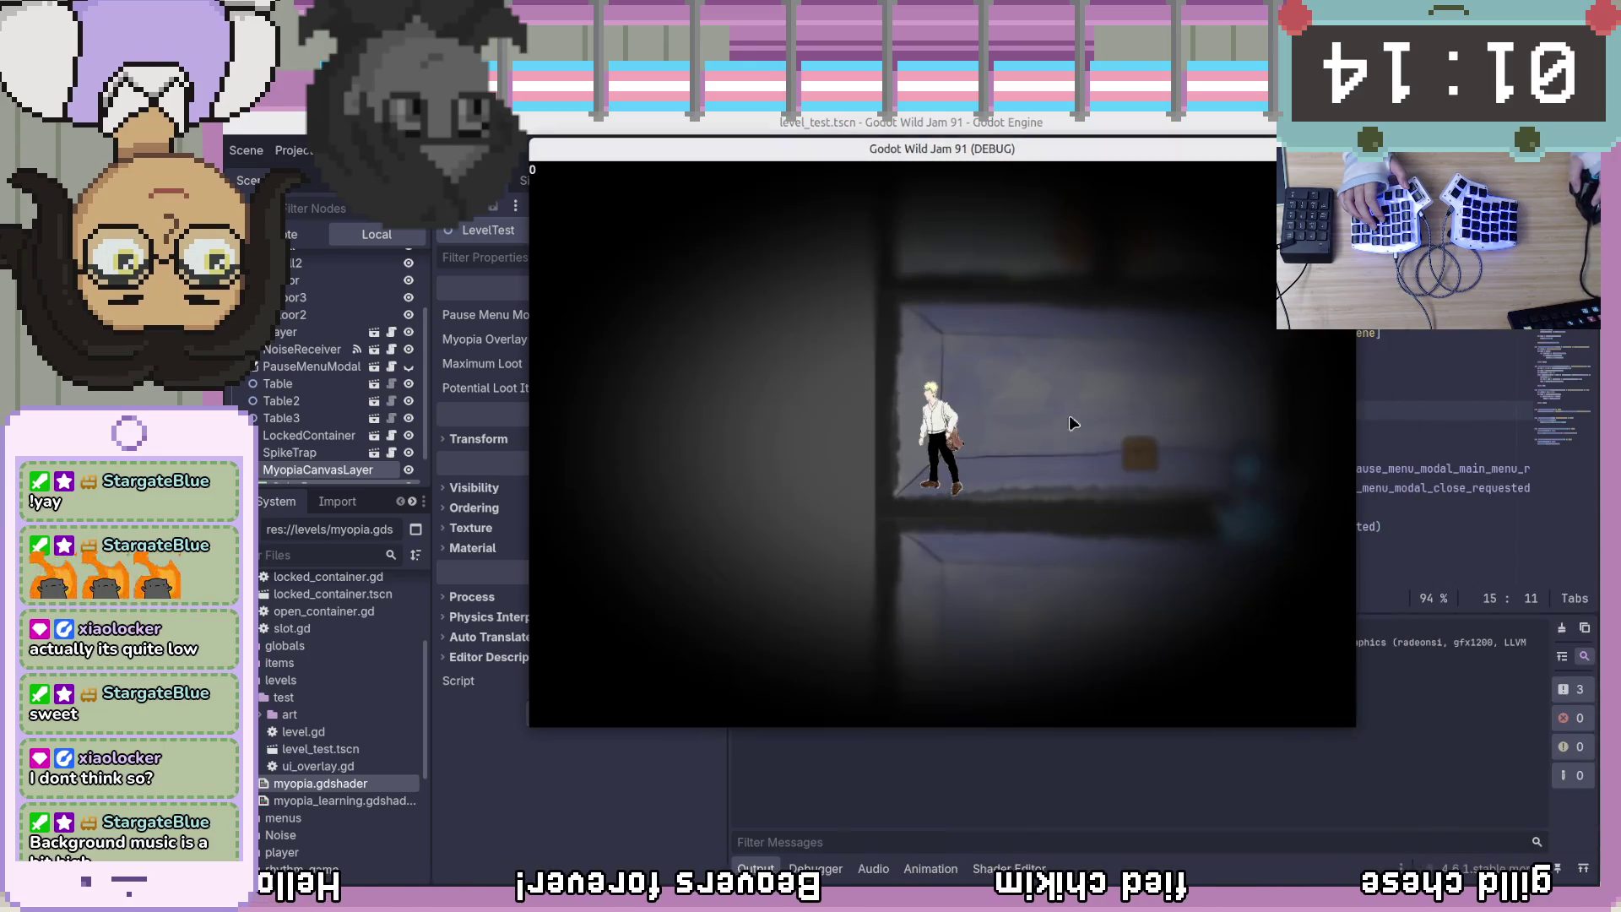
# - Walk left, then right to pick up and carry the box, and close the game
pyautogui.press('a')
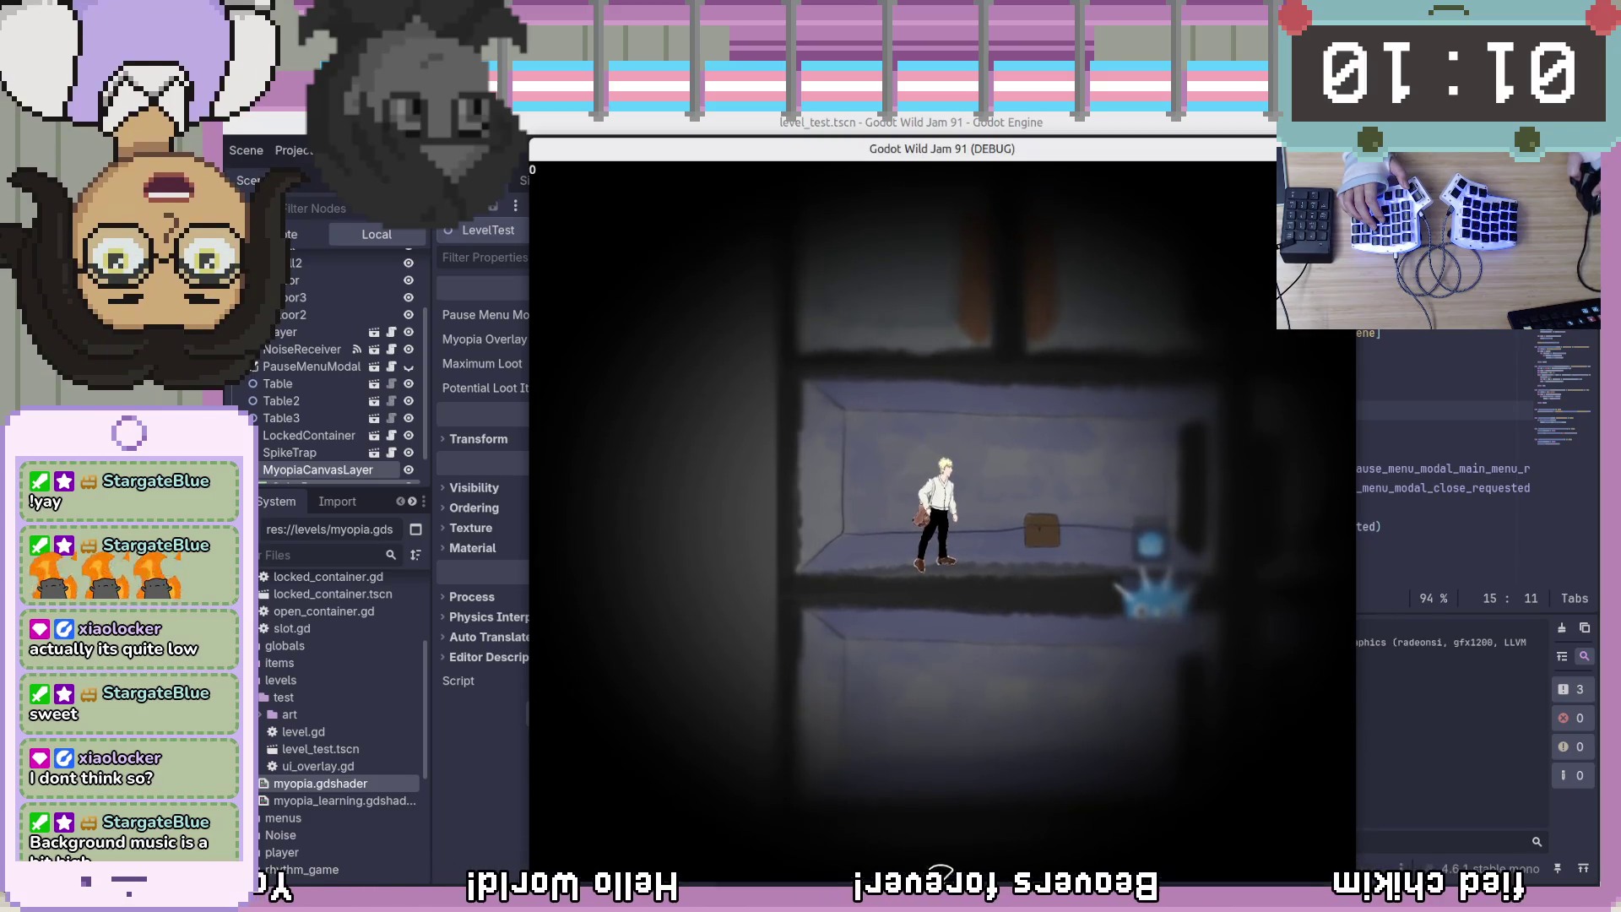
pyautogui.moveTo(970, 720)
pyautogui.mouseDown()
pyautogui.moveTo(940, 409)
pyautogui.moveTo(962, 423)
pyautogui.moveTo(988, 581)
pyautogui.moveTo(996, 807)
pyautogui.mouseUp()
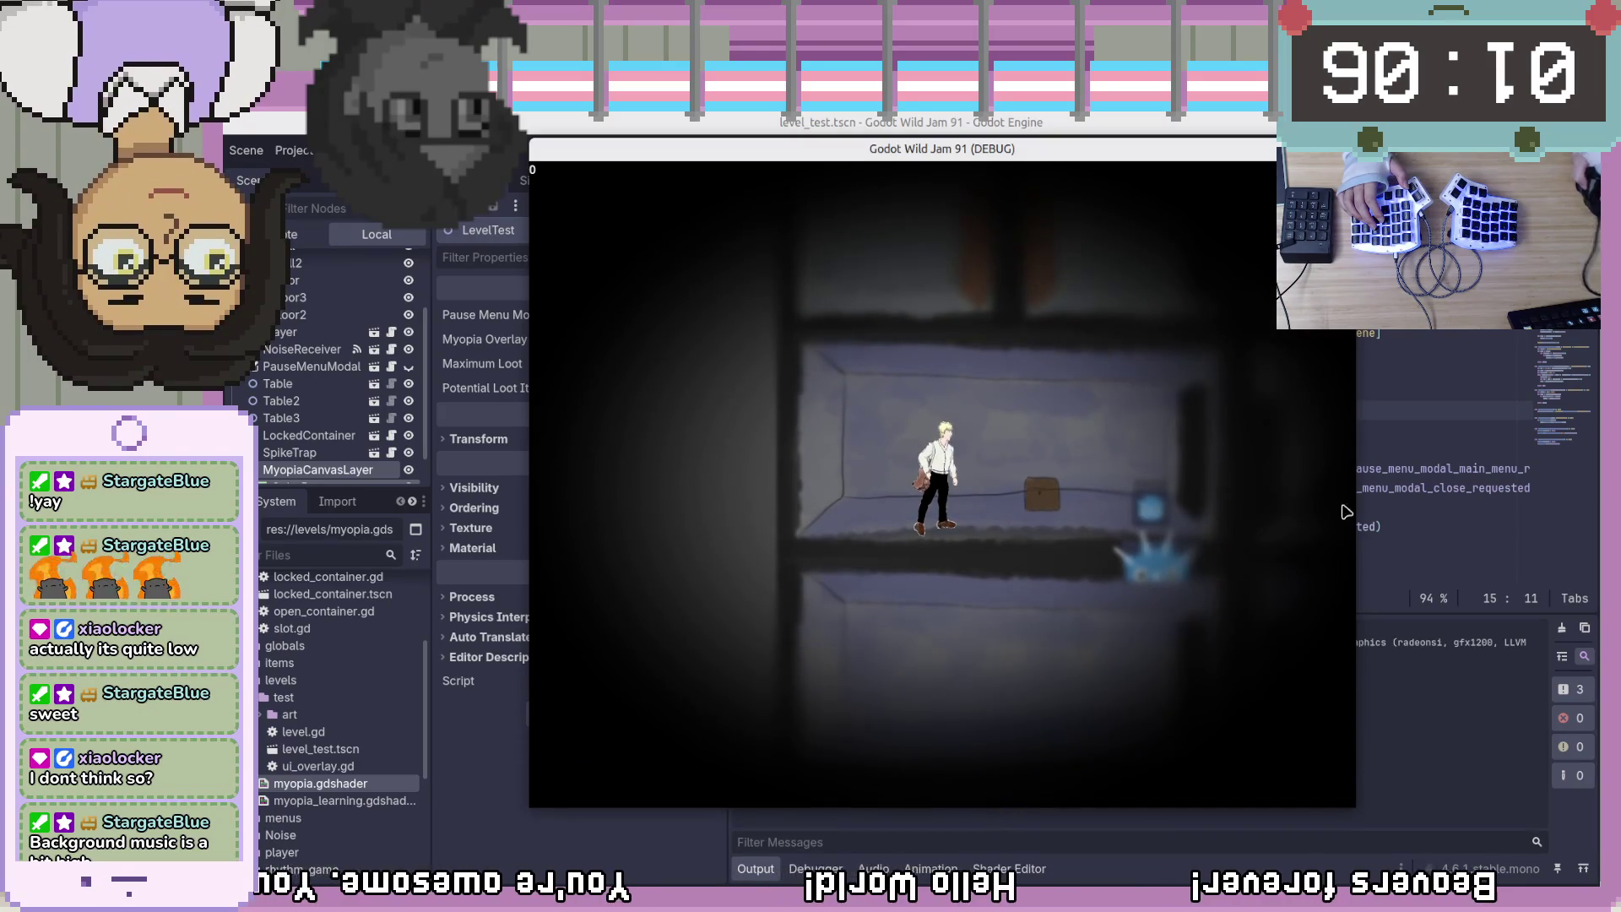
pyautogui.press('d')
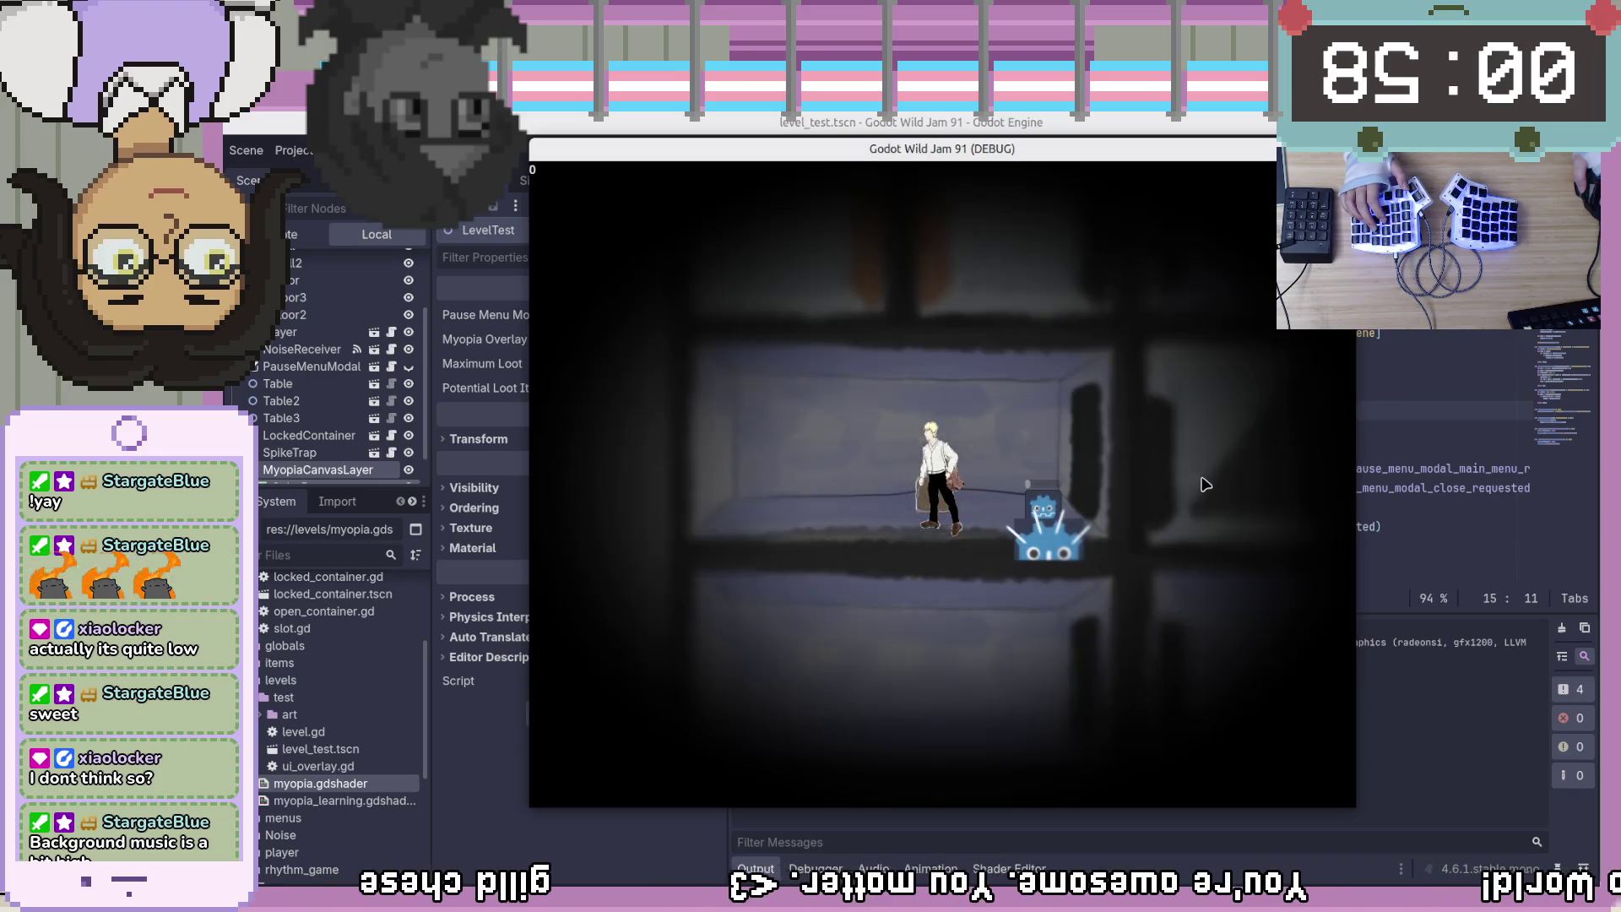
pyautogui.press('d')
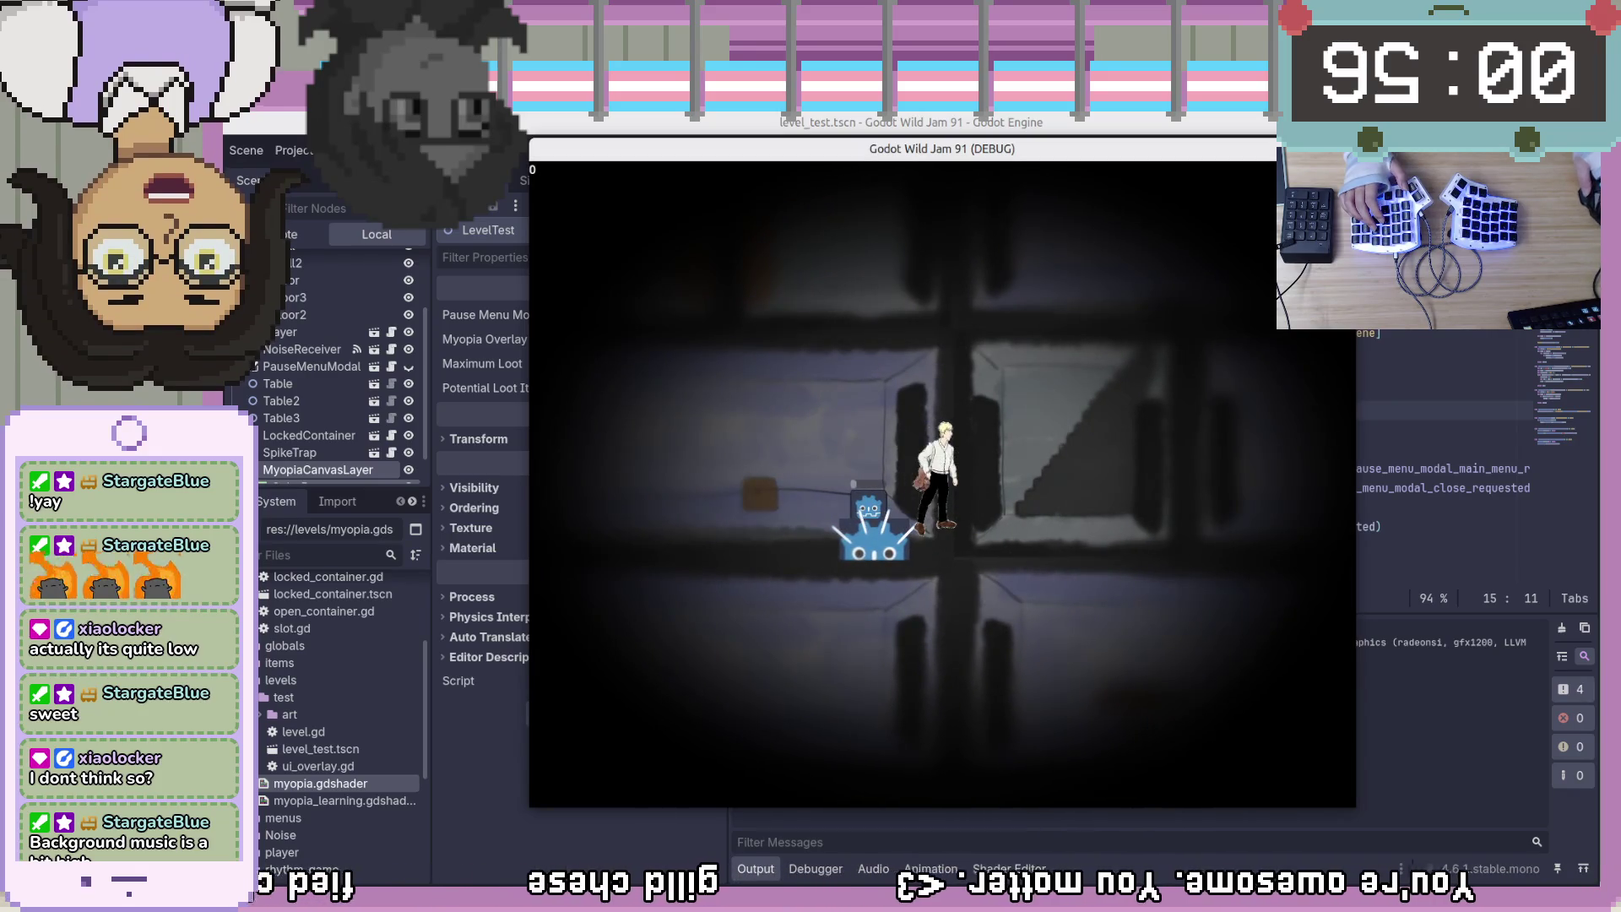
pyautogui.press('F8')
# - Back in level.gd, add a breakpoint on the myopia_overlay.visible line
pyautogui.click(1312, 473)
pyautogui.scroll(-10, 1290, 495)
pyautogui.scroll(-11, 1291, 496)
pyautogui.scroll(-3, 1298, 439)
pyautogui.click(1004, 352)
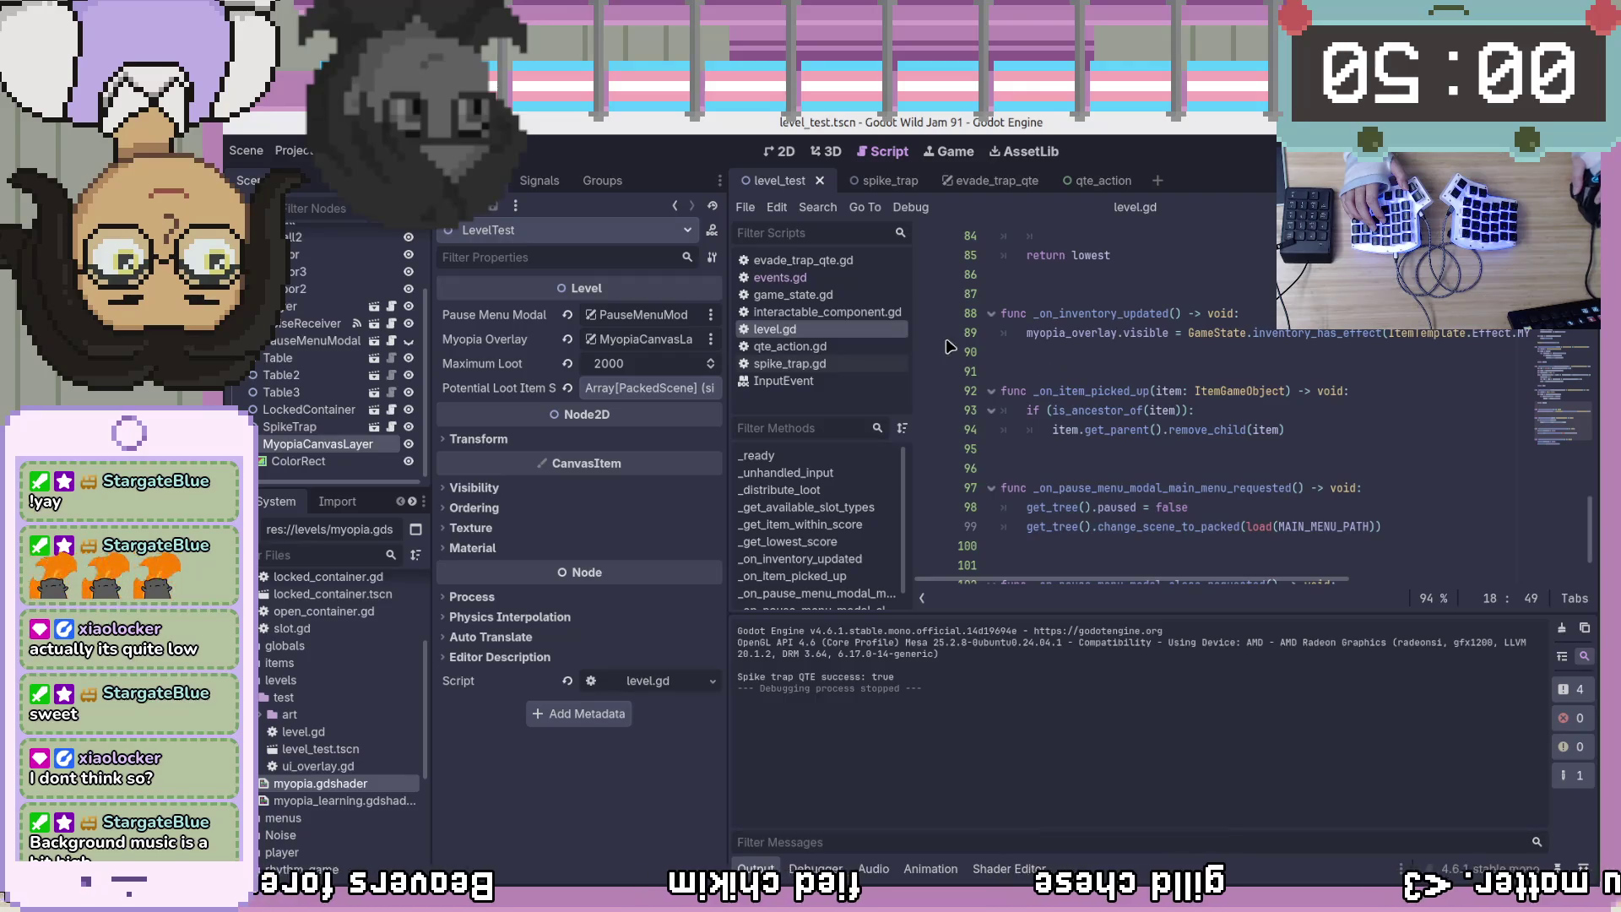
# - In _ready, open a new line after _pause_menu_modal.visible = true on line 23
pyautogui.click(929, 333)
pyautogui.scroll(20, 1351, 422)
pyautogui.click(1381, 429)
pyautogui.scroll(4, 1381, 433)
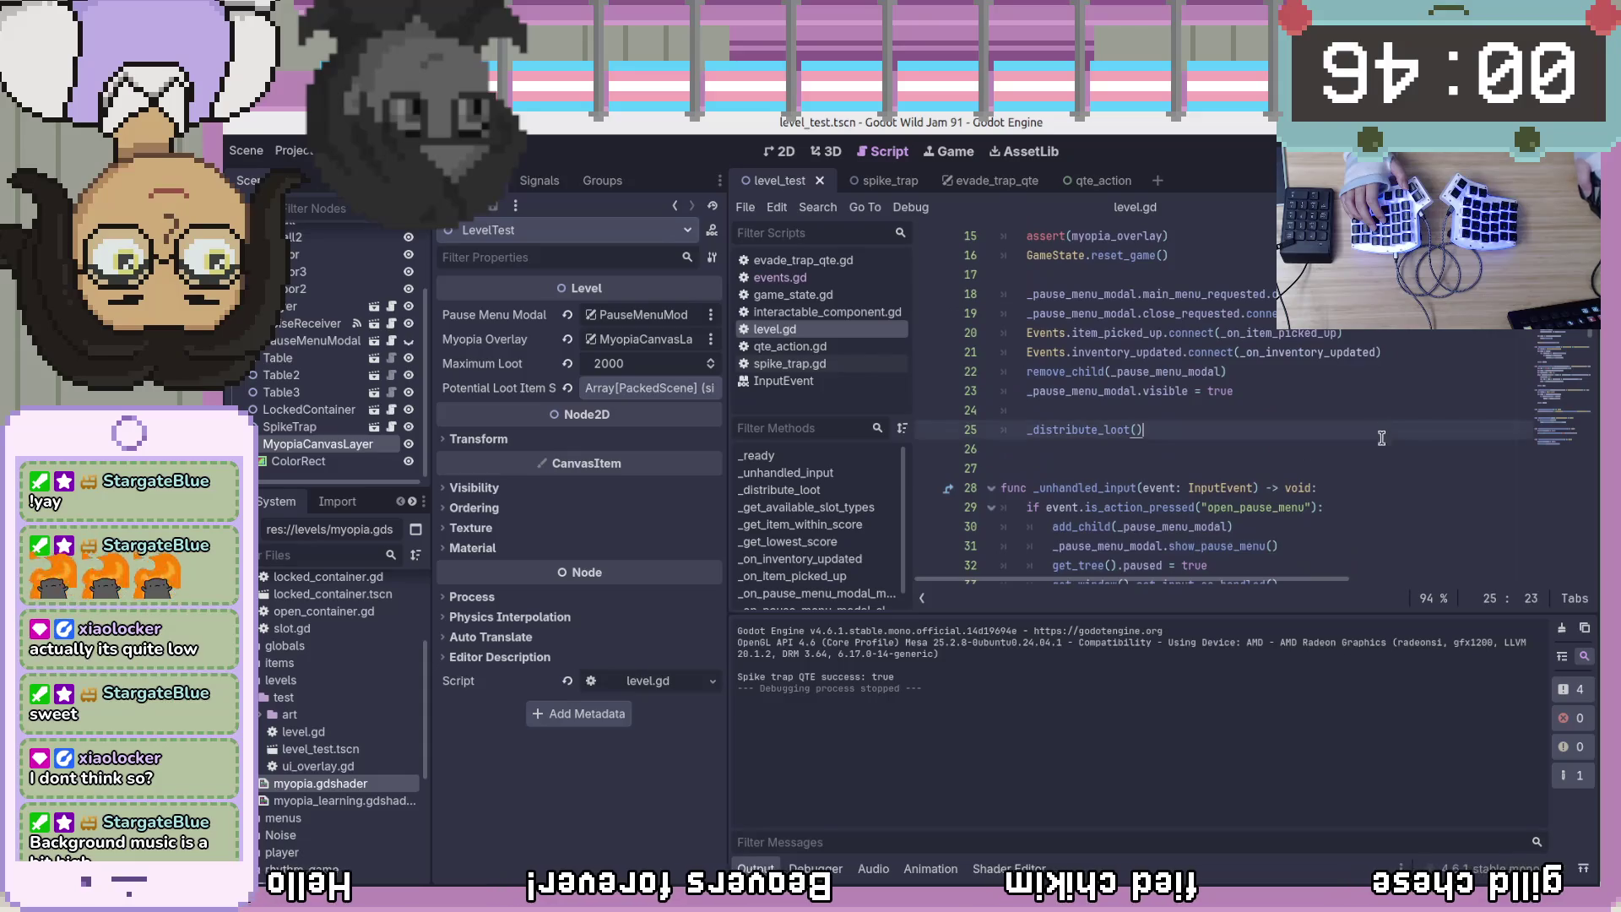
pyautogui.click(1390, 484)
pyautogui.scroll(-3, 1391, 483)
pyautogui.click(1389, 483)
pyautogui.click(1398, 453)
pyautogui.press('Return')
# - Enter myopia_overlay.visible = false on the new line and run the game with F5
pyautogui.write('myo')
pyautogui.press('Return')
pyautogui.write('visible = tr')
pyautogui.press('BackSpace')
pyautogui.press('BackSpace')
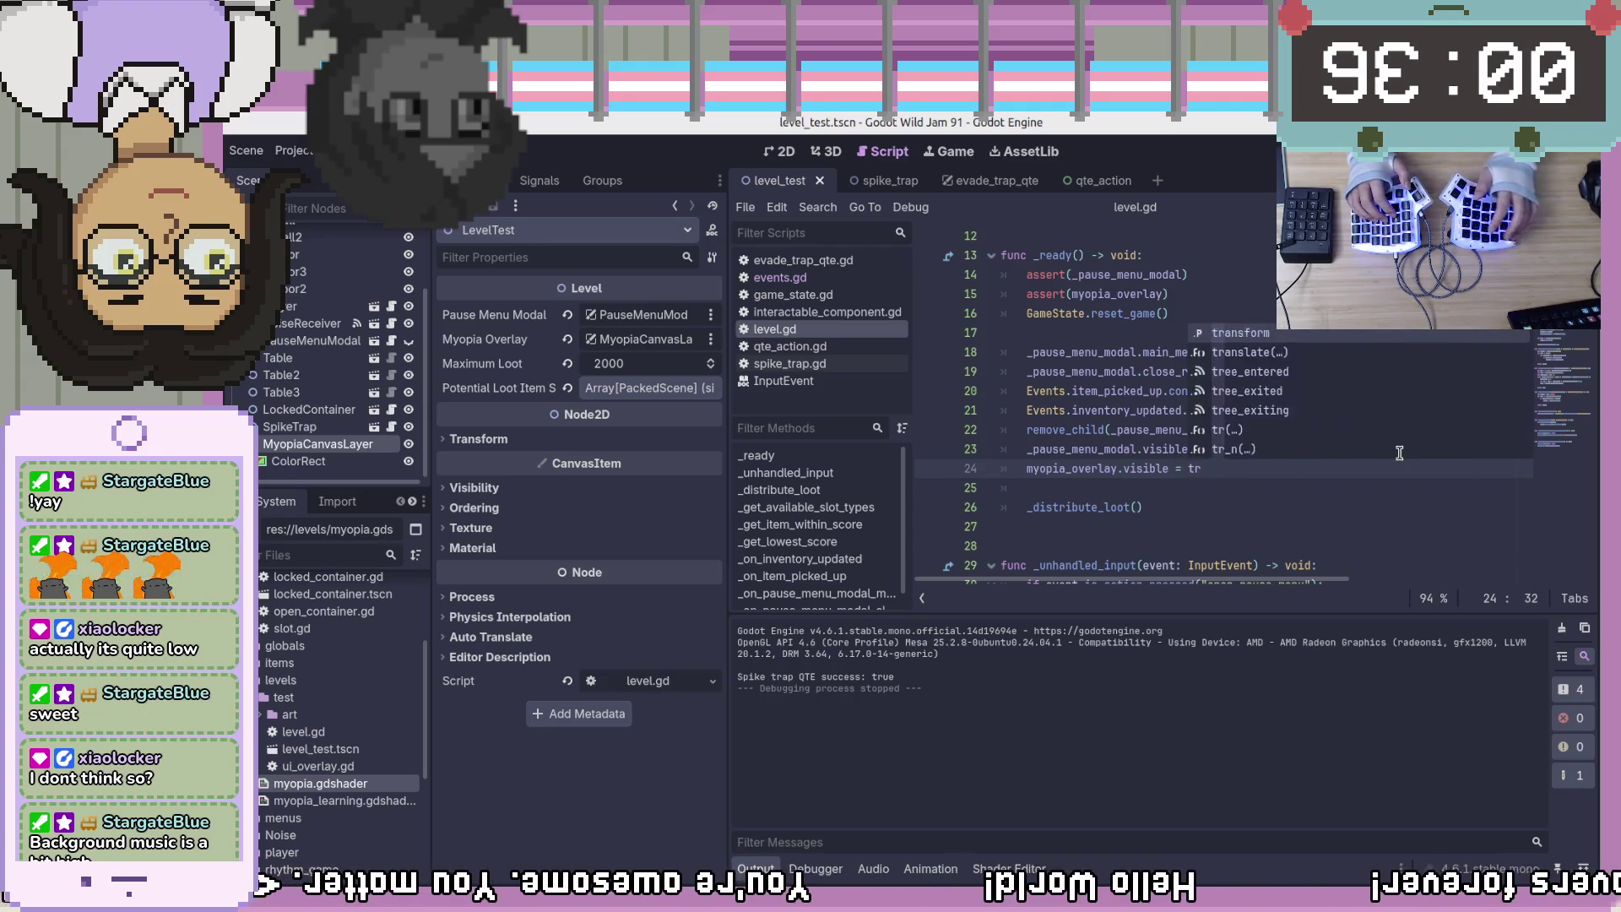
pyautogui.write('false')
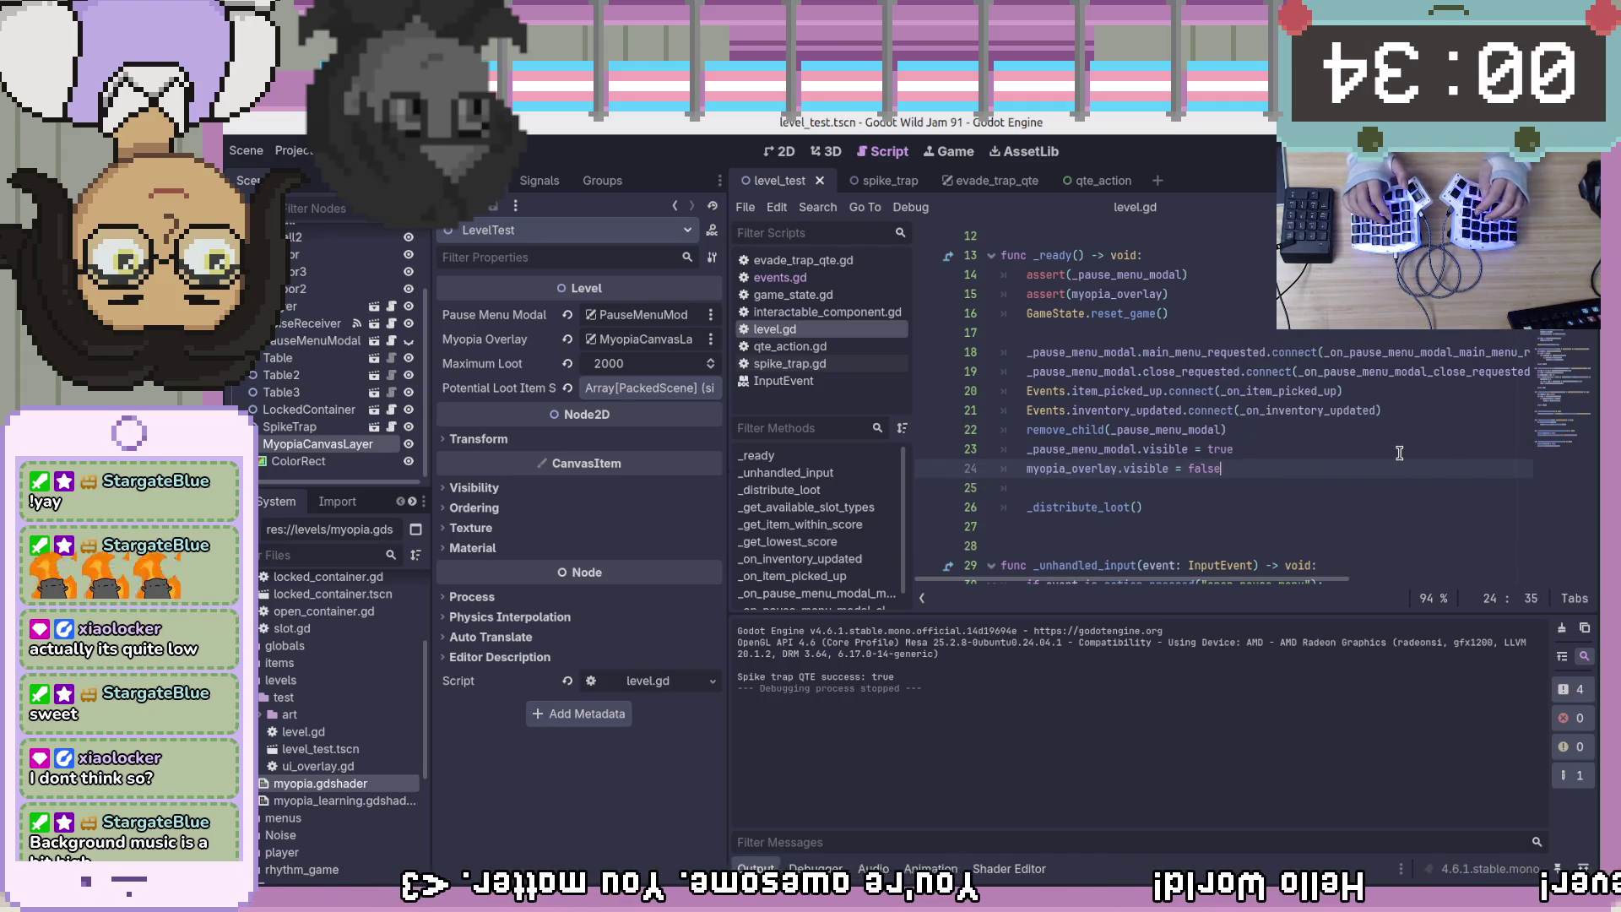
pyautogui.press('Up')
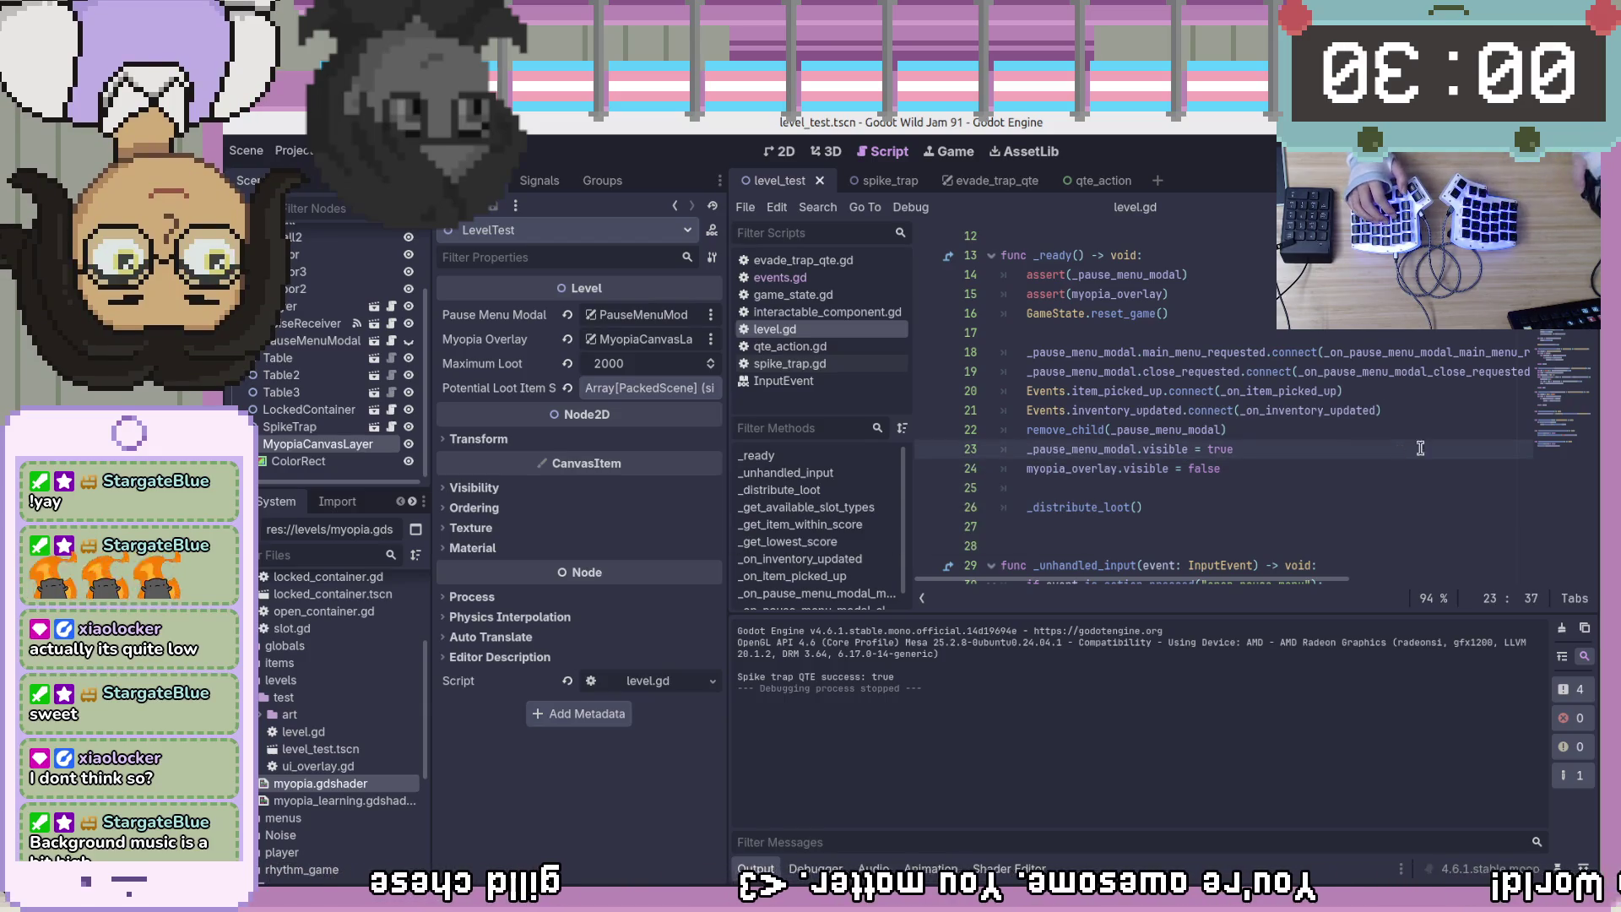
pyautogui.press('F5')
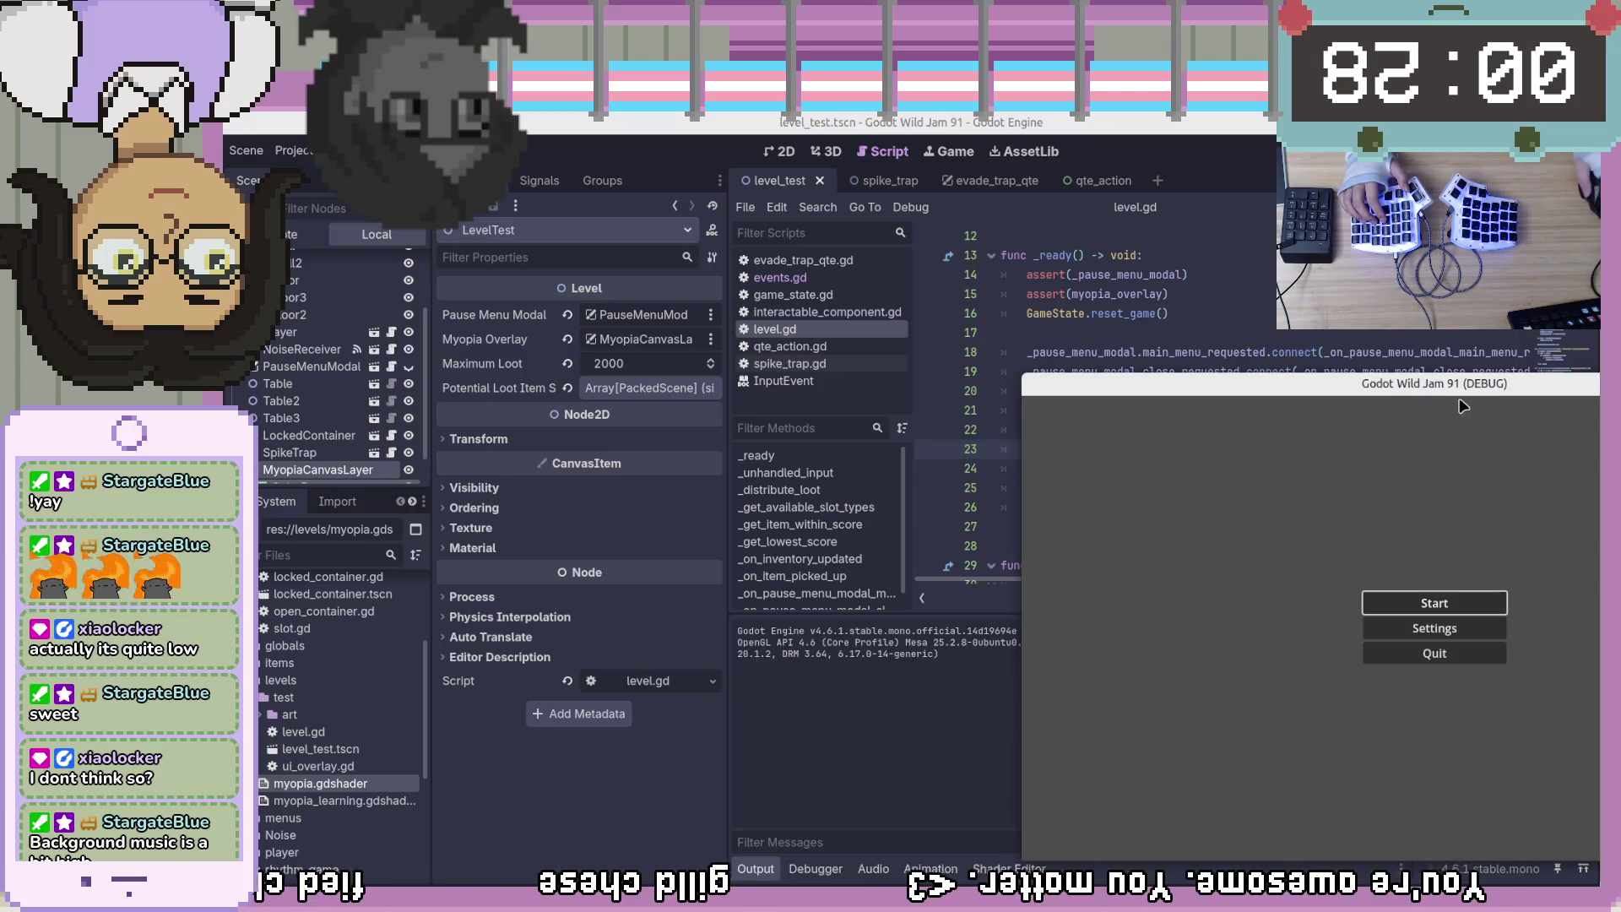
# - Start the game, pass the spike trap and rhythm prompts, and pick up an item to hit the line-90 breakpoint
pyautogui.click(1047, 412)
pyautogui.press('d')
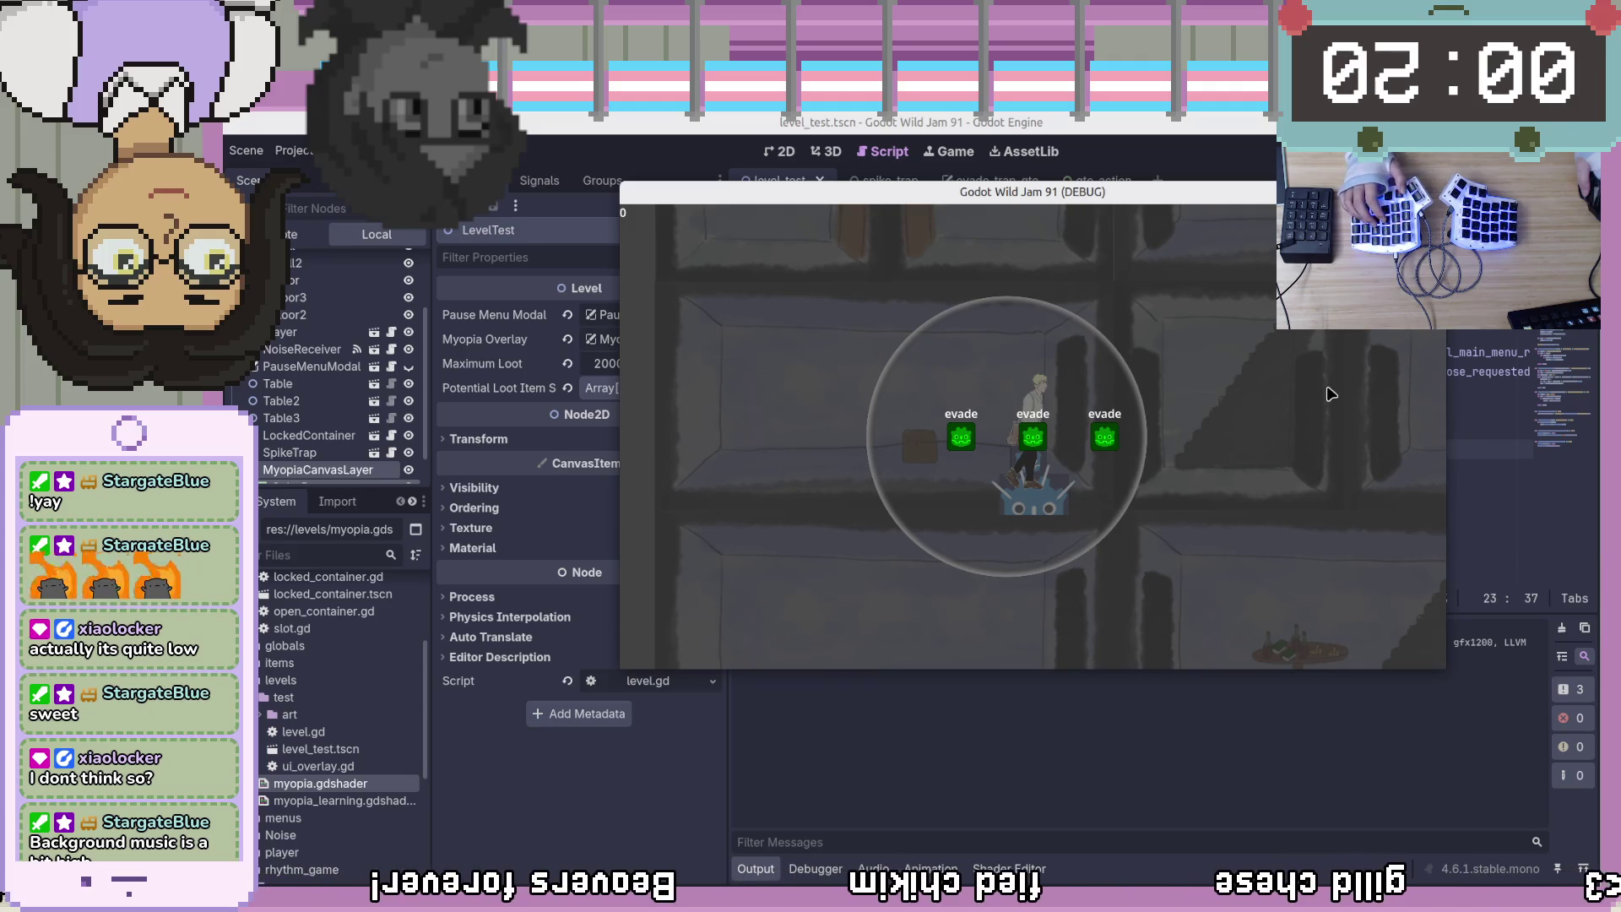
pyautogui.press('space')
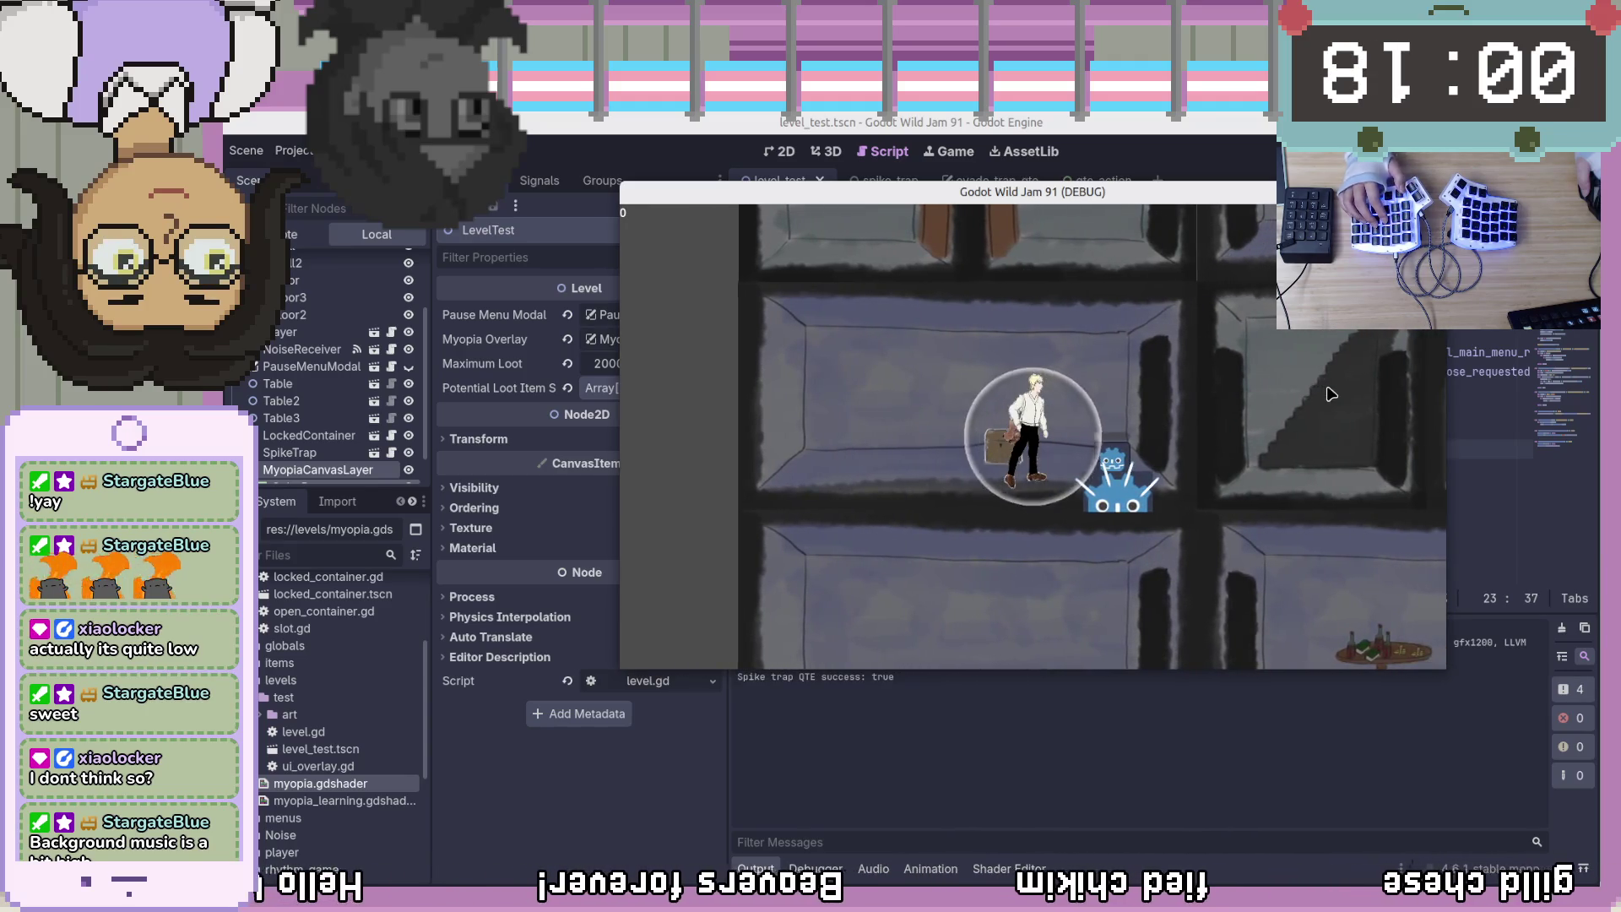
pyautogui.press('a')
pyautogui.press('a')
pyautogui.press('a')
pyautogui.press('a')
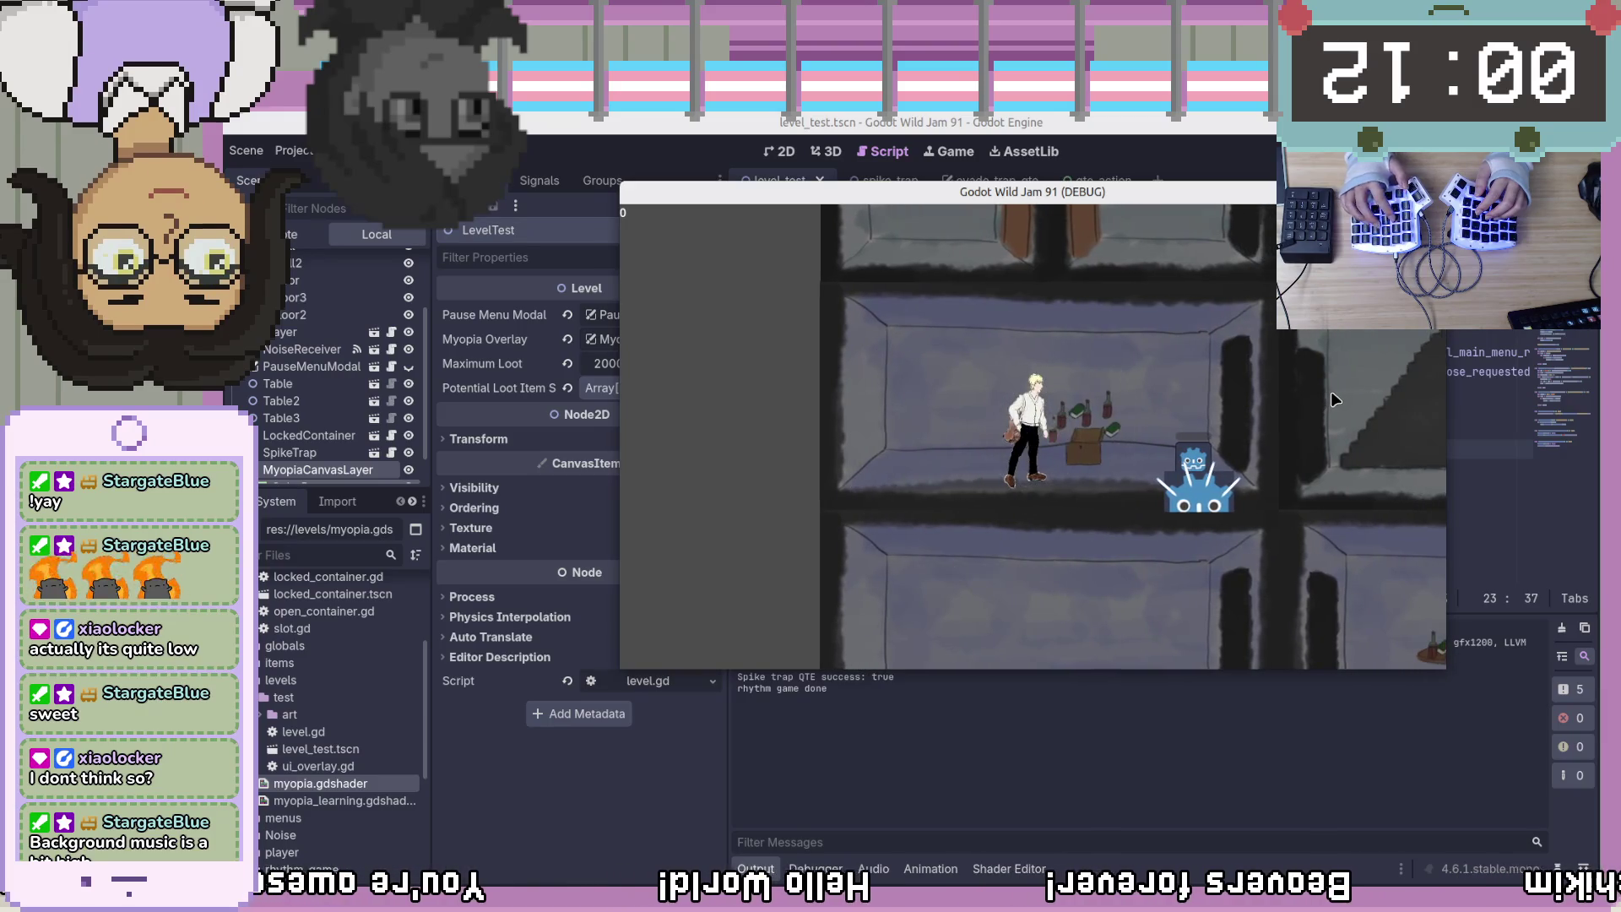
pyautogui.press('e')
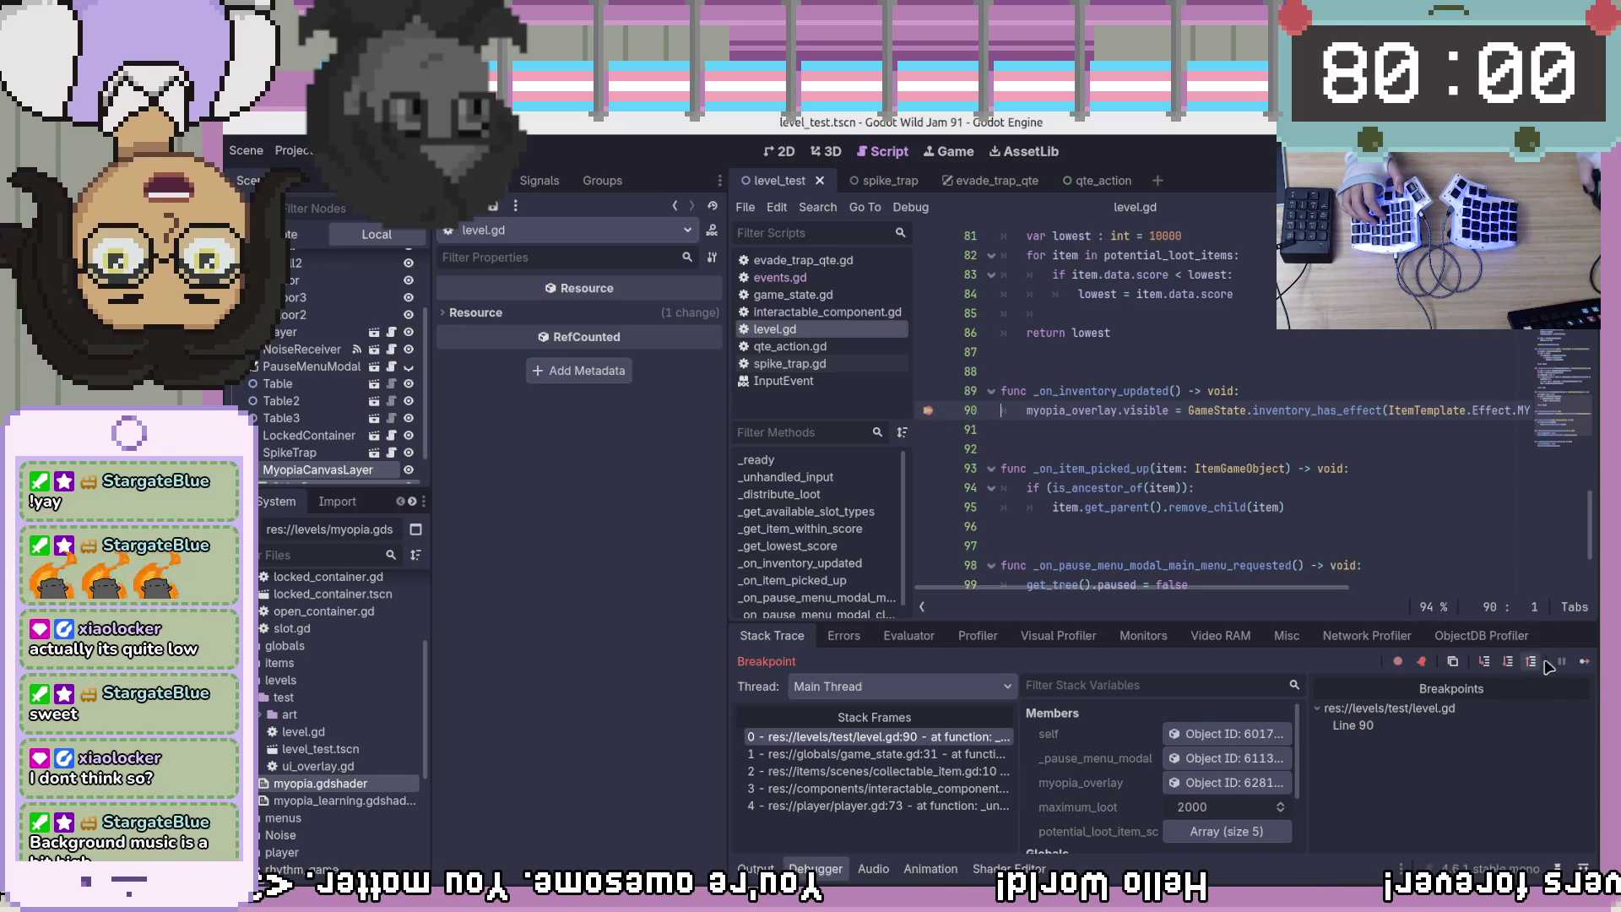
# - Continue past the breakpoint, remove the red line-90 breakpoint, and keep walking right in the game
pyautogui.click(1584, 663)
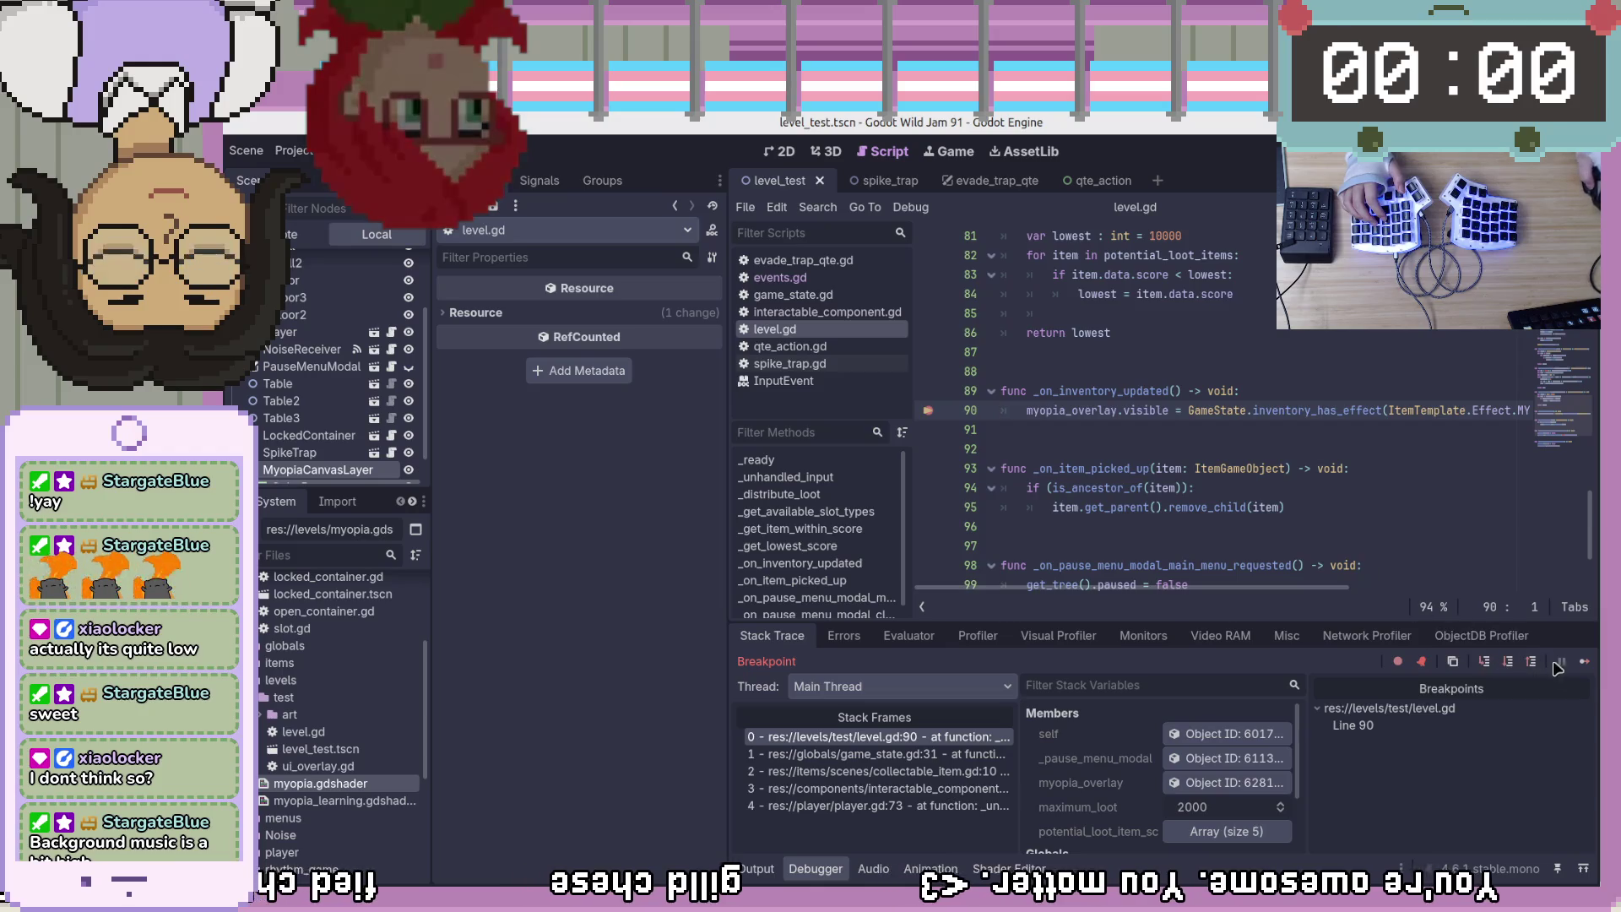
pyautogui.press('F12')
pyautogui.click(931, 415)
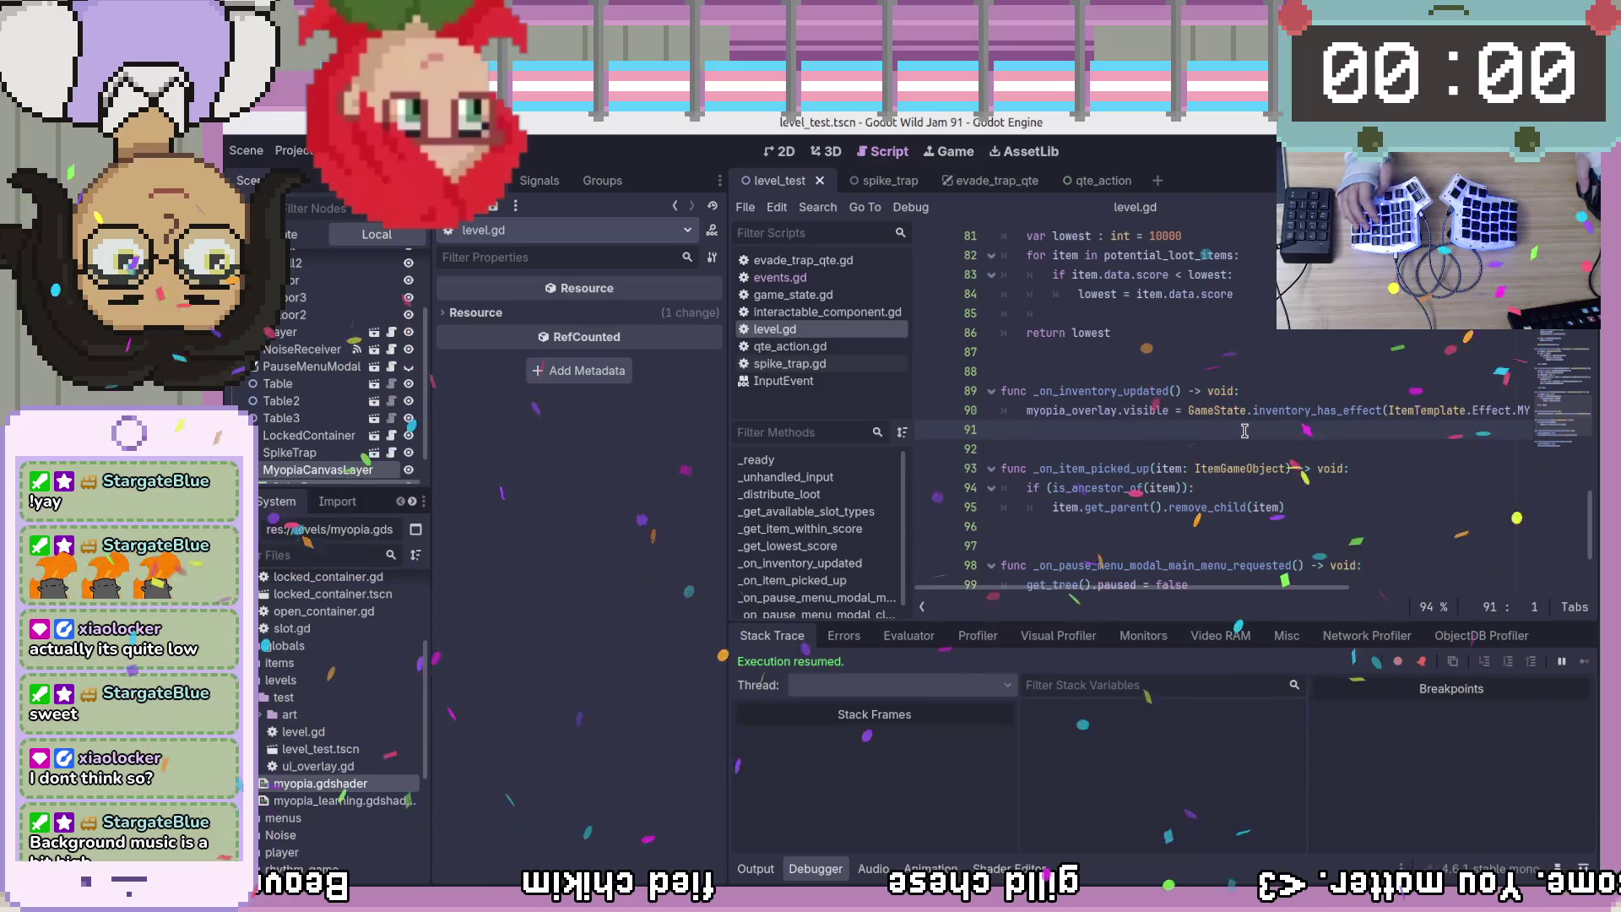
pyautogui.press('d')
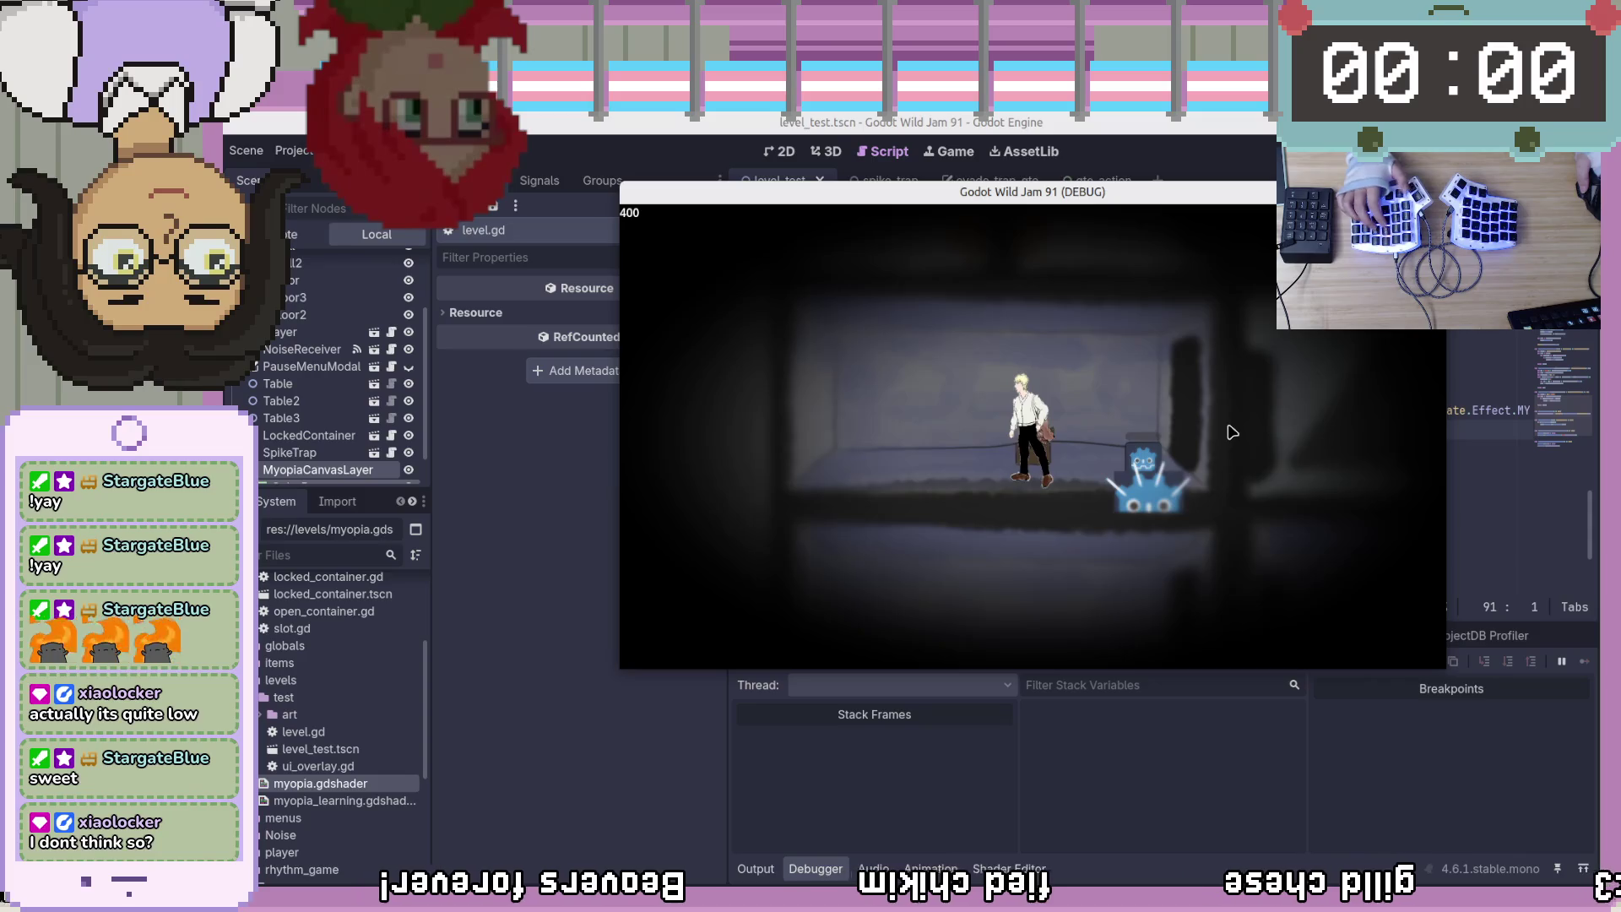
# - Walk through the darkened rooms collecting loot up to 700, then stop the game with F8
pyautogui.press('a')
pyautogui.press('d')
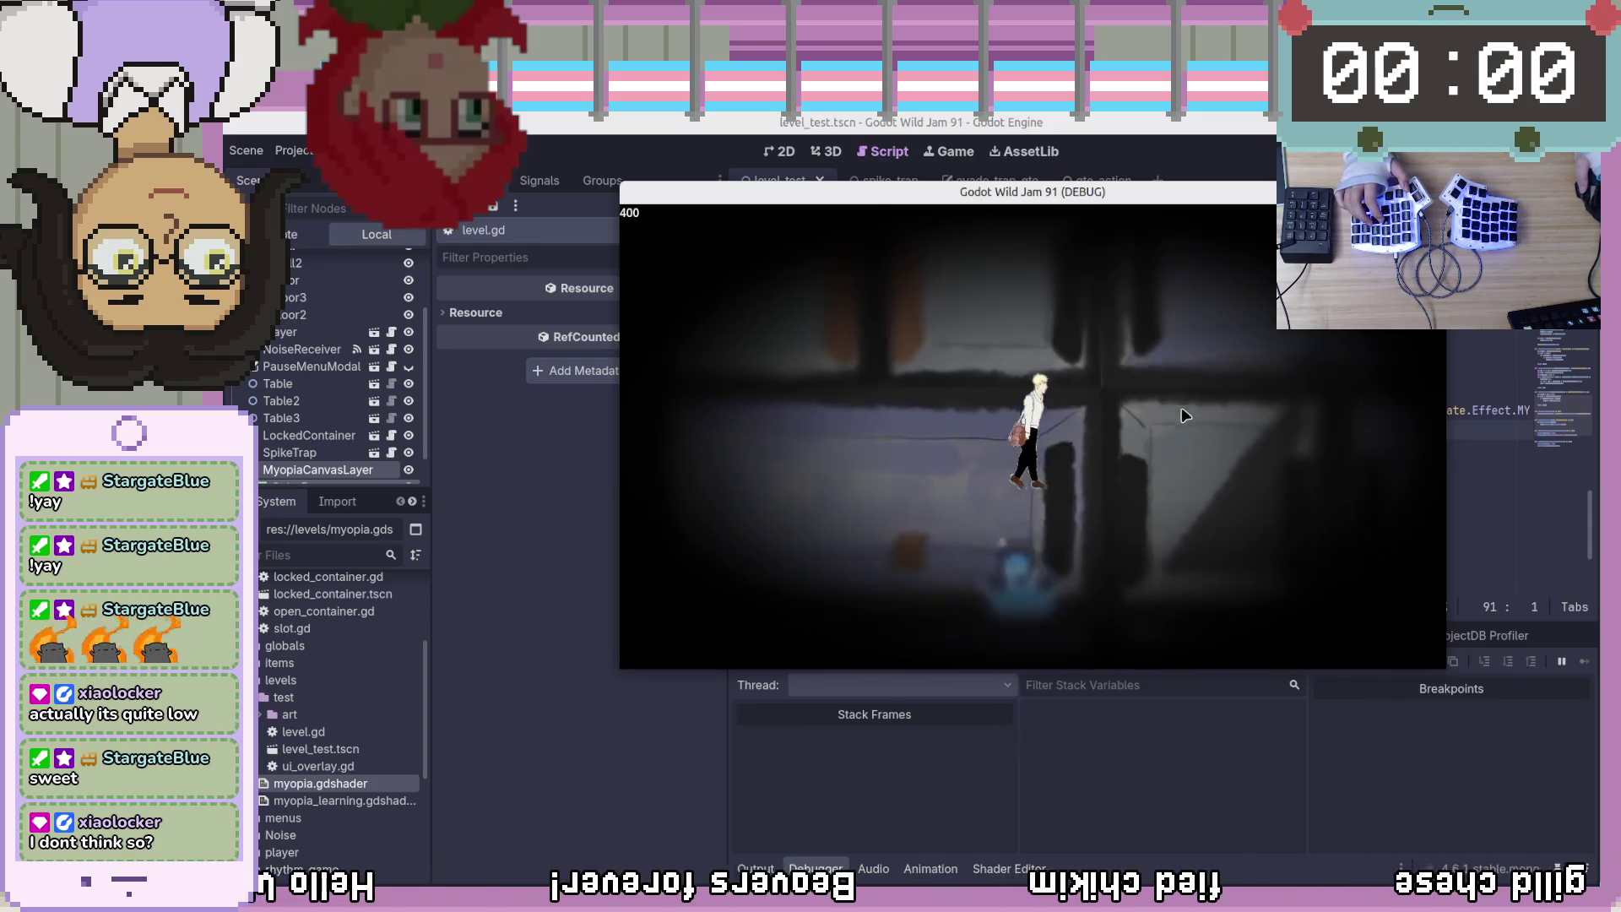
pyautogui.press('d')
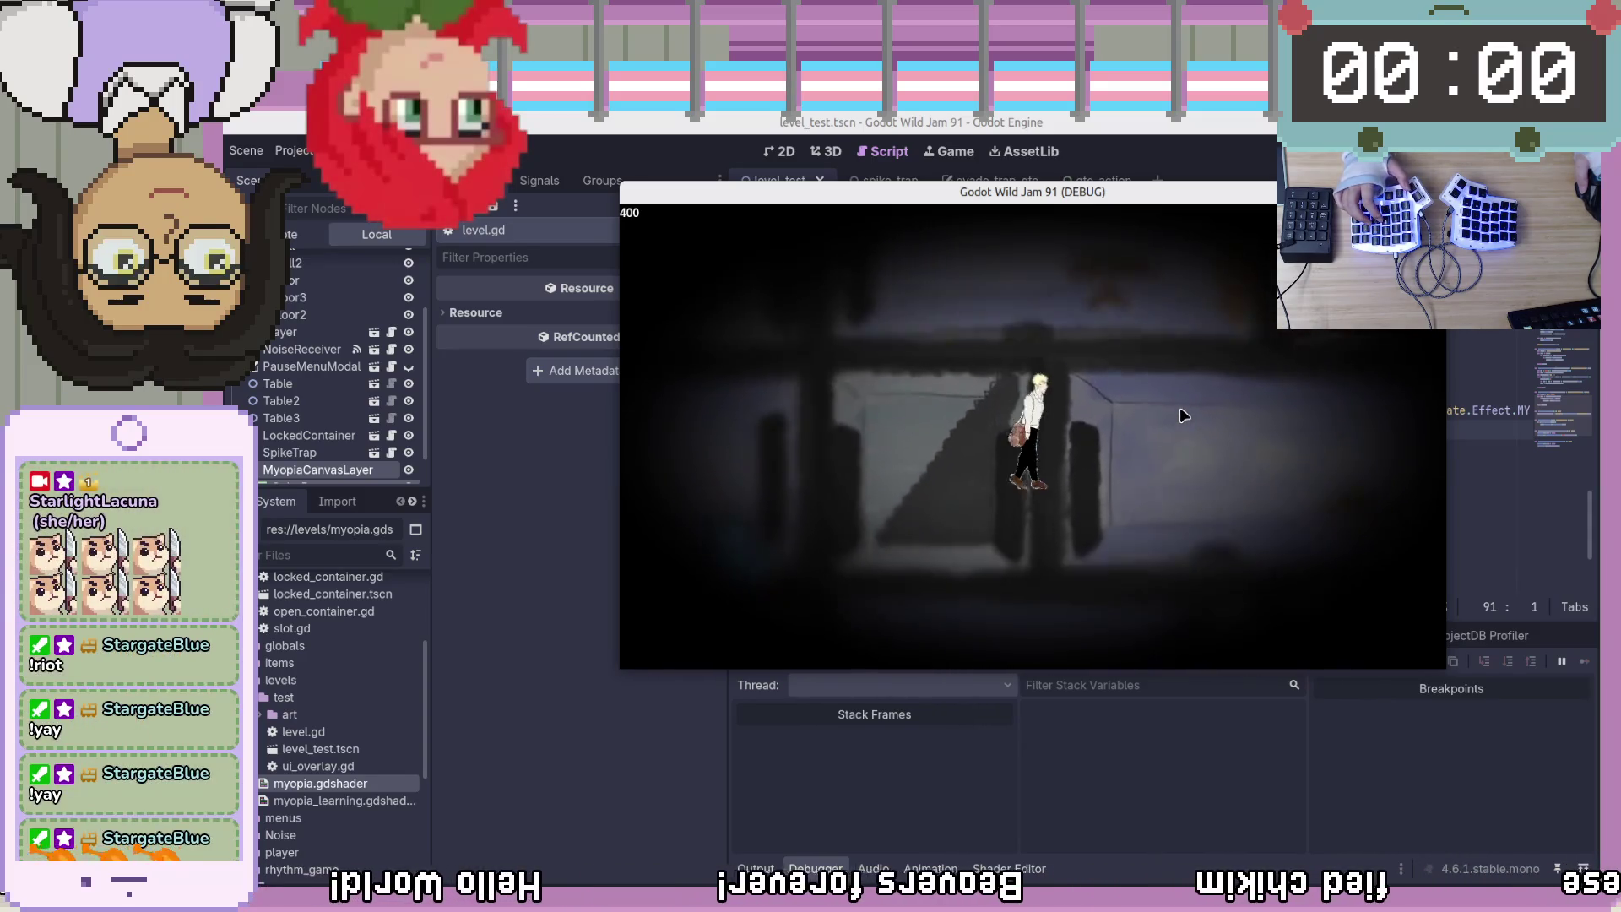
pyautogui.press('d')
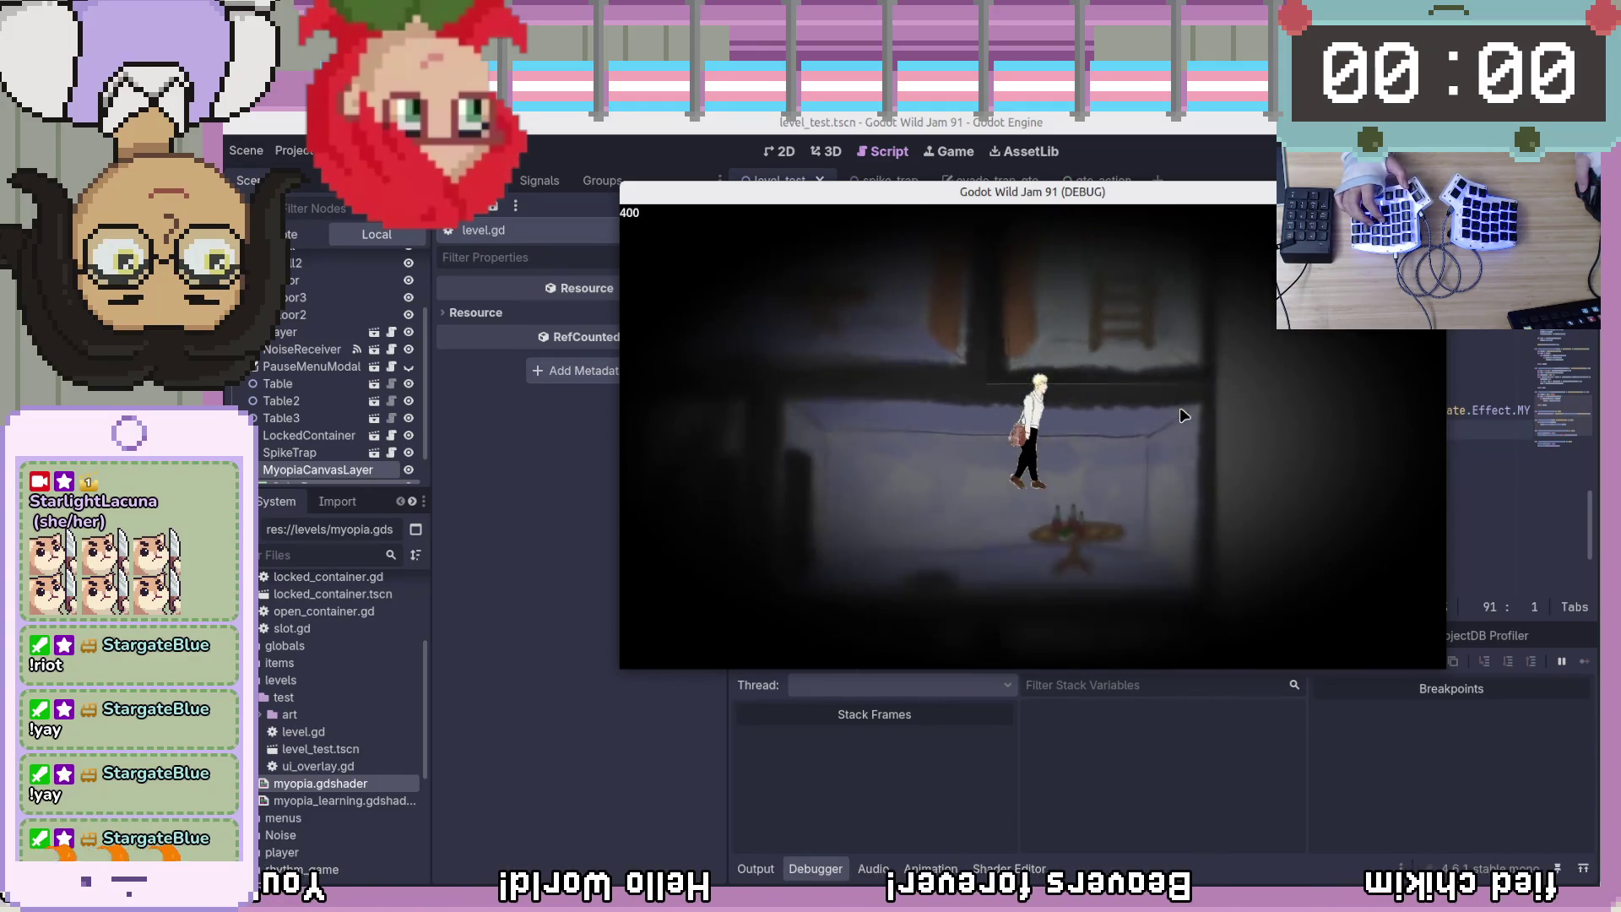
pyautogui.press('e')
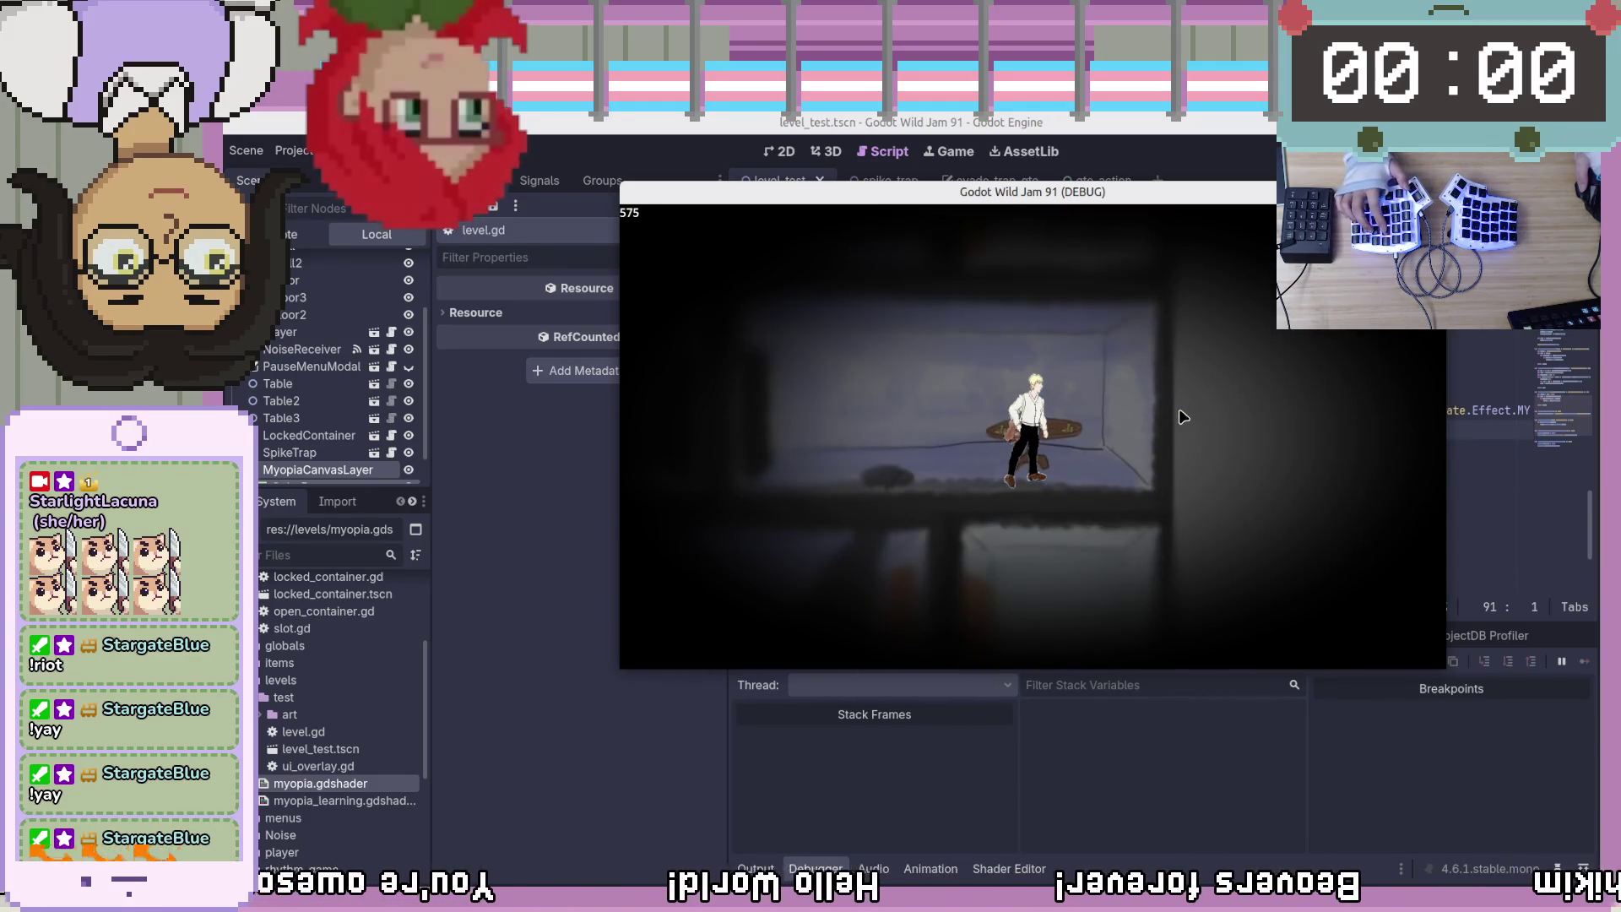
pyautogui.press('d')
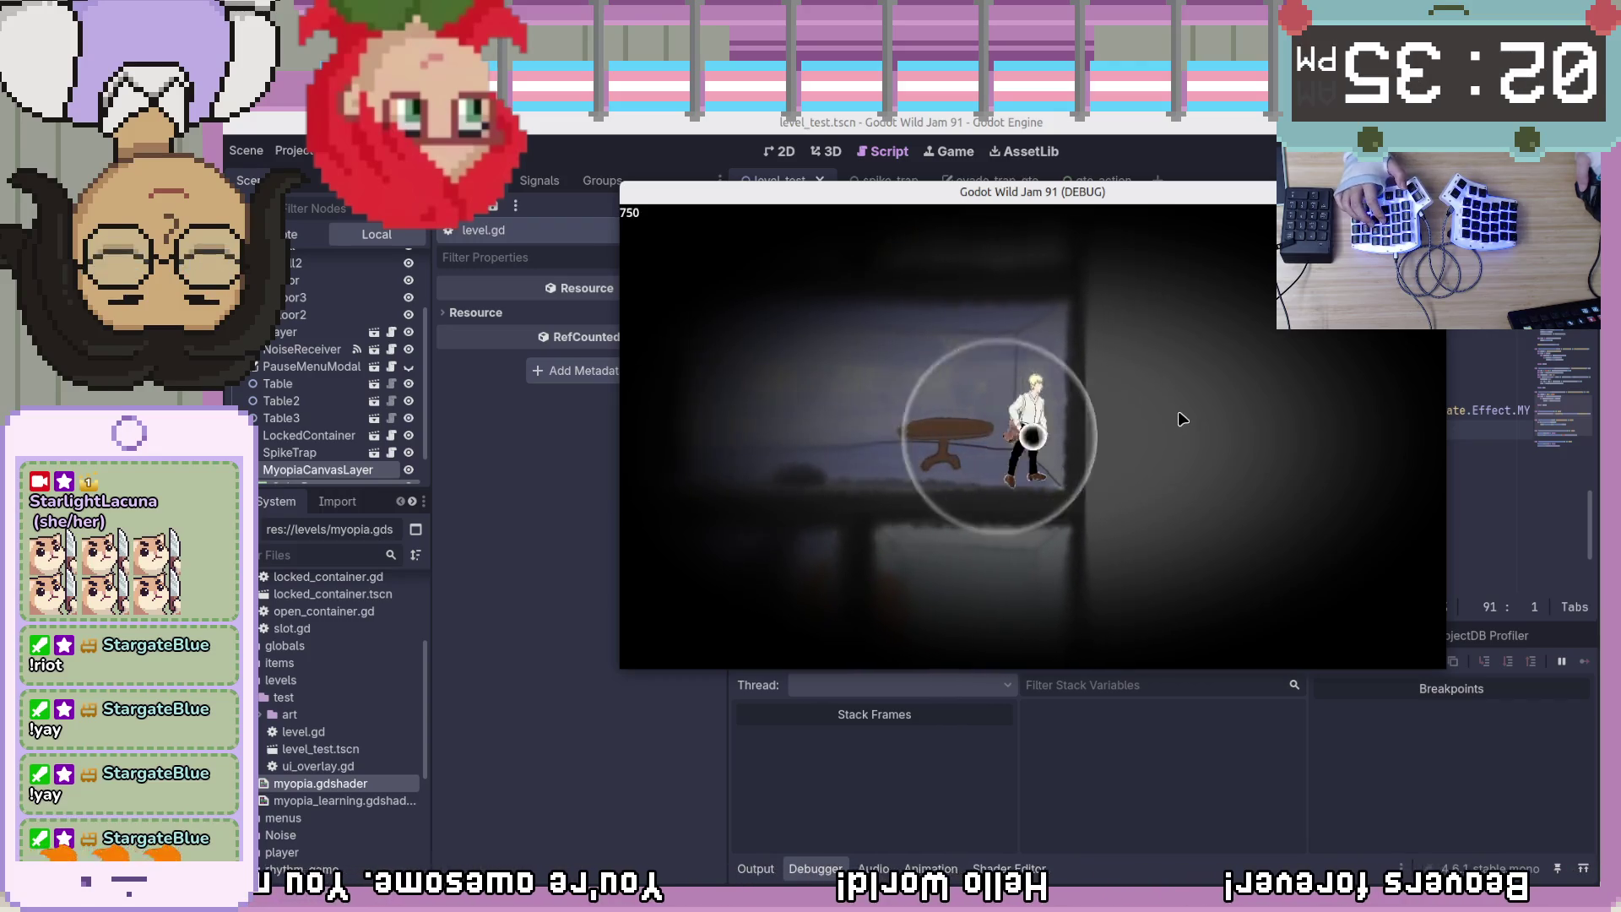
pyautogui.press('a')
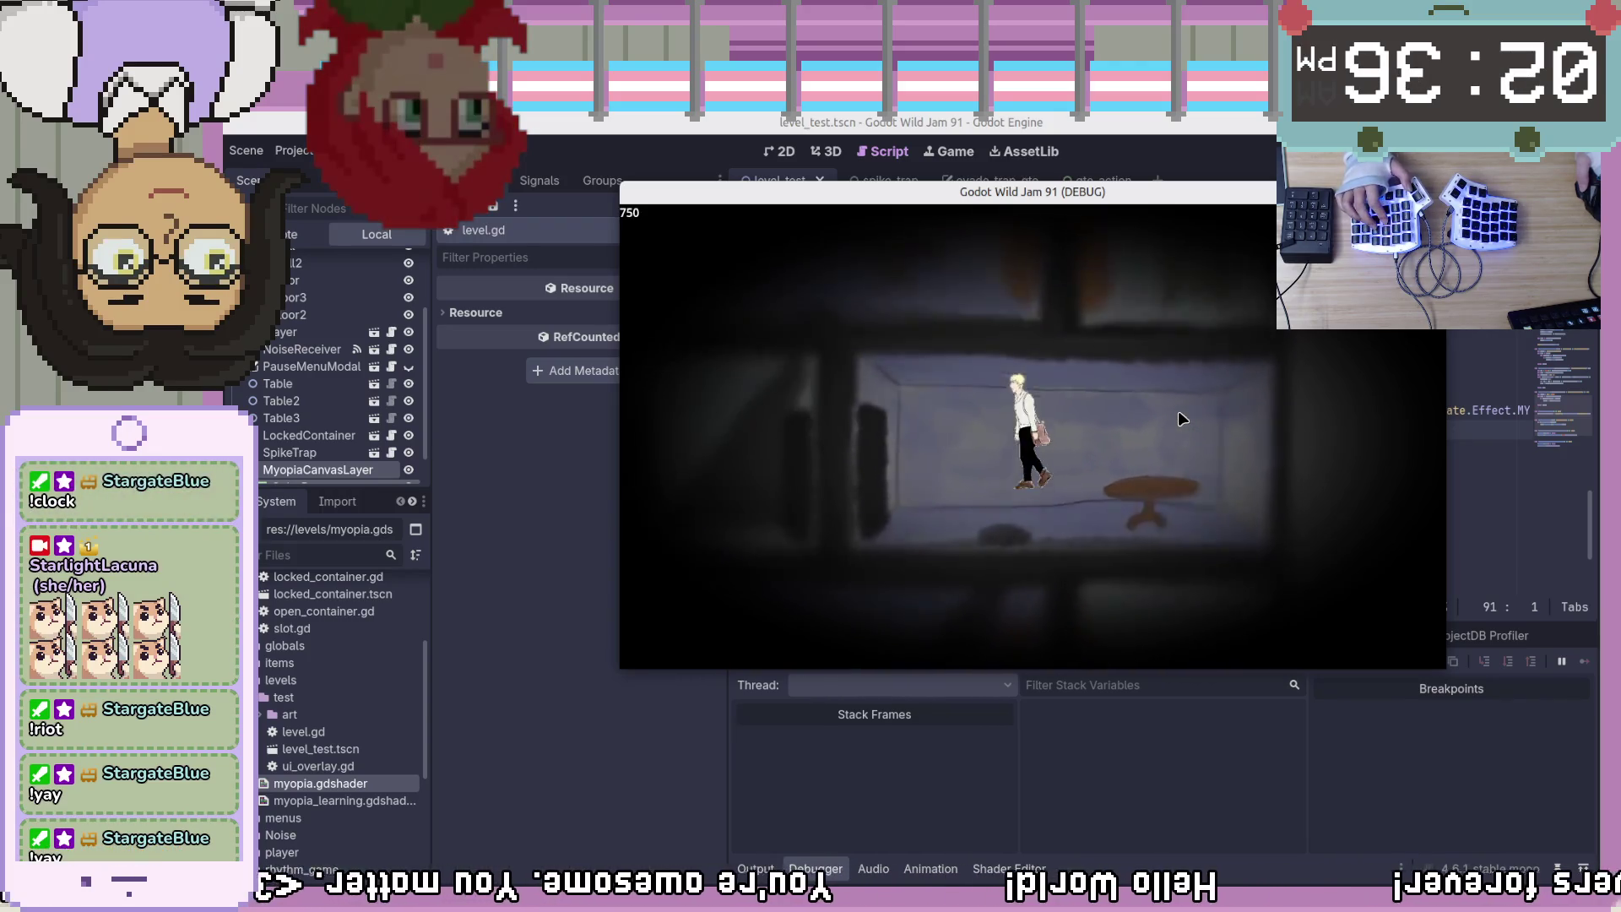
pyautogui.press('e')
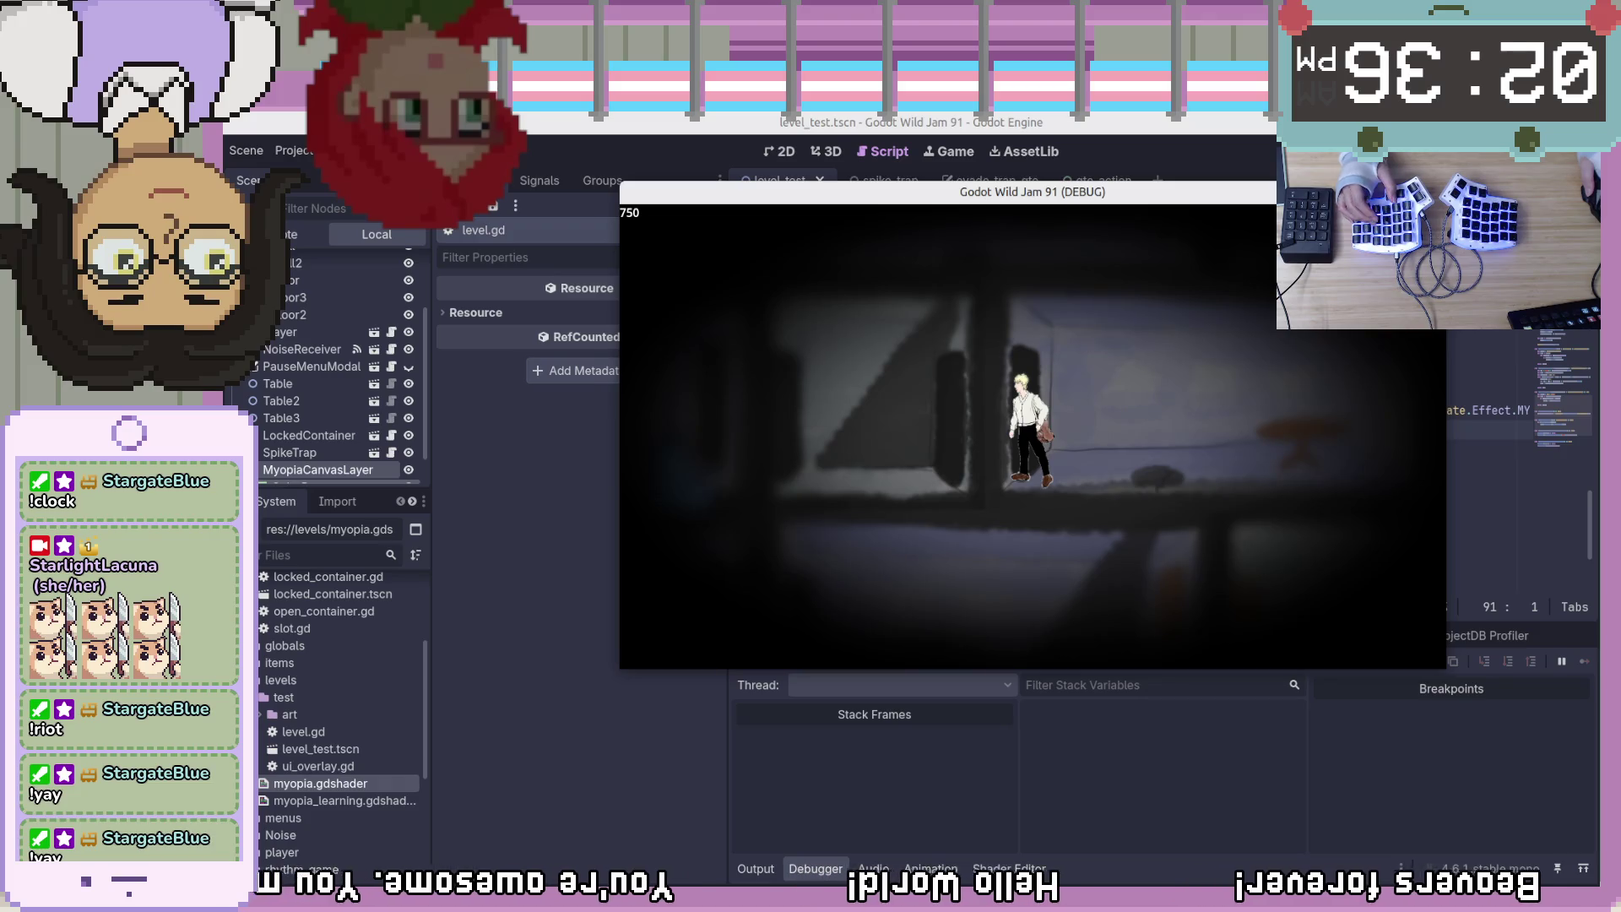
pyautogui.press('F8')
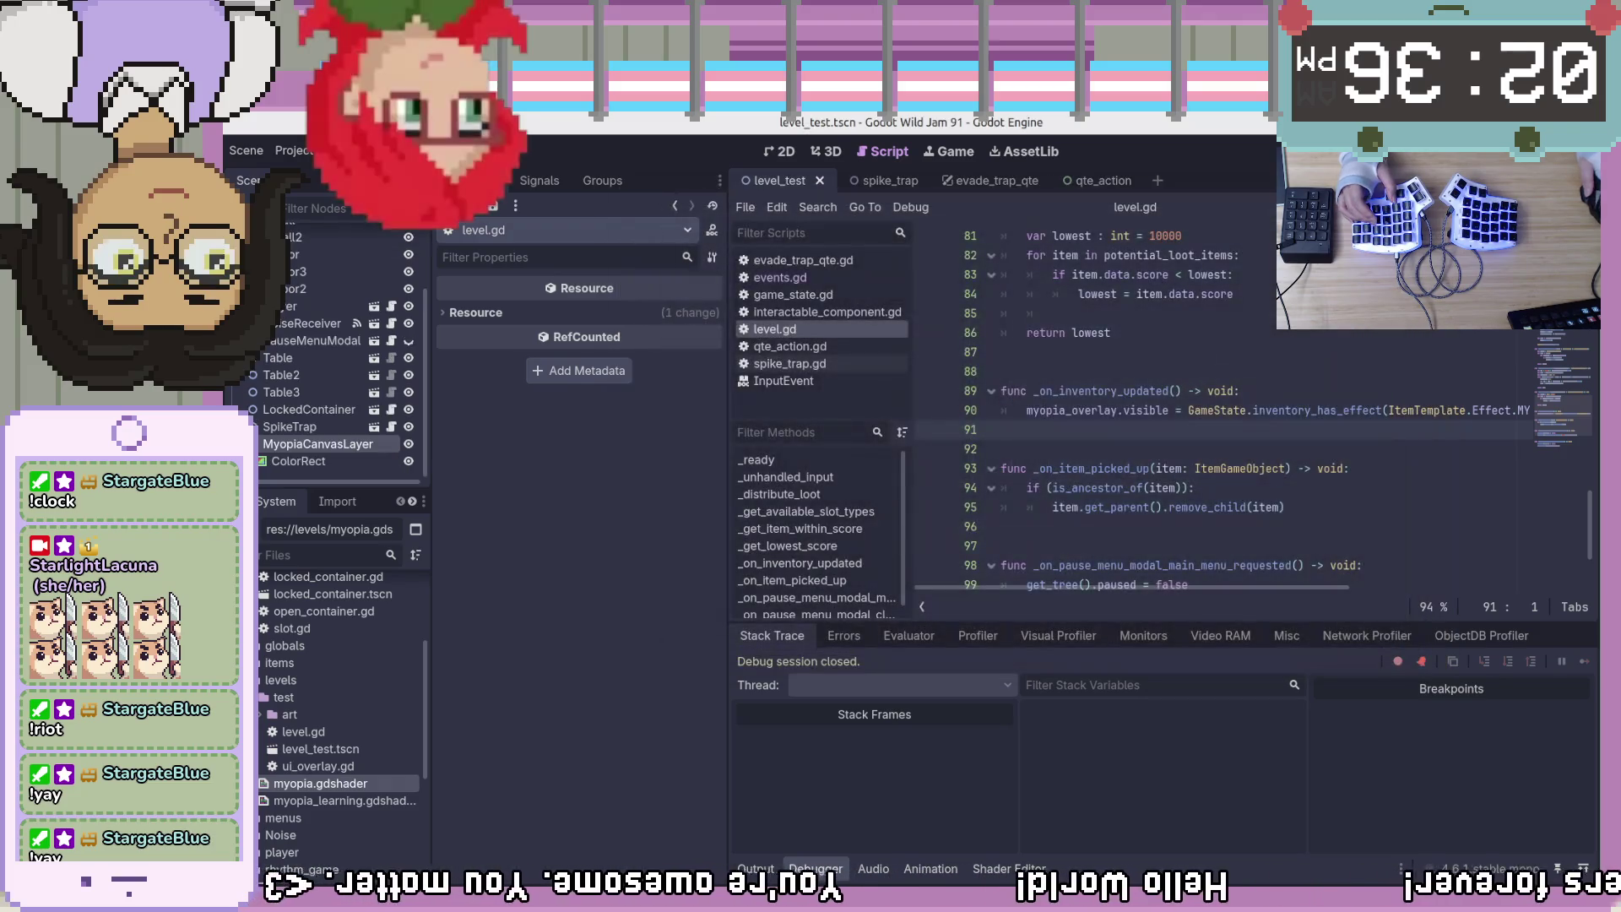
# - Move around _on_inventory_updated and the empty lines near 91–102 of level.gd
pyautogui.click(1298, 519)
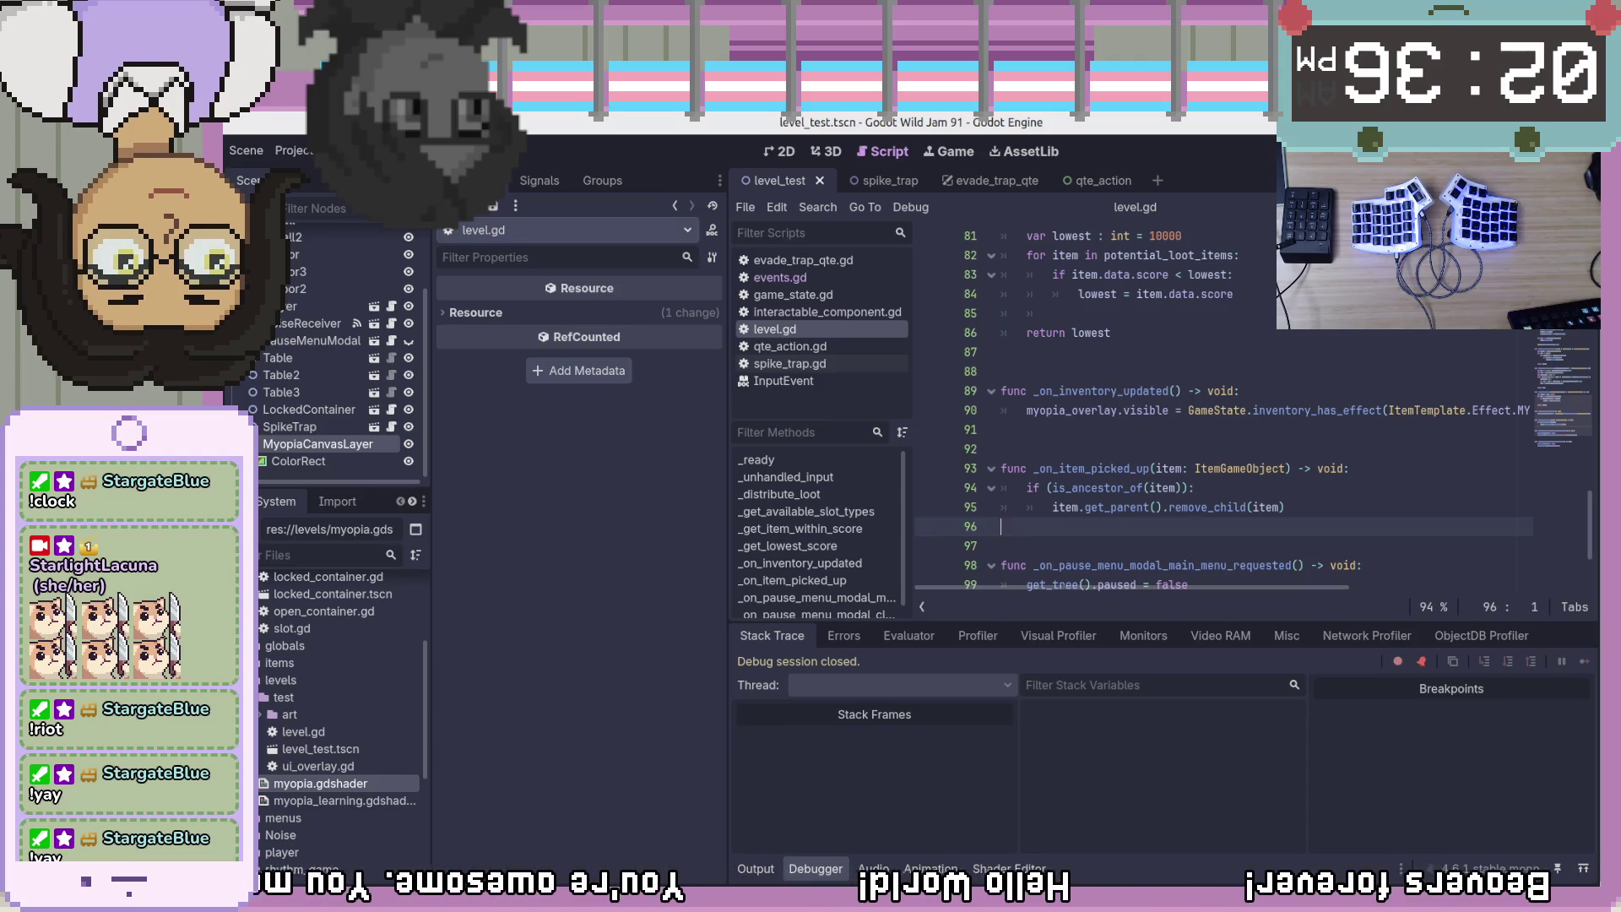
pyautogui.click(1389, 460)
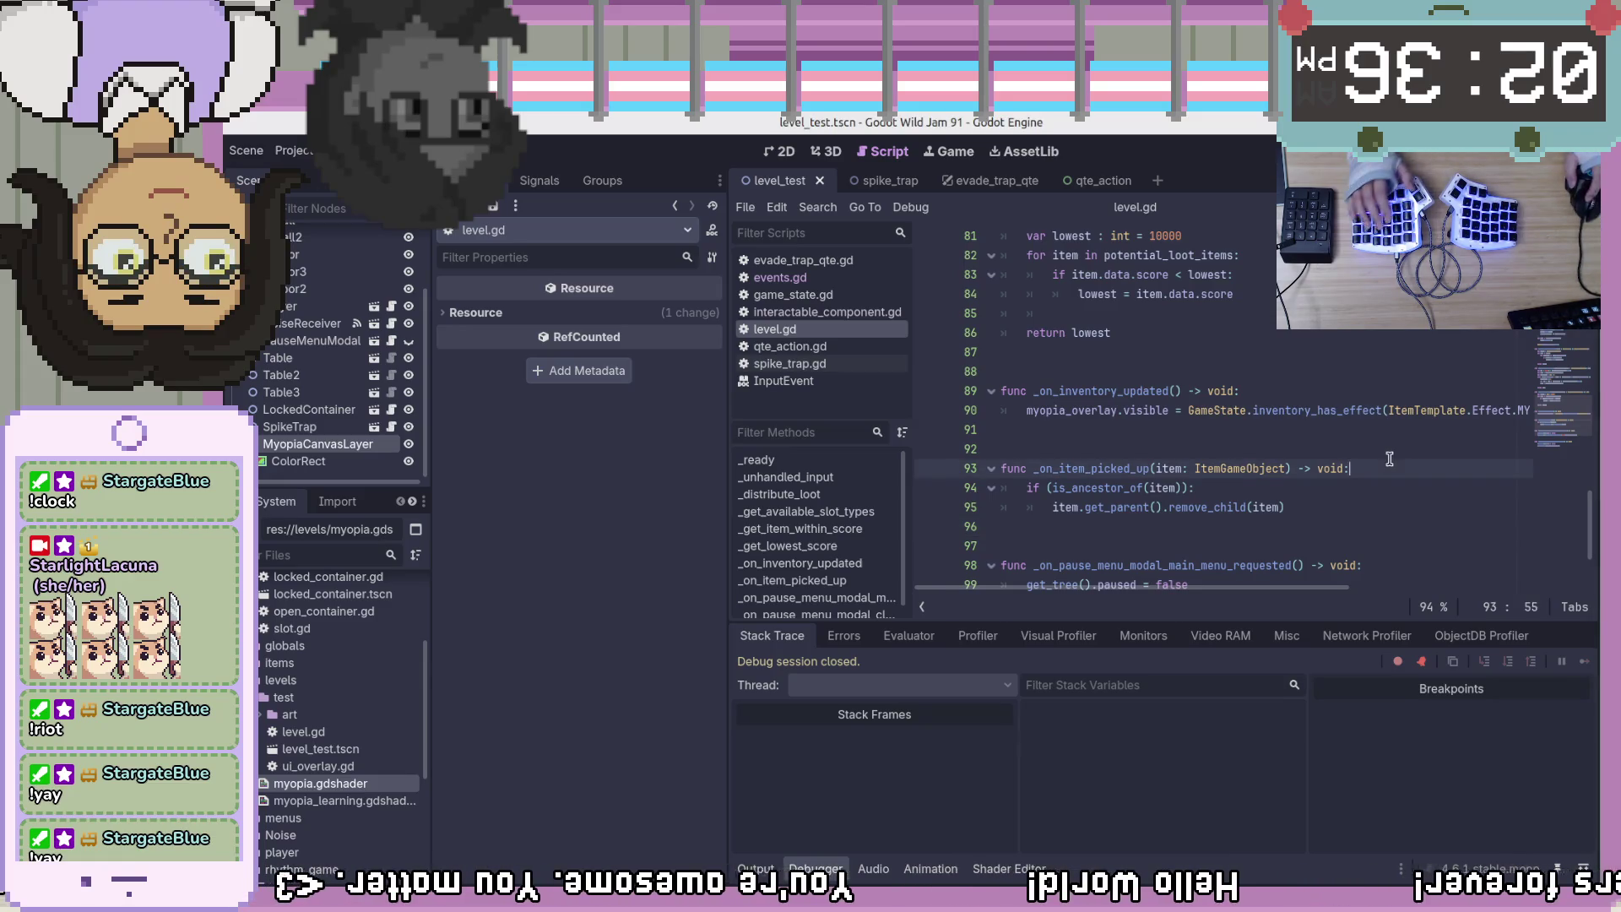
pyautogui.press('Up')
pyautogui.press('Up')
pyautogui.press('Up')
pyautogui.press('Down')
pyautogui.scroll(-2, 1399, 430)
pyautogui.click(1398, 430)
pyautogui.scroll(-1, 1401, 439)
pyautogui.click(1418, 500)
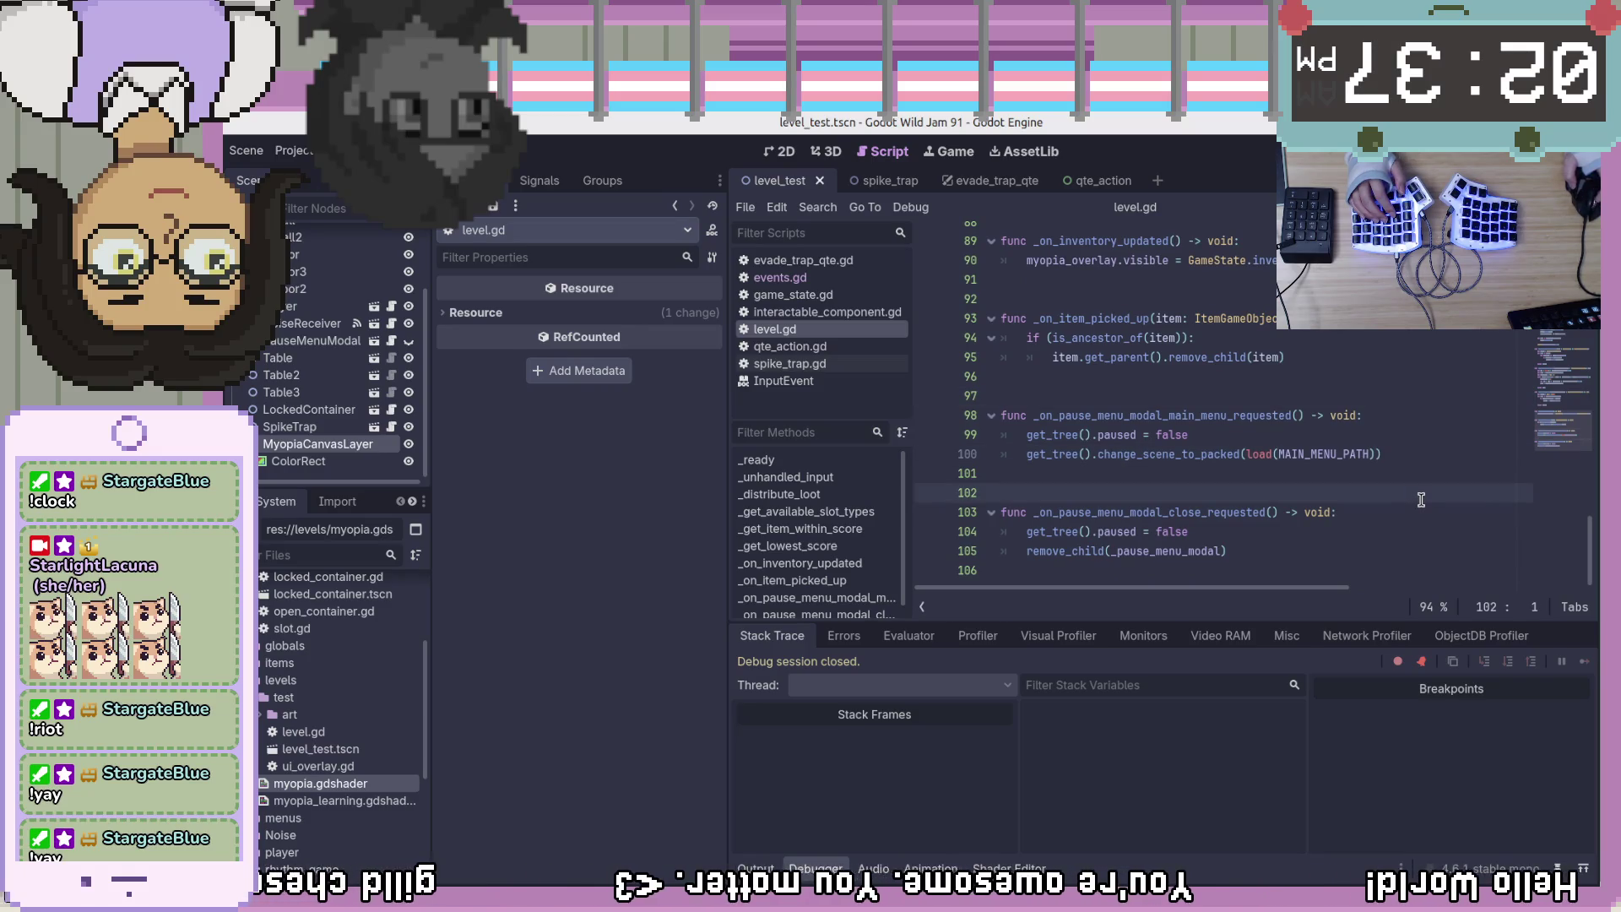
# - Scroll up to _ready and inspect the inventory_updated connection on line 21 and myopia_overlay line 24
pyautogui.scroll(3, 1421, 499)
pyautogui.scroll(5, 1422, 500)
pyautogui.scroll(5, 1421, 499)
pyautogui.scroll(8, 1421, 500)
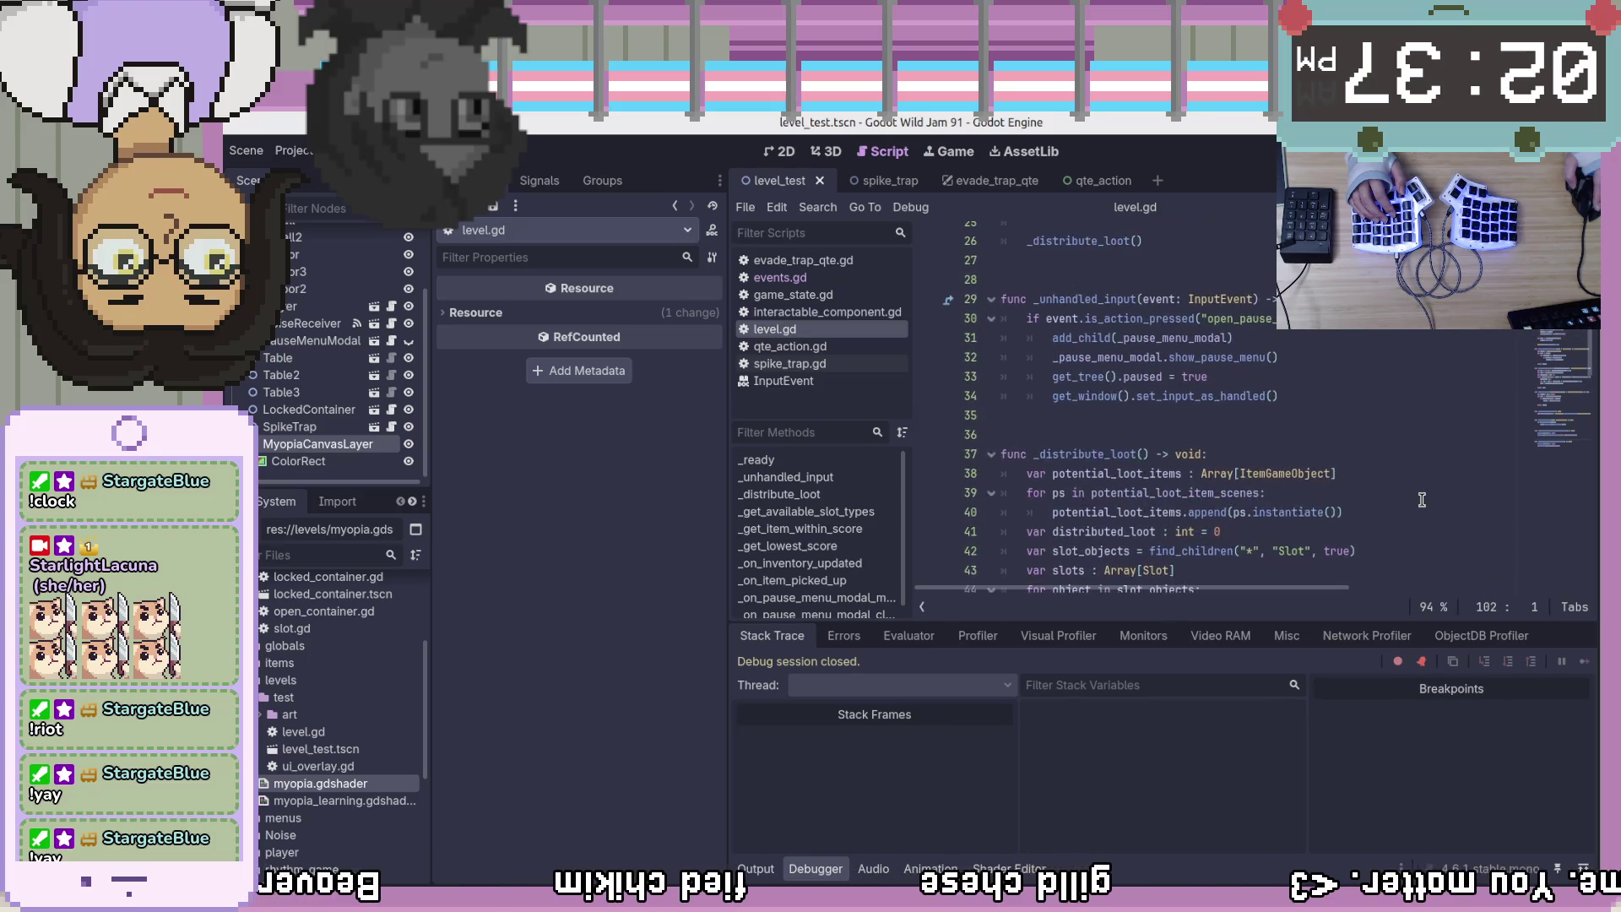
pyautogui.scroll(2, 1421, 500)
pyautogui.scroll(3, 1421, 500)
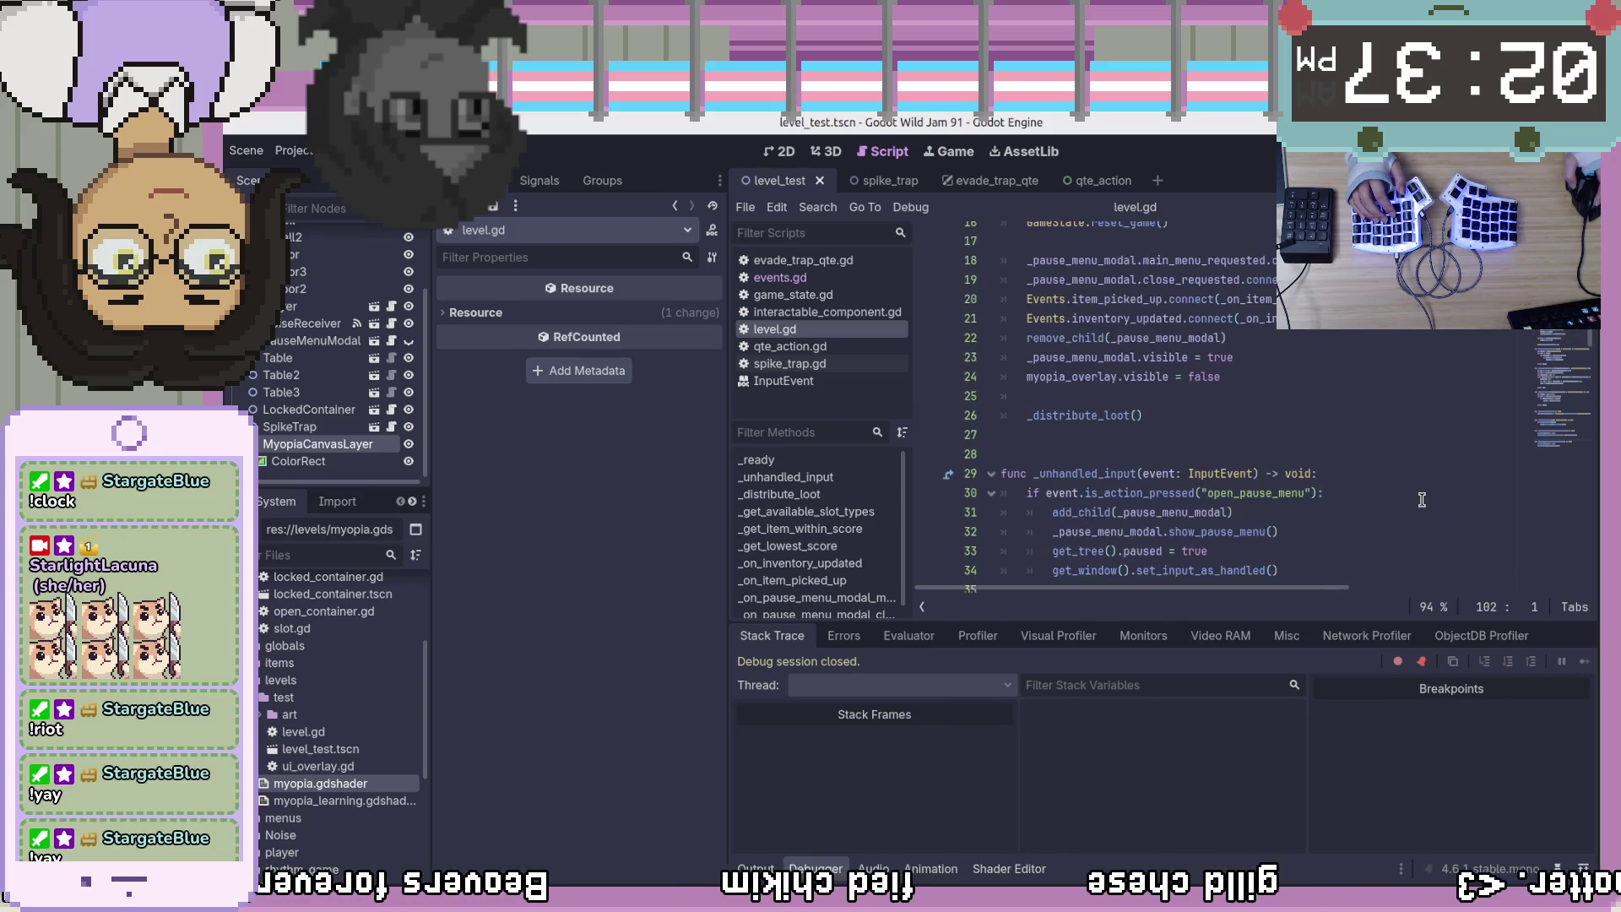
pyautogui.click(1432, 470)
pyautogui.click(1436, 455)
pyautogui.click(1443, 435)
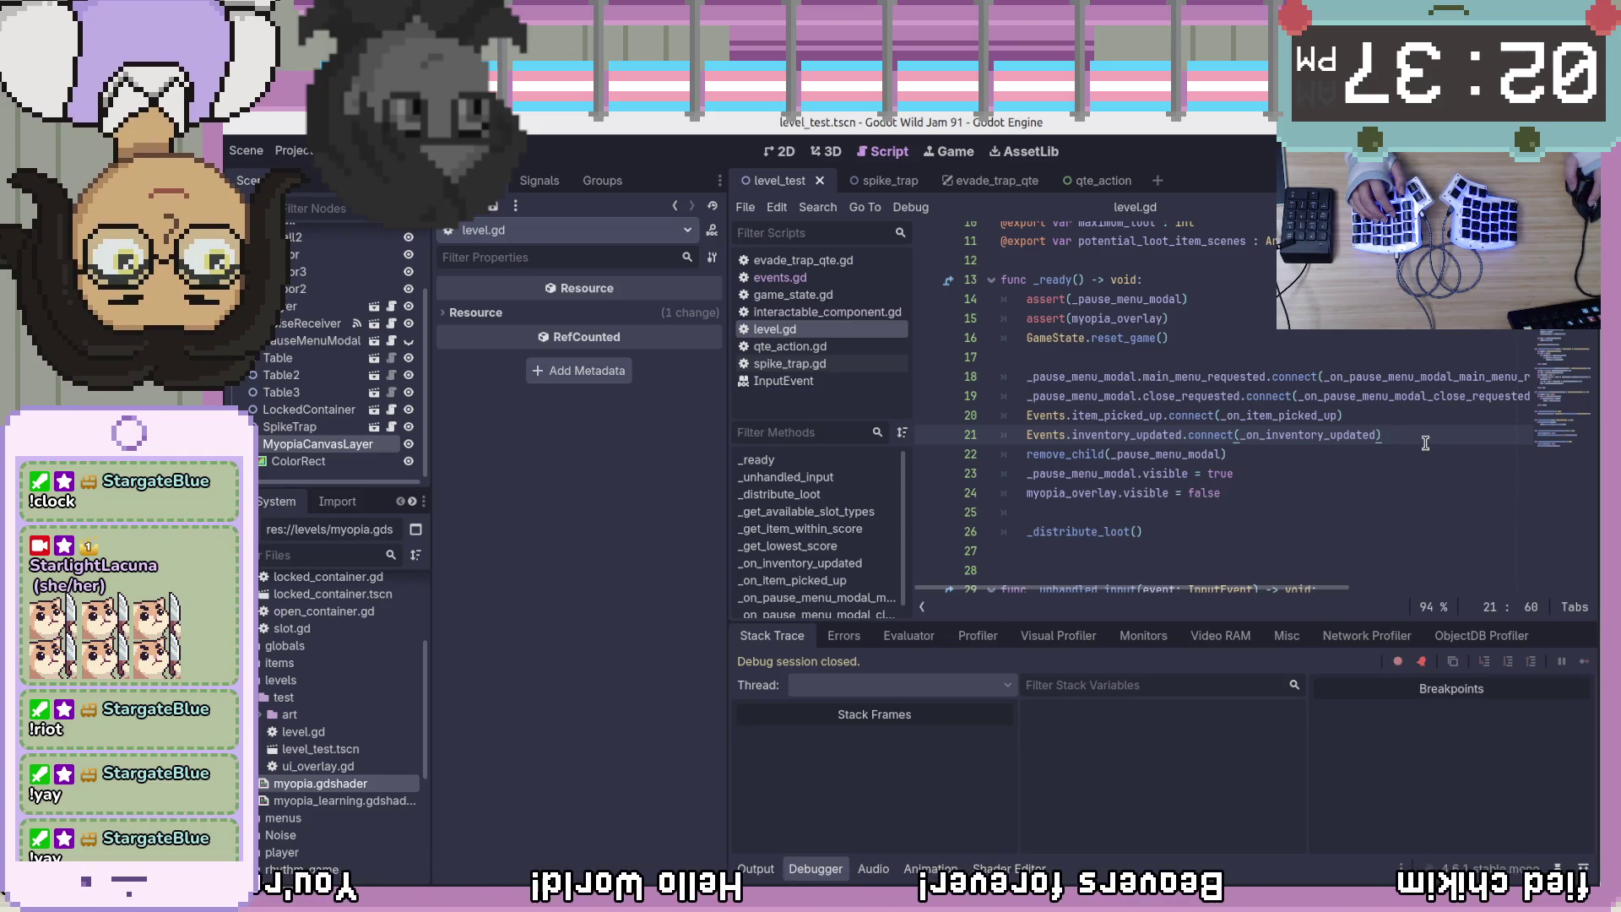
pyautogui.click(1532, 487)
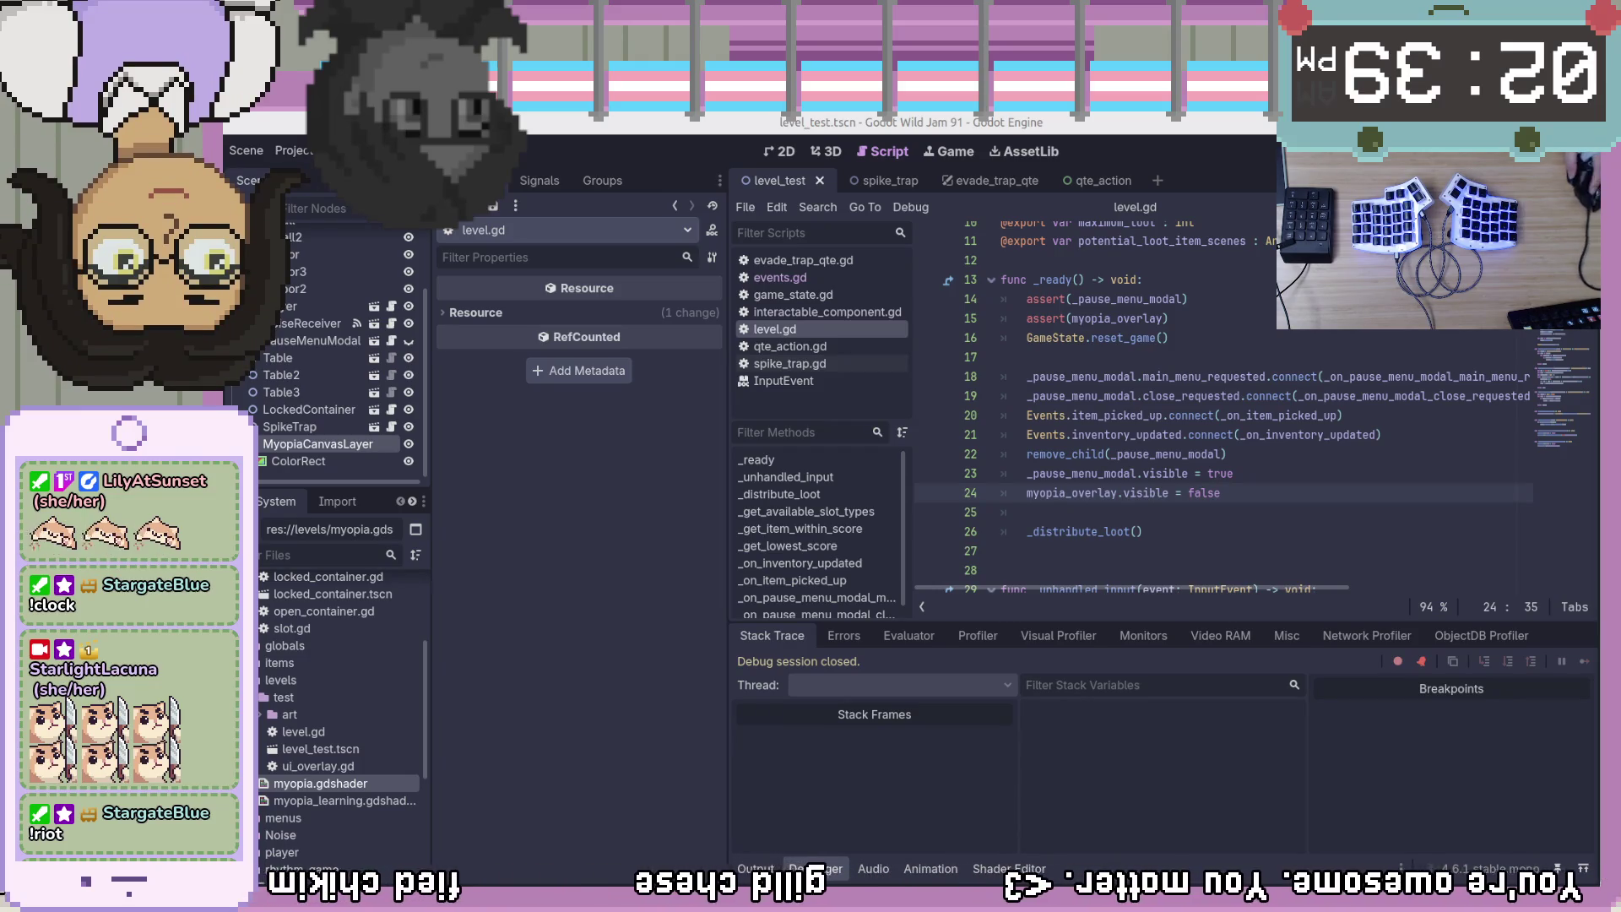
# - Add '## TODO: Animate by tweening the diameter property.' inside _on_inventory_updated
pyautogui.press('Down')
pyautogui.press('Down')
pyautogui.press('Down')
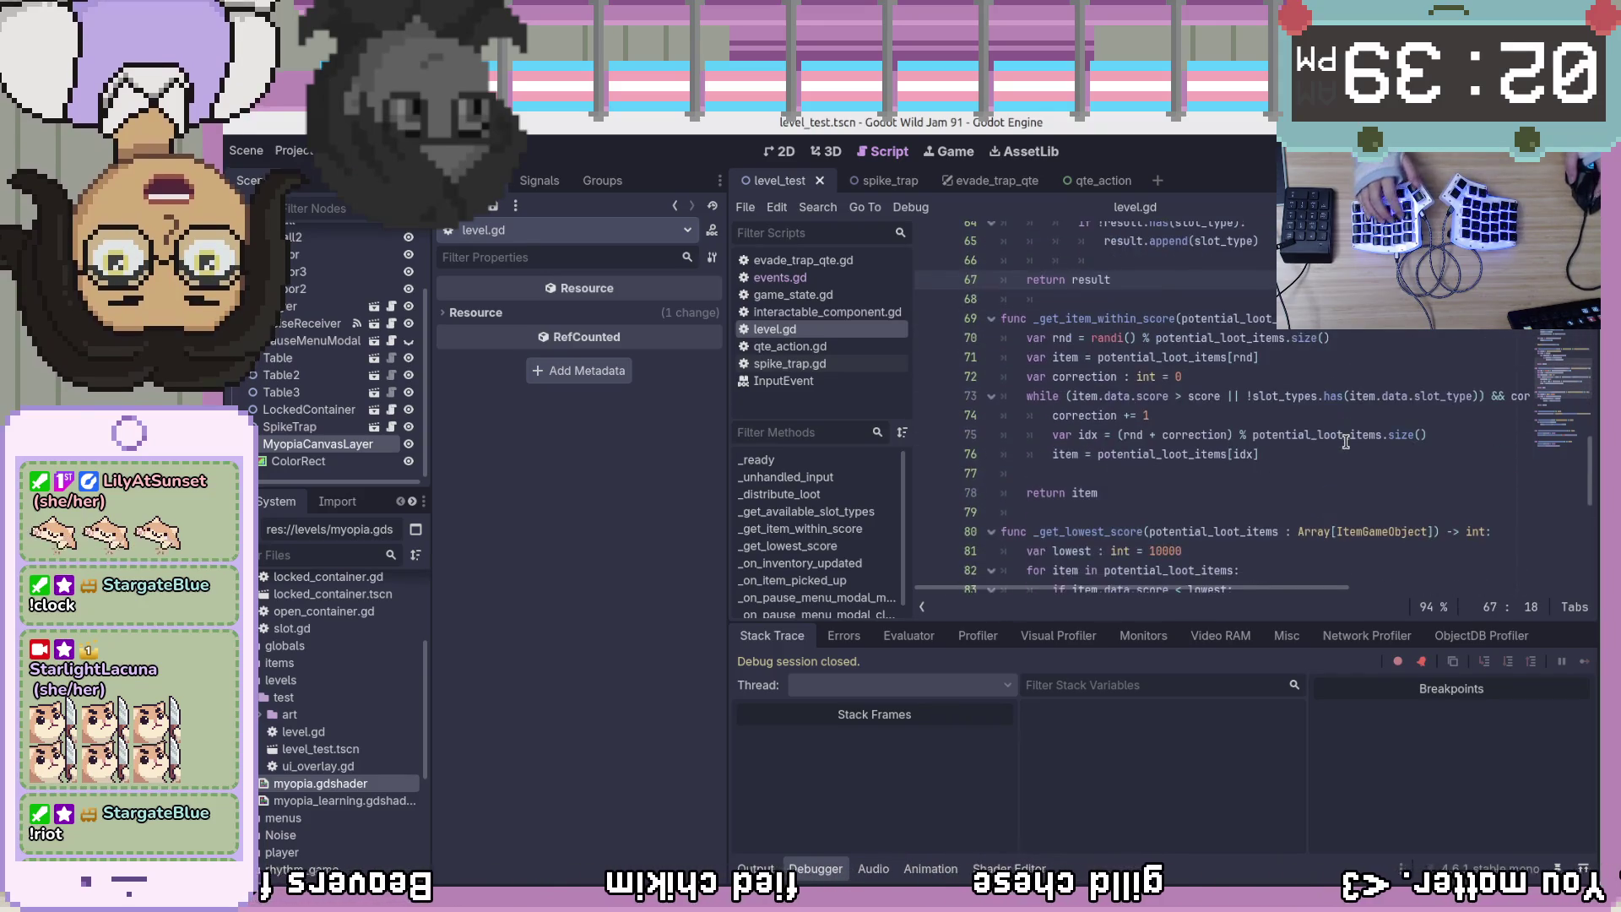
pyautogui.press('Down')
pyautogui.press('Down')
pyautogui.press('Down')
pyautogui.scroll(-5, 1351, 426)
pyautogui.click(1355, 417)
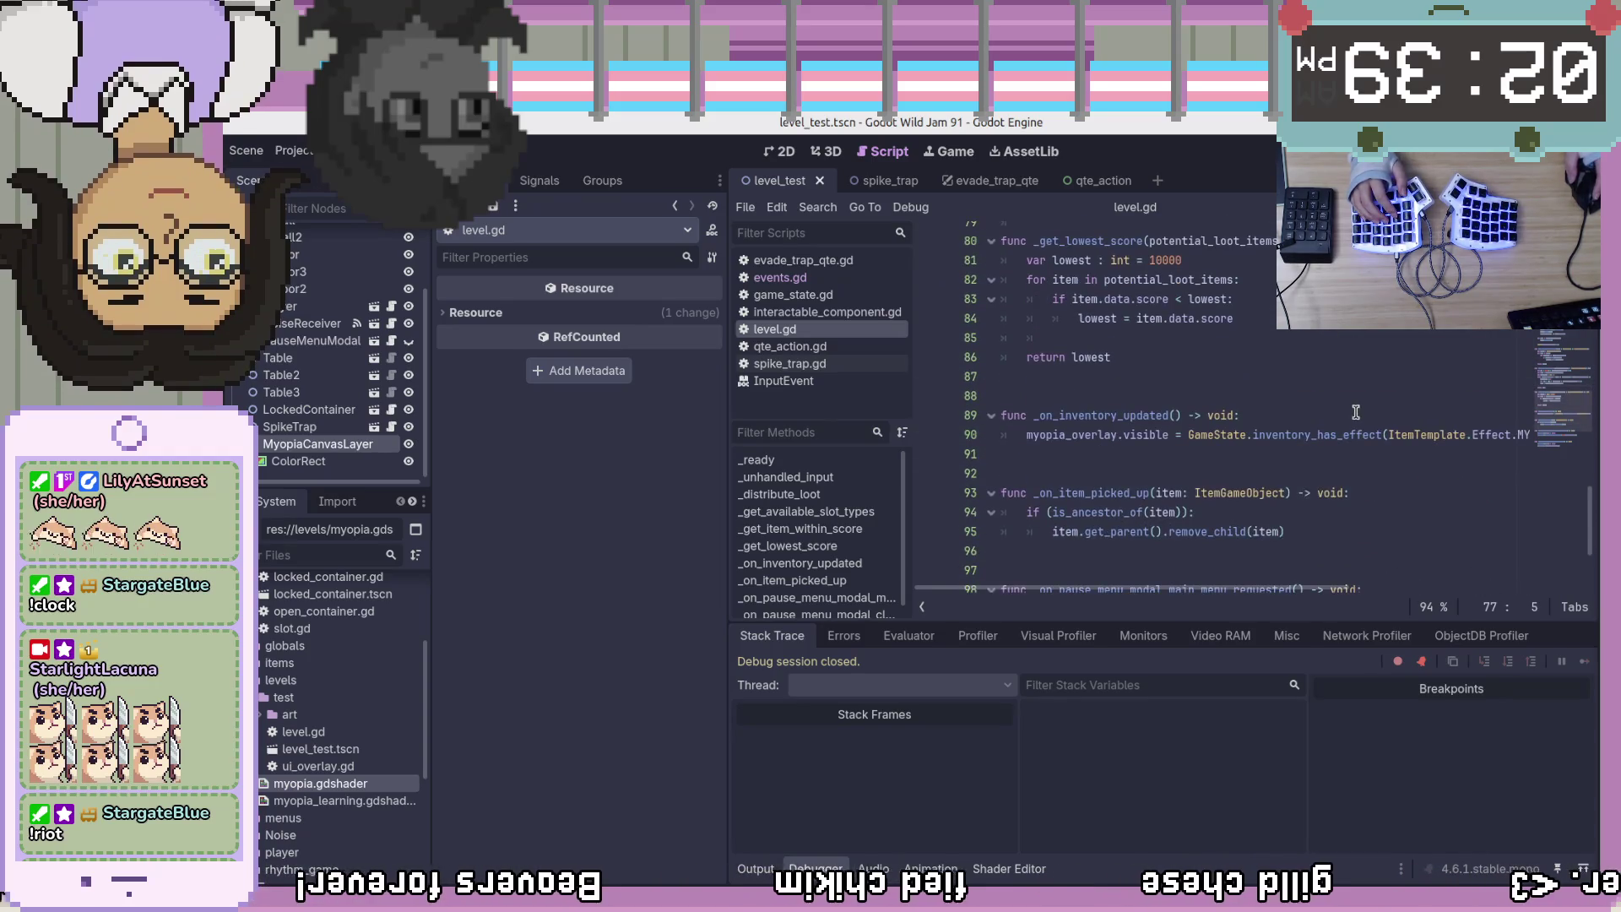
pyautogui.press('Return')
pyautogui.write('## TODO')
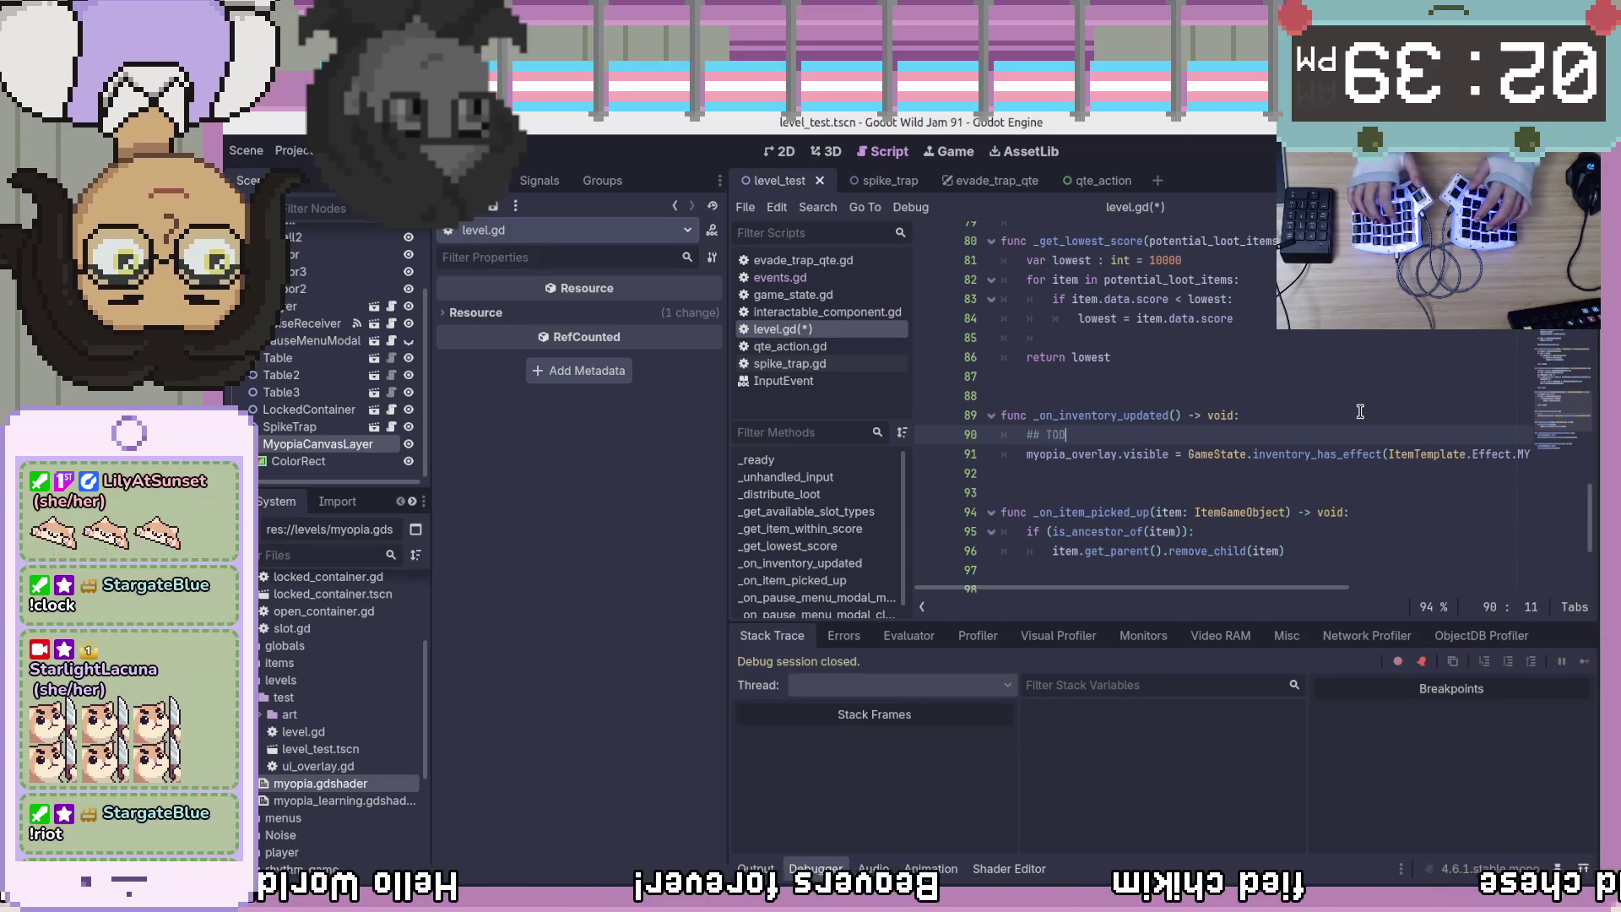
pyautogui.write(': A')
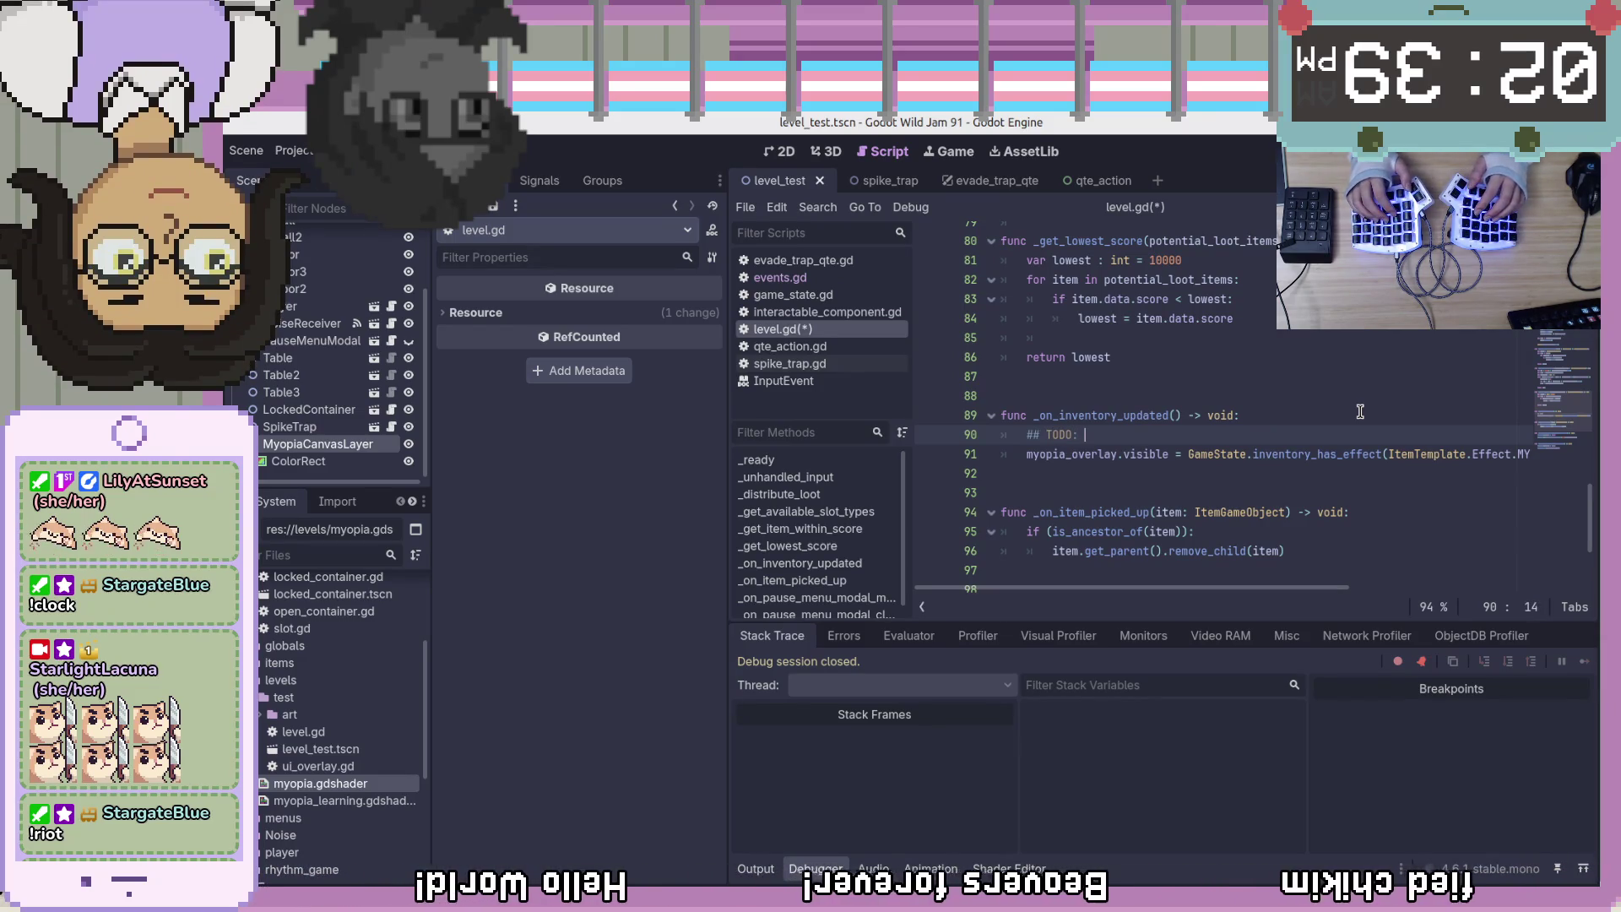
pyautogui.write('nimate this')
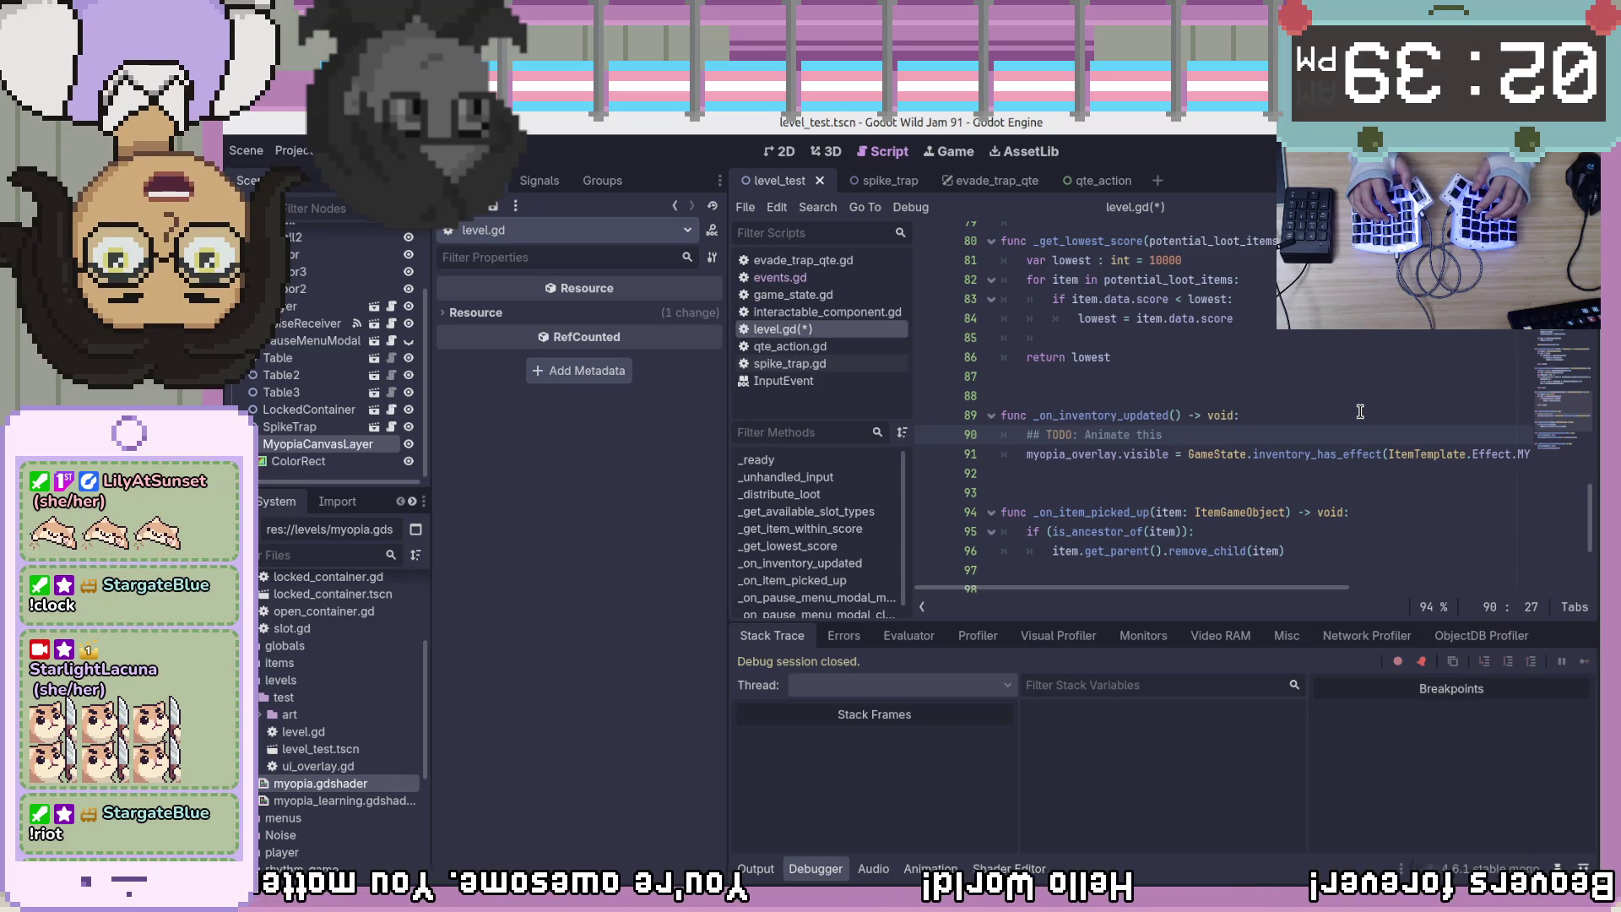
pyautogui.write('ing the diam')
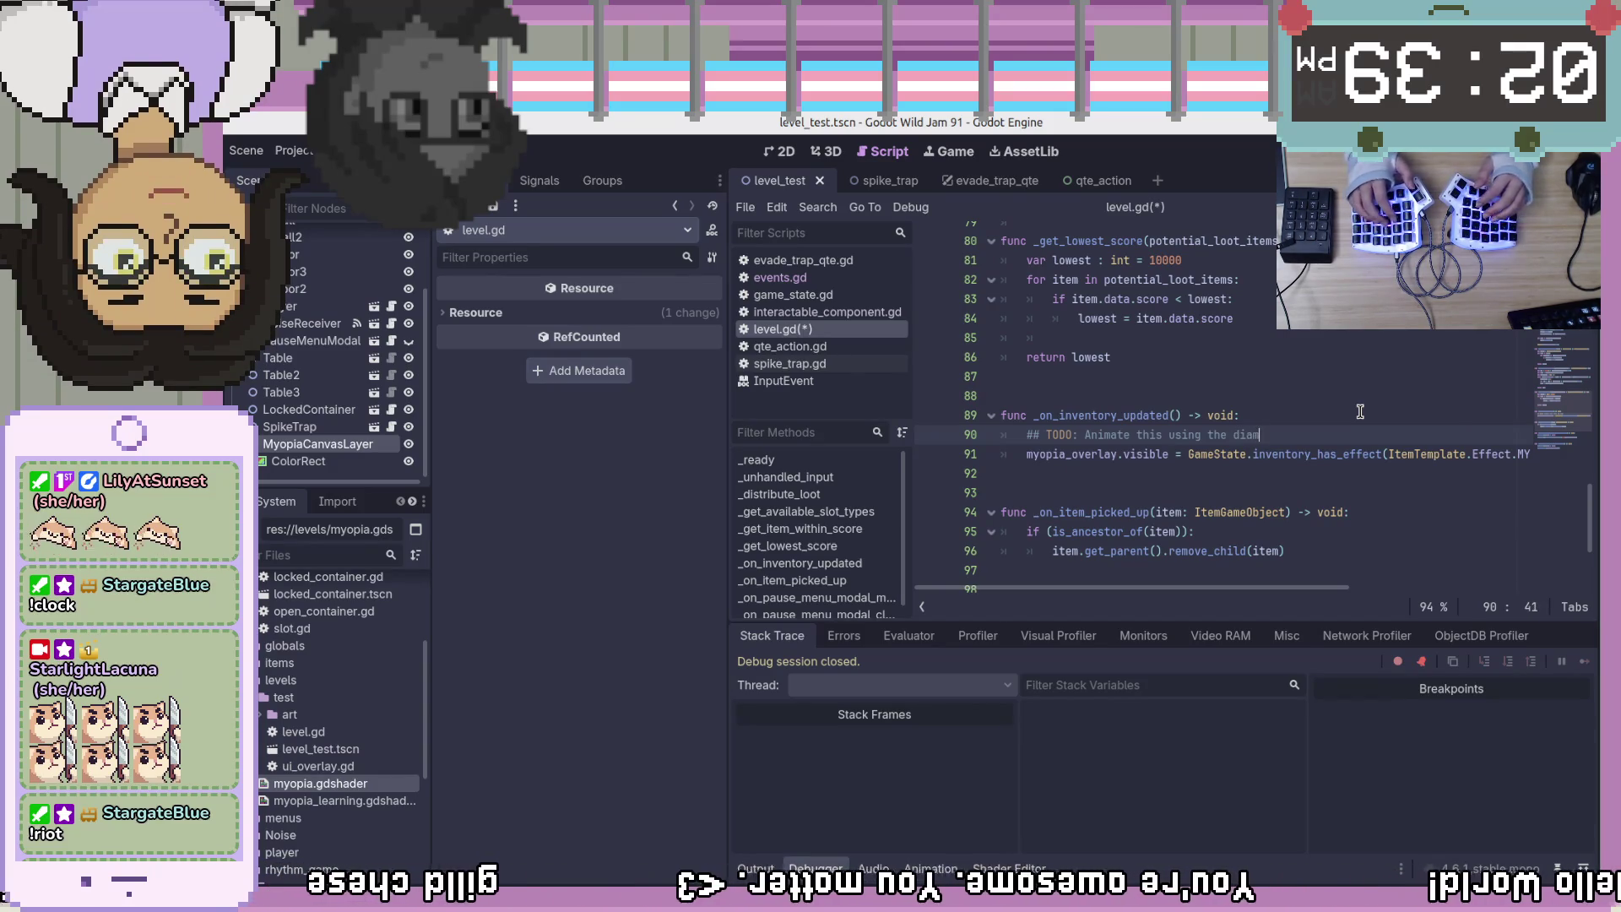
pyautogui.hotkey('ctrl', 'BackSpace')
pyautogui.hotkey('ctrl', 'BackSpace')
pyautogui.hotkey('ctrl', 'BackSpace')
pyautogui.write('by ')
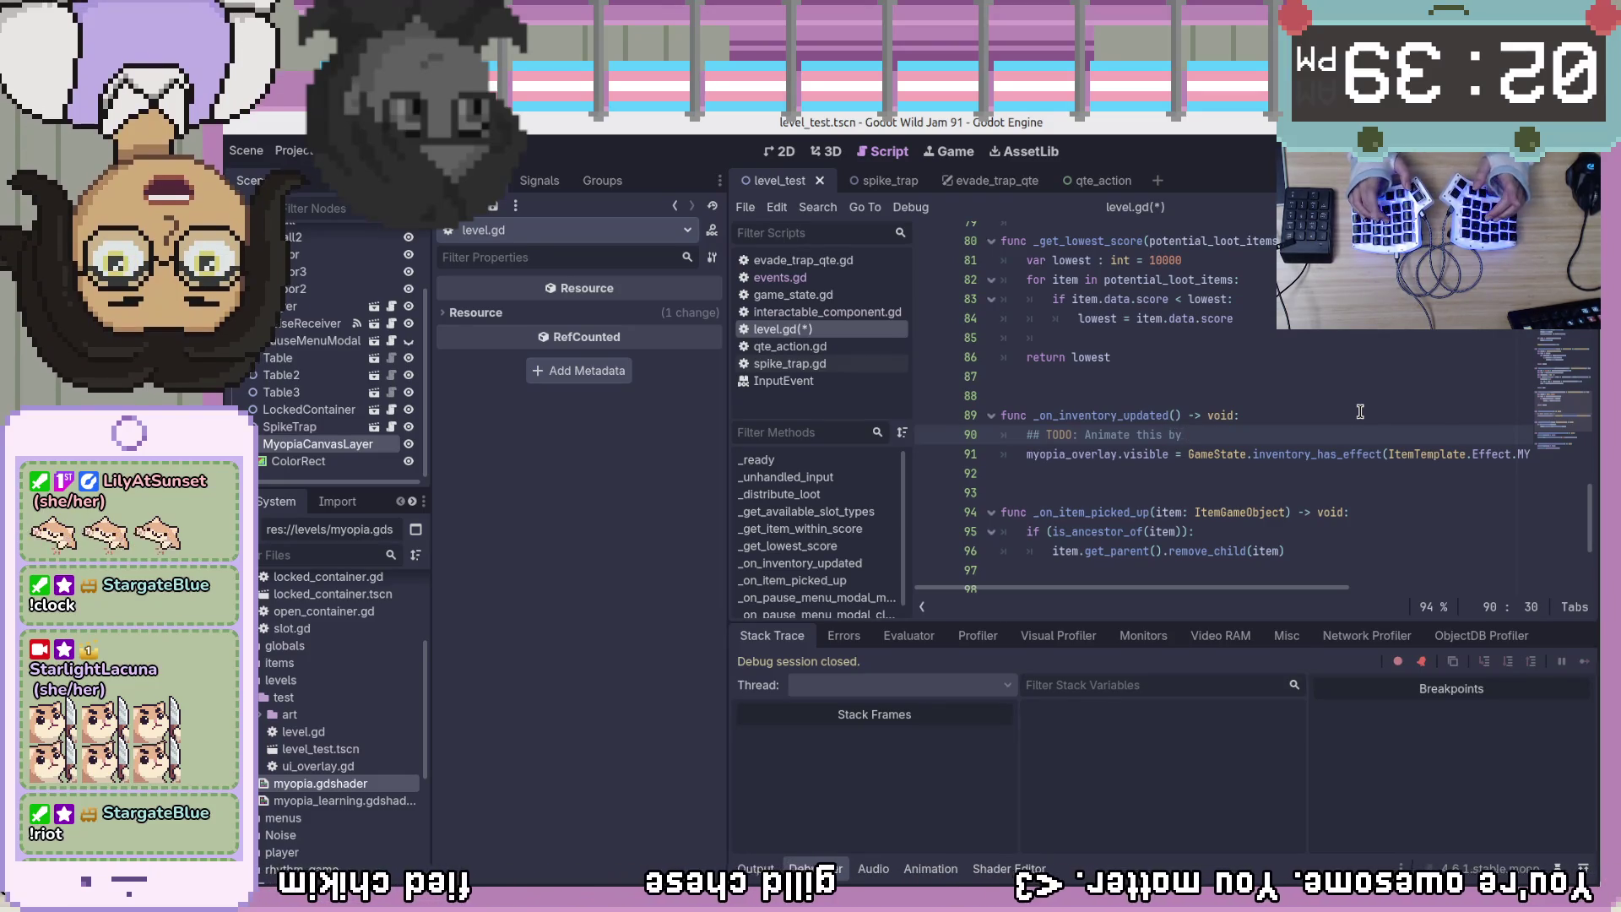
pyautogui.write('tweening the ')
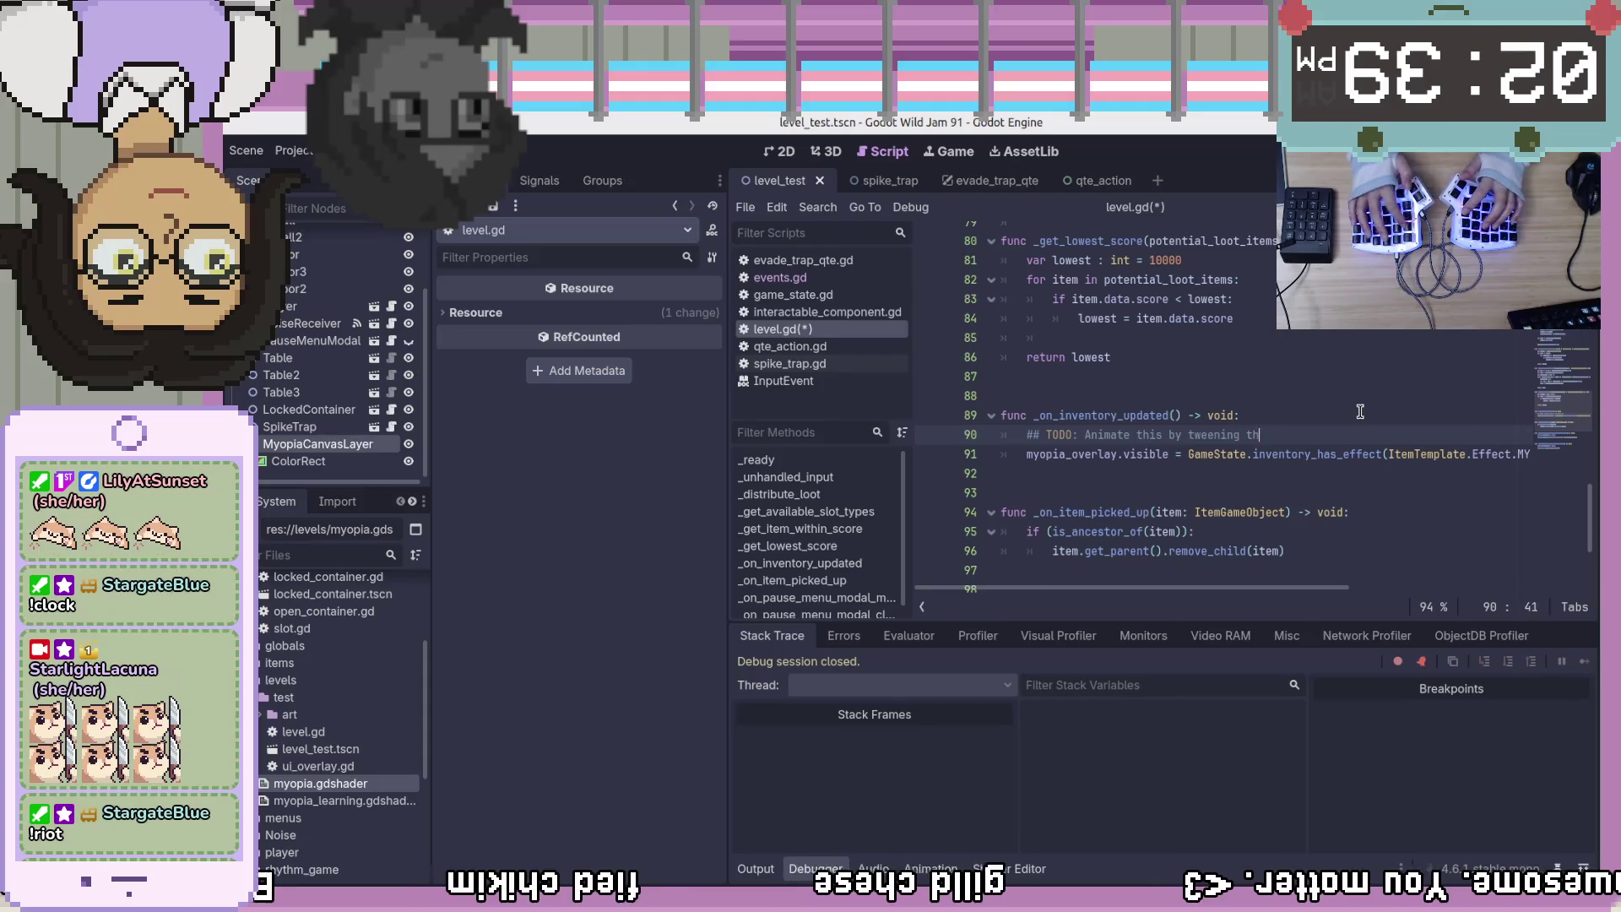
pyautogui.write('diamer')
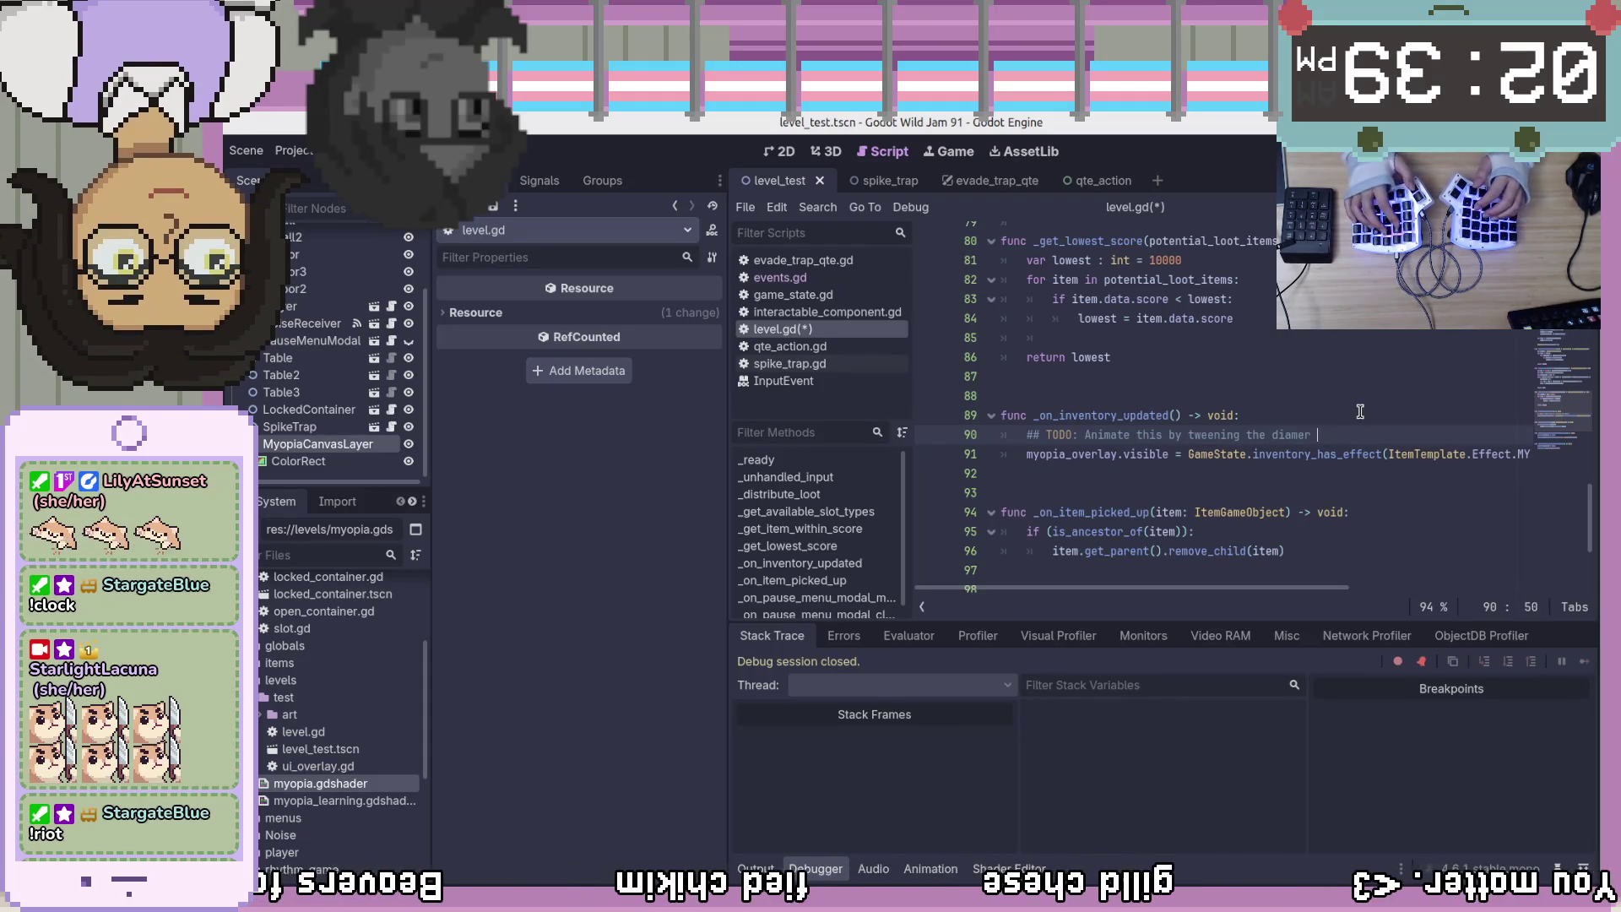
pyautogui.press('BackSpace')
pyautogui.press('BackSpace')
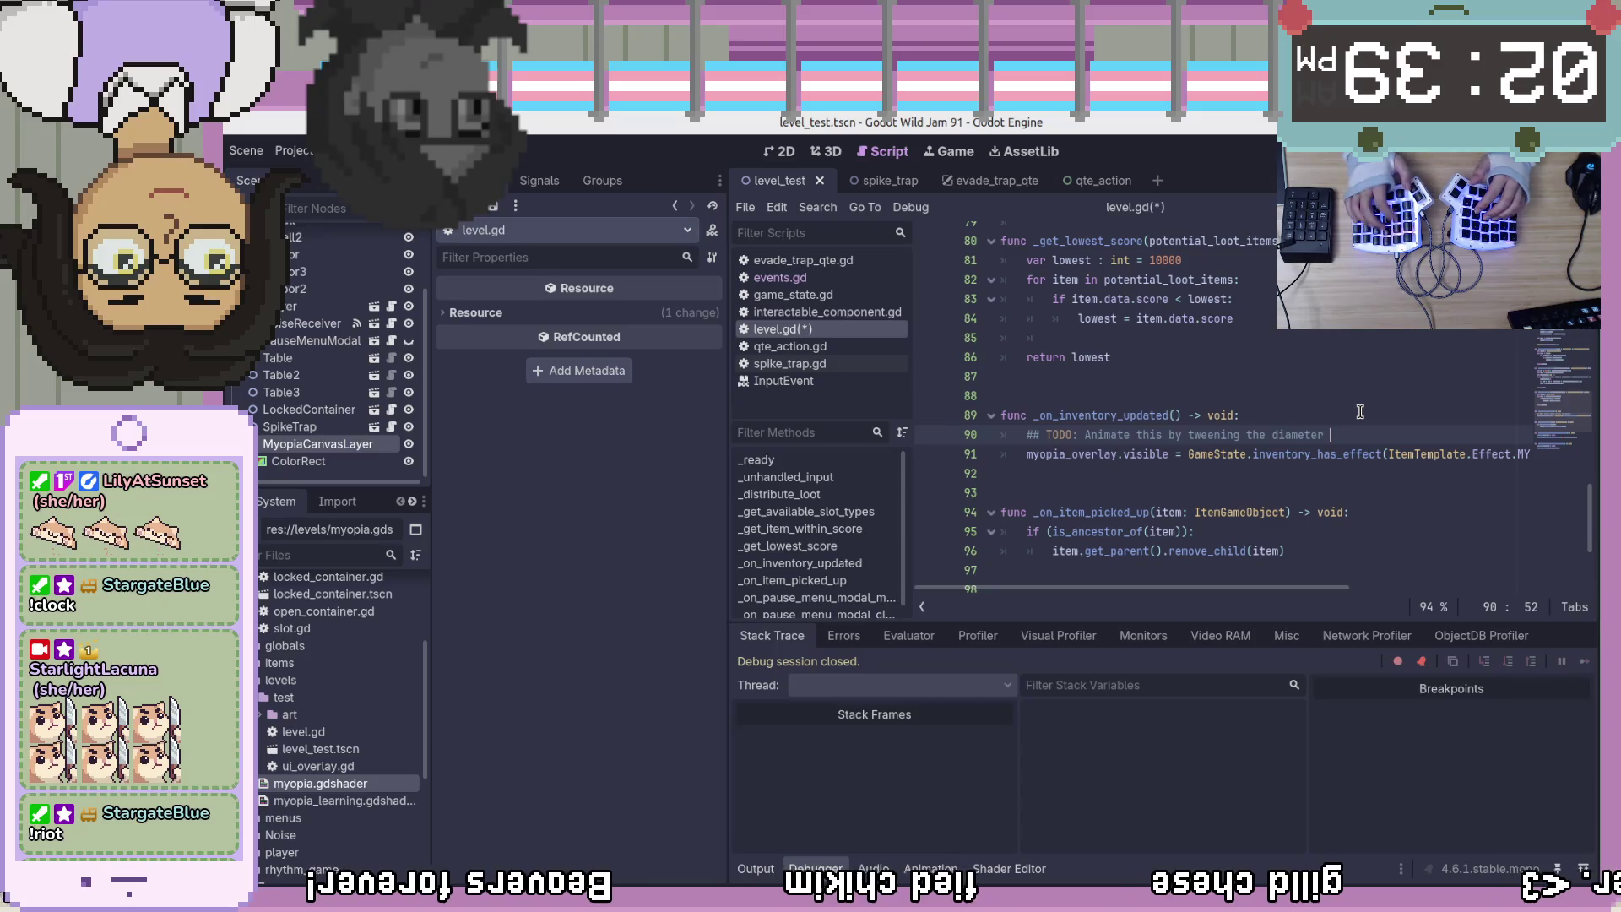
pyautogui.write('property.')
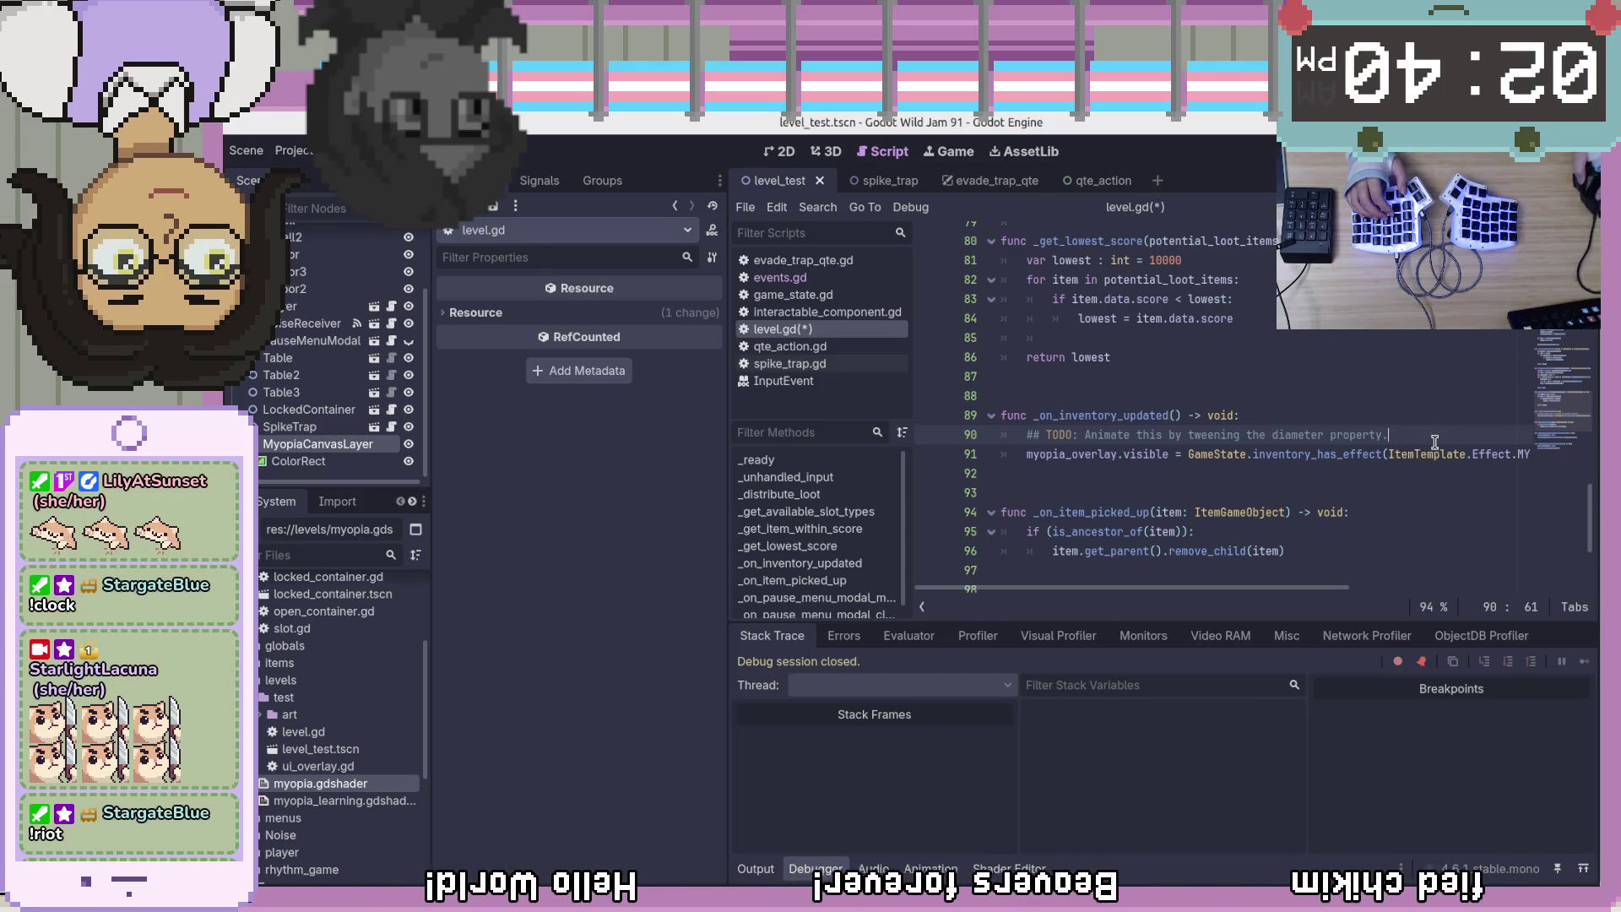
# - Extend the comment to end 'property on the shader' and save level.gd
pyautogui.press('Down')
pyautogui.press('Down')
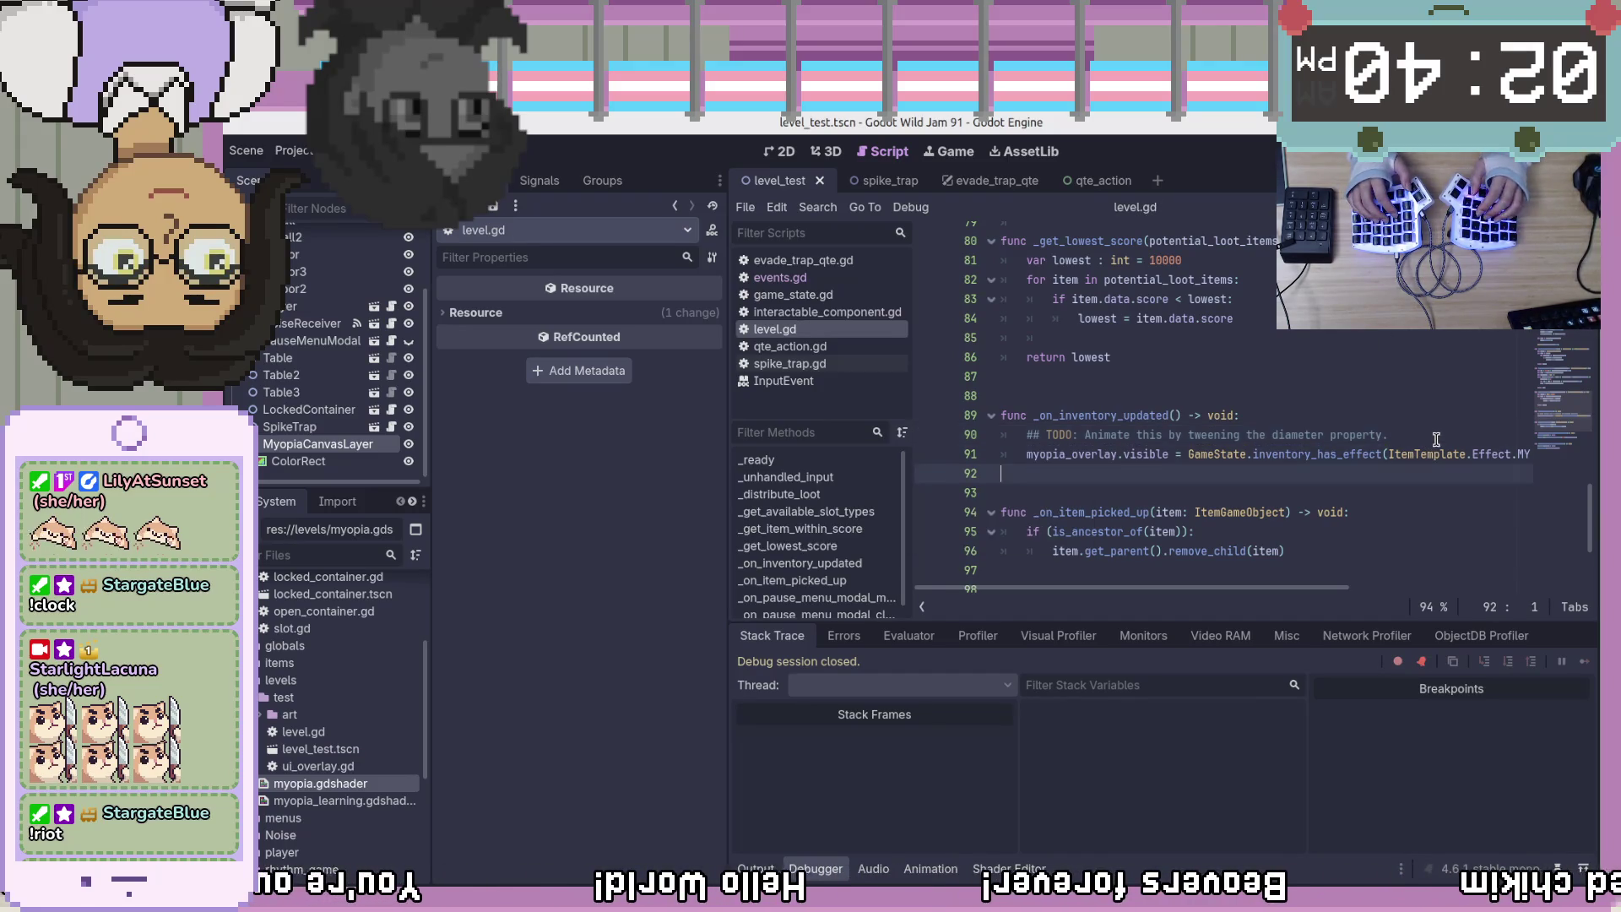
pyautogui.press('Down')
pyautogui.press('Down')
pyautogui.press('Down')
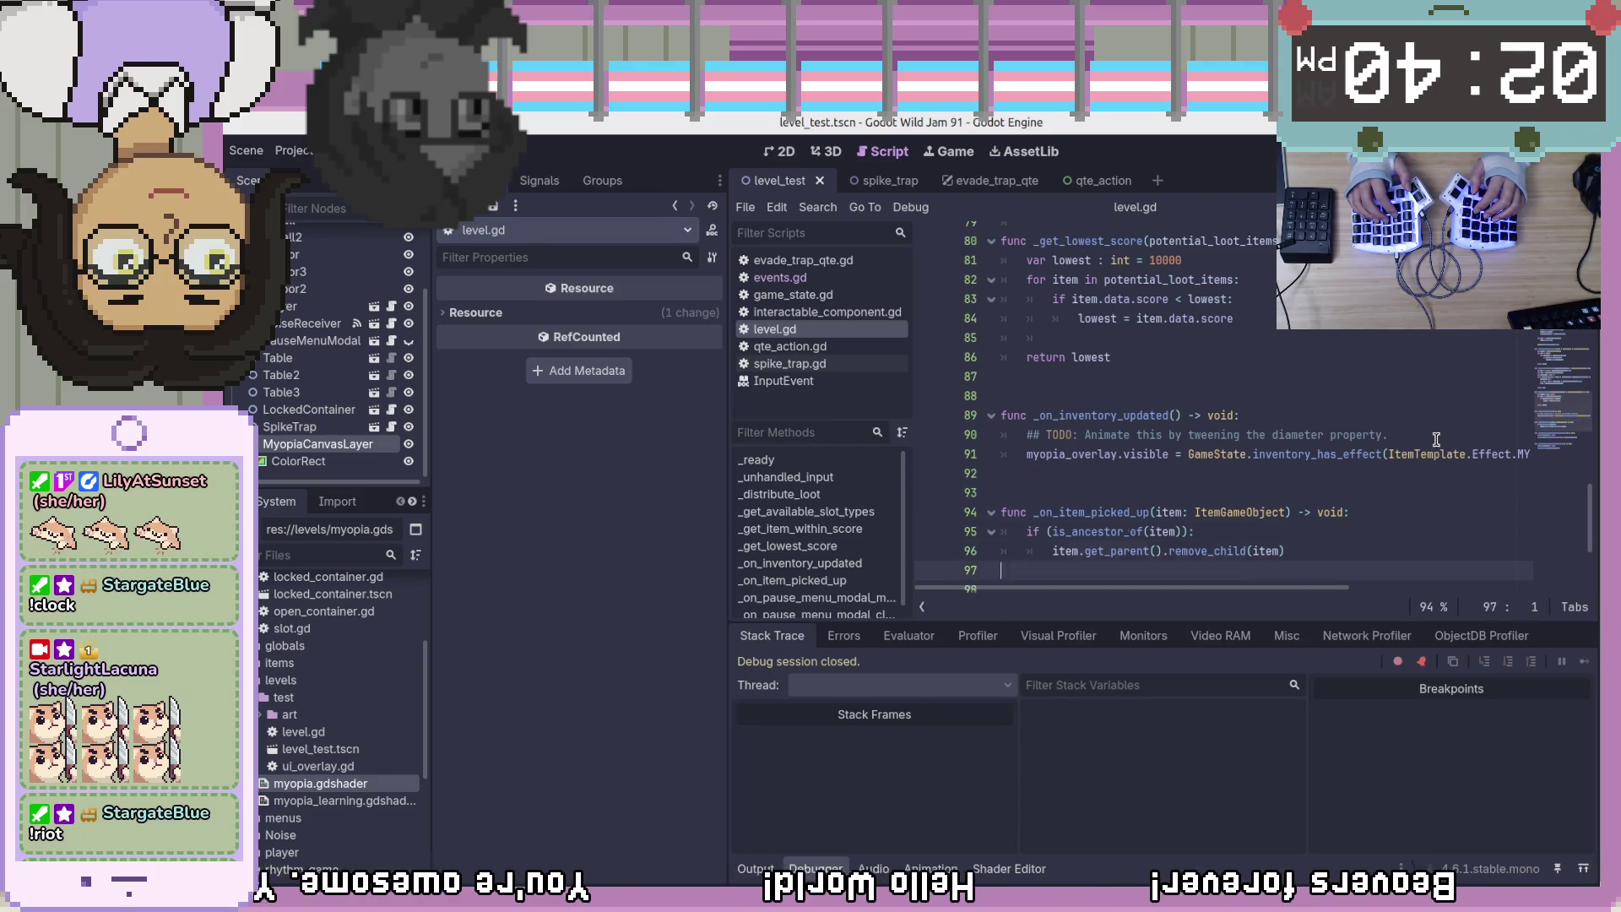
pyautogui.press('End')
pyautogui.press('Up')
pyautogui.press('Up')
pyautogui.press('Up')
pyautogui.press('End')
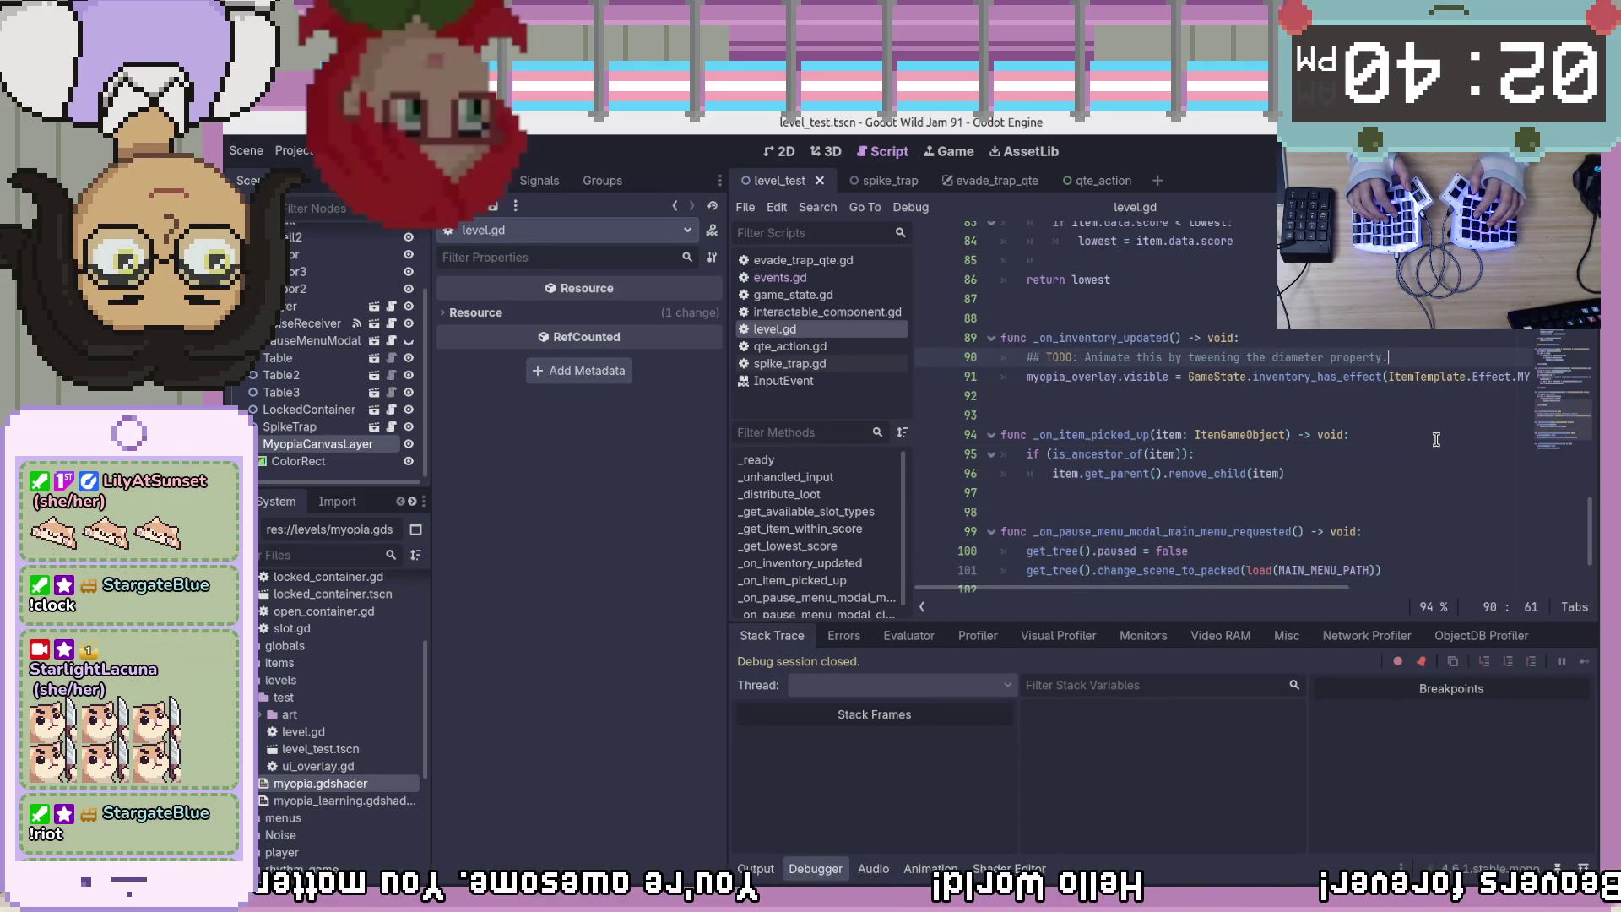
pyautogui.press('BackSpace')
pyautogui.write('on the ')
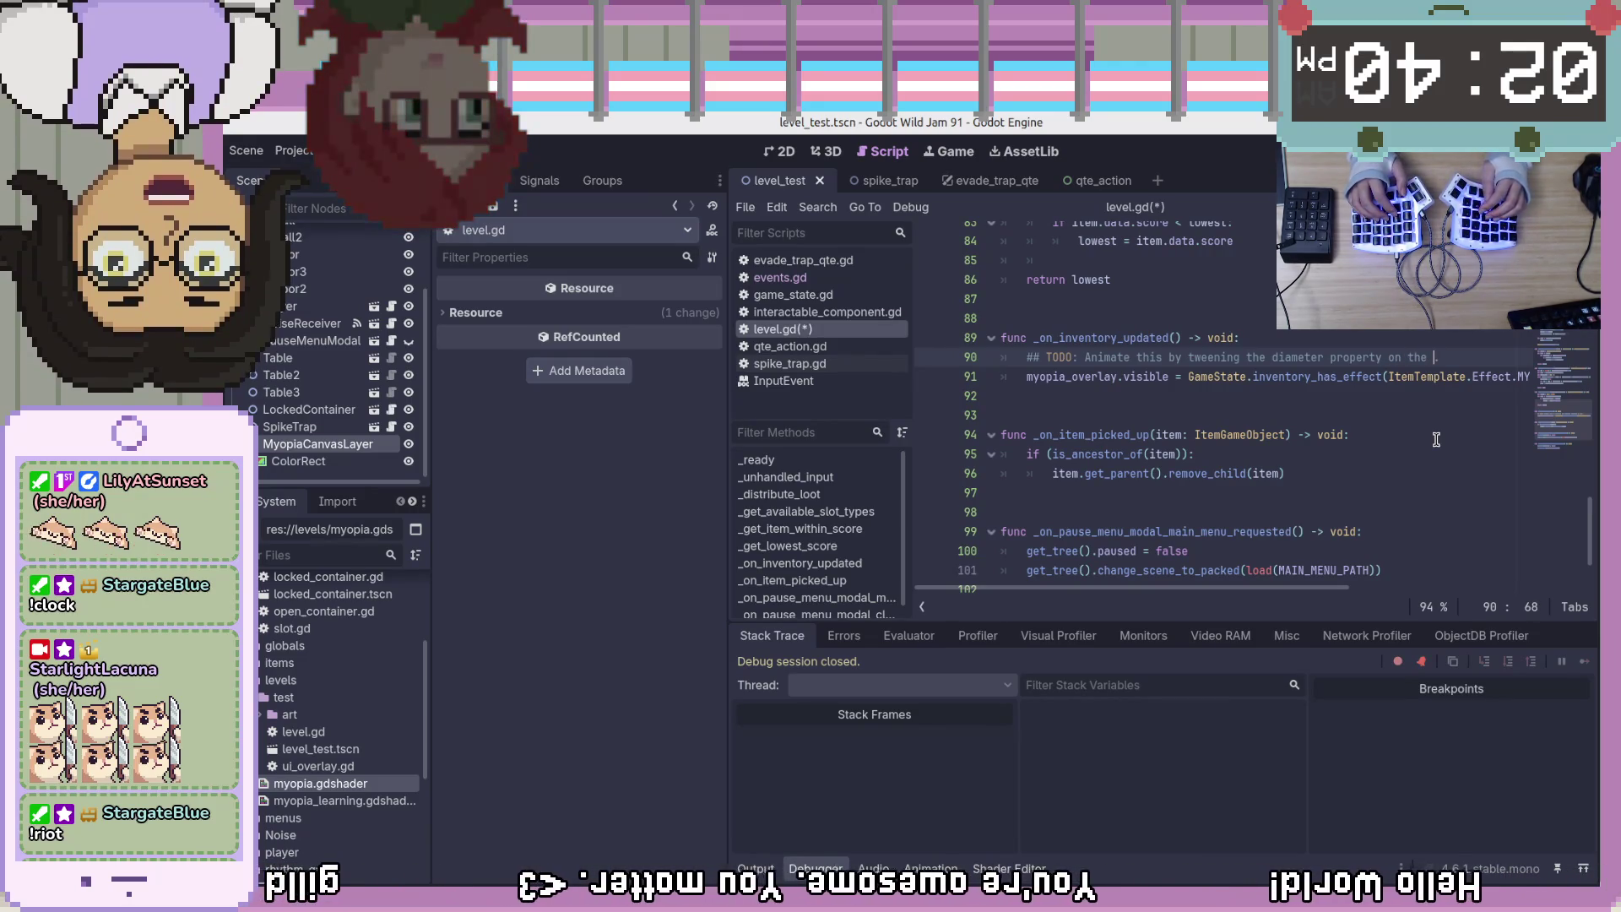
pyautogui.write('s')
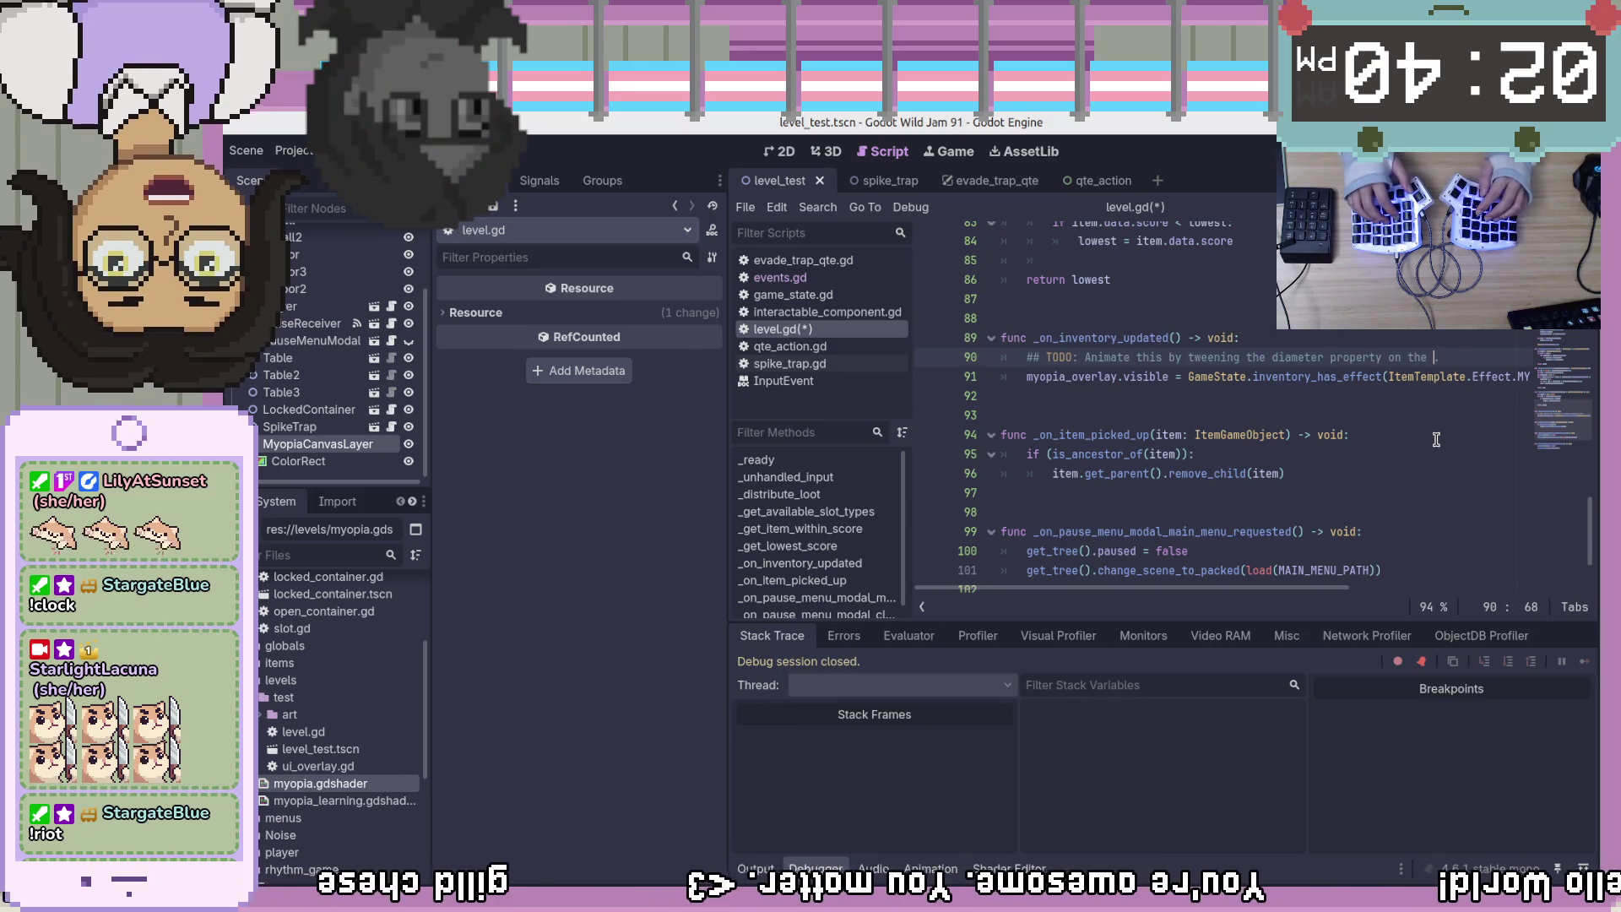
pyautogui.write('hader.')
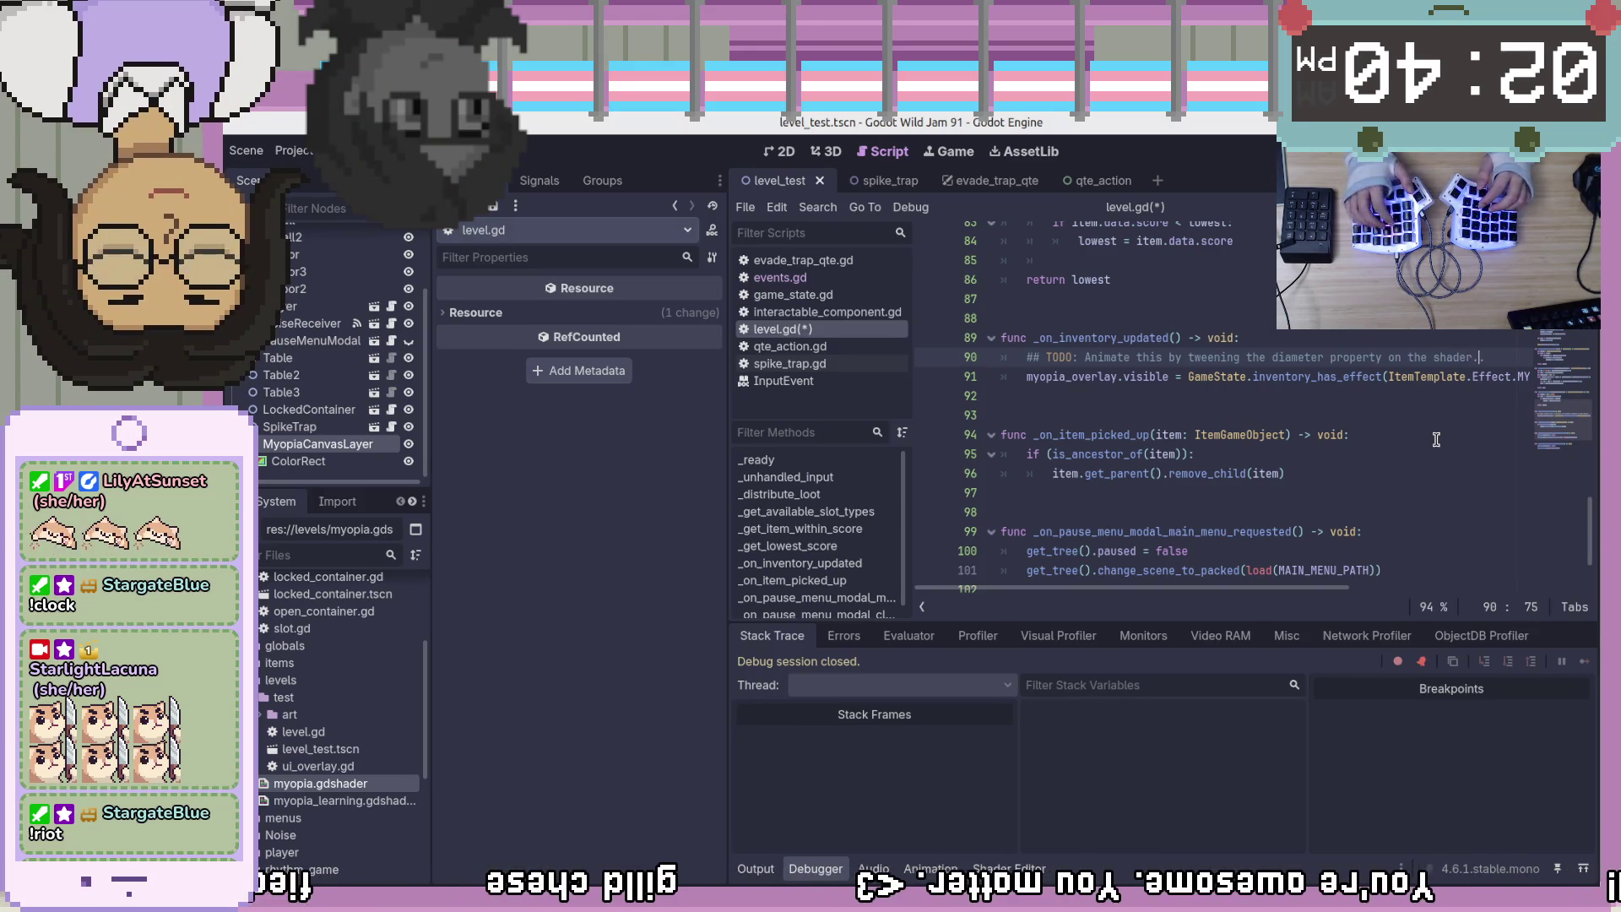
pyautogui.hotkey('ctrl', 's')
pyautogui.click(1292, 398)
pyautogui.scroll(10, 1292, 400)
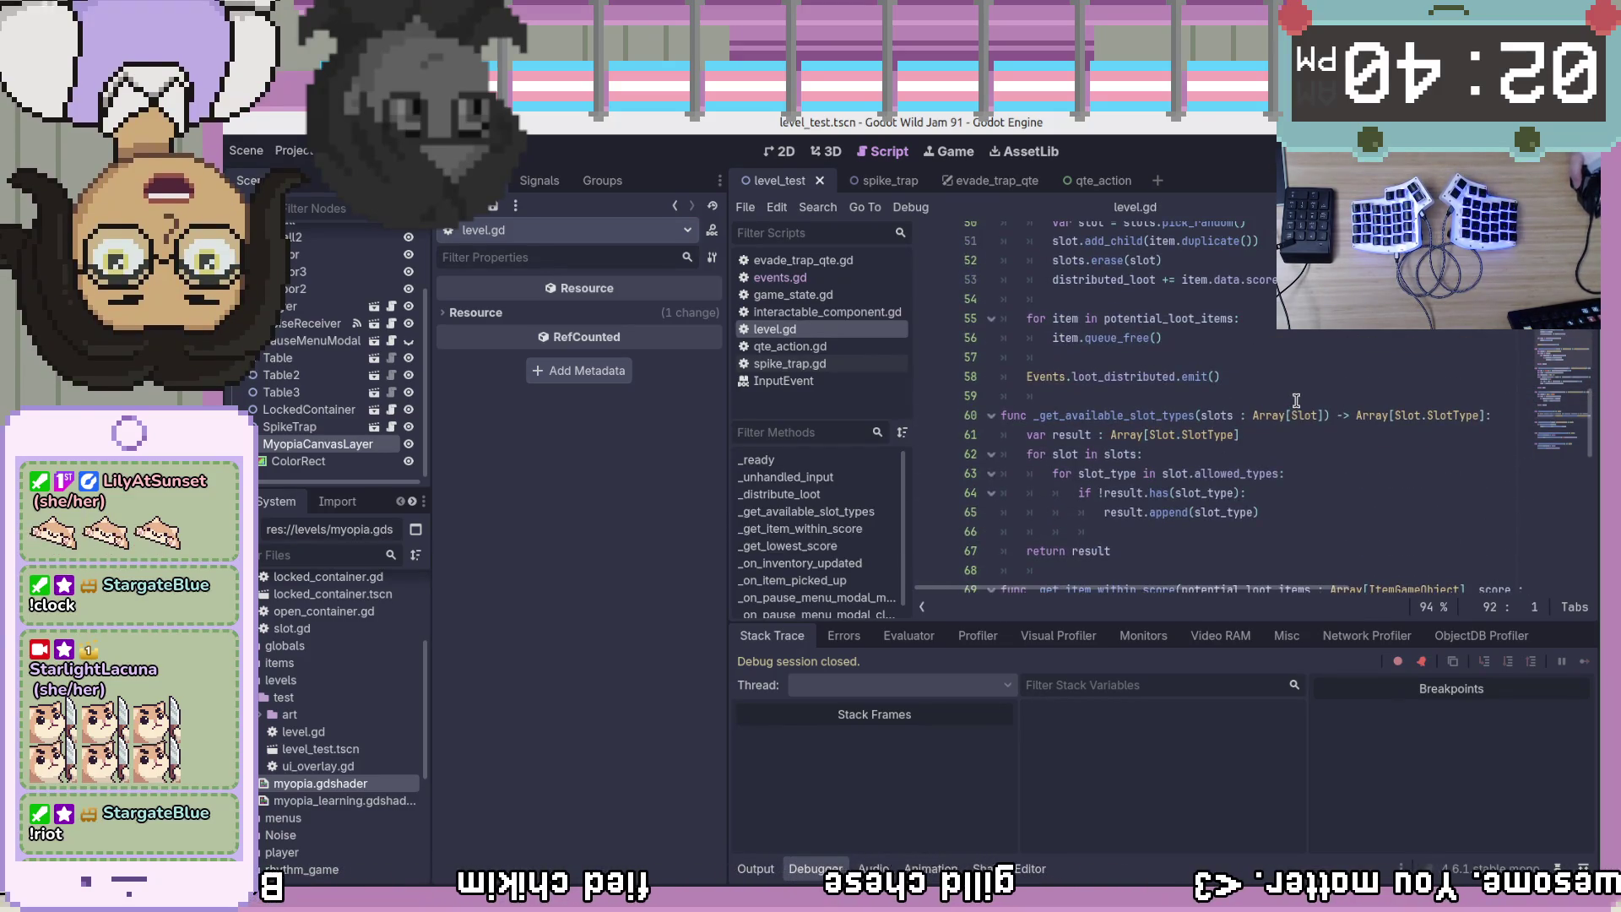
pyautogui.scroll(15, 1303, 396)
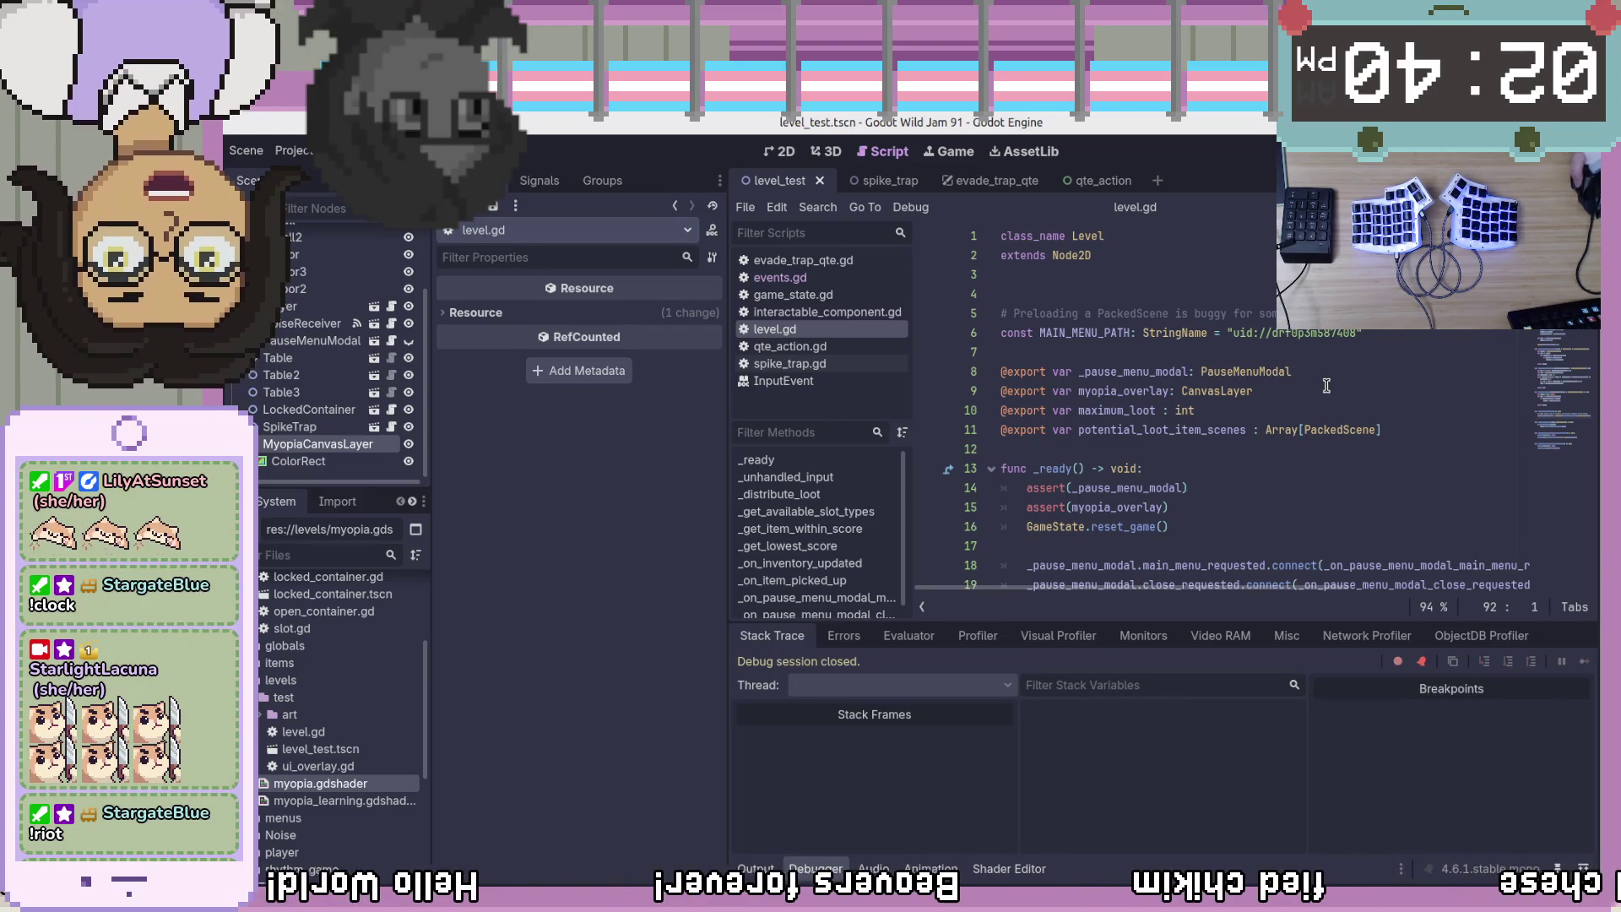
pyautogui.scroll(-8, 1326, 386)
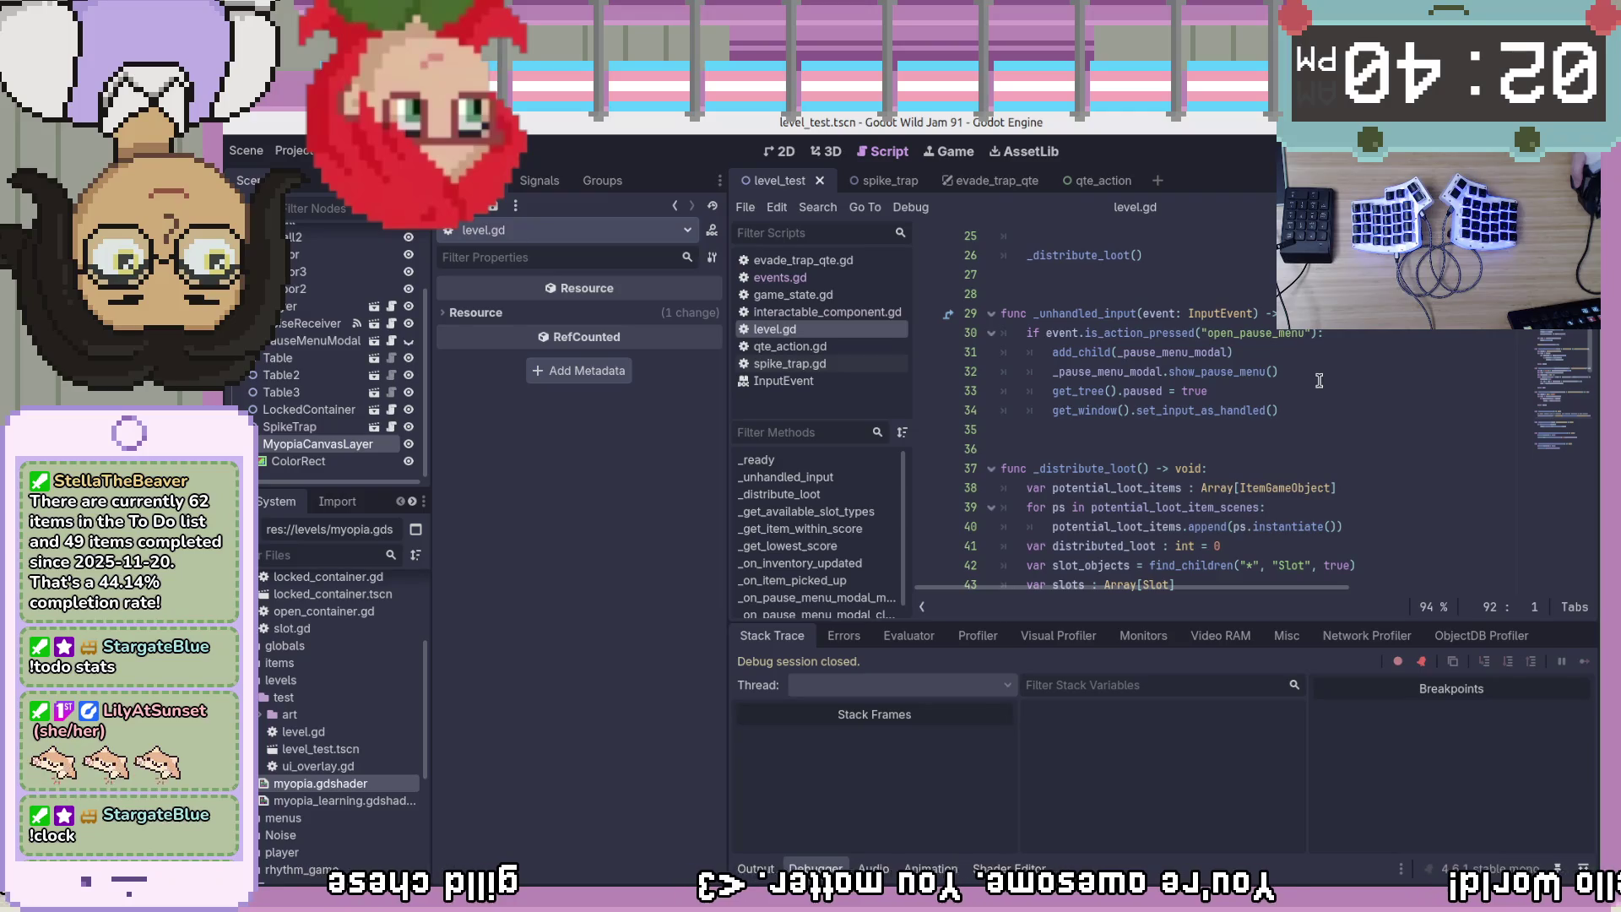
pyautogui.scroll(5, 1319, 380)
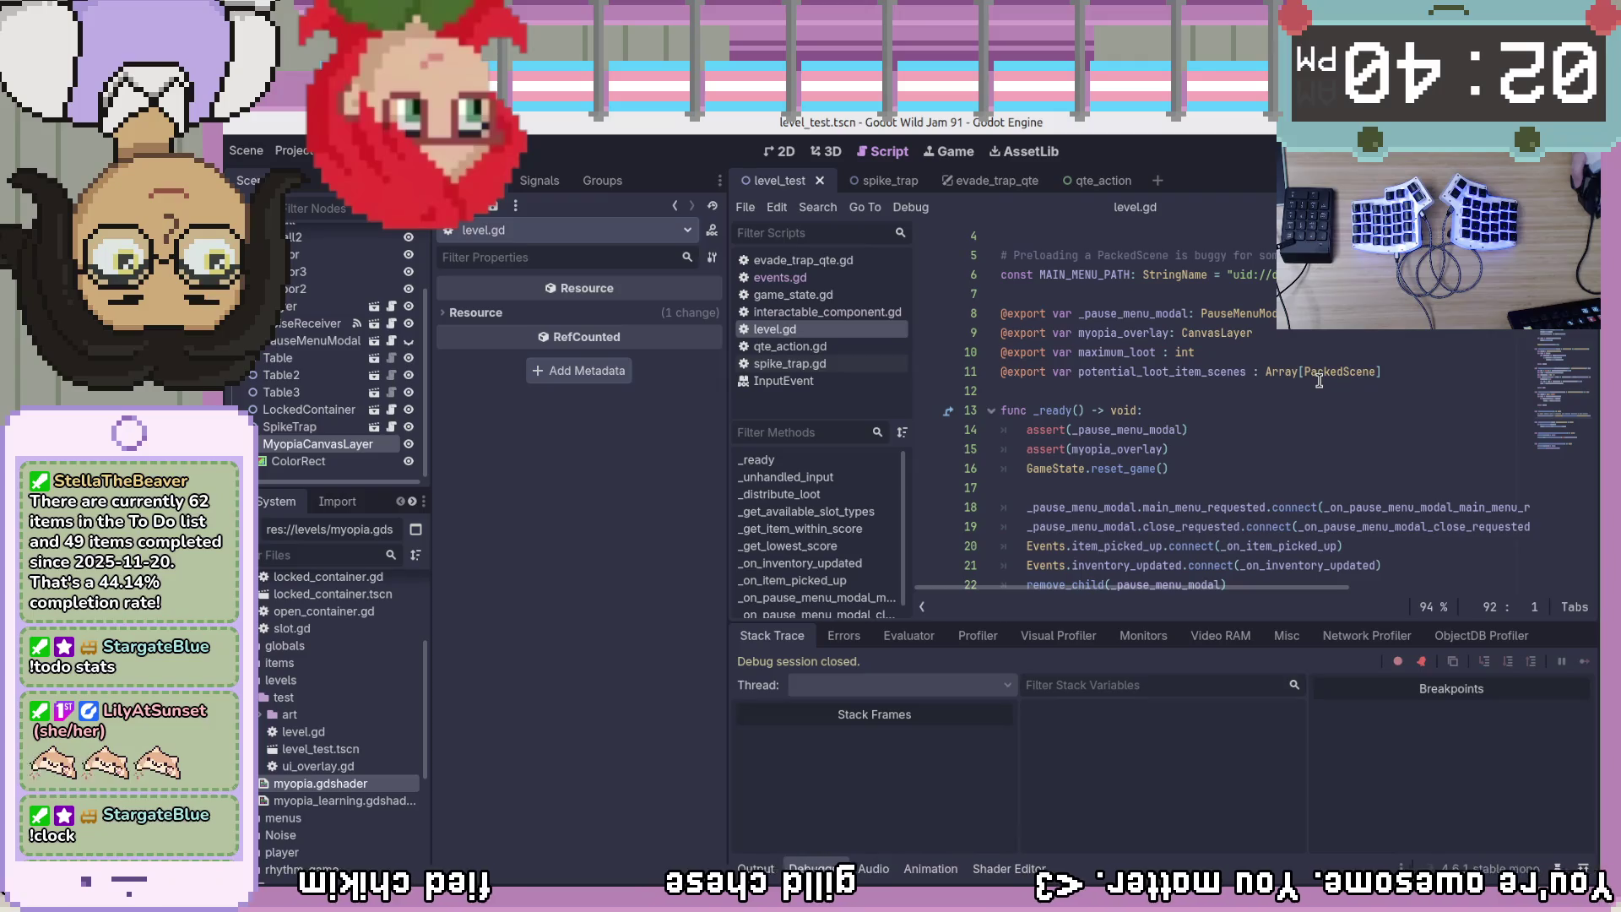
pyautogui.scroll(1, 1319, 381)
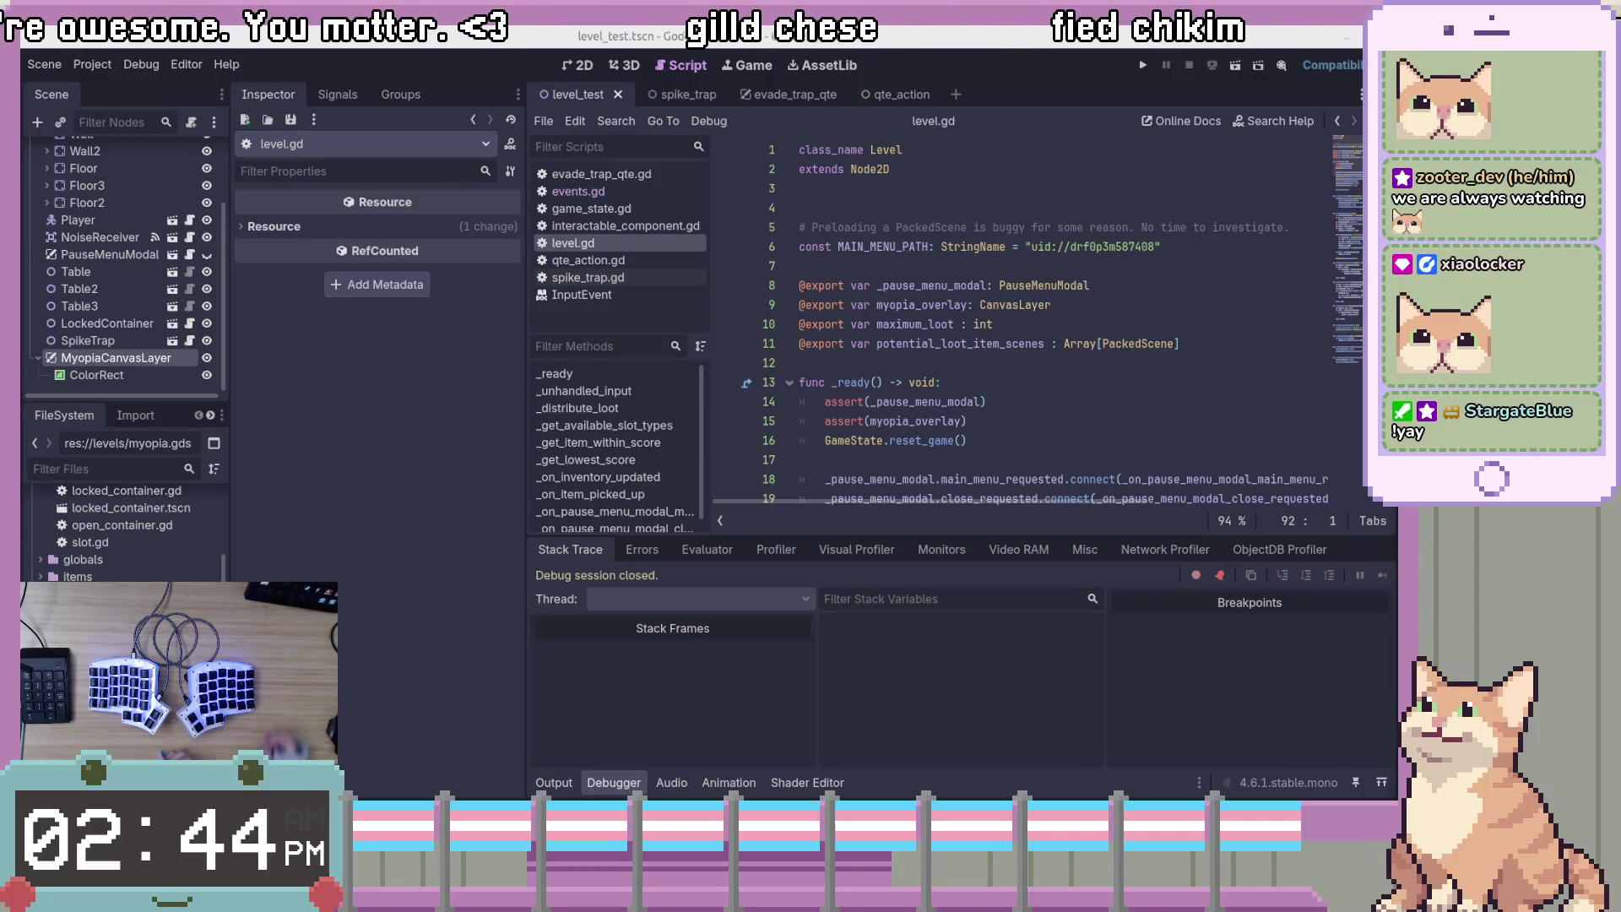
pyautogui.click(934, 382)
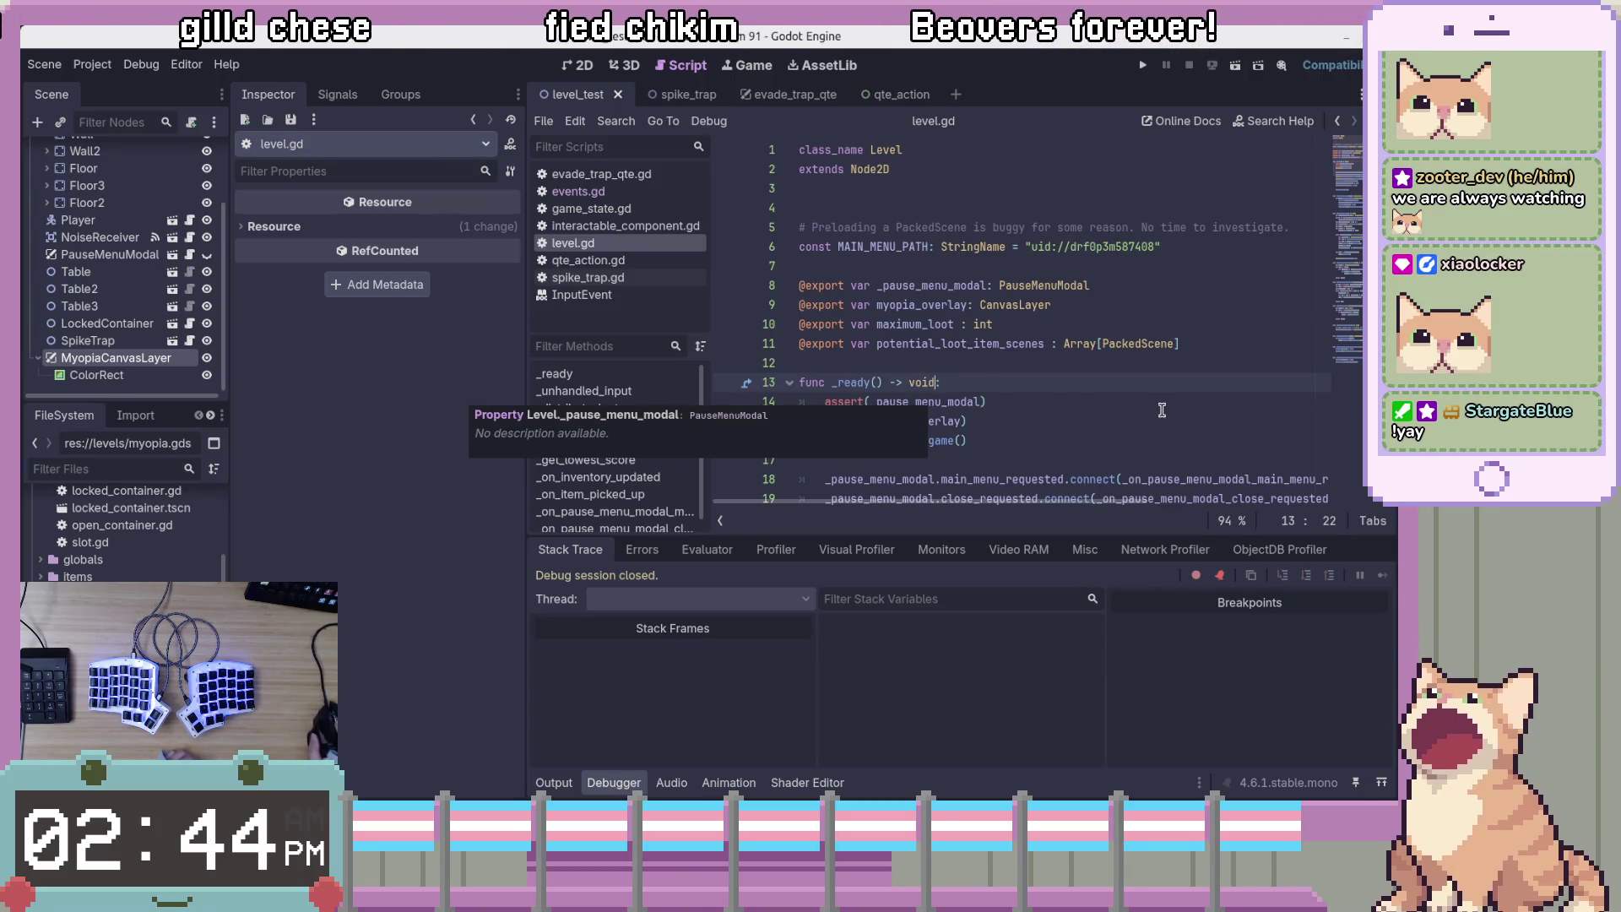
# - Switch to Krita's blank canvas and drag the ISO 8601 browser window over it
pyautogui.hotkey('alt', 'Tab')
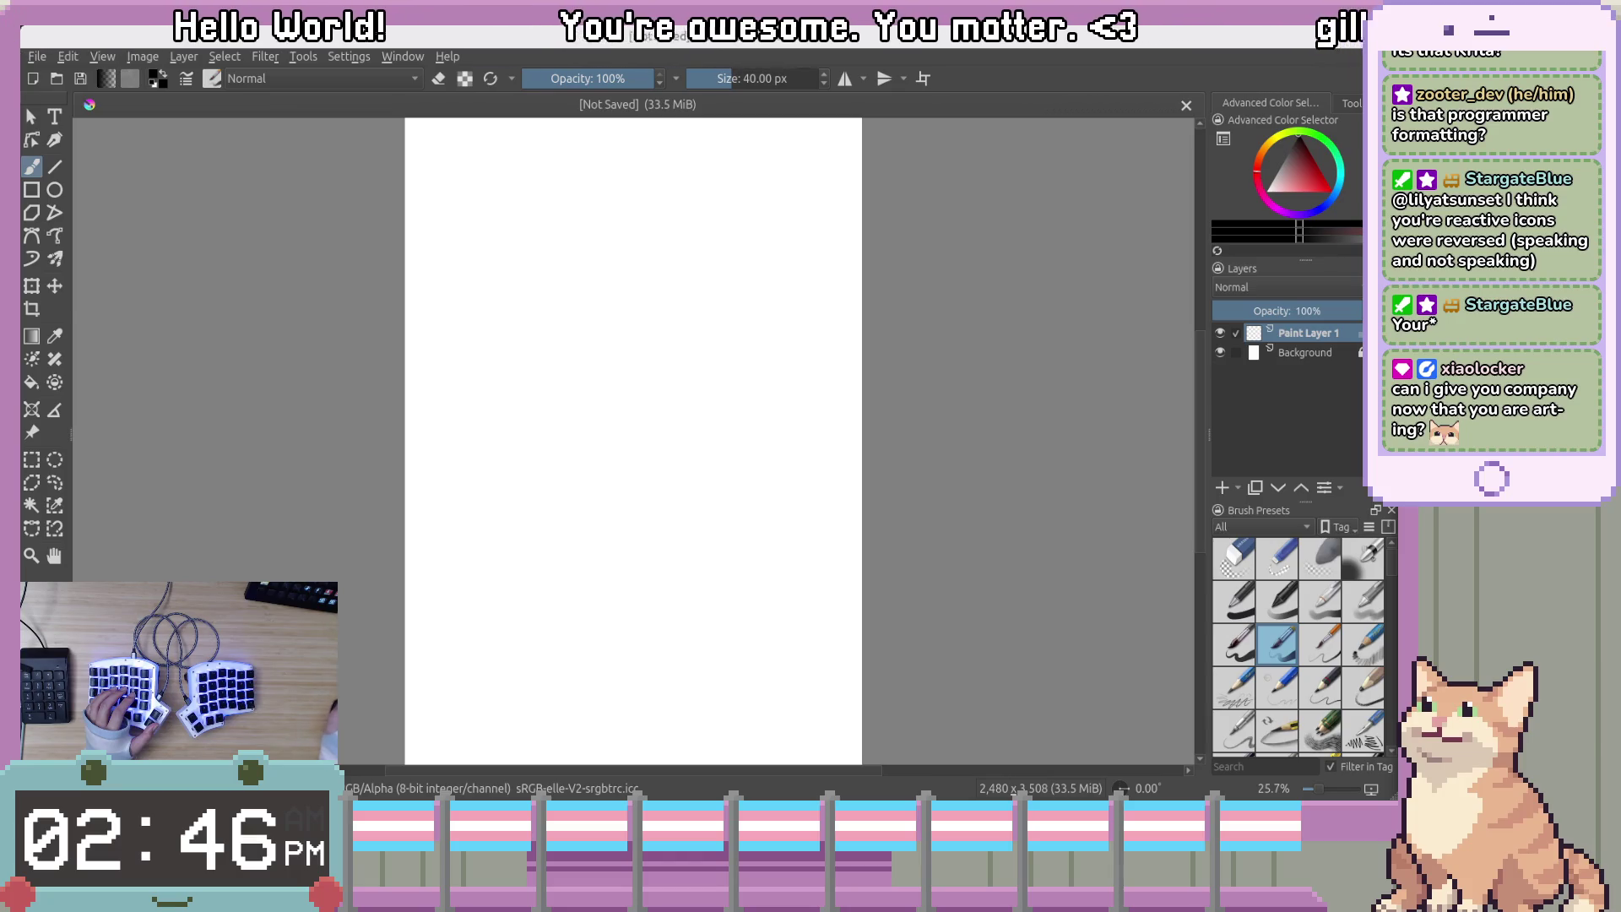
pyautogui.moveTo(1619, 254); pyautogui.dragTo(1192, 171)
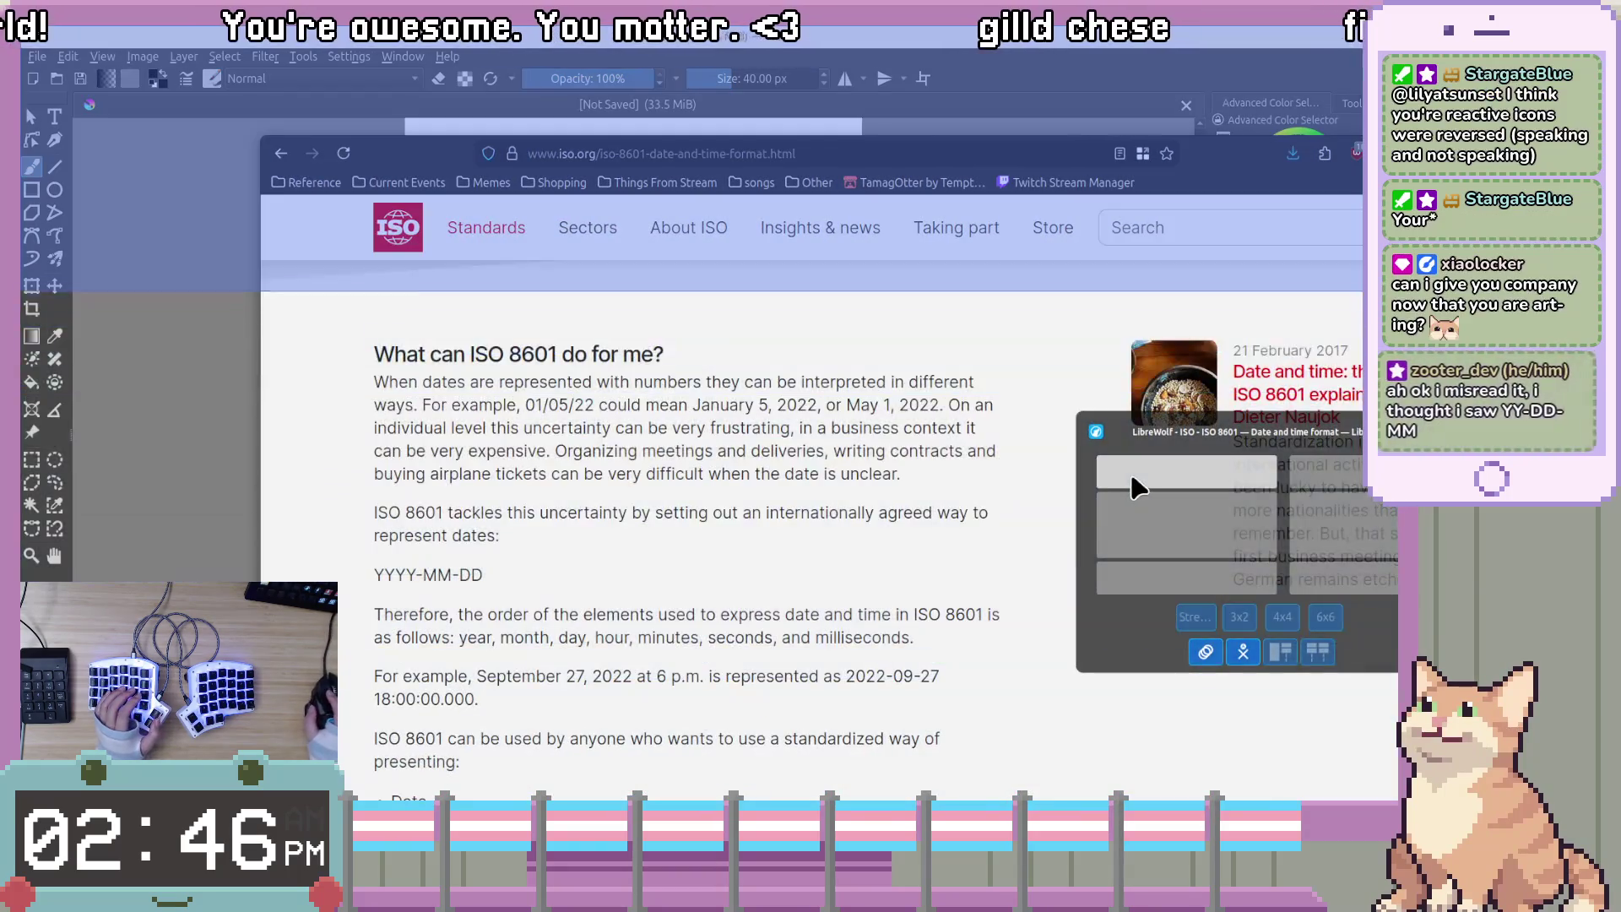
# - Maximize the browser, highlight the YYYY-MM-DD pattern, then scroll down slightly
pyautogui.press('super+Up')
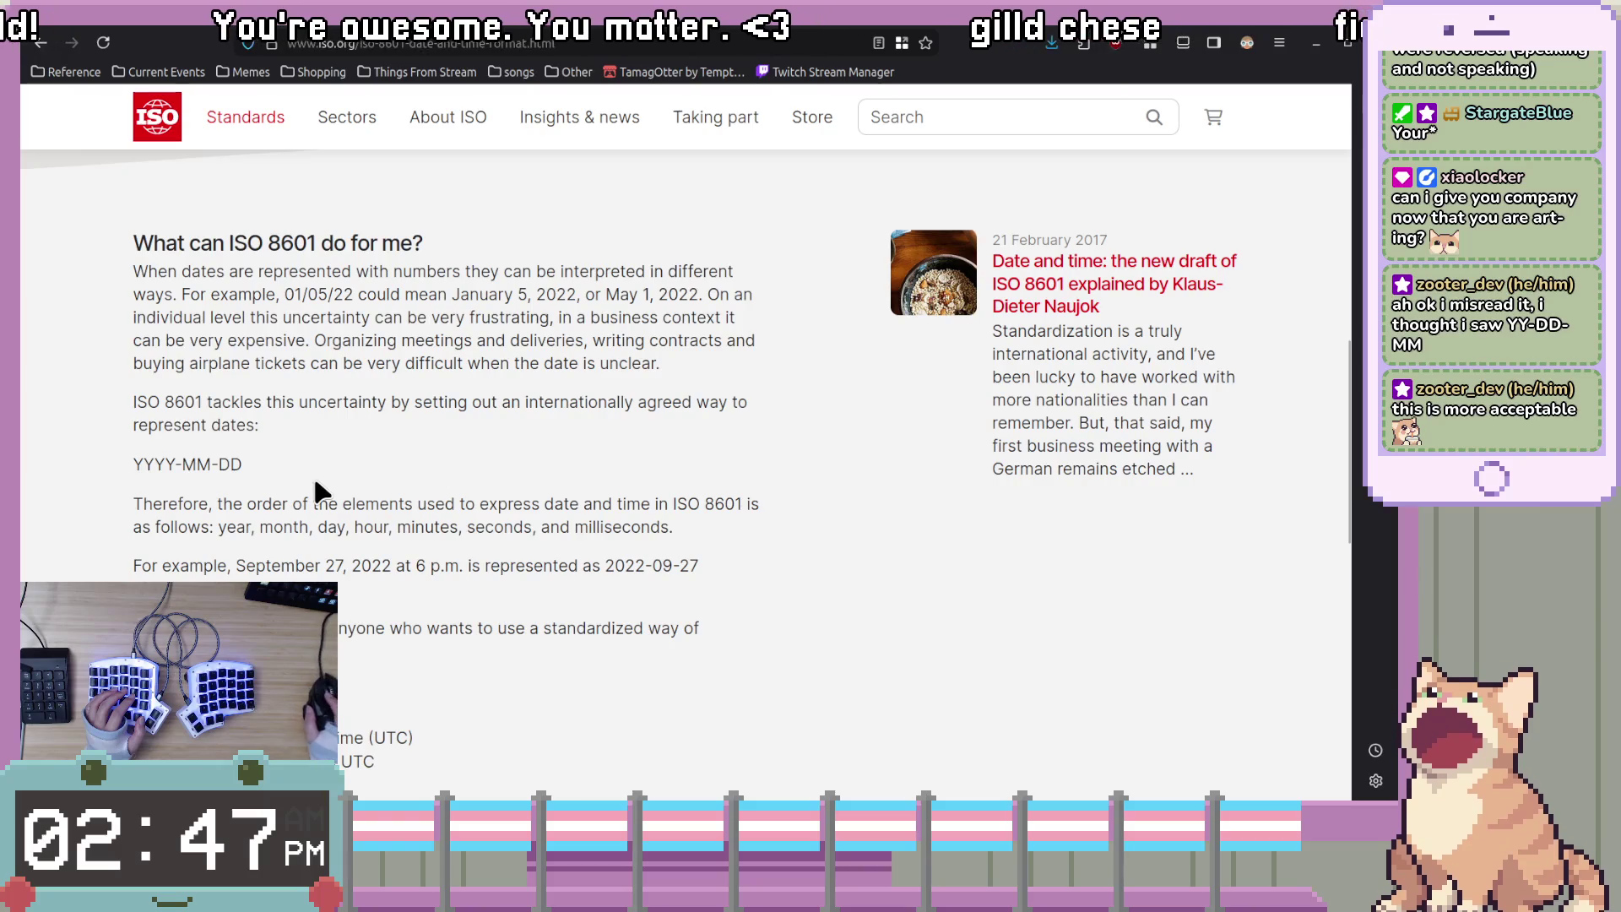
pyautogui.moveTo(279, 469); pyautogui.dragTo(118, 471)
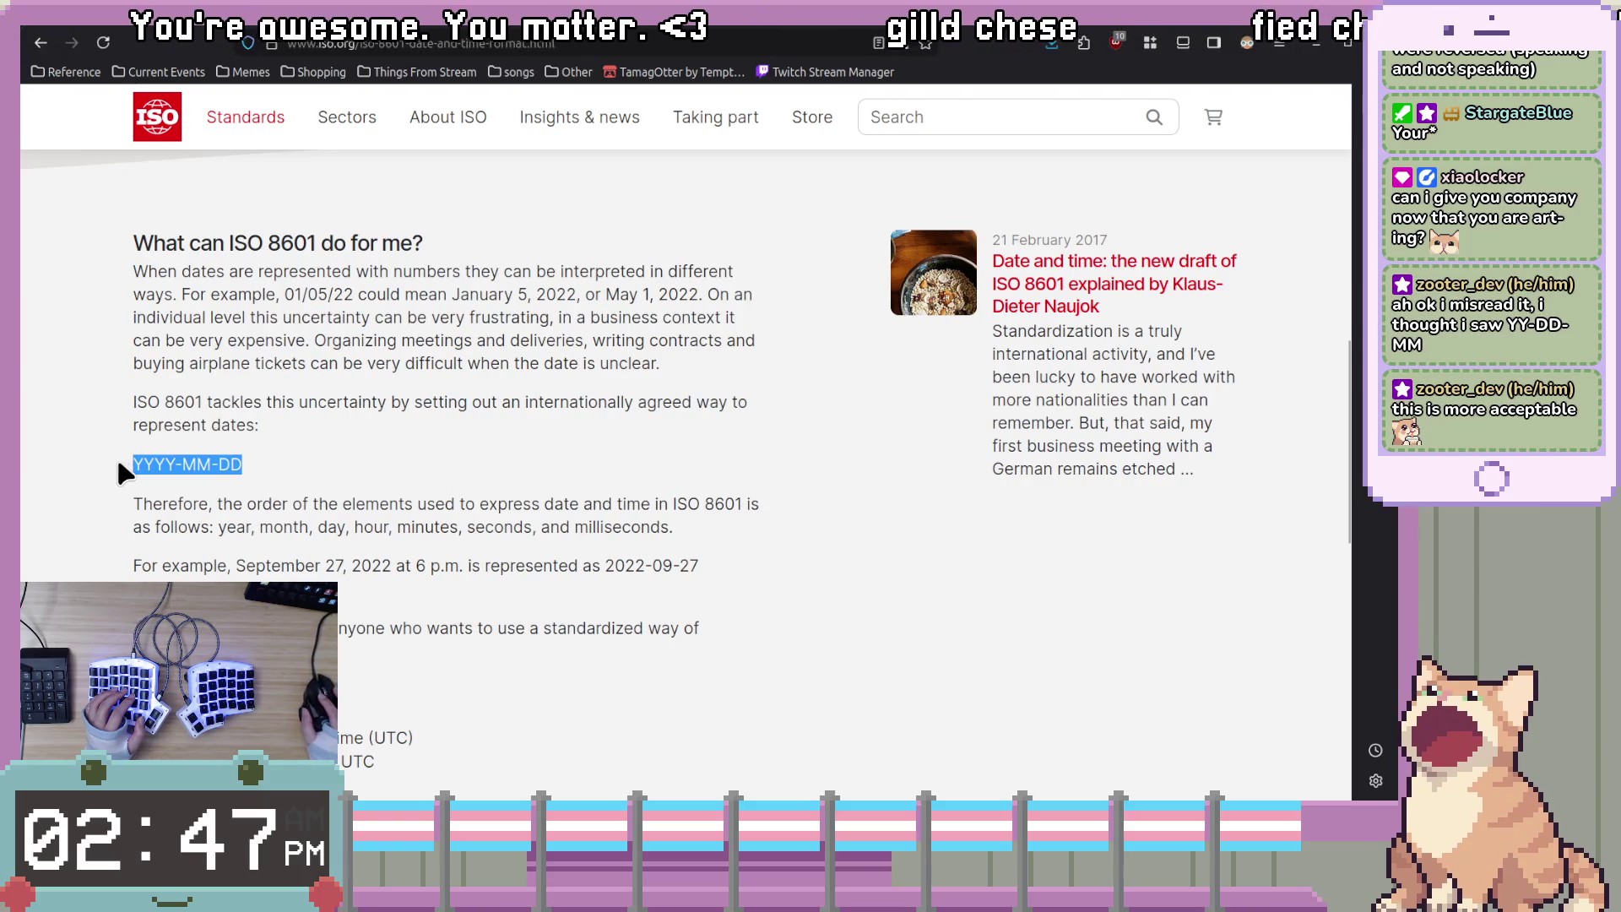
pyautogui.click(177, 504)
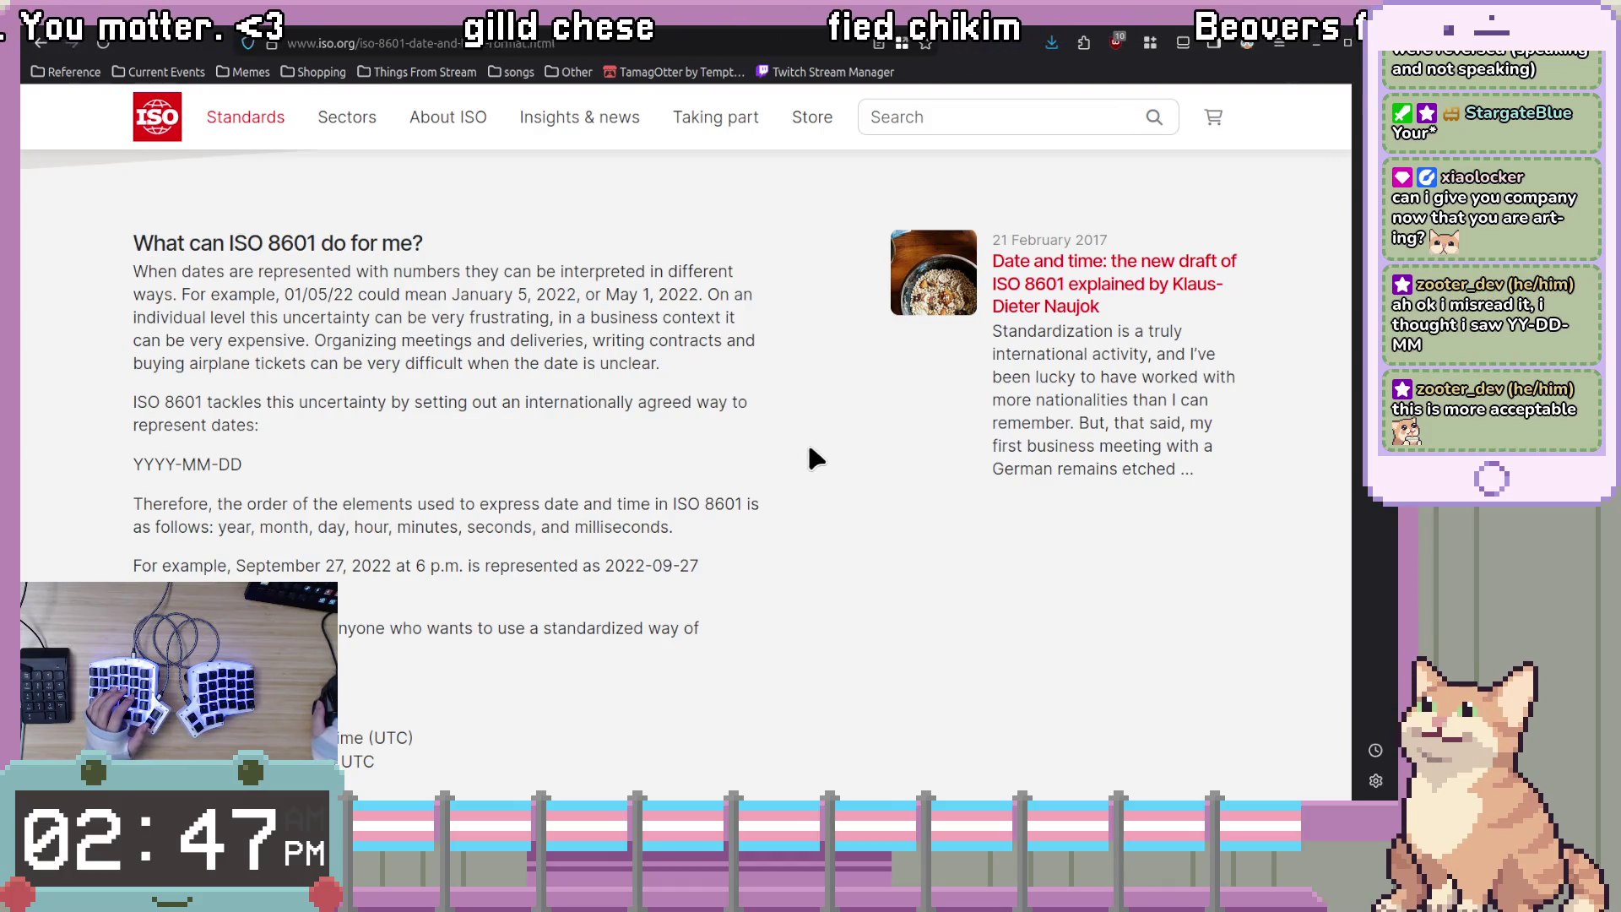
pyautogui.scroll(-2, 815, 458)
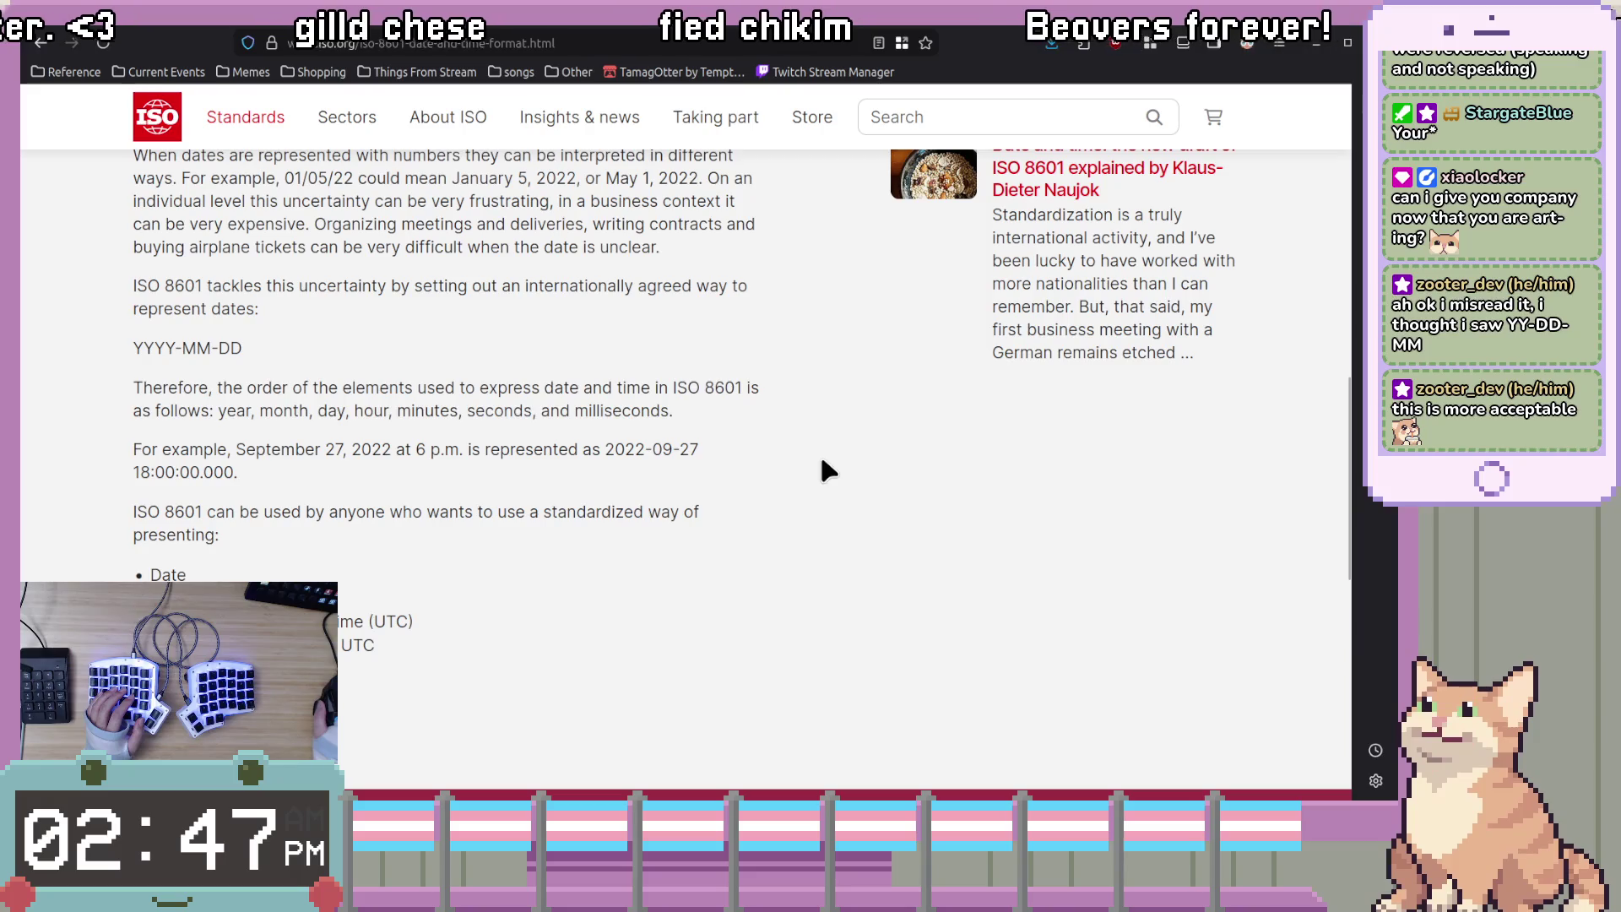
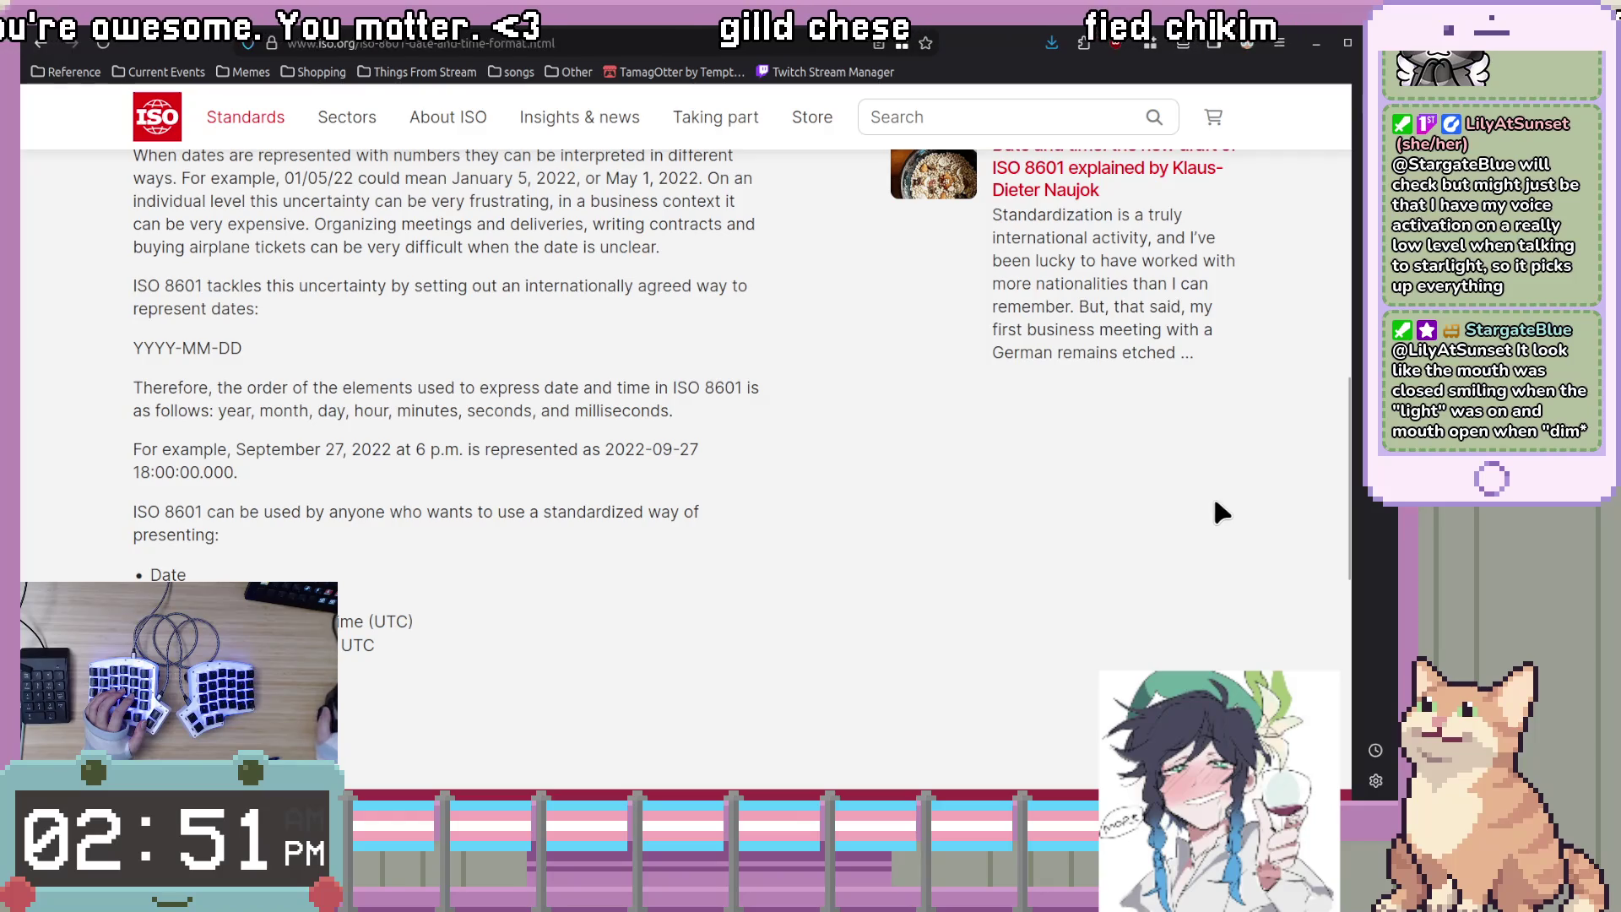
# - Switch from the ISO 8601 article in Firefox to the Krita window with its blank canvas
pyautogui.click(1359, 52)
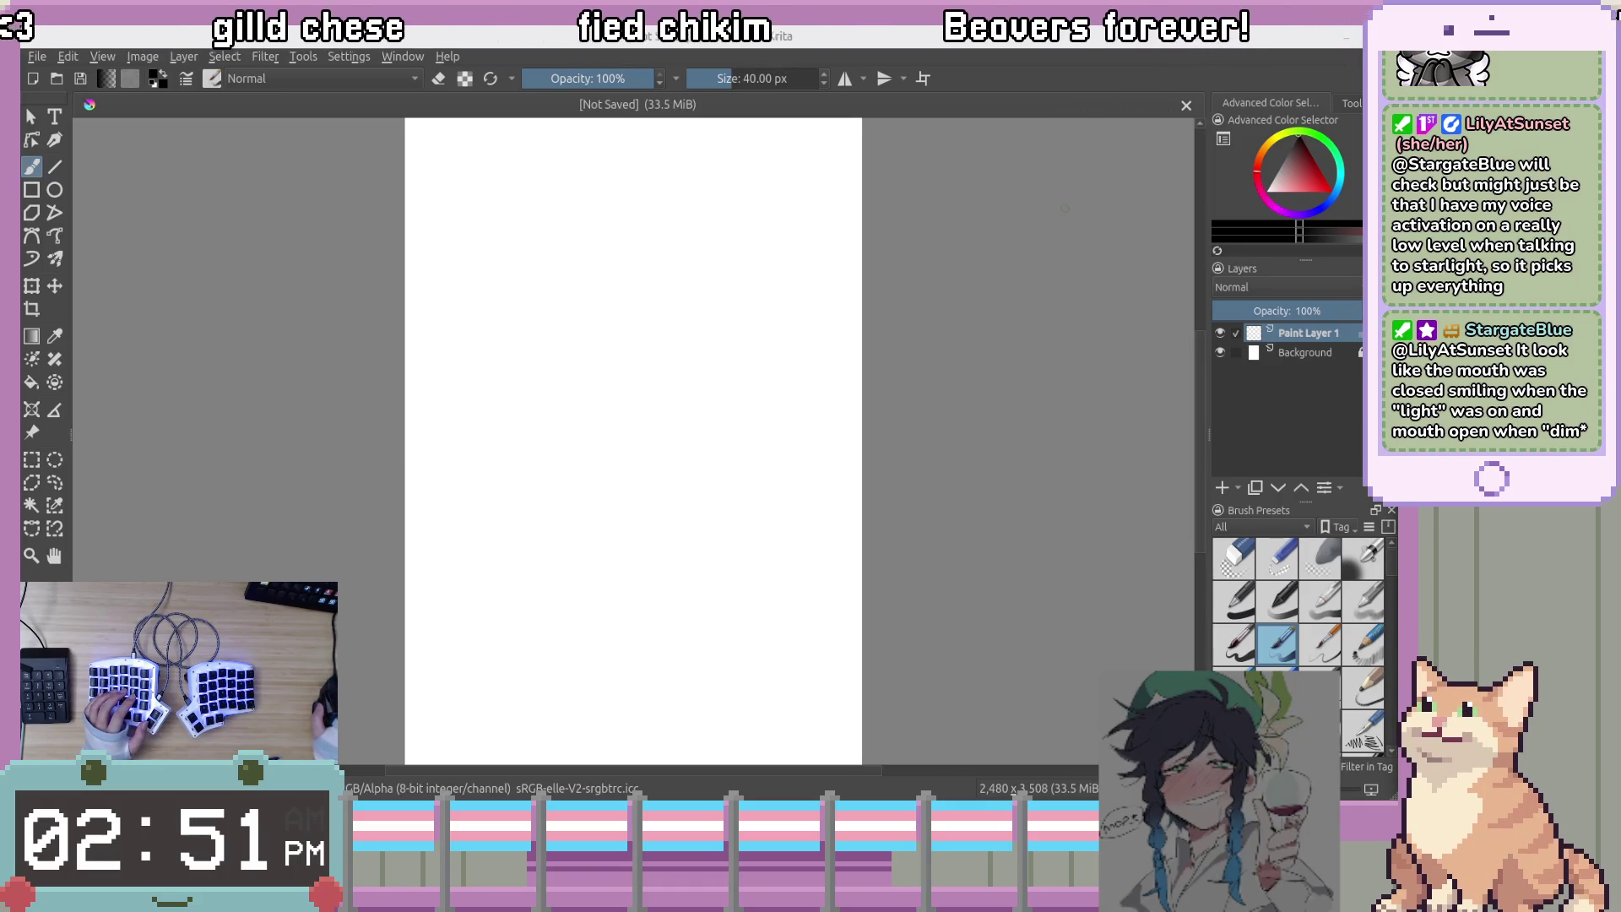
# - Zoom in and centre the page, select all with Ctrl+A, and turn off the Background layer's visibility
pyautogui.press('+')
pyautogui.moveTo(557, 304); pyautogui.dragTo(720, 391)
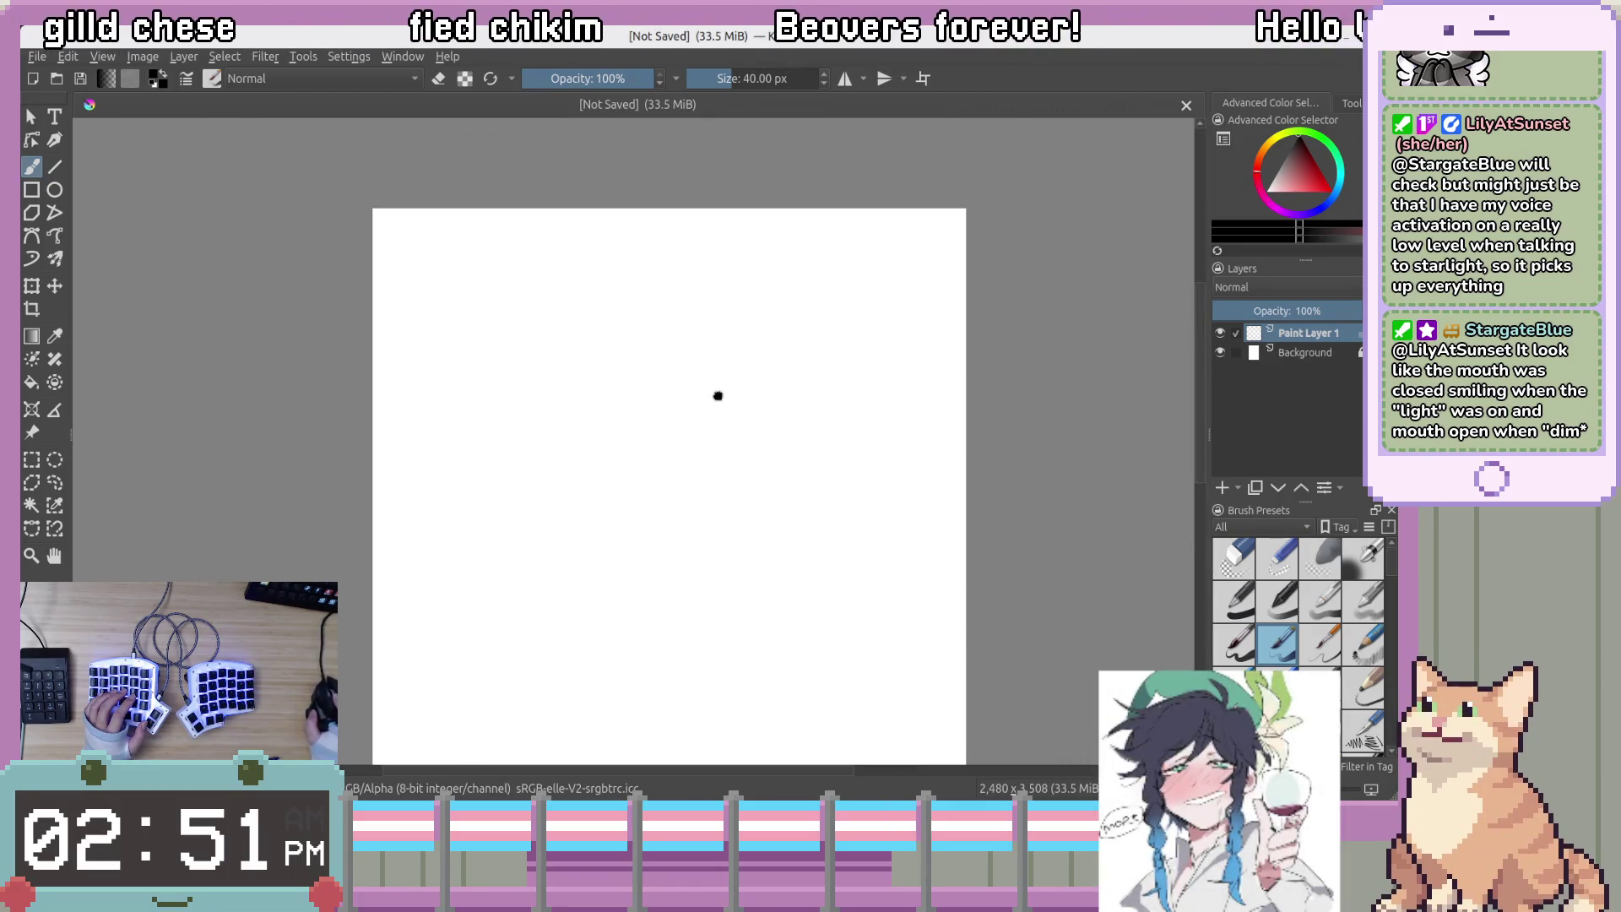
pyautogui.moveTo(590, 325)
pyautogui.mouseDown()
pyautogui.moveTo(712, 343)
pyautogui.moveTo(613, 271)
pyautogui.mouseUp()
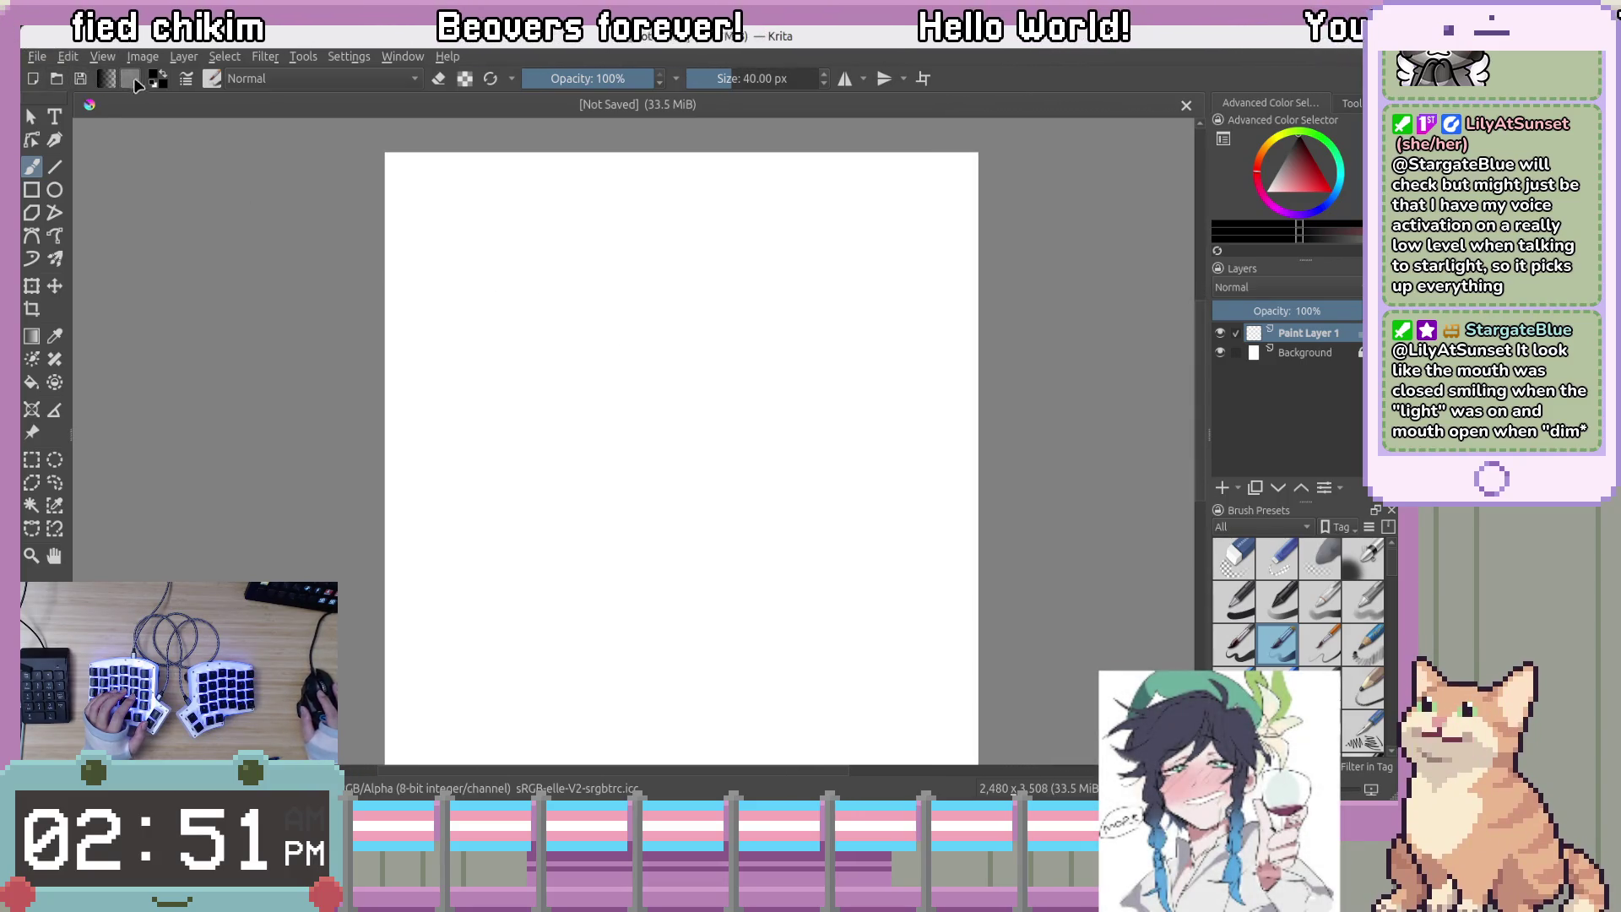
pyautogui.click(107, 78)
pyautogui.click(106, 77)
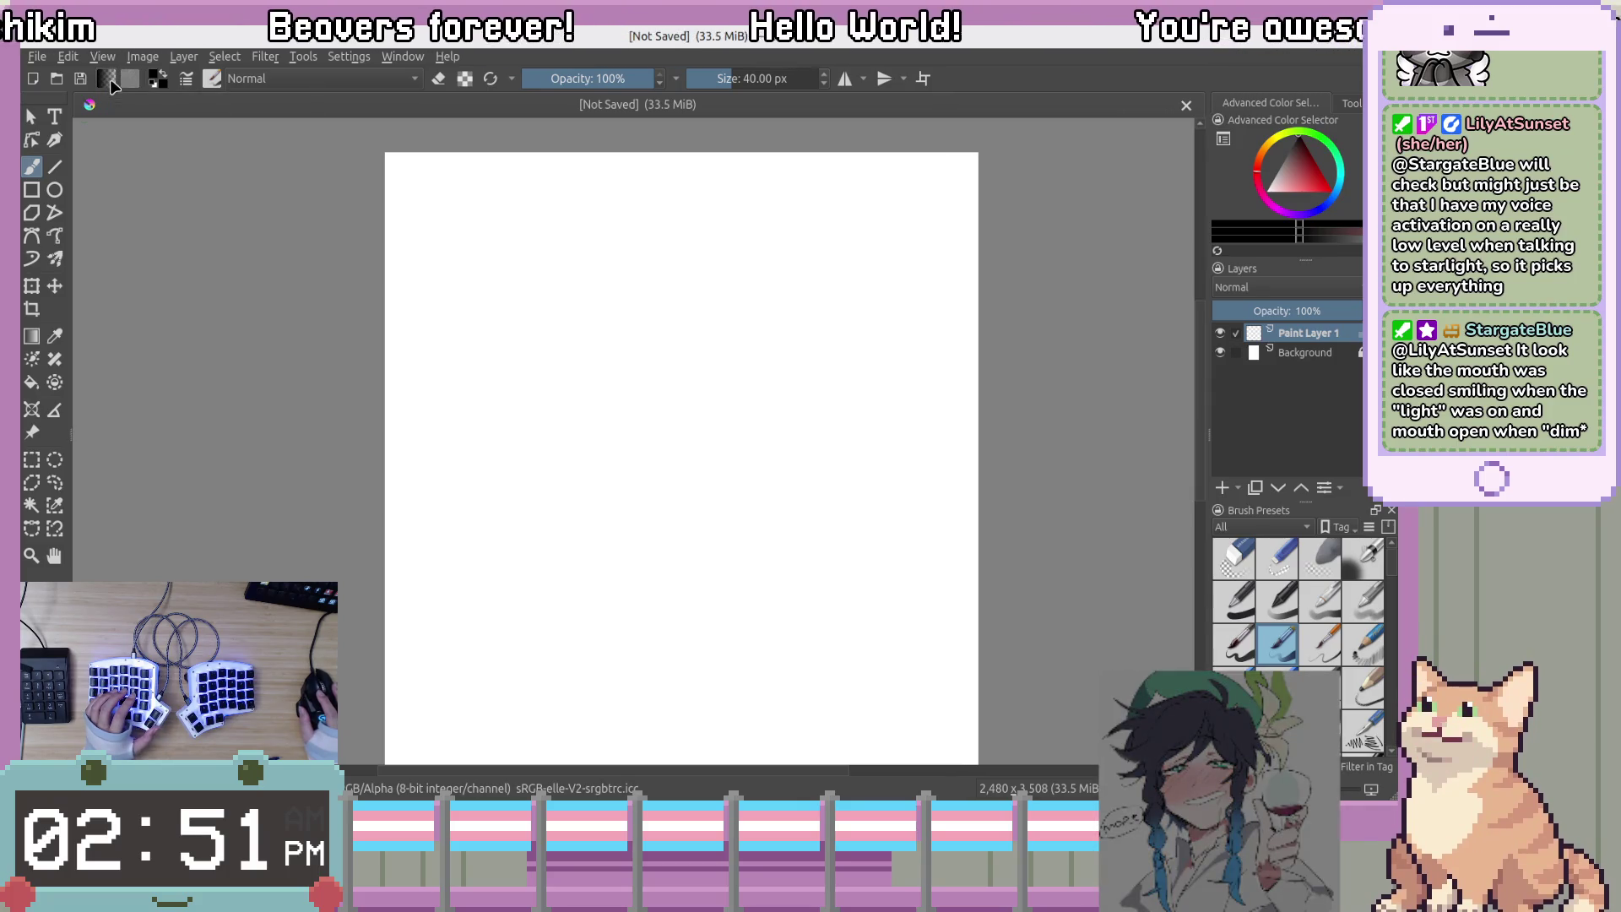
pyautogui.click(107, 78)
pyautogui.click(106, 78)
pyautogui.hotkey('ctrl', 'a')
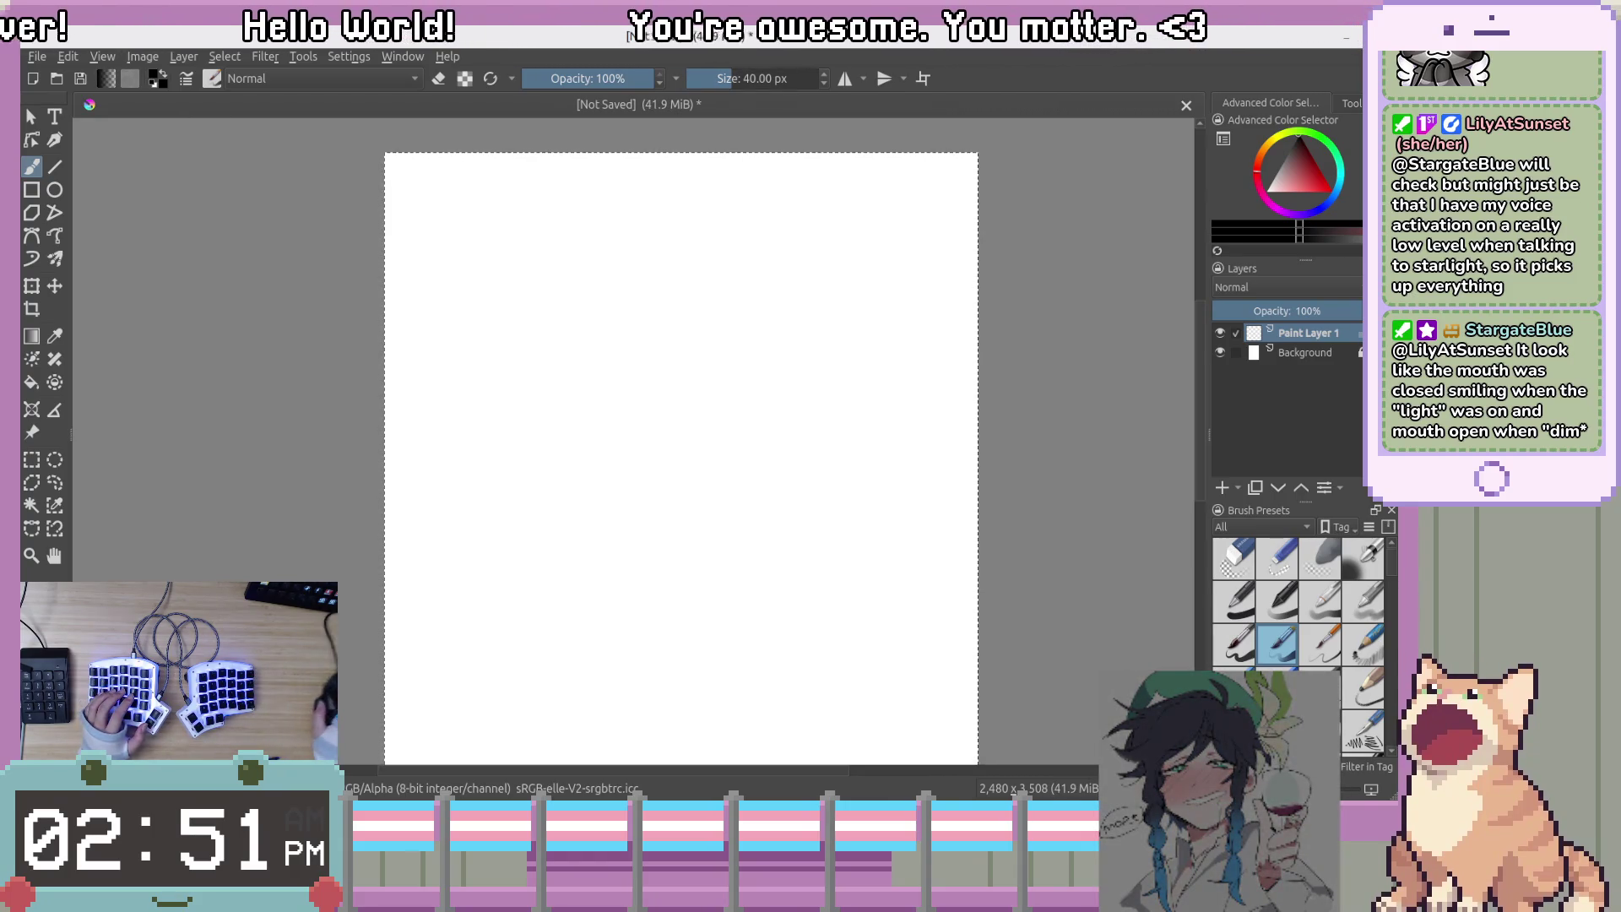
pyautogui.click(1220, 353)
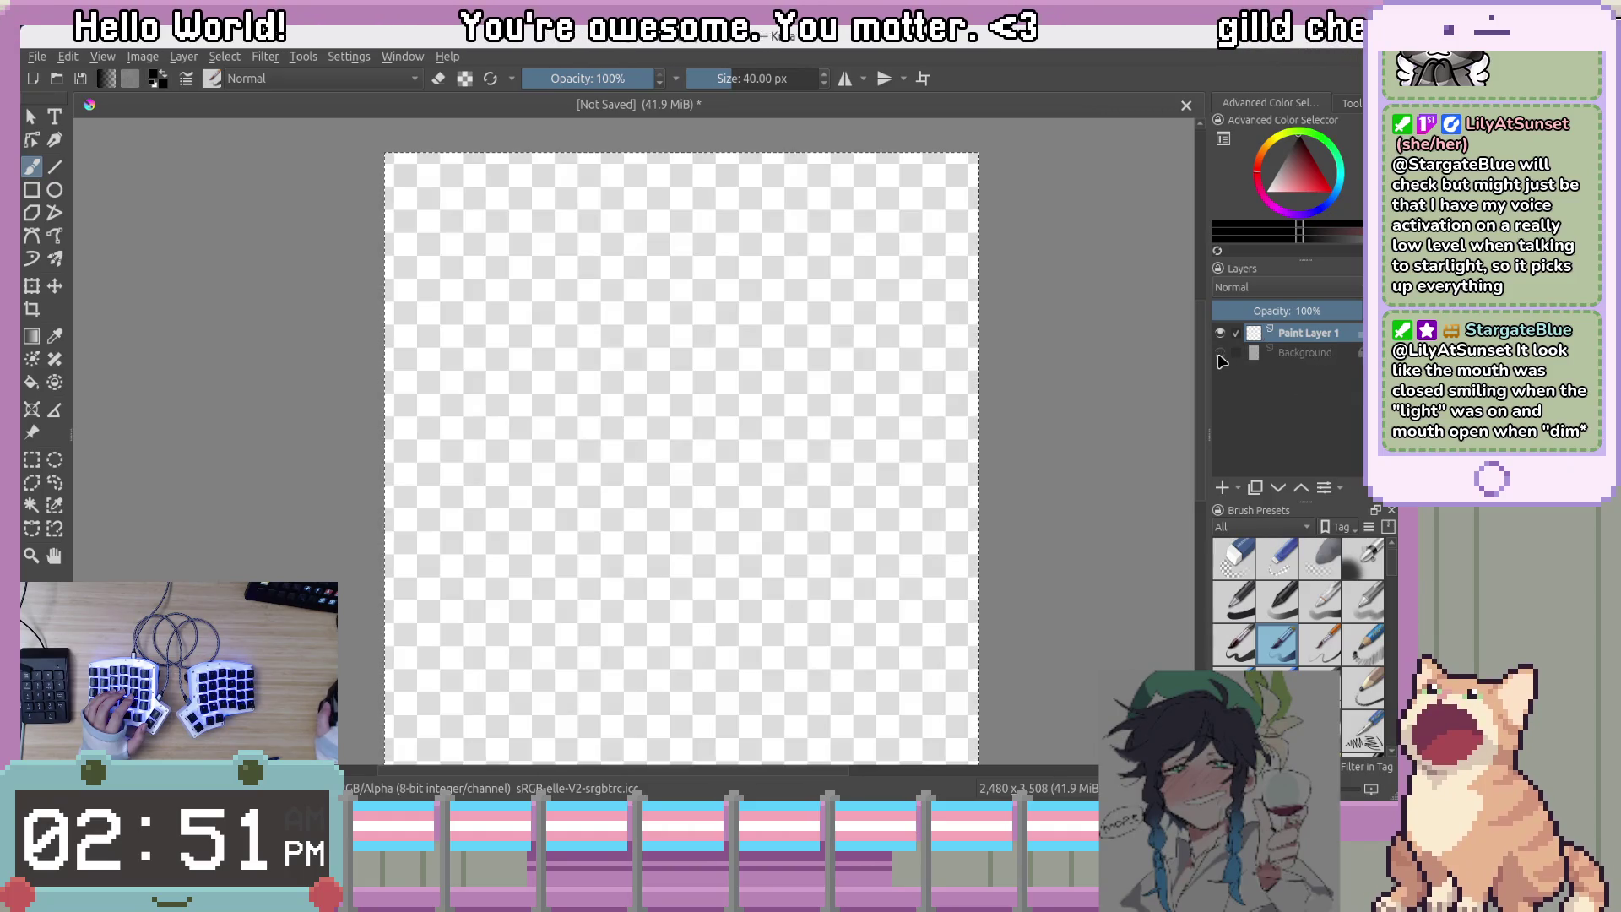
# - Select the Background layer and view its context menu, closing it without choosing an option
pyautogui.click(1305, 356)
pyautogui.rightClick(1305, 358)
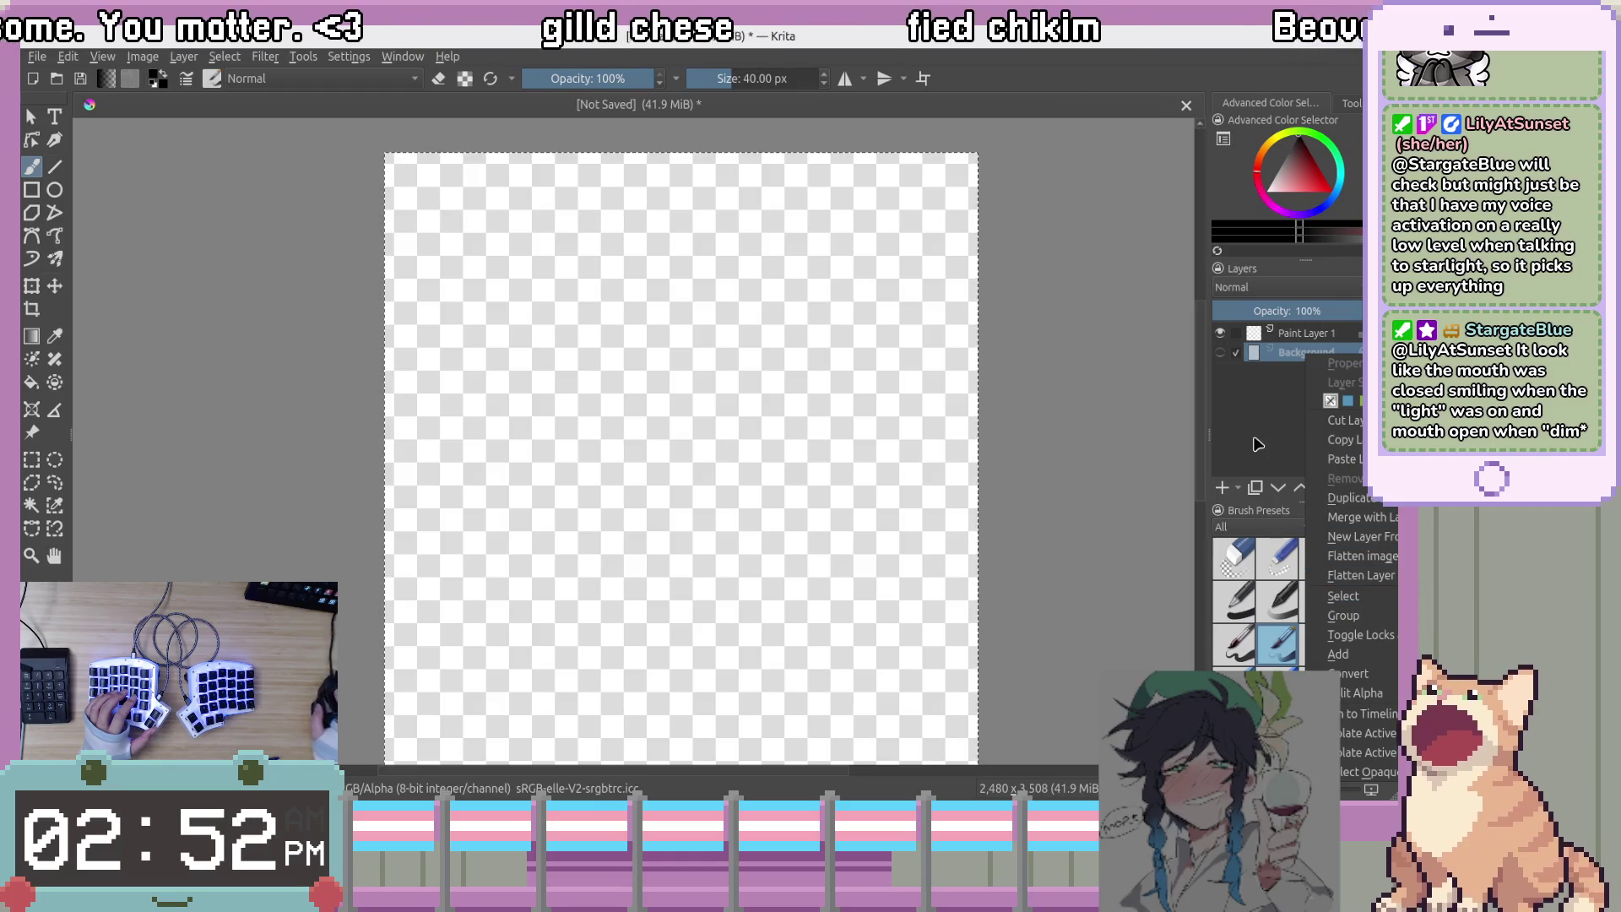
pyautogui.rightClick(1330, 356)
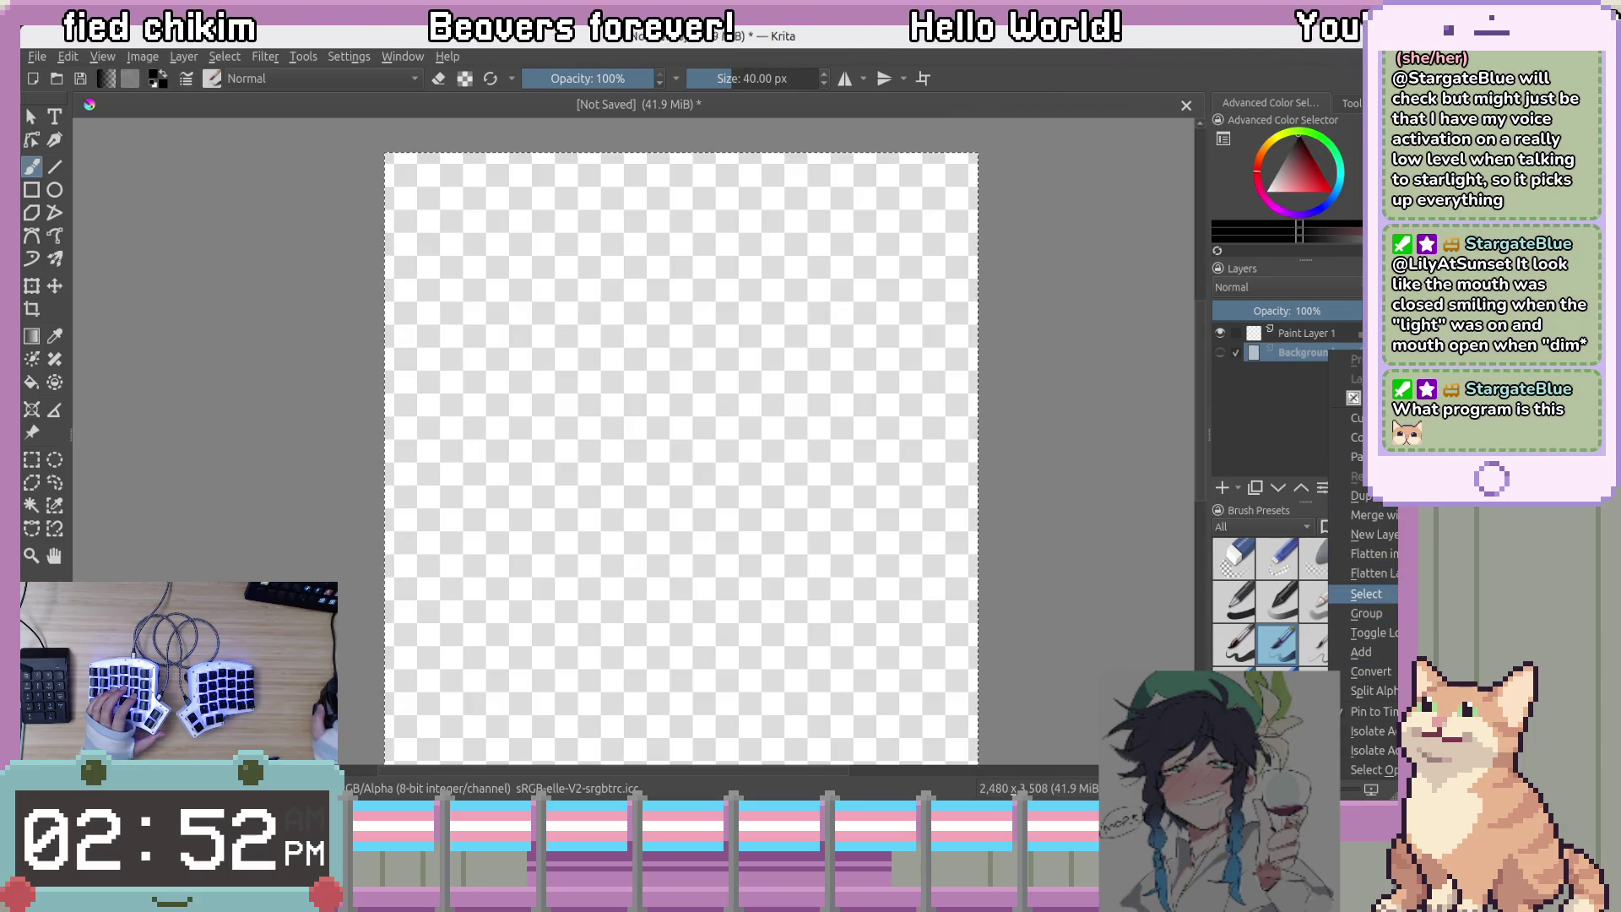
pyautogui.press('Escape')
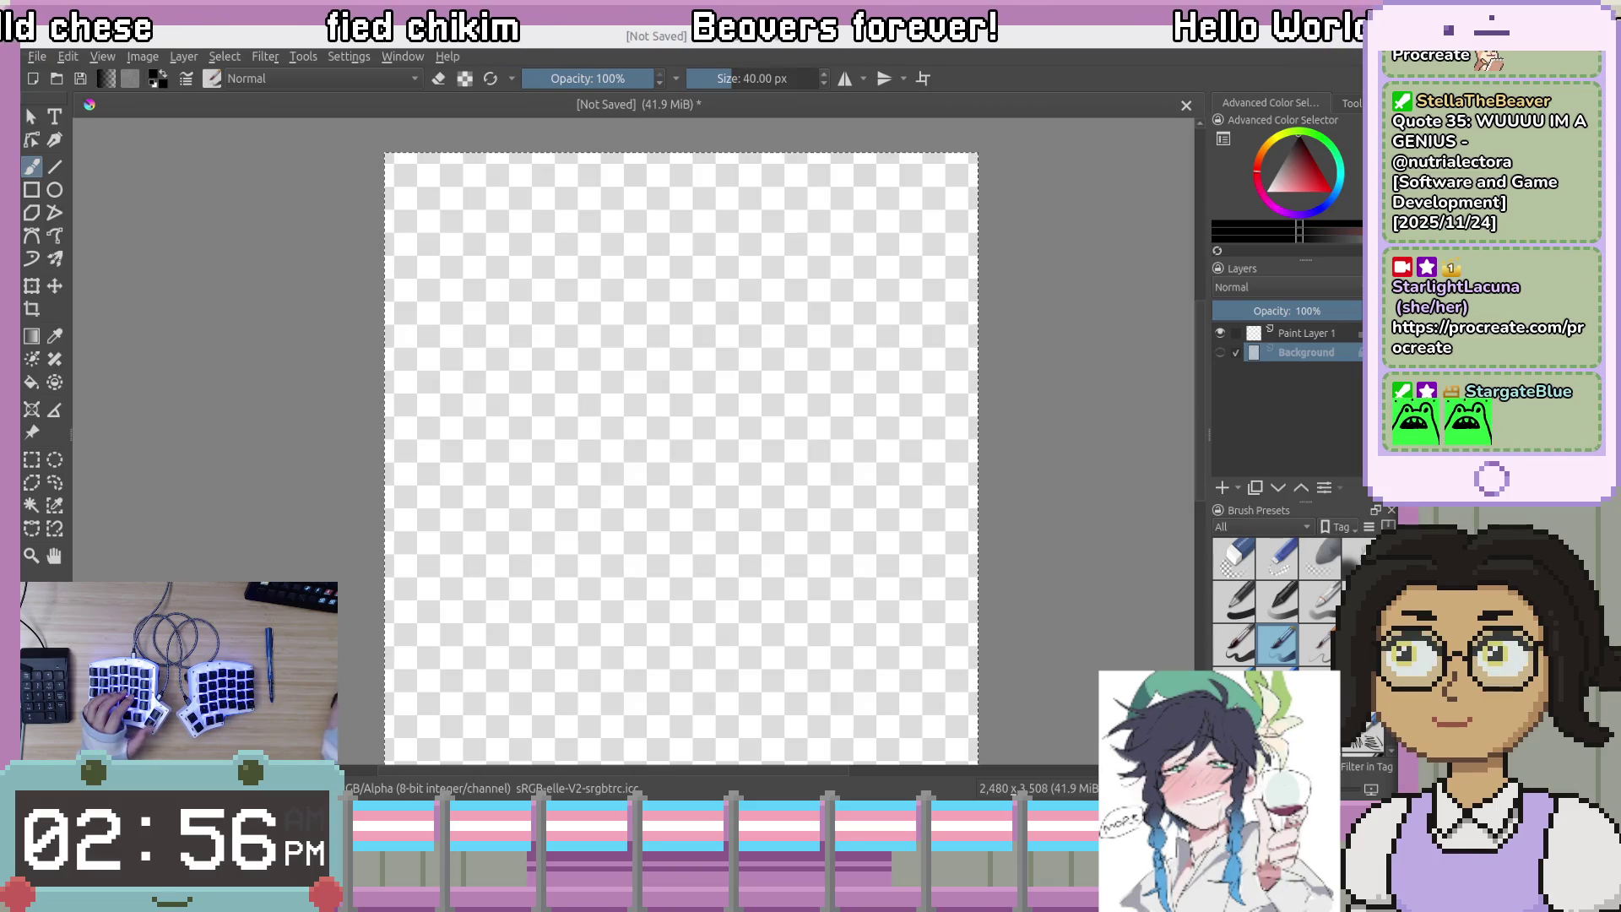
# - Pan and zoom around the empty transparent 2,480 × 3,508 page to inspect it closely
pyautogui.moveTo(650, 398)
pyautogui.mouseDown()
pyautogui.moveTo(694, 427)
pyautogui.moveTo(745, 423)
pyautogui.moveTo(569, 461)
pyautogui.moveTo(768, 444)
pyautogui.moveTo(625, 431)
pyautogui.moveTo(753, 420)
pyautogui.moveTo(586, 402)
pyautogui.moveTo(666, 445)
pyautogui.moveTo(588, 445)
pyautogui.moveTo(549, 394)
pyautogui.moveTo(709, 427)
pyautogui.moveTo(803, 376)
pyautogui.moveTo(733, 463)
pyautogui.mouseUp()
pyautogui.moveTo(748, 343)
pyautogui.mouseDown()
pyautogui.moveTo(771, 372)
pyautogui.moveTo(826, 342)
pyautogui.mouseUp()
pyautogui.hotkey('ctrl', '+')
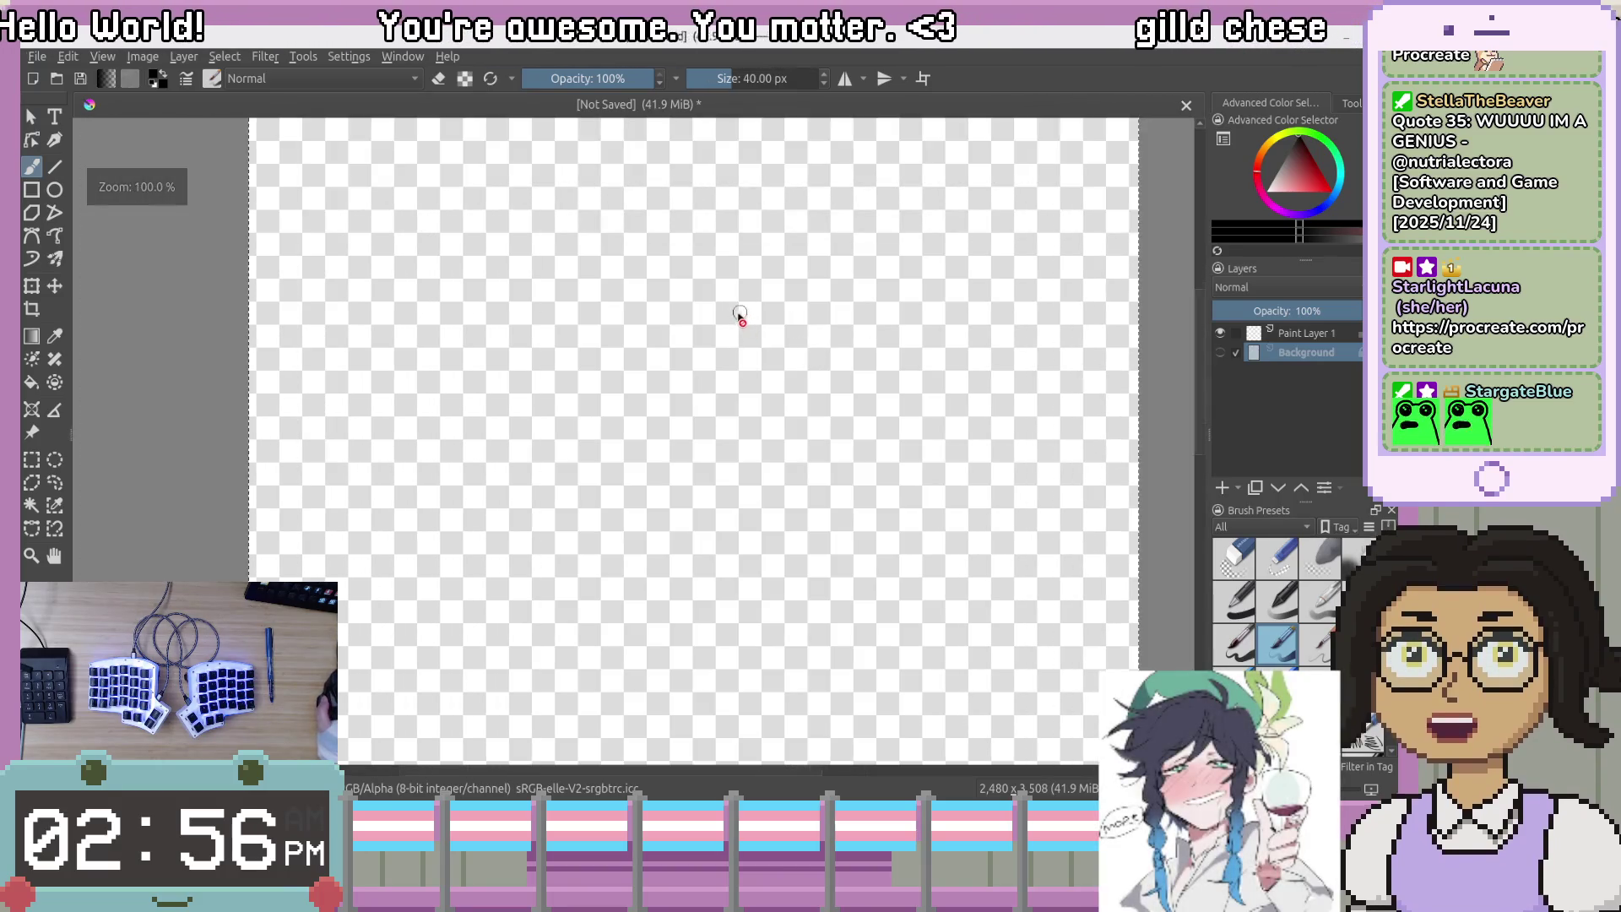
pyautogui.moveTo(612, 245)
pyautogui.mouseDown()
pyautogui.moveTo(587, 362)
pyautogui.moveTo(670, 315)
pyautogui.moveTo(677, 387)
pyautogui.moveTo(793, 301)
pyautogui.moveTo(807, 396)
pyautogui.moveTo(572, 372)
pyautogui.moveTo(825, 402)
pyautogui.moveTo(680, 398)
pyautogui.moveTo(866, 348)
pyautogui.moveTo(752, 423)
pyautogui.moveTo(763, 377)
pyautogui.moveTo(735, 408)
pyautogui.moveTo(532, 300)
pyautogui.moveTo(565, 377)
pyautogui.moveTo(825, 331)
pyautogui.moveTo(734, 405)
pyautogui.moveTo(510, 431)
pyautogui.moveTo(807, 387)
pyautogui.moveTo(536, 446)
pyautogui.moveTo(826, 381)
pyautogui.mouseUp()
pyautogui.scroll(-4, 763, 377)
pyautogui.scroll(1, 764, 380)
pyautogui.moveTo(834, 505); pyautogui.dragTo(669, 434)
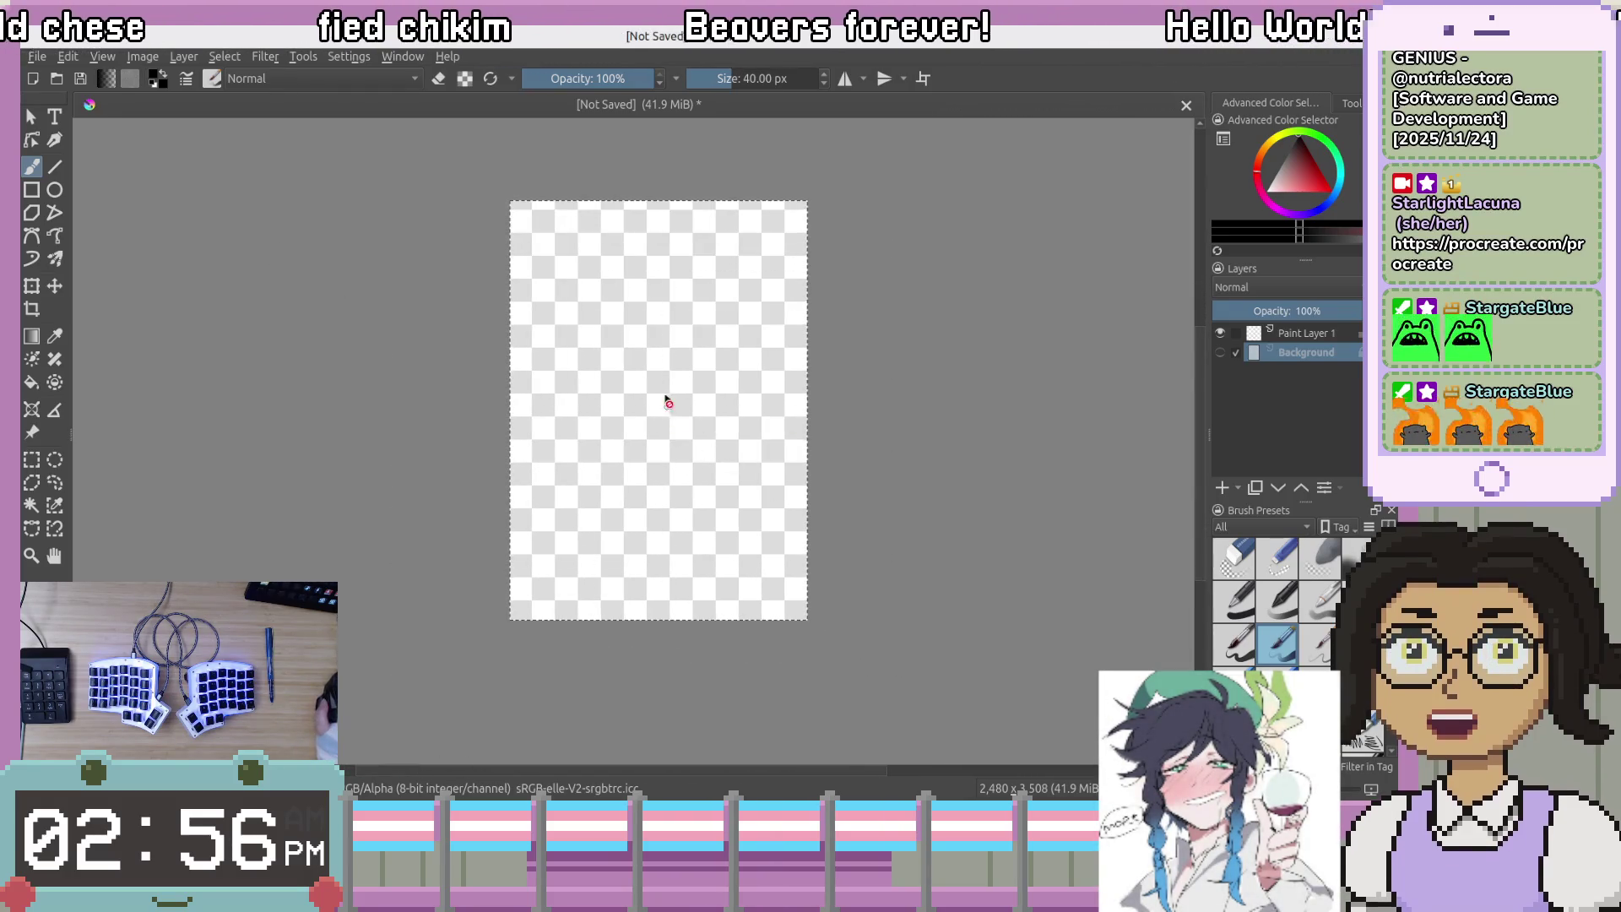
pyautogui.scroll(2, 626, 306)
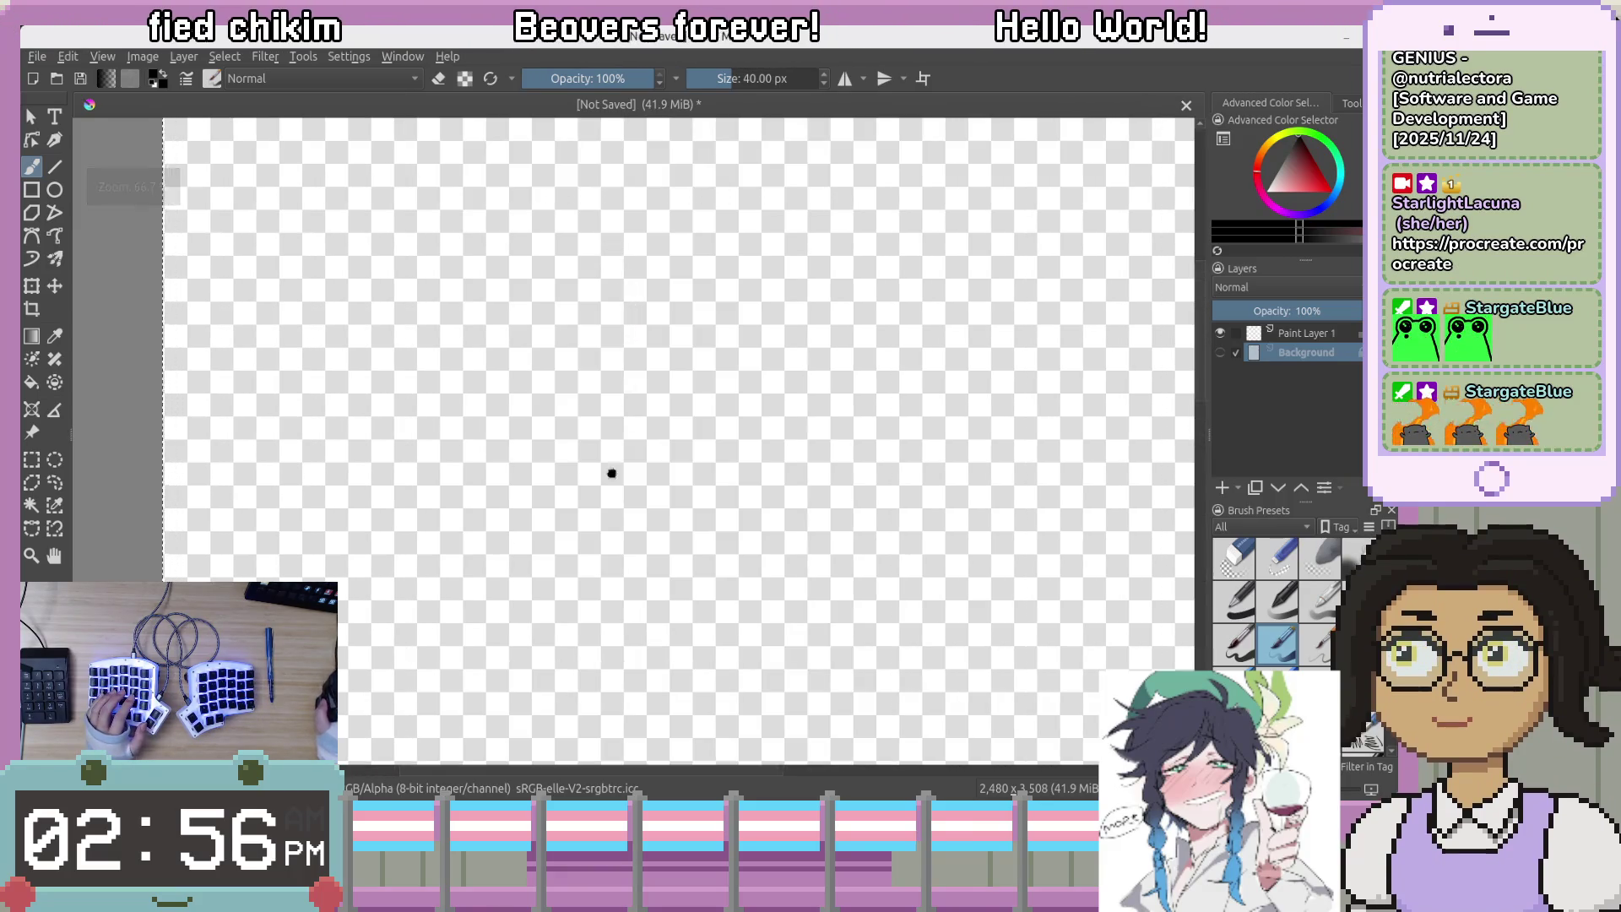
pyautogui.scroll(-2, 604, 416)
pyautogui.scroll(1, 604, 416)
pyautogui.moveTo(467, 340); pyautogui.dragTo(514, 405)
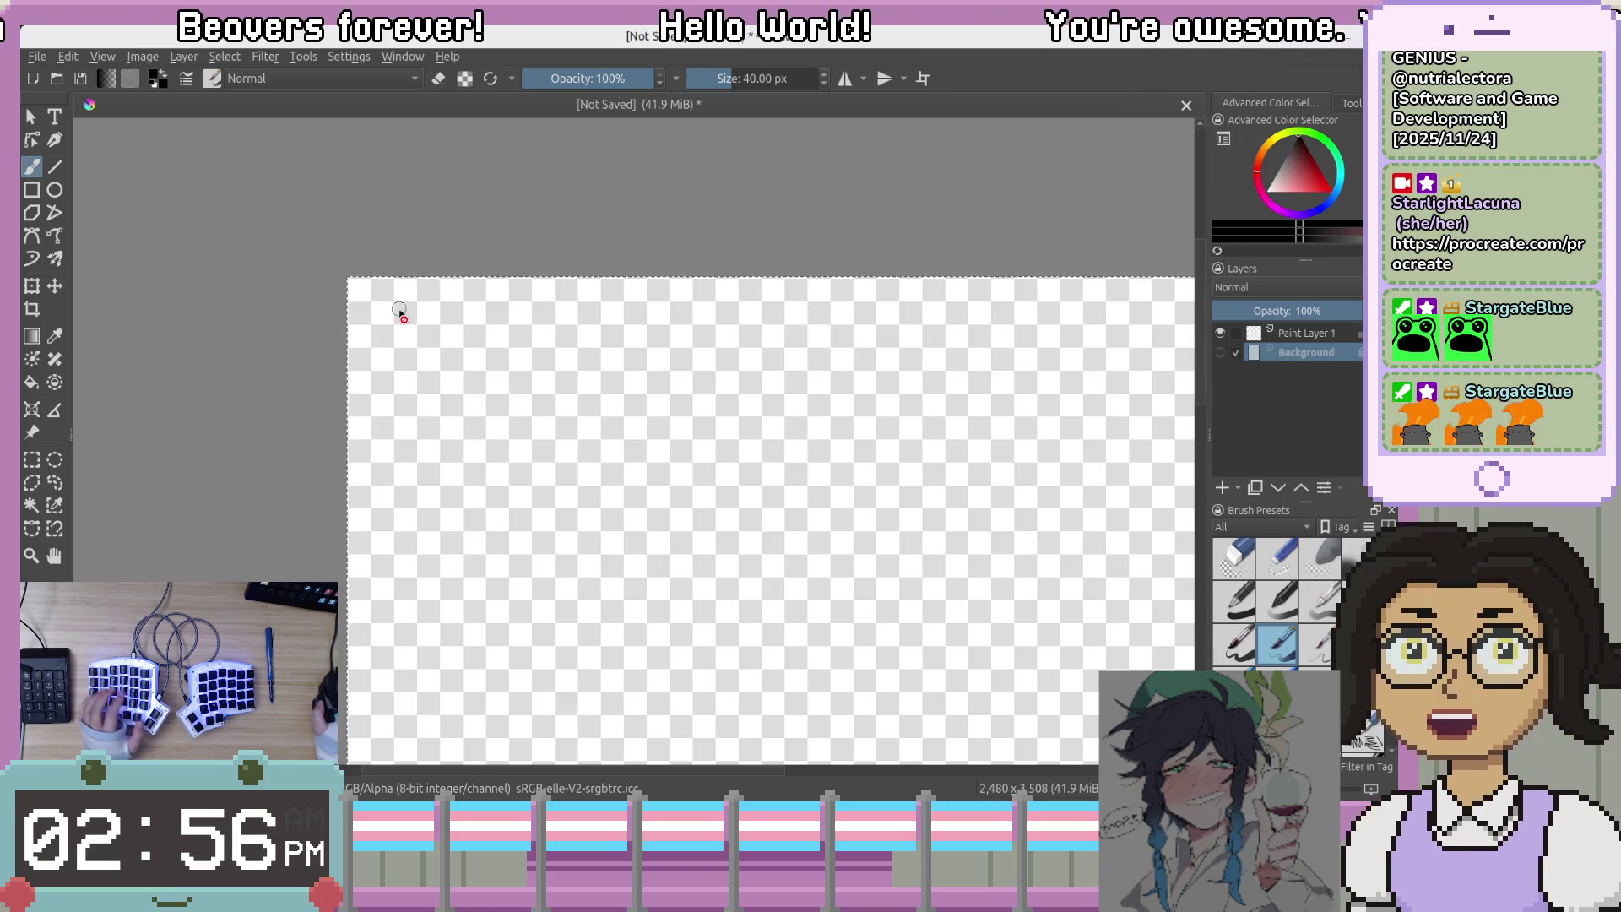
pyautogui.scroll(2, 401, 317)
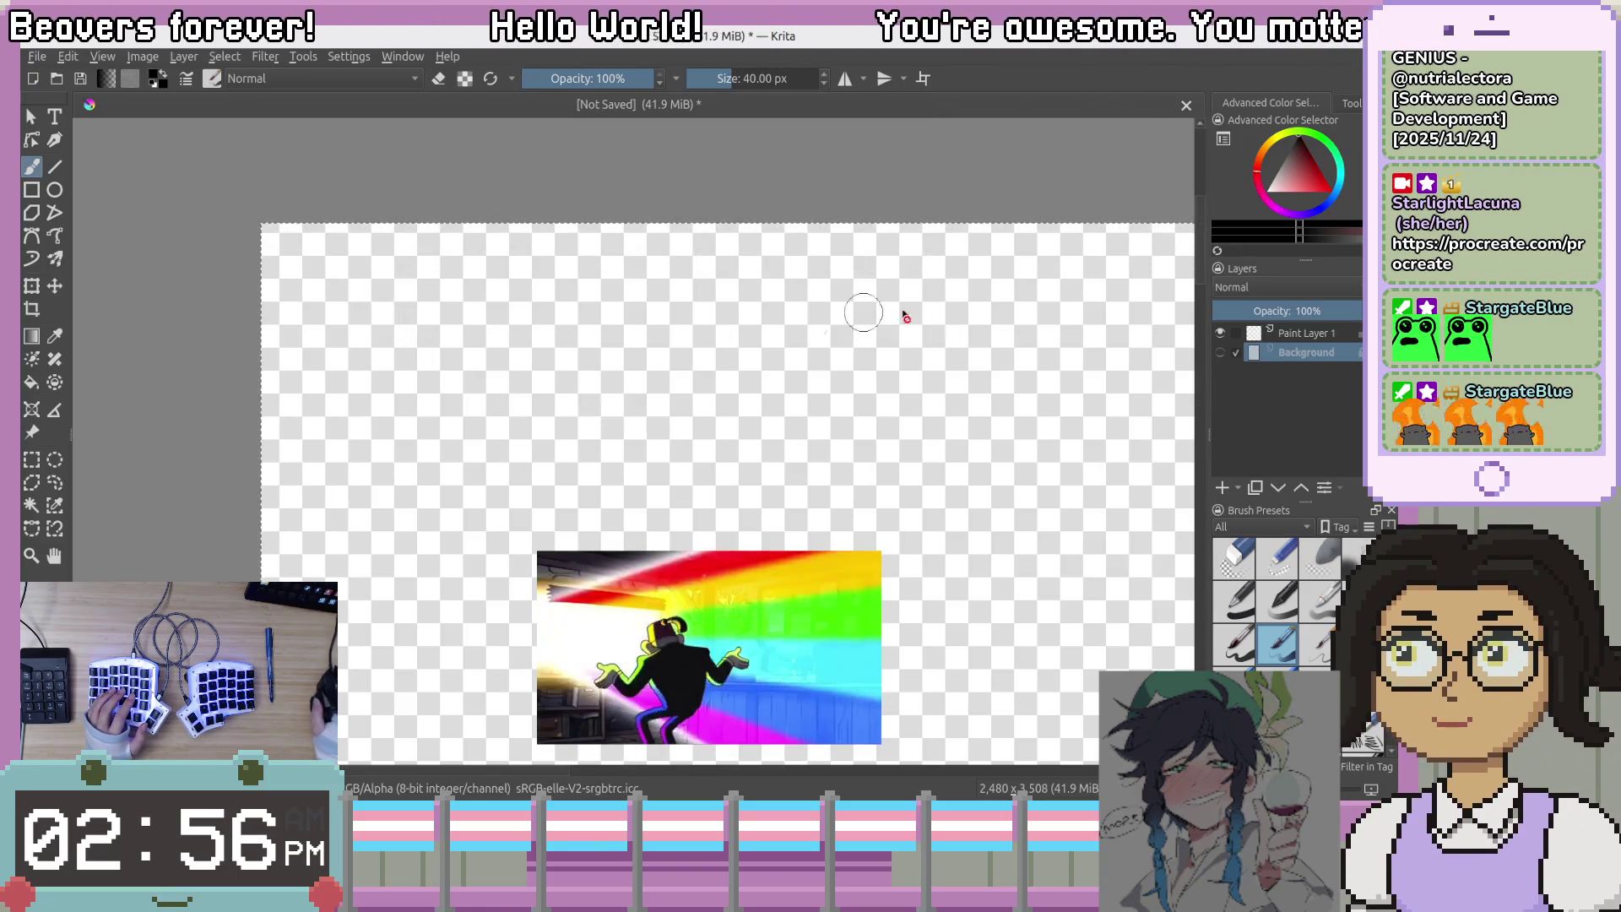
# - Make the Background layer visible again and remove it, leaving only Paint Layer 1
pyautogui.rightClick(1290, 353)
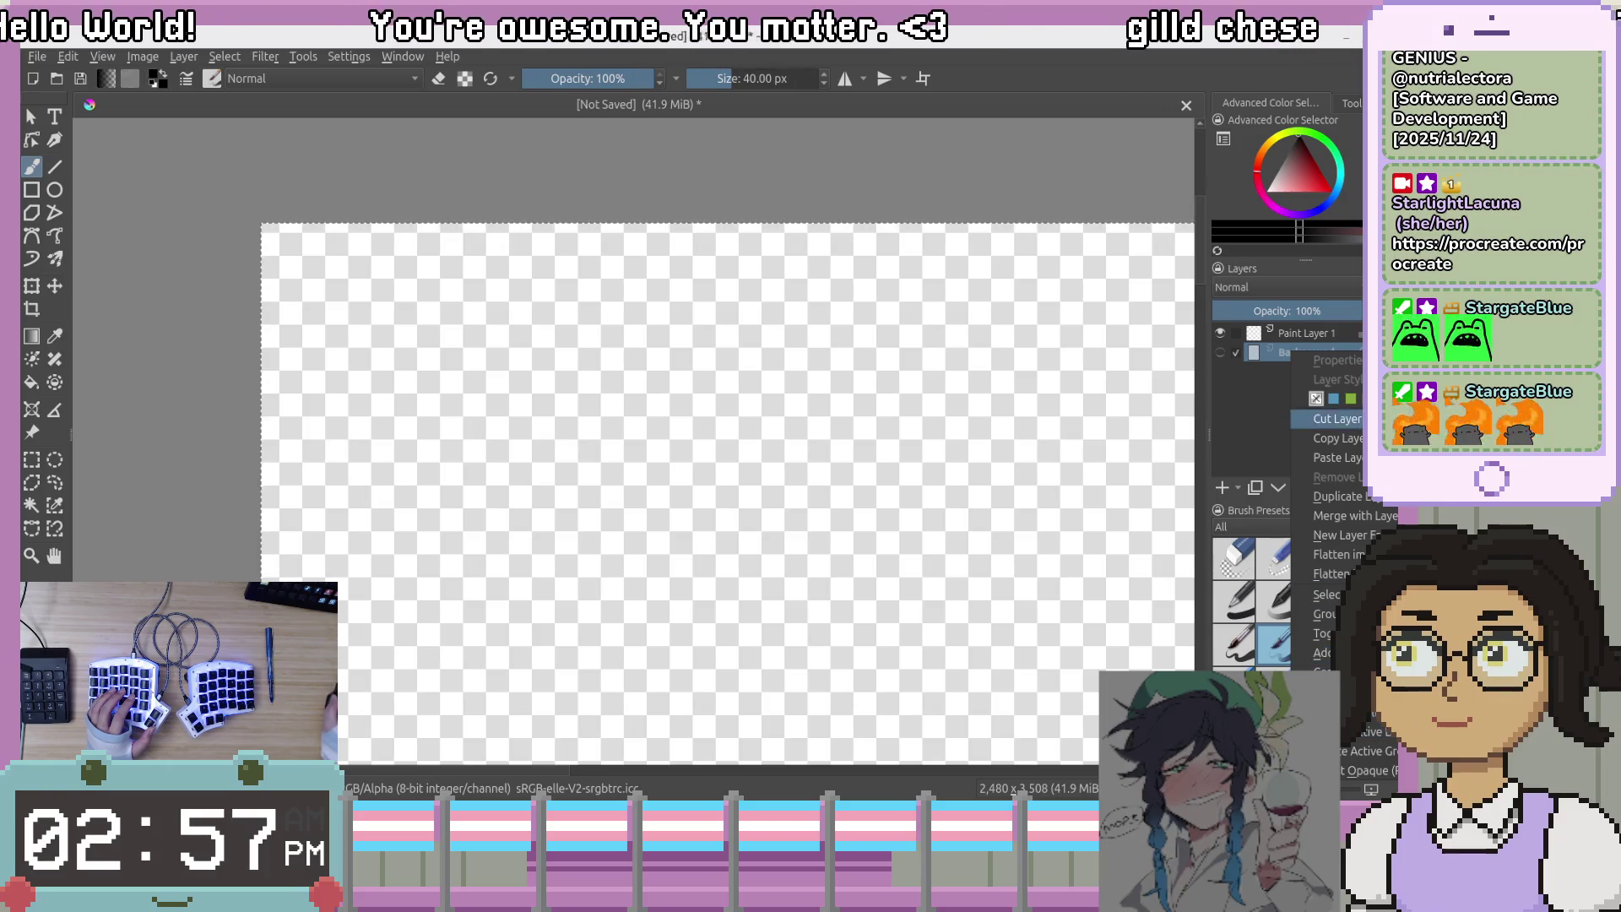
pyautogui.click(1242, 364)
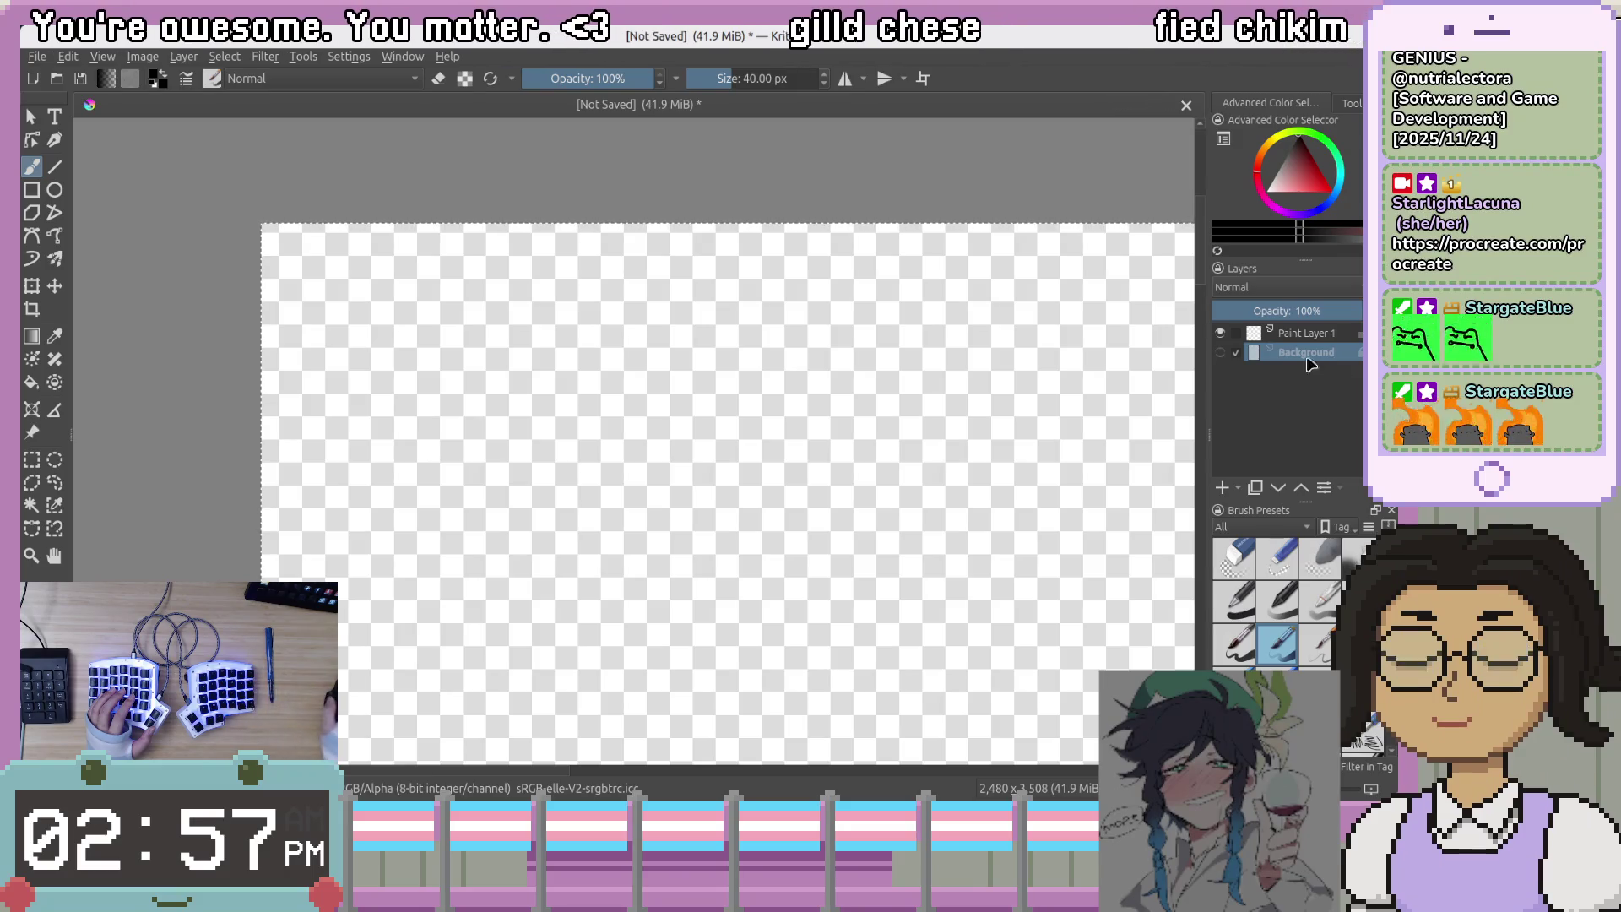
pyautogui.click(1221, 352)
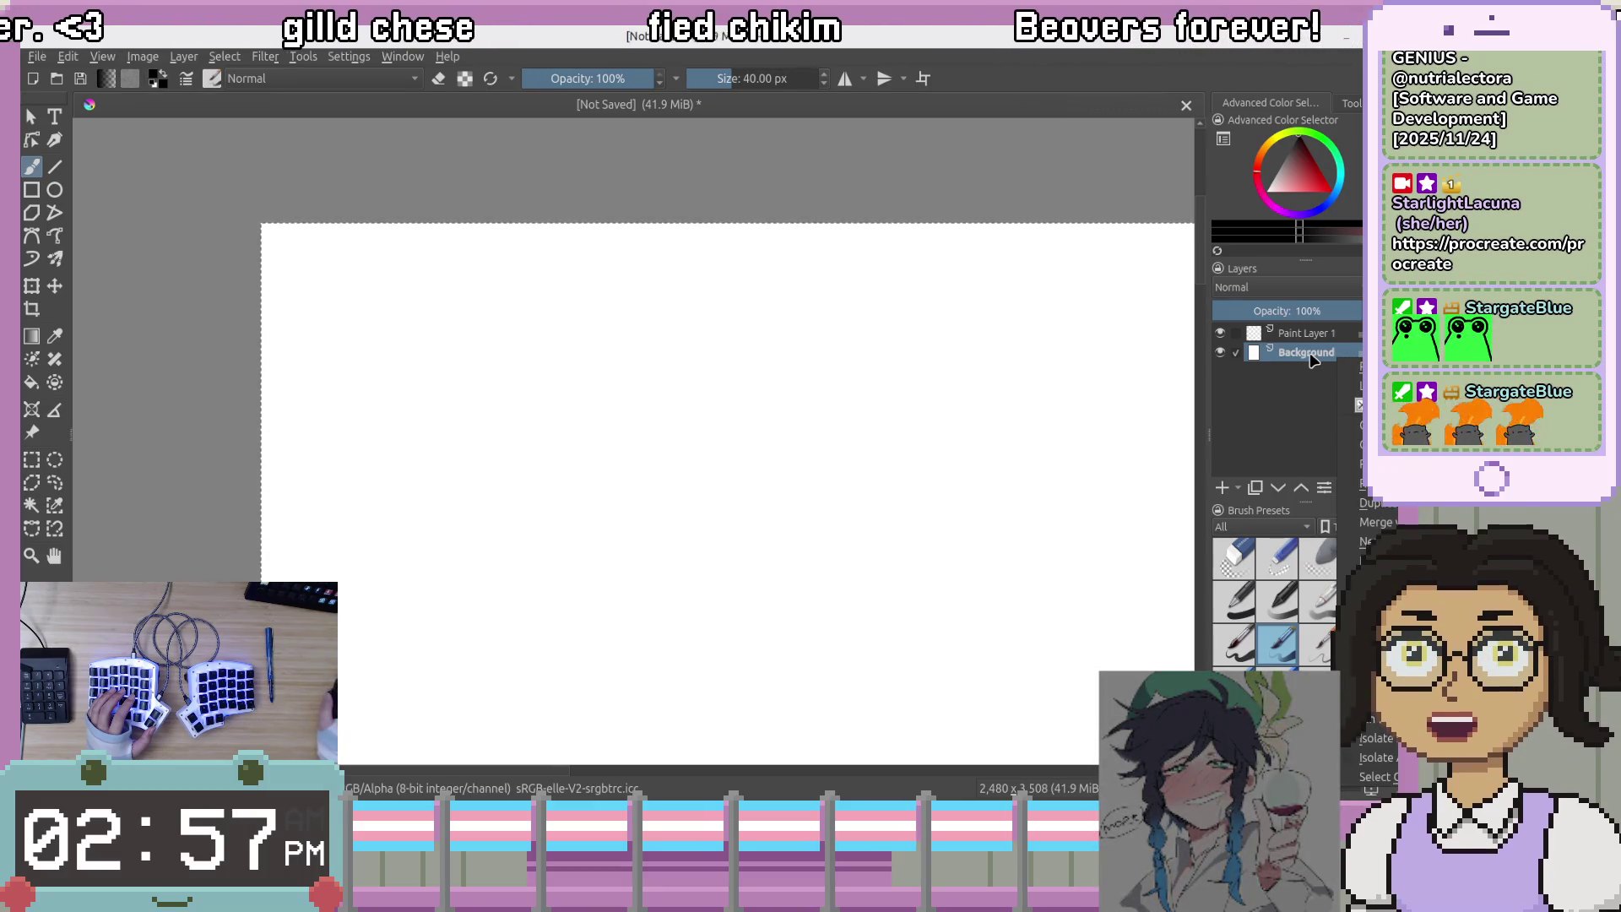
pyautogui.click(1368, 483)
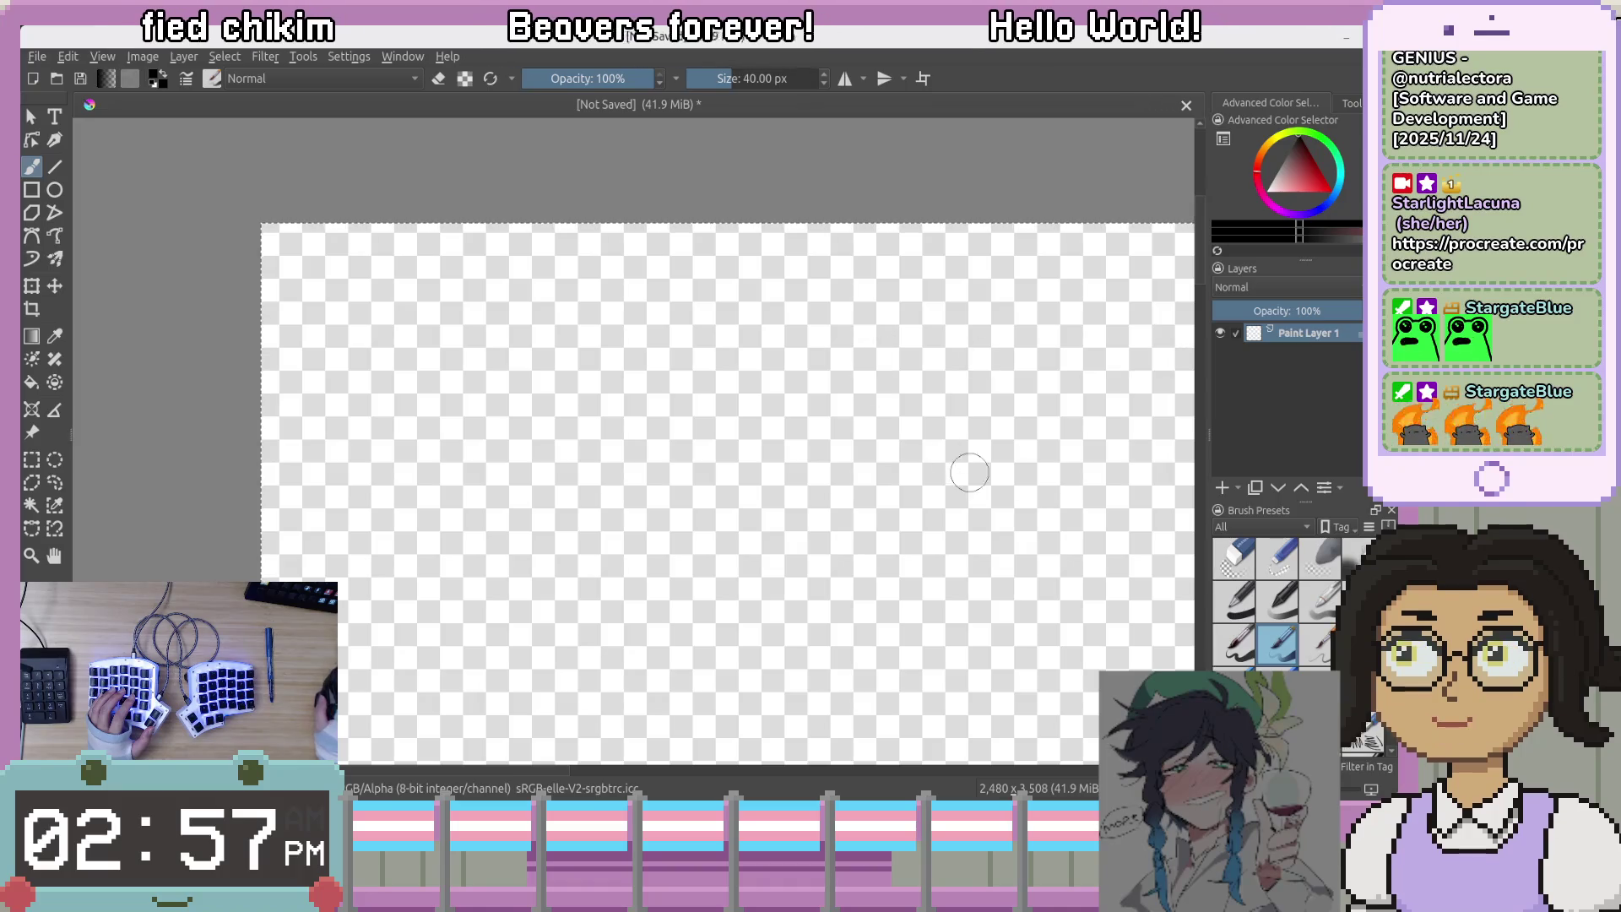
pyautogui.scroll(2, 944, 460)
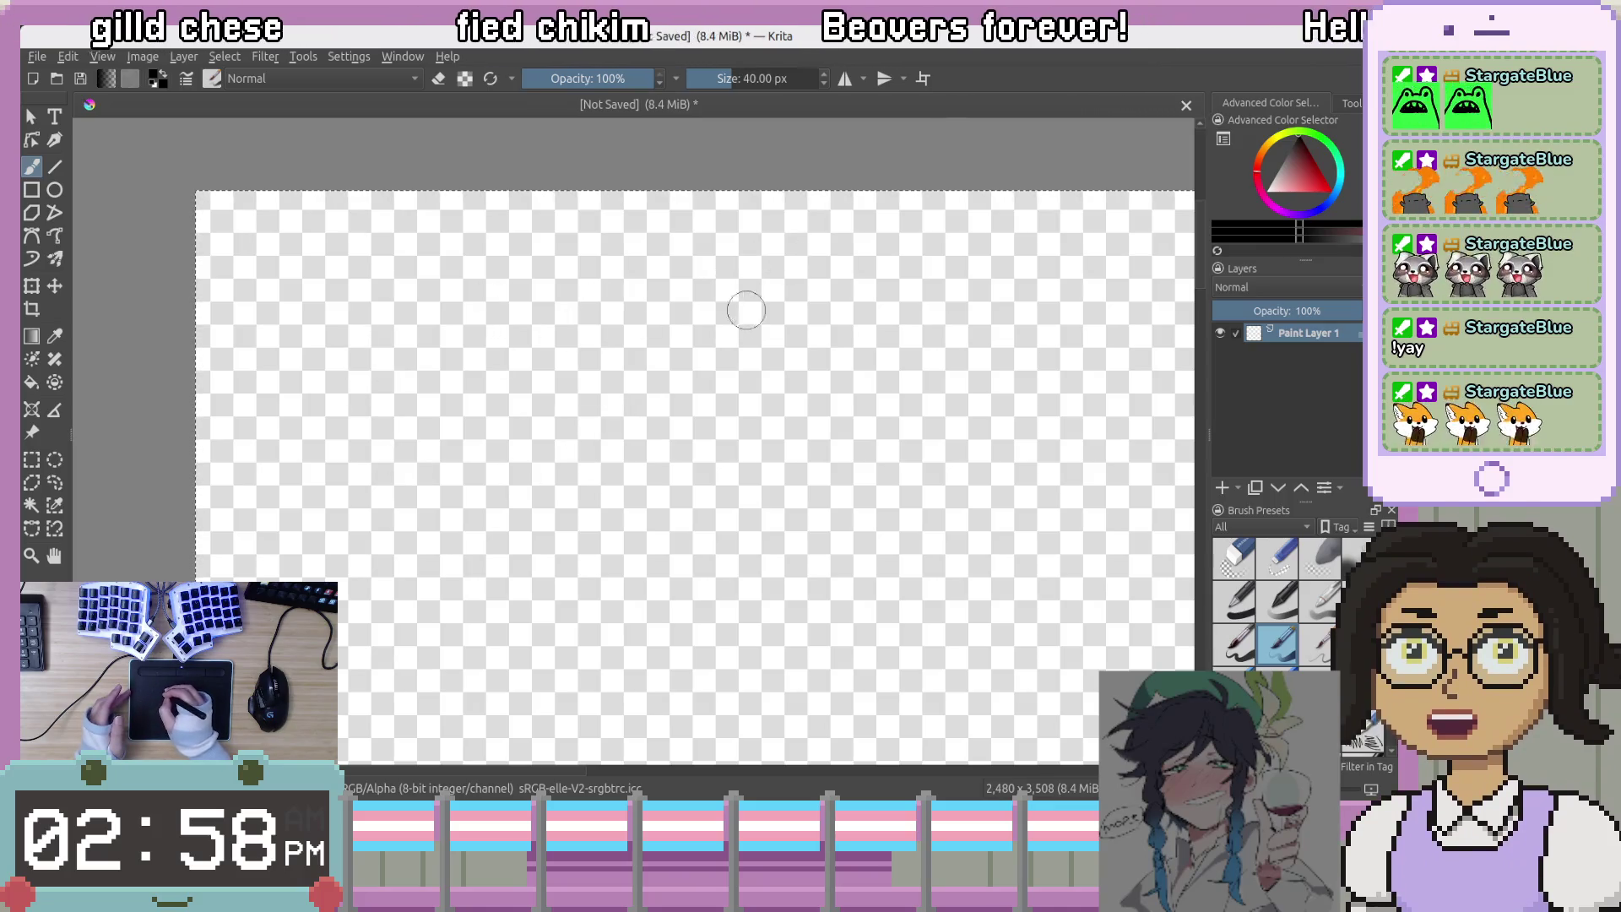
# - Paint light grey and heavy black test strokes across the canvas at varying pen pressure
pyautogui.moveTo(652, 342)
pyautogui.mouseDown()
pyautogui.moveTo(868, 470)
pyautogui.moveTo(762, 549)
pyautogui.moveTo(574, 527)
pyautogui.moveTo(1141, 572)
pyautogui.moveTo(455, 451)
pyautogui.moveTo(359, 369)
pyautogui.mouseUp()
pyautogui.moveTo(281, 242); pyautogui.dragTo(314, 580)
pyautogui.moveTo(354, 426)
pyautogui.mouseDown()
pyautogui.moveTo(760, 295)
pyautogui.moveTo(1055, 355)
pyautogui.moveTo(852, 641)
pyautogui.moveTo(554, 604)
pyautogui.mouseUp()
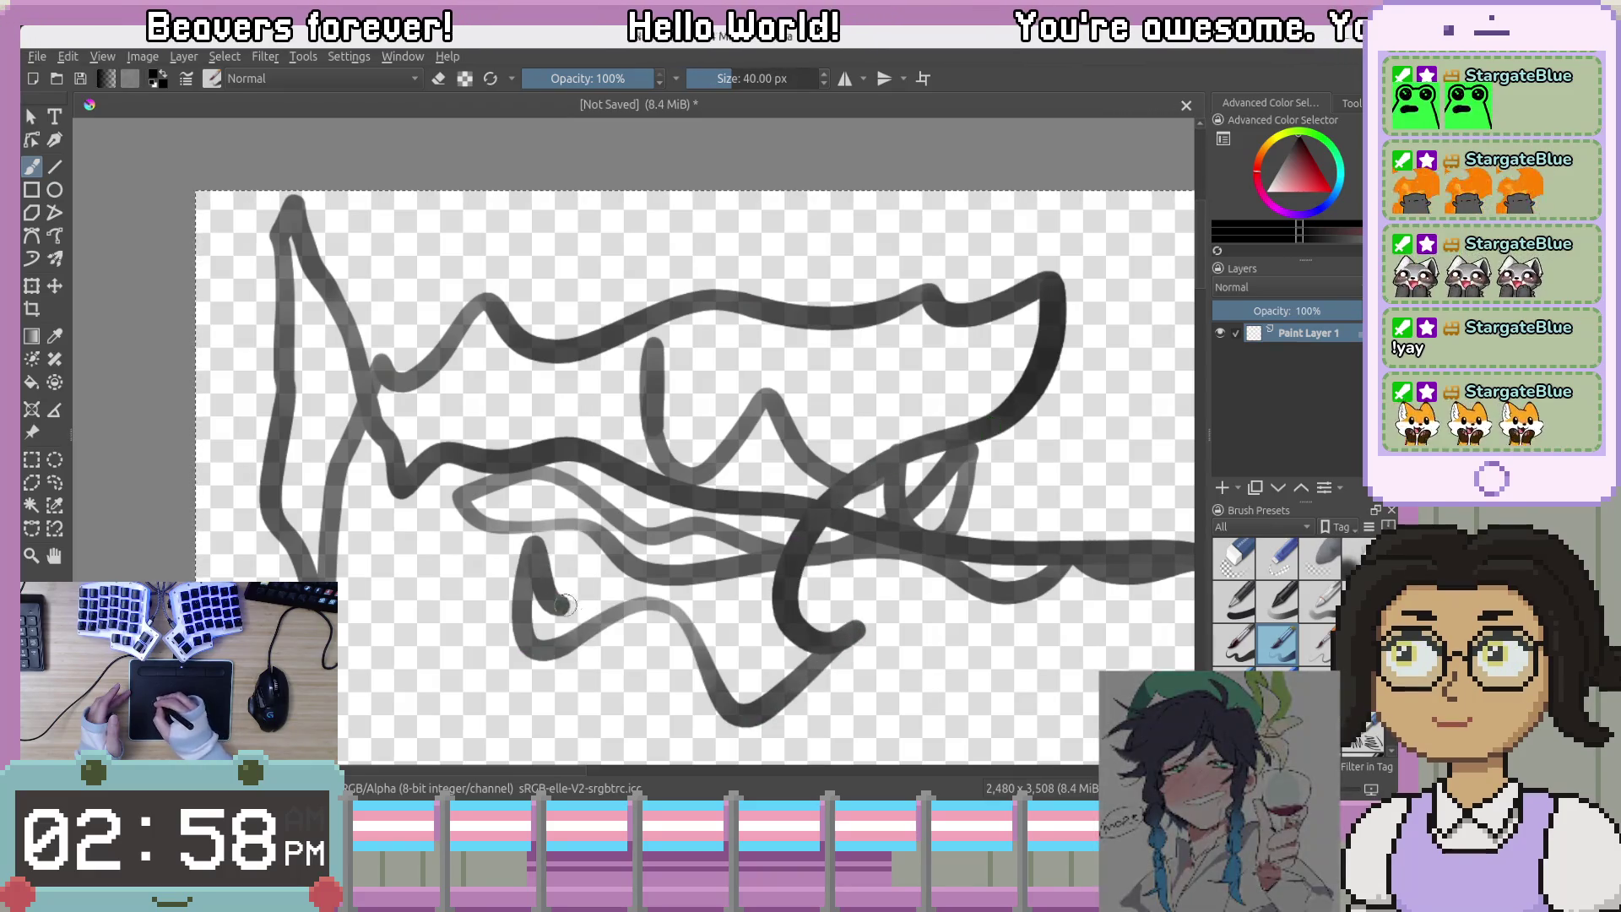
pyautogui.moveTo(821, 687); pyautogui.dragTo(962, 666)
pyautogui.moveTo(962, 737)
pyautogui.mouseDown()
pyautogui.moveTo(549, 743)
pyautogui.moveTo(488, 699)
pyautogui.moveTo(440, 606)
pyautogui.mouseUp()
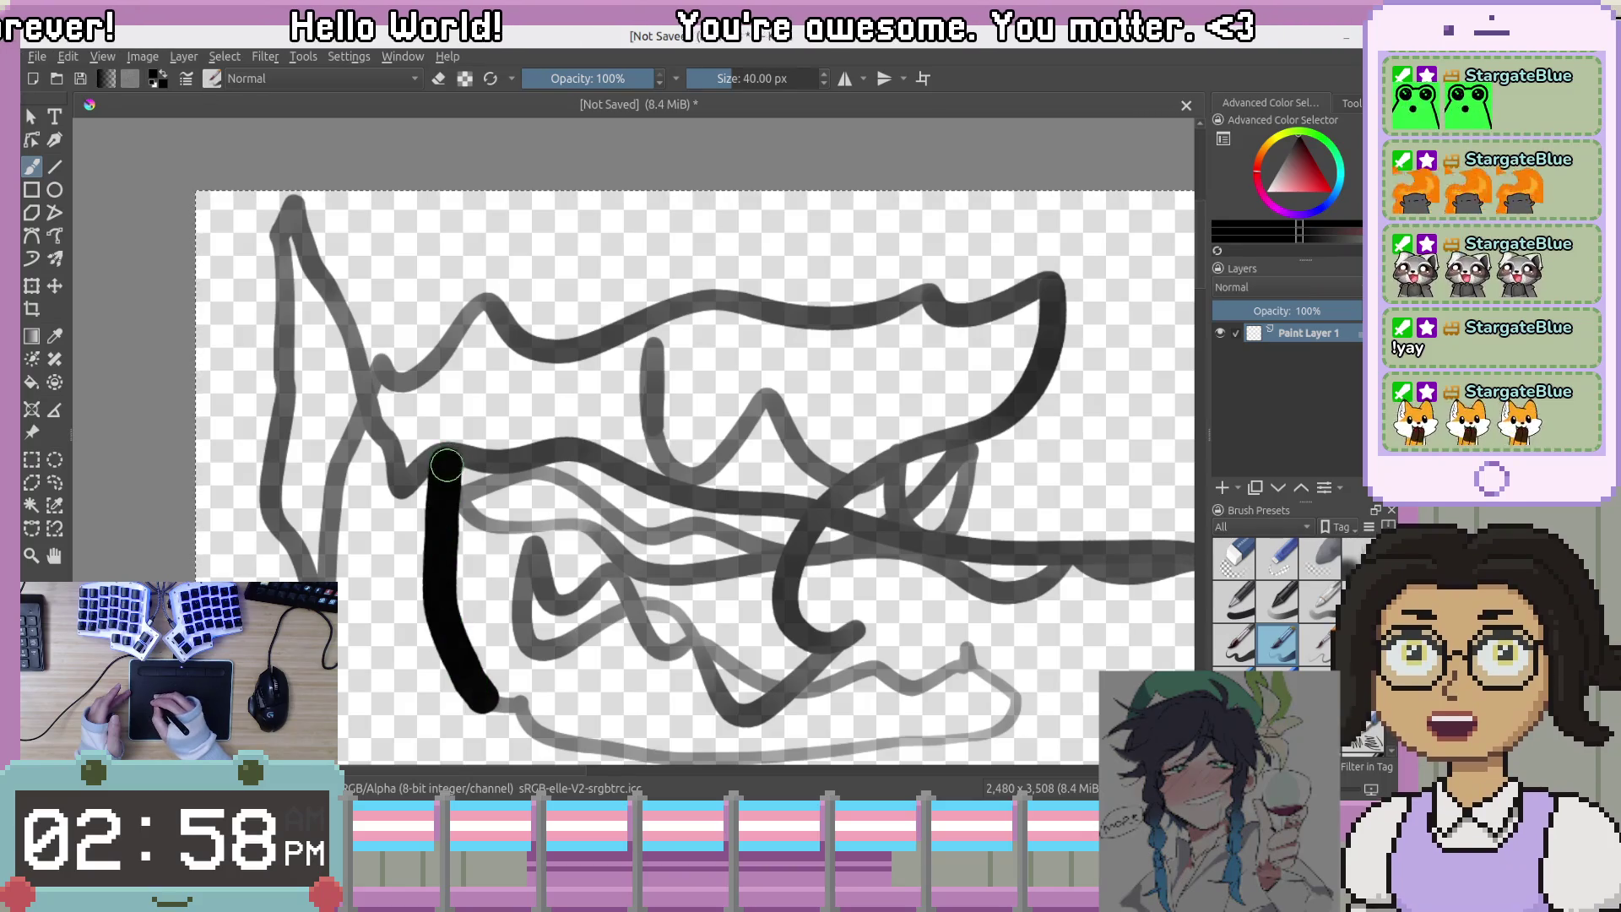
pyautogui.moveTo(445, 463); pyautogui.dragTo(542, 412)
pyautogui.moveTo(824, 384)
pyautogui.mouseDown()
pyautogui.moveTo(1097, 426)
pyautogui.moveTo(1114, 511)
pyautogui.moveTo(1079, 694)
pyautogui.moveTo(848, 680)
pyautogui.moveTo(586, 422)
pyautogui.moveTo(707, 293)
pyautogui.mouseUp()
pyautogui.moveTo(908, 230)
pyautogui.mouseDown()
pyautogui.moveTo(970, 246)
pyautogui.moveTo(1173, 228)
pyautogui.moveTo(1161, 363)
pyautogui.moveTo(728, 236)
pyautogui.moveTo(513, 293)
pyautogui.mouseUp()
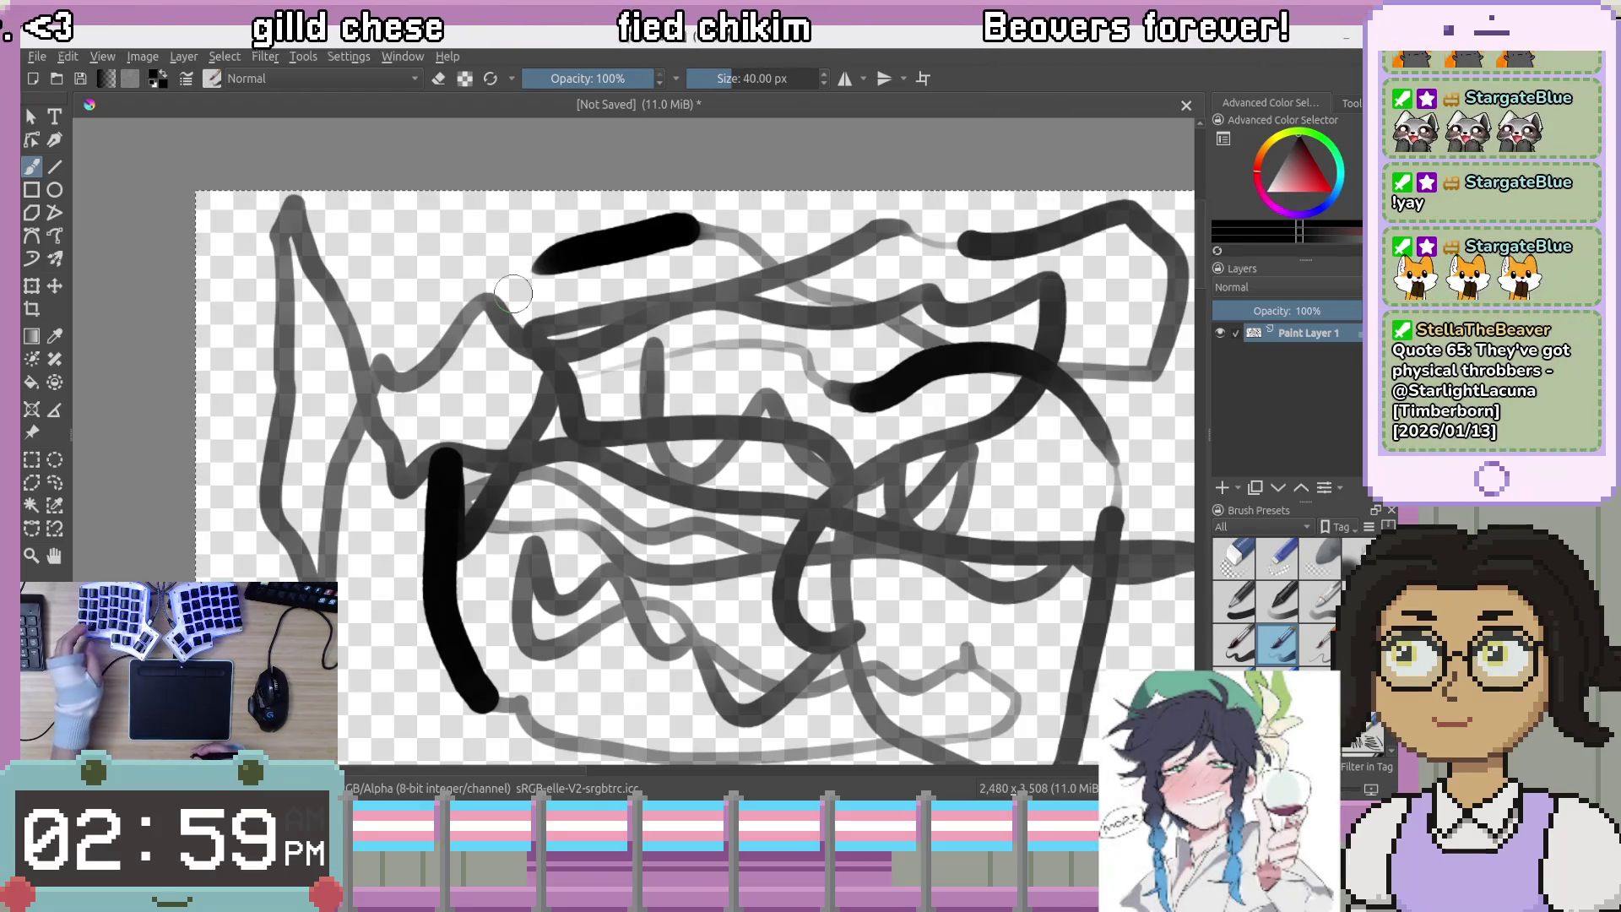
pyautogui.press('ctrl')
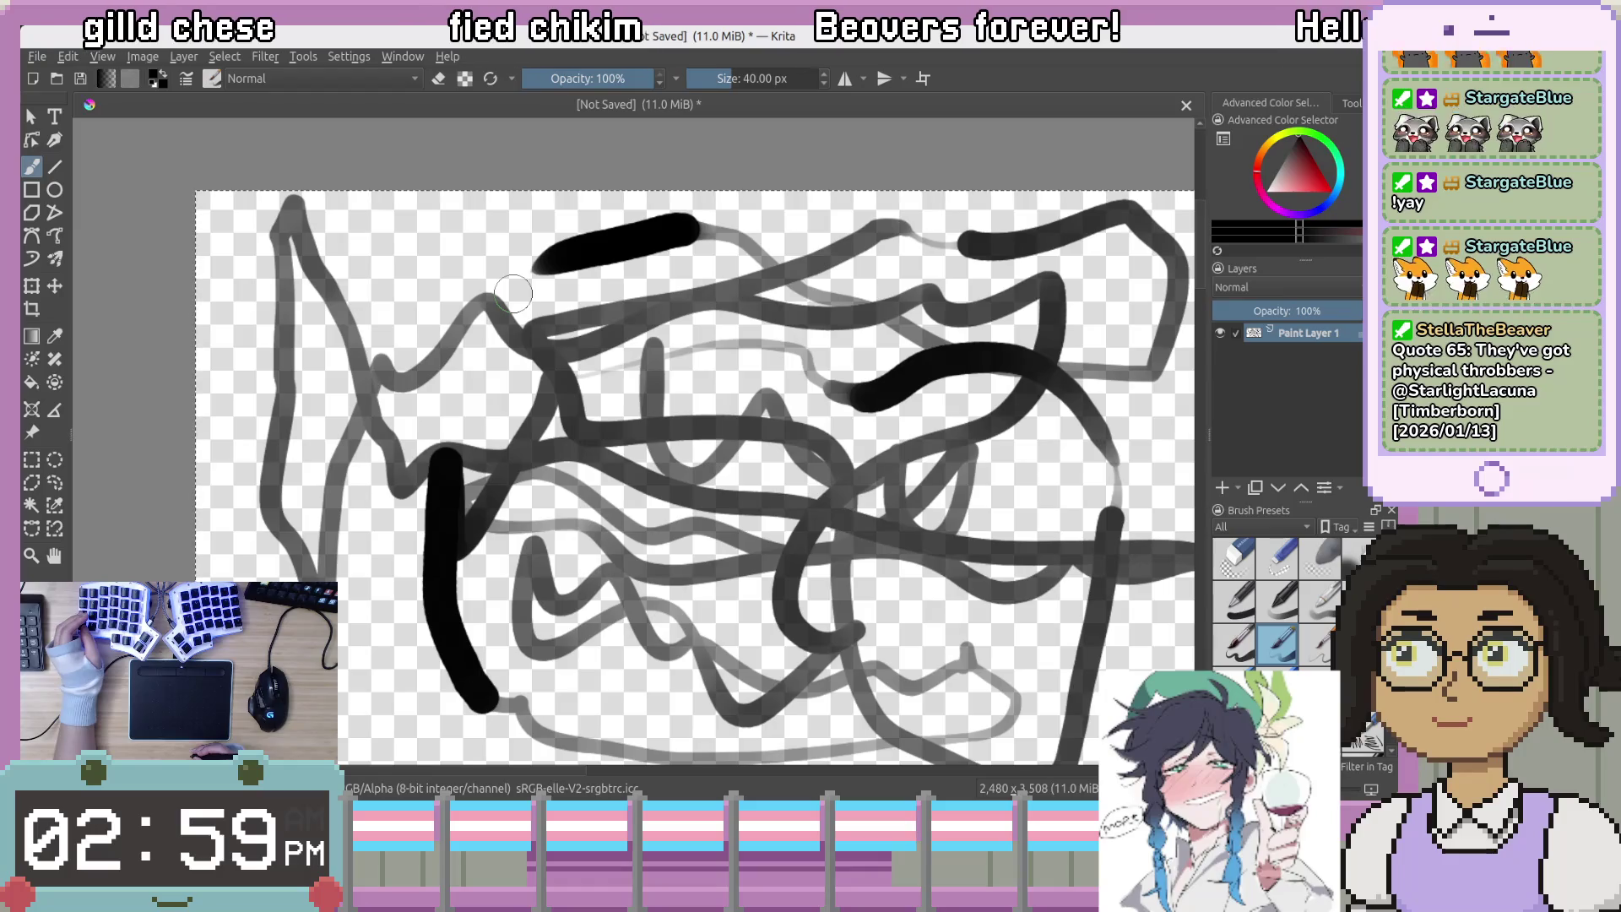
# - Clear Paint Layer 1 with Delete and hand-write 'Hi Chat!' with the brush
pyautogui.press('Delete')
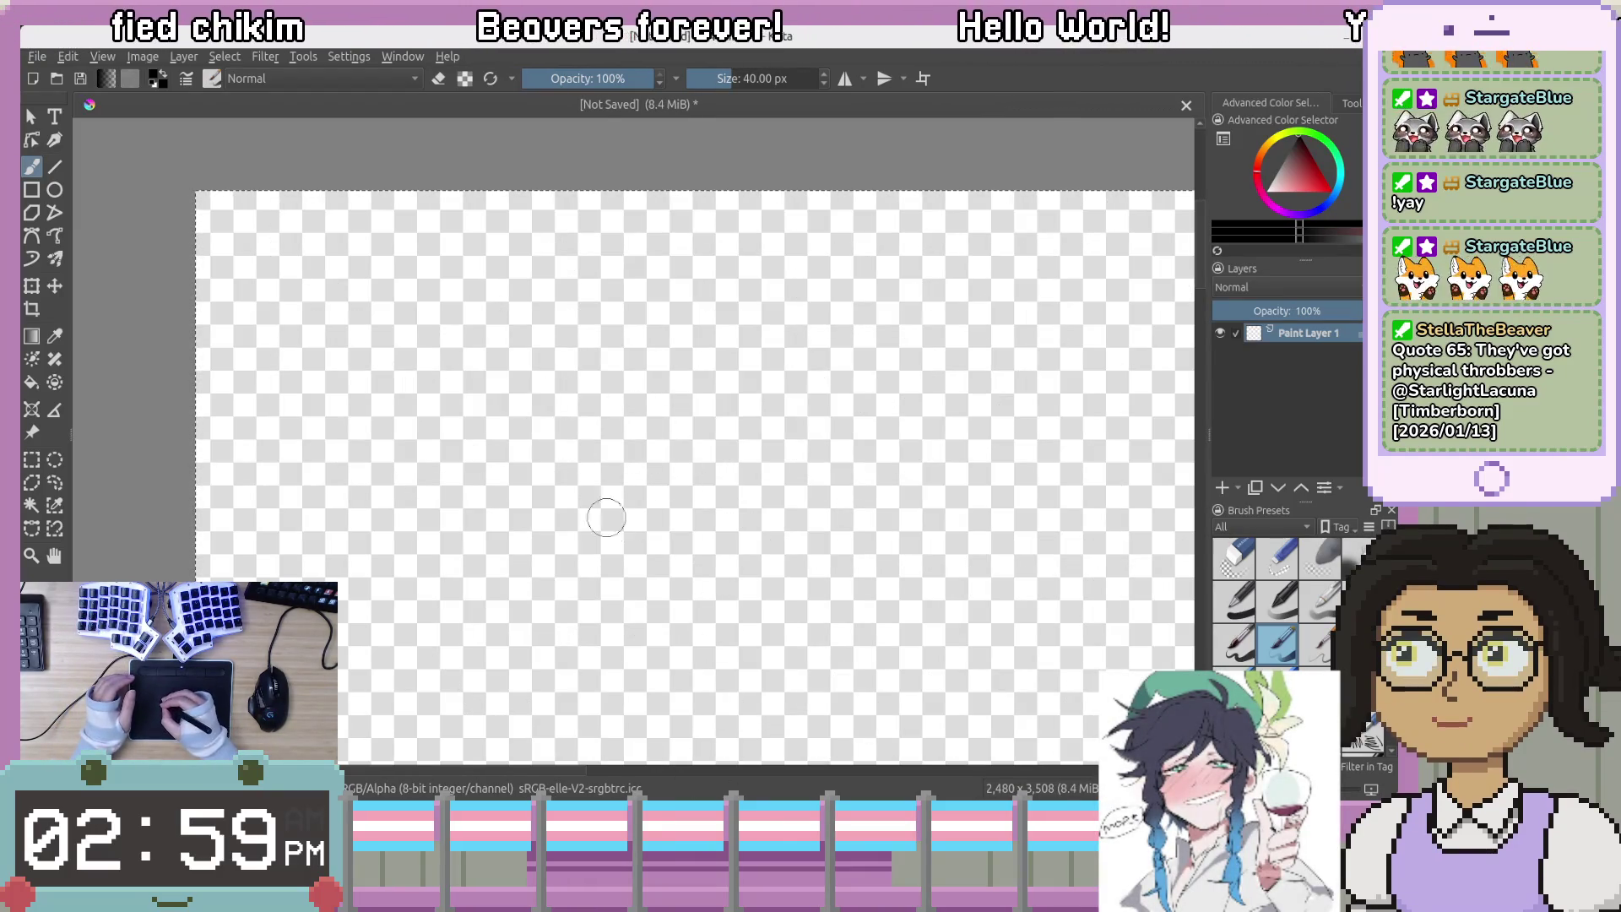
pyautogui.moveTo(422, 314)
pyautogui.mouseDown()
pyautogui.moveTo(459, 471)
pyautogui.moveTo(496, 377)
pyautogui.moveTo(510, 410)
pyautogui.mouseUp()
pyautogui.click(500, 312)
pyautogui.moveTo(652, 359)
pyautogui.mouseDown()
pyautogui.moveTo(616, 341)
pyautogui.moveTo(662, 413)
pyautogui.mouseUp()
pyautogui.moveTo(667, 318); pyautogui.dragTo(676, 351)
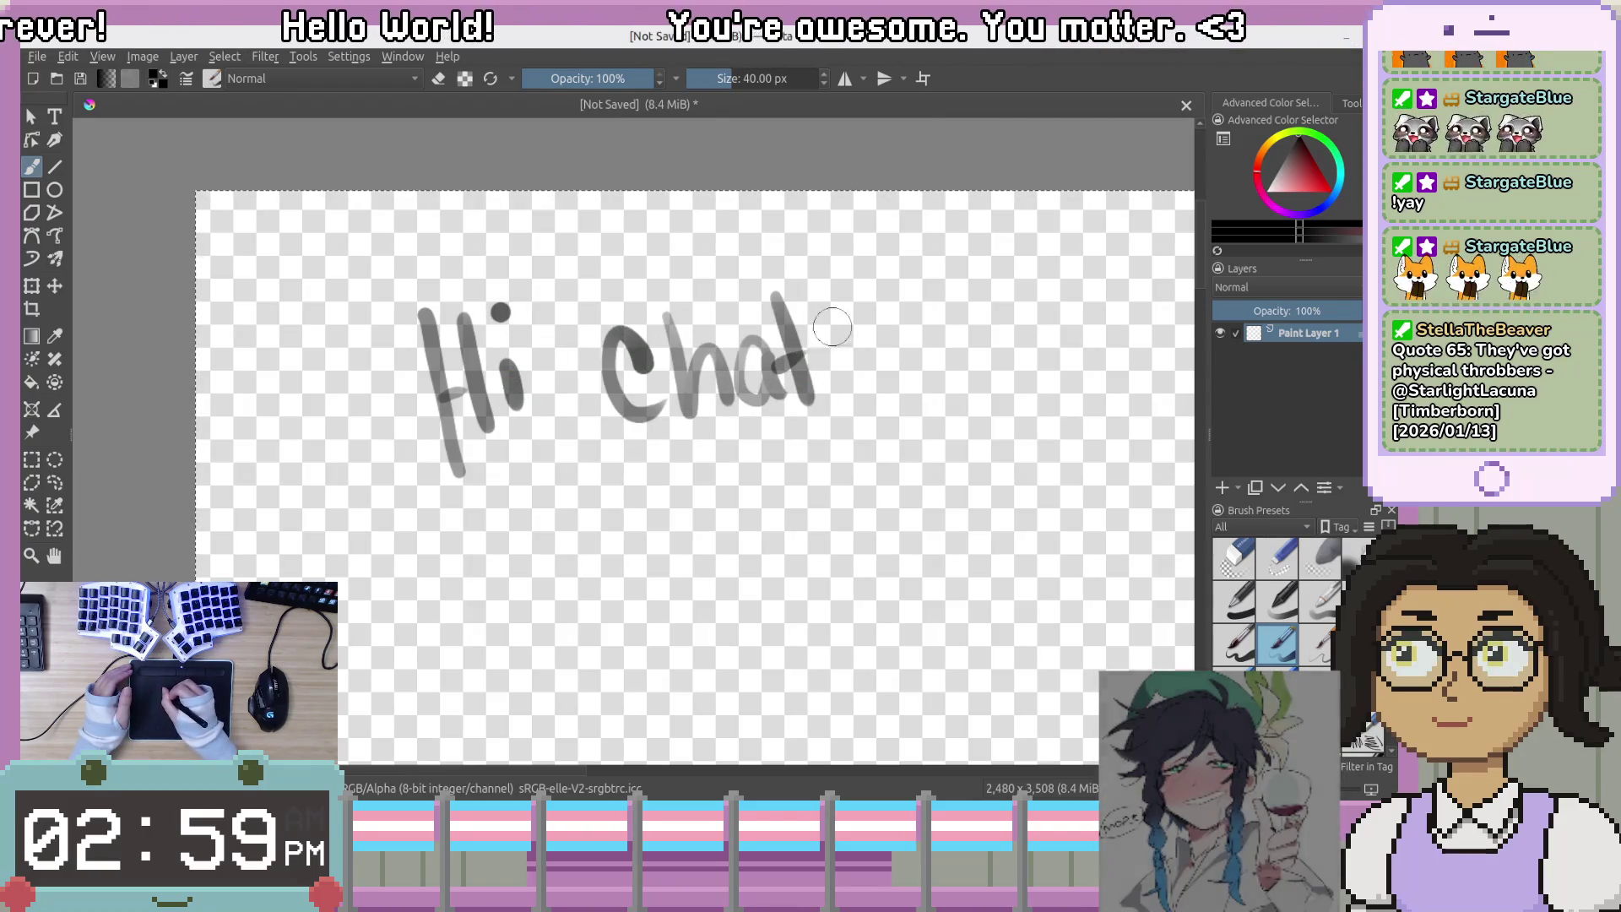
pyautogui.moveTo(821, 293); pyautogui.dragTo(842, 355)
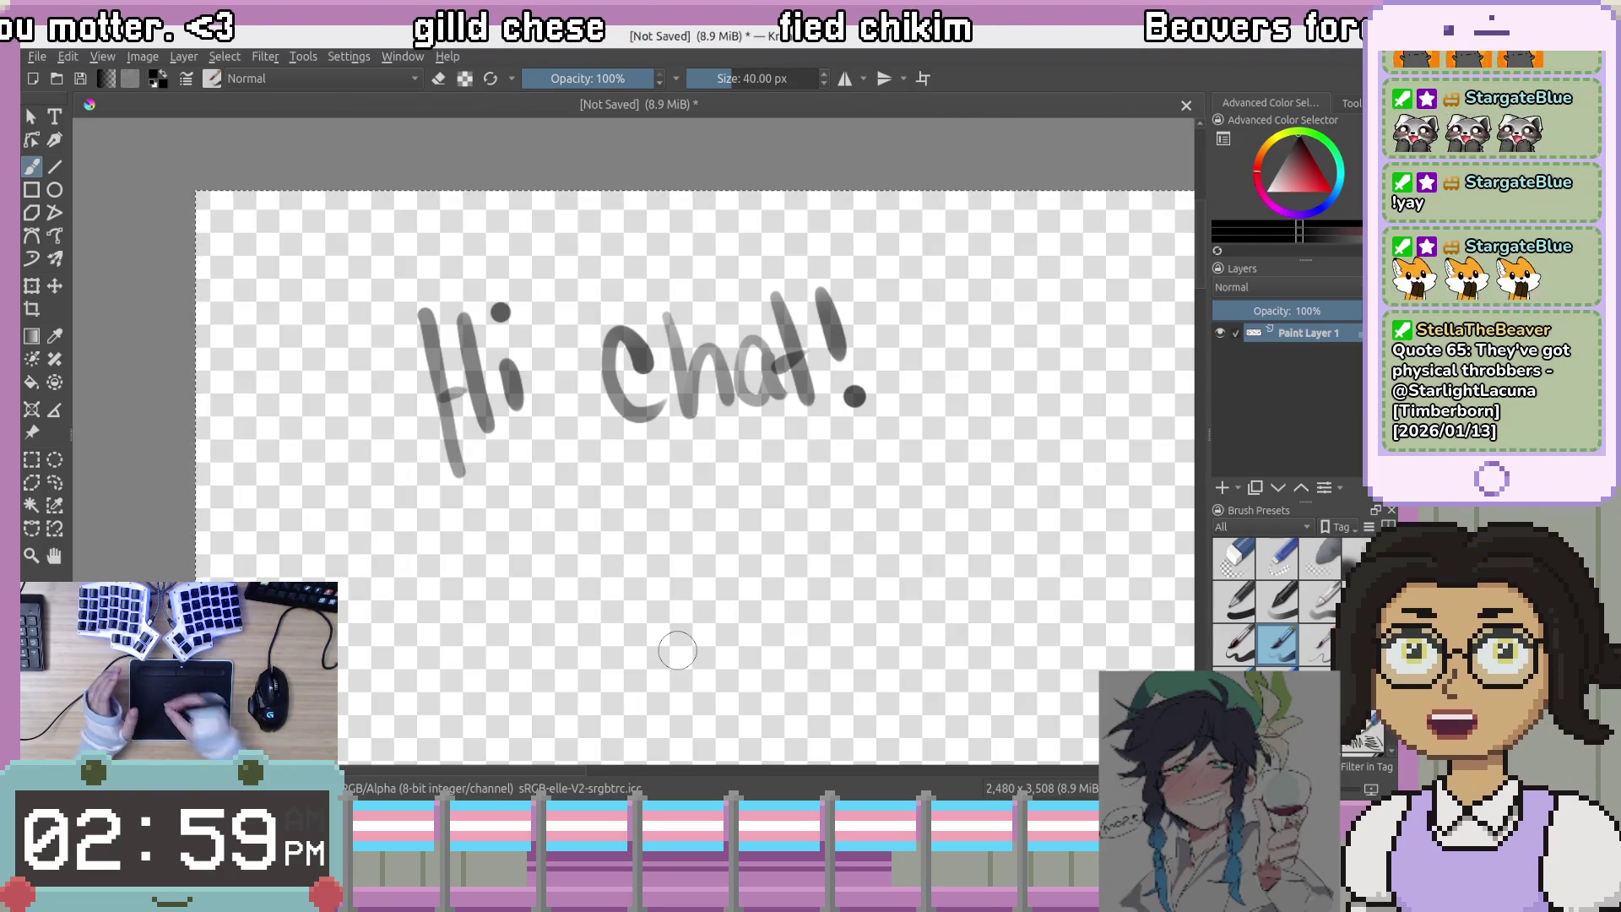
# - Scroll-zoom the canvas around the finished 'Hi Chat!' writing
pyautogui.scroll(-2, 641, 472)
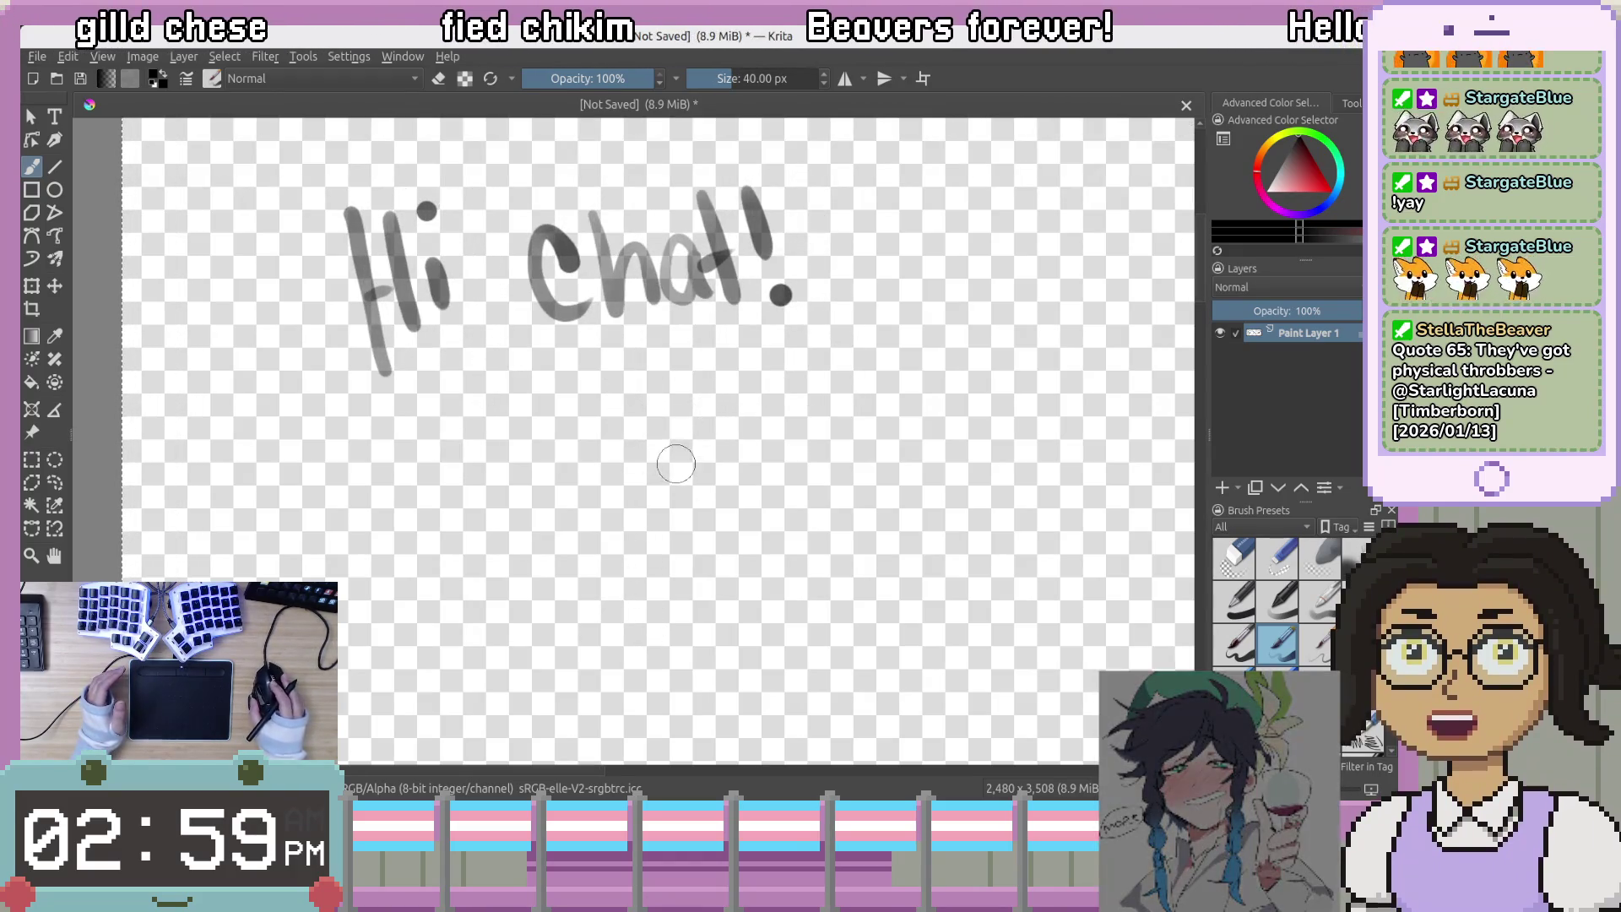
pyautogui.scroll(-4, 673, 455)
pyautogui.scroll(4, 673, 455)
pyautogui.scroll(-1, 672, 454)
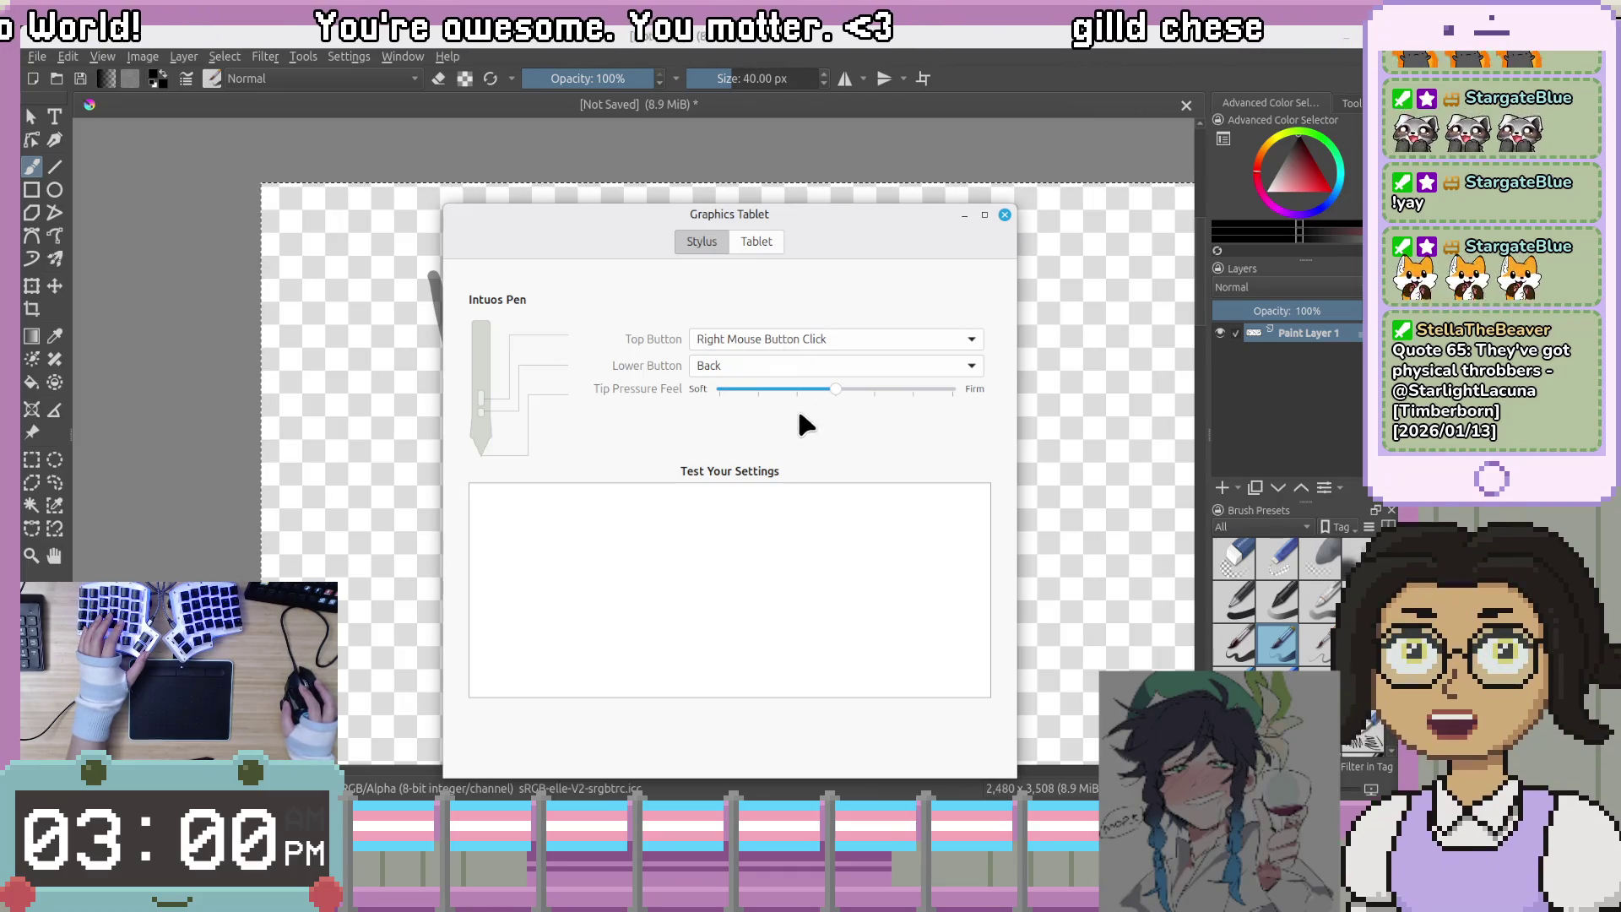
# - Set the pen's Top Button to Right Mouse Button Click and Lower Button to Middle Mouse Button Click
pyautogui.click(857, 338)
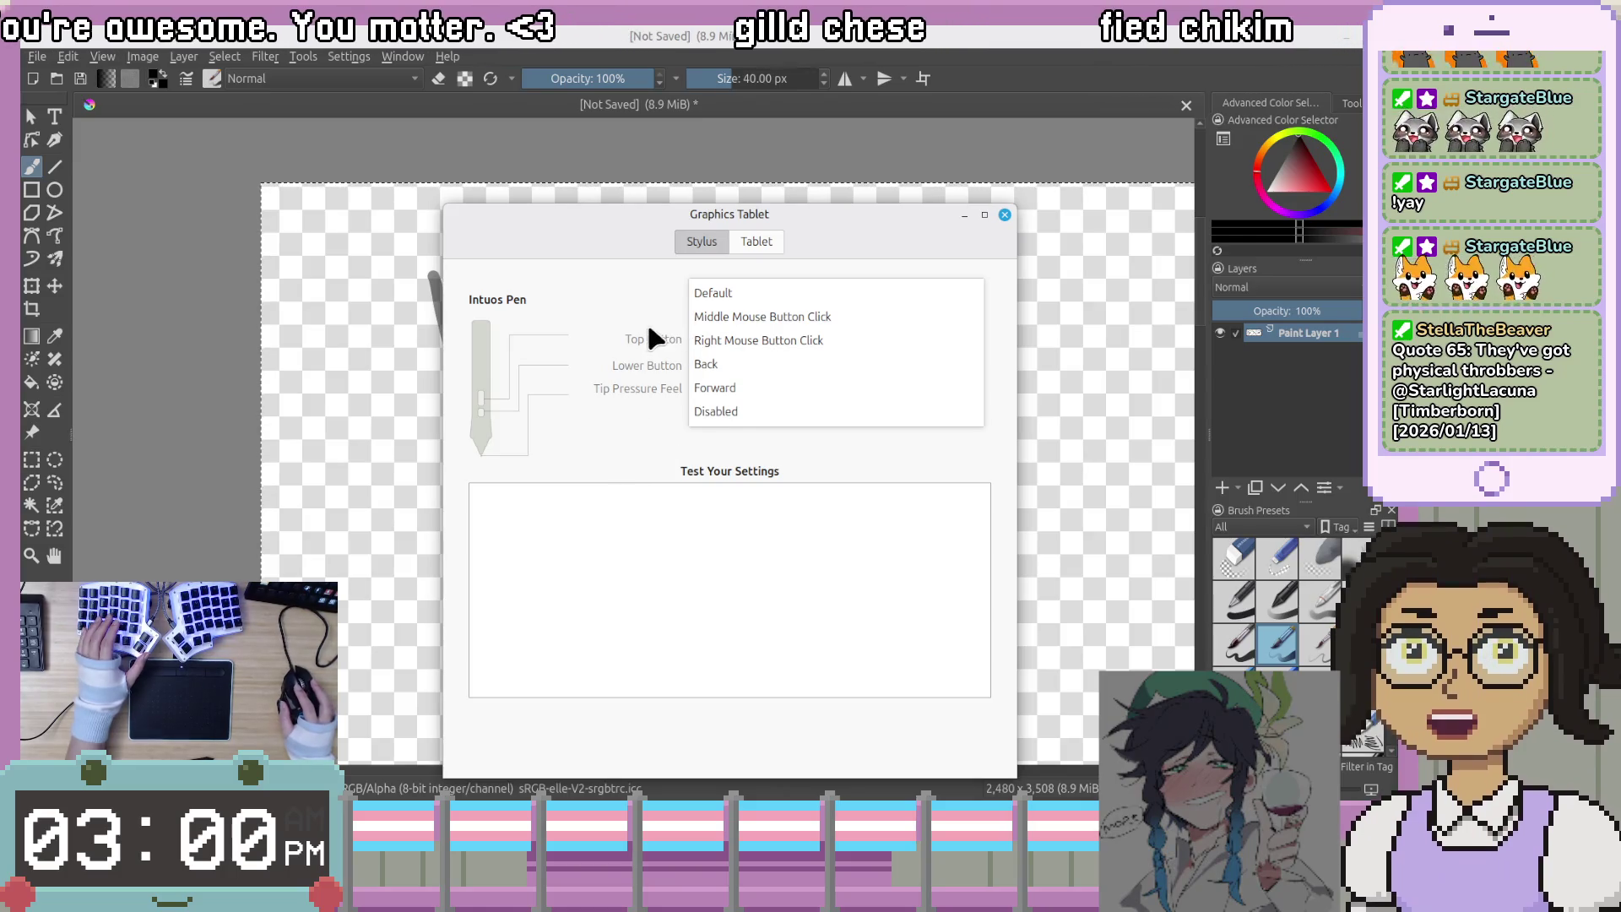
pyautogui.click(840, 340)
pyautogui.click(777, 339)
pyautogui.click(792, 316)
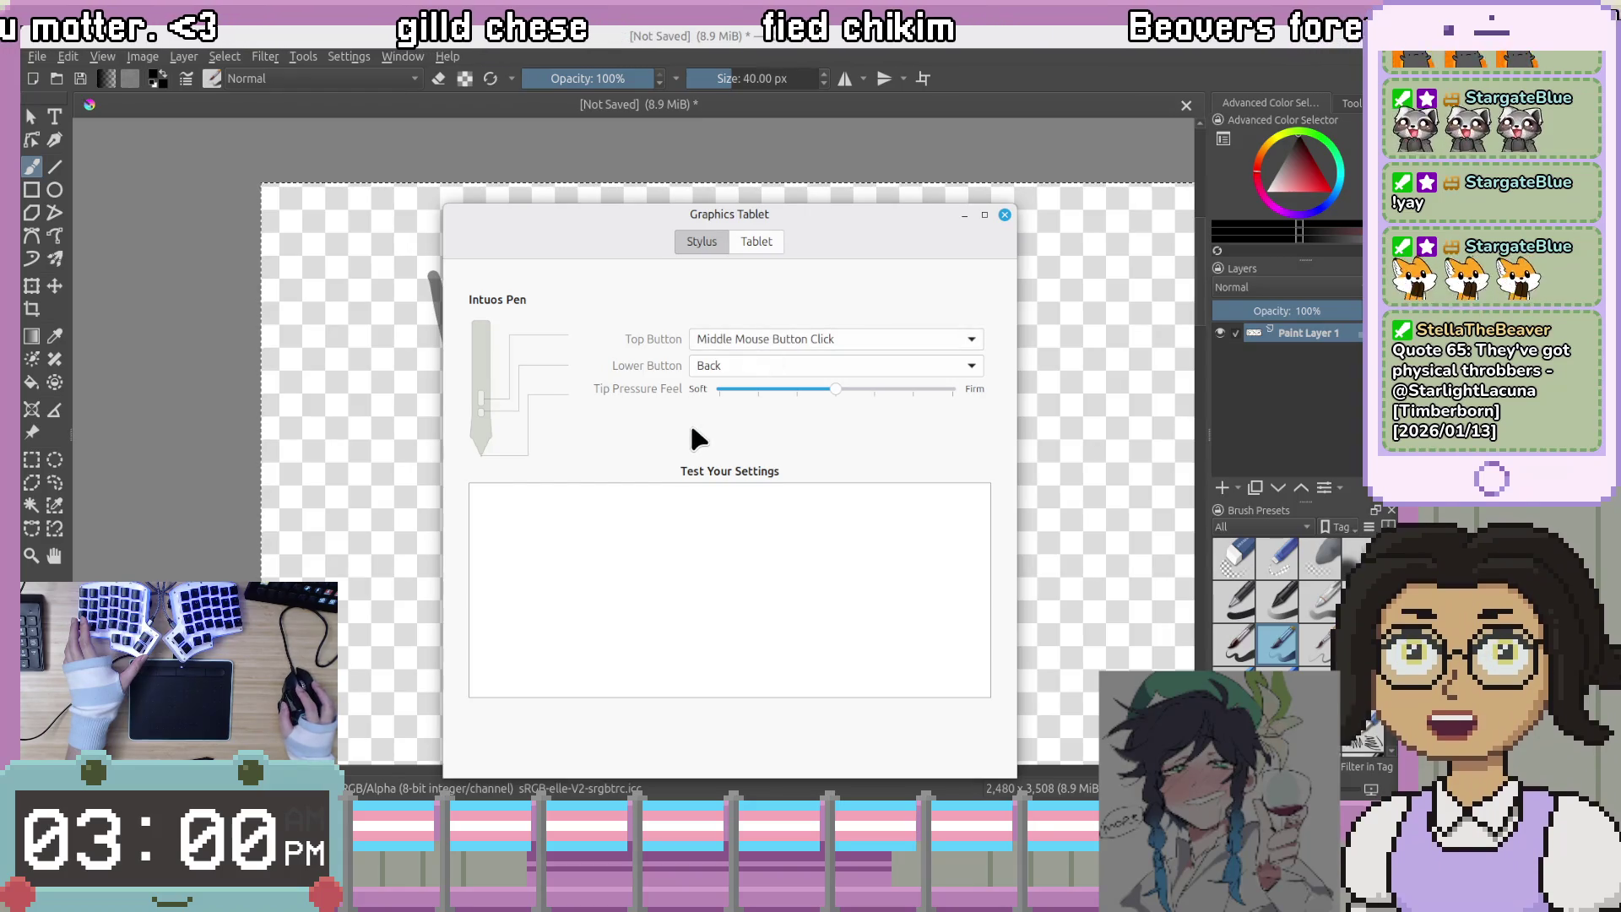
pyautogui.click(773, 339)
pyautogui.click(774, 340)
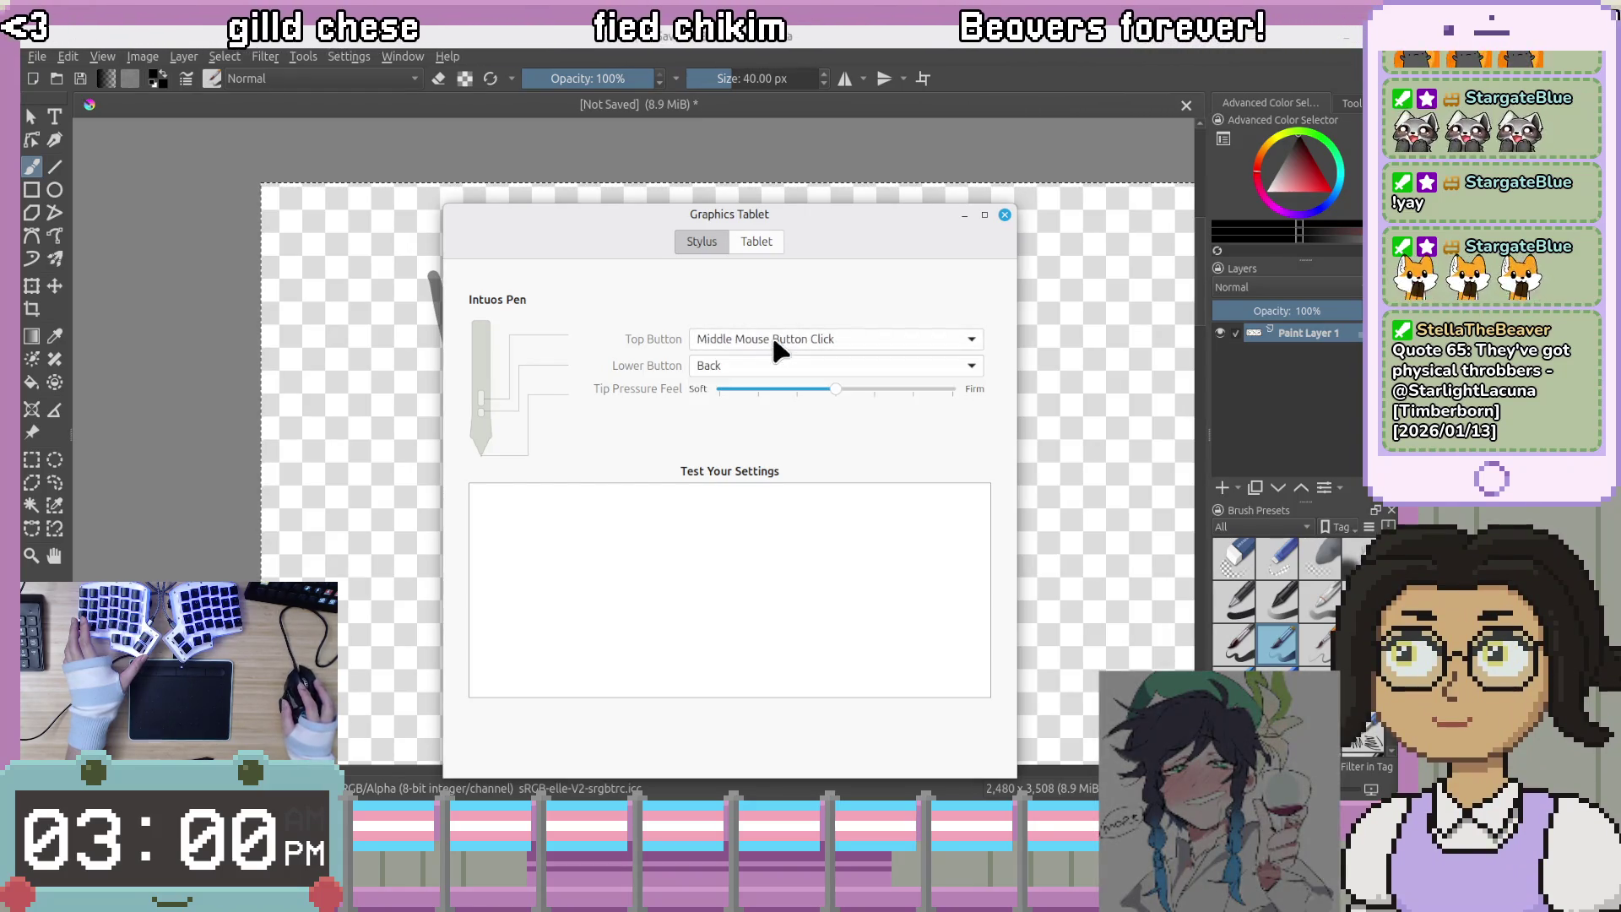
pyautogui.click(747, 365)
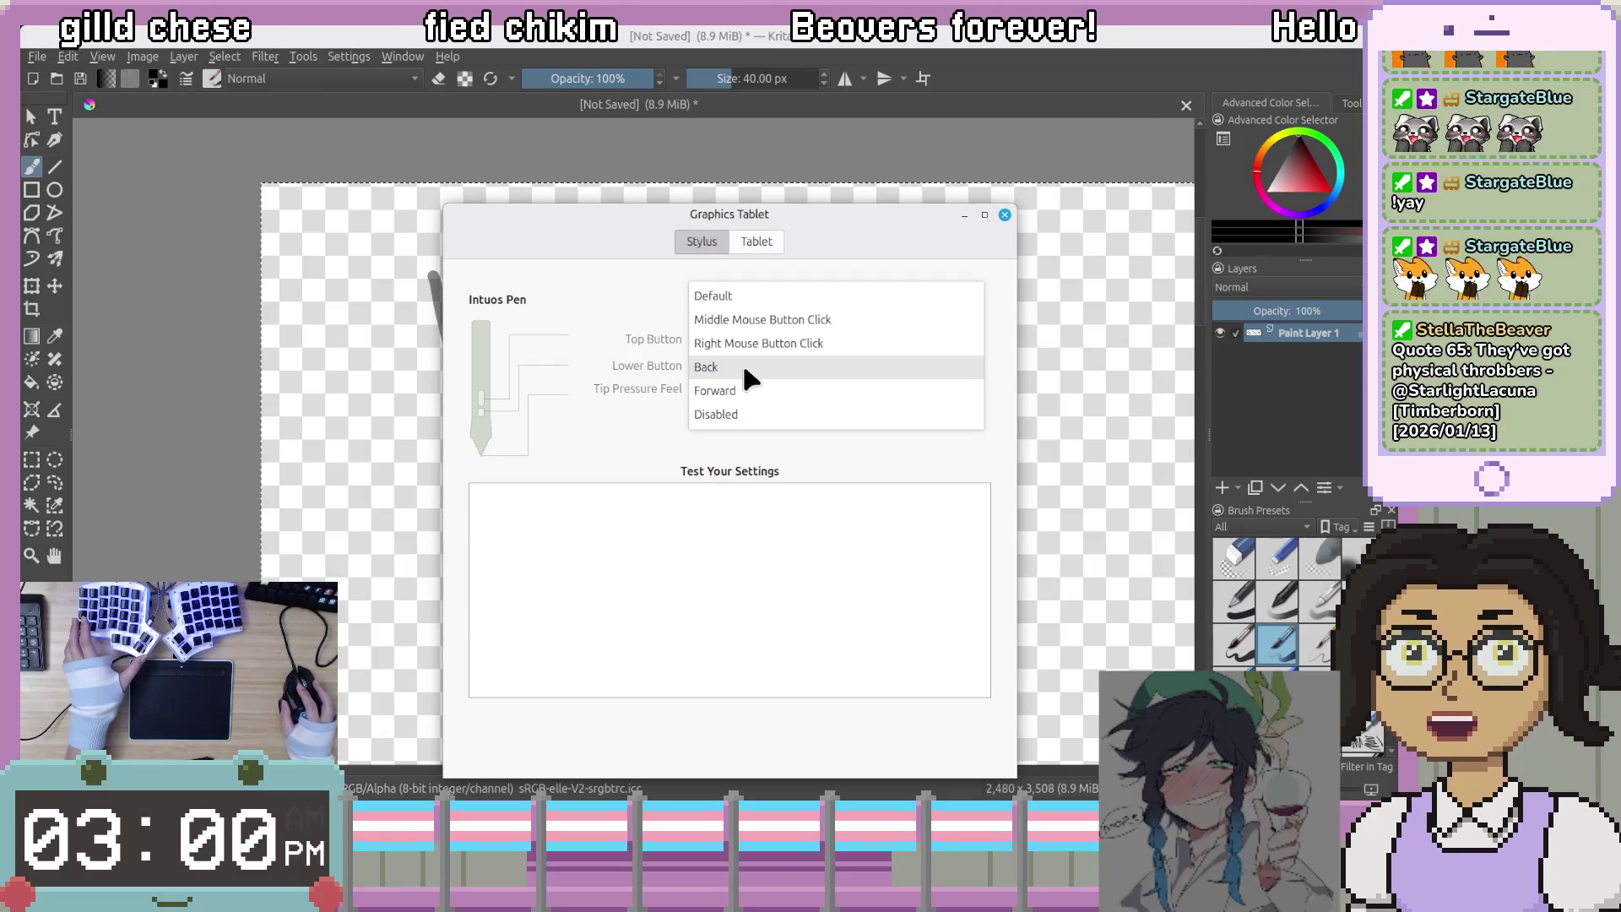
pyautogui.click(765, 343)
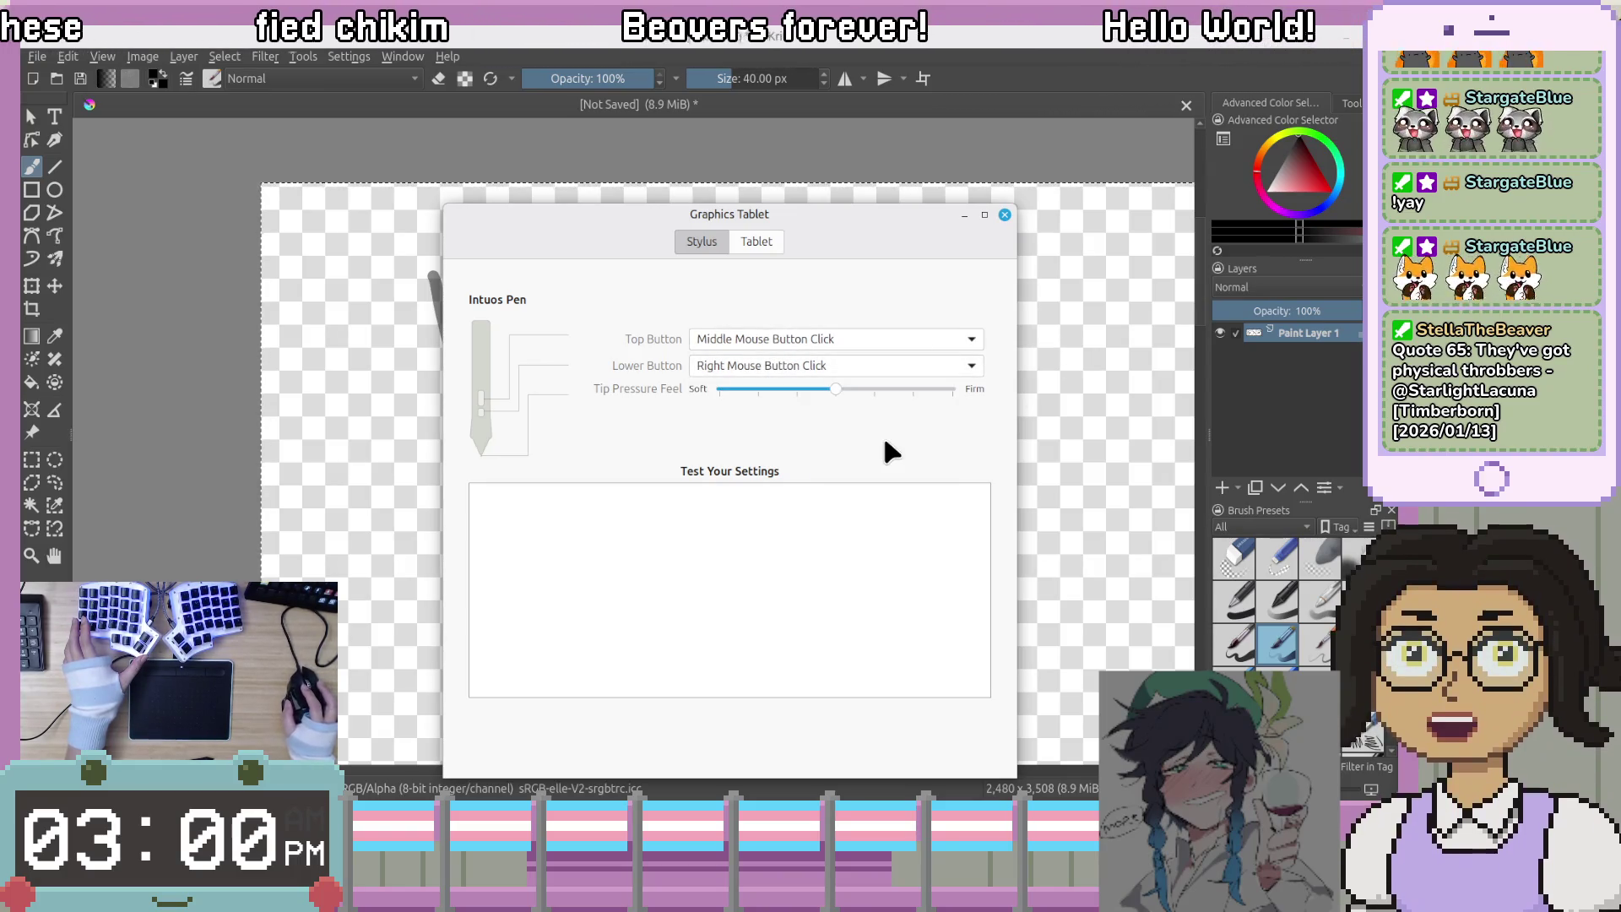
pyautogui.click(872, 363)
pyautogui.click(827, 344)
pyautogui.click(831, 340)
pyautogui.click(809, 362)
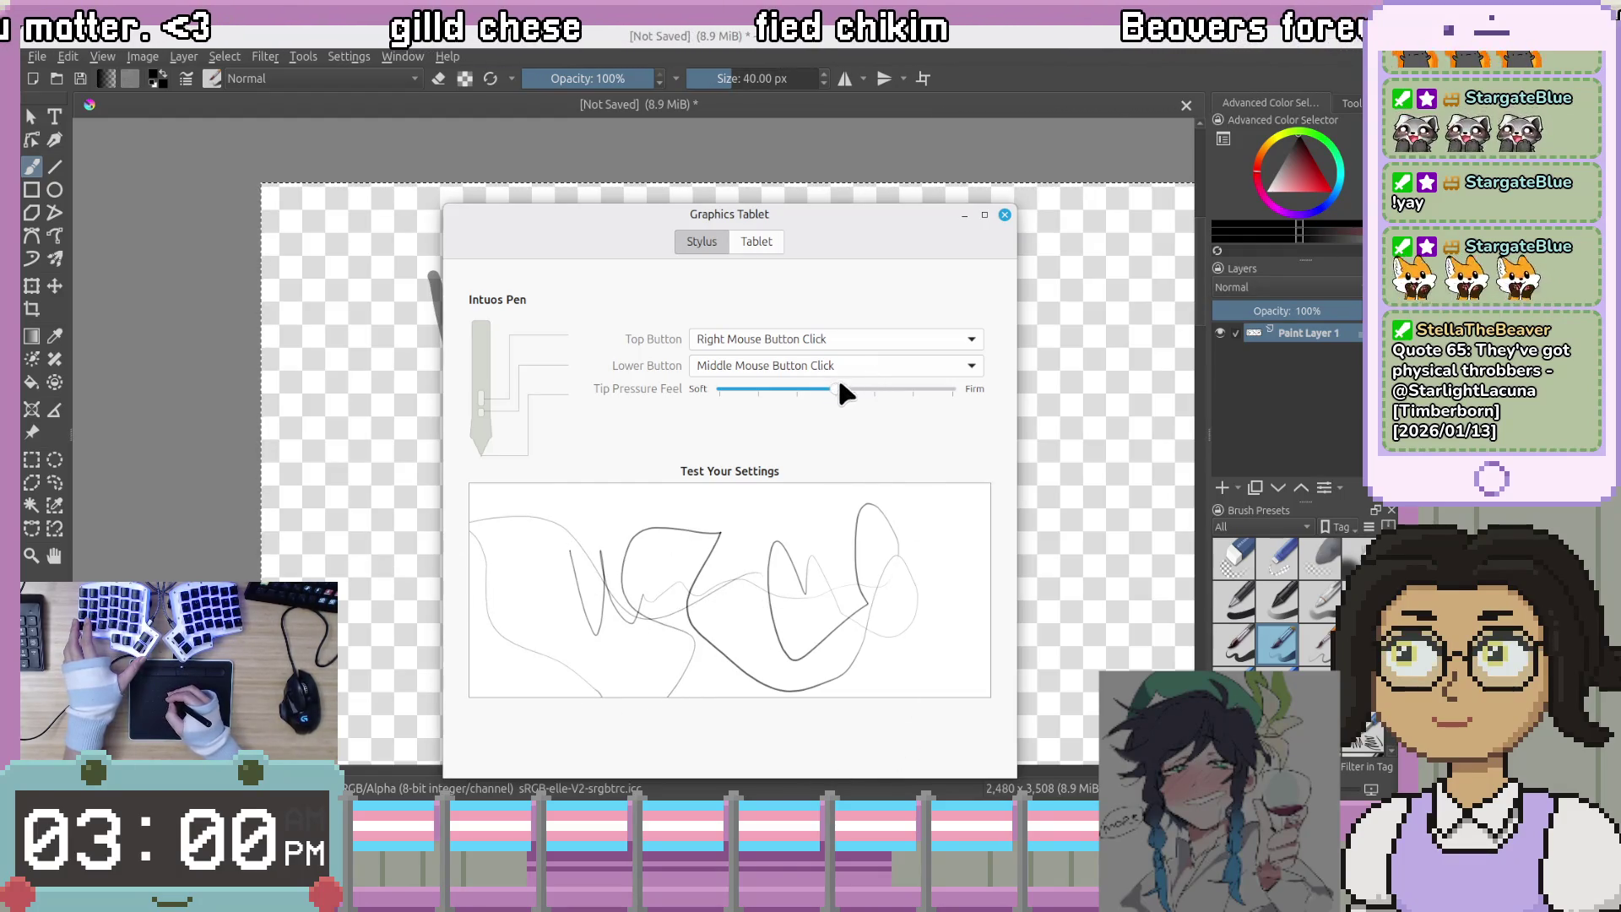
# - Draw test strokes while moving Tip Pressure Feel from Firm toward Soft, then back to the middle
pyautogui.moveTo(916, 553)
pyautogui.mouseDown()
pyautogui.moveTo(948, 608)
pyautogui.moveTo(952, 594)
pyautogui.moveTo(920, 646)
pyautogui.mouseUp()
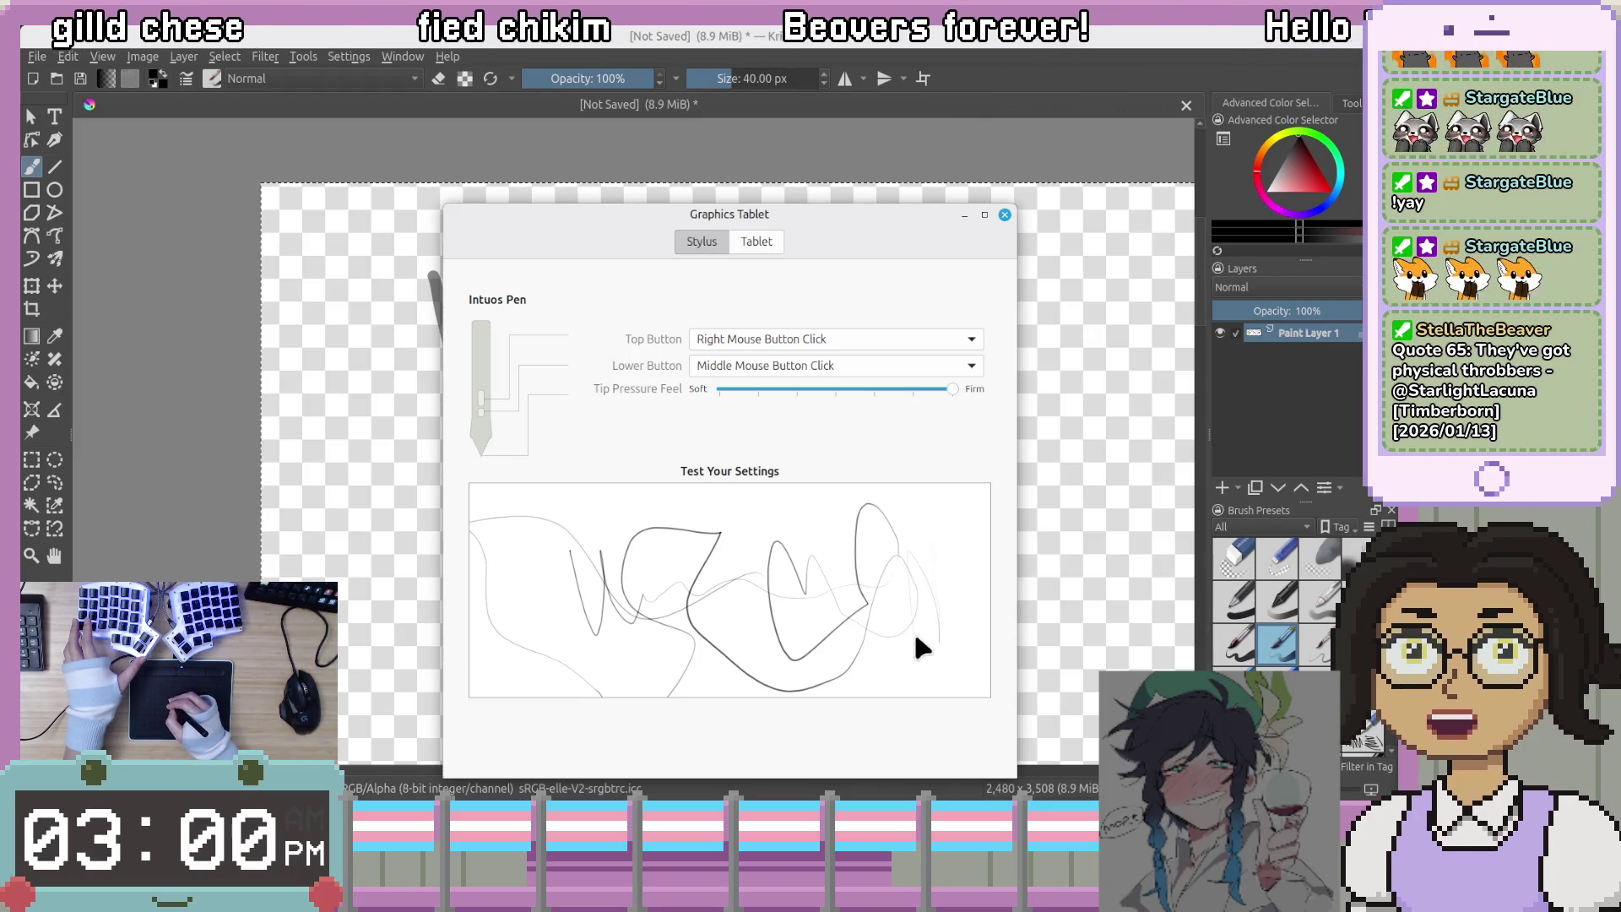
pyautogui.moveTo(697, 509)
pyautogui.mouseDown()
pyautogui.moveTo(757, 569)
pyautogui.moveTo(540, 535)
pyautogui.mouseUp()
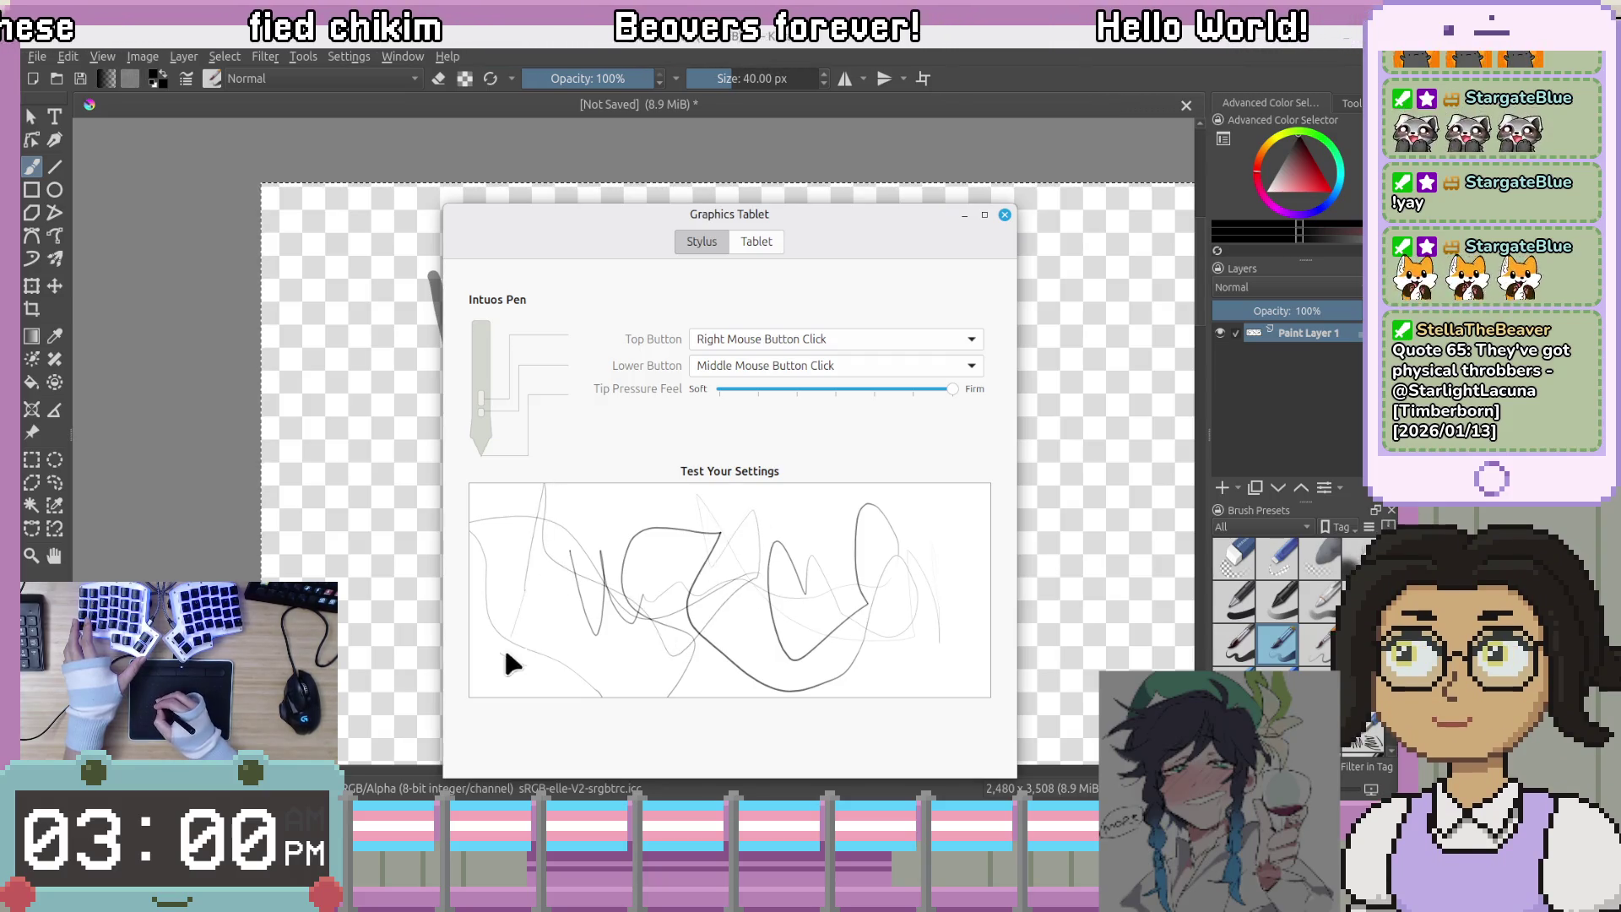
pyautogui.moveTo(951, 388); pyautogui.dragTo(729, 397)
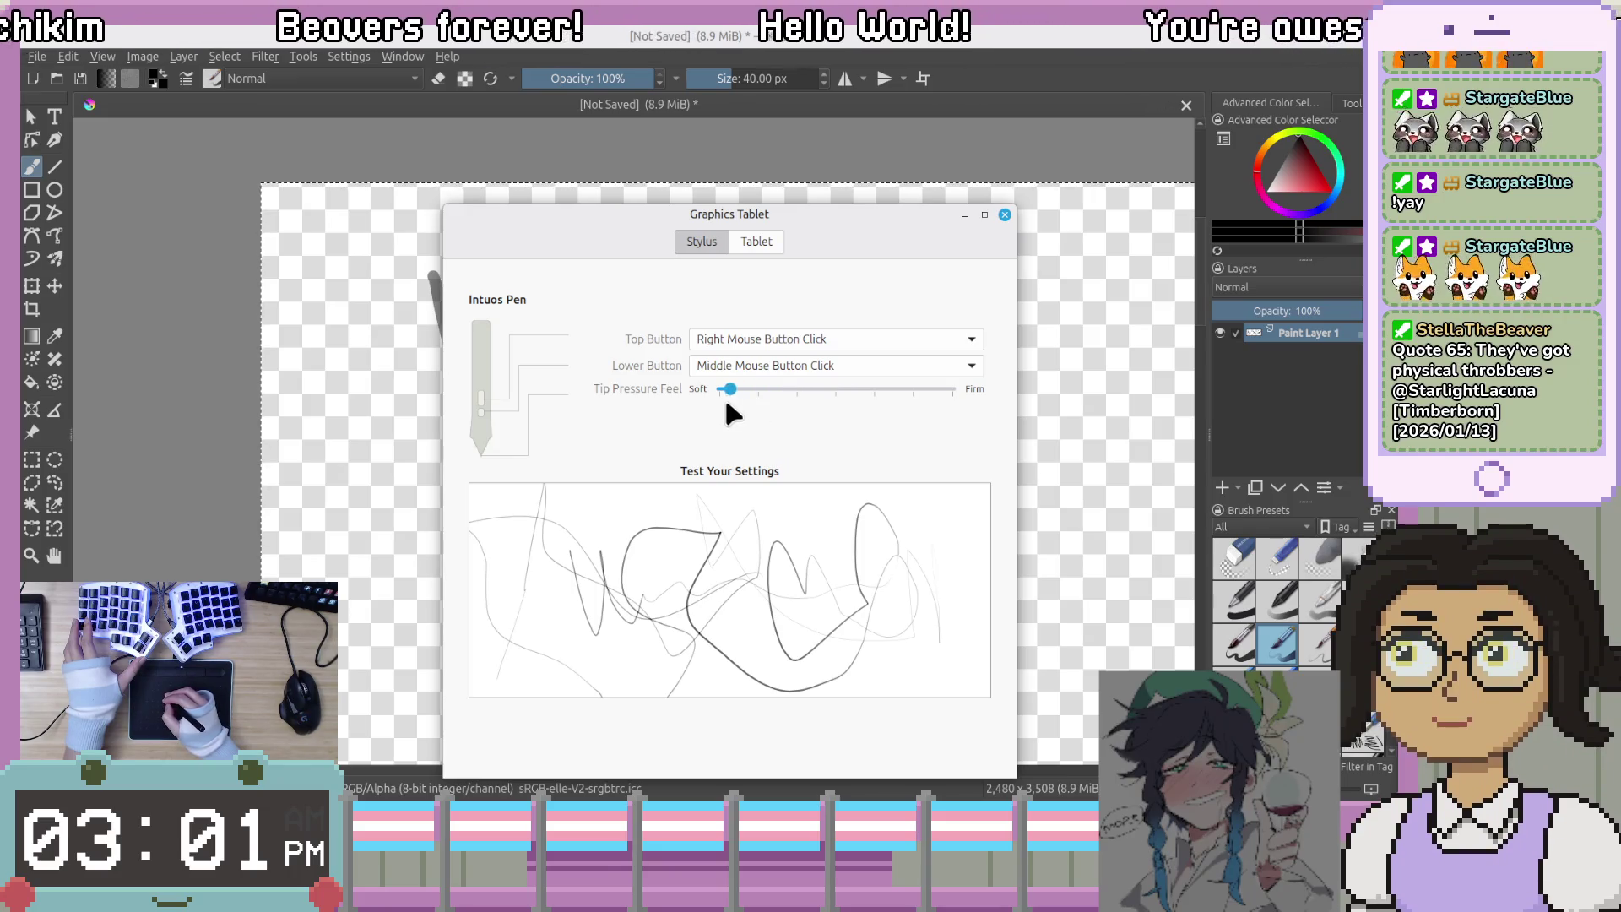
pyautogui.moveTo(822, 525)
pyautogui.mouseDown()
pyautogui.moveTo(798, 615)
pyautogui.moveTo(646, 532)
pyautogui.mouseUp()
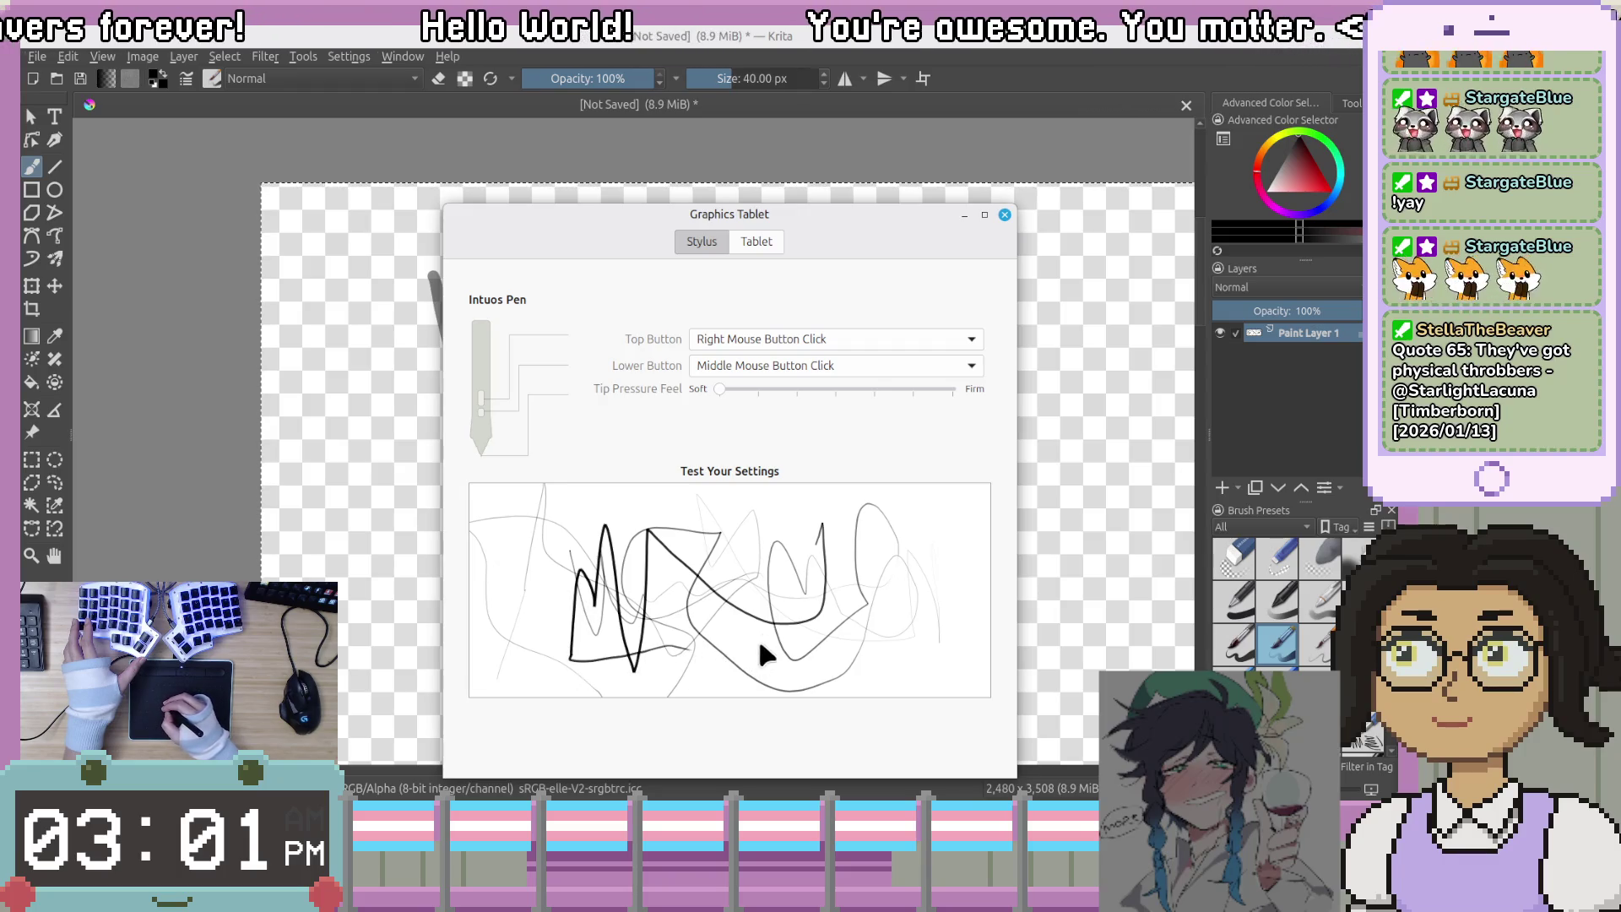
pyautogui.moveTo(718, 388); pyautogui.dragTo(796, 389)
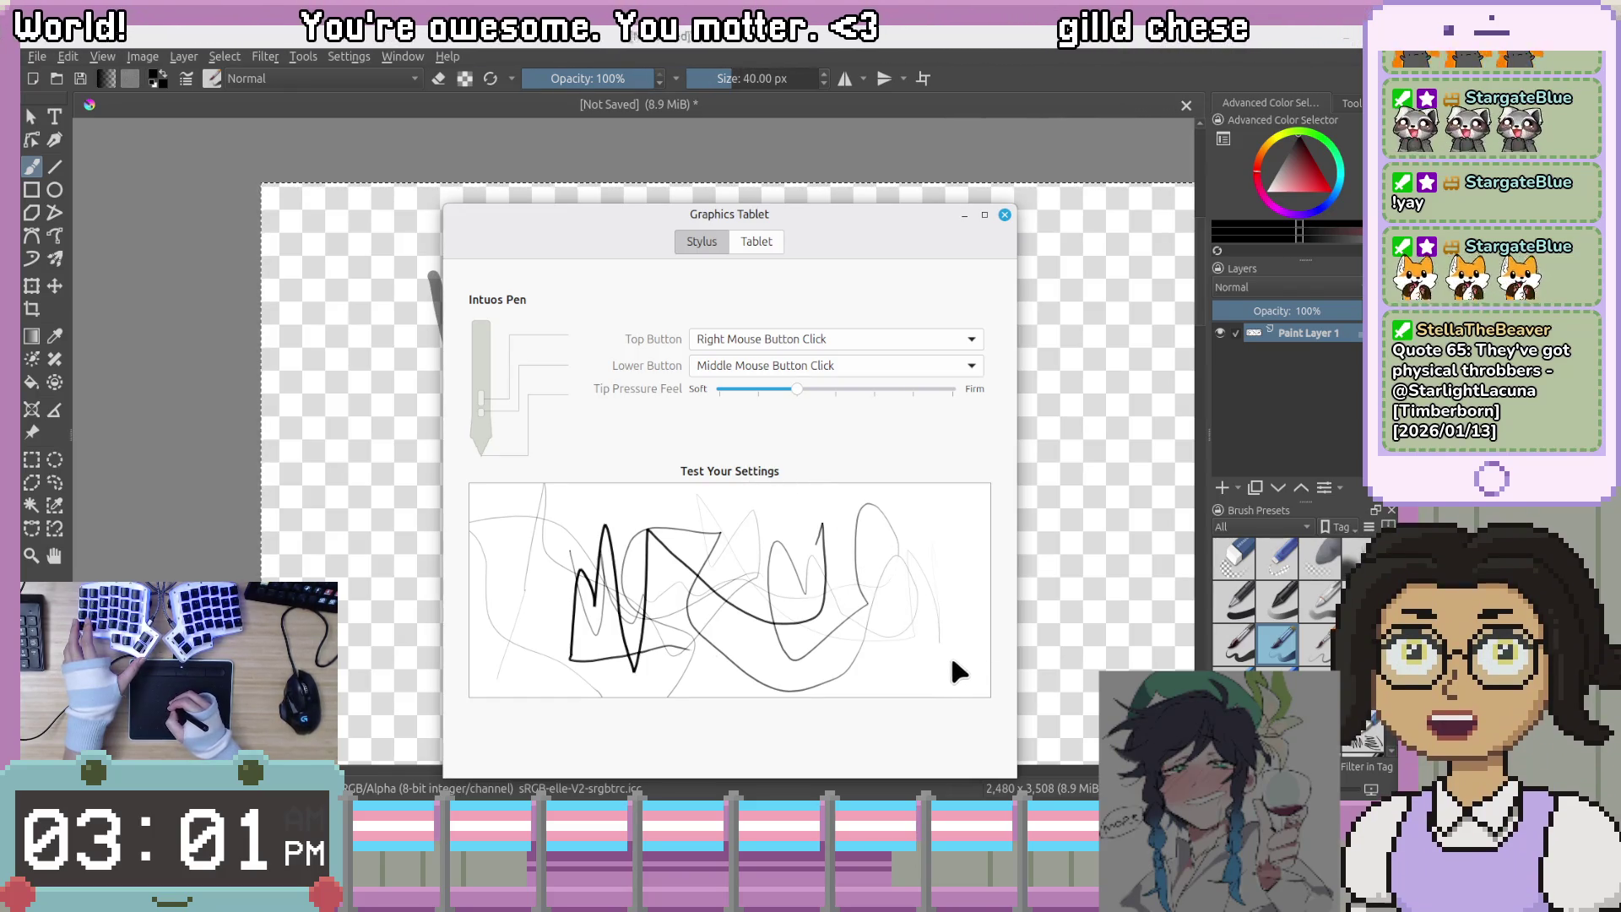
pyautogui.moveTo(954, 649); pyautogui.dragTo(967, 544)
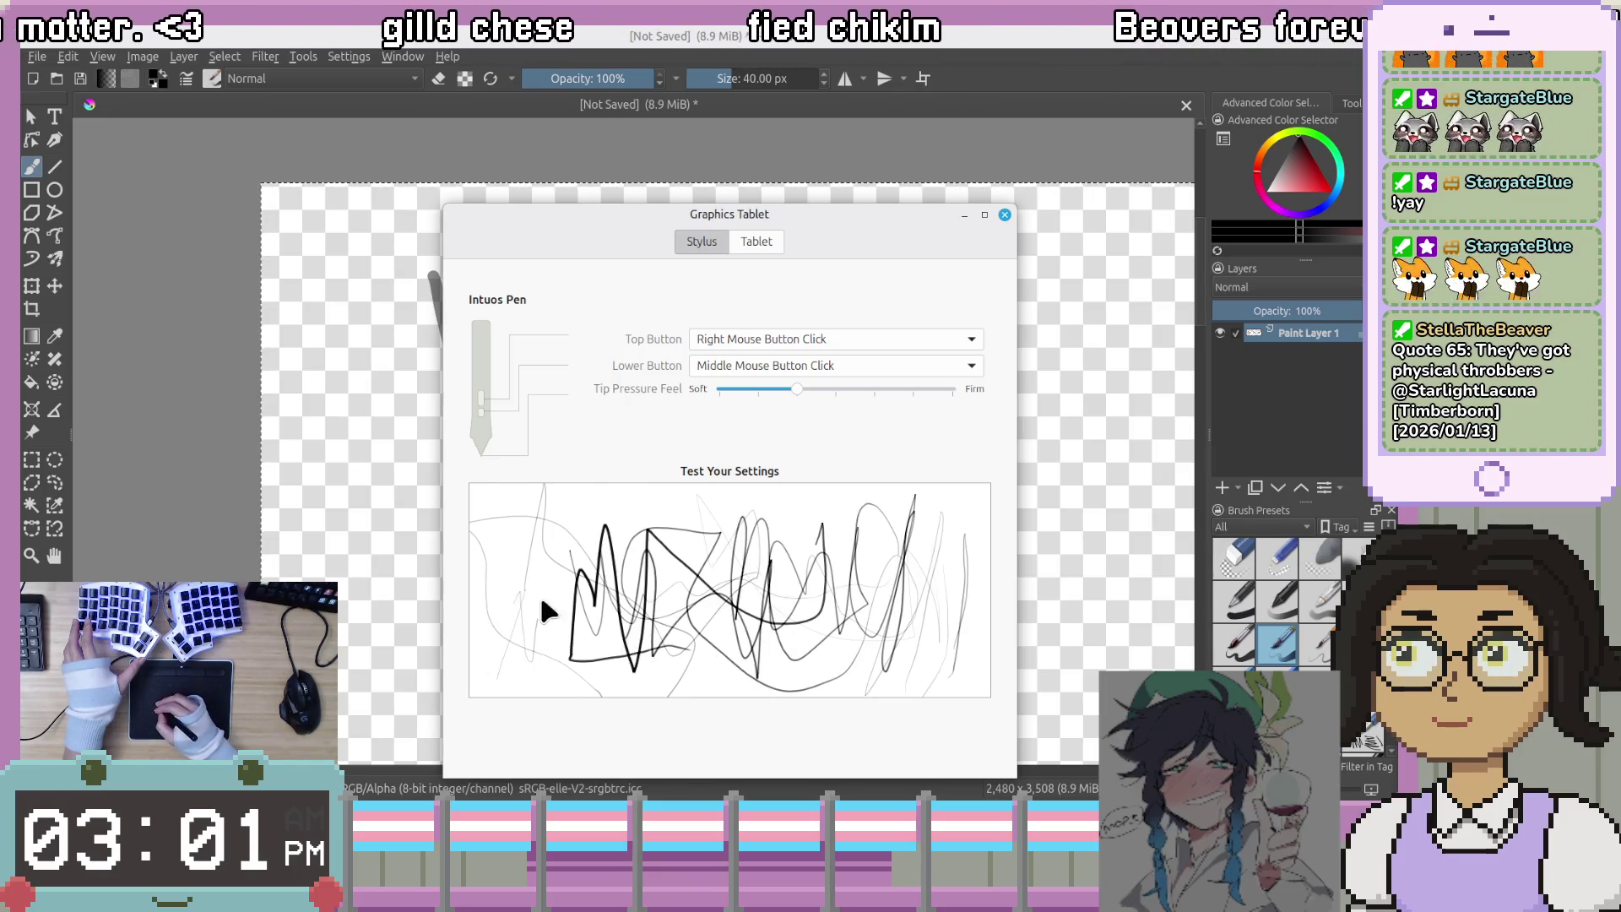
# - Make Tip Pressure Feel slightly firmer, test it, then show the tablet's Map Buttons list
pyautogui.moveTo(786, 394); pyautogui.dragTo(834, 400)
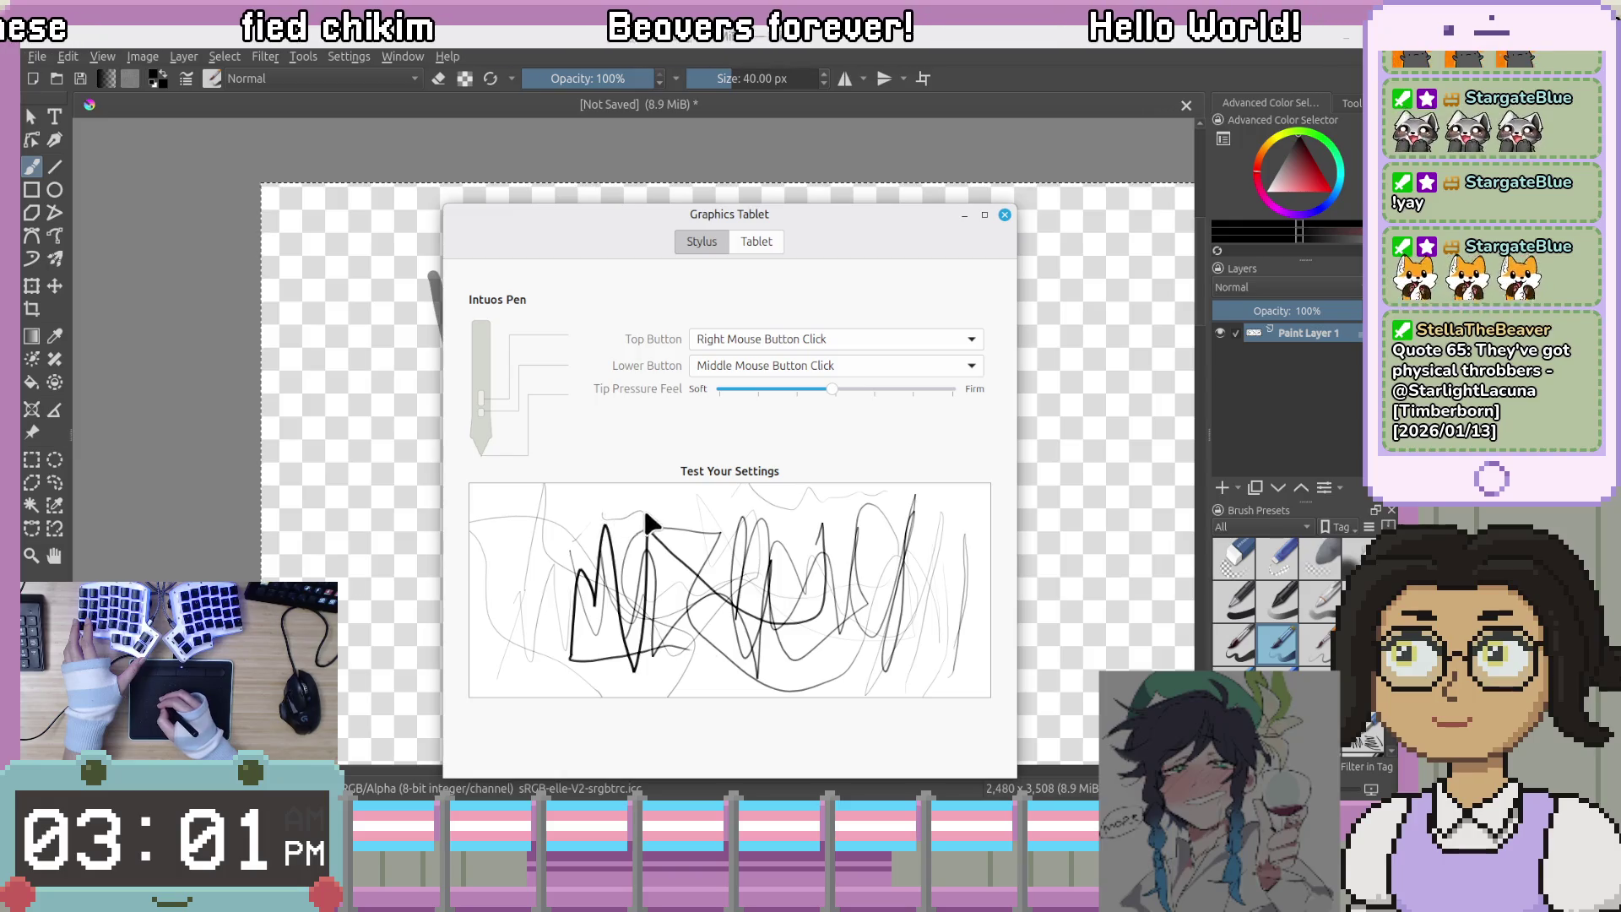
pyautogui.moveTo(518, 626)
pyautogui.mouseDown()
pyautogui.moveTo(523, 528)
pyautogui.moveTo(555, 606)
pyautogui.moveTo(586, 591)
pyautogui.moveTo(755, 616)
pyautogui.mouseUp()
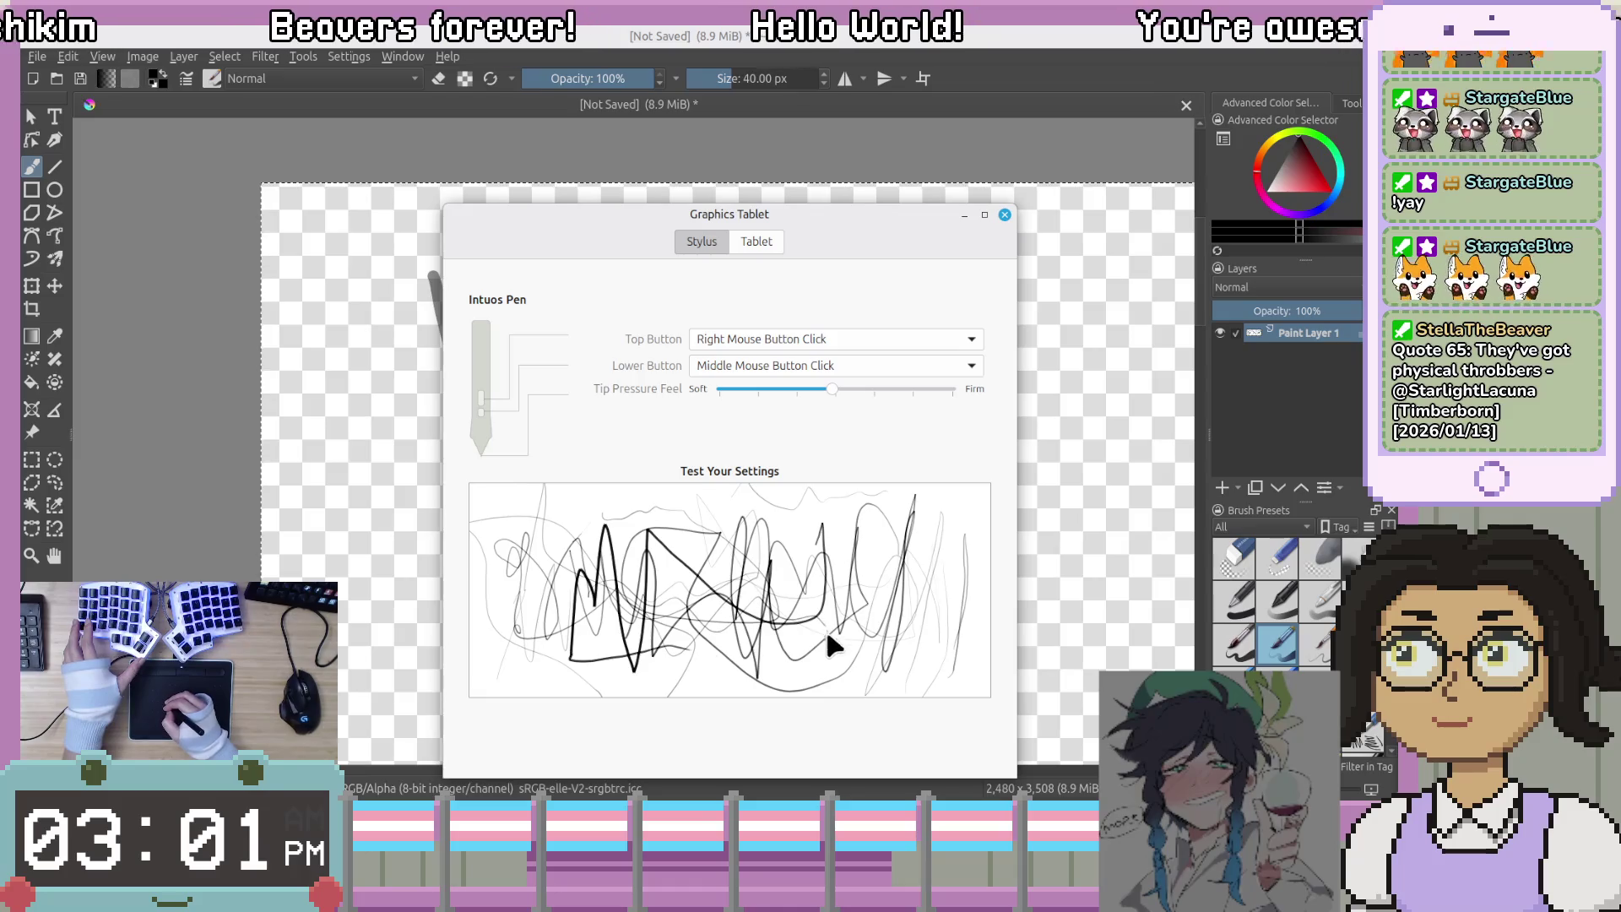
pyautogui.moveTo(838, 686); pyautogui.dragTo(971, 622)
pyautogui.moveTo(615, 535); pyautogui.dragTo(772, 697)
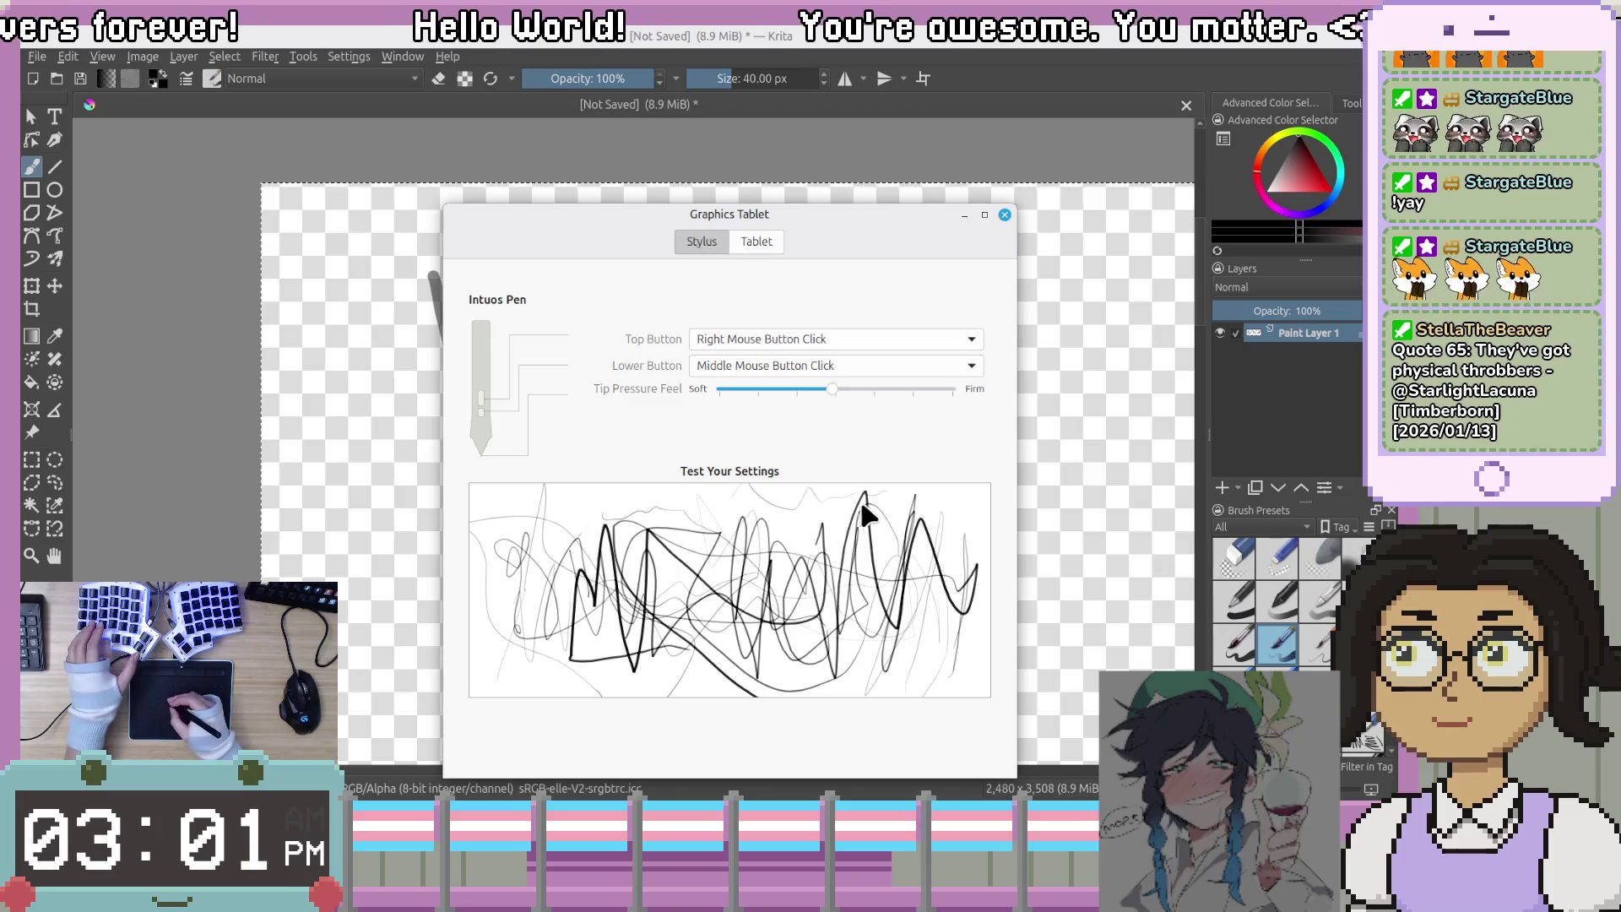
pyautogui.moveTo(832, 389); pyautogui.dragTo(837, 389)
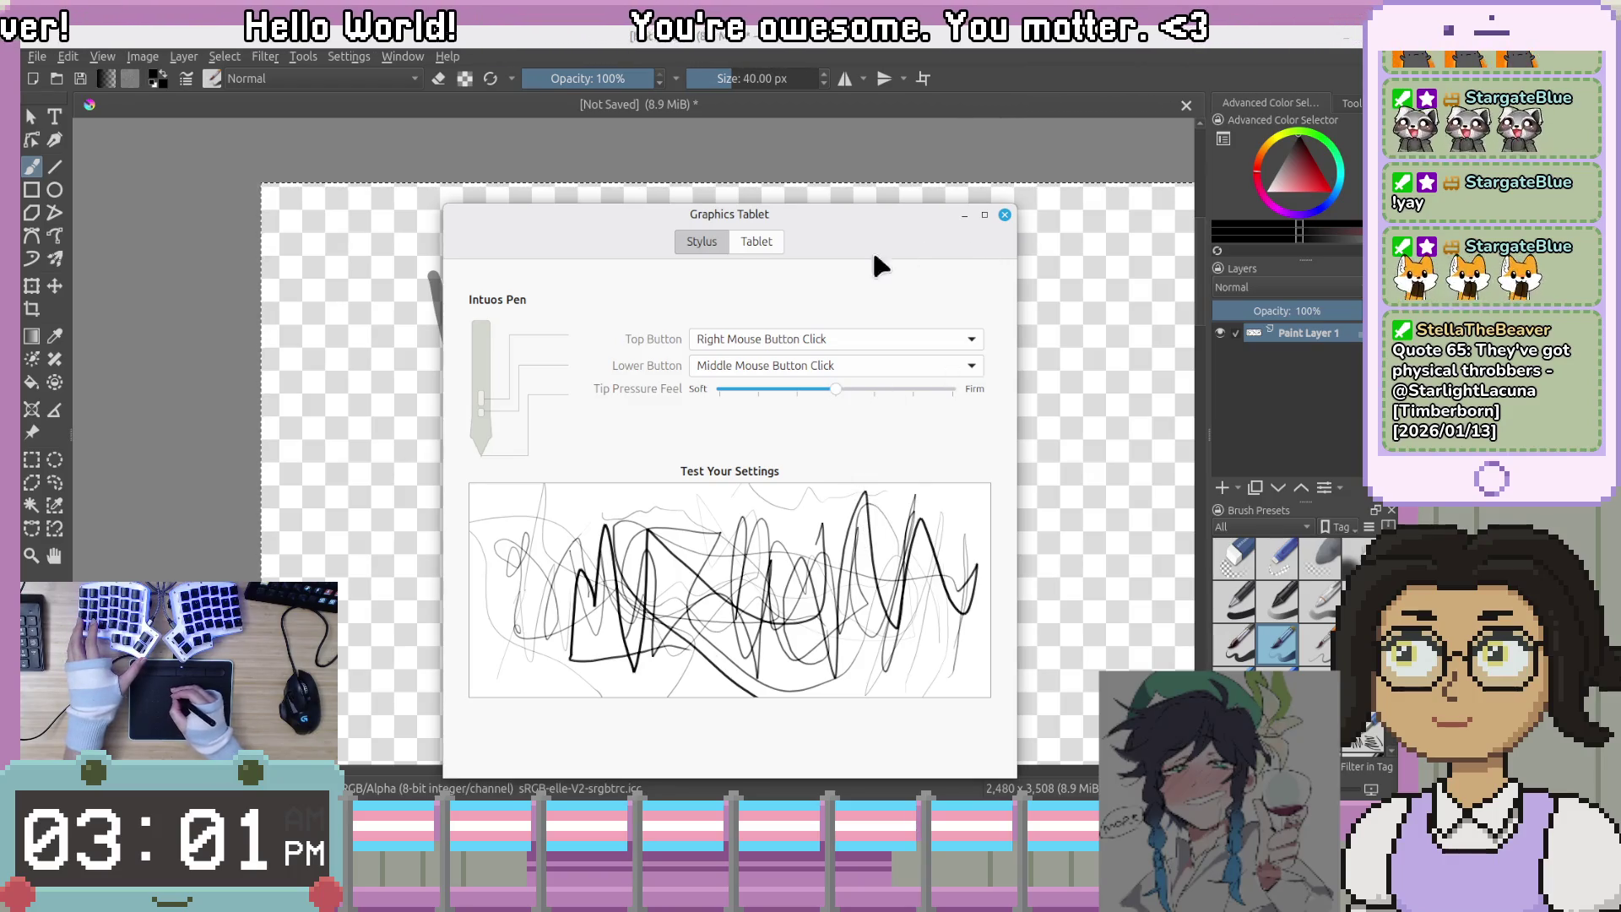
pyautogui.click(754, 241)
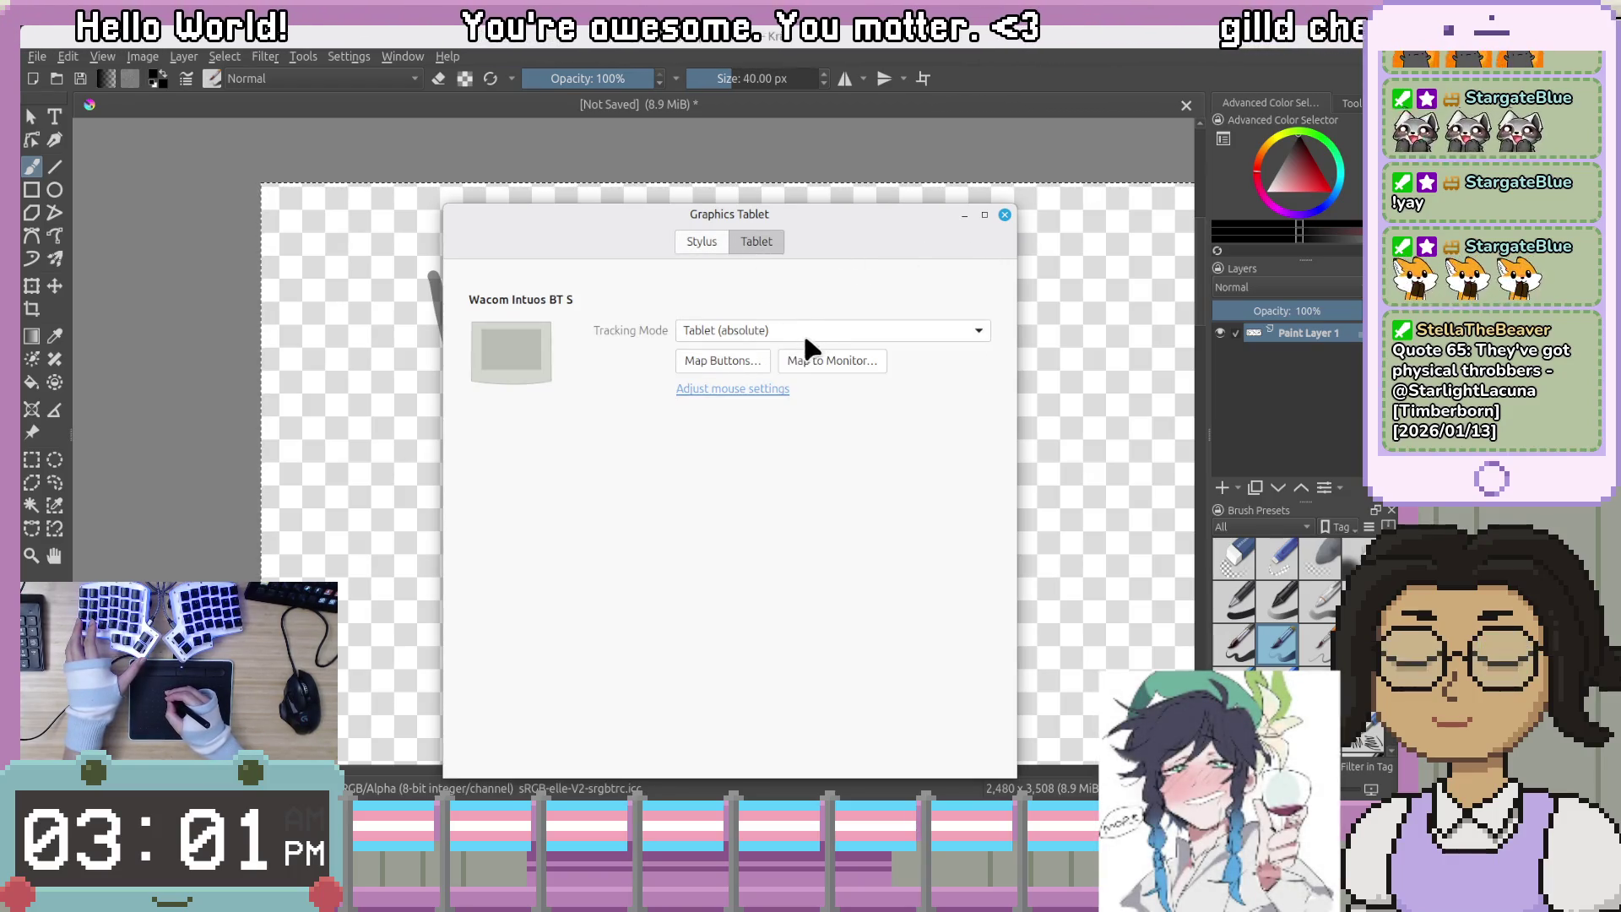
pyautogui.click(722, 363)
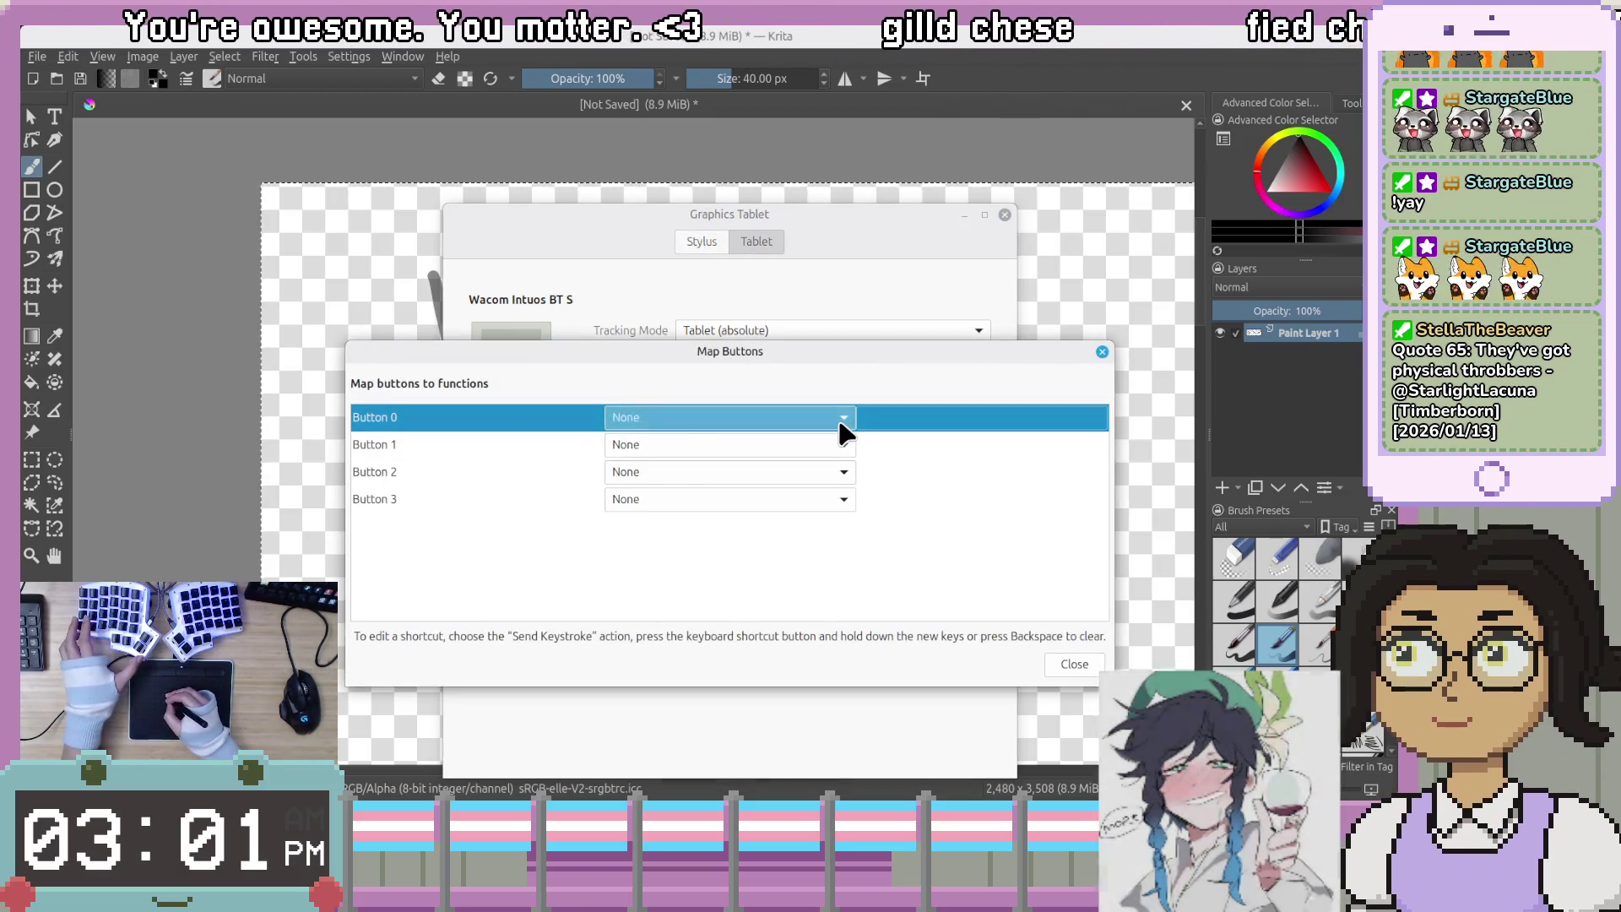
# - Check the Button 0 and Button 3 action lists, keep both on None, and close Map Buttons
pyautogui.click(842, 417)
pyautogui.click(838, 412)
pyautogui.click(838, 414)
pyautogui.click(840, 414)
pyautogui.click(844, 413)
pyautogui.click(846, 420)
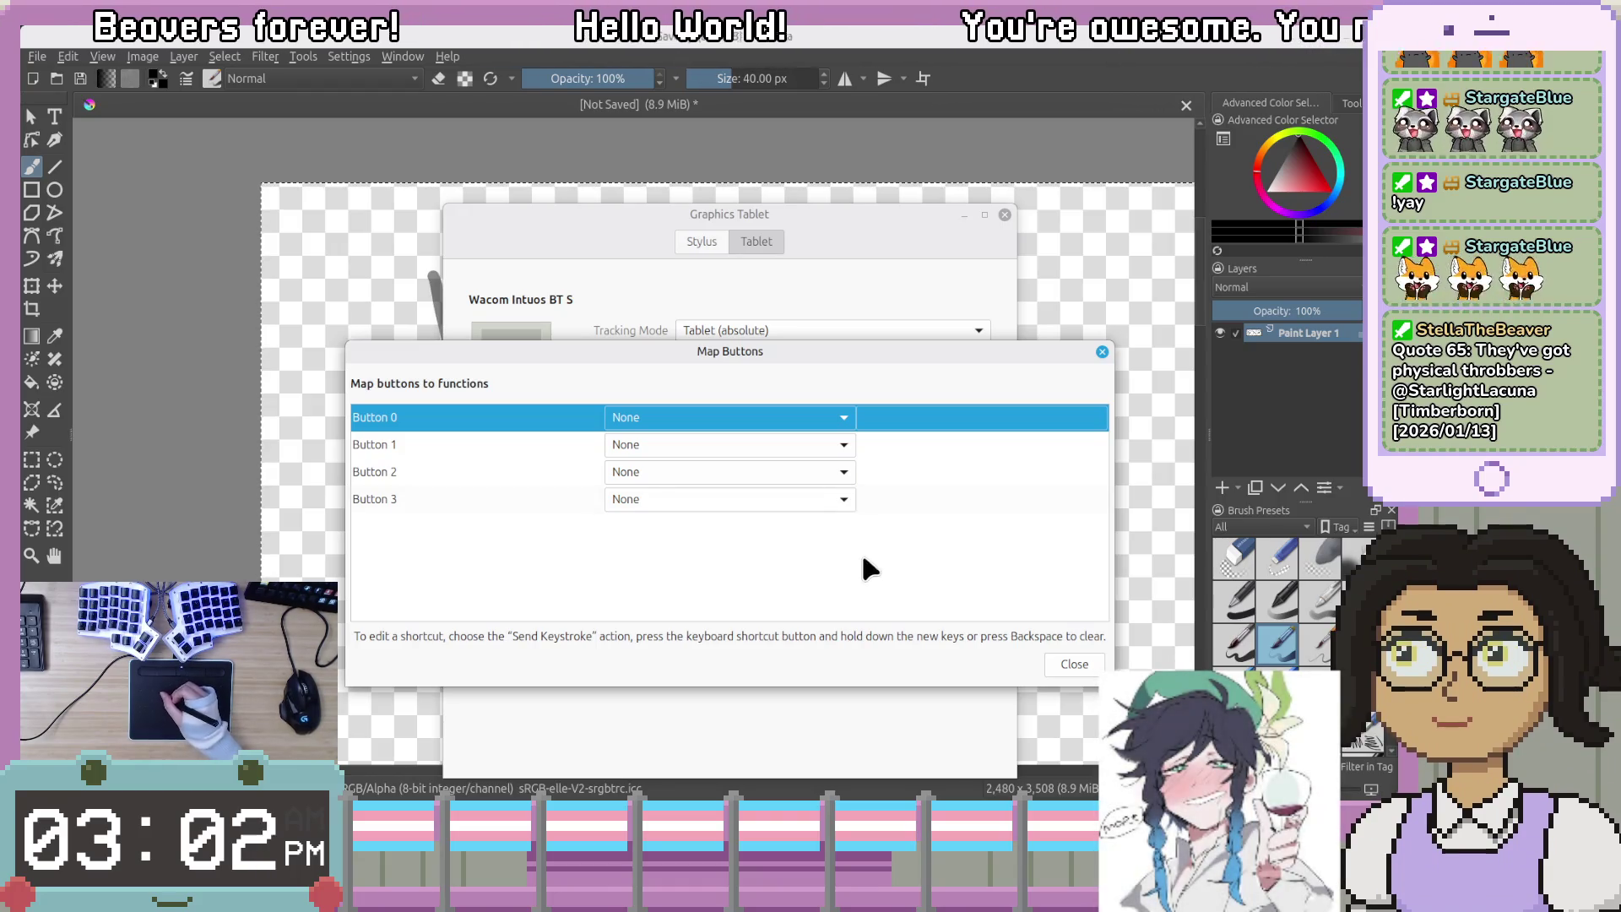
pyautogui.click(845, 495)
pyautogui.click(845, 496)
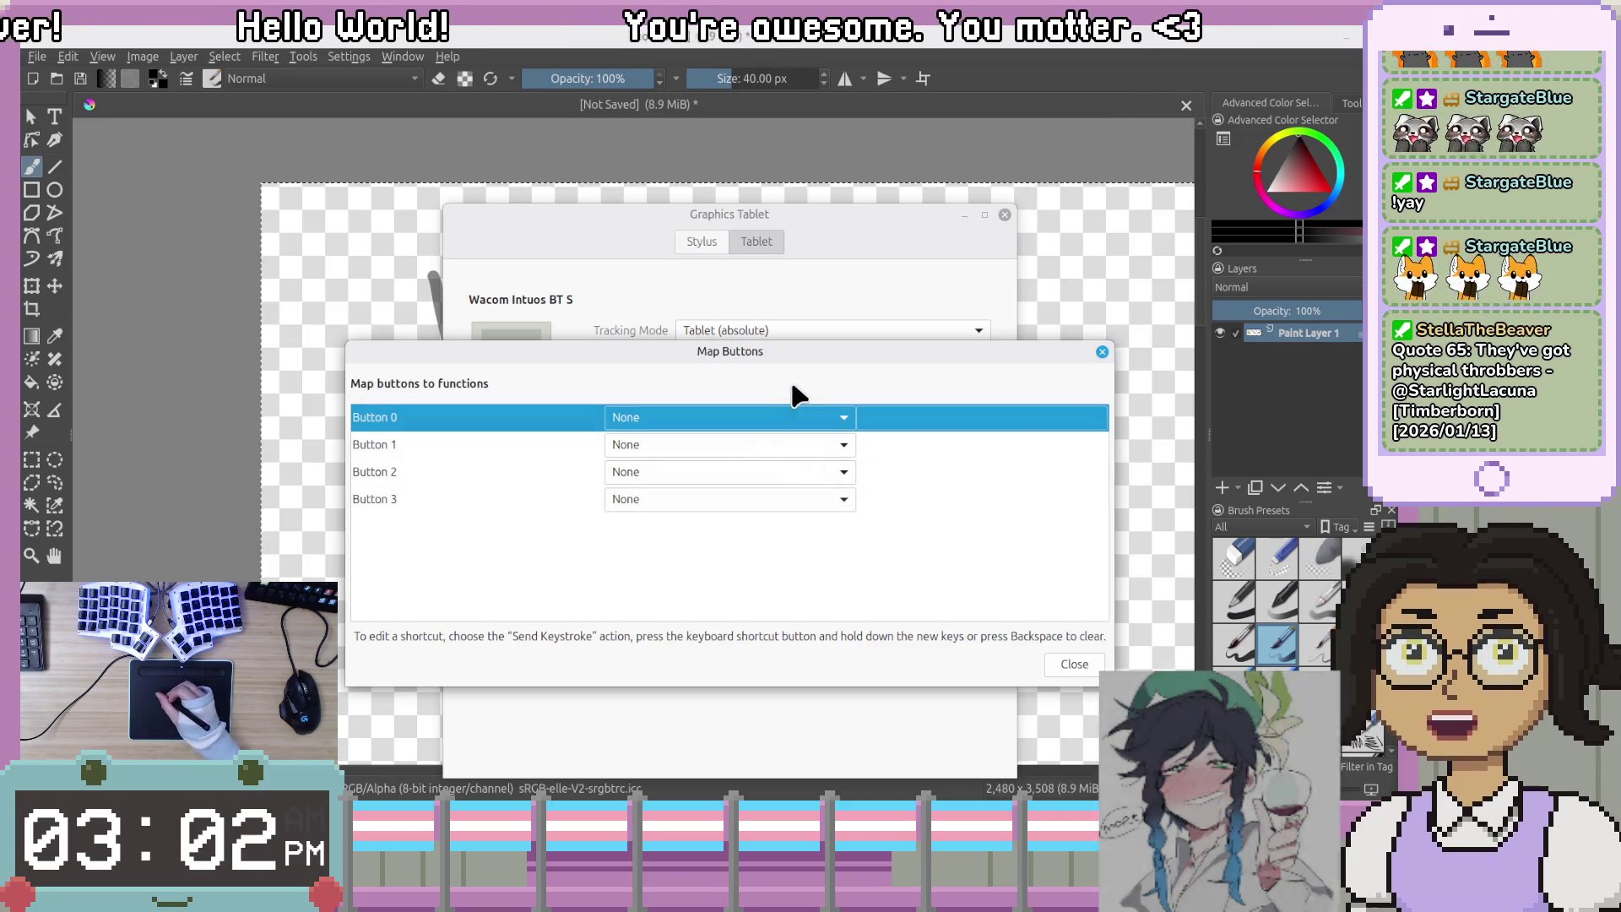
pyautogui.click(825, 417)
pyautogui.click(827, 418)
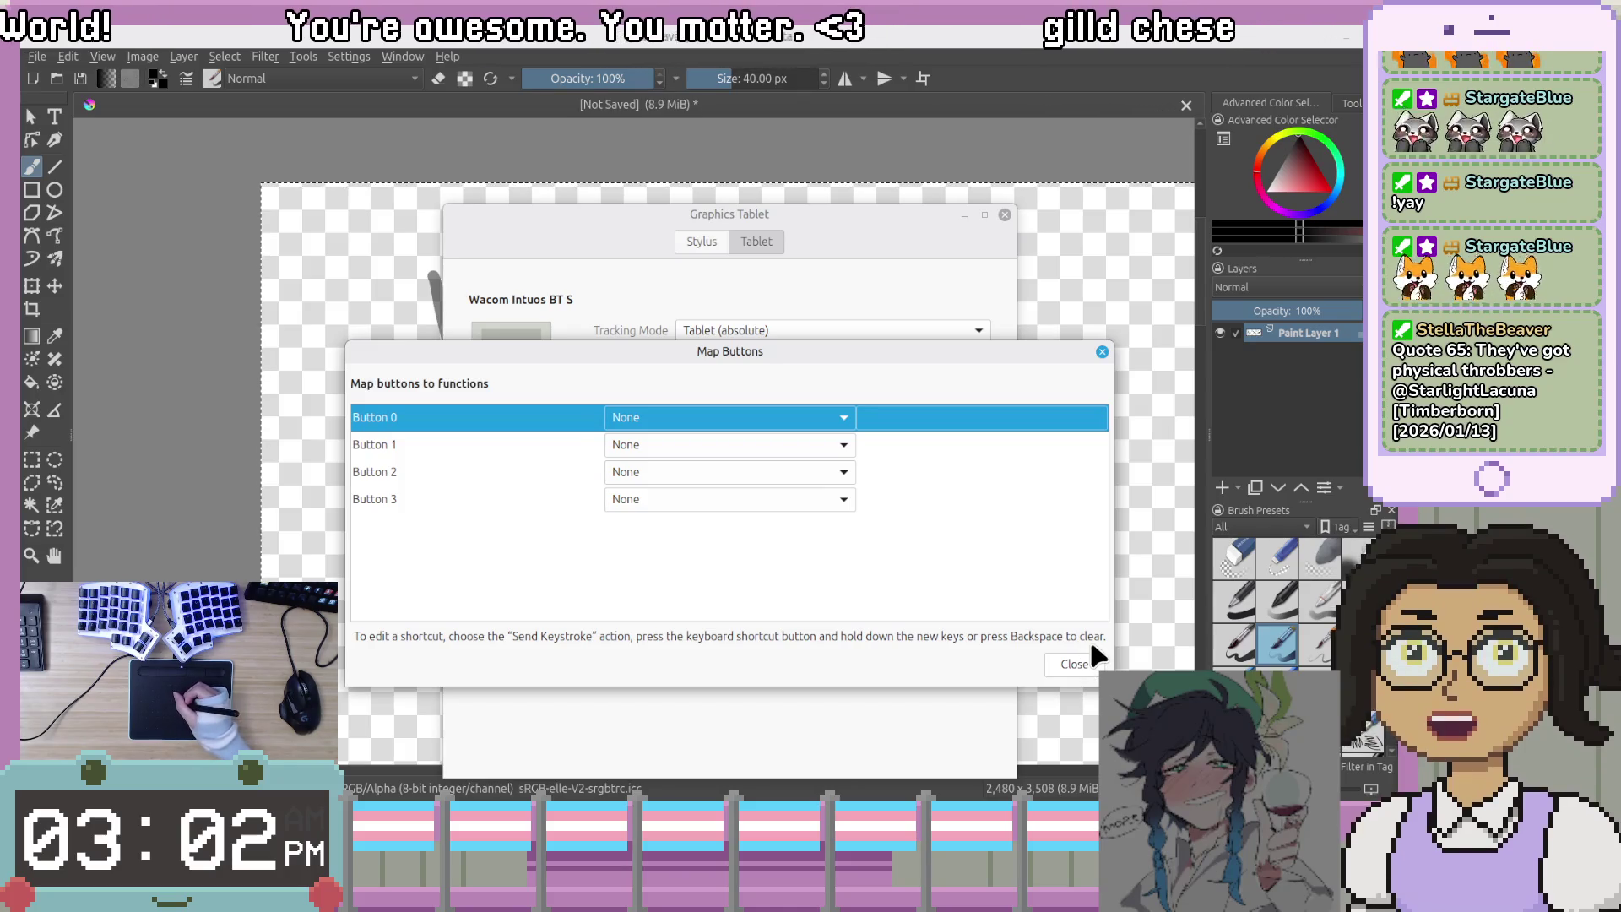
pyautogui.click(1085, 667)
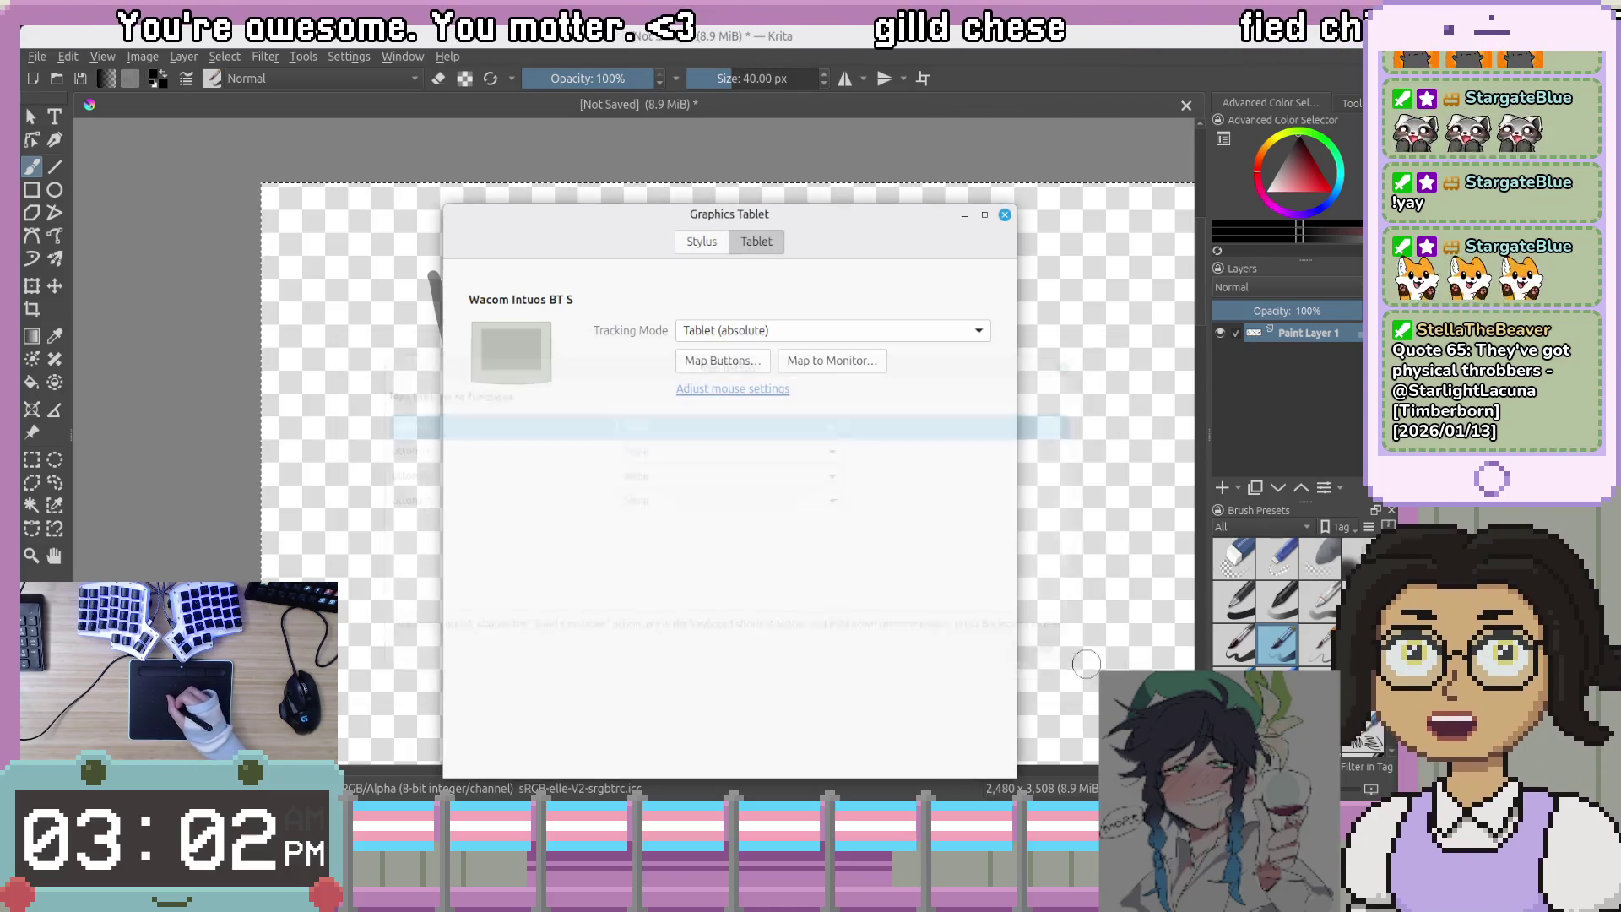
# - Close the tablet settings and paint a light stroke and a thick wavy pressure stroke below 'Hi Chat!'
pyautogui.click(1004, 215)
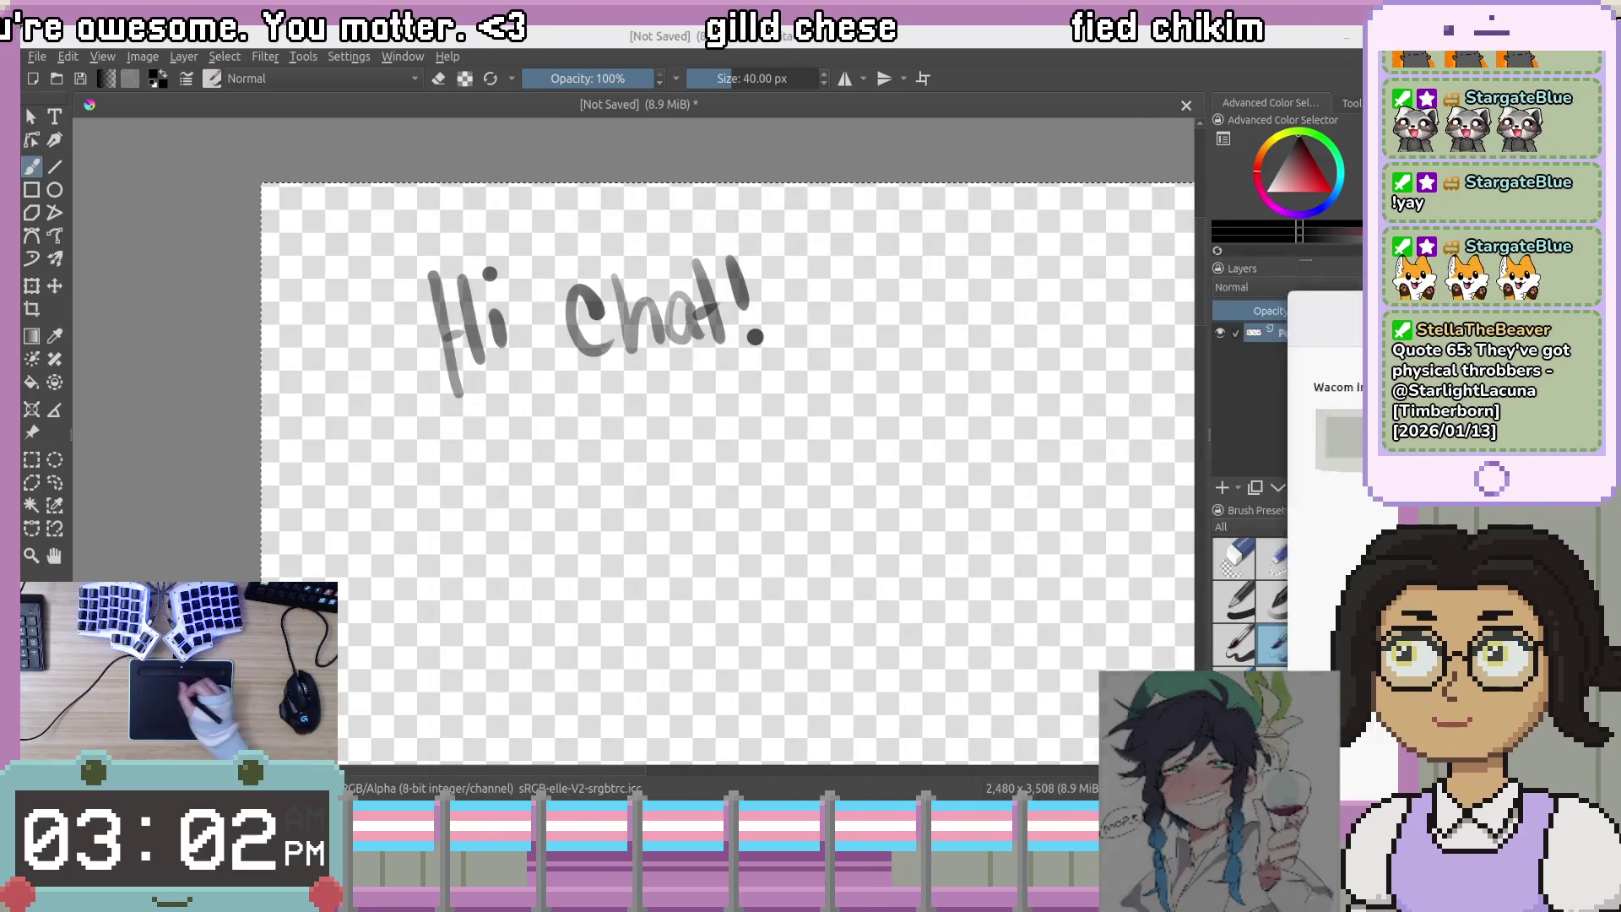
pyautogui.moveTo(482, 491); pyautogui.dragTo(518, 530)
pyautogui.moveTo(582, 585)
pyautogui.mouseDown()
pyautogui.moveTo(671, 540)
pyautogui.moveTo(831, 532)
pyautogui.moveTo(985, 564)
pyautogui.mouseUp()
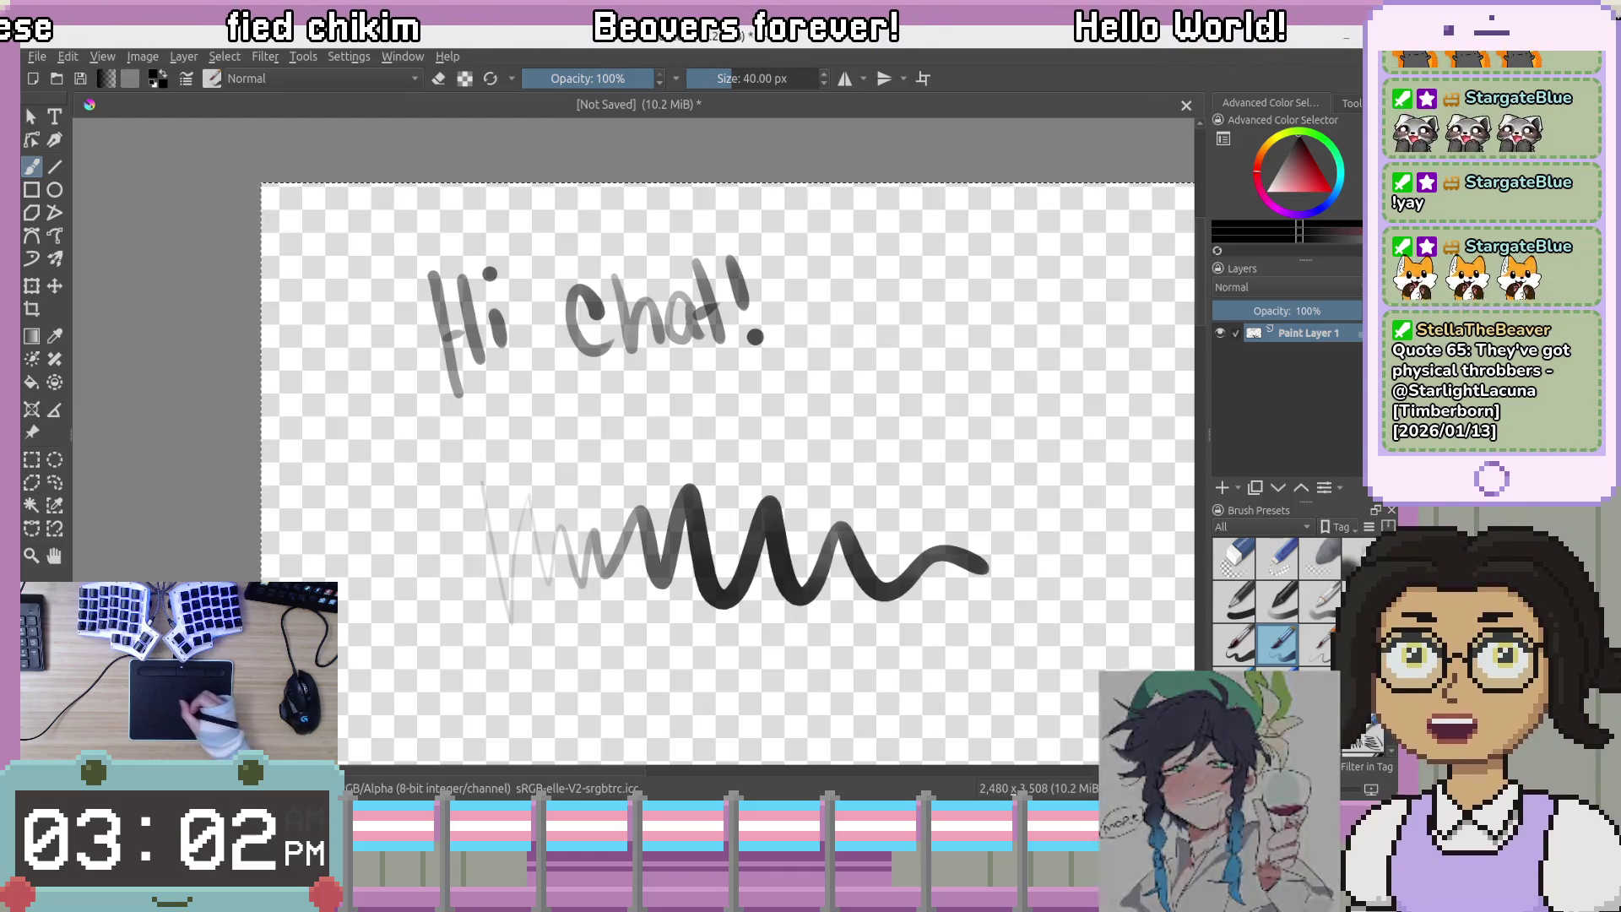
# - Pan the canvas and zoom out to 82% using the pop-up palette
pyautogui.moveTo(892, 604)
pyautogui.mouseDown()
pyautogui.moveTo(908, 609)
pyautogui.moveTo(591, 414)
pyautogui.moveTo(734, 497)
pyautogui.mouseUp()
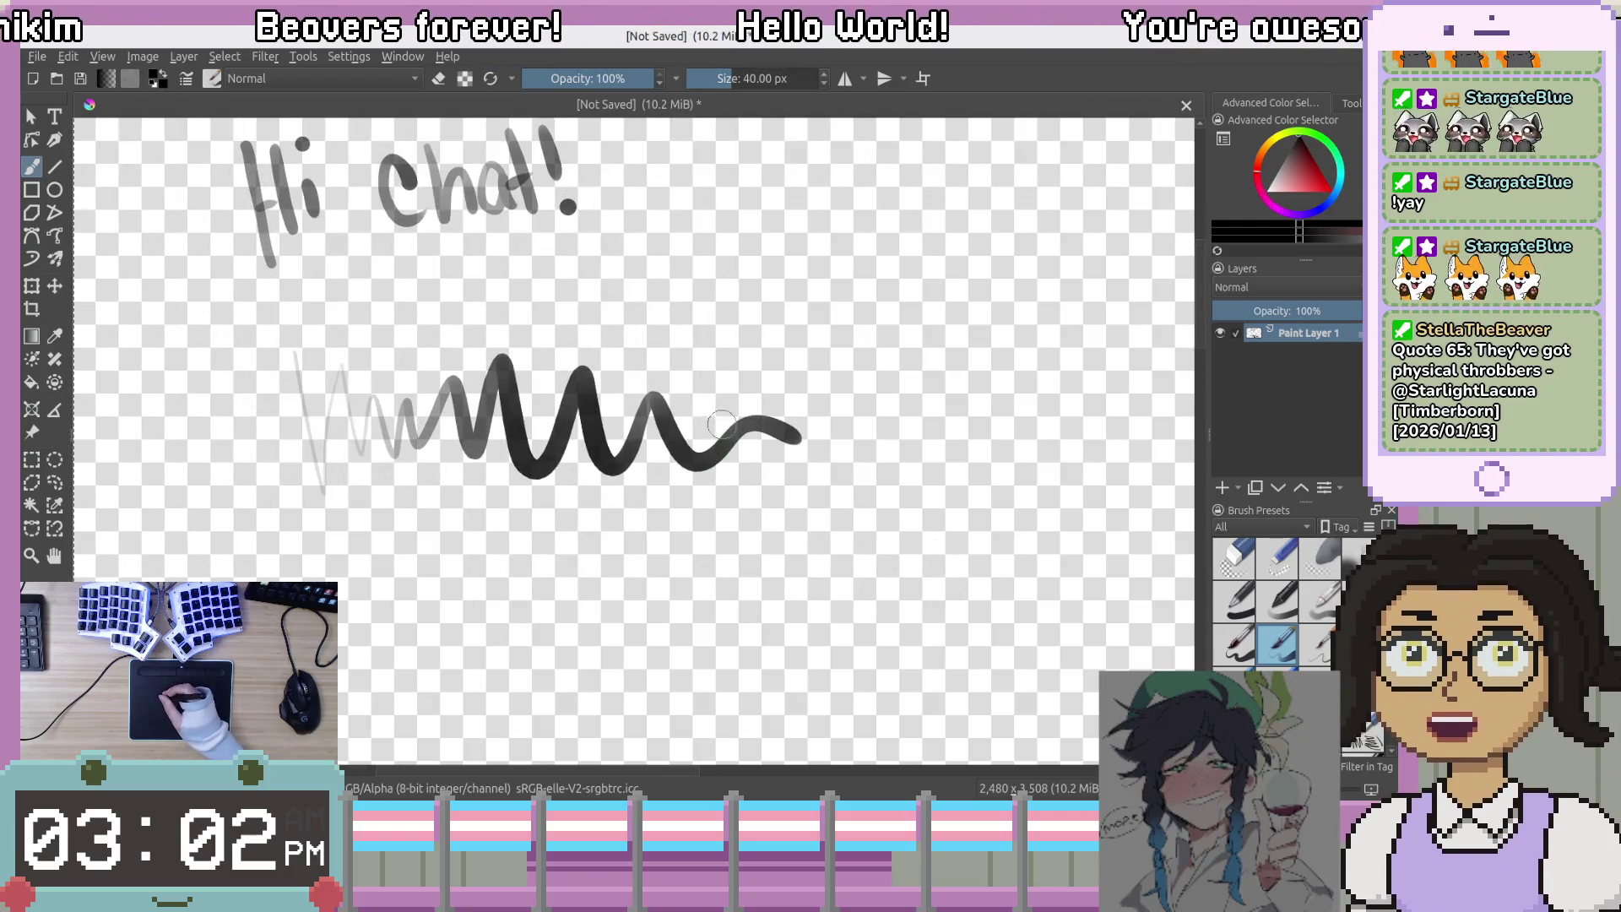
pyautogui.rightClick(762, 533)
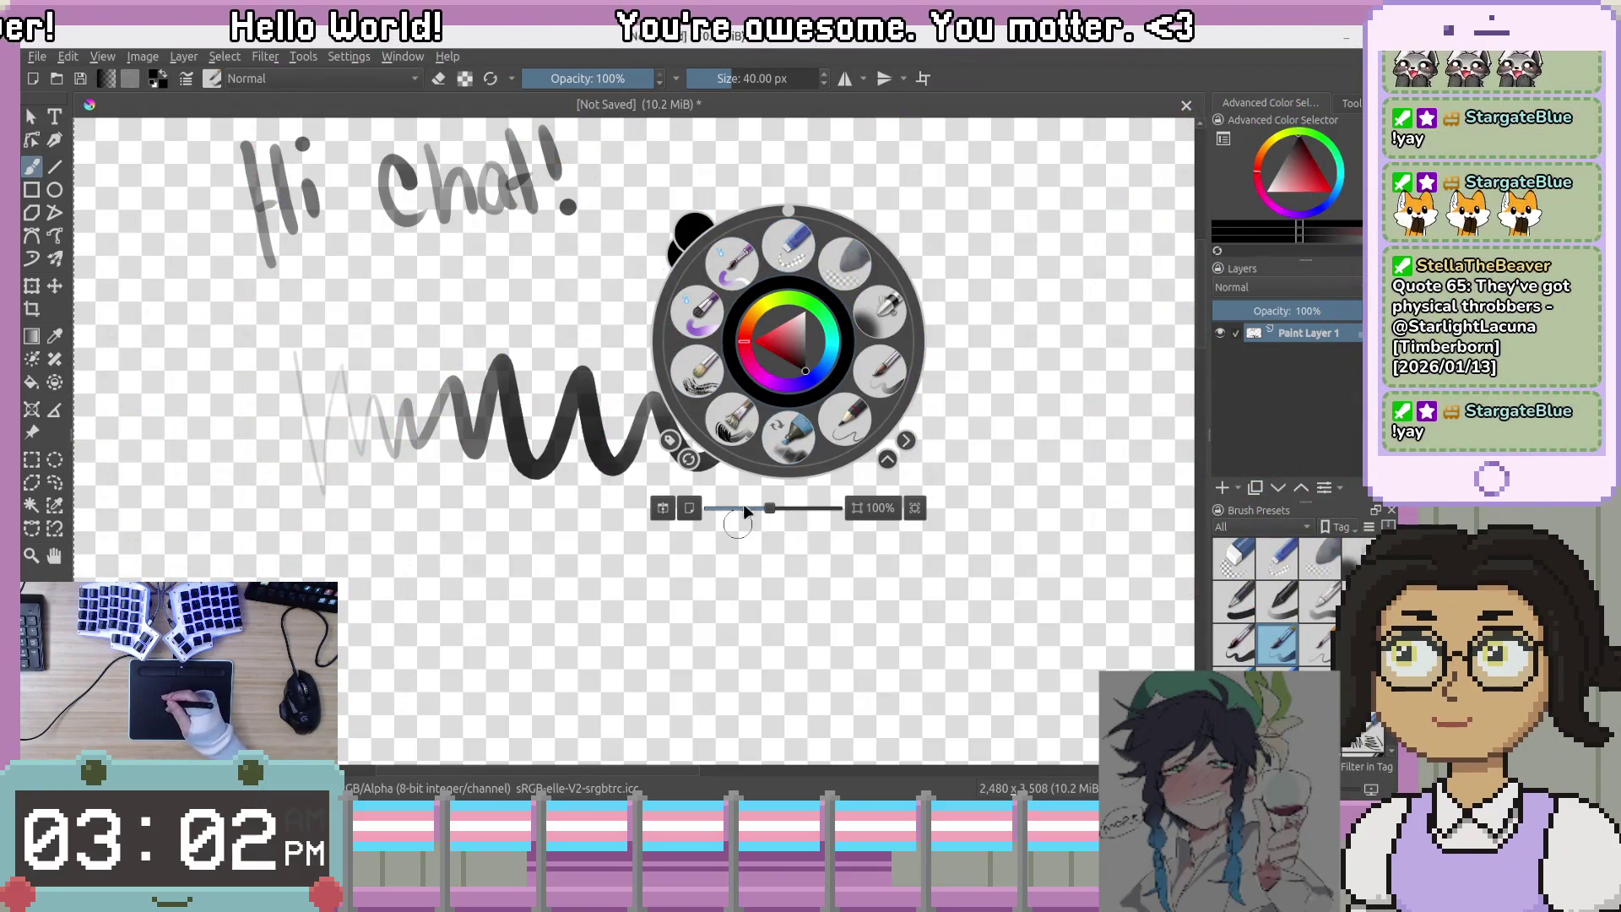
pyautogui.moveTo(769, 507)
pyautogui.mouseDown()
pyautogui.moveTo(729, 506)
pyautogui.moveTo(850, 507)
pyautogui.moveTo(729, 507)
pyautogui.moveTo(796, 511)
pyautogui.moveTo(747, 514)
pyautogui.moveTo(764, 589)
pyautogui.mouseUp()
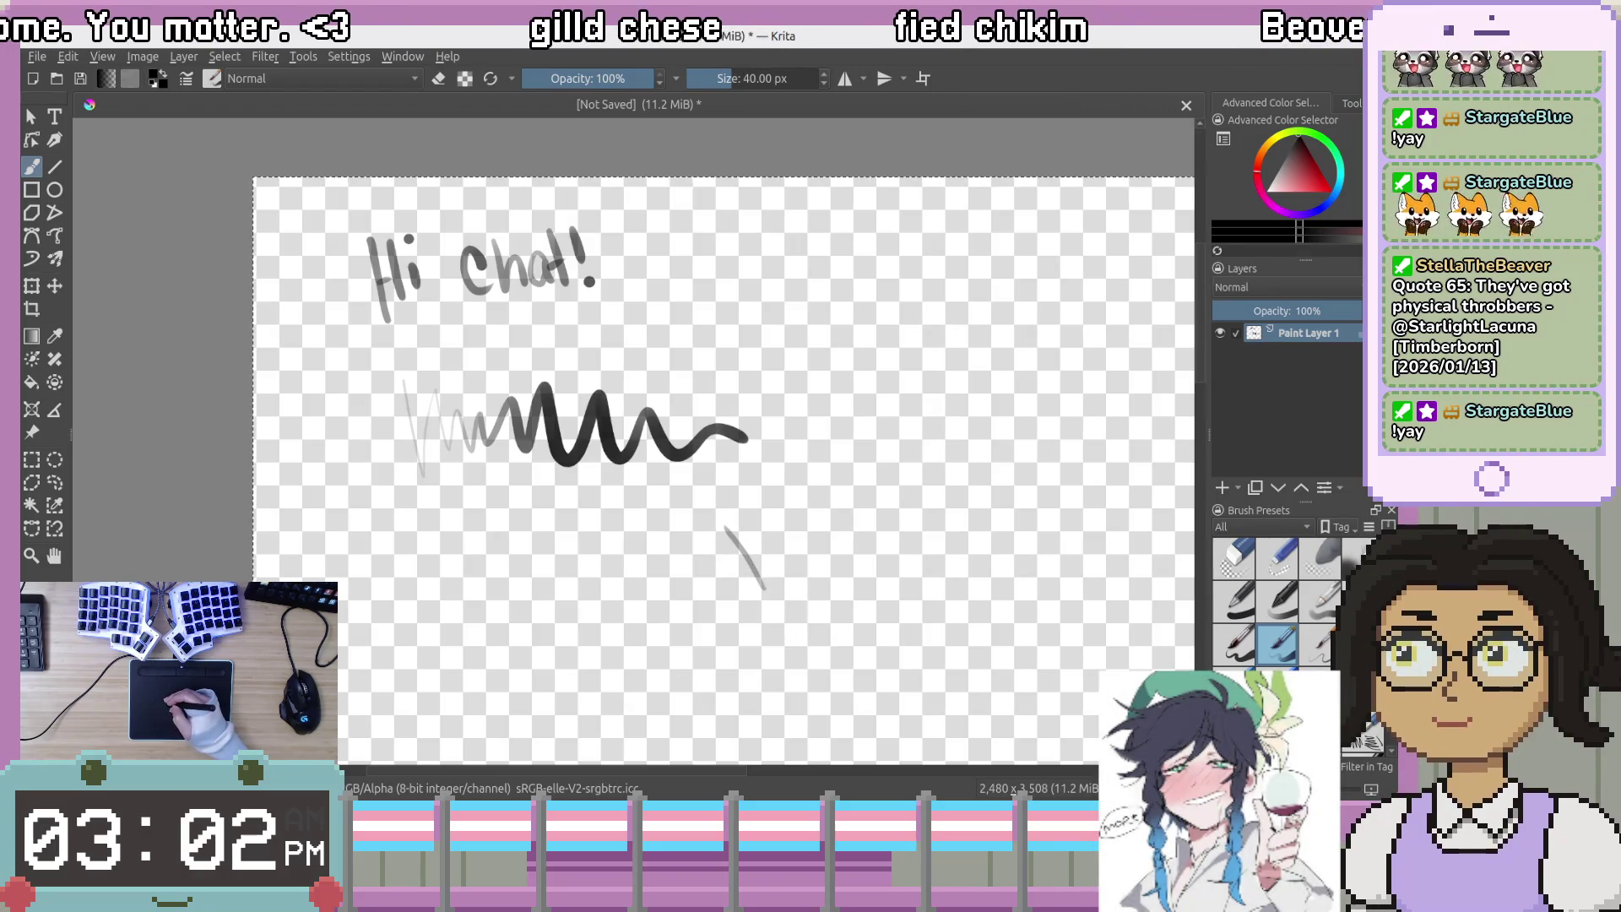
pyautogui.rightClick(745, 497)
# - Dismiss the pop-up palette and switch to the eraser brush preset
pyautogui.click(929, 442)
pyautogui.moveTo(934, 565)
pyautogui.mouseDown()
pyautogui.moveTo(749, 454)
pyautogui.moveTo(920, 579)
pyautogui.moveTo(894, 602)
pyautogui.mouseUp()
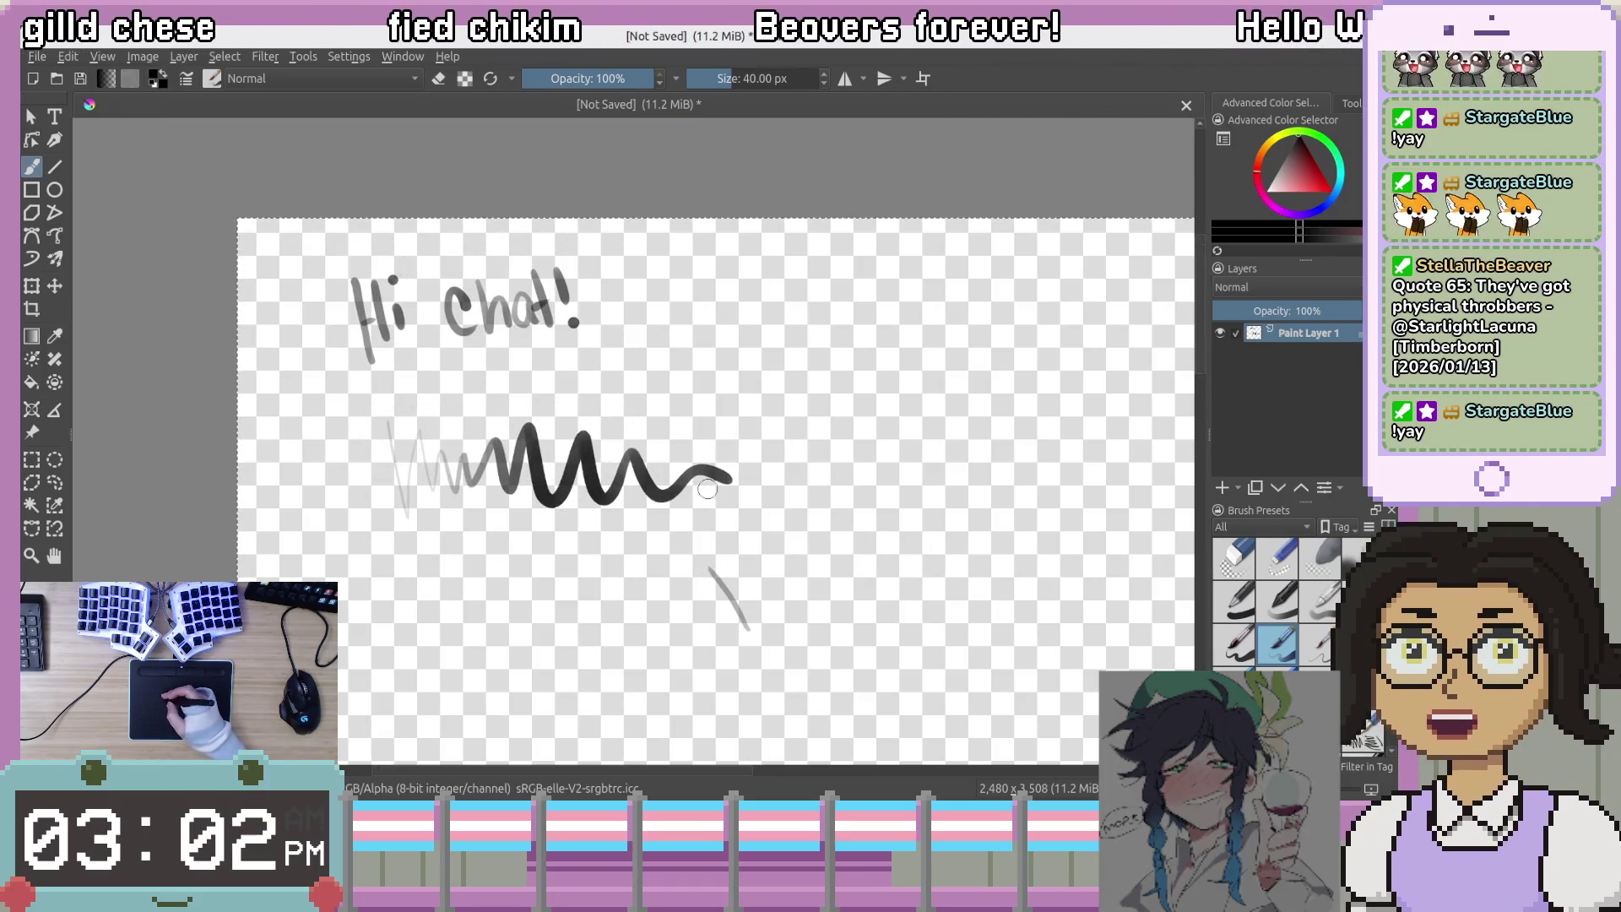
pyautogui.click(1234, 558)
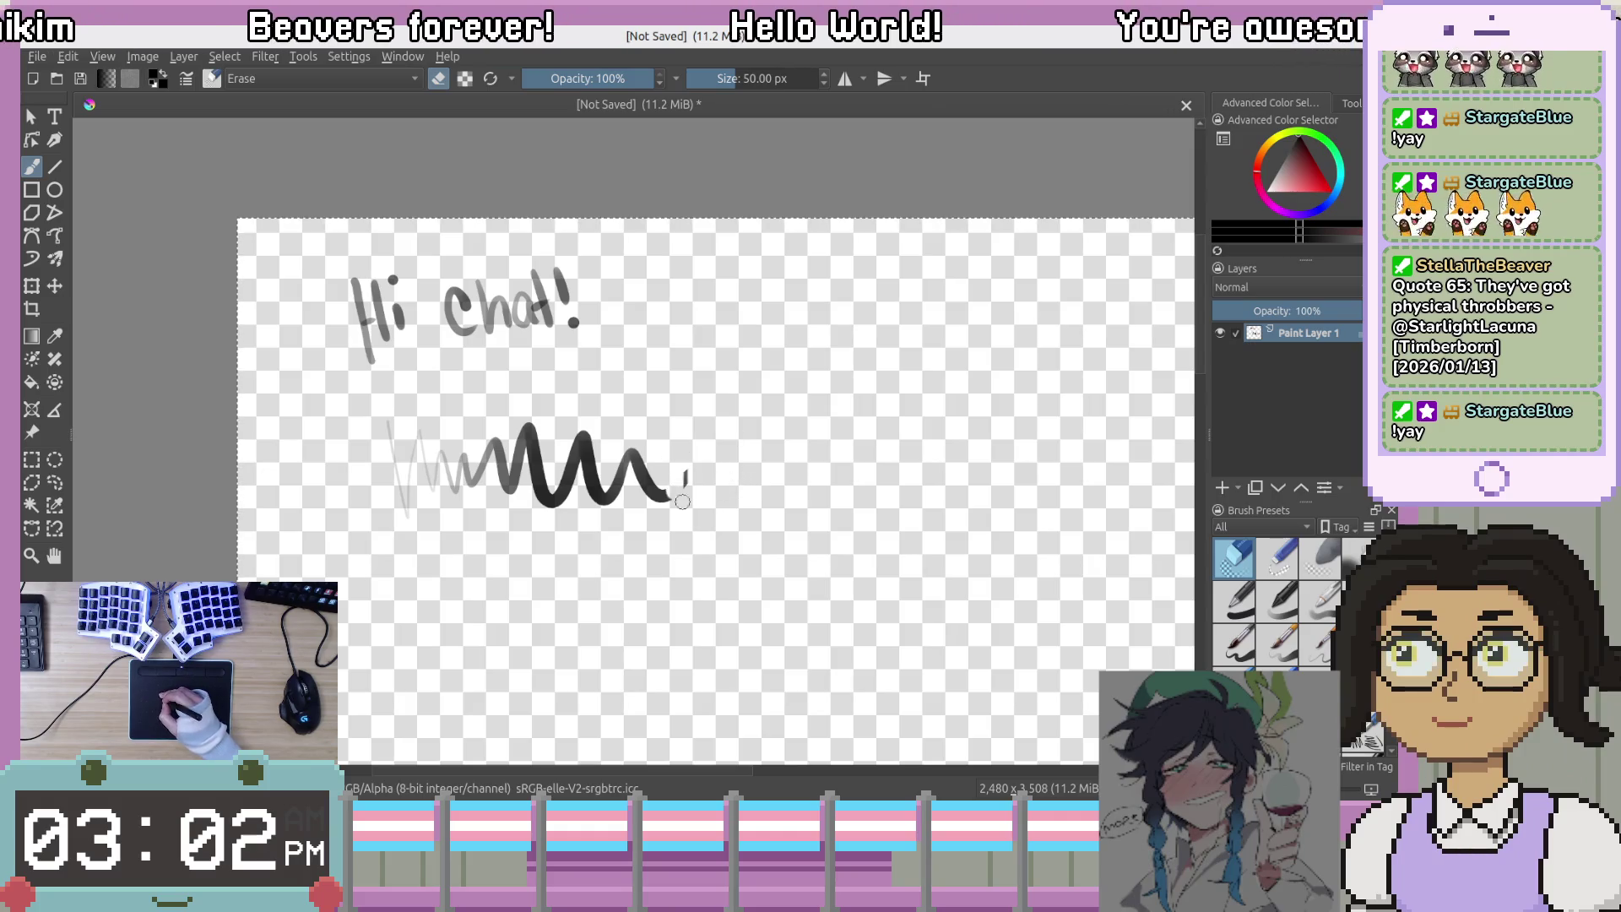
# - Erase the dark squiggle and the faint strokes beneath 'Hi Chat!'
pyautogui.moveTo(677, 482); pyautogui.dragTo(633, 468)
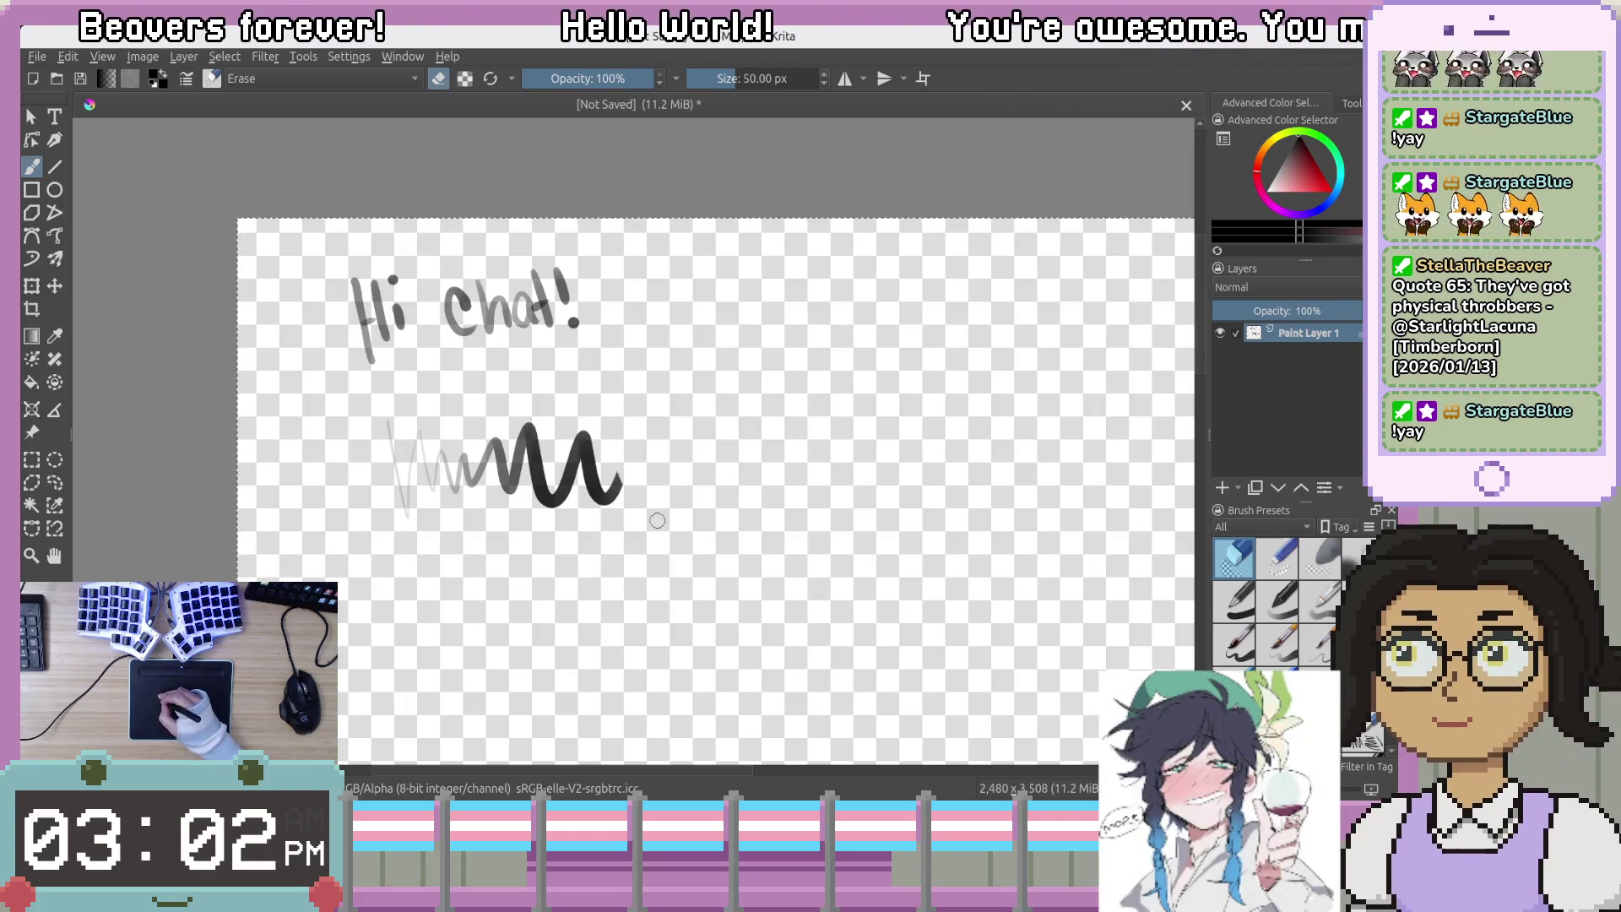
pyautogui.moveTo(564, 477); pyautogui.dragTo(554, 492)
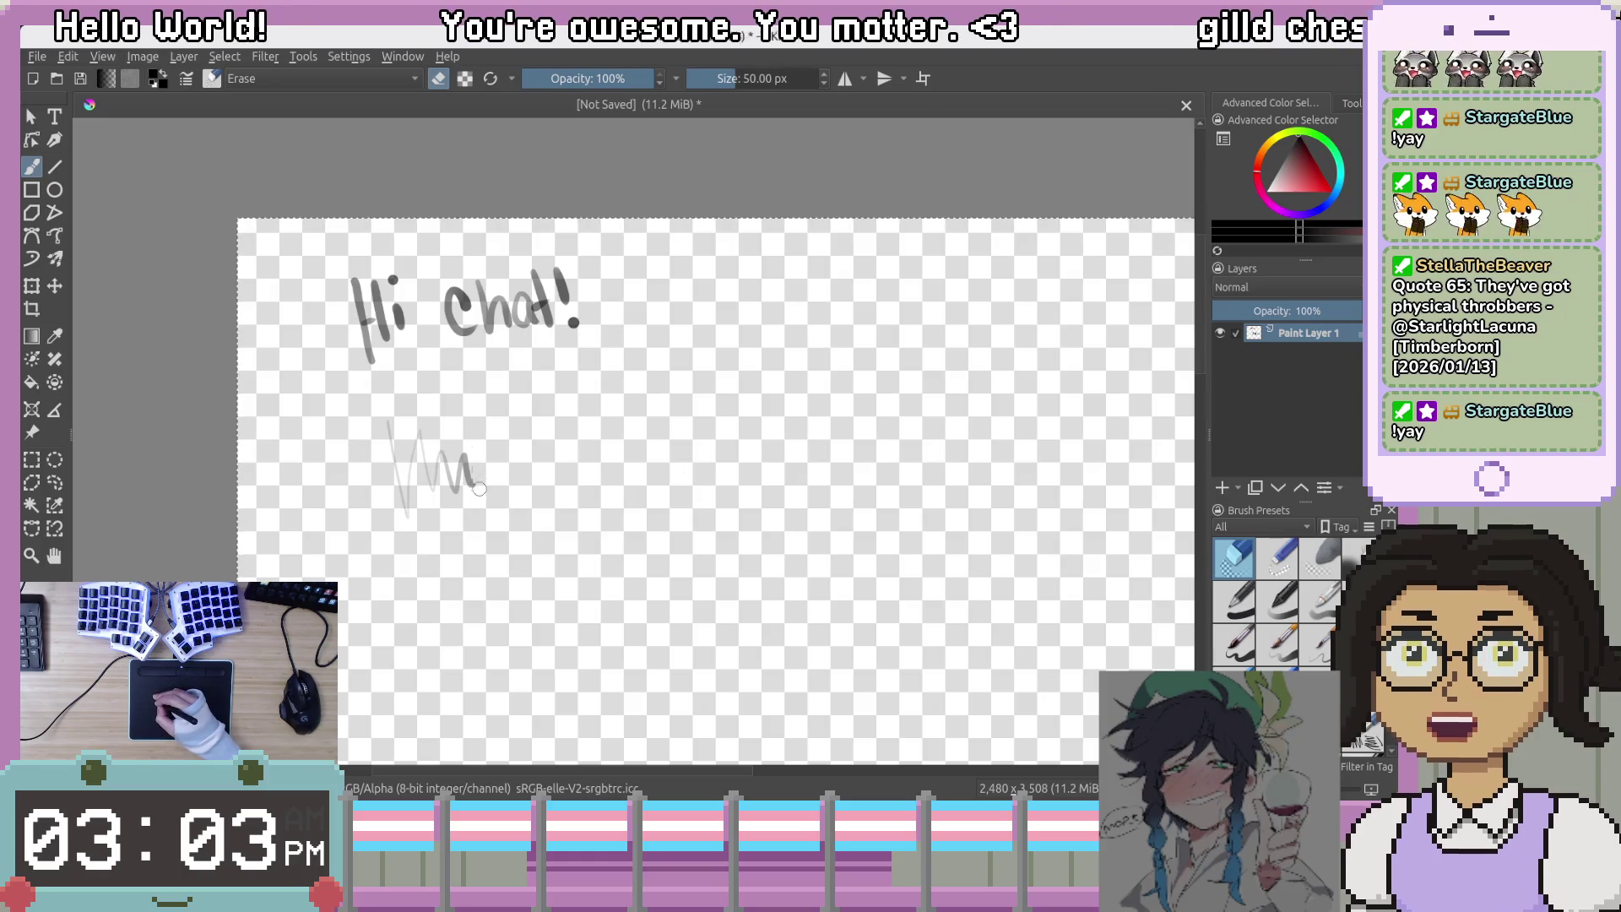
pyautogui.moveTo(453, 463); pyautogui.dragTo(454, 498)
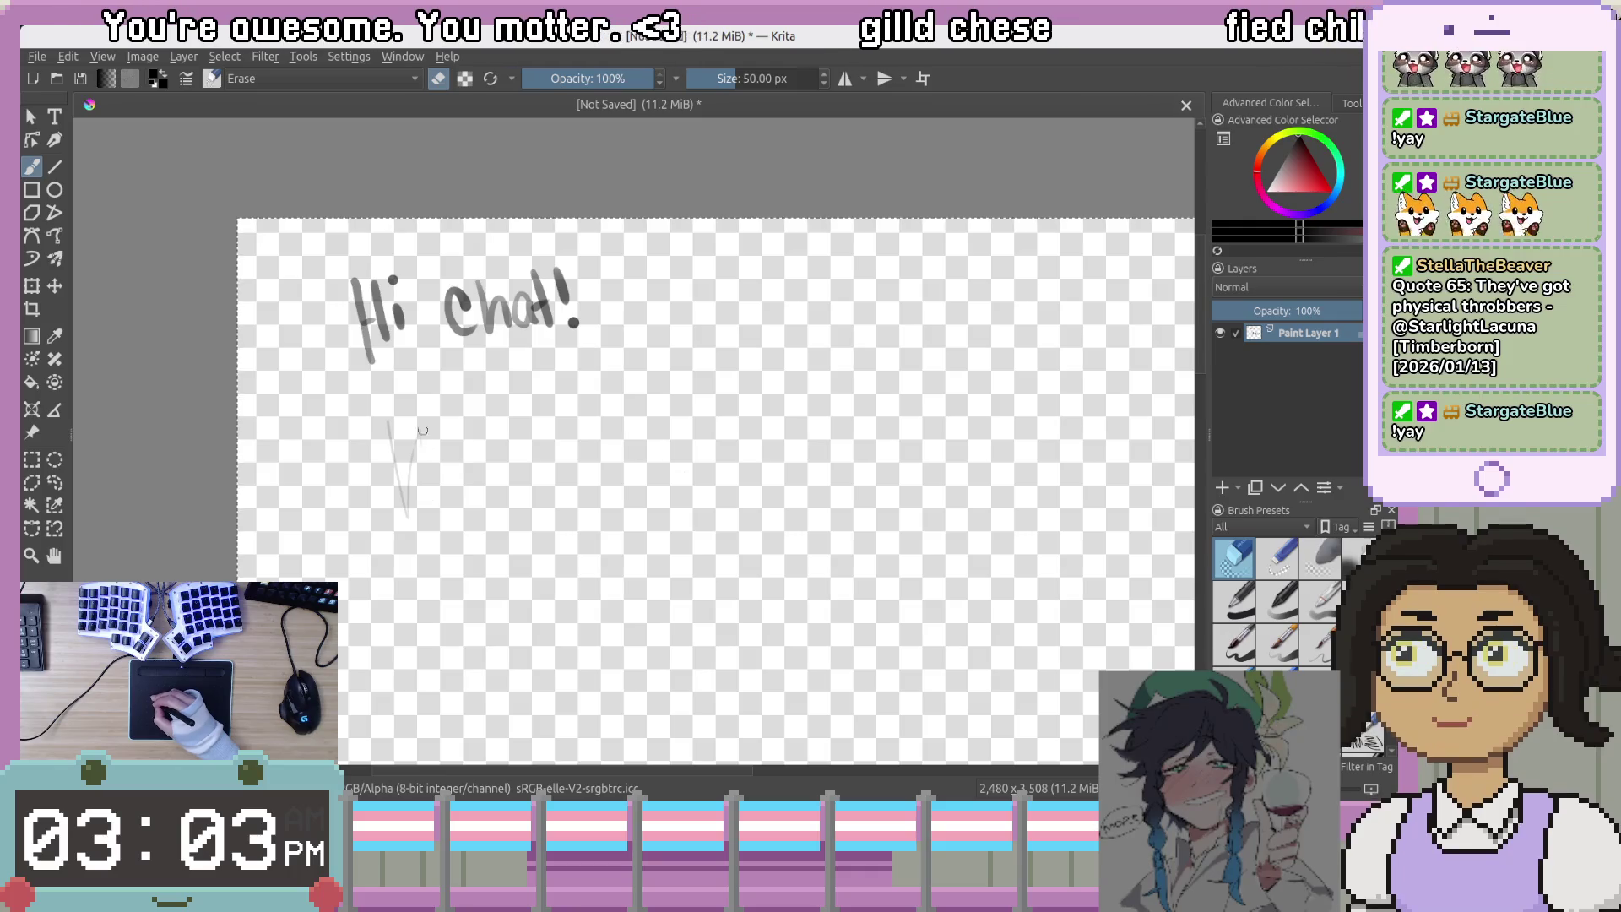
pyautogui.moveTo(406, 519); pyautogui.dragTo(396, 434)
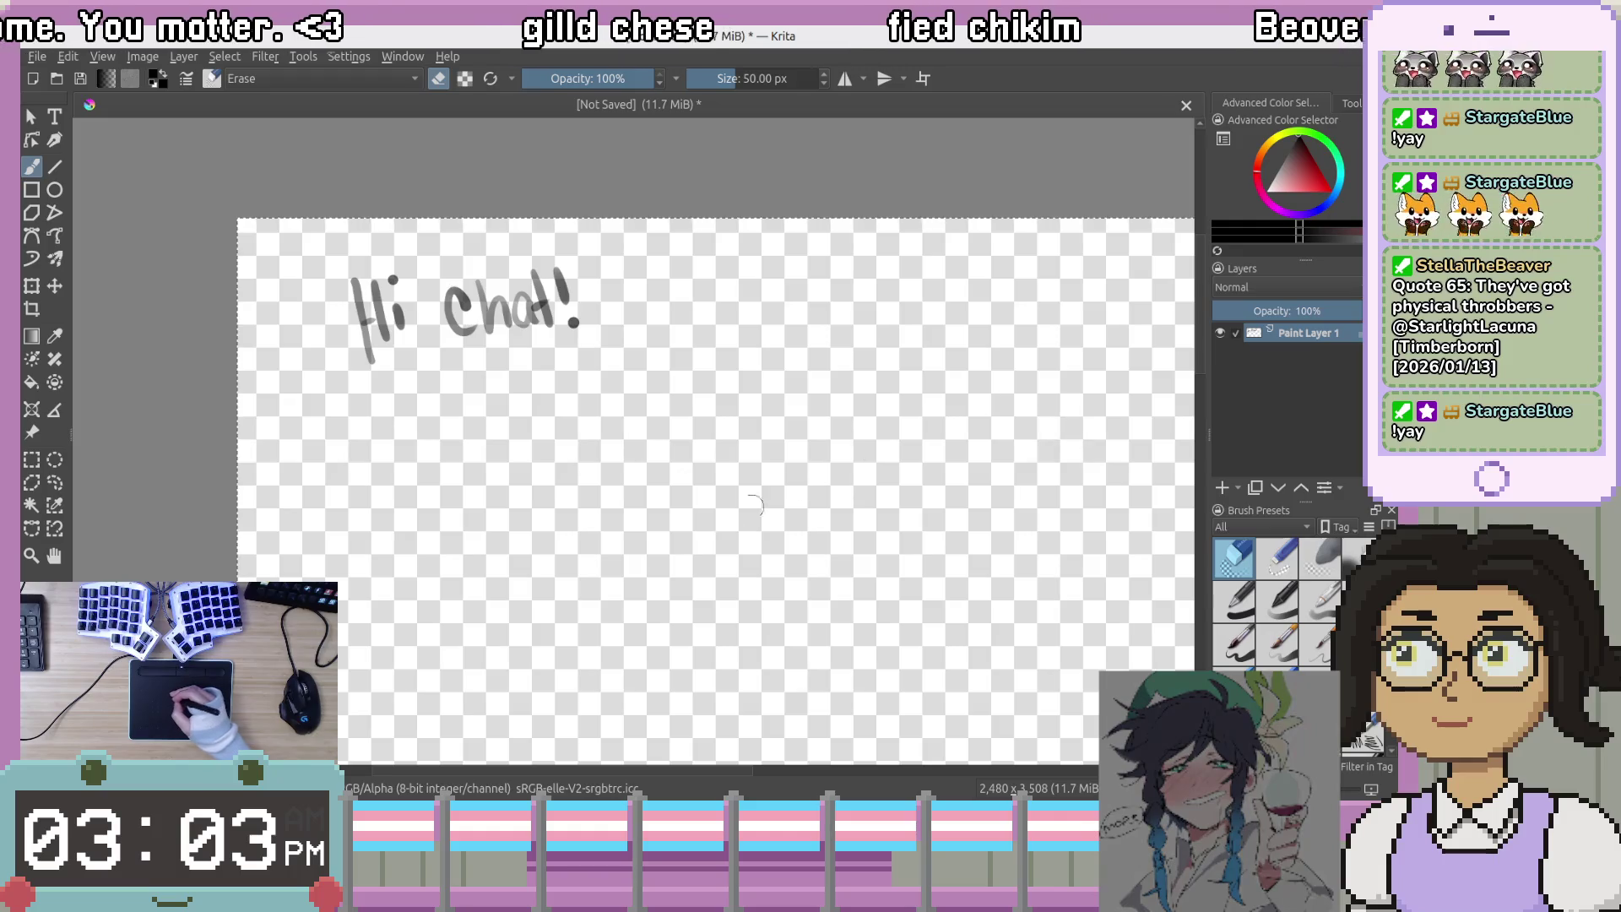
pyautogui.rightClick(707, 482)
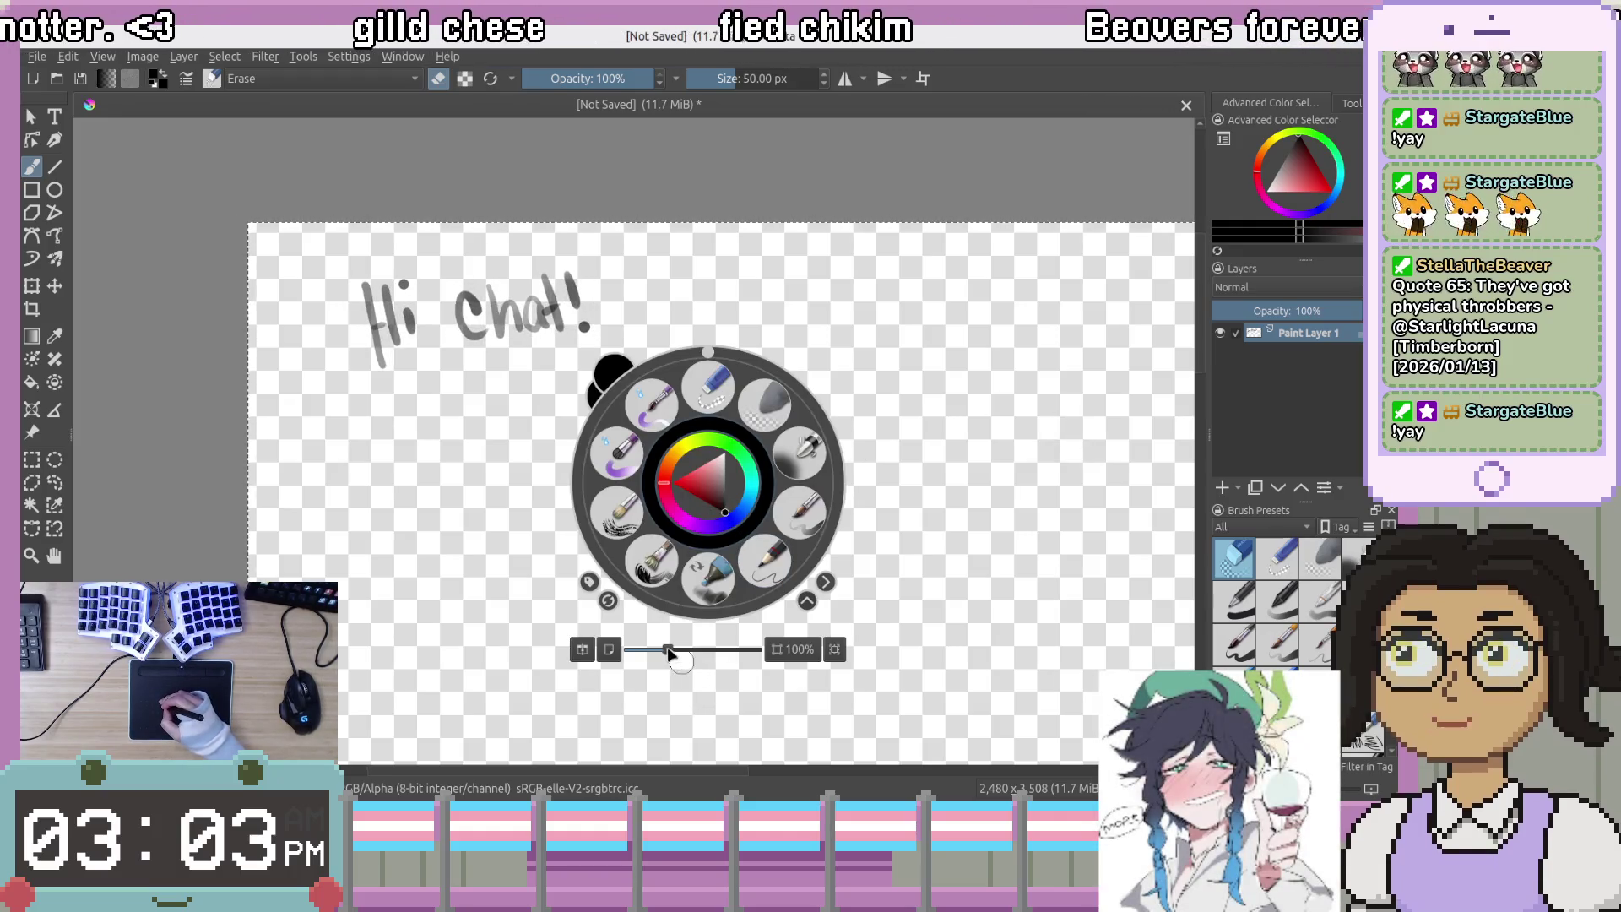
# - At 107% zoom, enlarge the eraser to 890.16 px and wipe 'Hi Chat!' off the canvas
pyautogui.moveTo(668, 650); pyautogui.dragTo(695, 651)
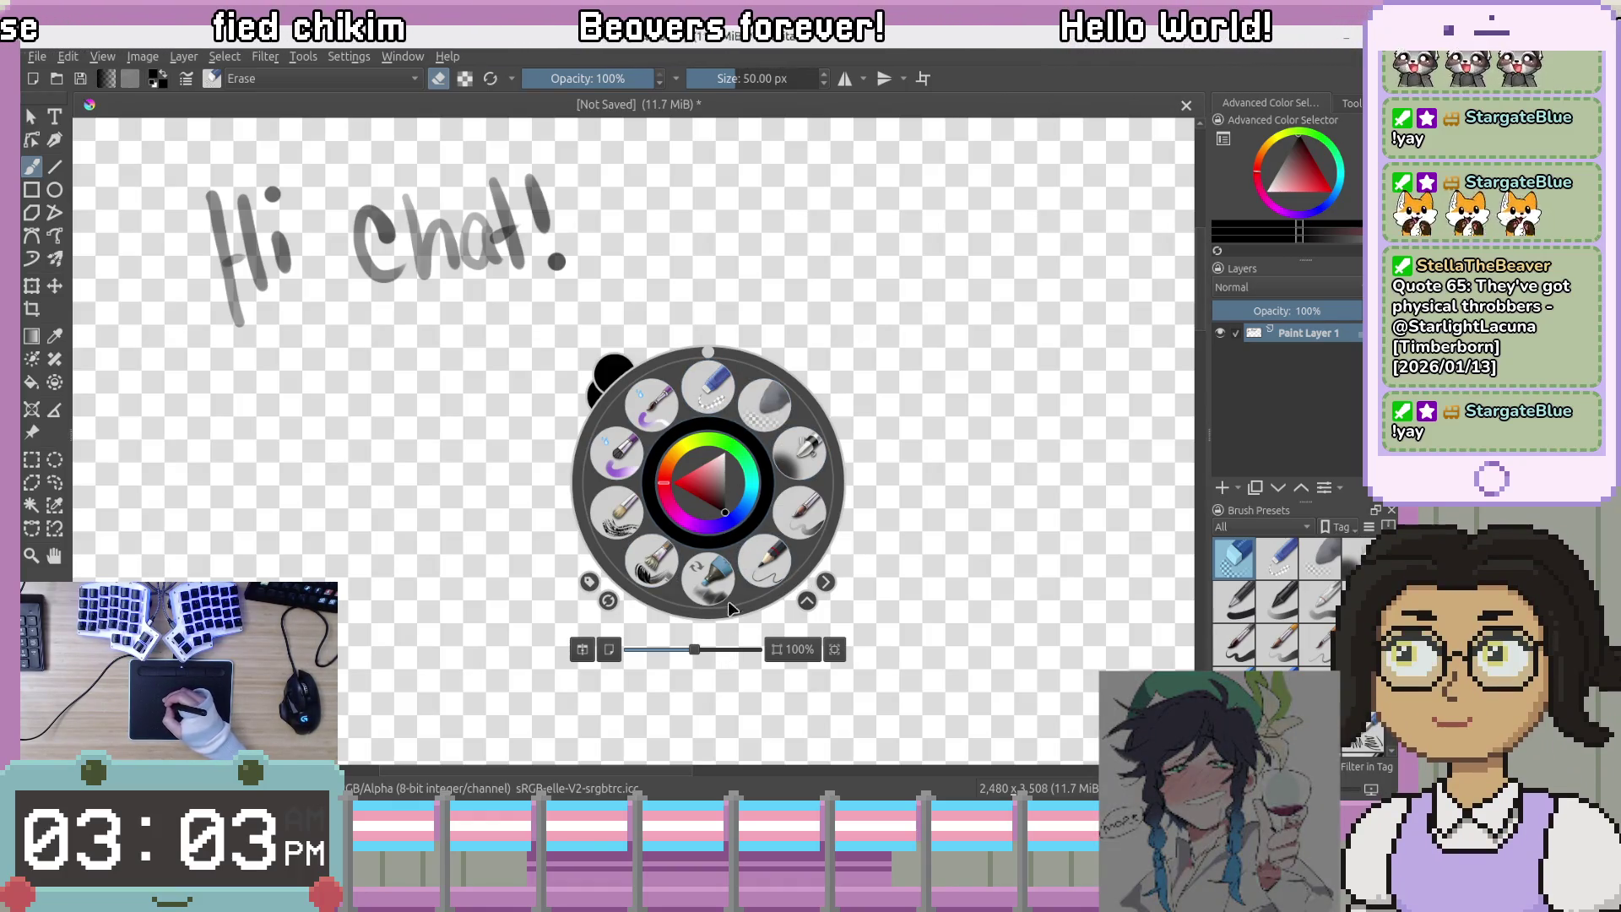
pyautogui.click(705, 393)
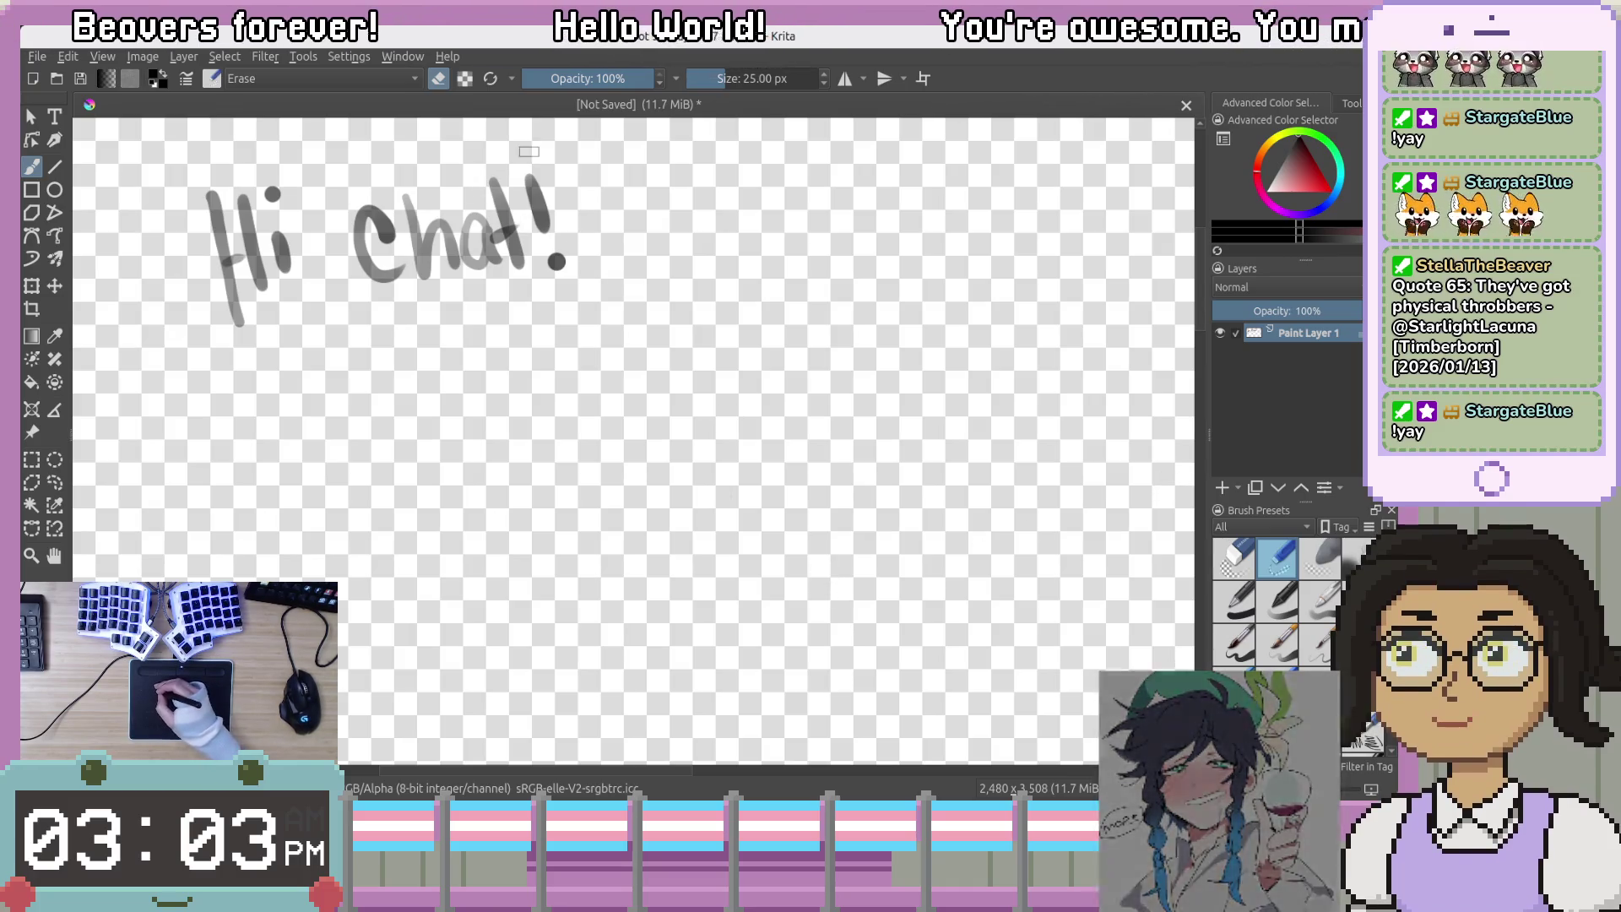
pyautogui.moveTo(701, 74); pyautogui.dragTo(774, 74)
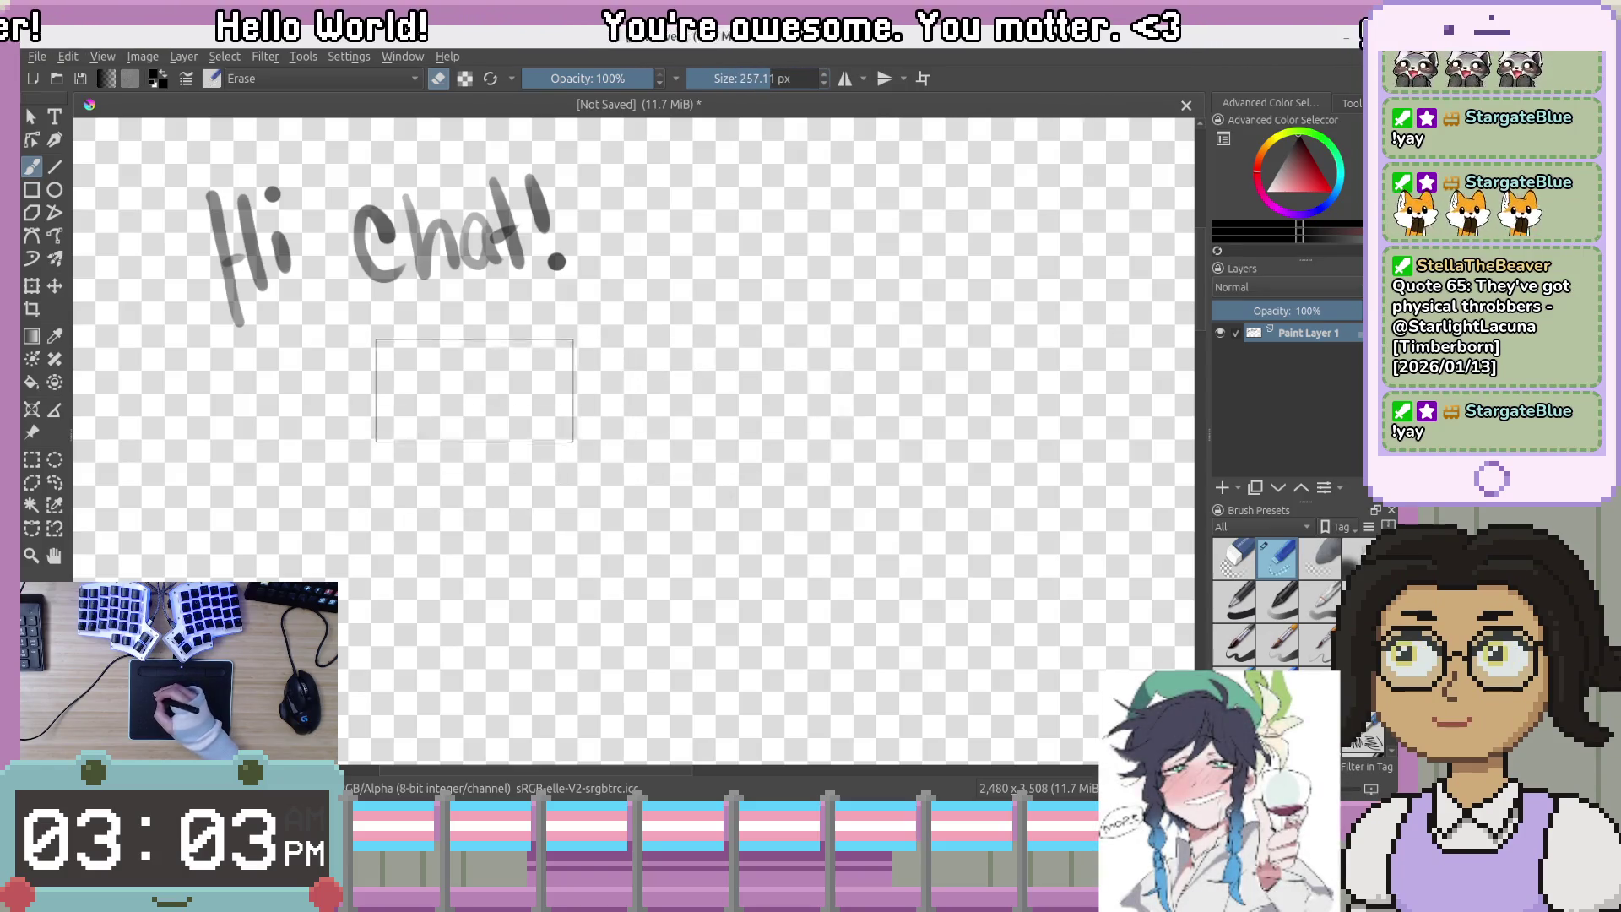
pyautogui.moveTo(531, 333)
pyautogui.mouseDown()
pyautogui.moveTo(511, 211)
pyautogui.moveTo(540, 206)
pyautogui.moveTo(419, 285)
pyautogui.moveTo(293, 167)
pyautogui.moveTo(274, 275)
pyautogui.moveTo(257, 257)
pyautogui.mouseUp()
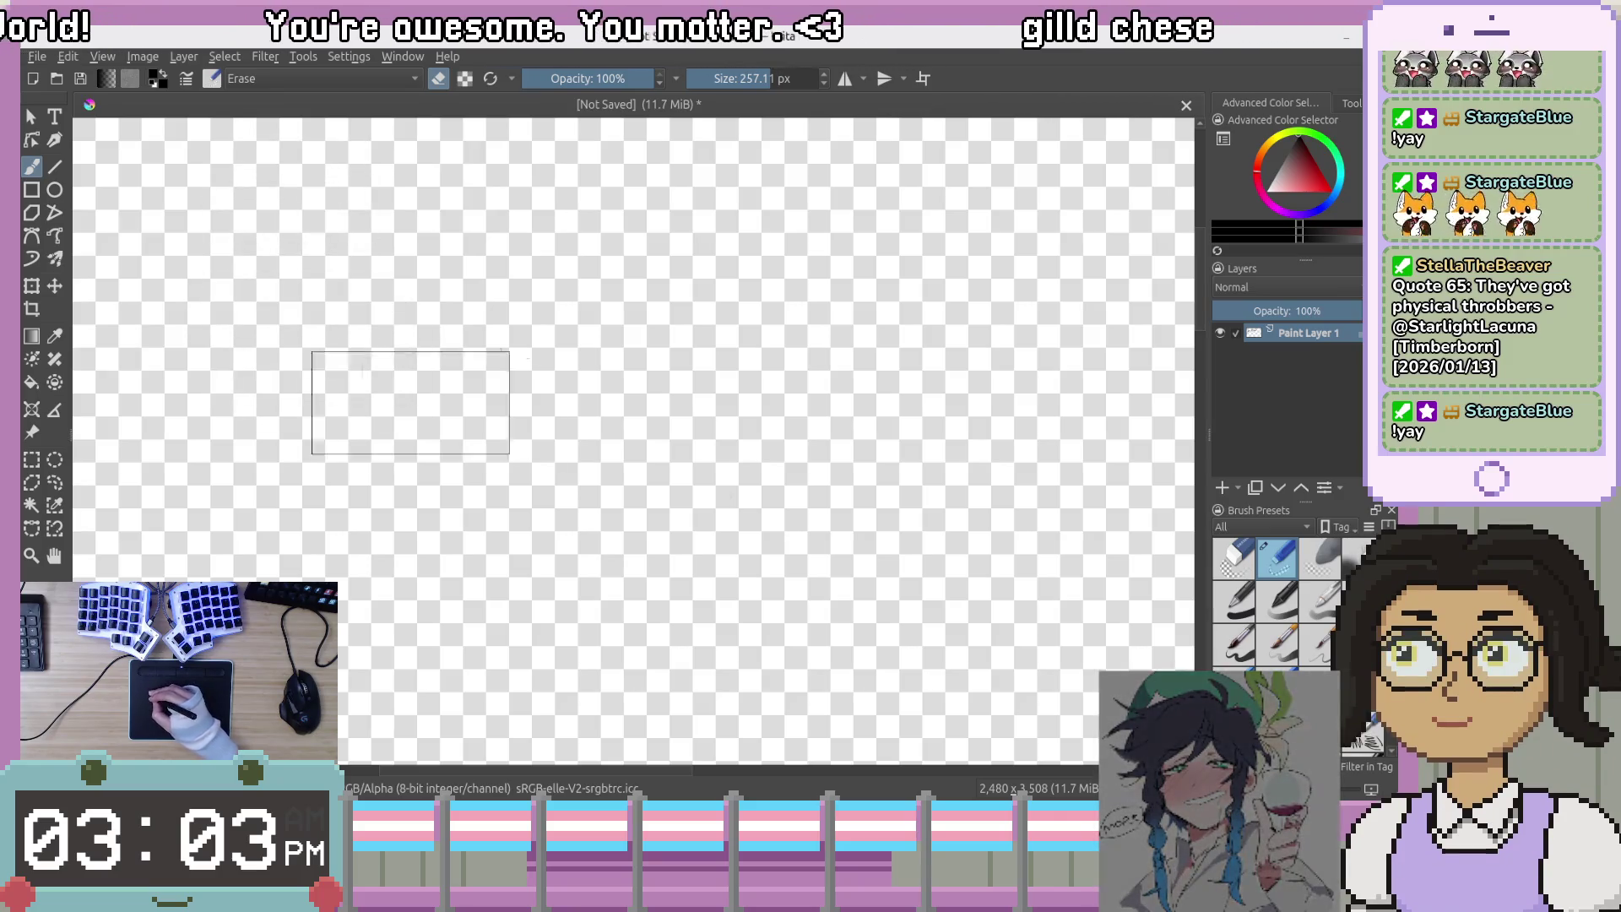
pyautogui.moveTo(781, 80)
pyautogui.mouseDown()
pyautogui.moveTo(806, 79)
pyautogui.moveTo(751, 79)
pyautogui.moveTo(798, 78)
pyautogui.mouseUp()
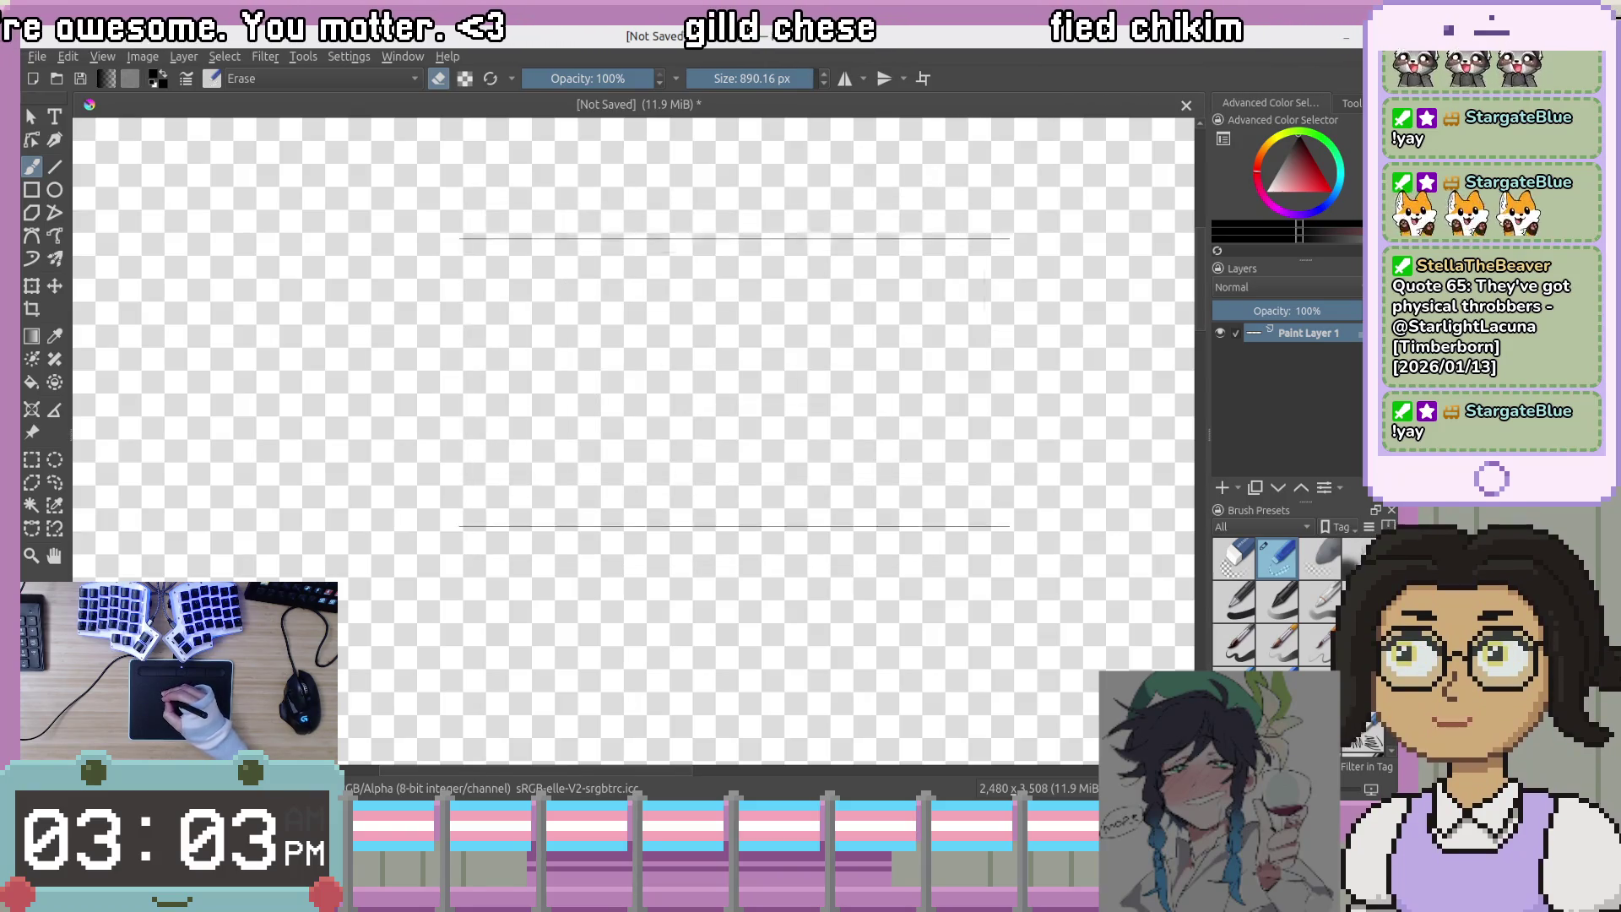